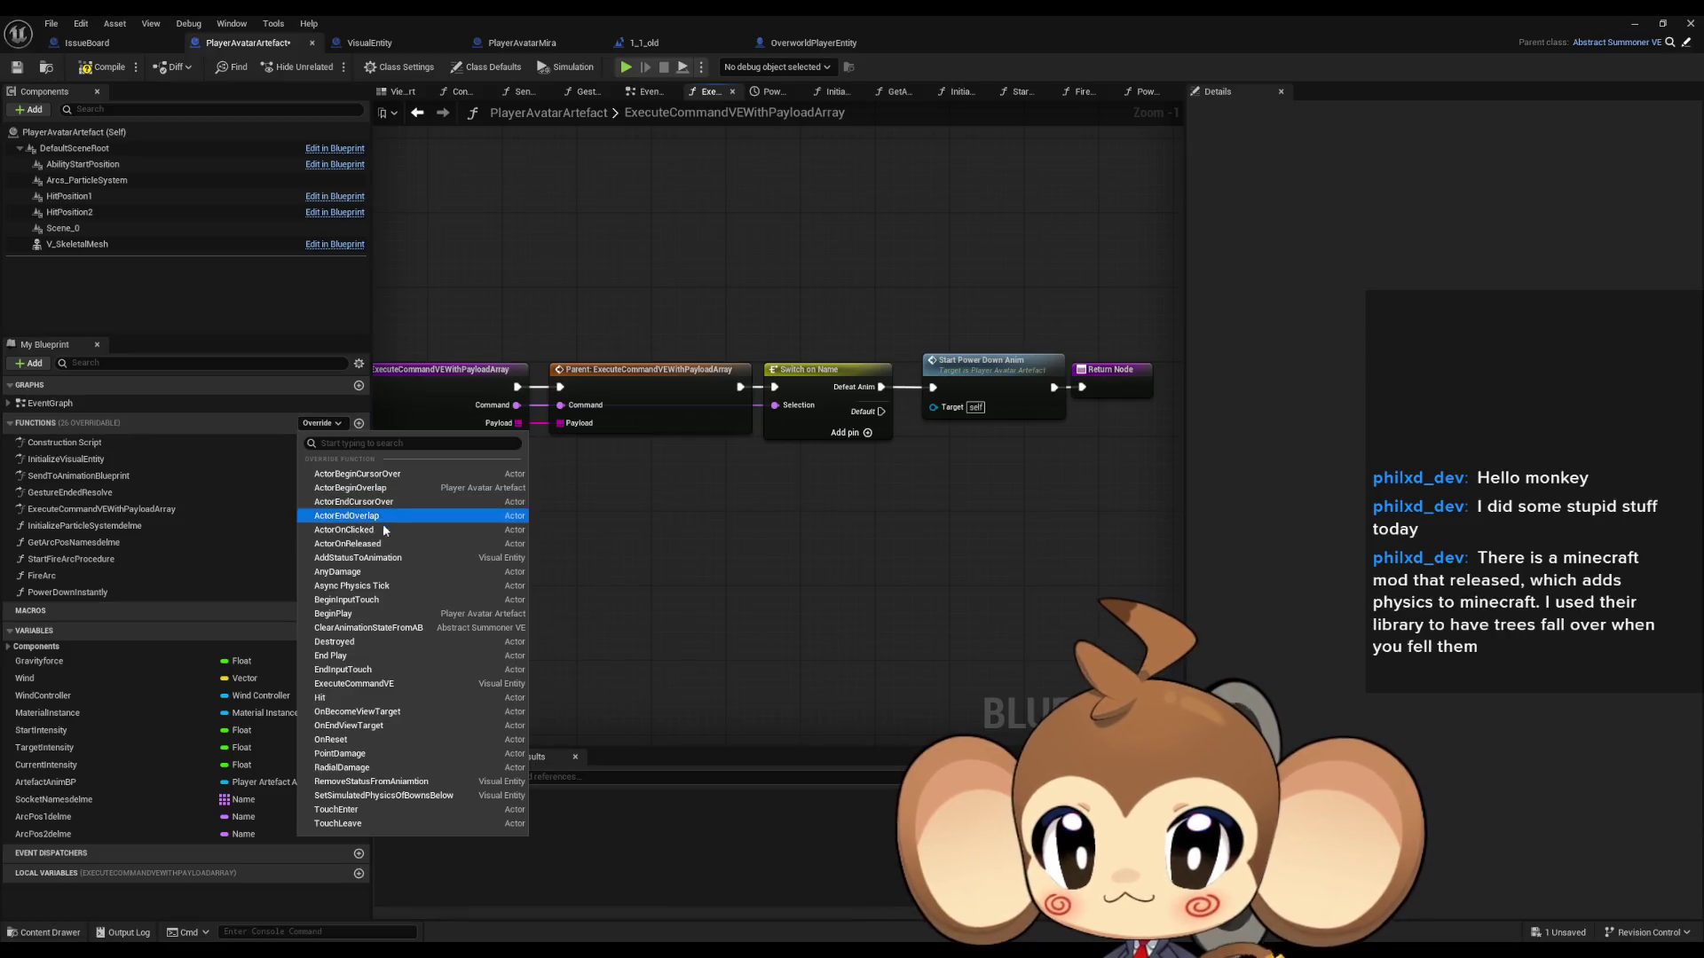
Step: Override ExecuteCommandVE, paste the run and idle Print String nodes, and add a switch from Command
click(384, 682)
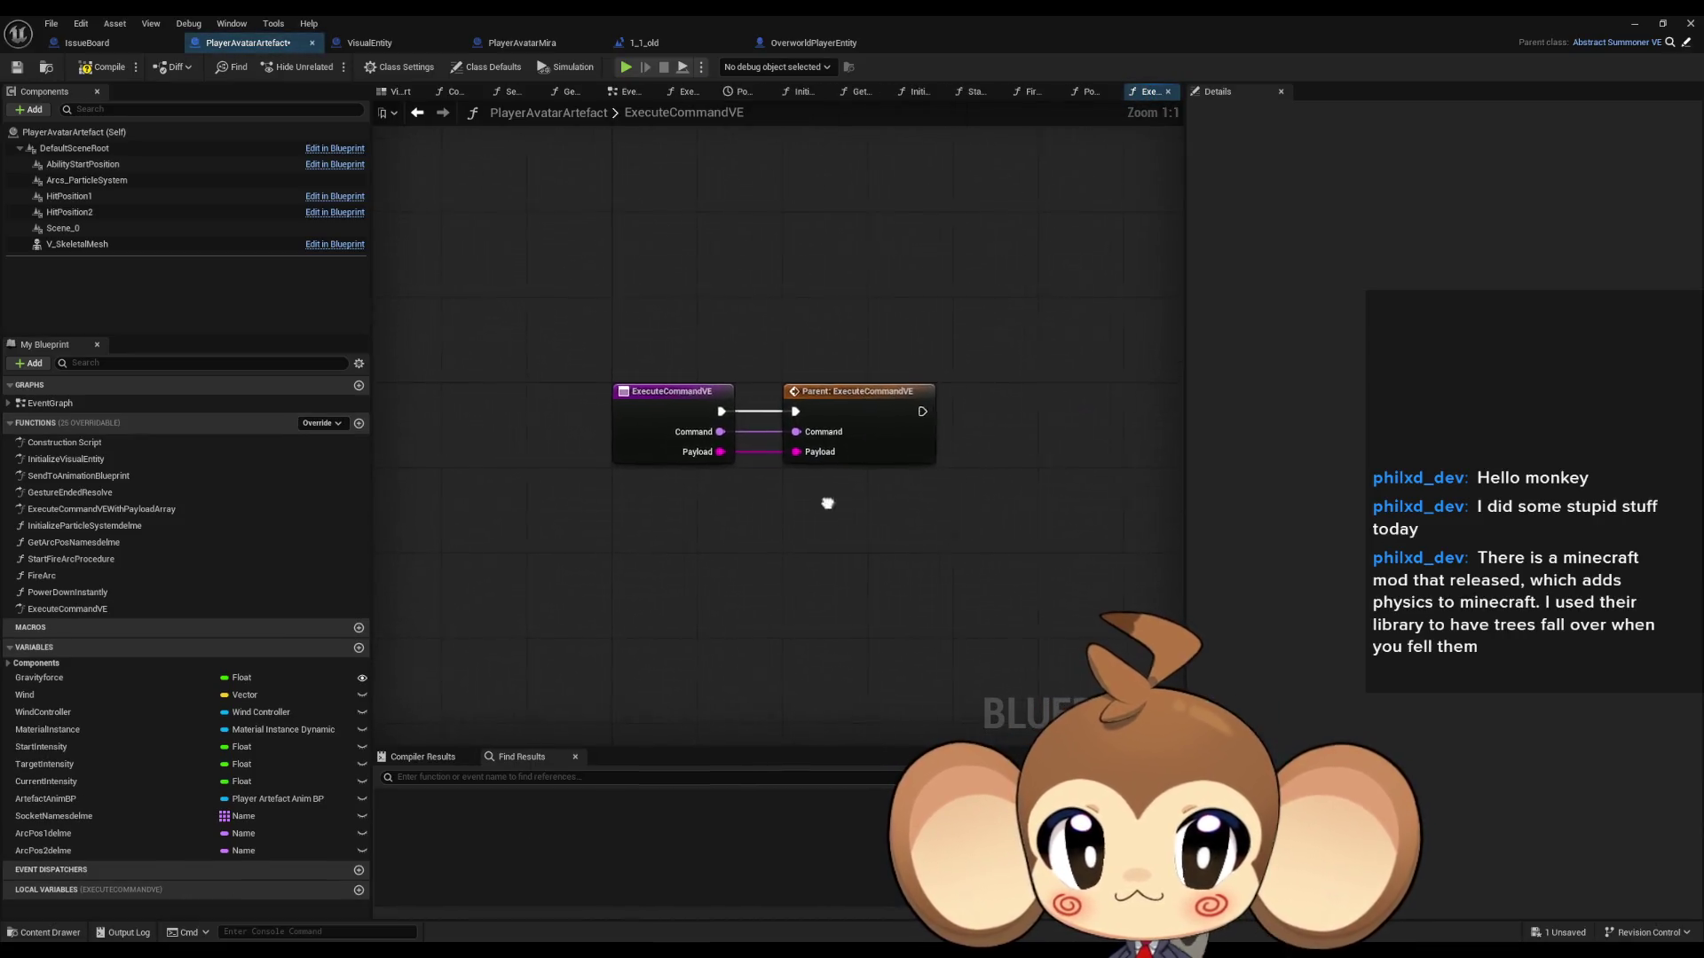
key(ctrl+v)
mouse_move(683, 441)
mouse_down()
mouse_move(643, 475)
mouse_move(761, 531)
mouse_up()
text(switch)
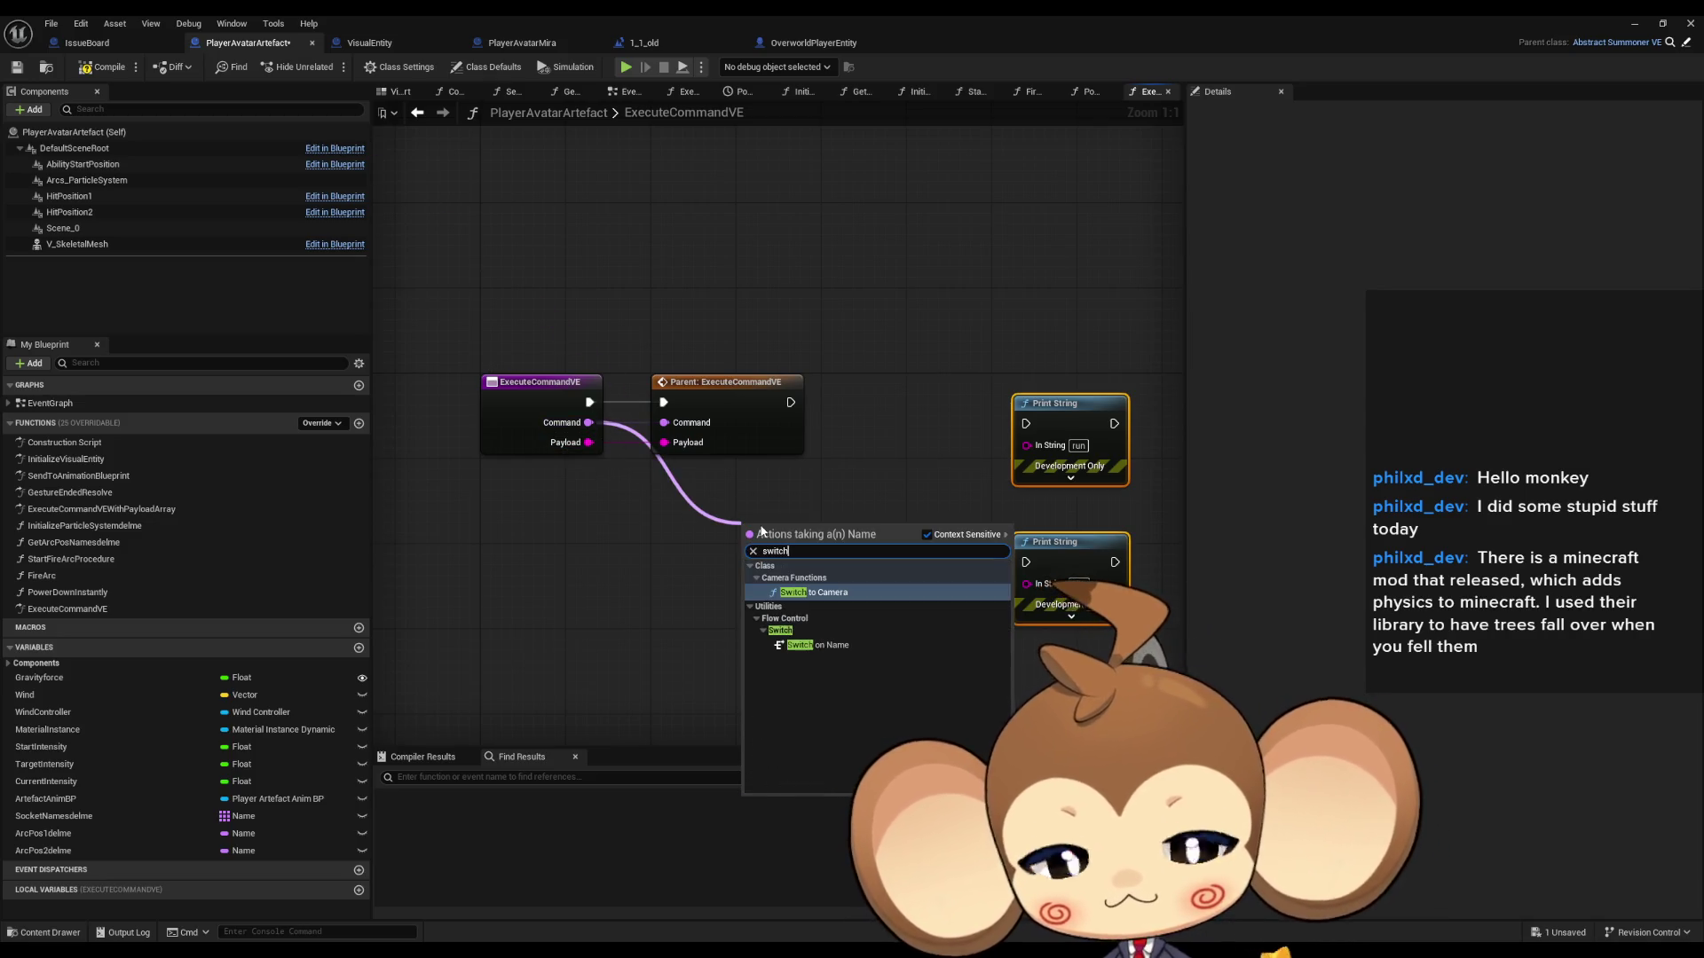
key(Down)
click(812, 592)
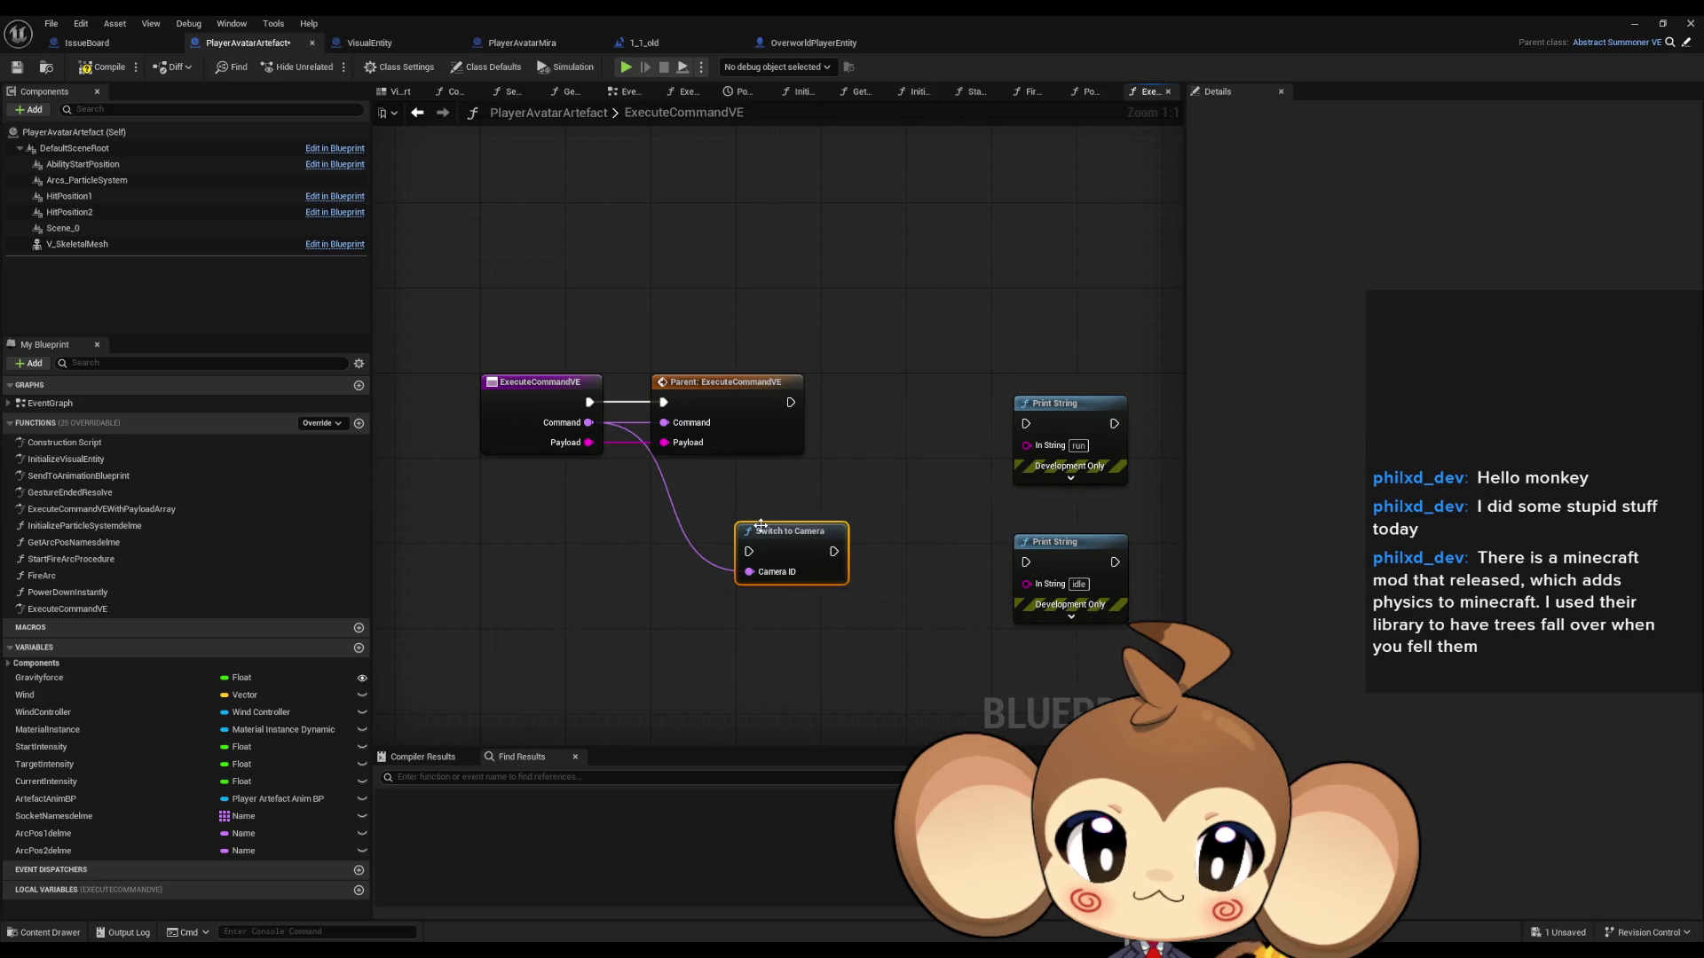
Step: Add a Switch on Name wired to Command and delete the stray Switch to Camera node
drag(588, 422, 617, 548)
text(switch)
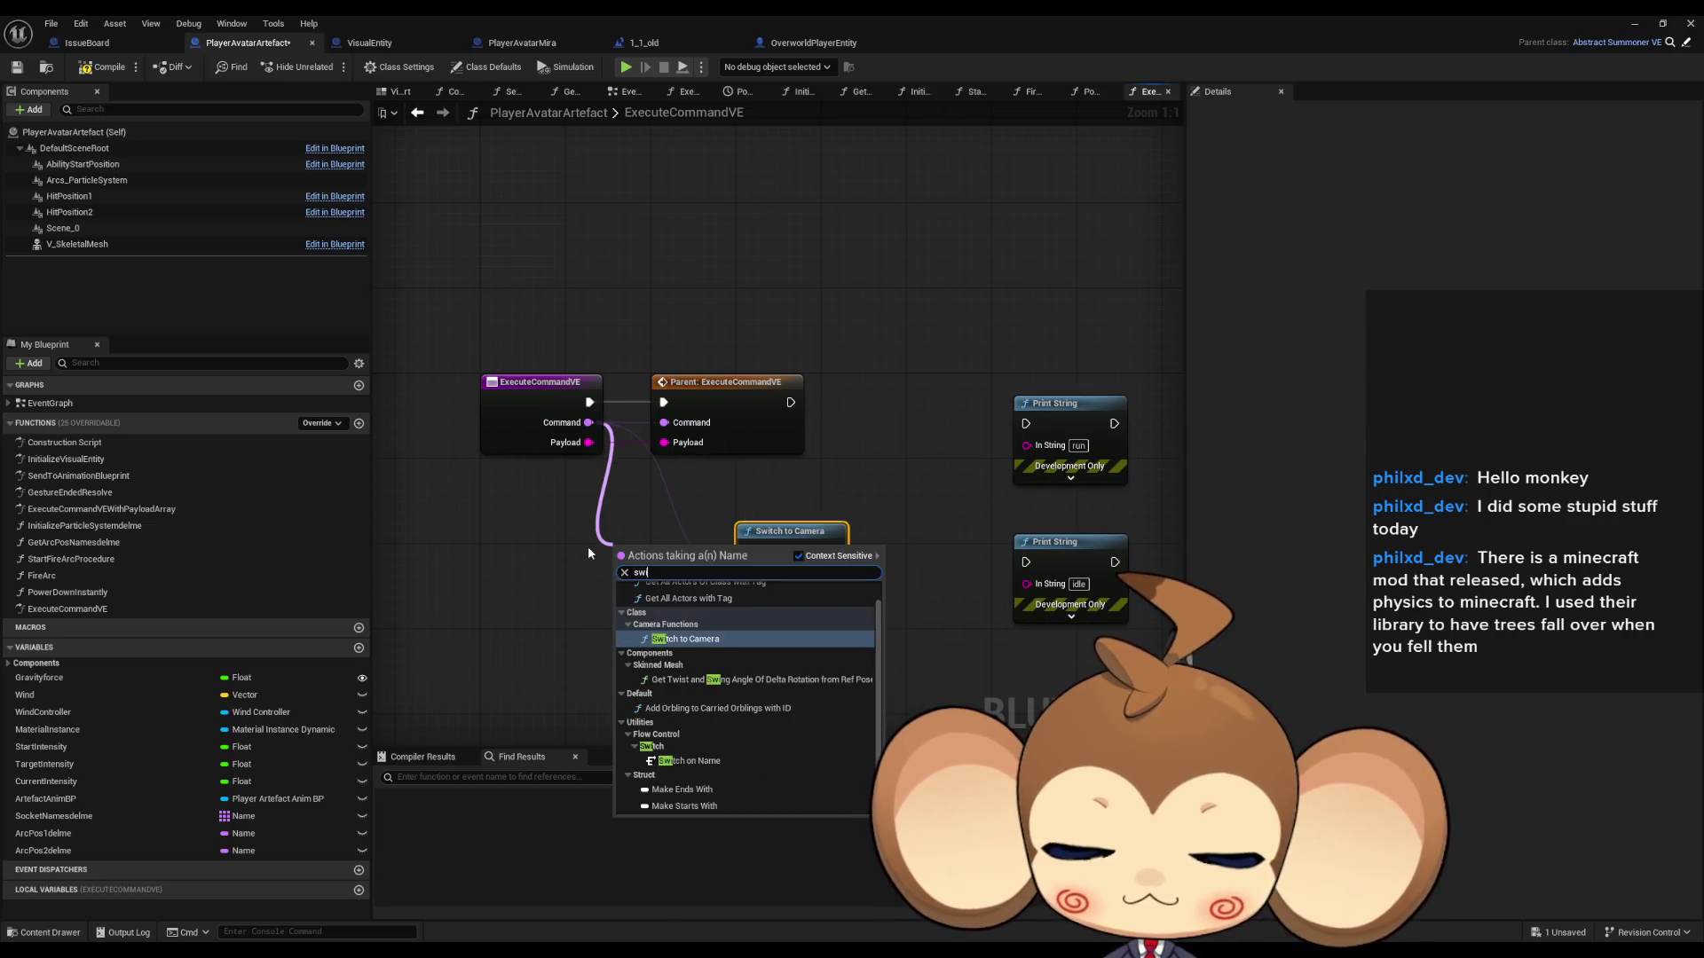
key(Return)
click(790, 531)
key(Delete)
Step: Add Run and Idle pins to the Switch on Name, checking the payload names in SetRunAnimation
click(1495, 151)
click(1495, 152)
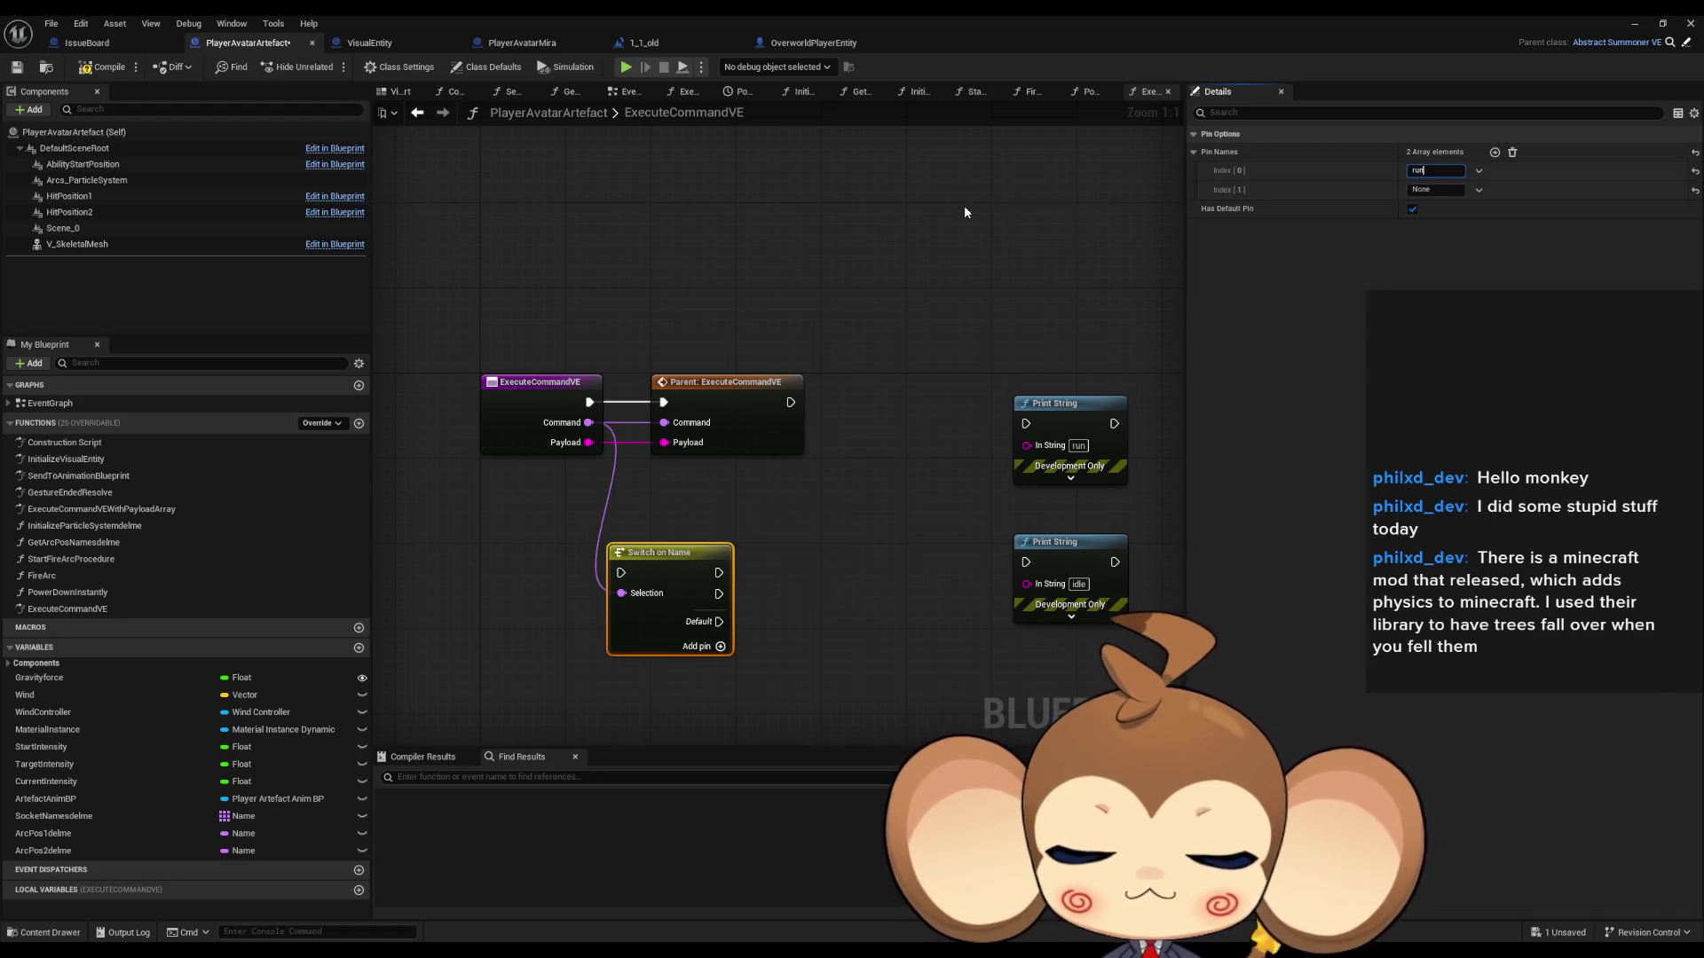
click(825, 46)
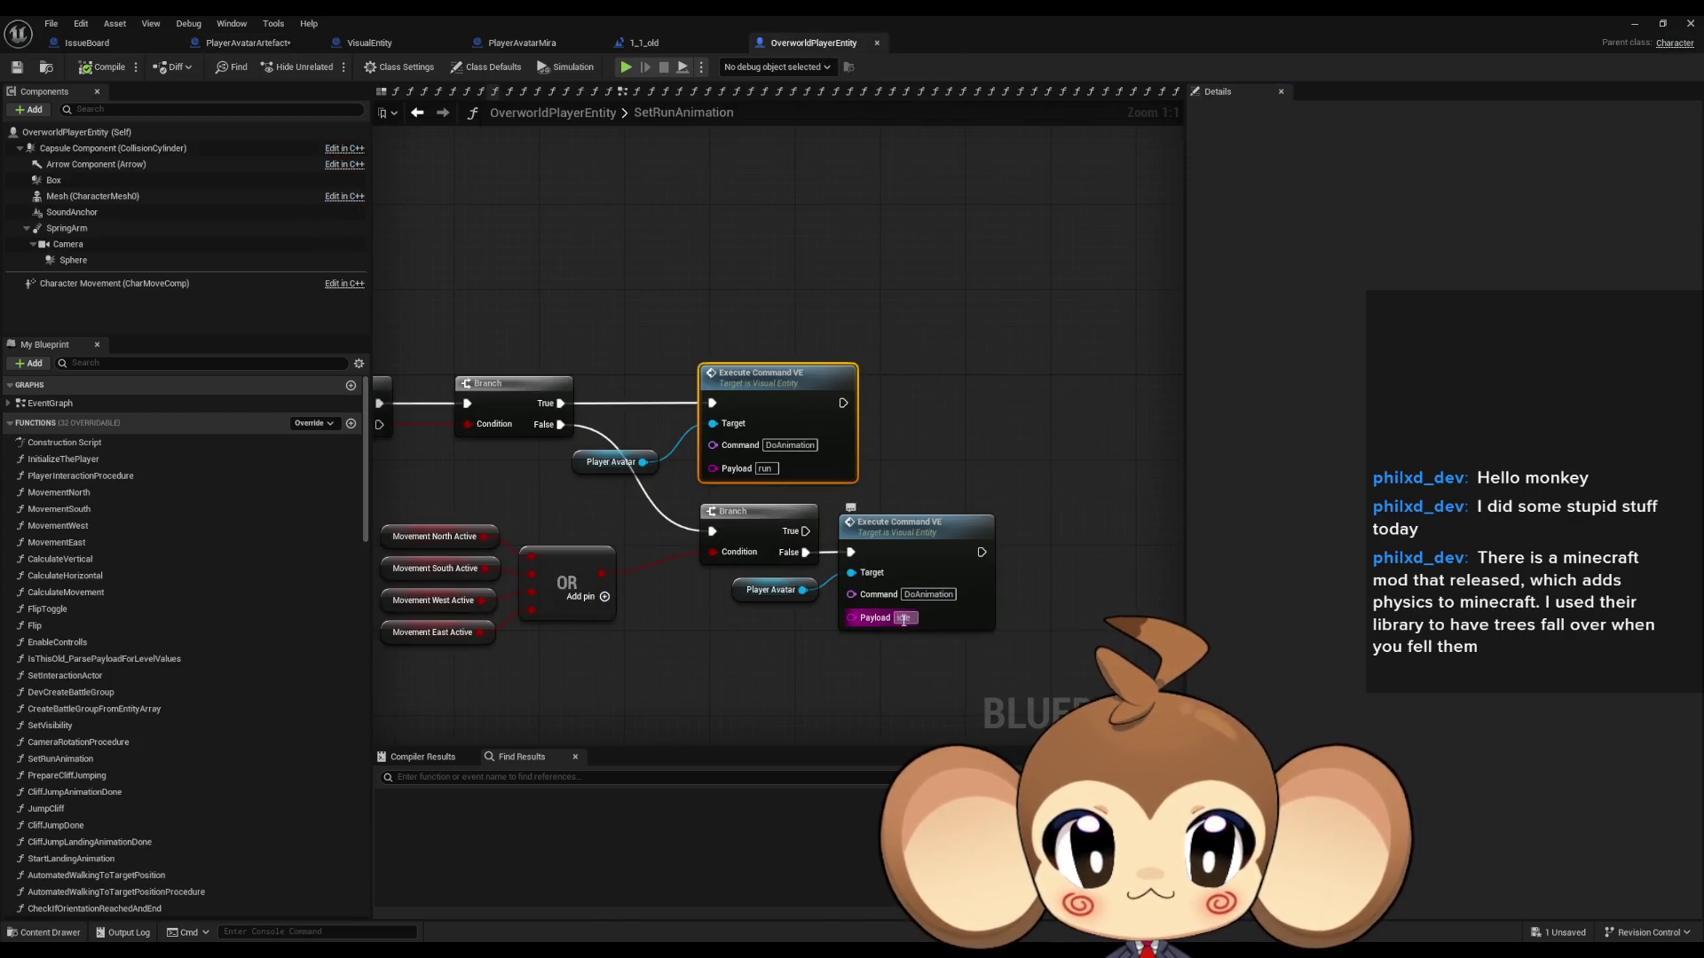
click(266, 44)
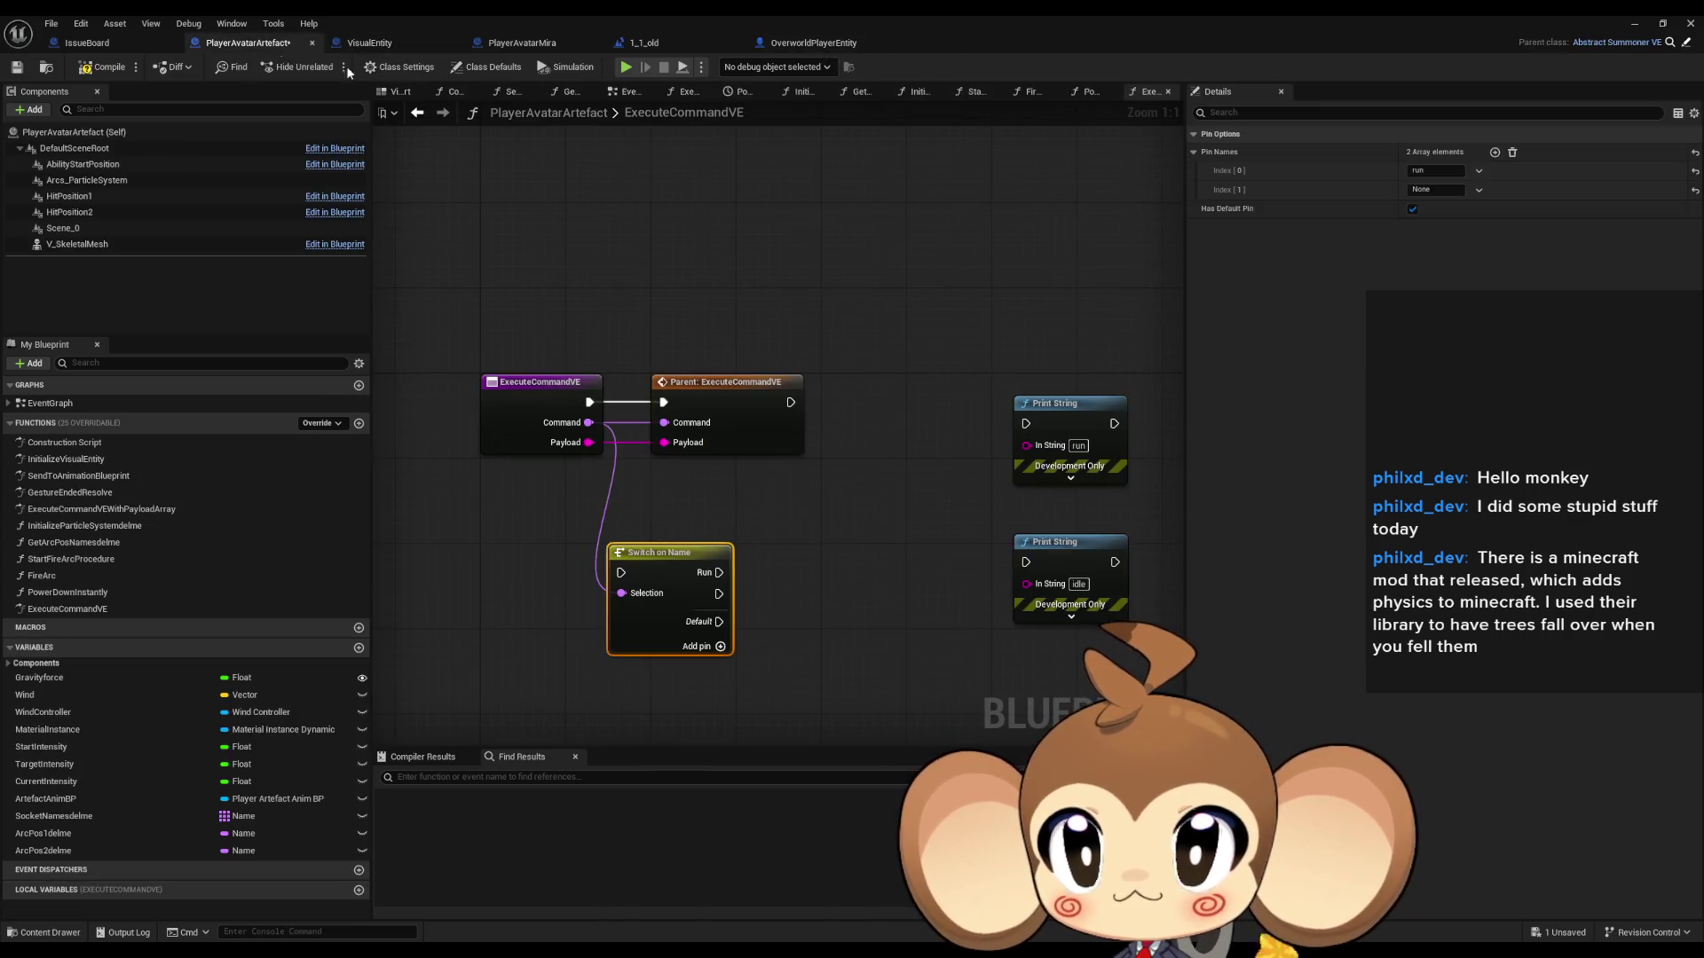
click(1430, 189)
text(idle)
click(958, 329)
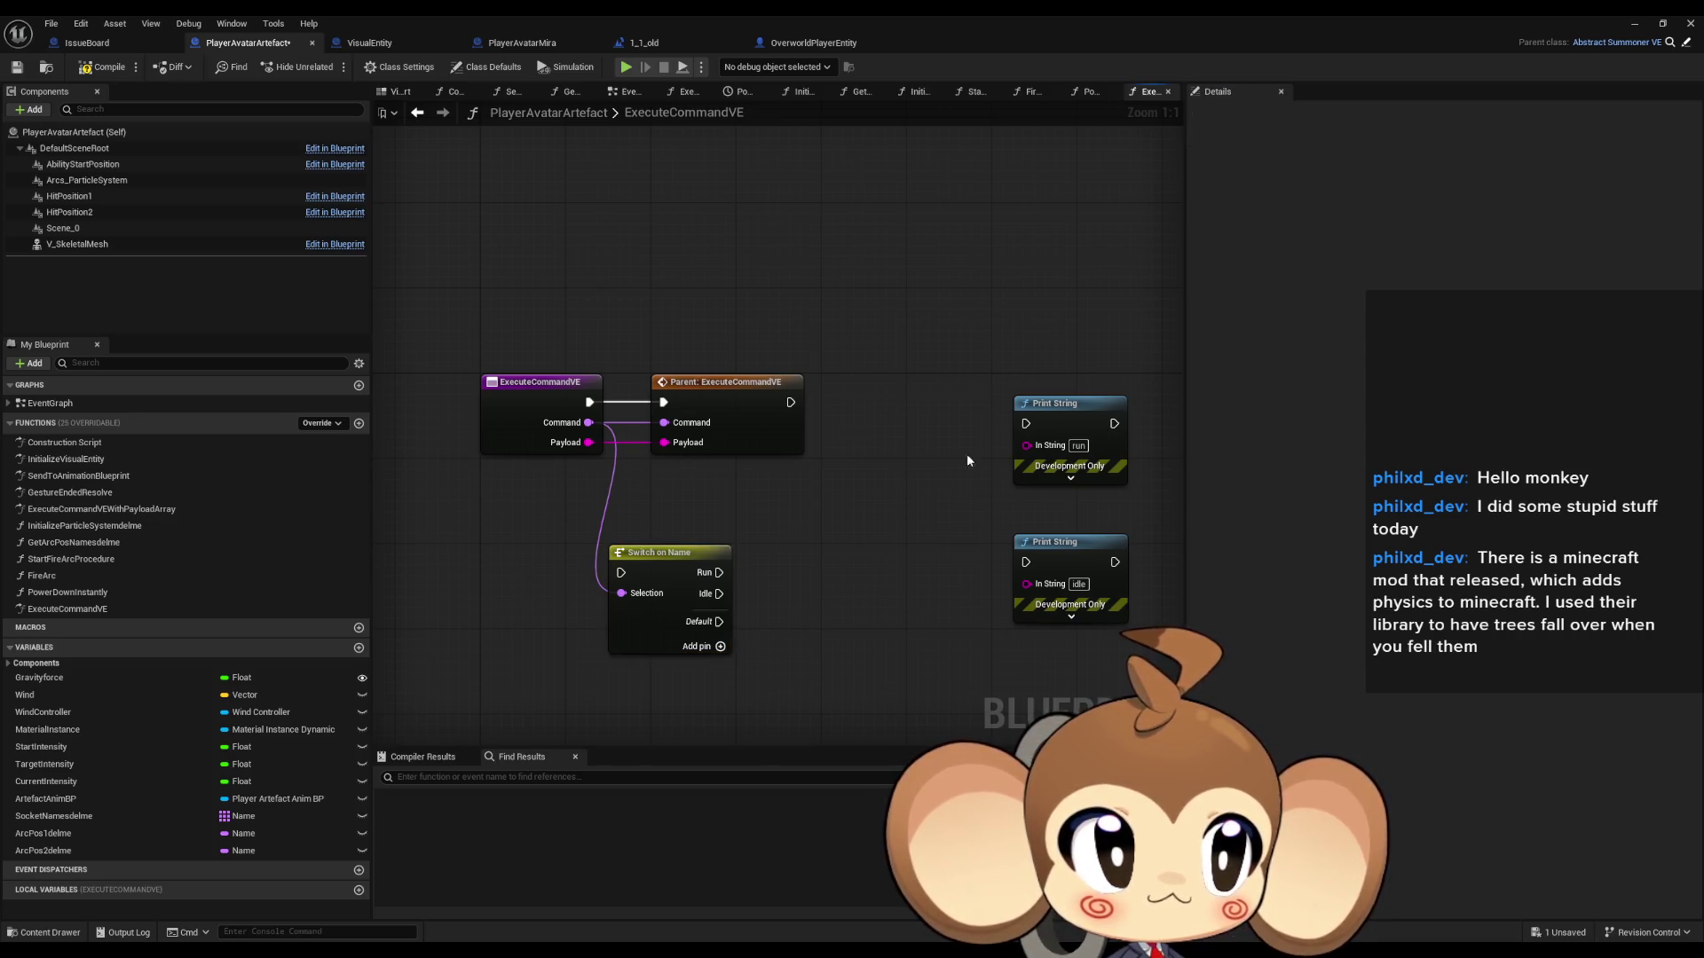
Step: Wire Run and Idle to their Print String nodes, tidy them, and return to the level editor
drag(674, 606, 979, 453)
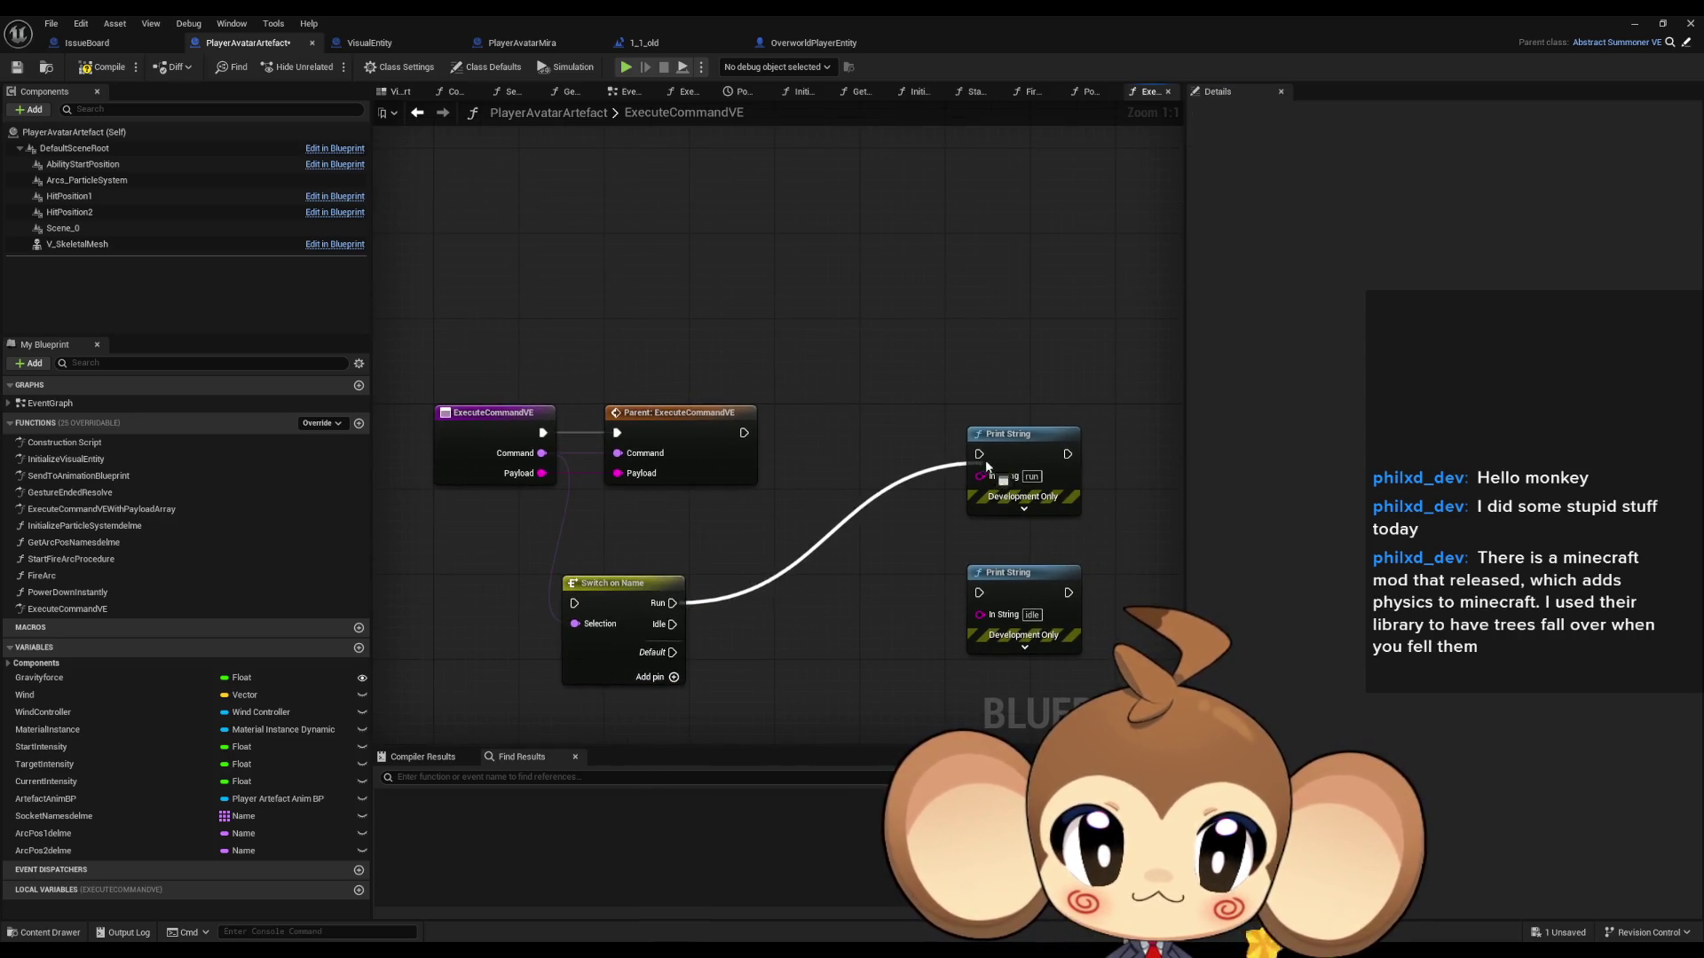
mouse_move(979, 593)
mouse_down()
mouse_move(663, 632)
mouse_move(725, 519)
mouse_move(815, 430)
mouse_up()
drag(1009, 443, 977, 423)
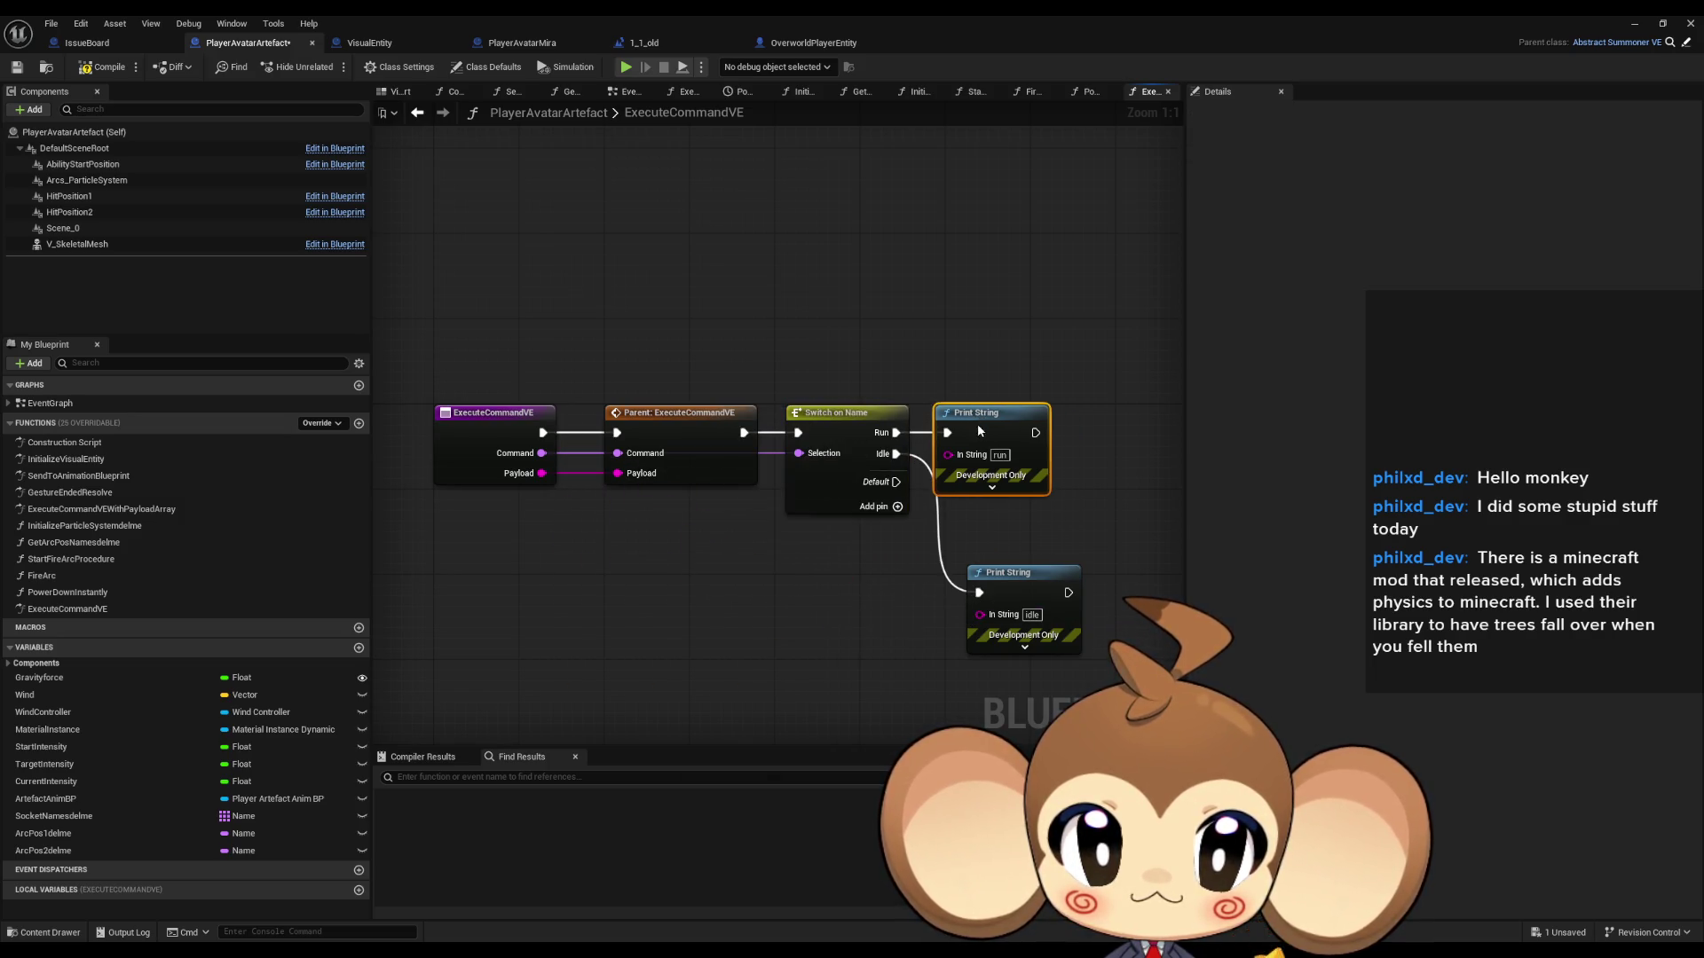
drag(1023, 586, 990, 522)
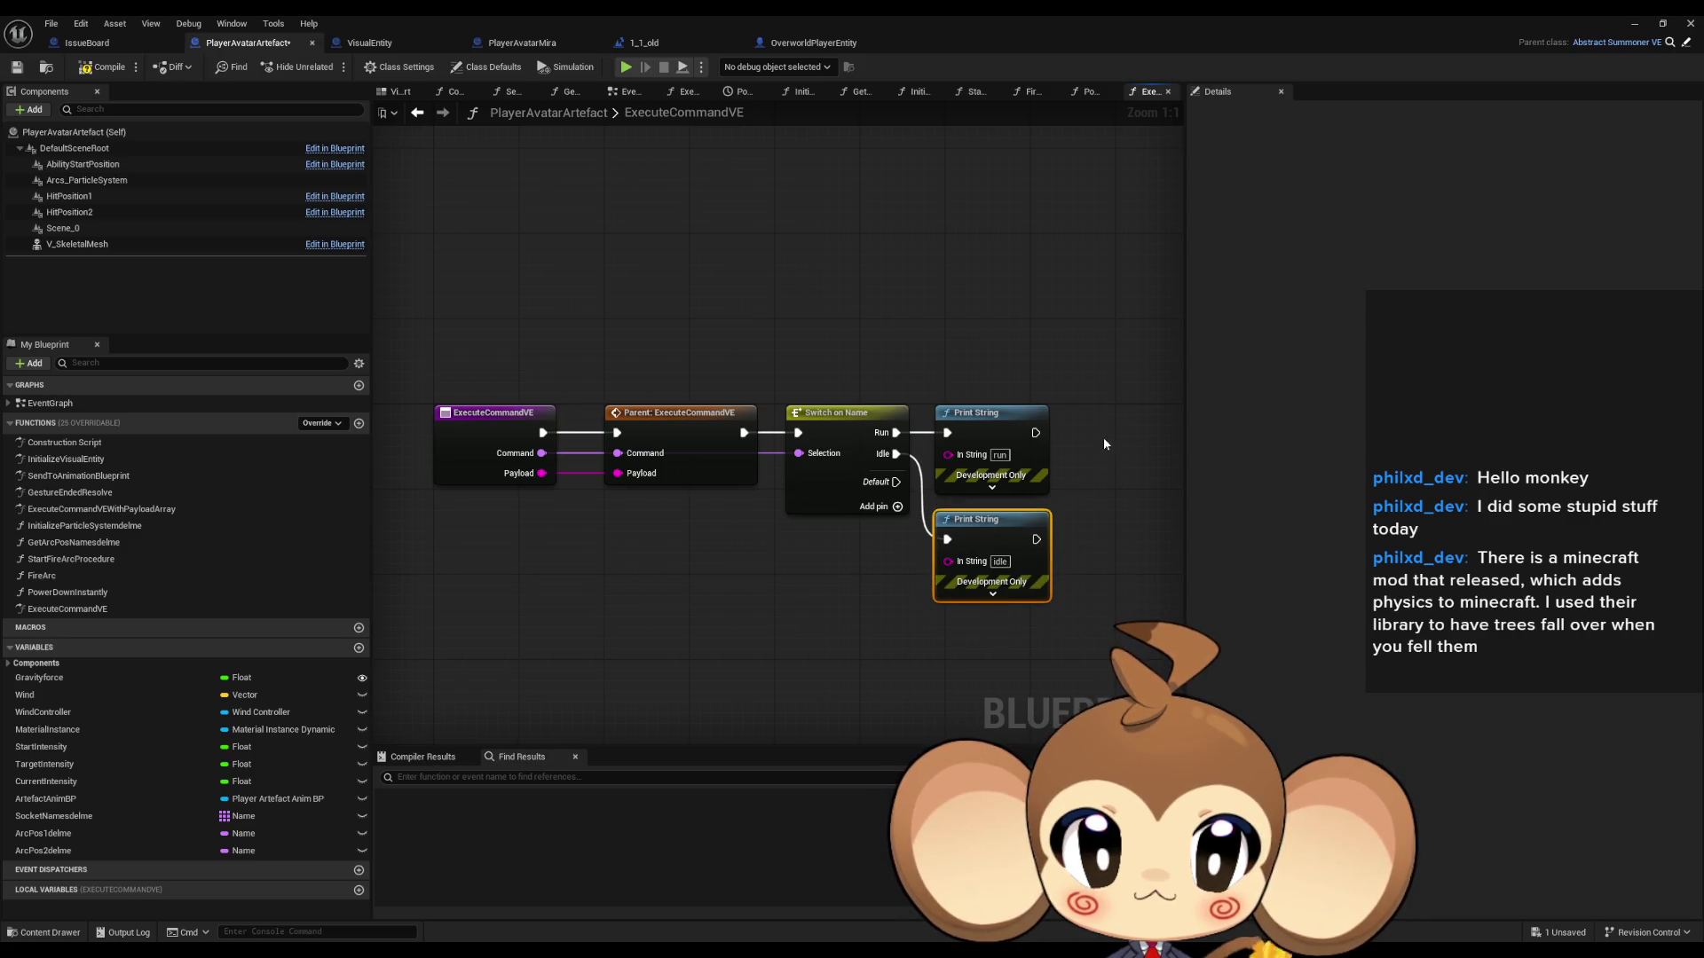
click(1634, 24)
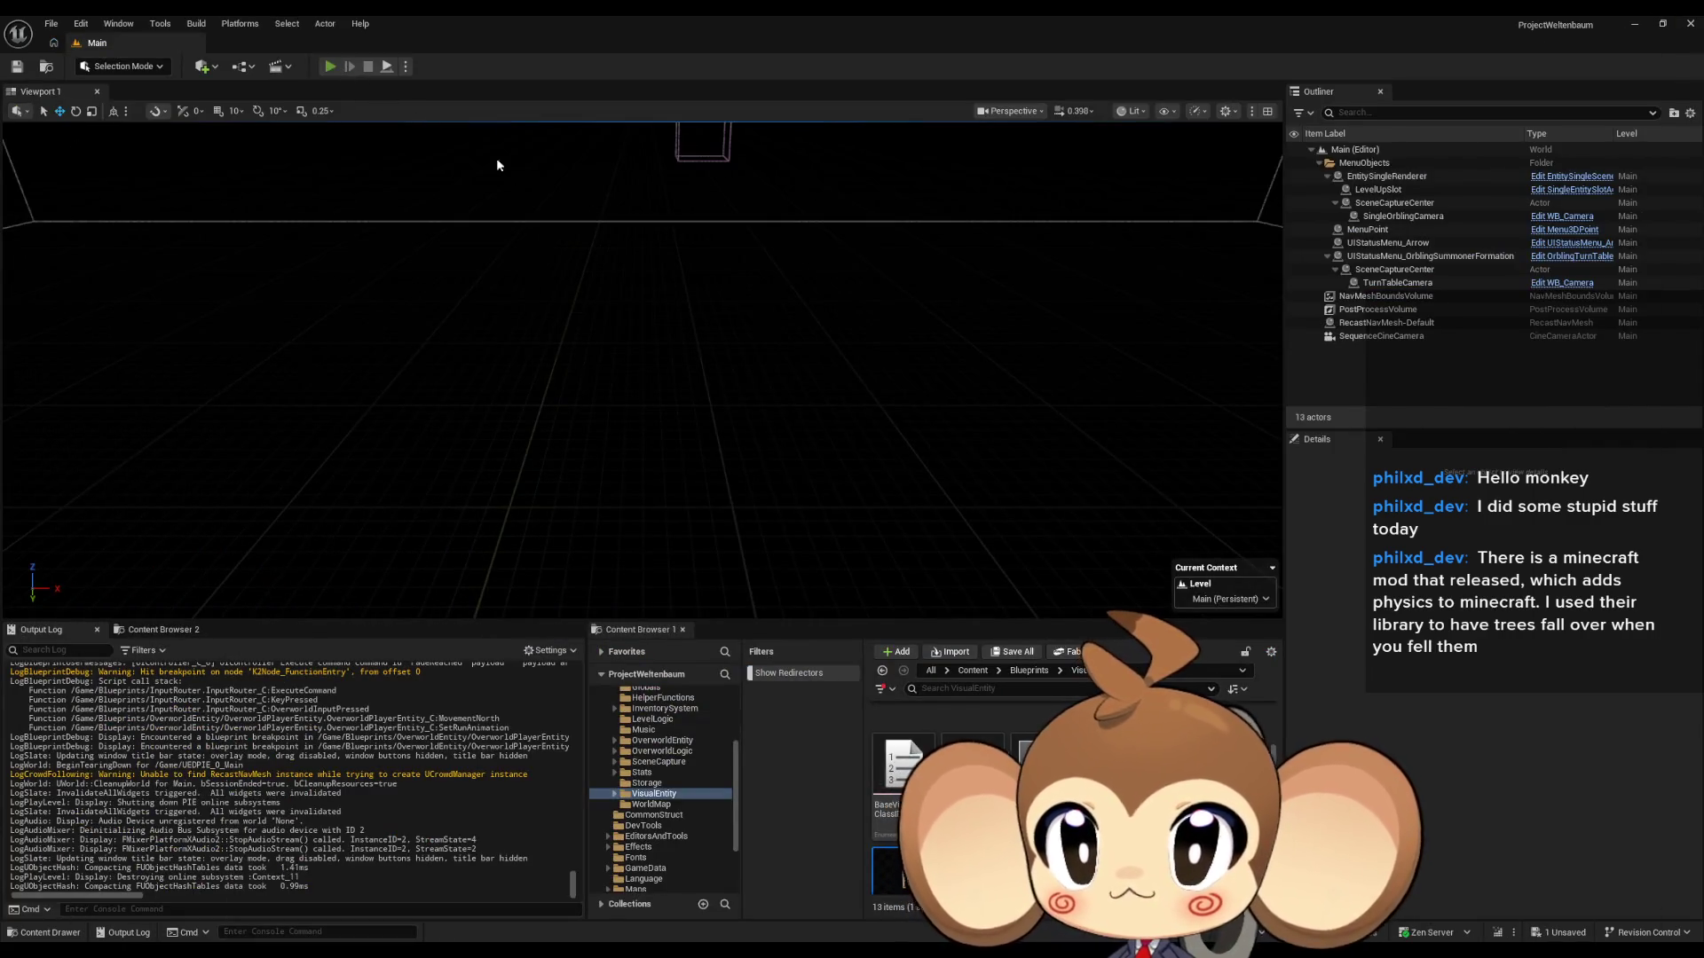
Step: Start Play-in-Editor with Alt+P and bring the PlayerAvatarArtefact Blueprint window back to the front
key(alt+p)
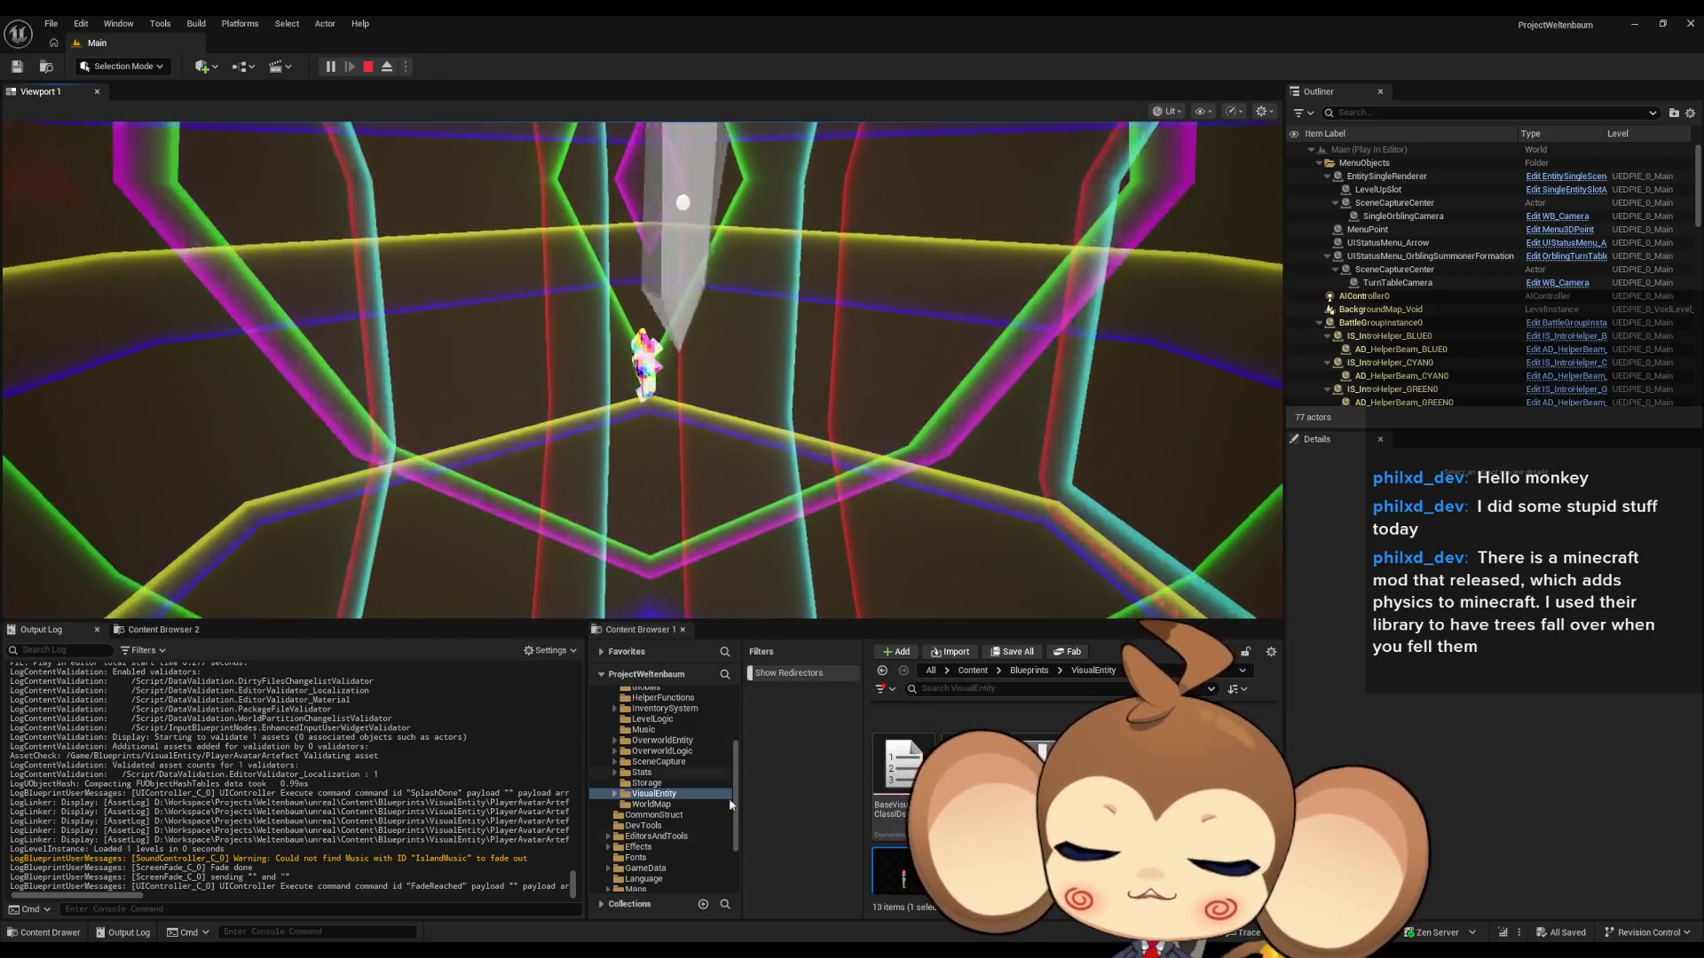
mouse_move(701, 950)
click(715, 904)
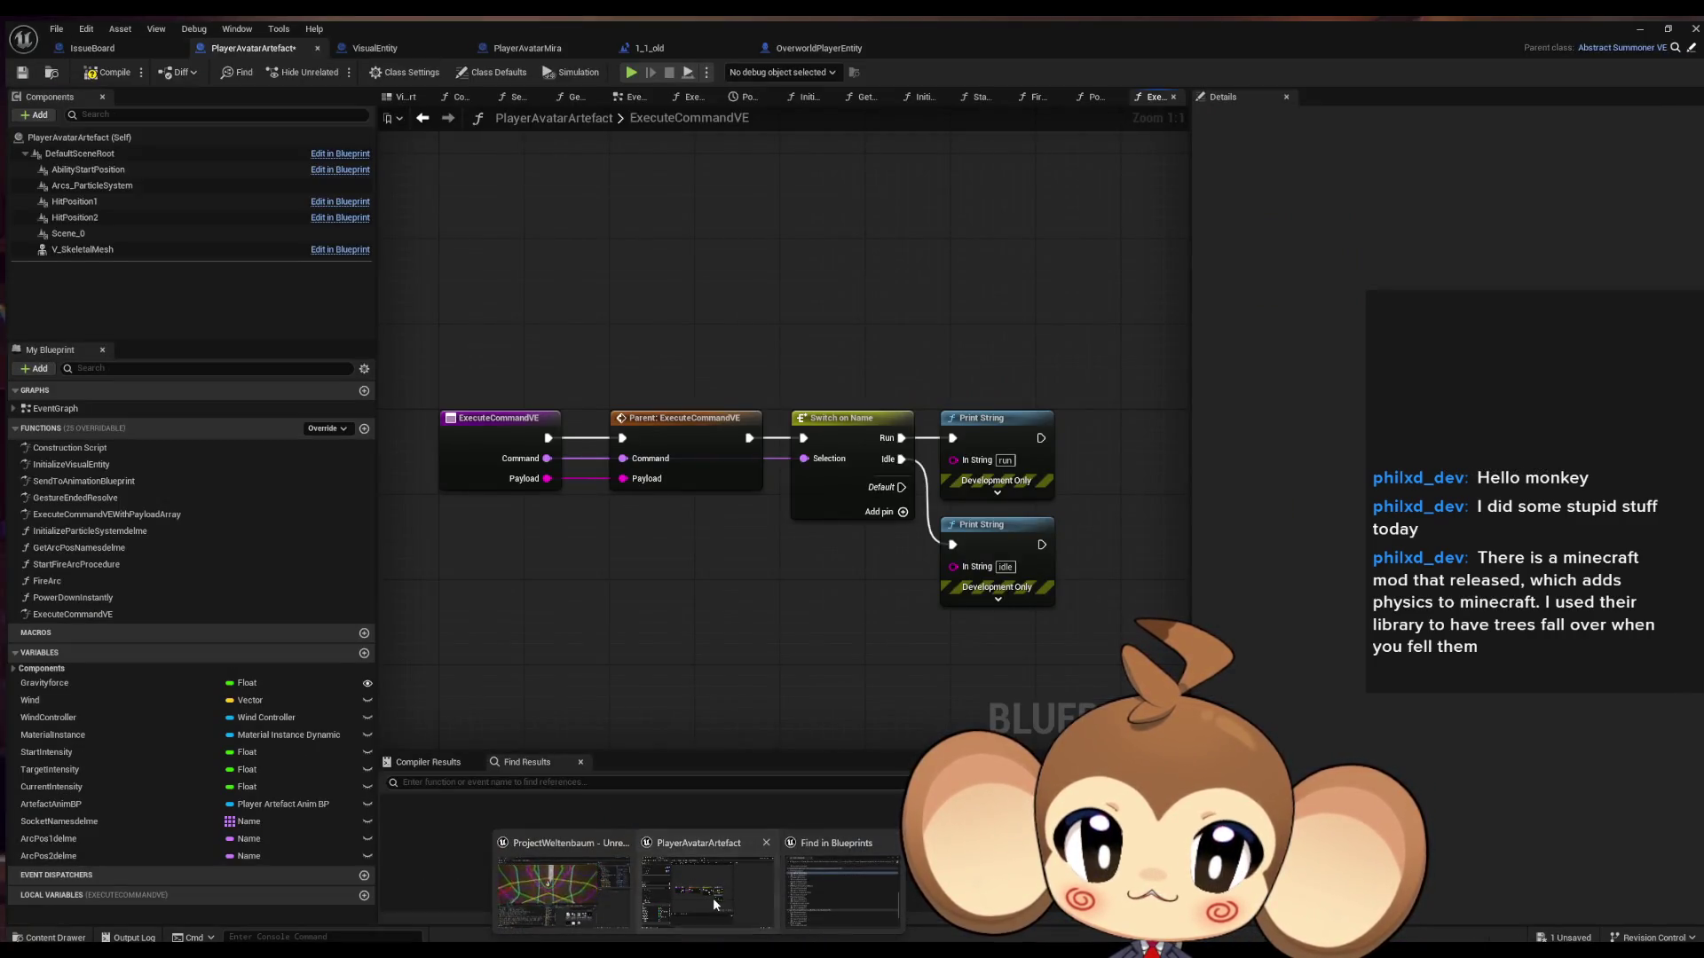
Step: Set a breakpoint on Execute Command VE in OverworldPlayerEntity's SetRunAnimation and resume the game
click(712, 897)
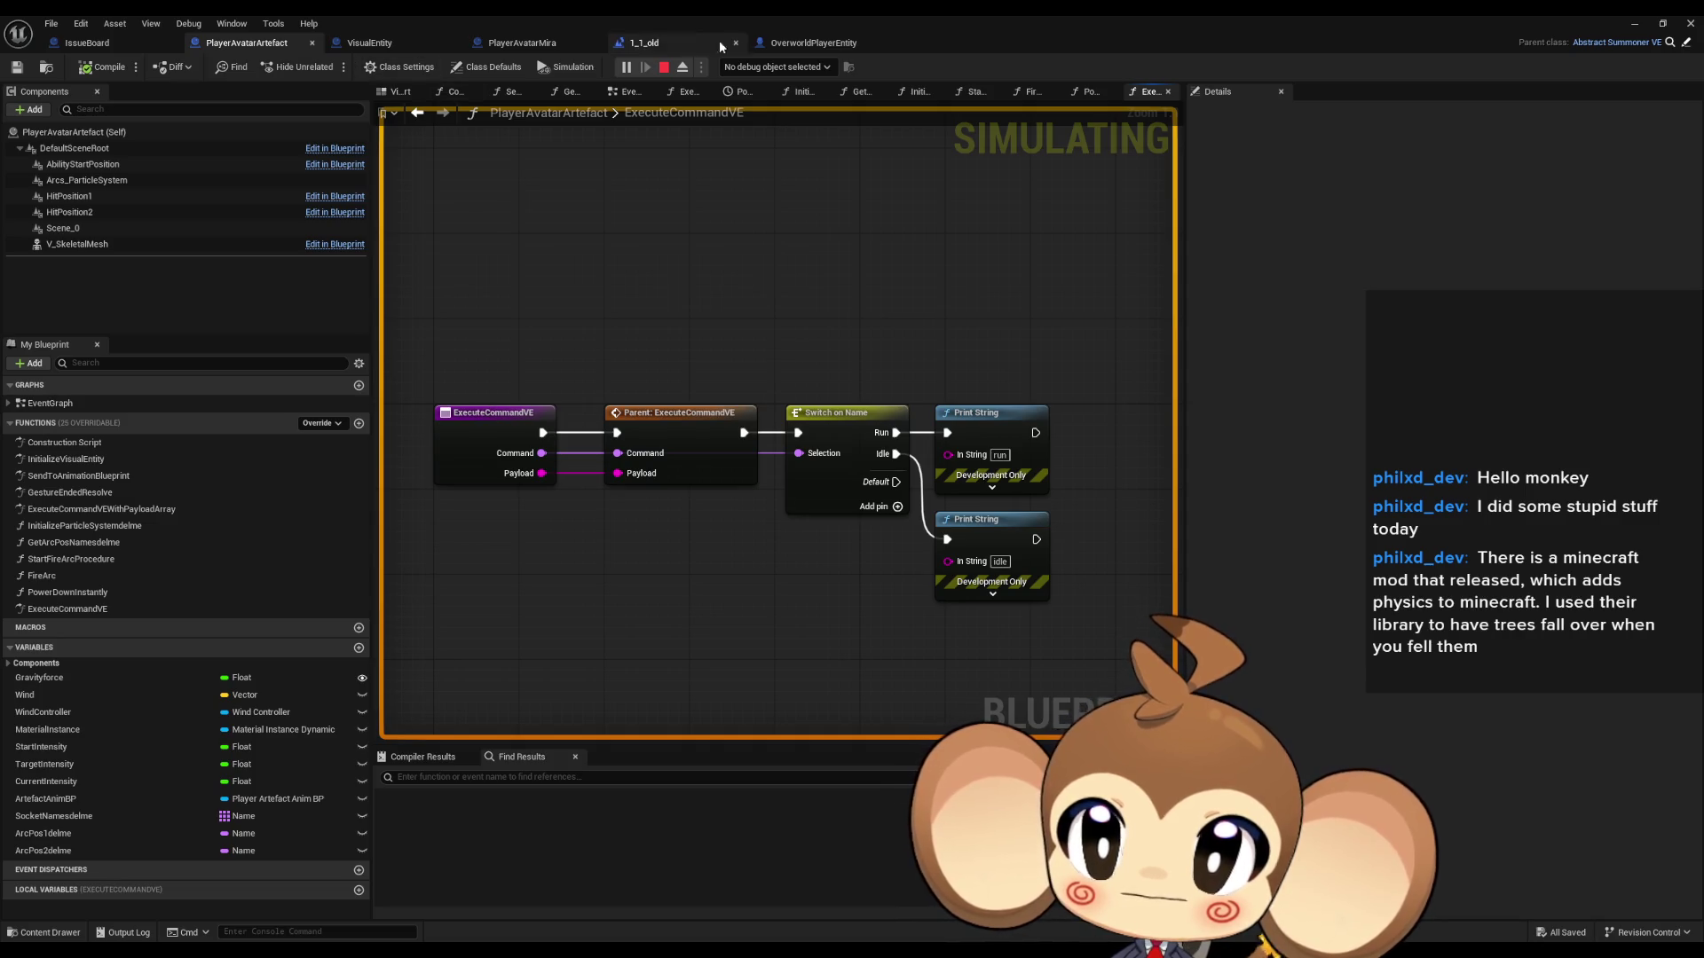
click(797, 45)
drag(648, 435, 929, 449)
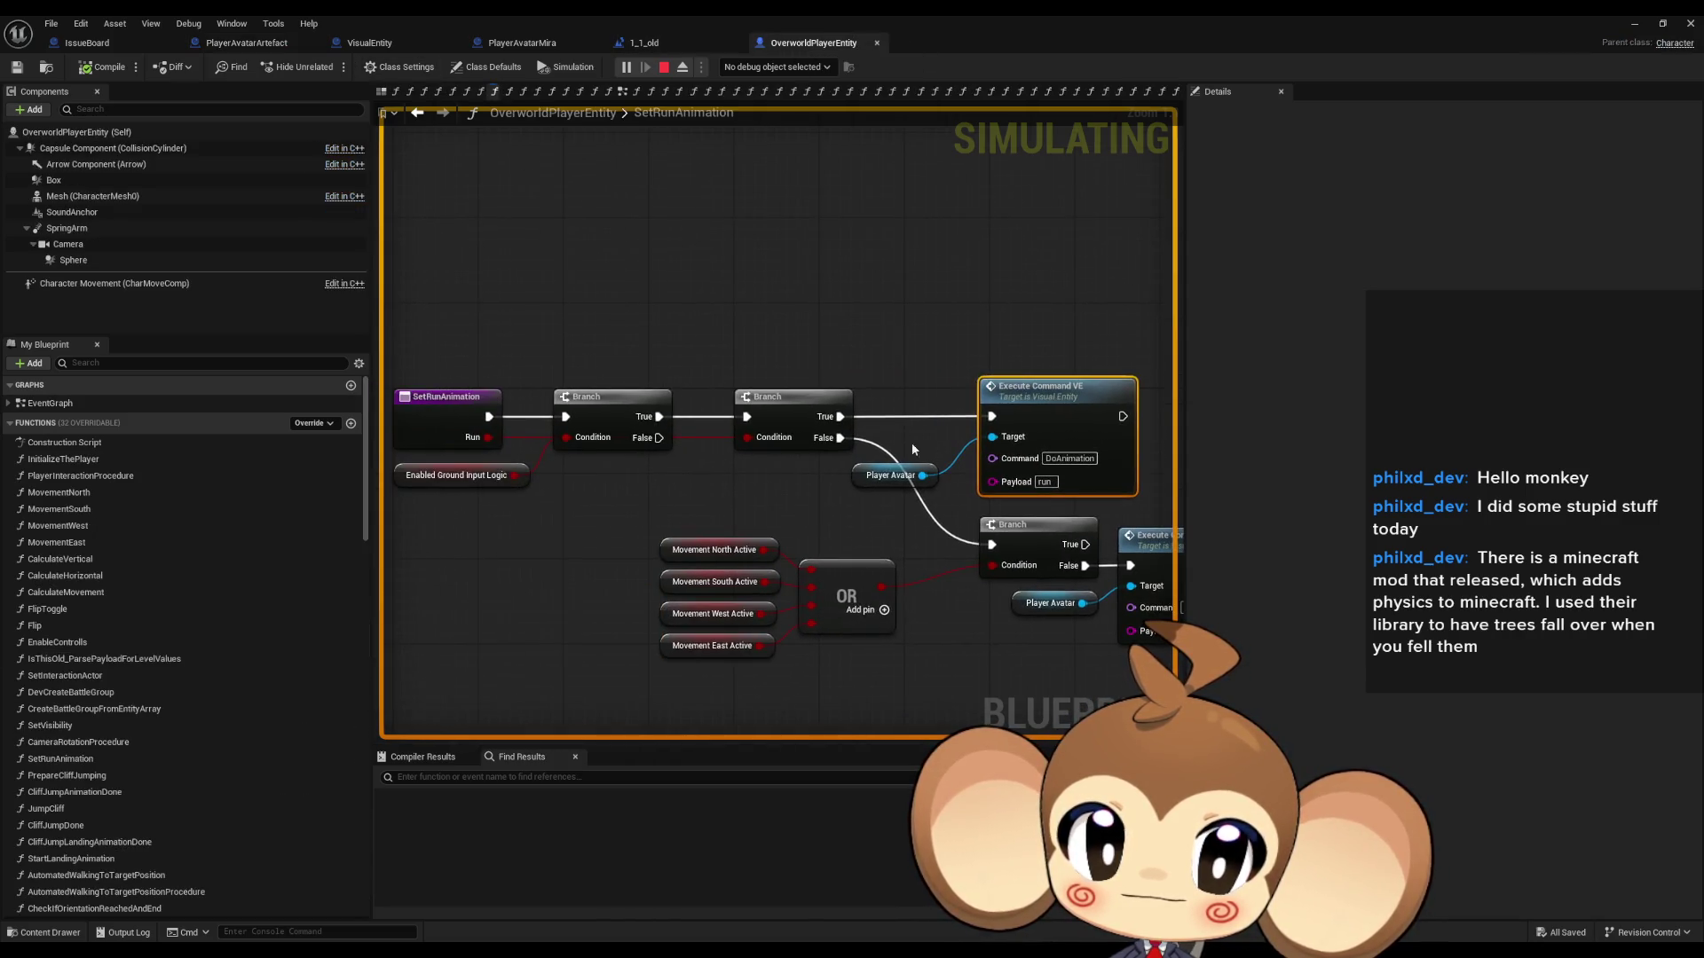
right_click(1081, 405)
click(1123, 621)
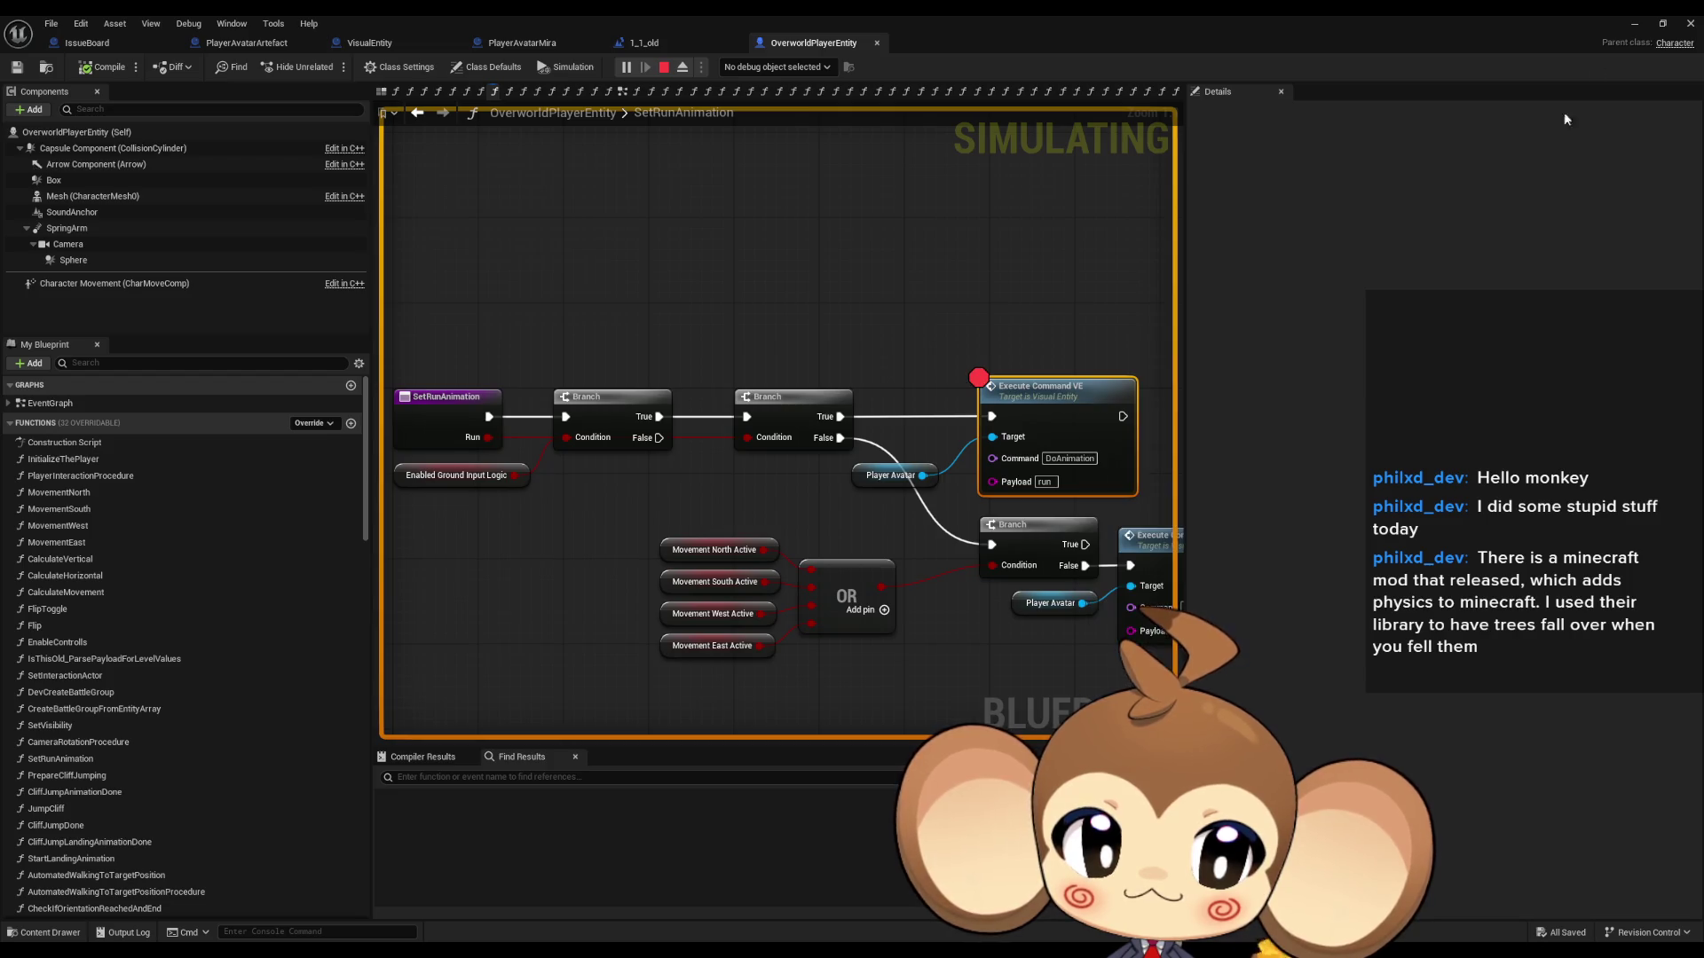
click(1636, 26)
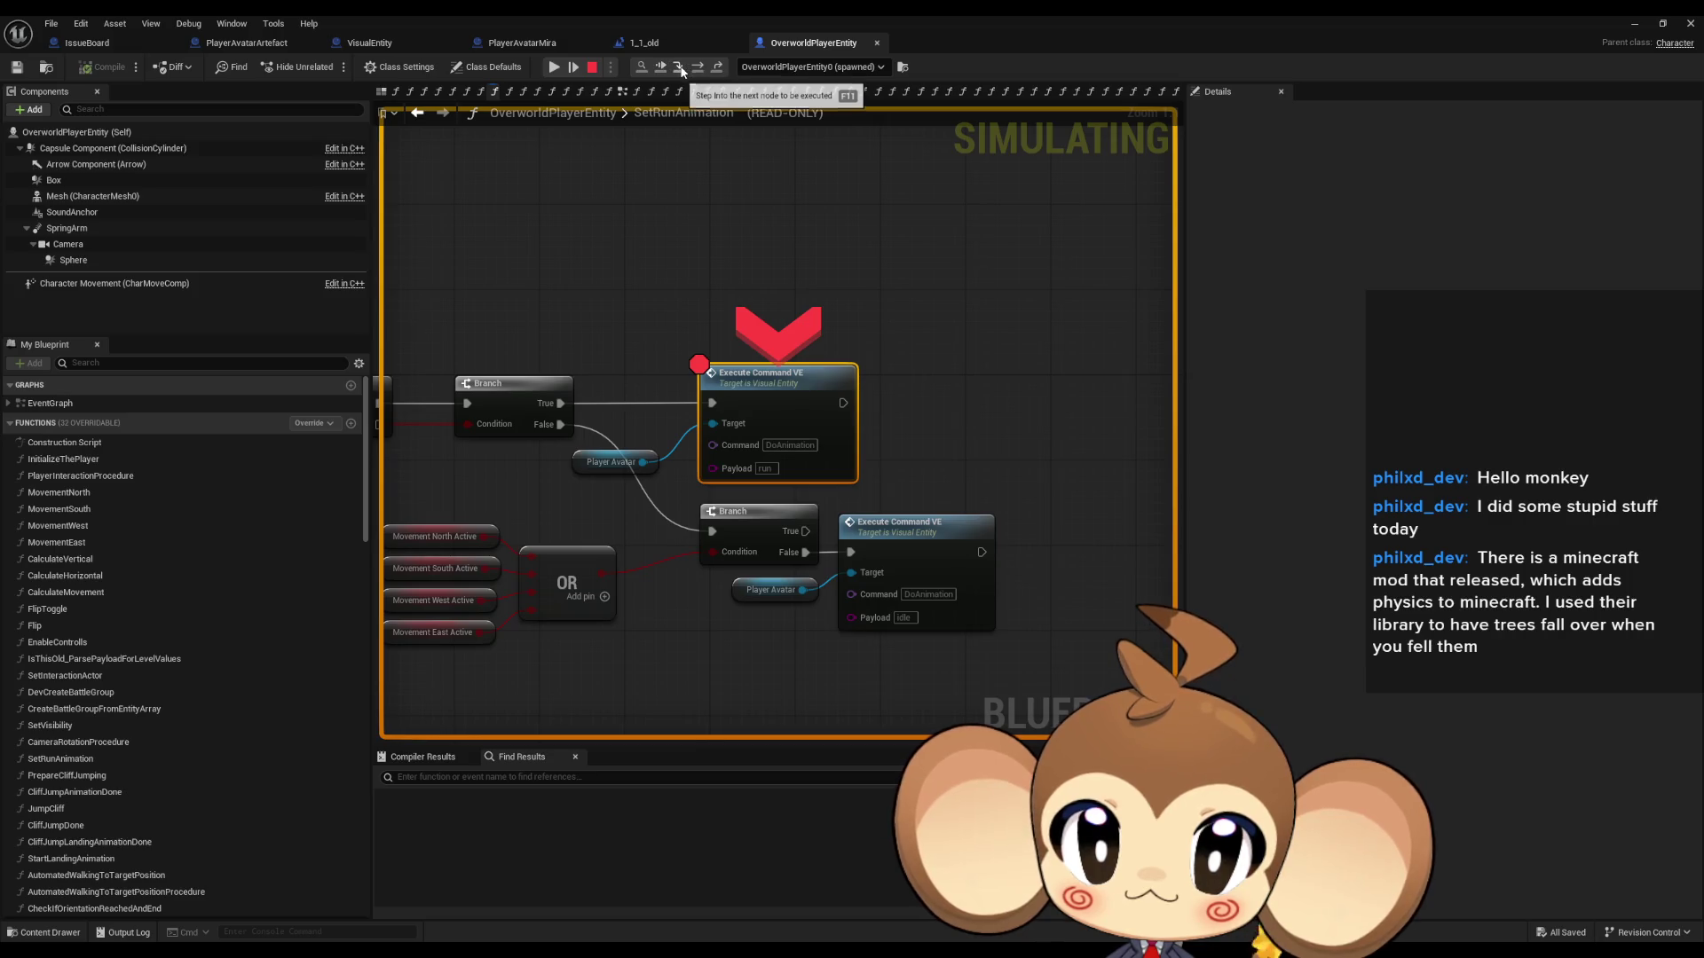
Step: Remove the breakpoint, step into ExecuteCommandVE, confirm Command reads DoAnimation, and stop playing
right_click(782, 397)
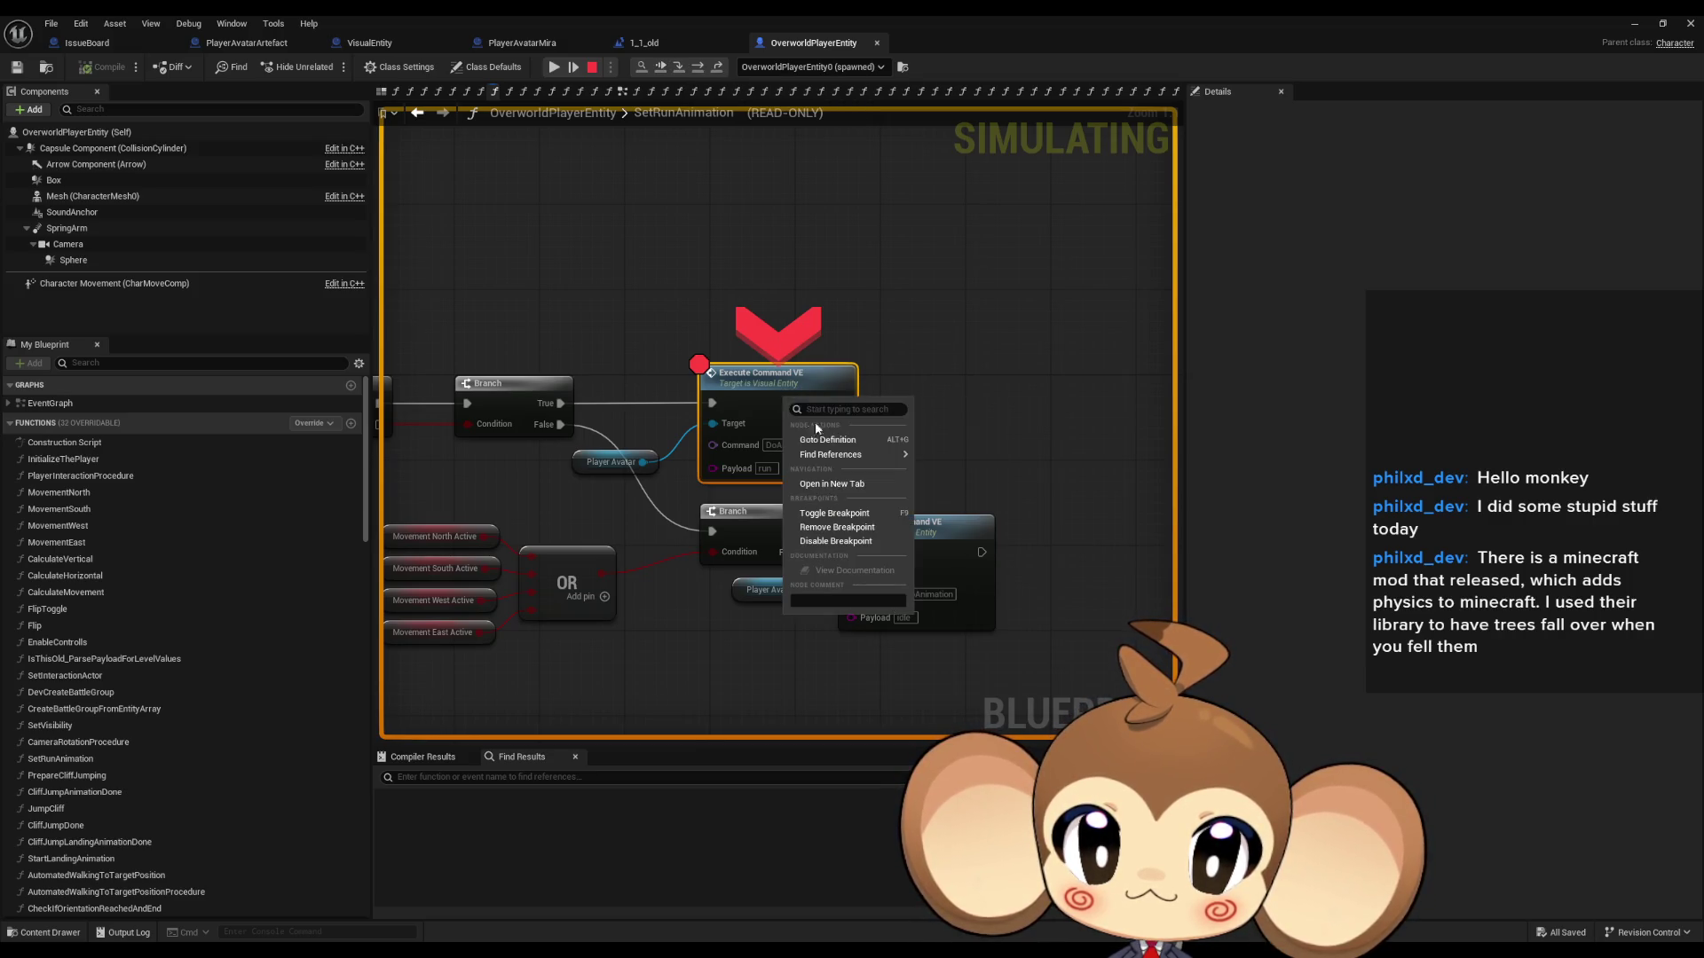
click(817, 530)
mouse_move(623, 467)
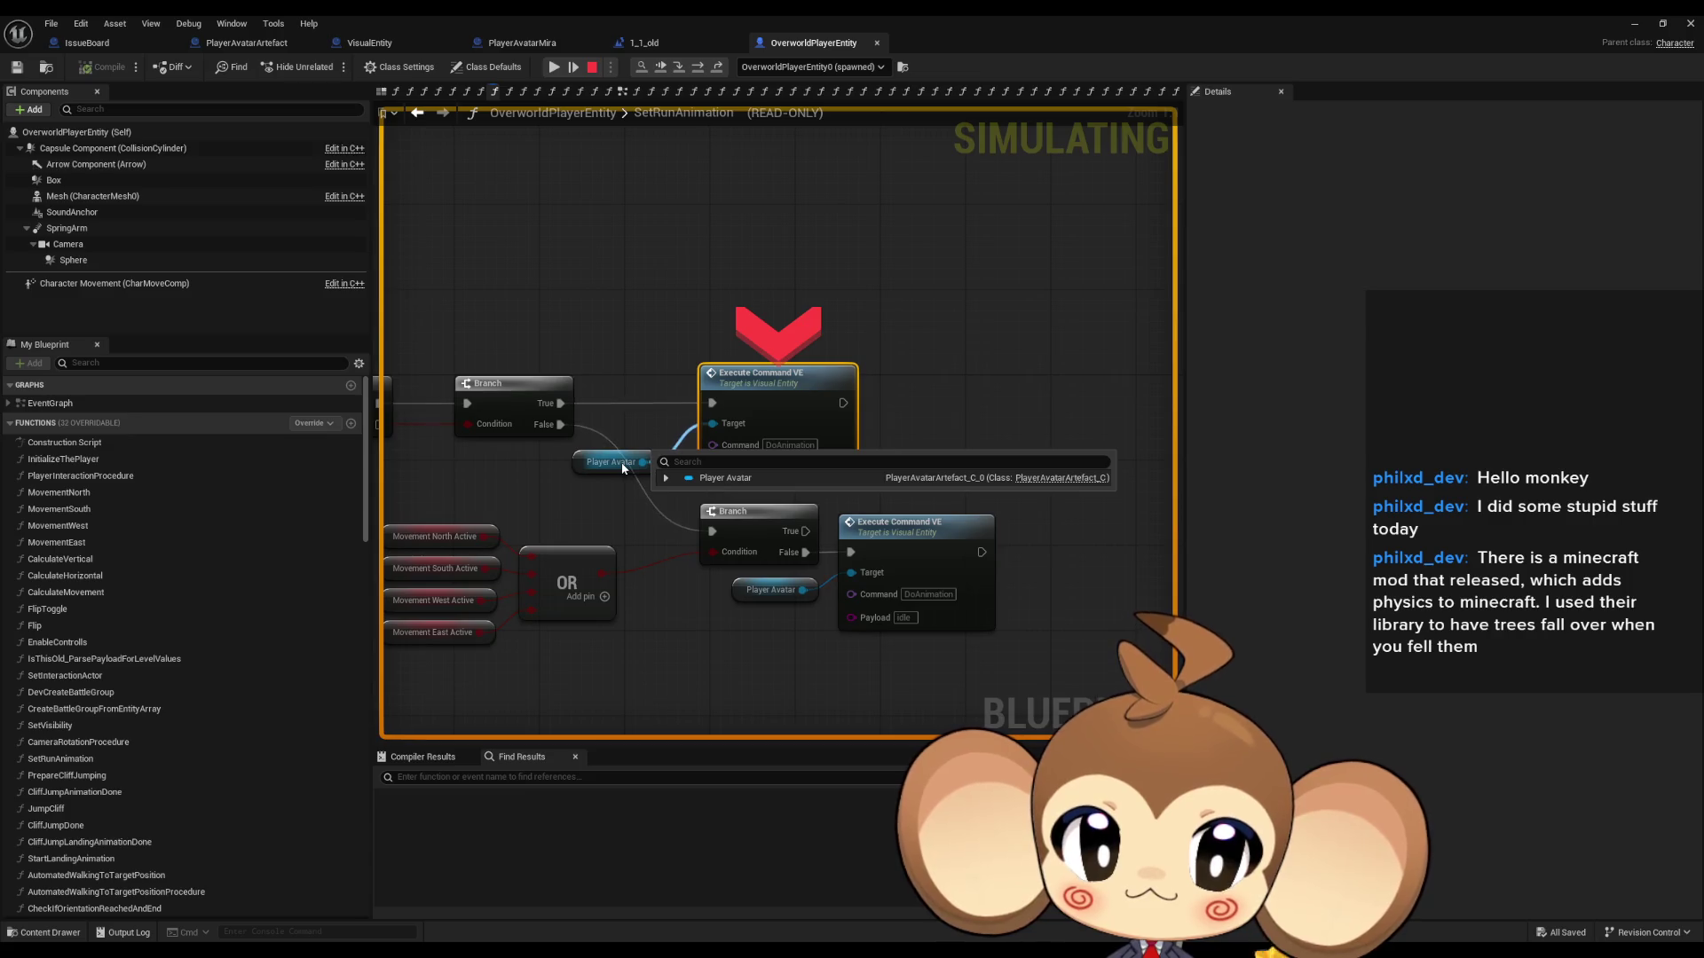
click(685, 69)
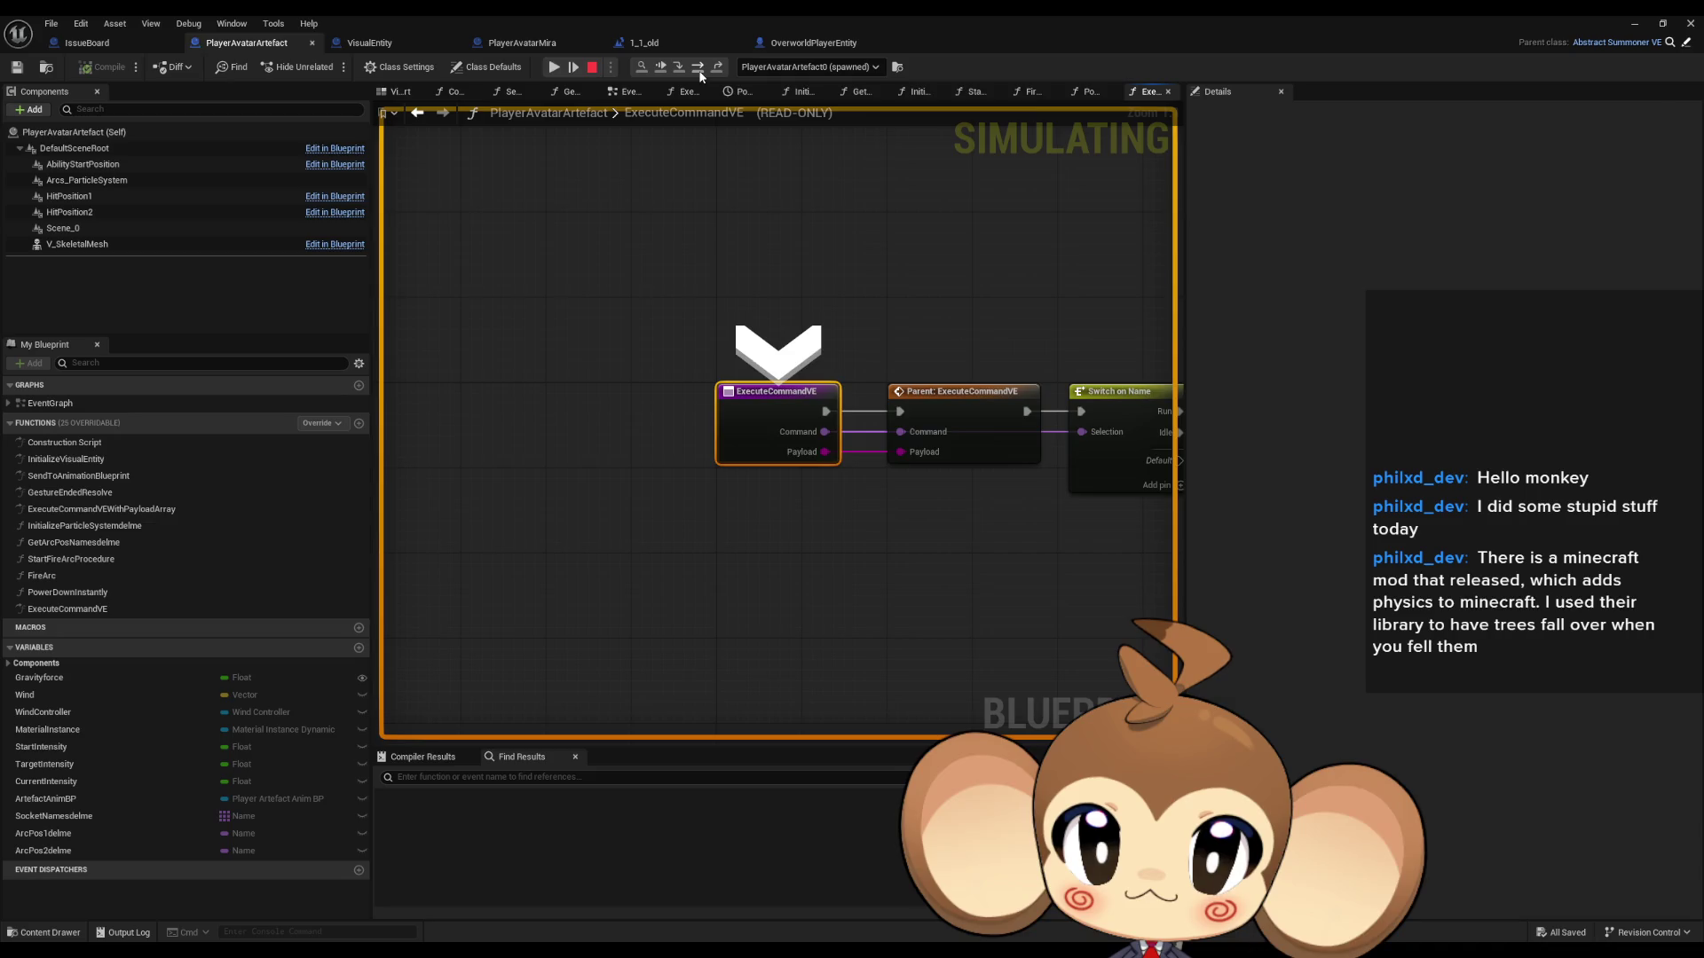
click(700, 75)
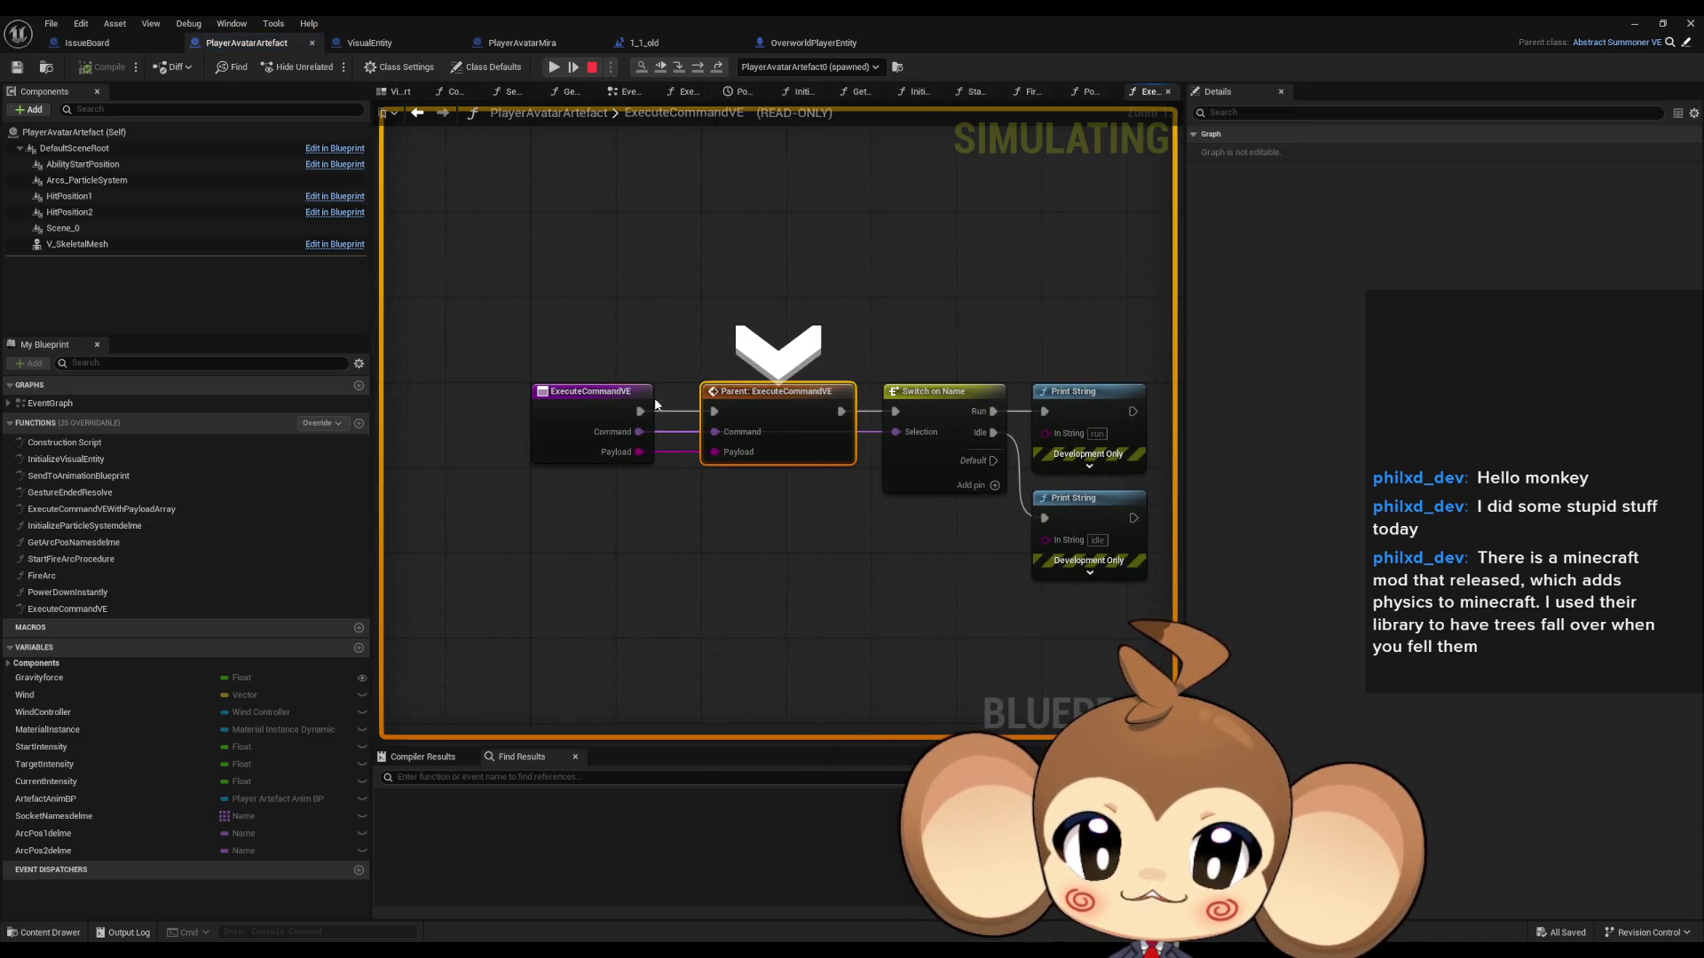
mouse_move(642, 432)
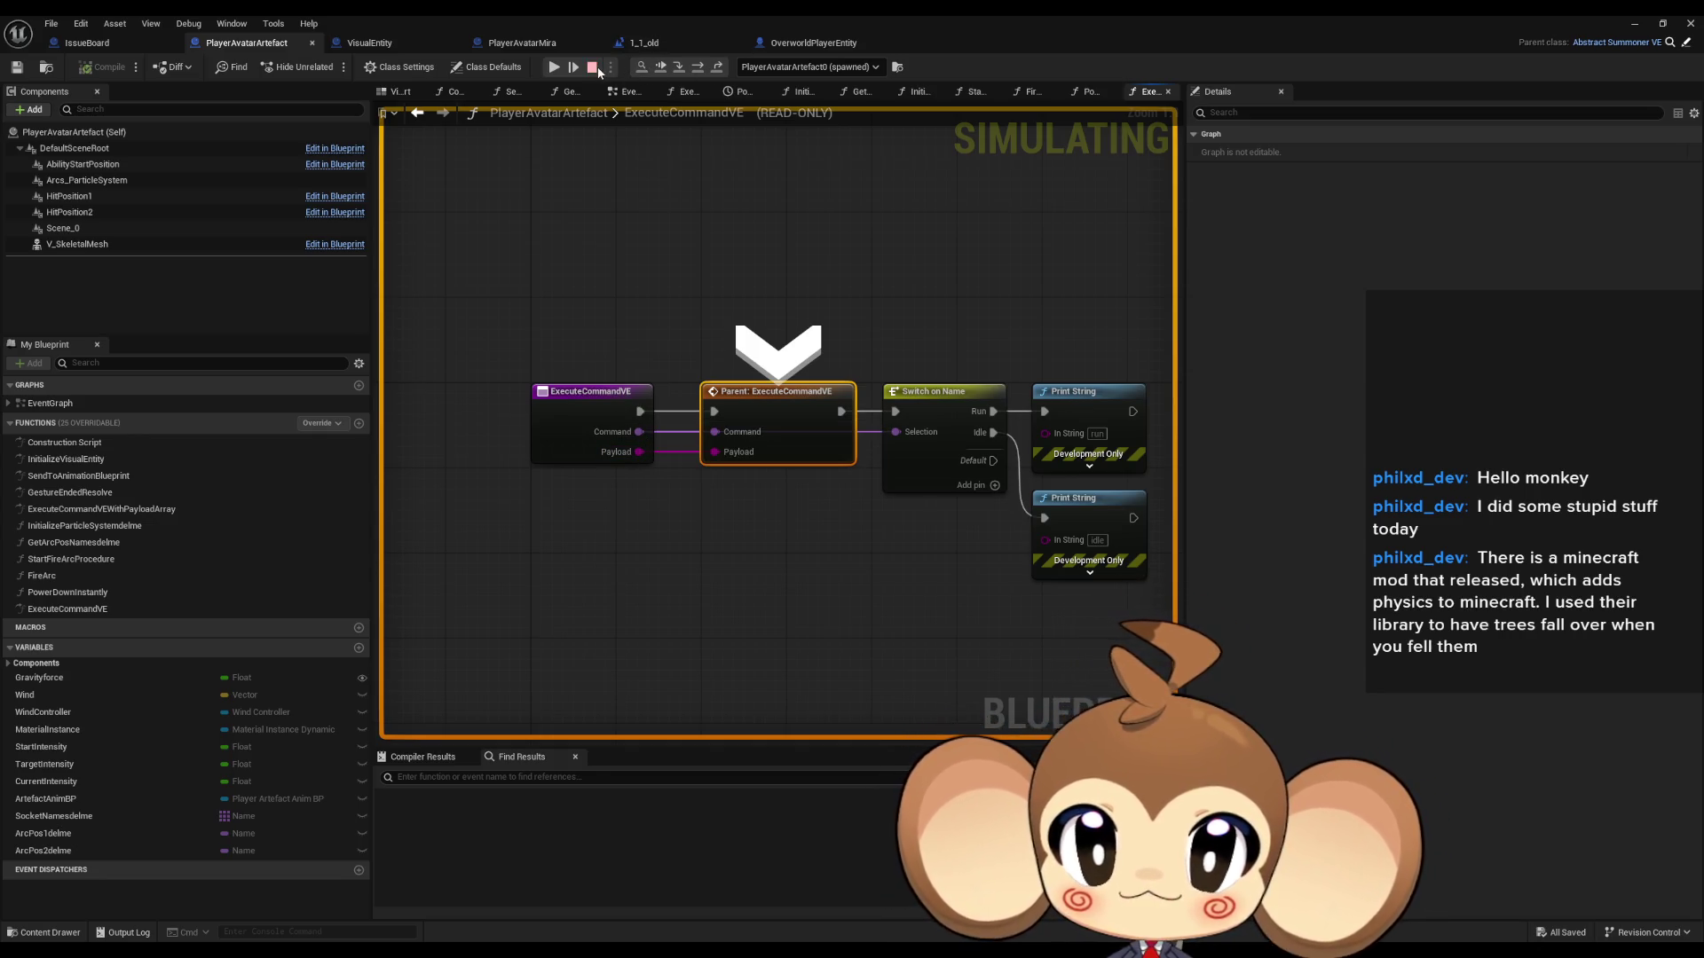
click(593, 68)
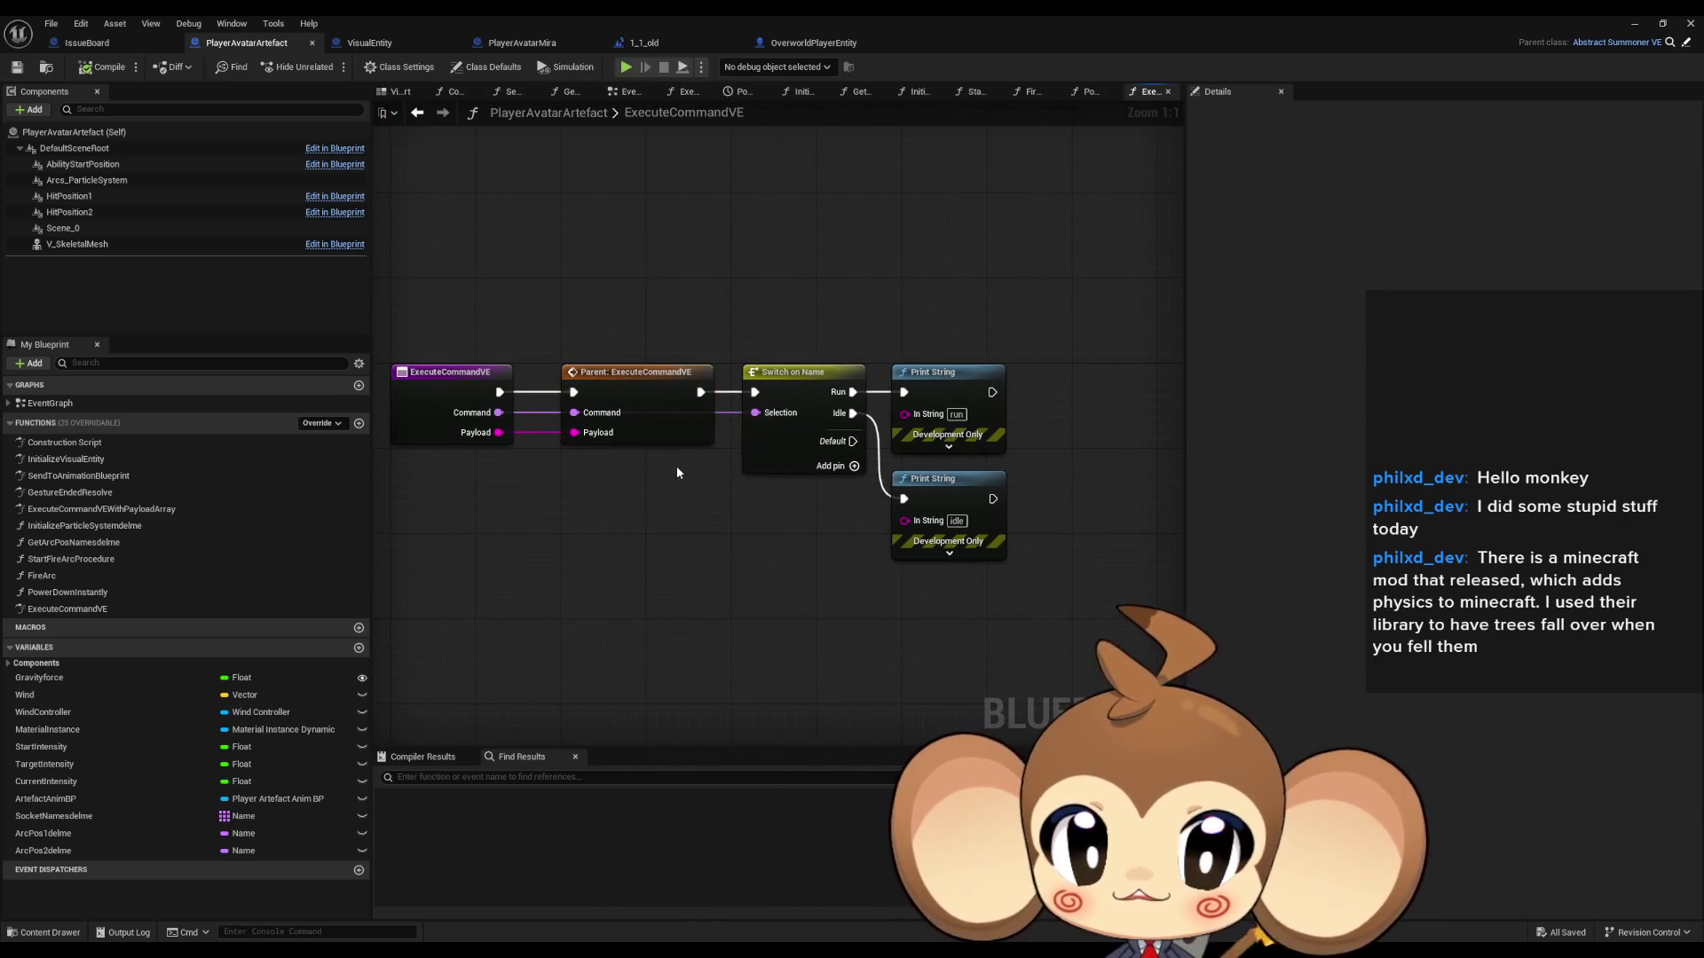
Step: Move the old switch and prints right and add a Switch on String wired to Payload
drag(1020, 568, 862, 427)
drag(815, 373, 932, 374)
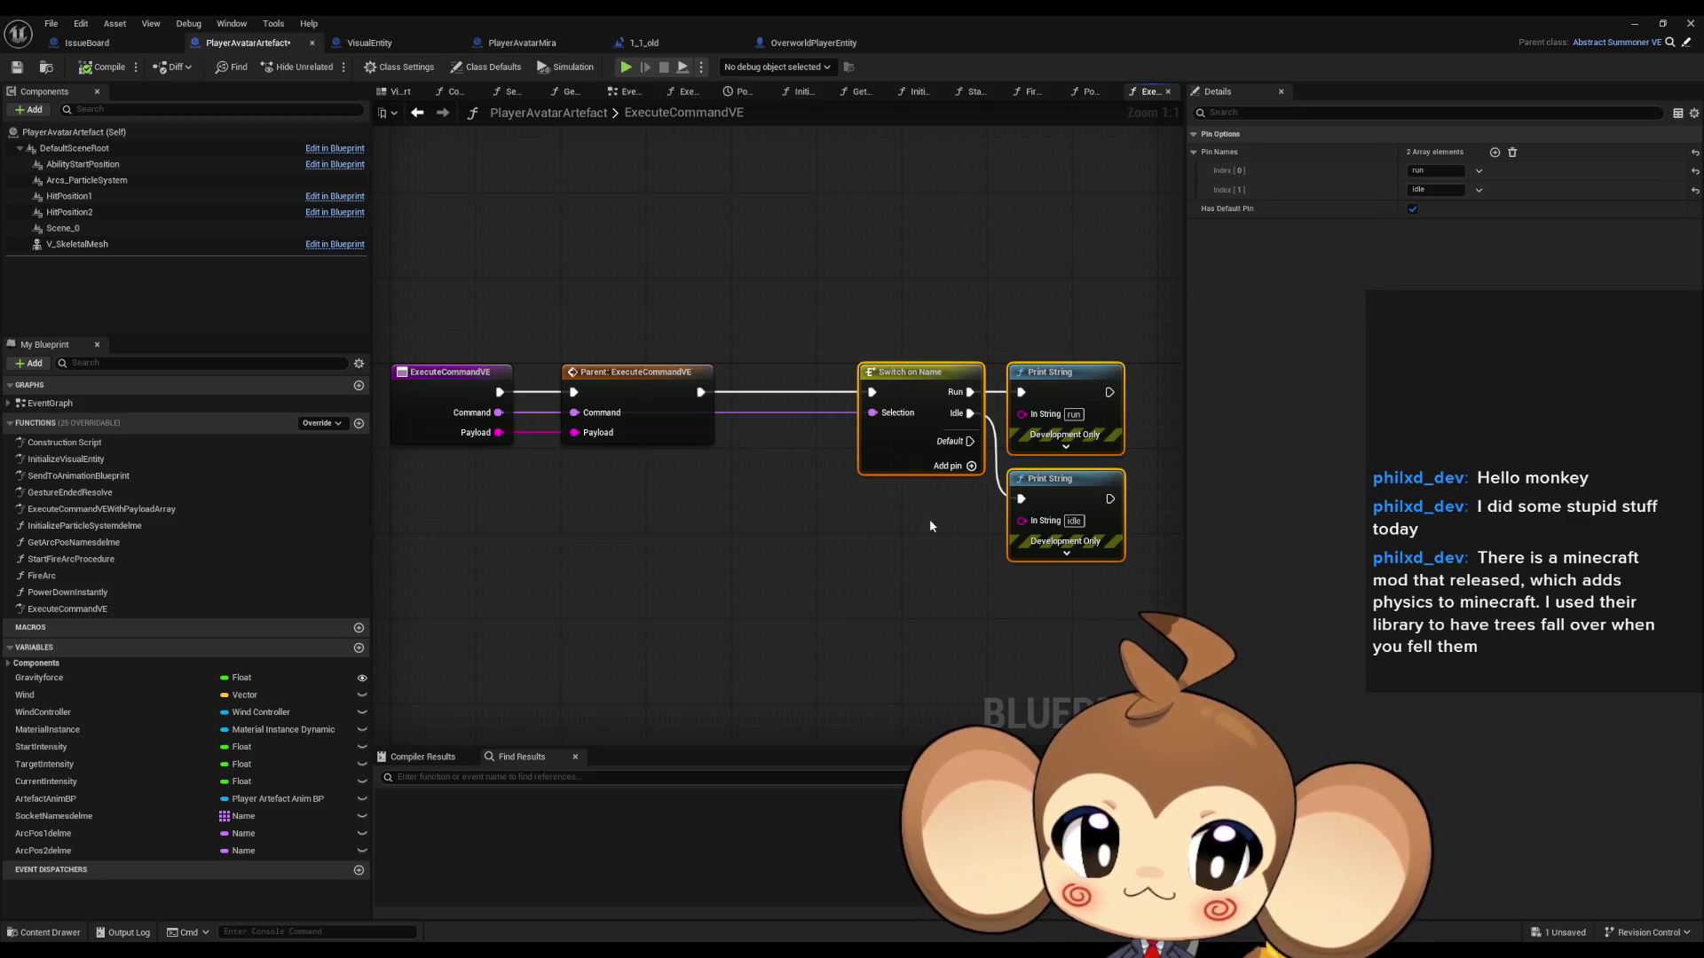
click(819, 492)
drag(499, 433, 721, 557)
text(swic)
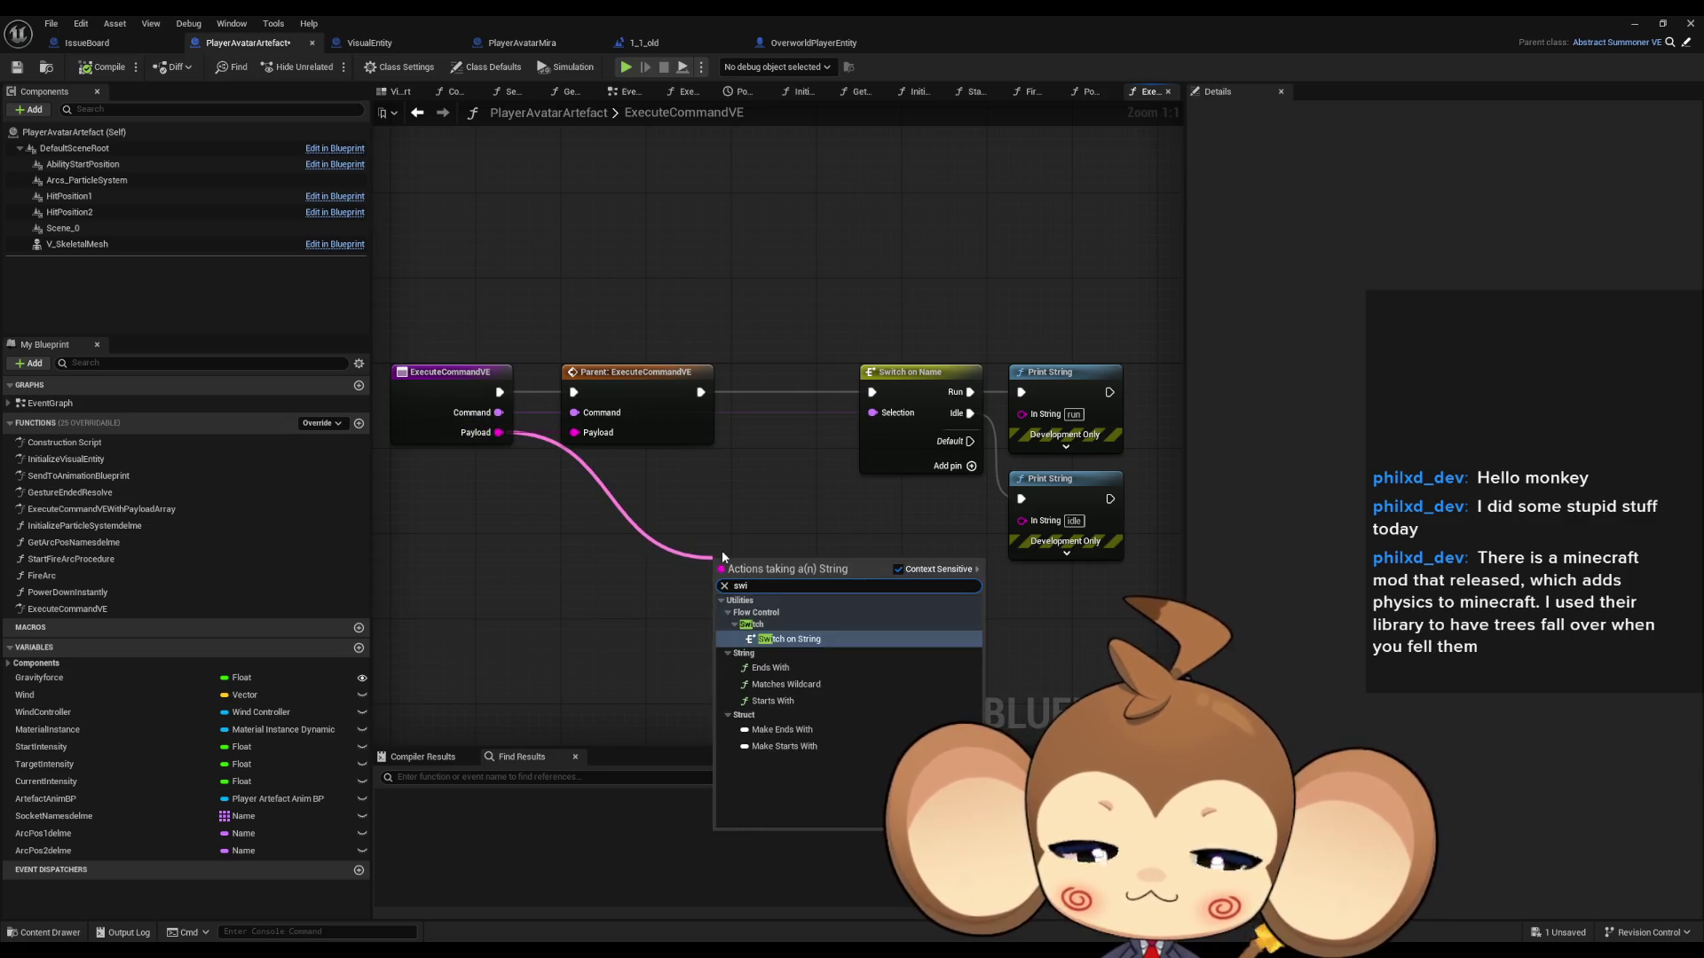
key(BackSpace)
text(tch)
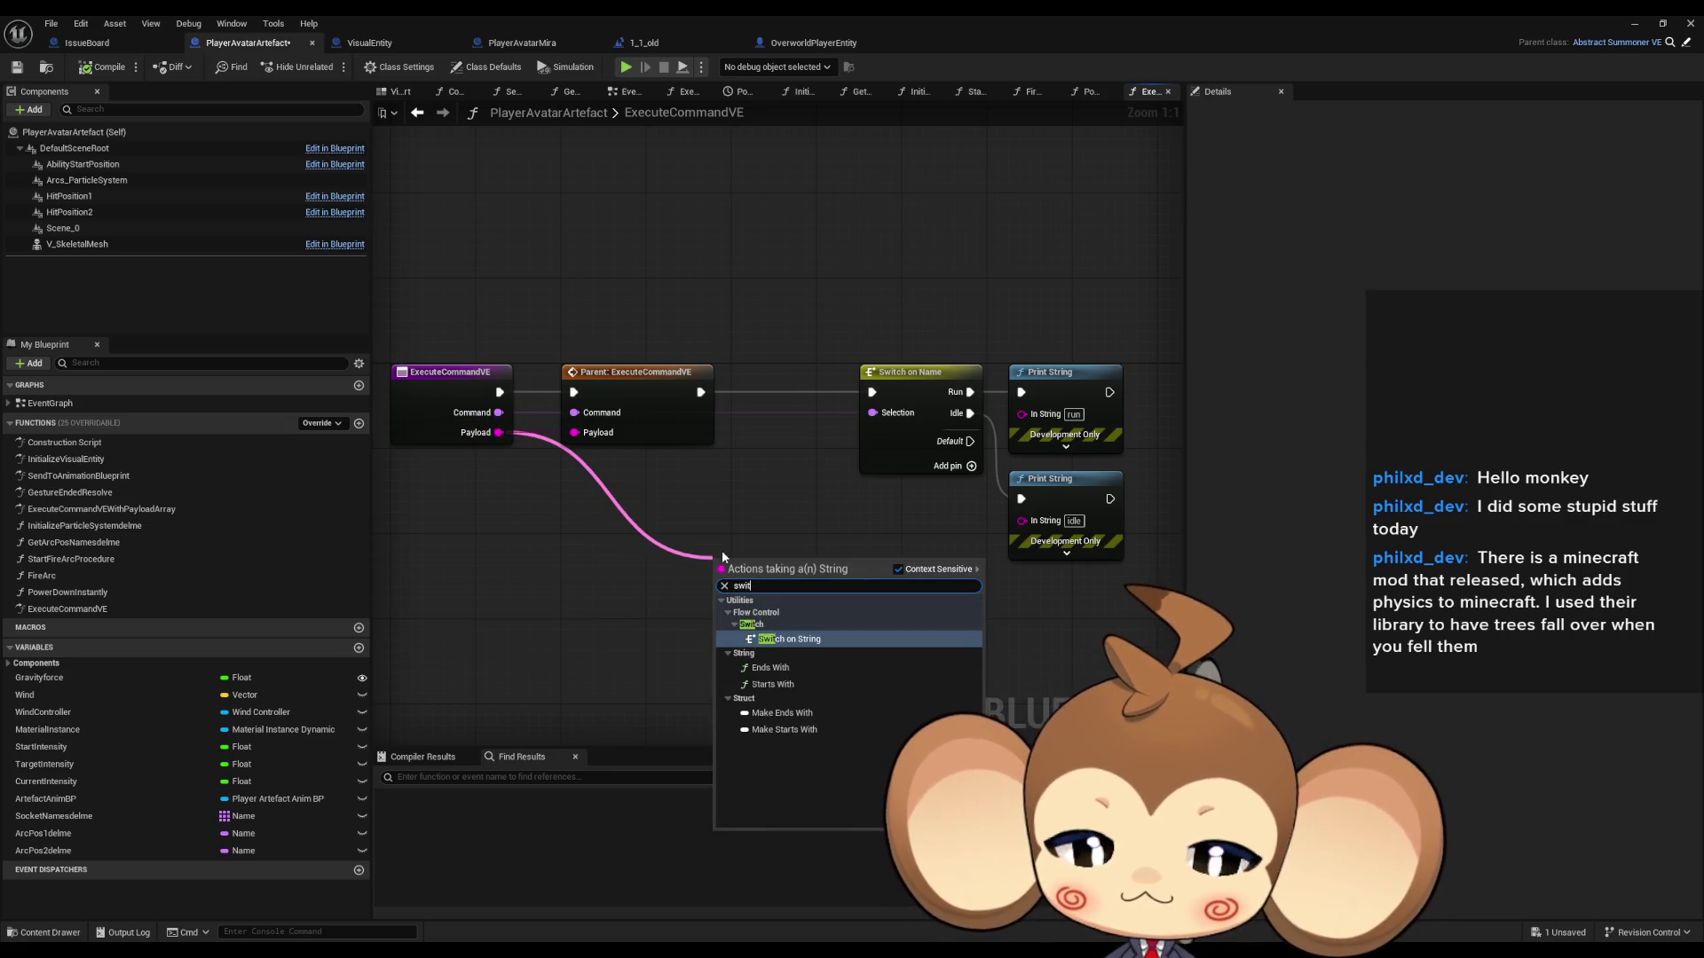
key(Return)
Step: Add a Switch on Name on Command with a DoAnimation pin
drag(499, 412, 663, 487)
text(swic)
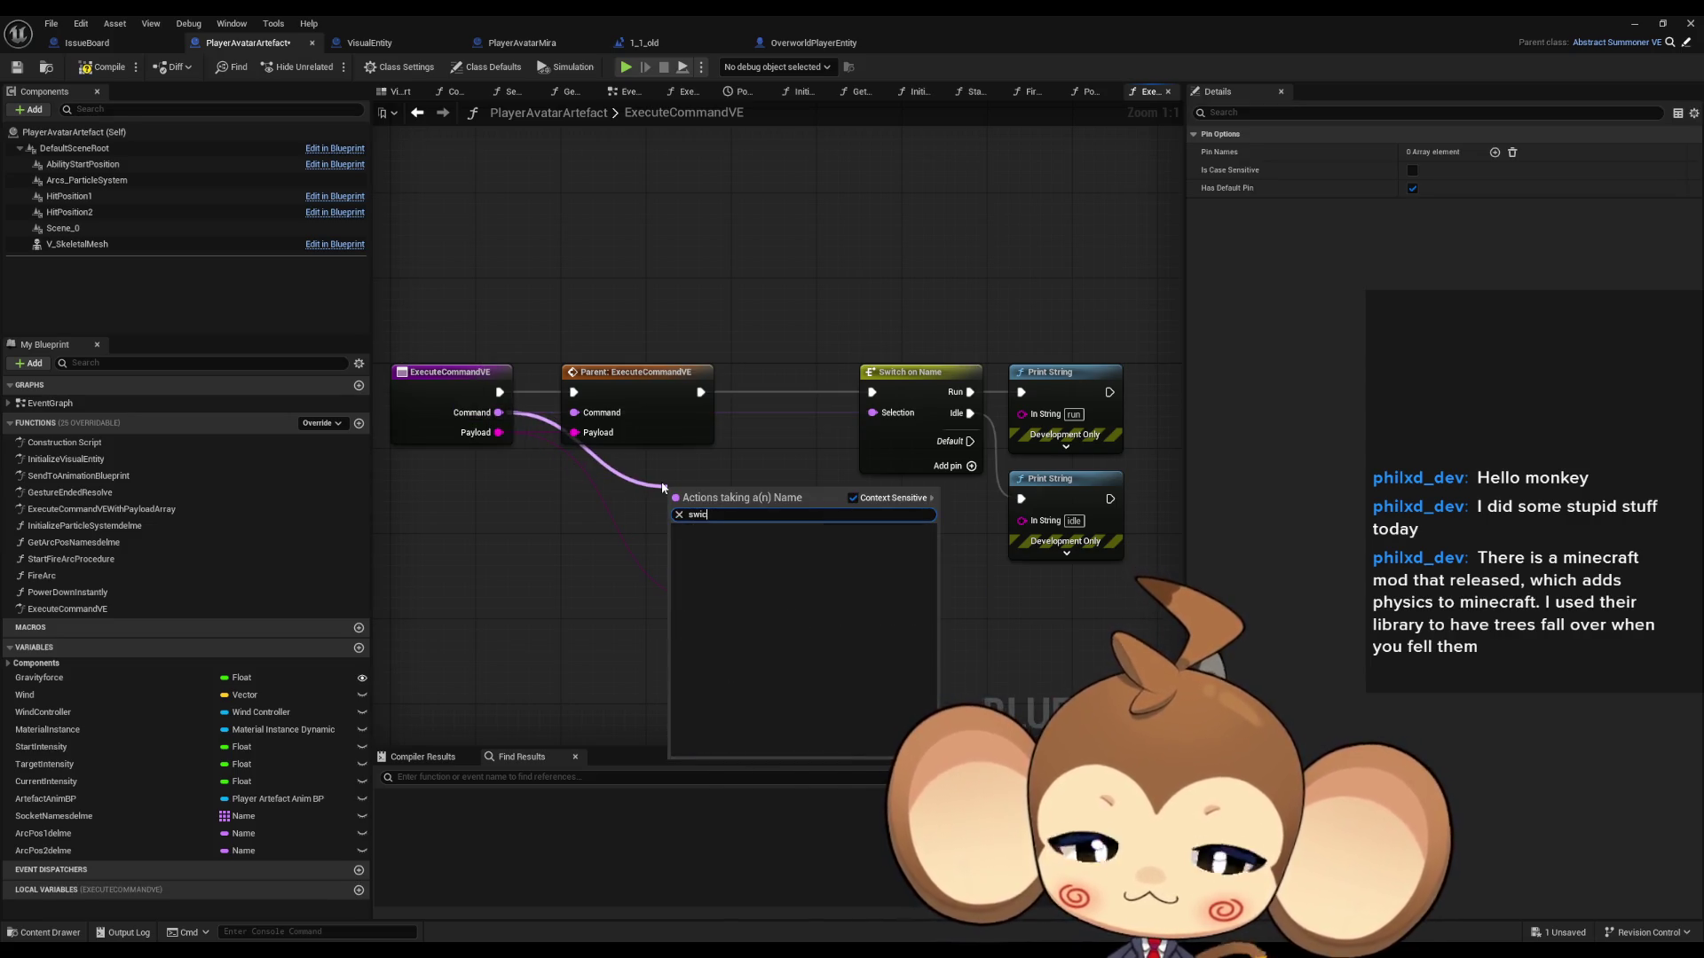
key(BackSpace)
text(tch)
key(Return)
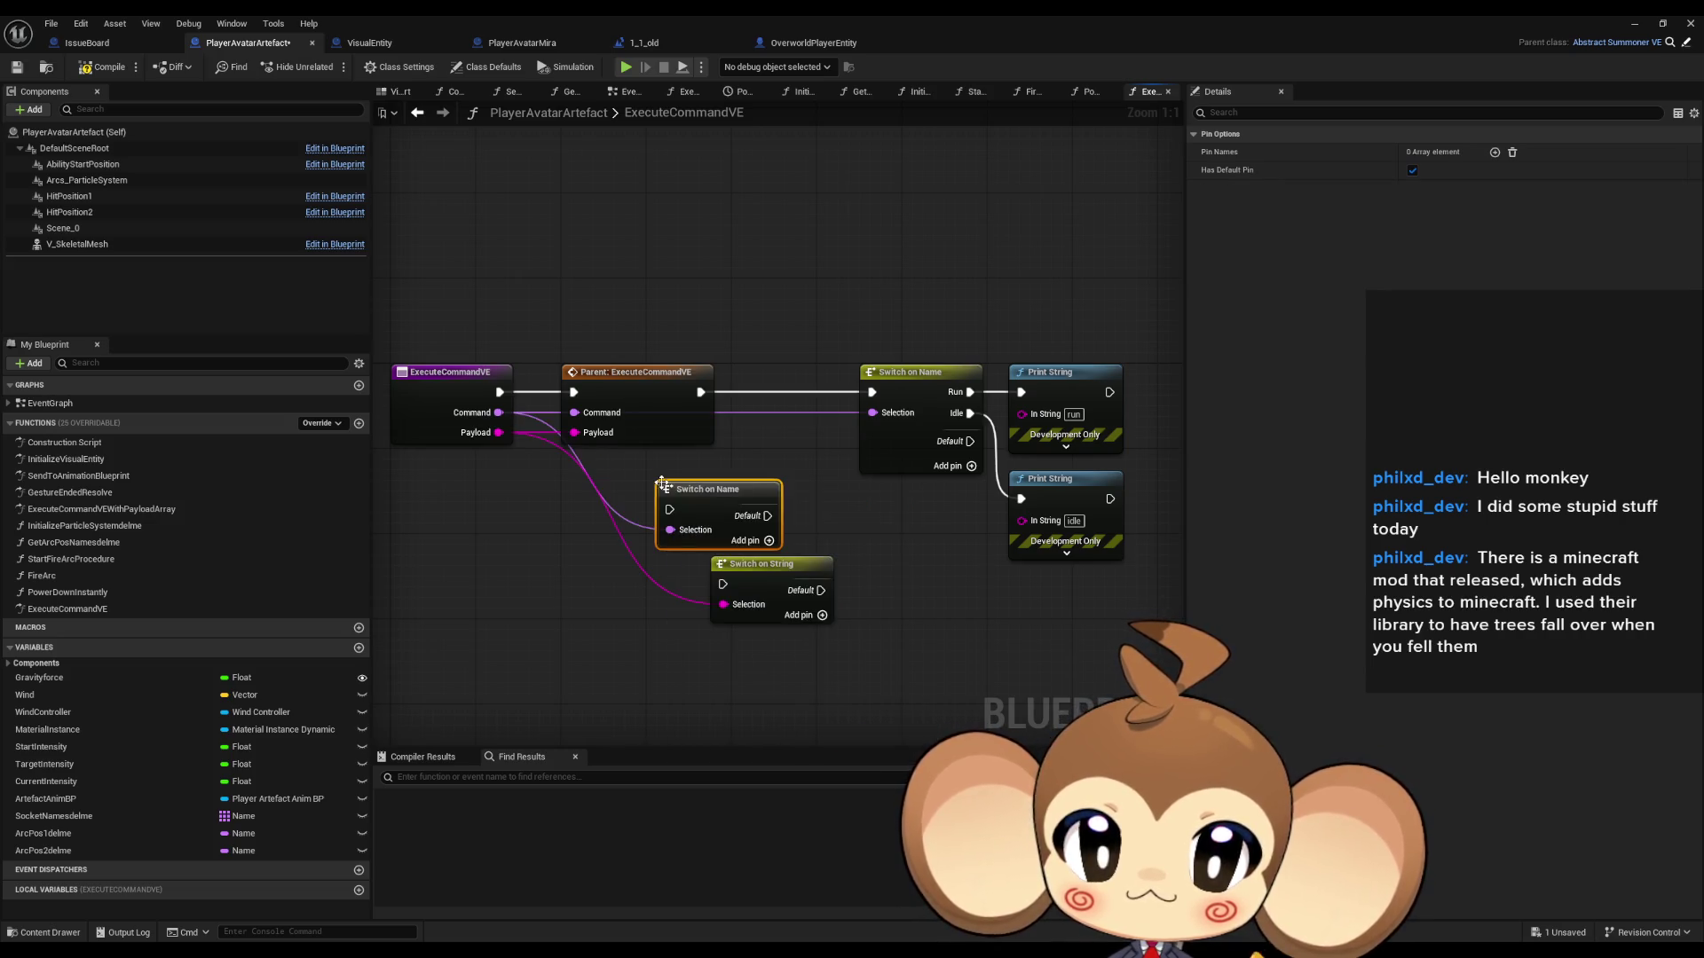
click(1494, 151)
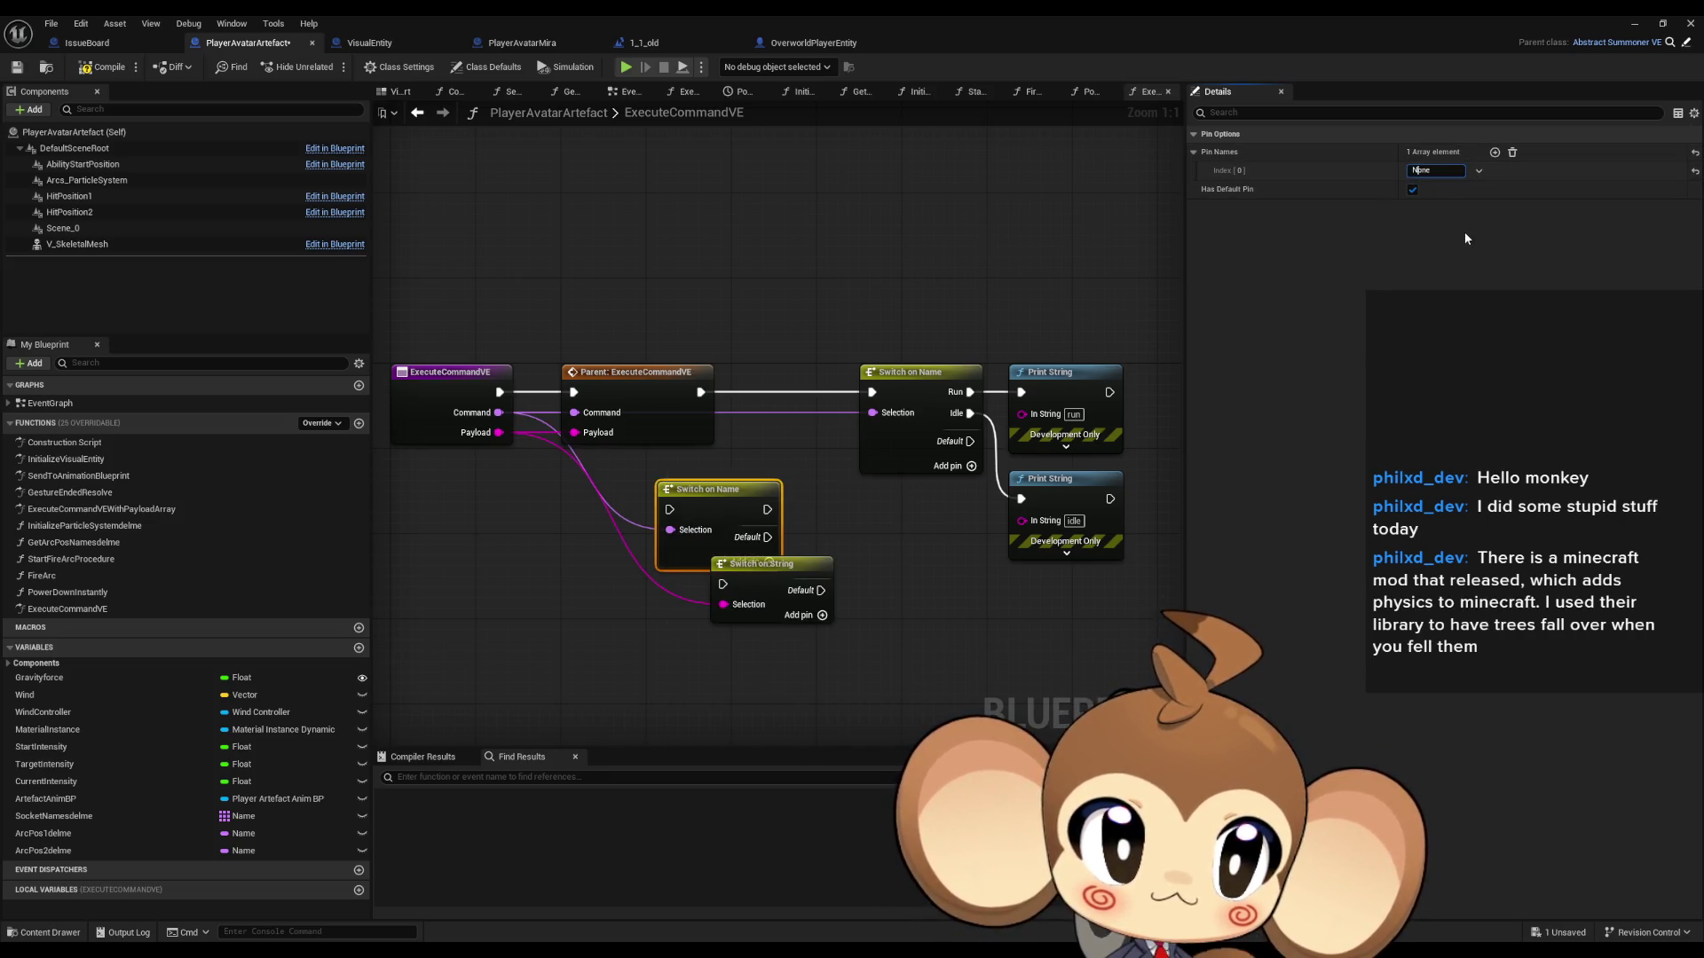
text(DoAnimation)
key(Return)
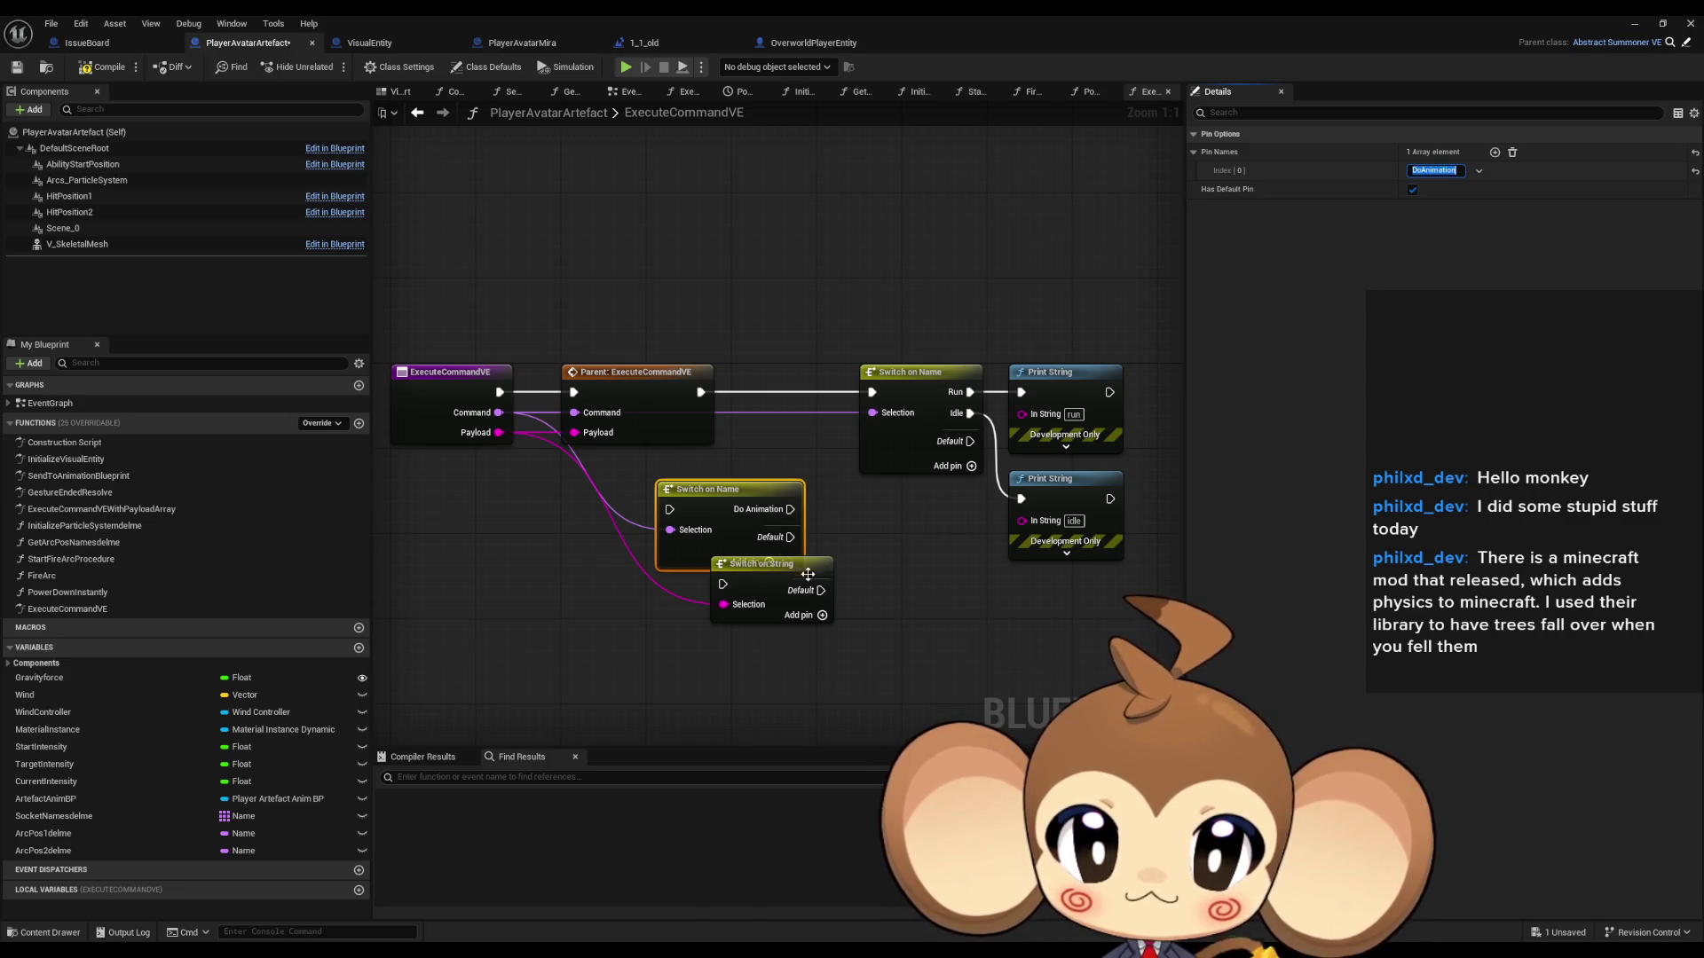
Step: Give the Switch on String two case pins named run and idle
drag(764, 565, 880, 575)
click(907, 380)
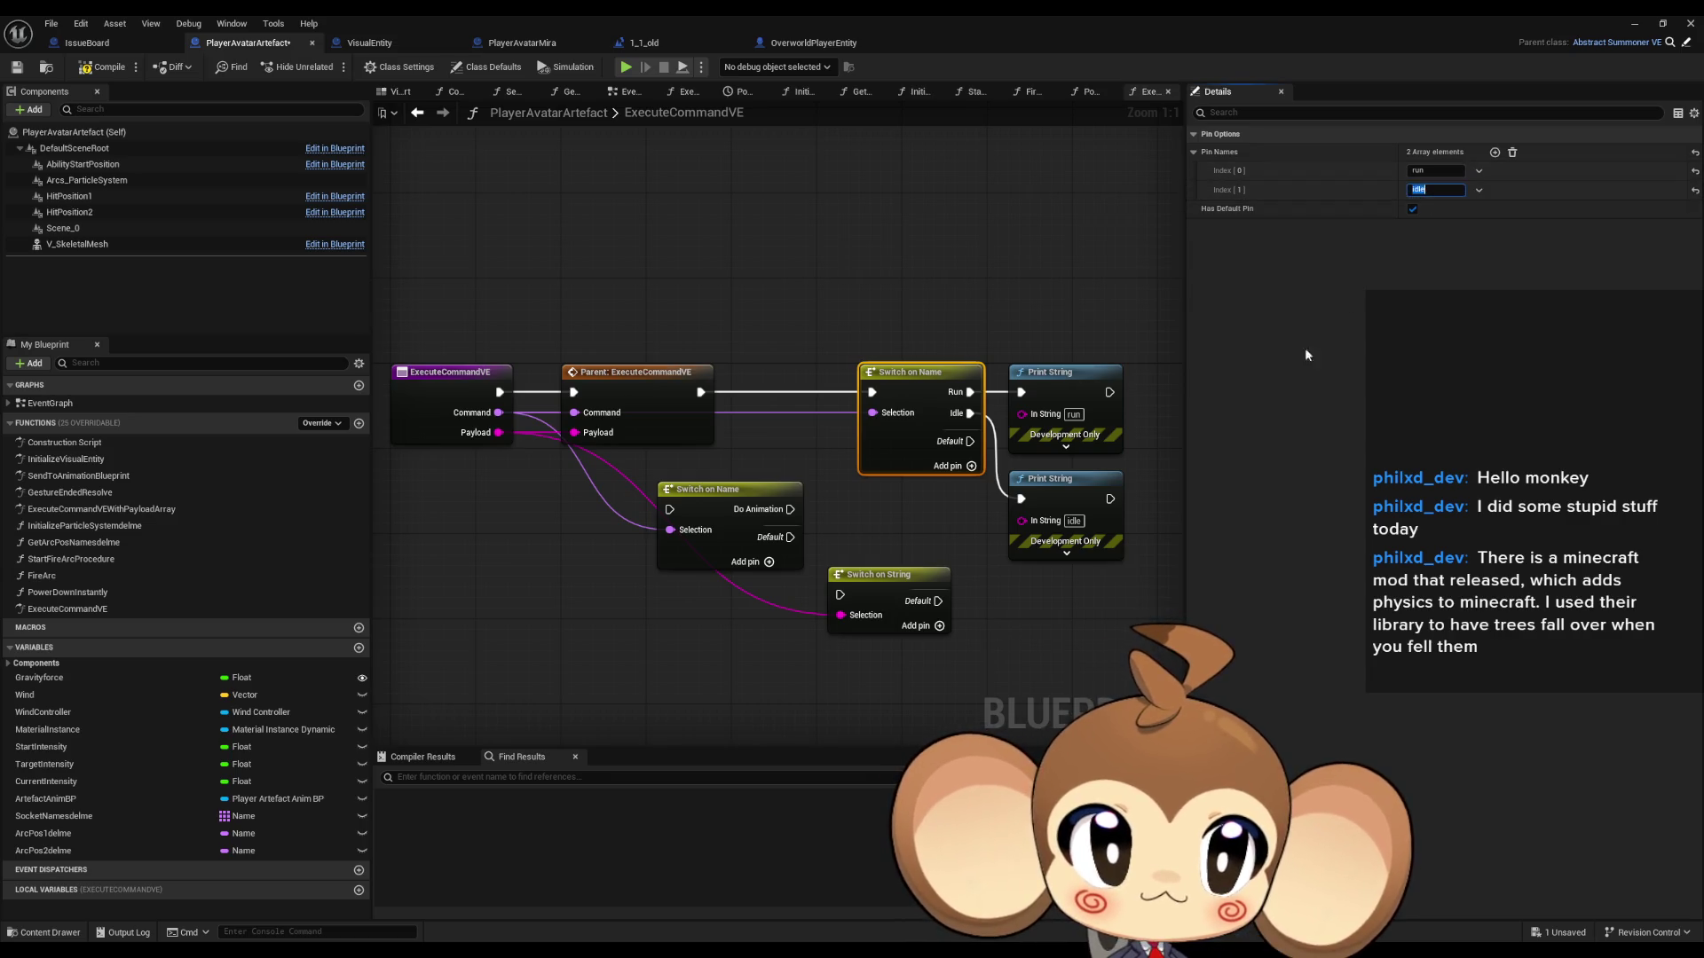
click(883, 575)
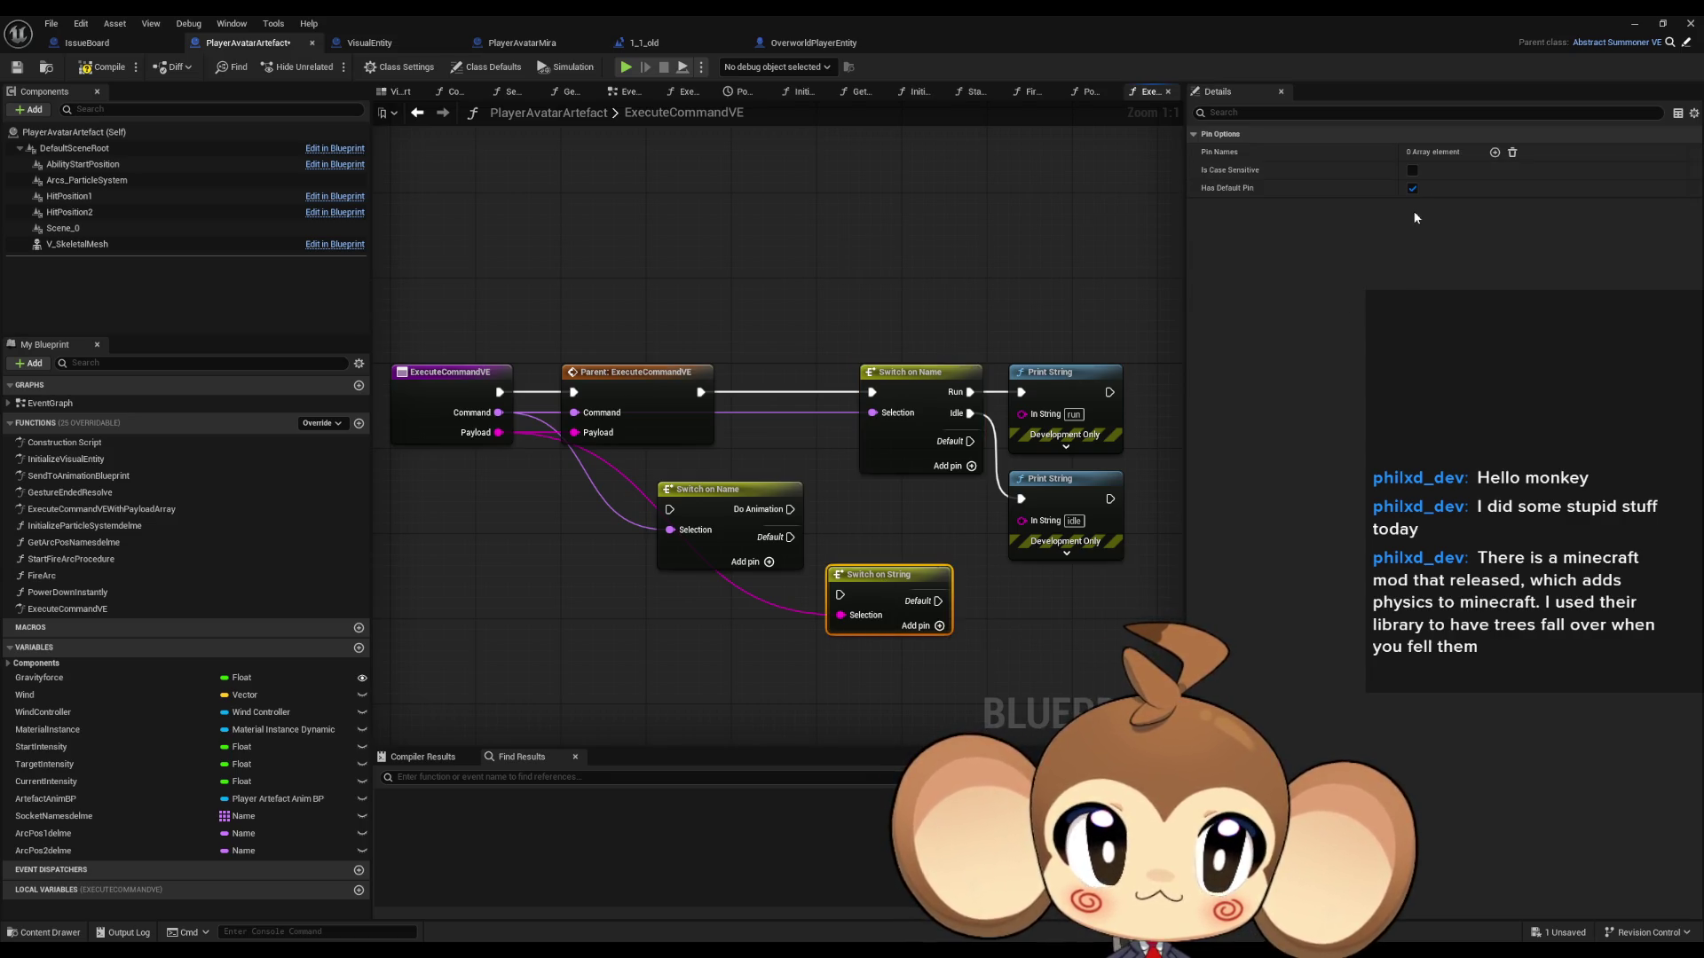
click(1494, 153)
click(1495, 153)
click(1458, 170)
text(run)
key(Tab)
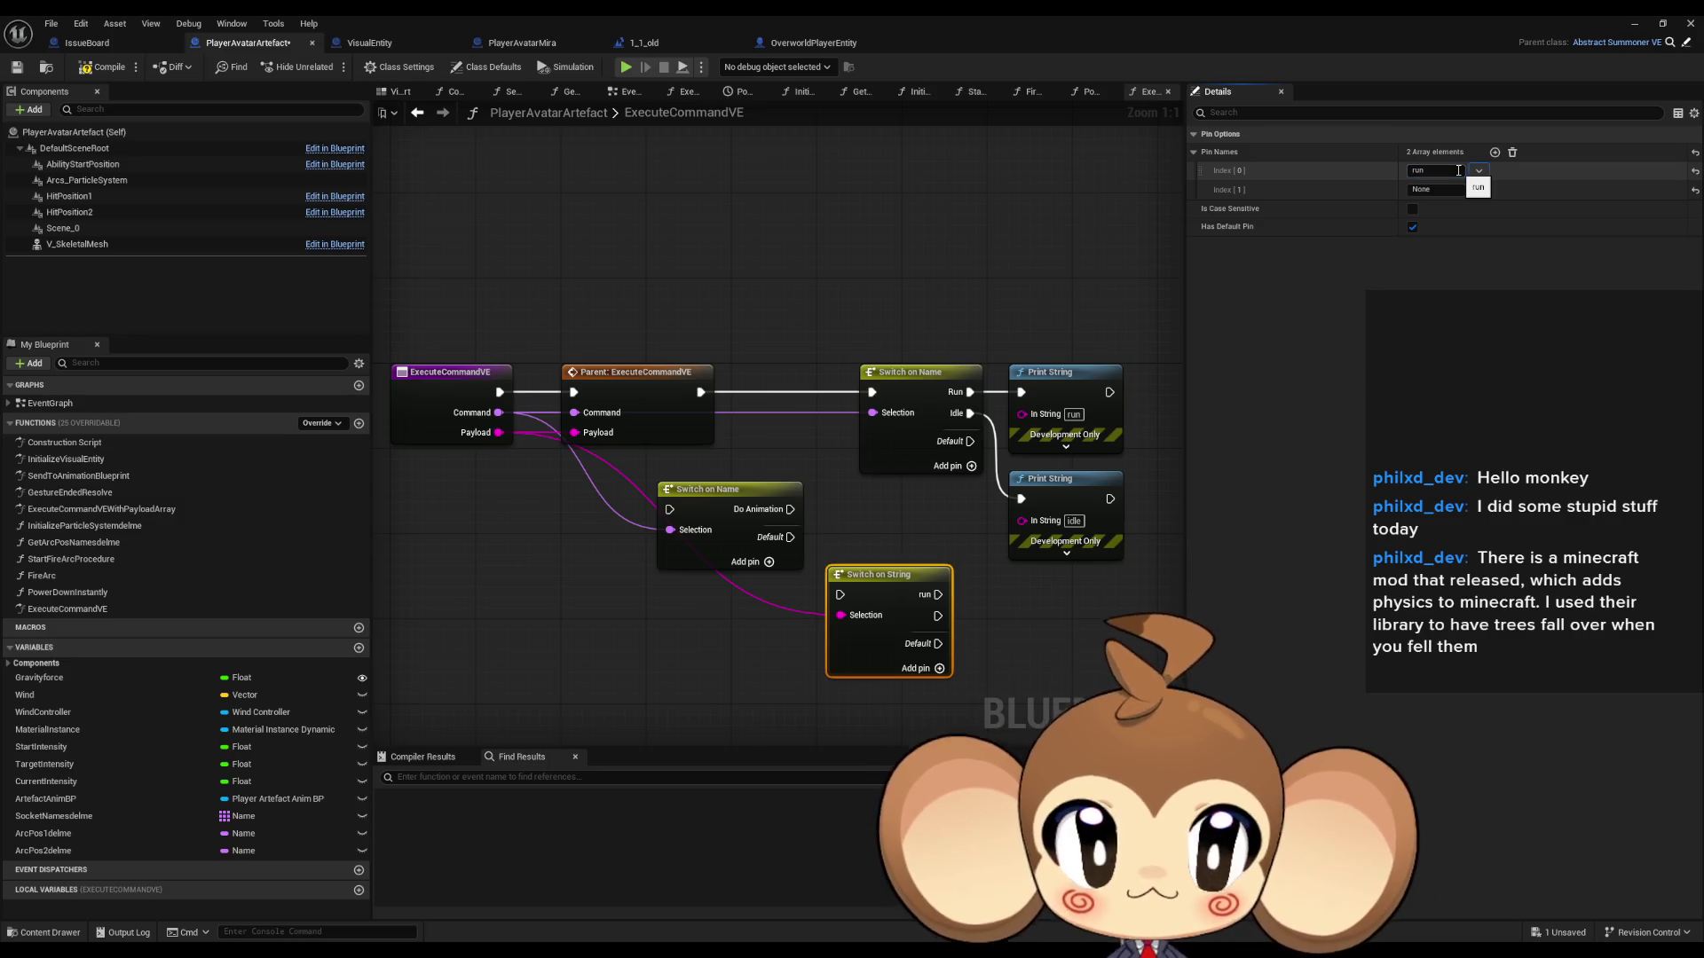
text(idle)
key(Return)
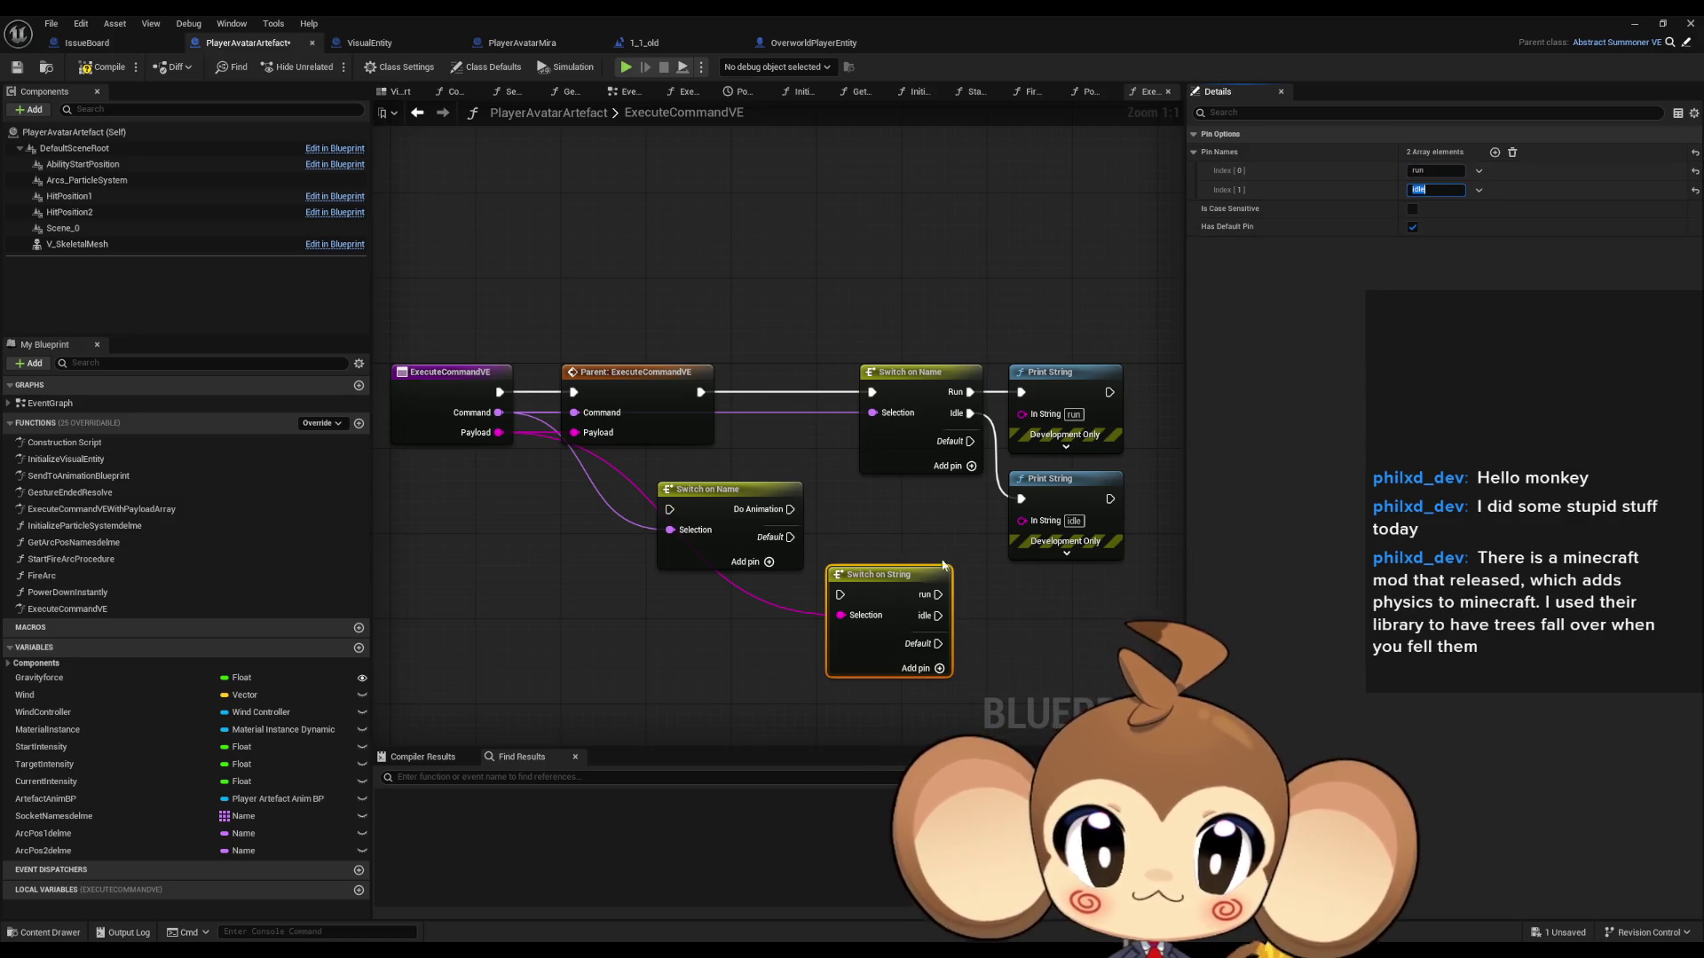
Step: Wire Do Animation into the Switch on String, run and idle into the prints, and delete the old Switch on Name
drag(840, 594, 789, 509)
drag(934, 595, 1021, 393)
drag(1021, 499, 938, 616)
drag(701, 392, 669, 509)
drag(856, 328, 919, 436)
key(Delete)
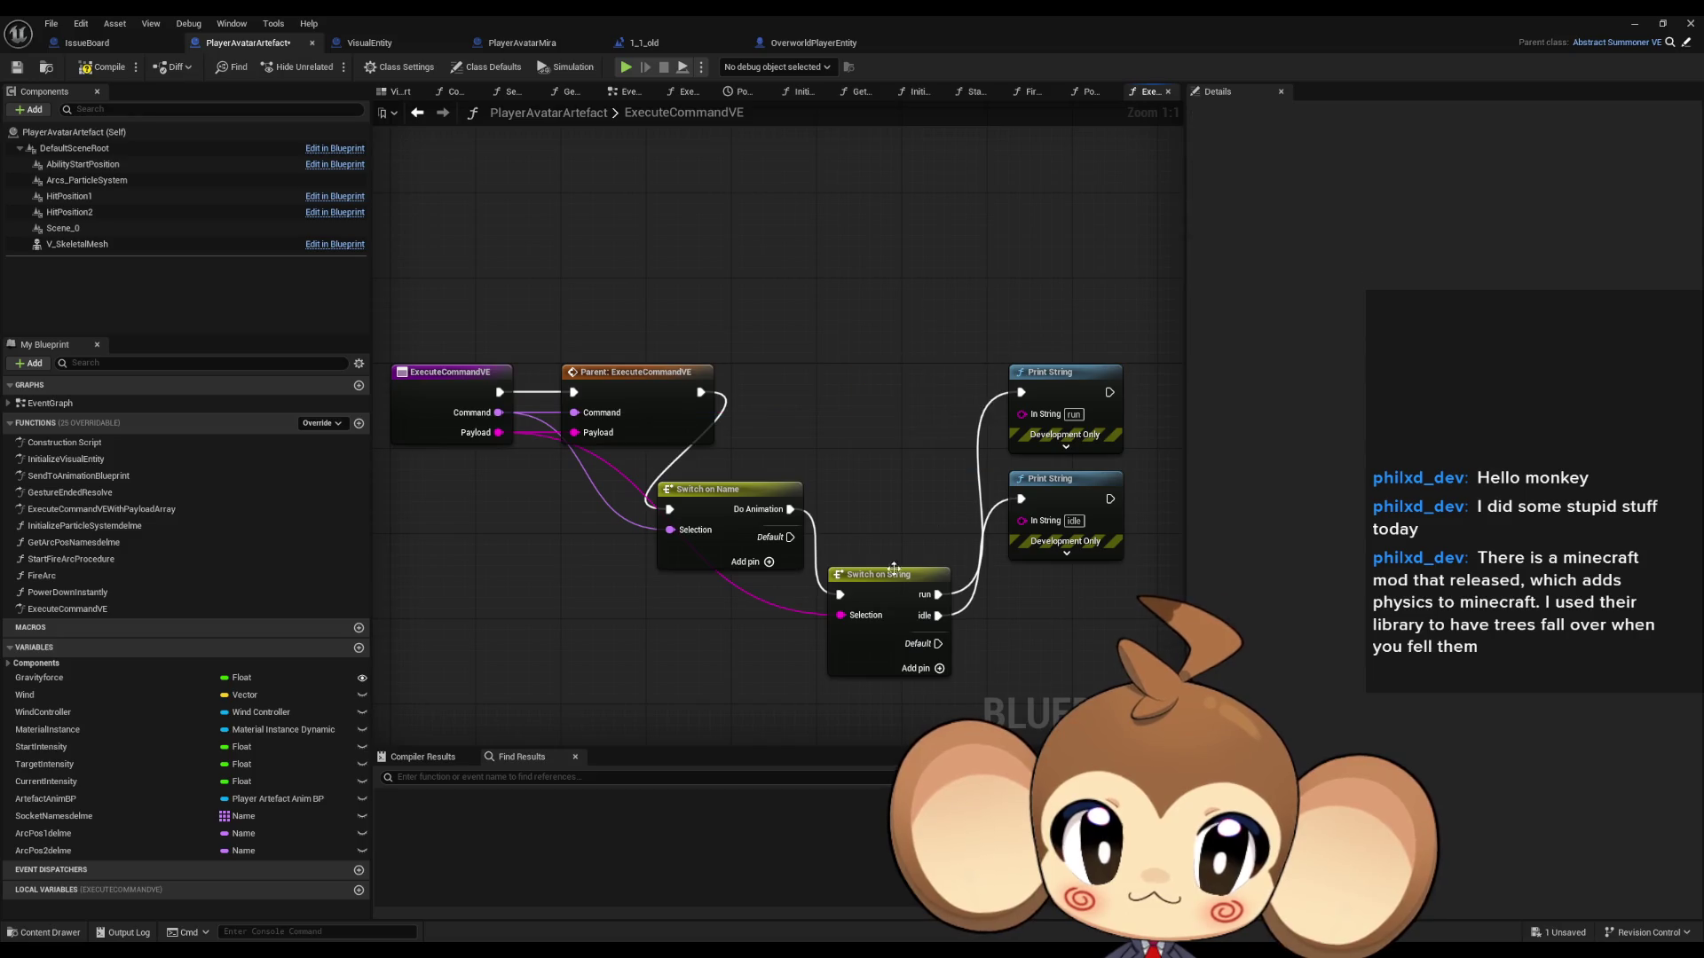
Step: Align the switch nodes with the Parent call, shift the Print Strings right, and minimize the editor
drag(873, 583, 863, 498)
shift+click(752, 509)
drag(753, 508, 819, 391)
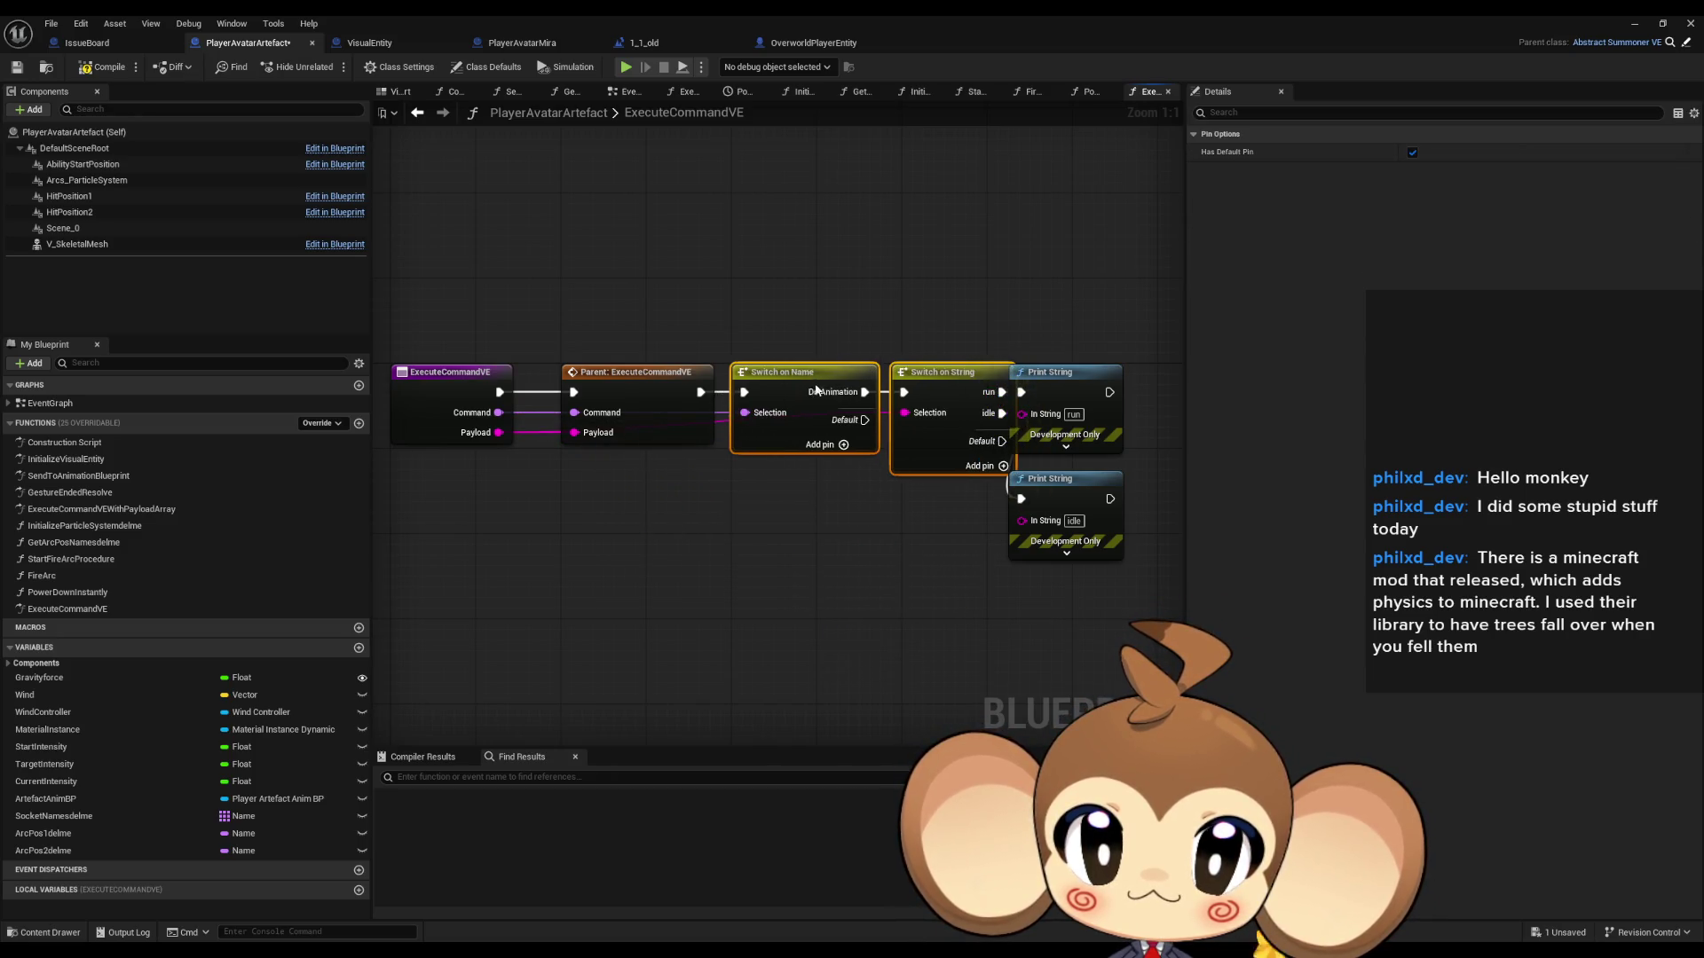
drag(1034, 300, 1136, 568)
drag(1060, 385, 1134, 385)
click(1154, 328)
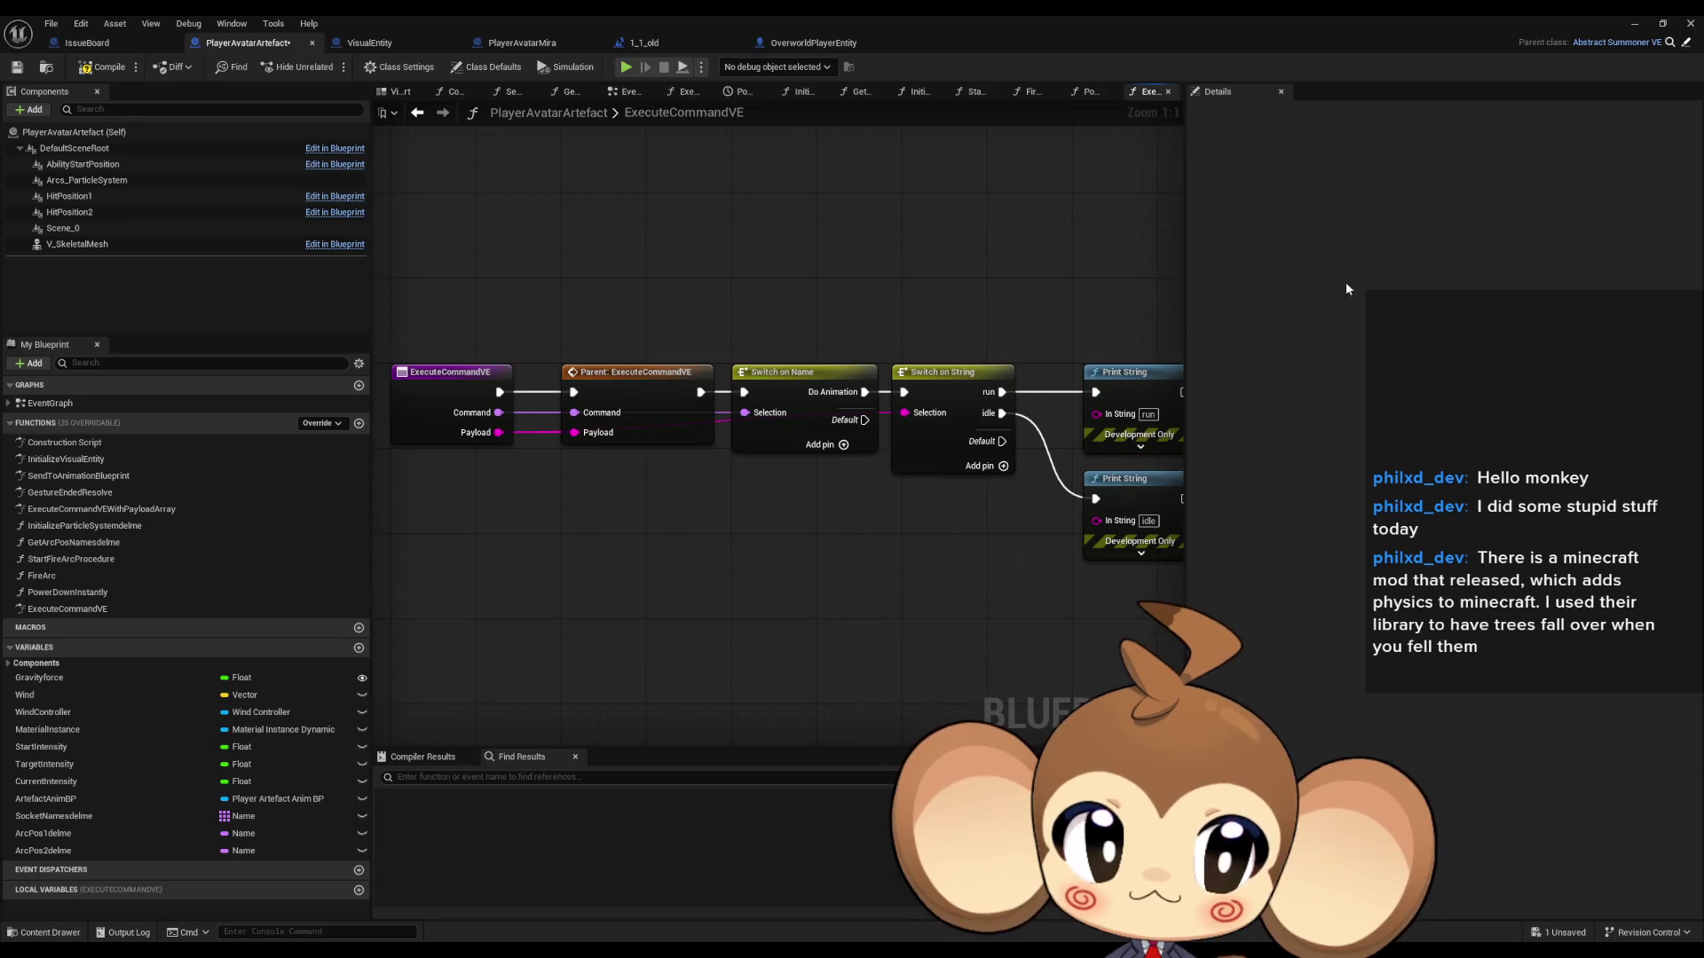
click(1634, 23)
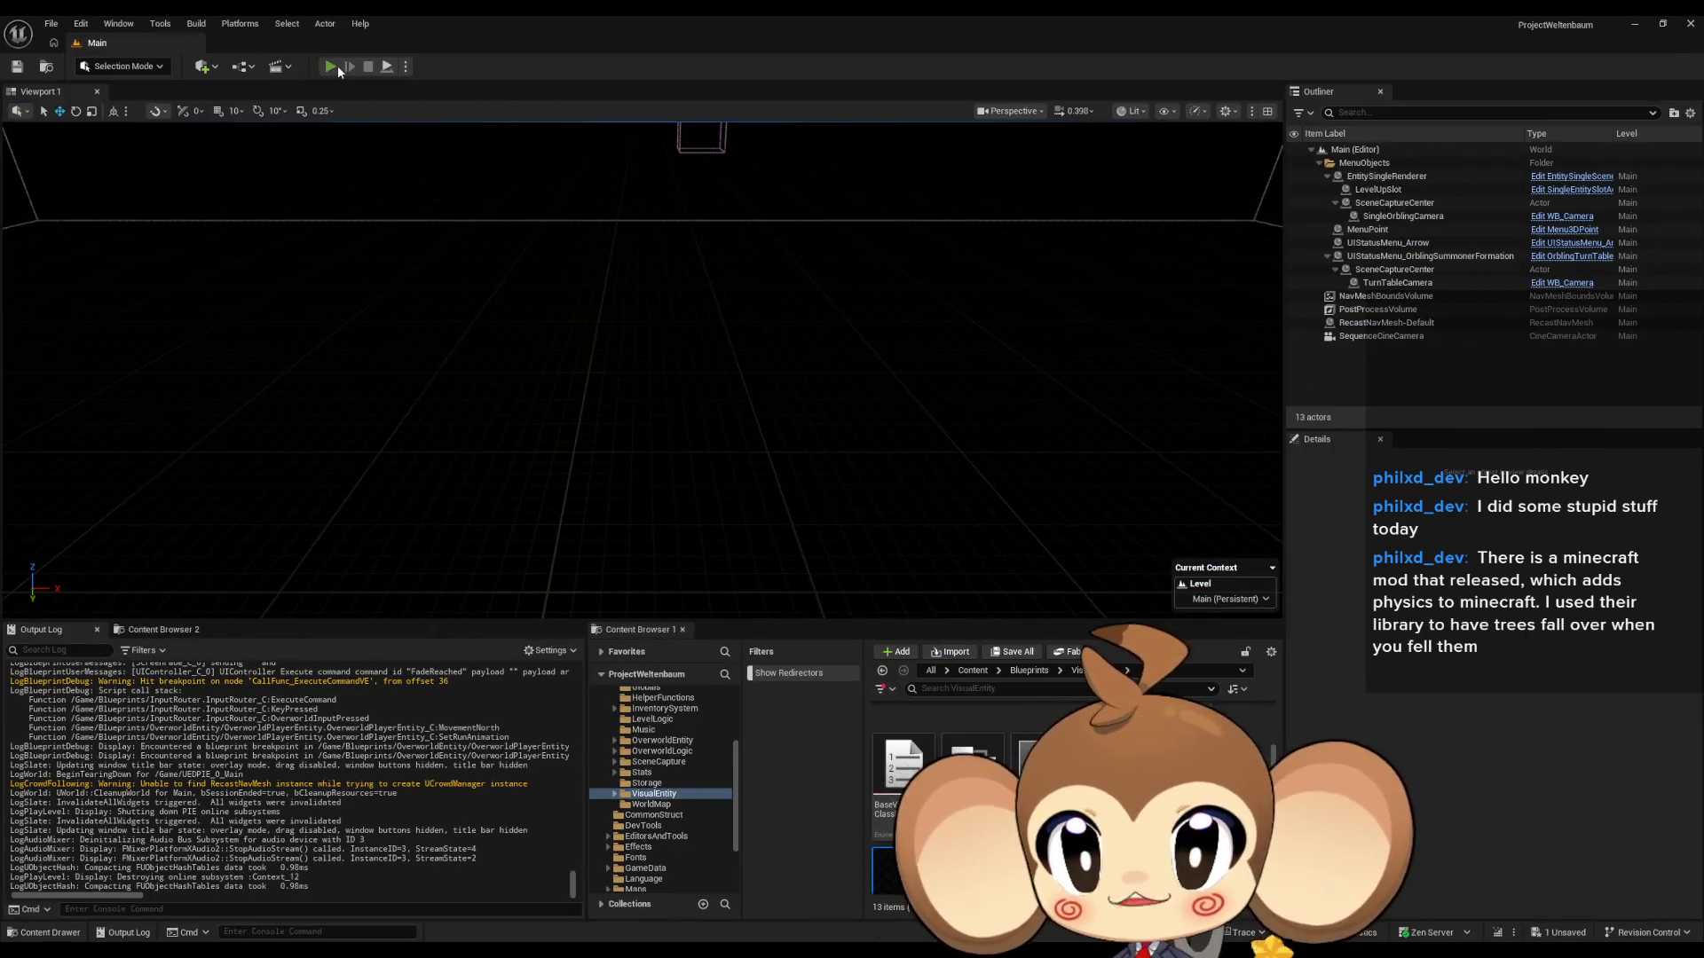
Step: Play the level for about 18 seconds to log run and idle, stop, and return to PlayerAvatarArtefact
click(338, 66)
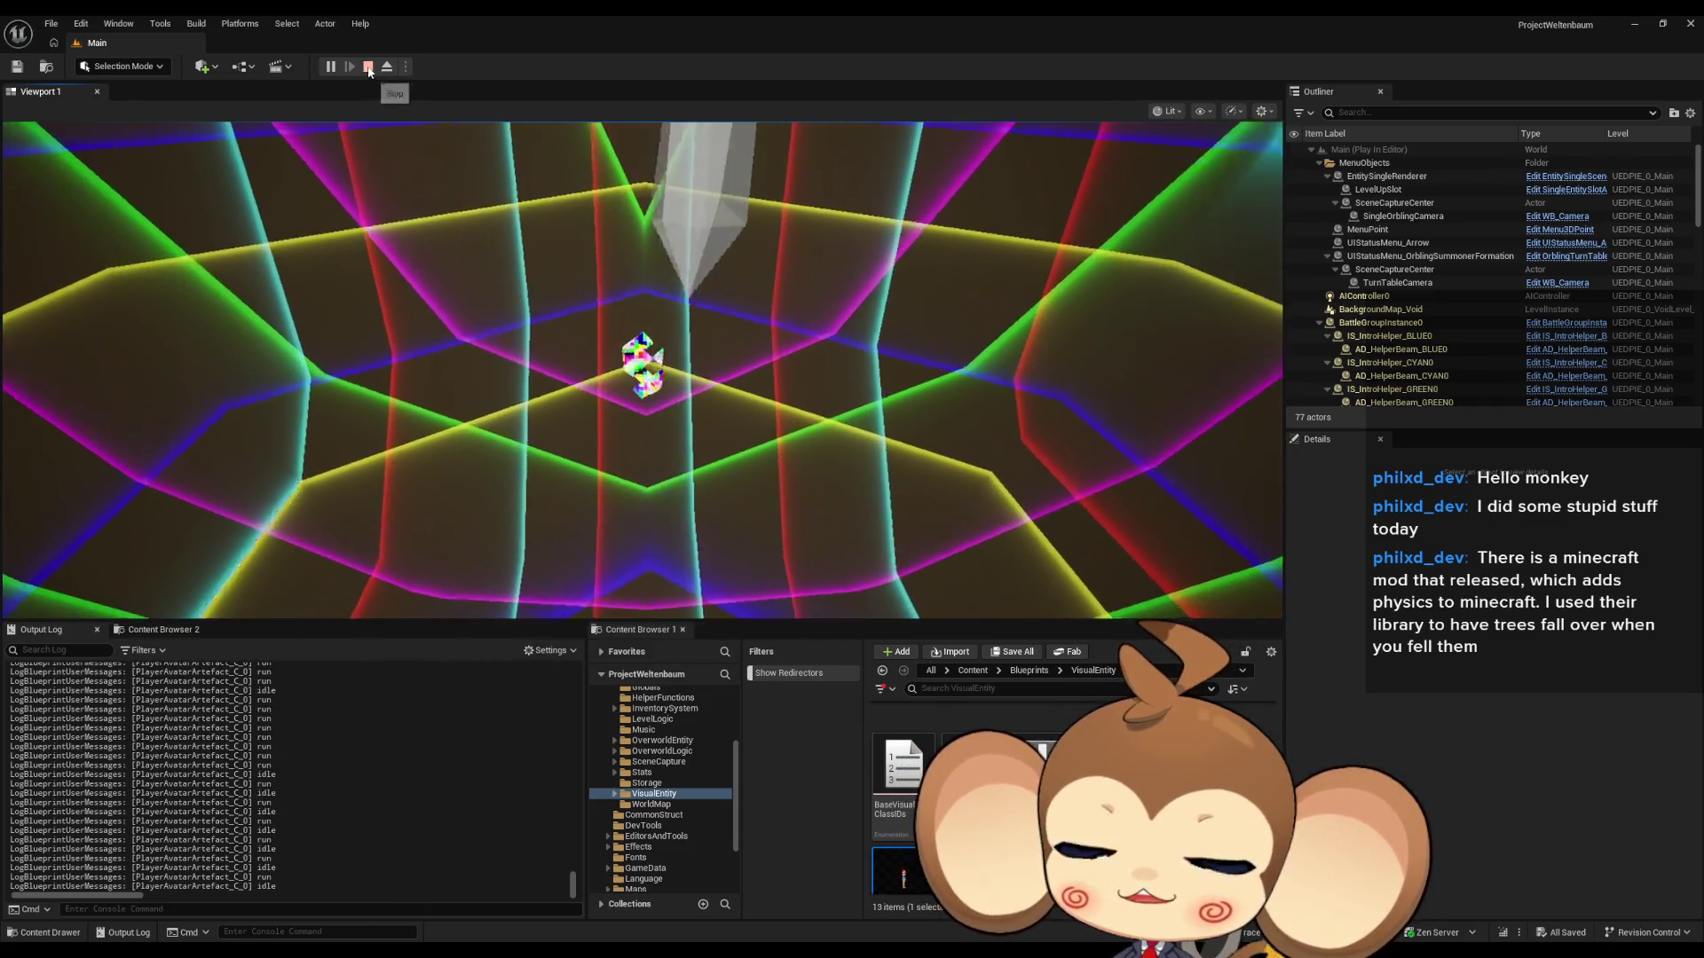
click(369, 67)
mouse_move(674, 948)
click(741, 904)
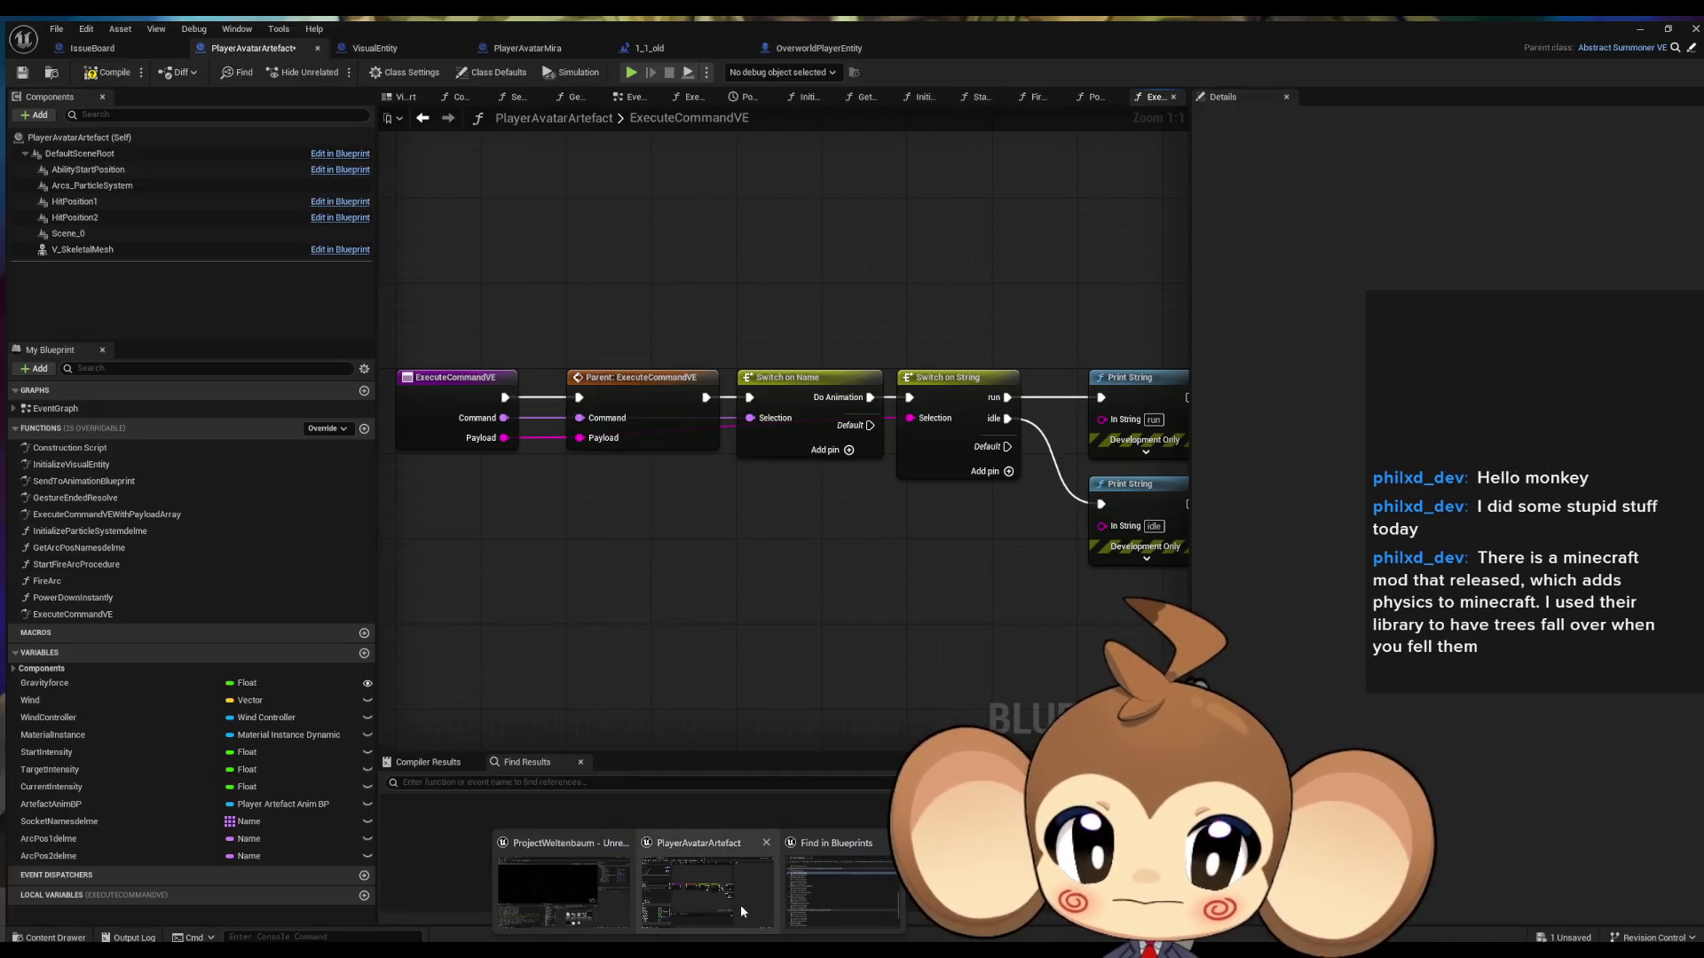
Step: Zoom out the ExecuteCommandVE graph, then switch to OverworldPlayerEntity's SetRunAnimation graph
scroll(793, 615, down, 3)
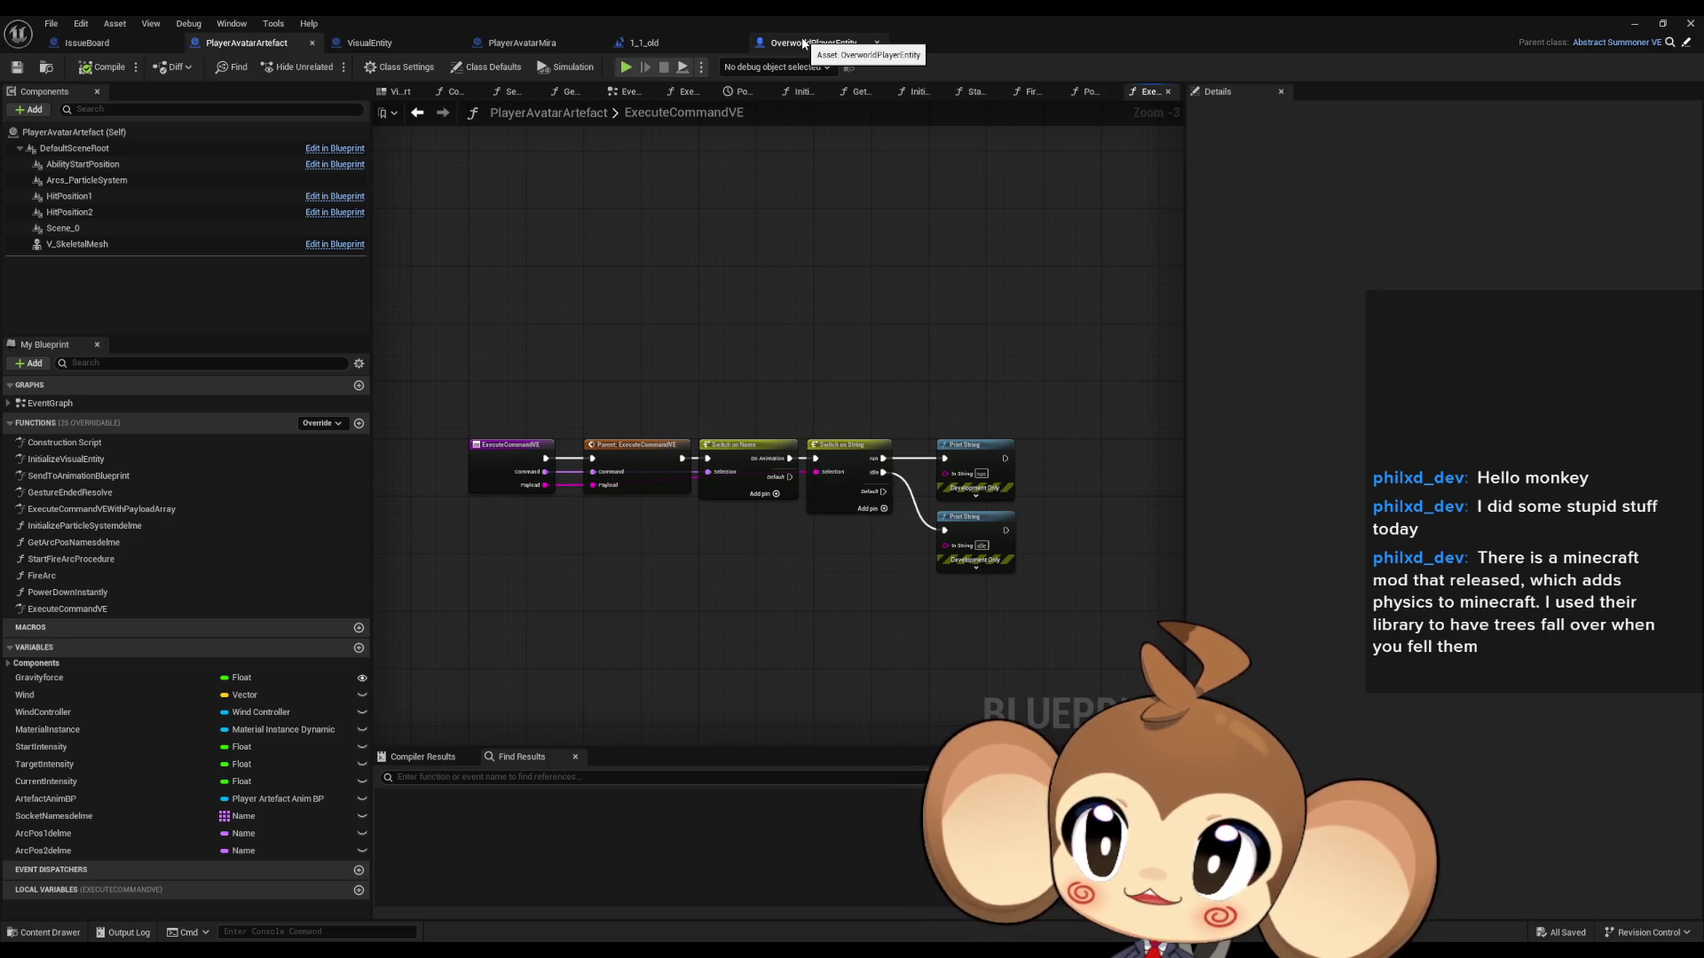
click(803, 43)
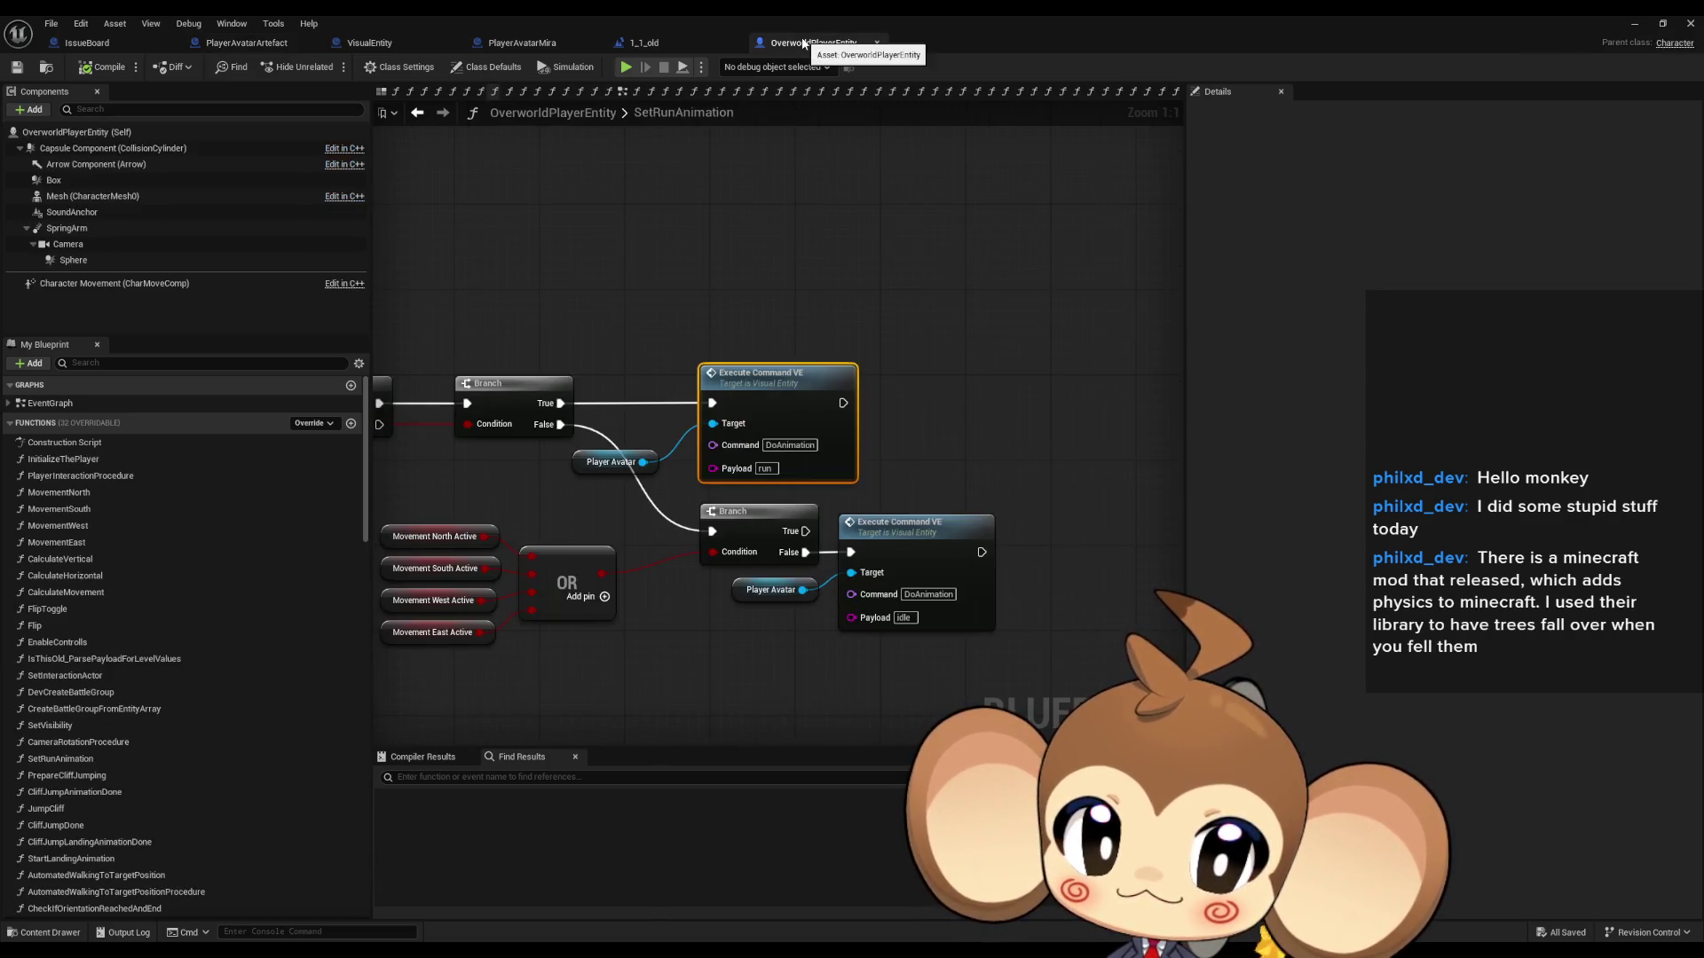
Step: Survey SetRunAnimation's two Execute Command VE calls, then open that function in VisualEntity to inspect its DoAnimation handling
drag(1041, 296, 1059, 267)
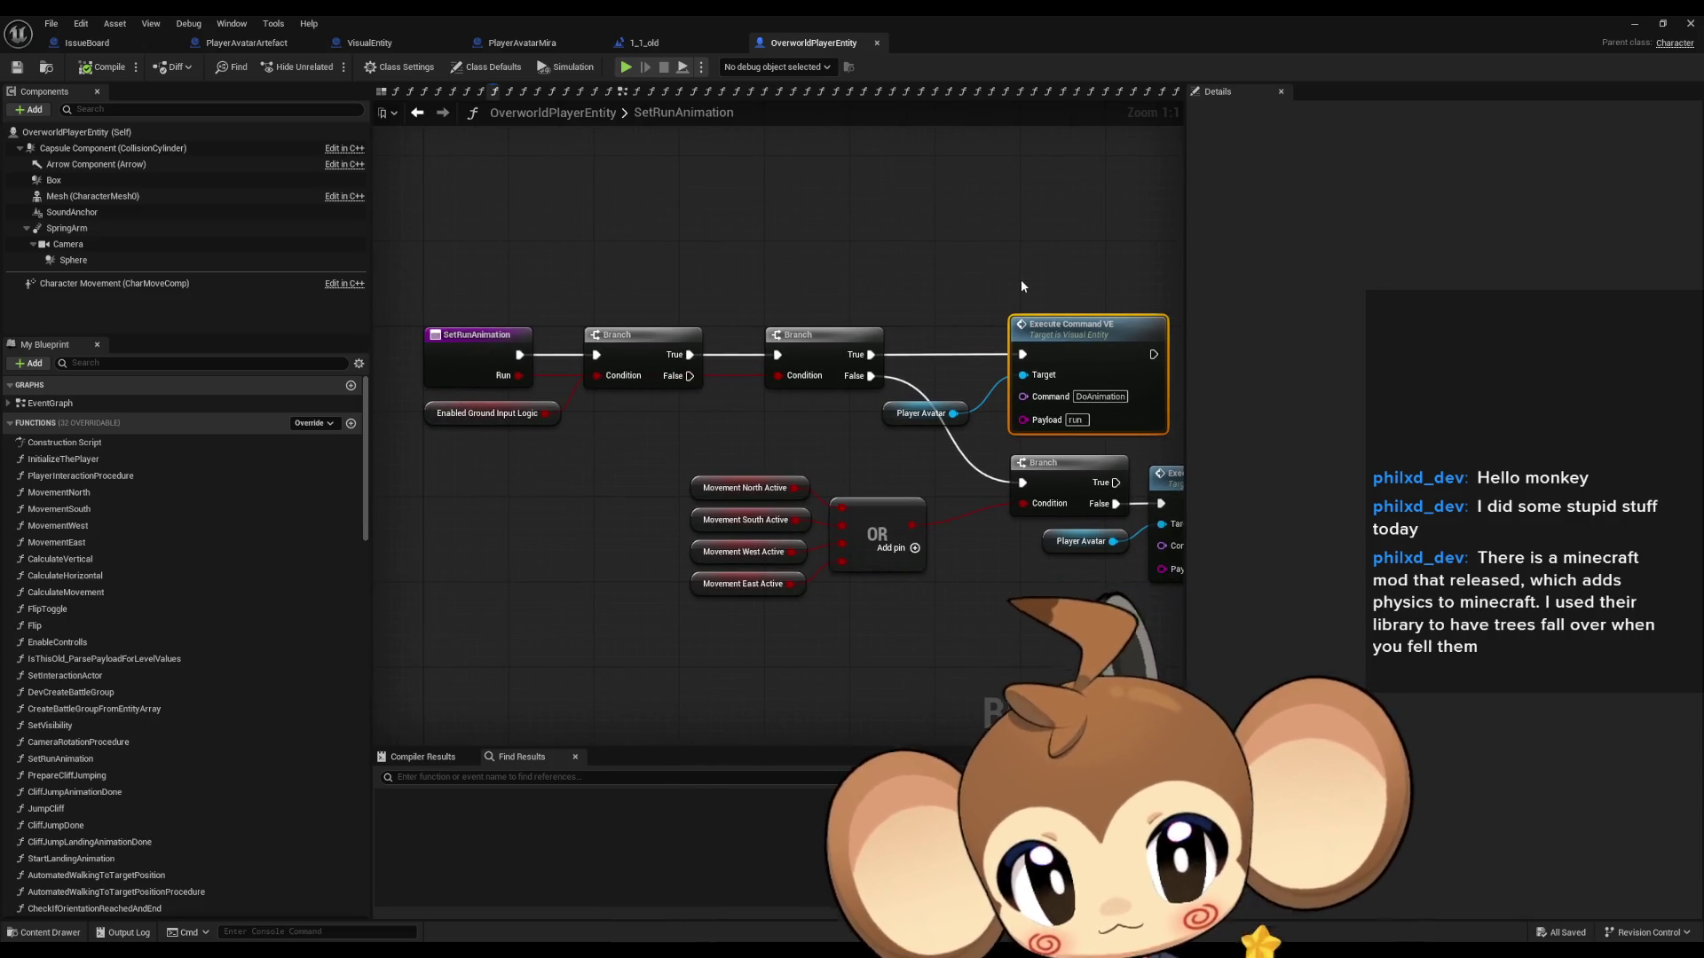
mouse_move(1021, 286)
mouse_down()
mouse_move(902, 277)
mouse_move(875, 293)
mouse_move(1051, 275)
mouse_move(970, 296)
mouse_up()
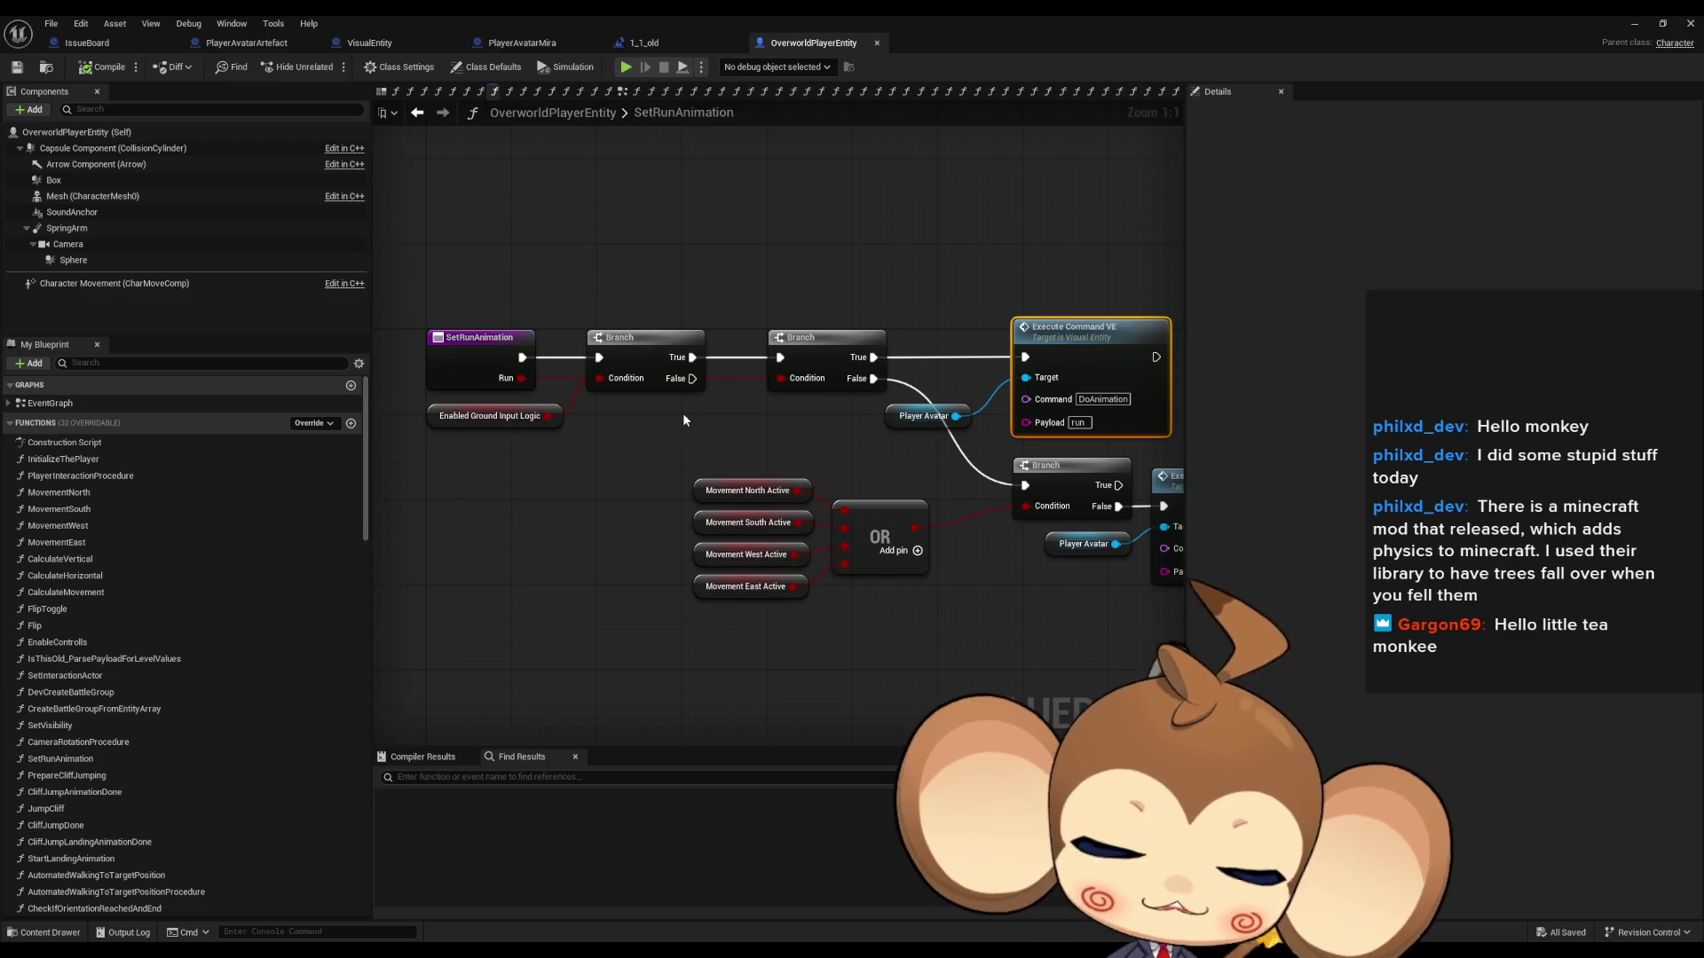
mouse_move(689, 414)
mouse_down()
mouse_move(657, 427)
mouse_move(679, 426)
mouse_up()
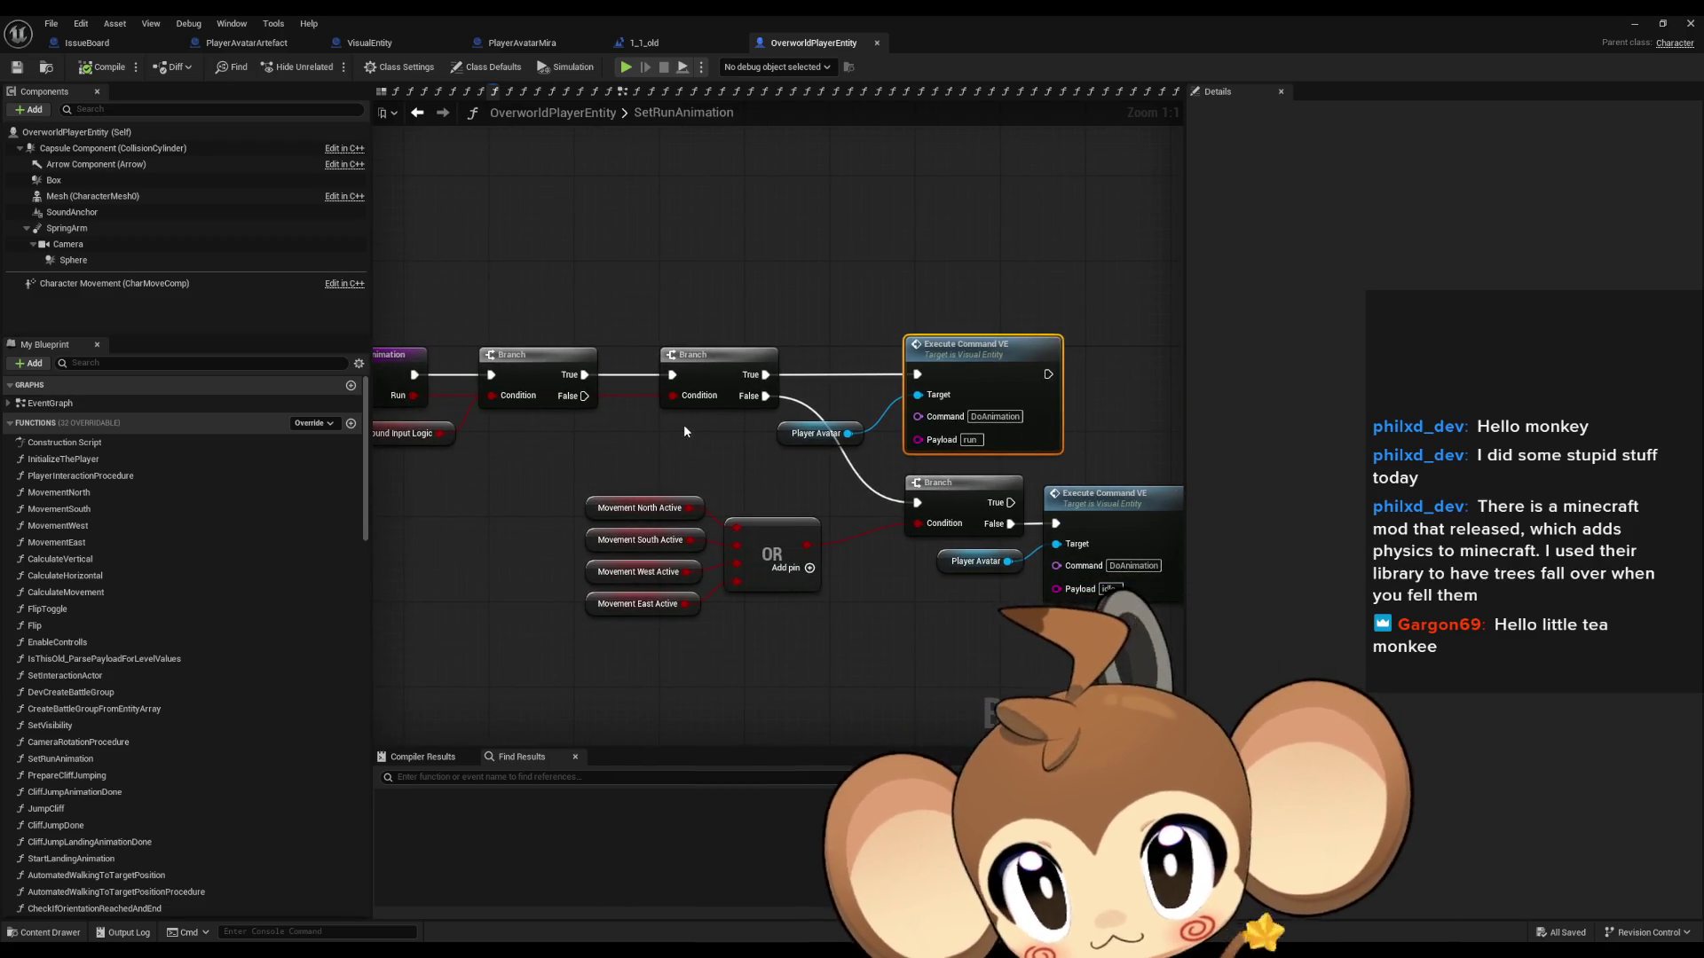
mouse_move(687, 433)
mouse_down()
mouse_move(804, 407)
mouse_move(897, 445)
mouse_up()
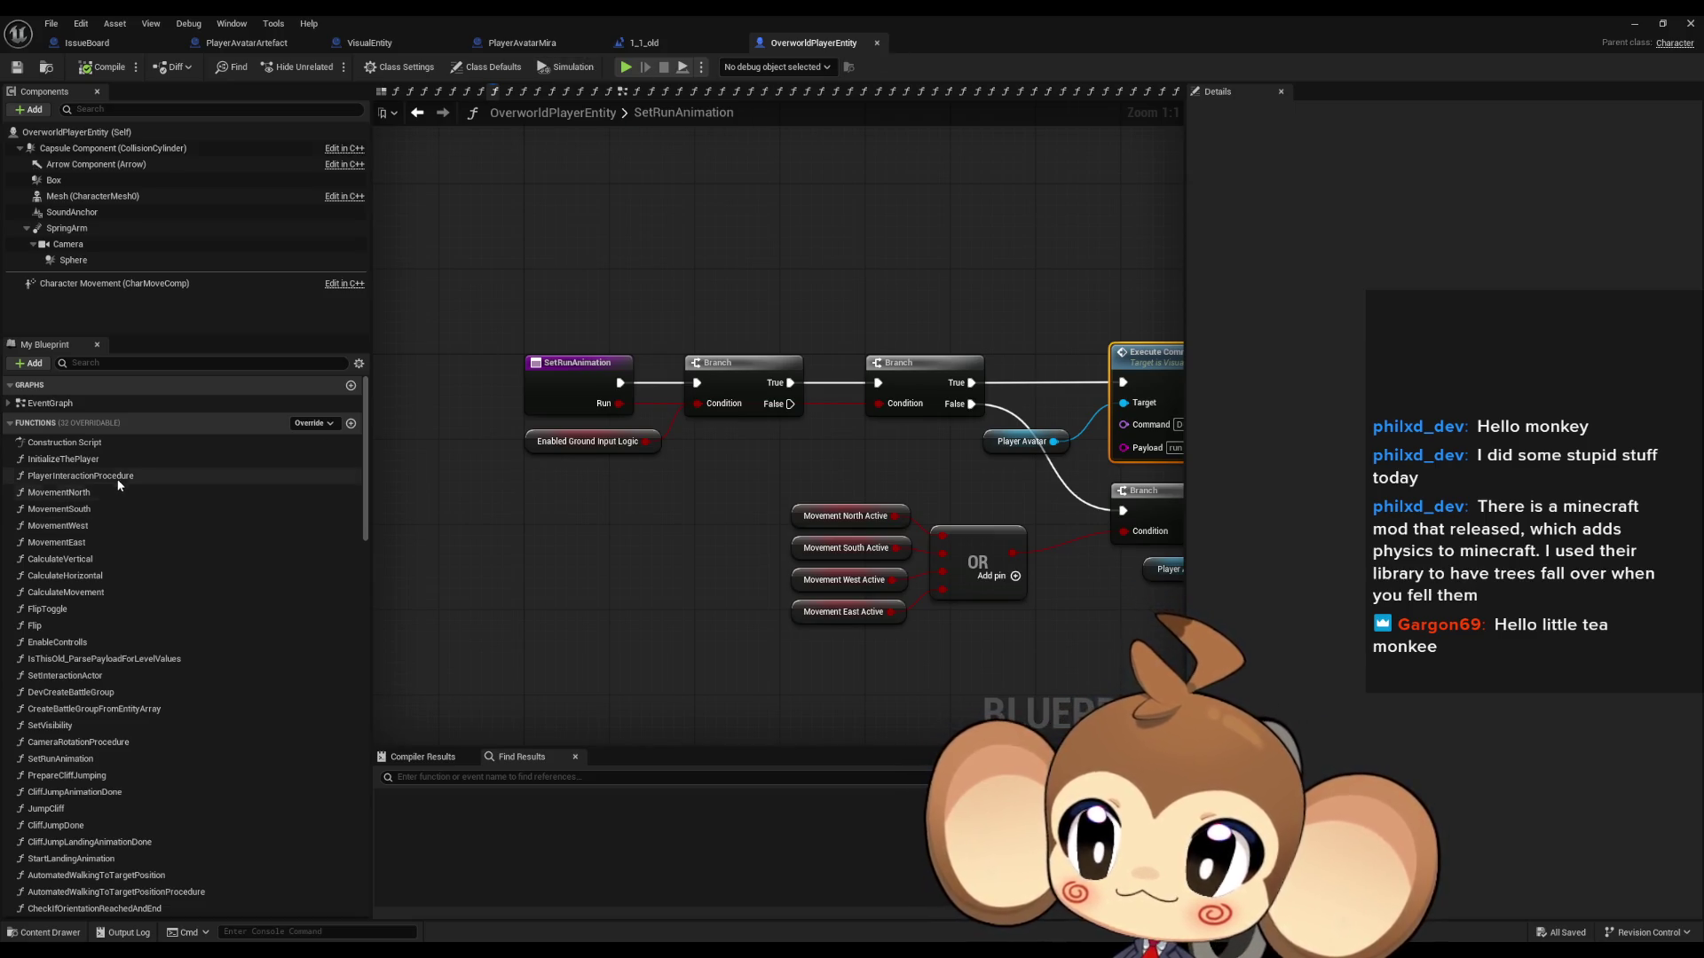
mouse_move(671, 435)
mouse_down()
mouse_move(489, 446)
mouse_move(689, 465)
mouse_move(566, 481)
mouse_up()
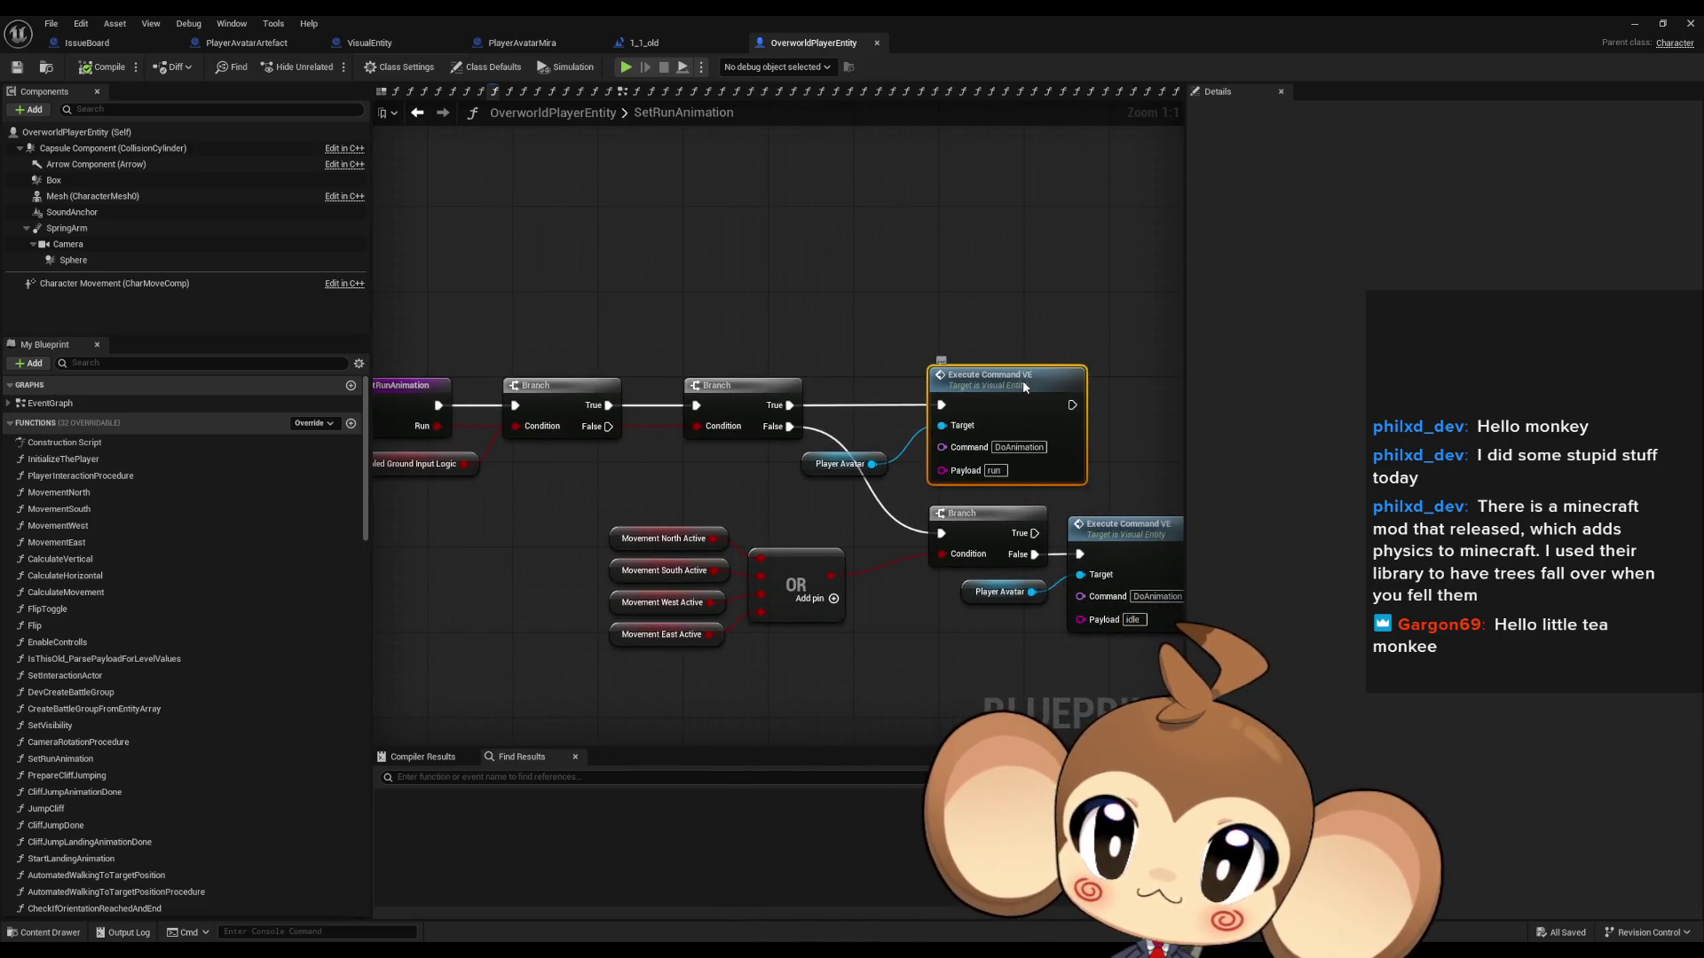
double_click(1029, 379)
drag(1006, 588, 850, 566)
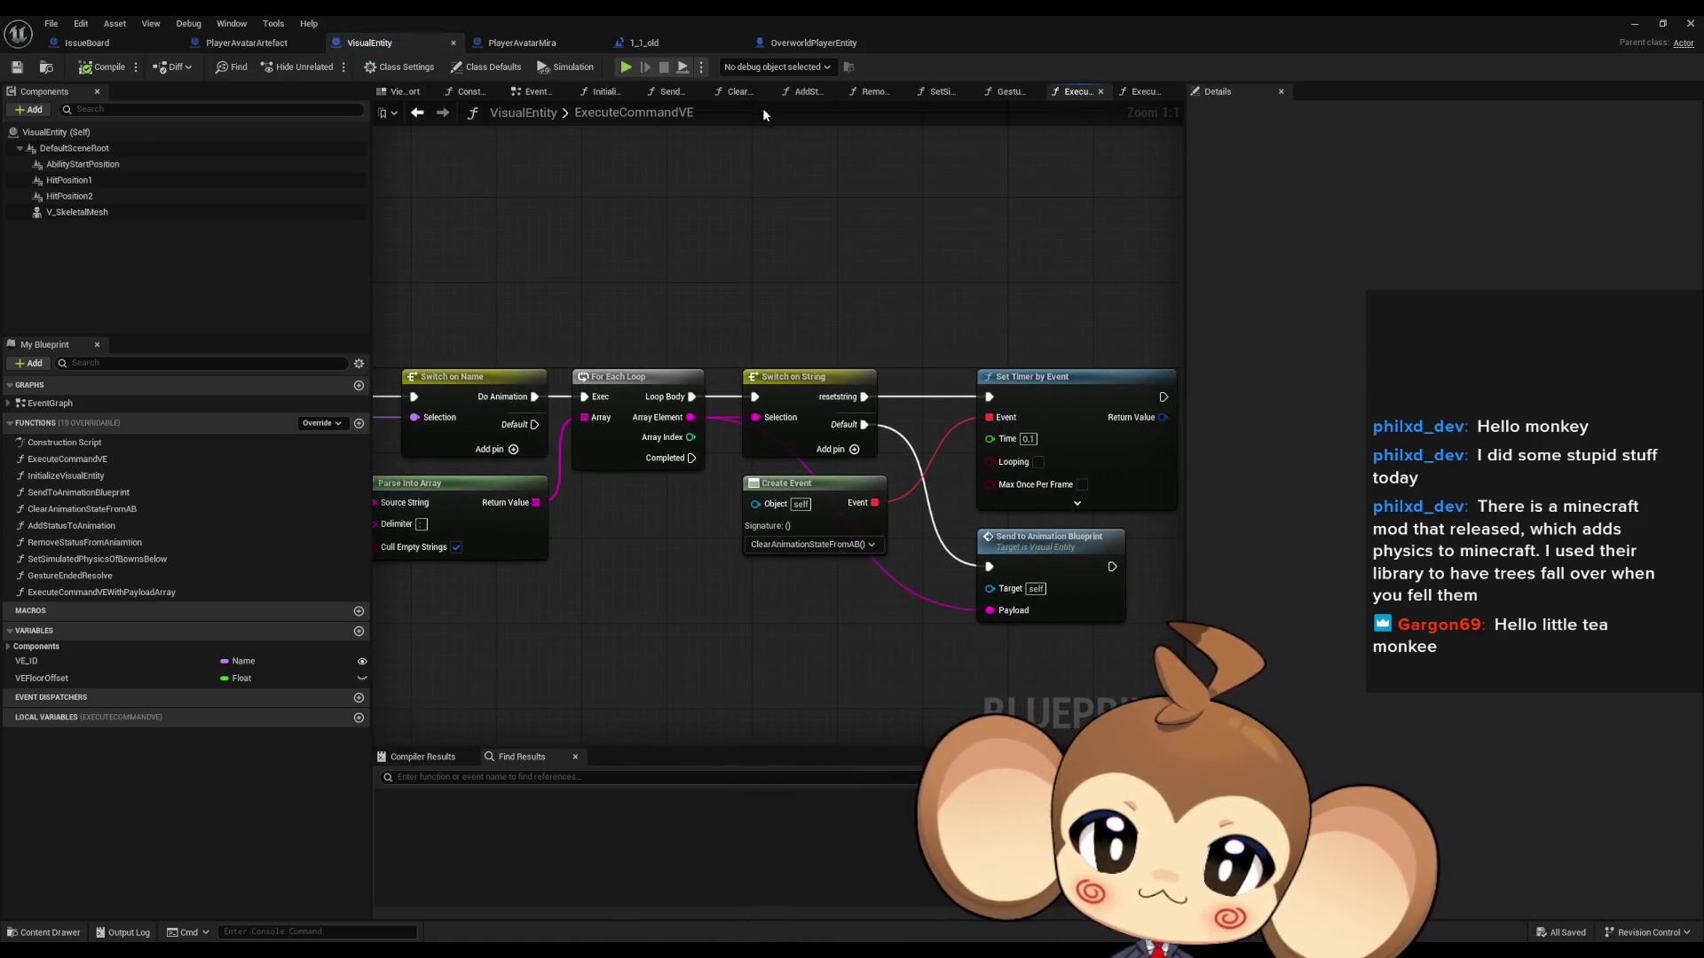
Step: Review PlayerAvatarArtefact's ExecuteCommandVE print nodes at 1:1 zoom, then switch to the 1_1_old EventGraph
click(247, 48)
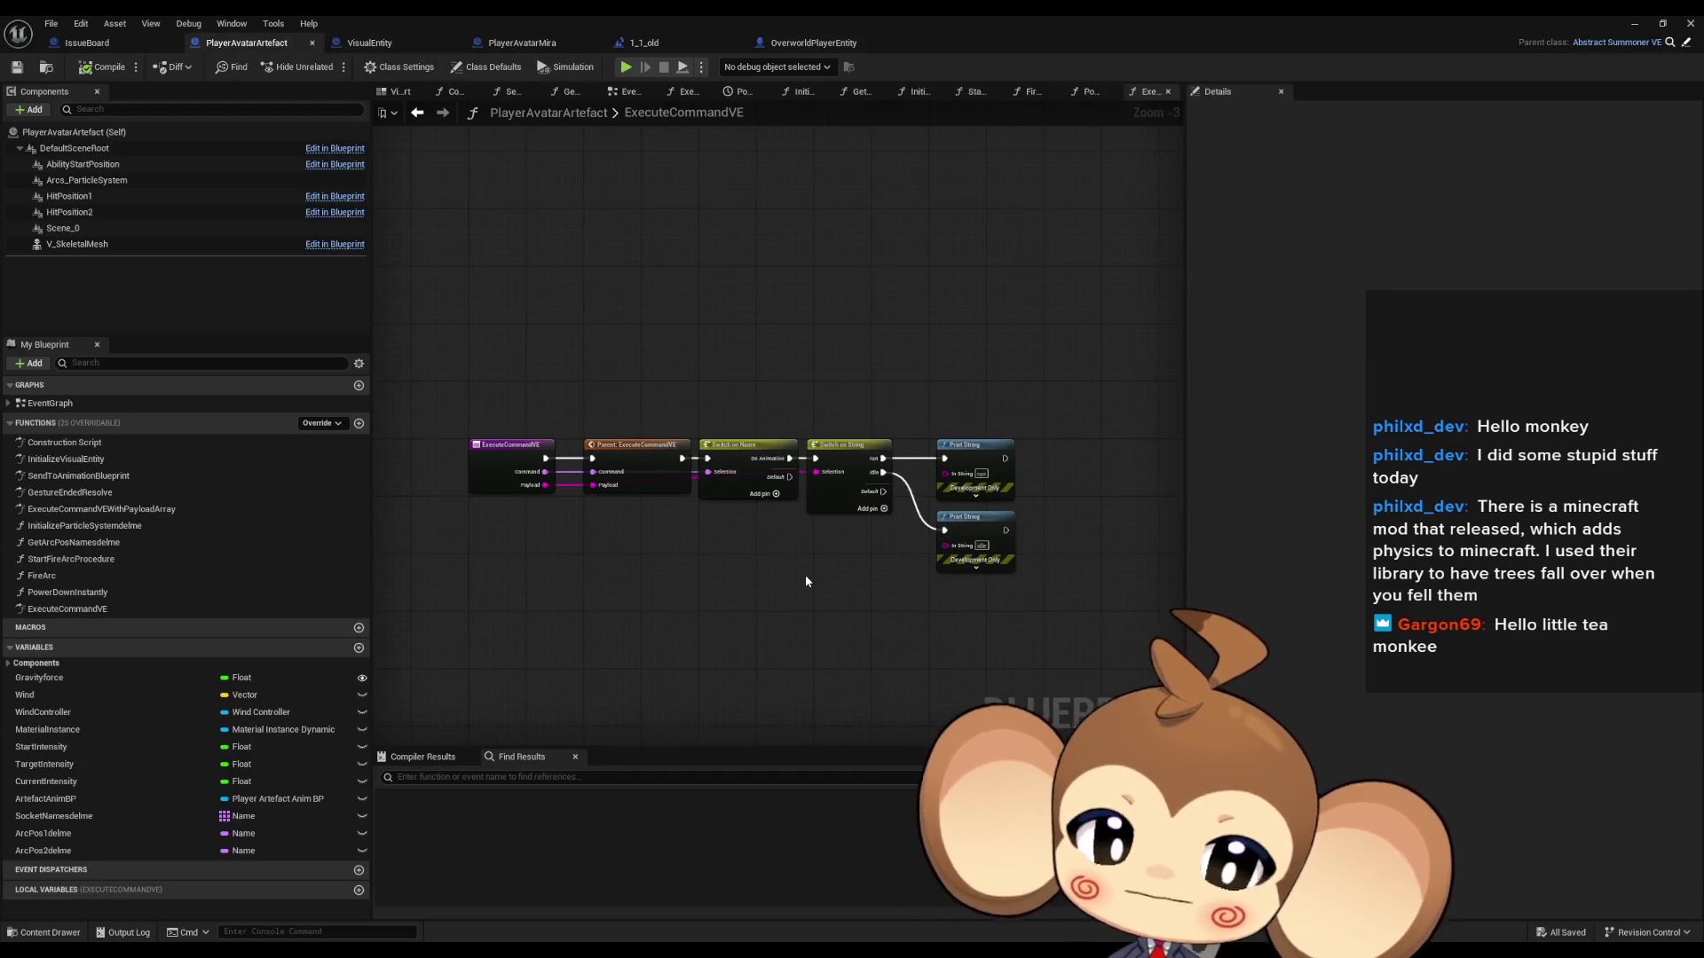
drag(806, 582, 673, 561)
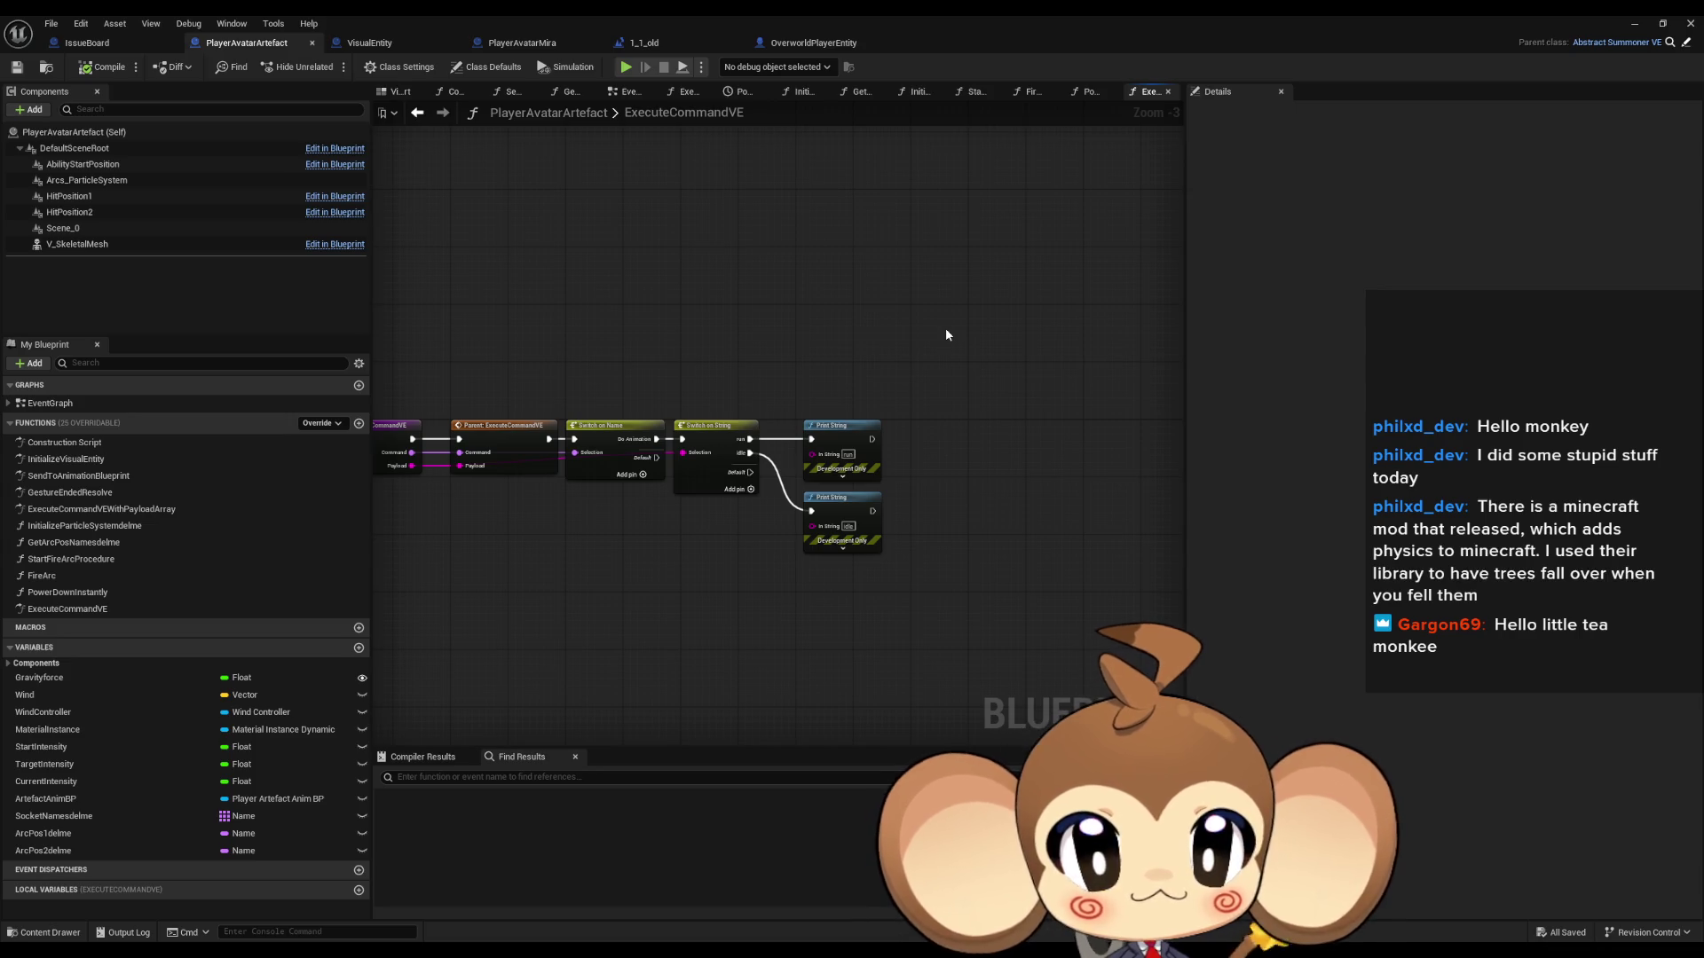
scroll(940, 408, up, 3)
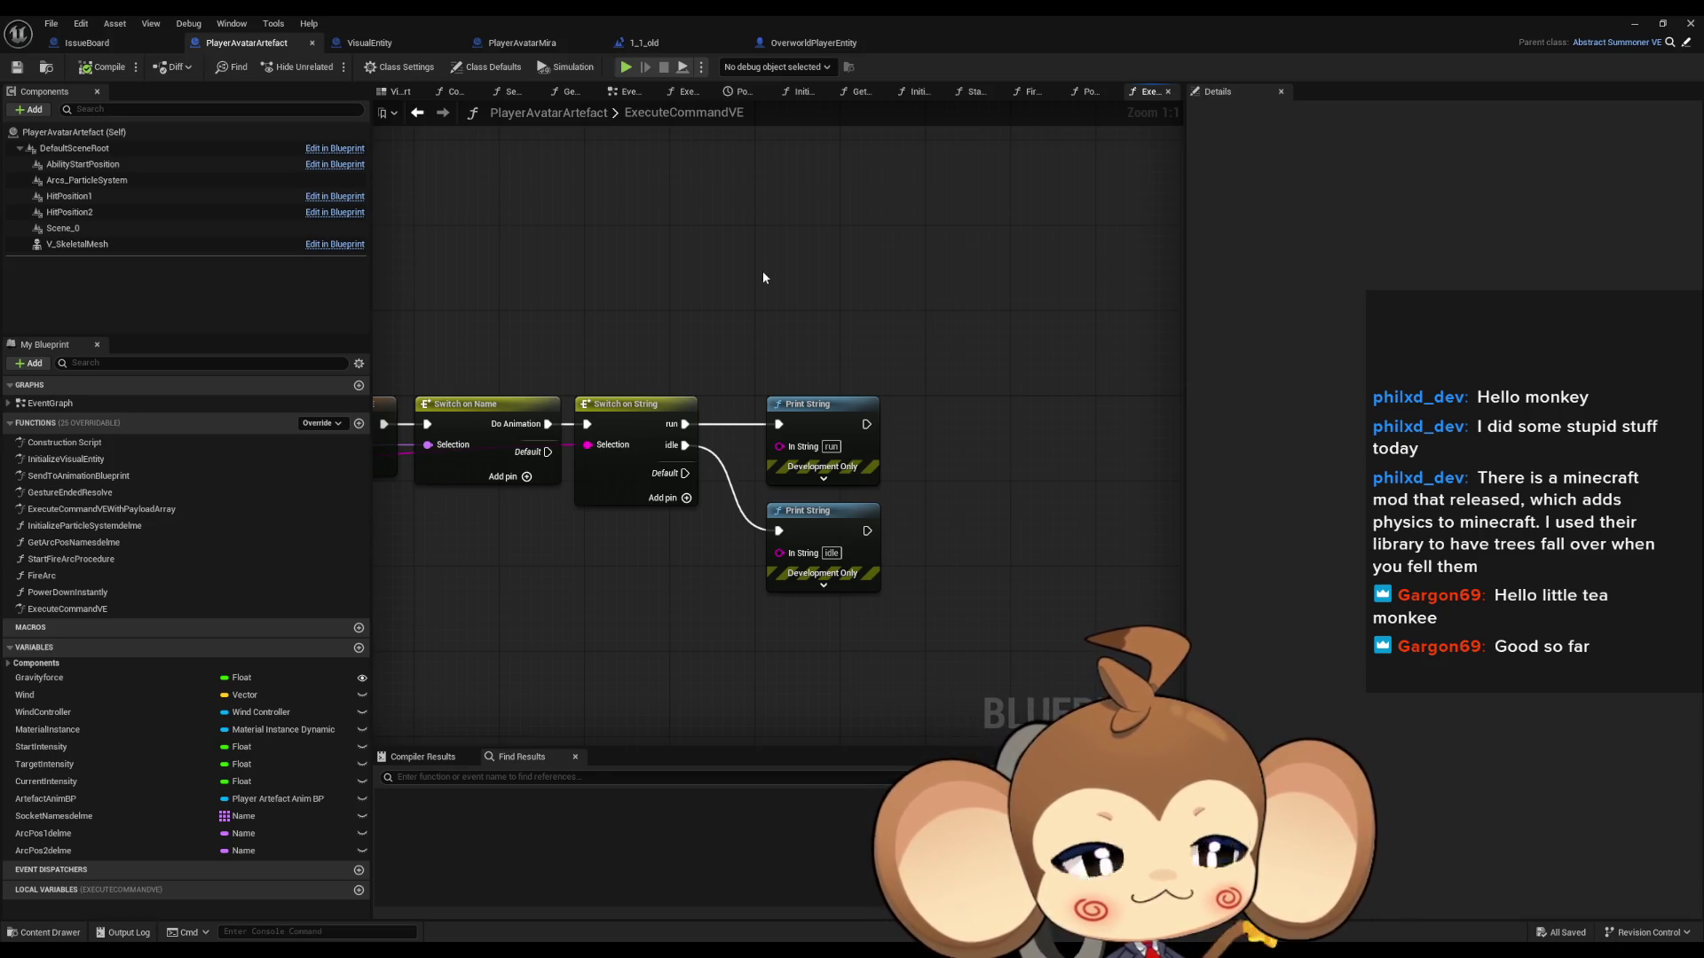
mouse_move(757, 292)
mouse_down()
mouse_move(798, 293)
mouse_move(795, 380)
mouse_move(754, 394)
mouse_move(834, 349)
mouse_move(892, 279)
mouse_up()
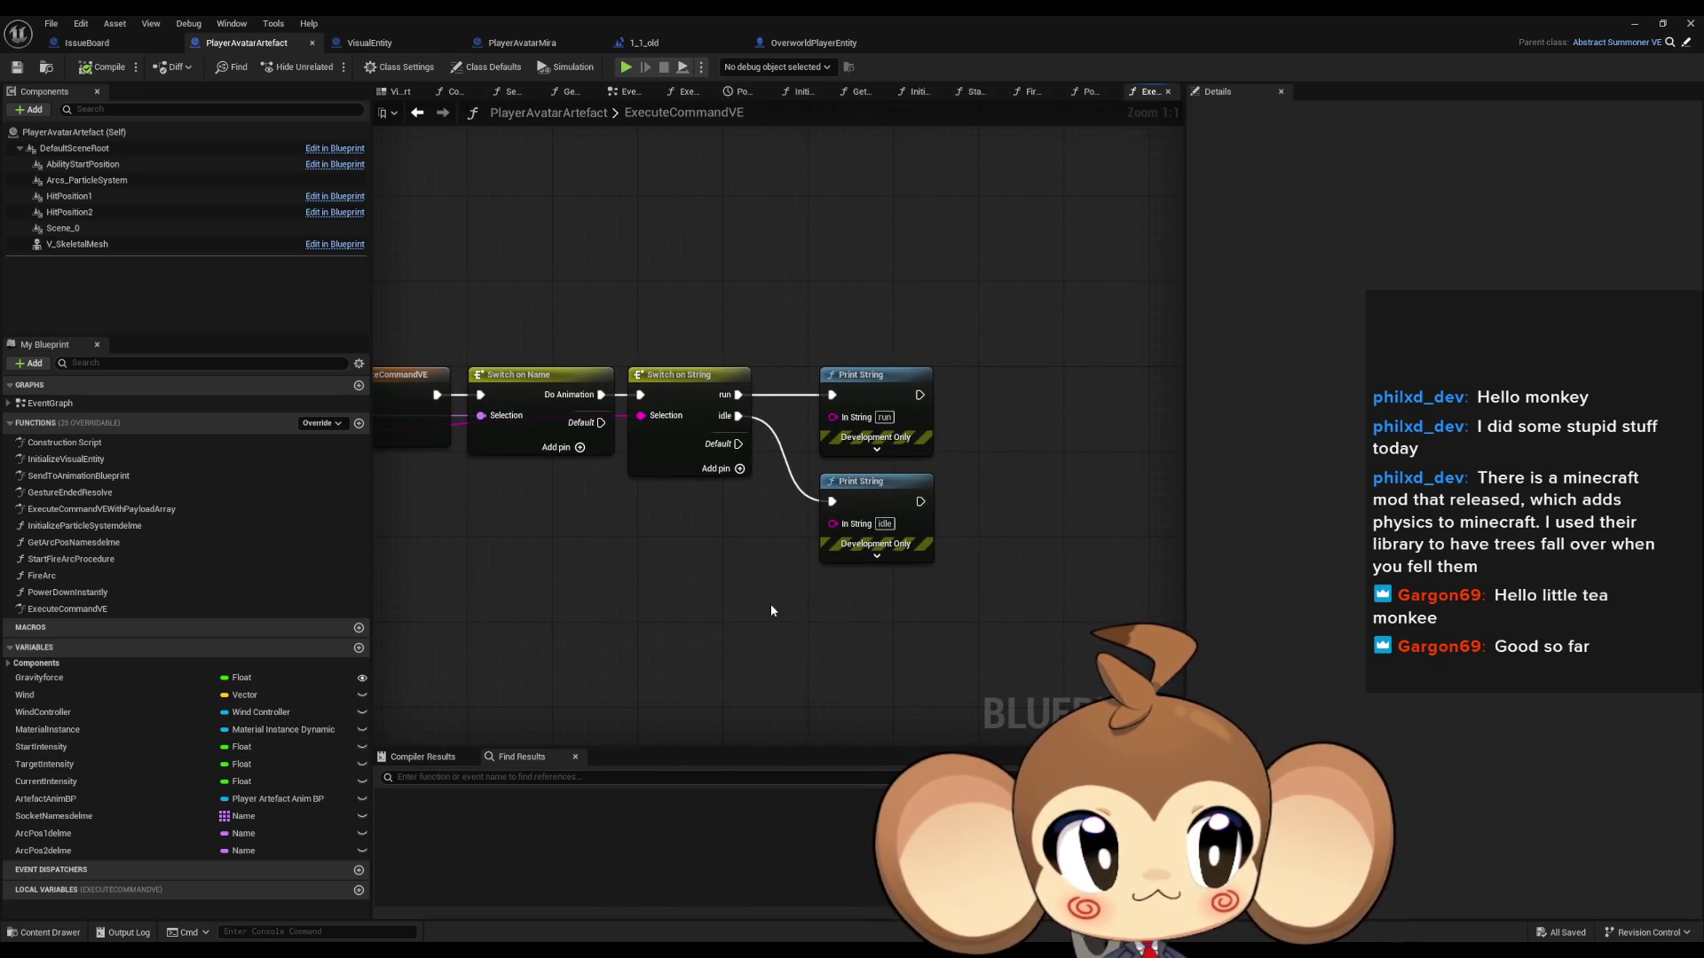
drag(744, 609, 783, 576)
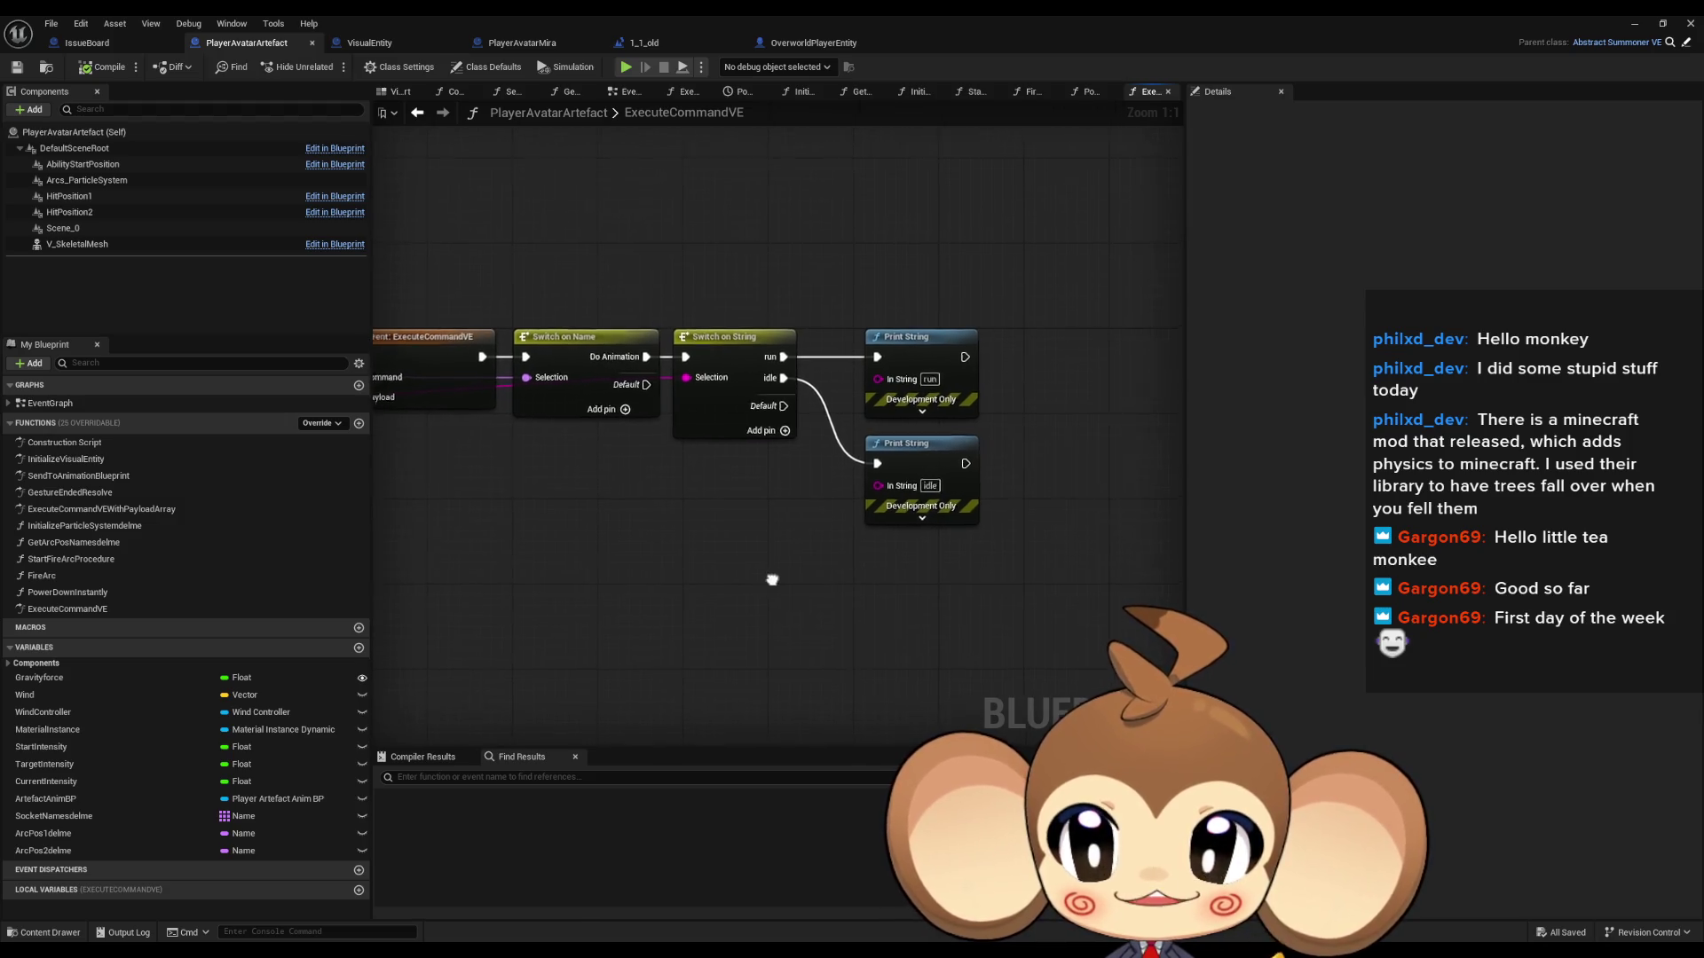
click(646, 44)
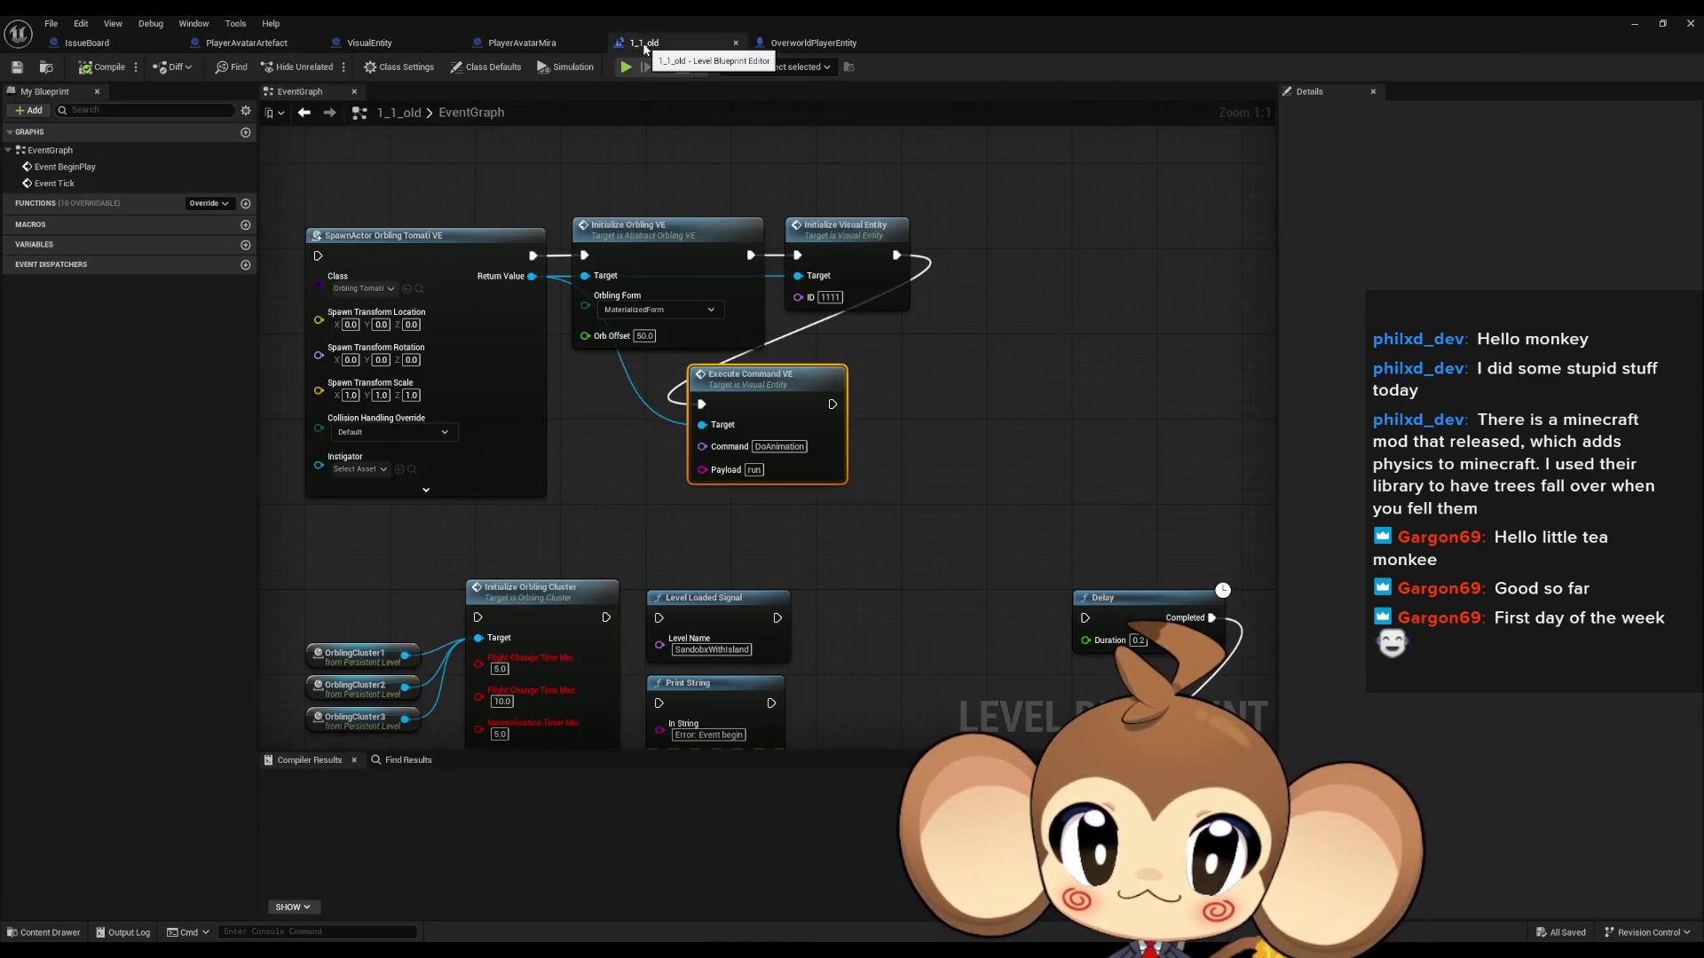
Step: Close the 1_1_old tab, return to PlayerAvatarArtefact, and restore the blueprint editor to a smaller window
middle_click(646, 44)
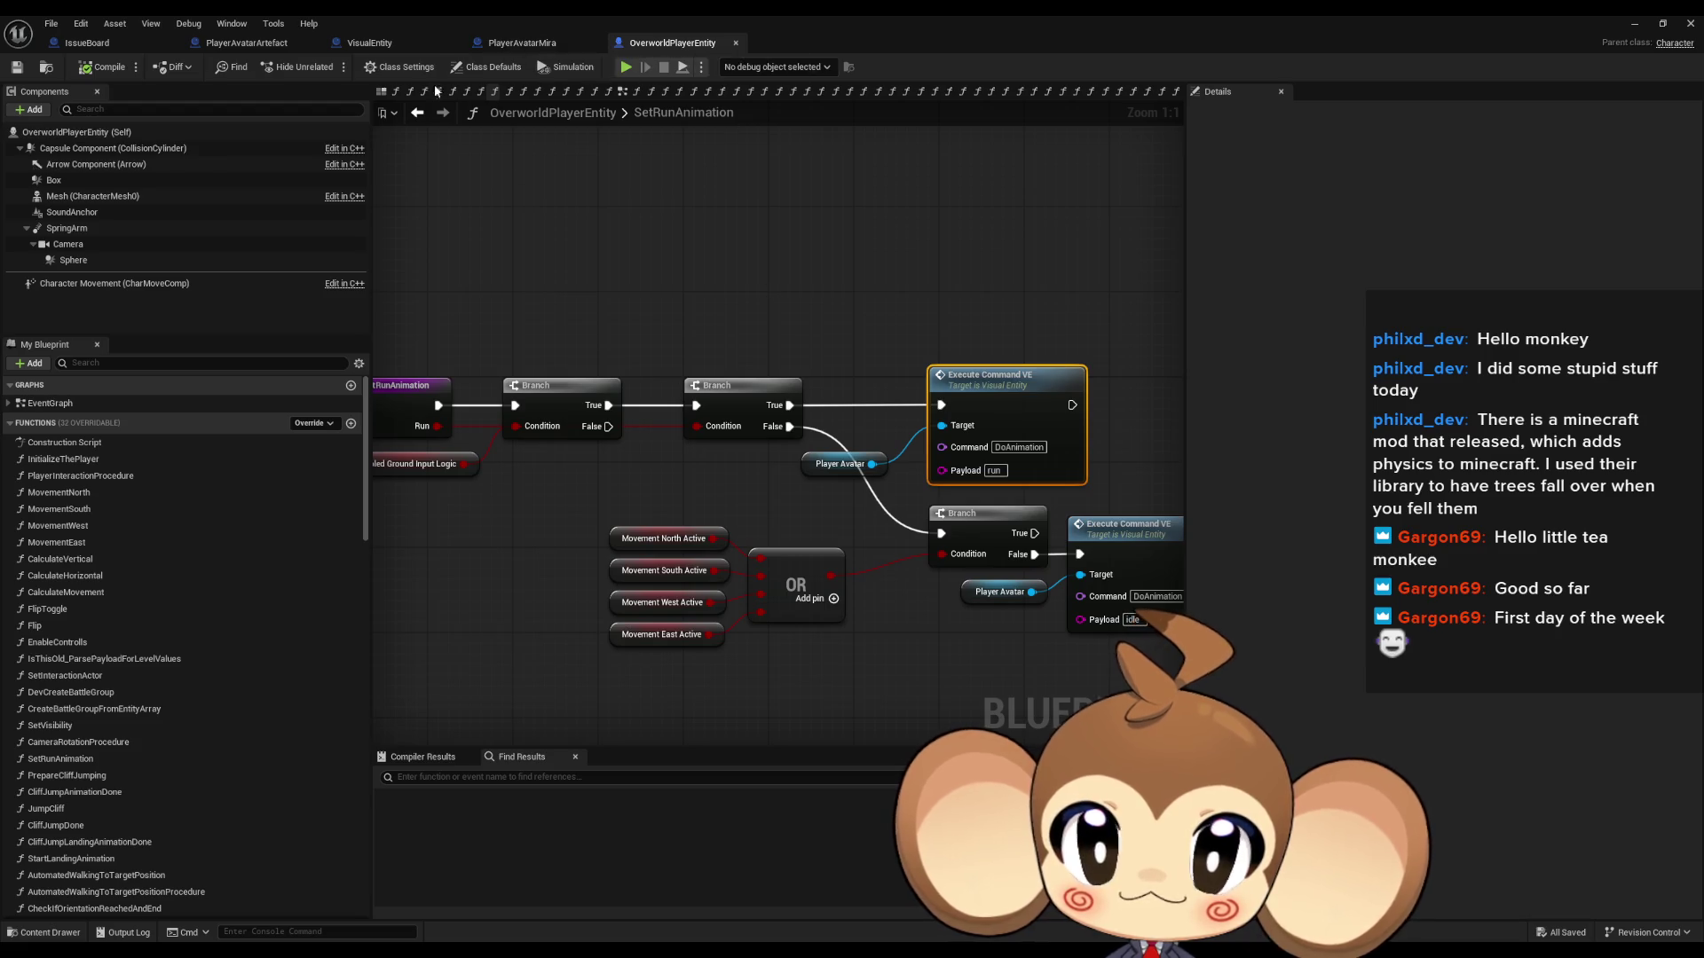
click(248, 48)
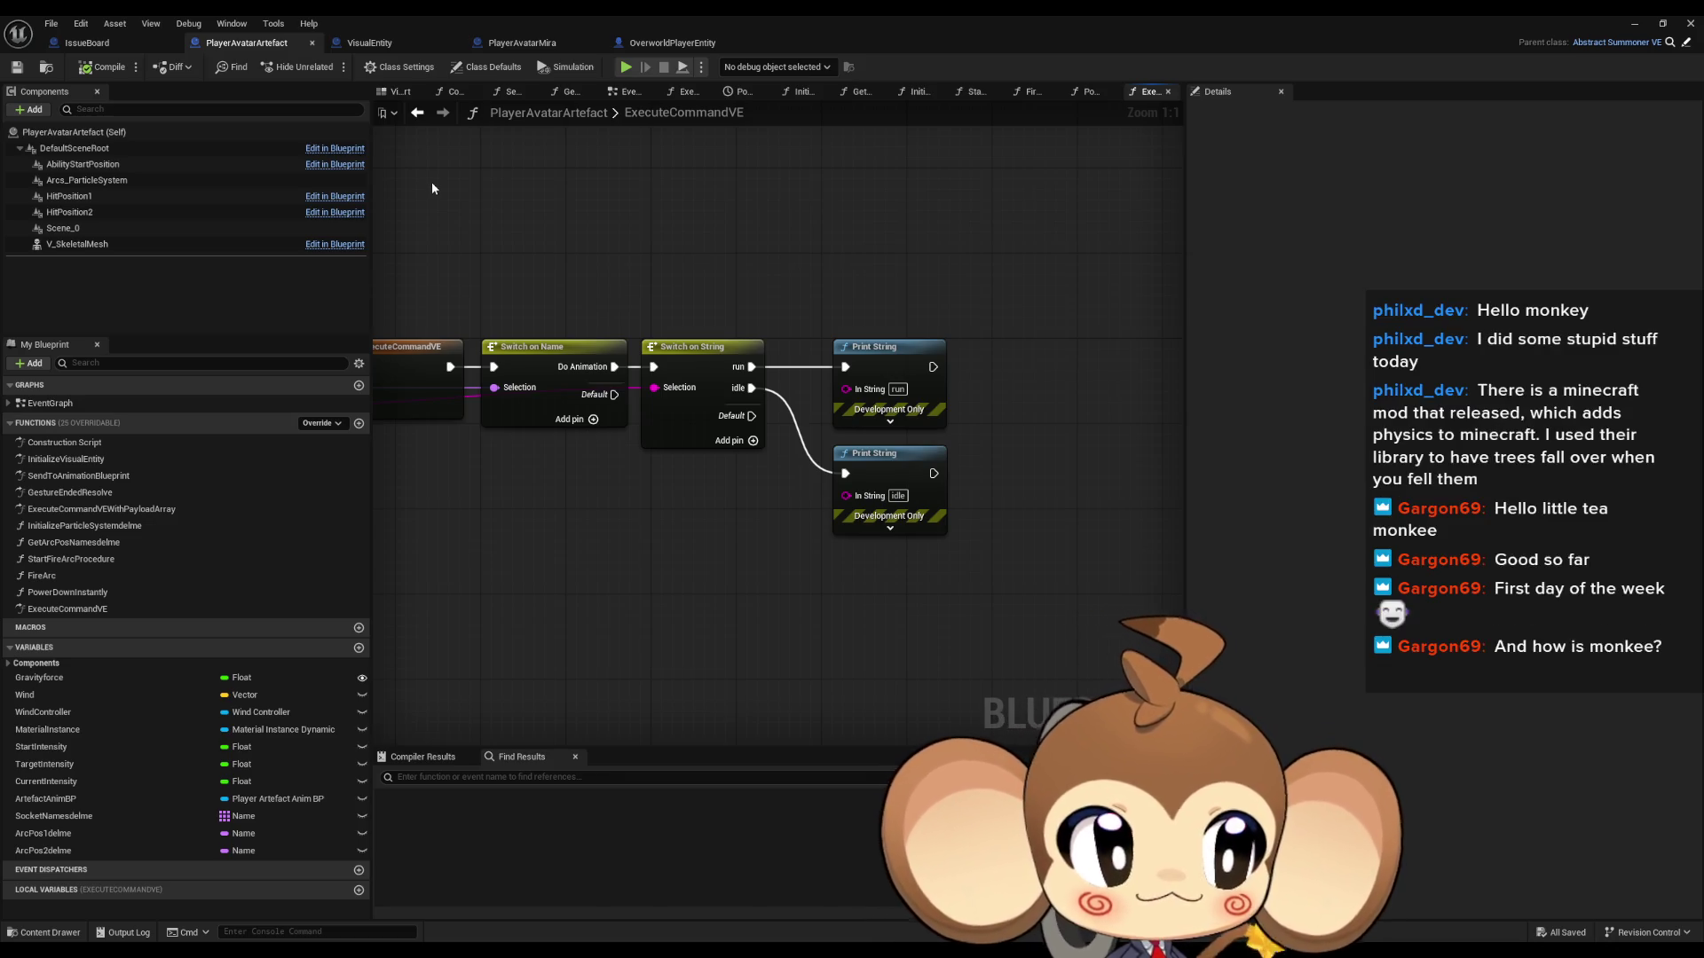
drag(739, 423, 727, 493)
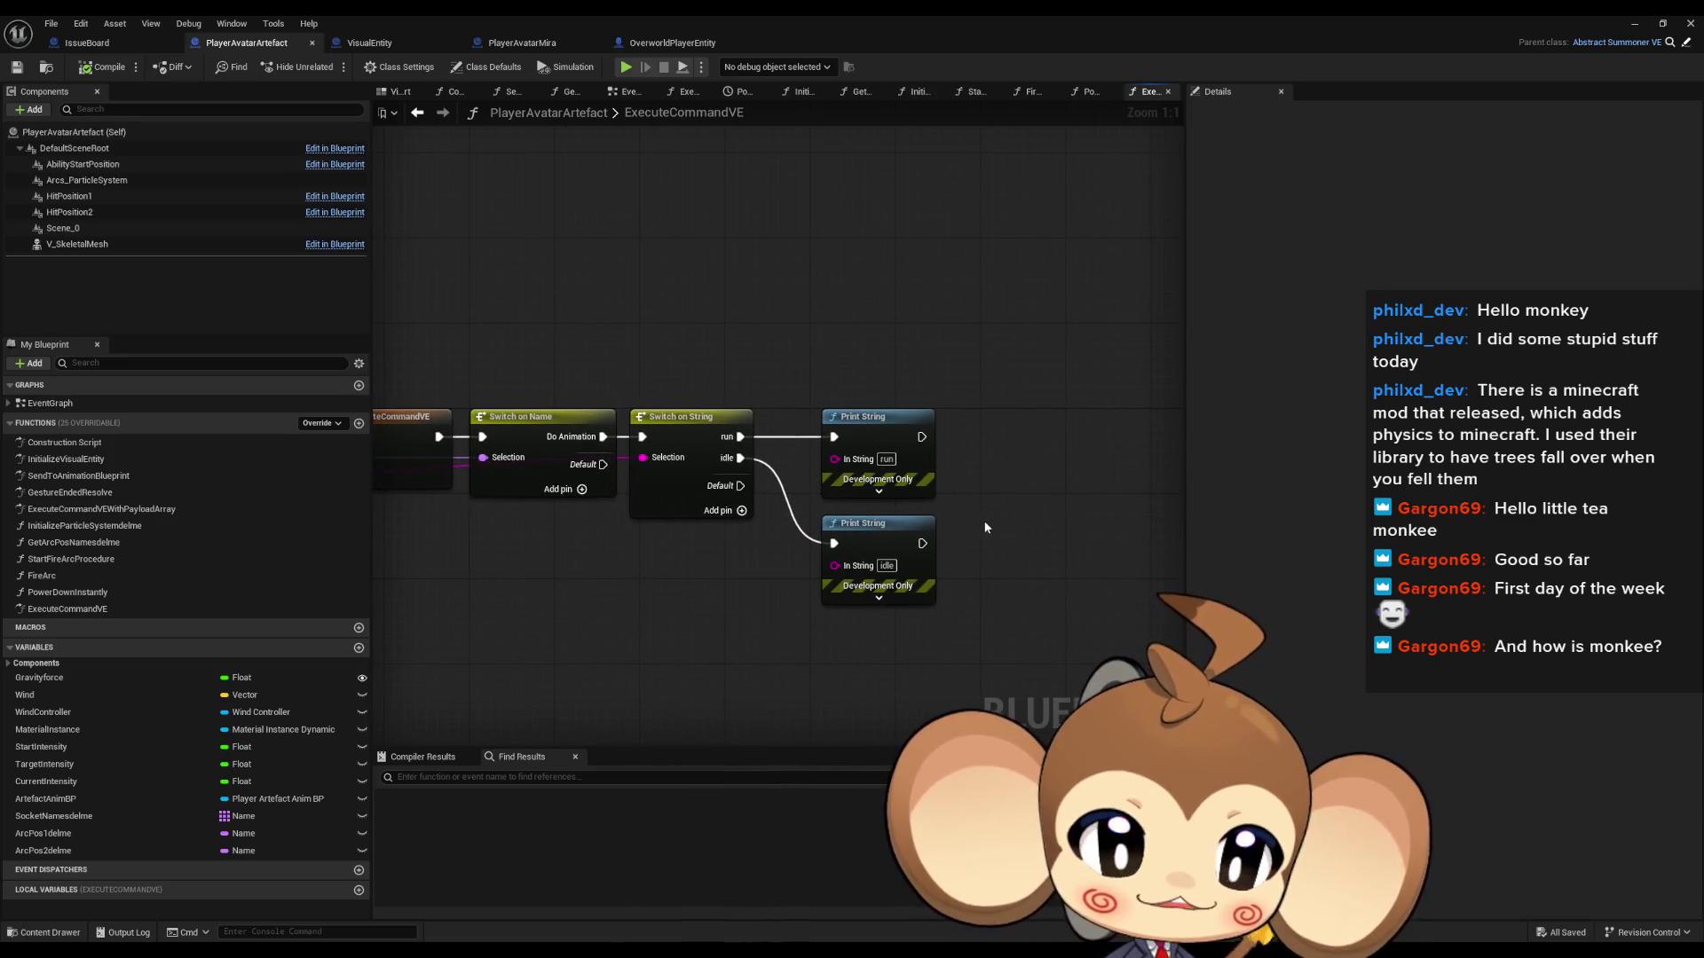
drag(962, 580, 962, 600)
mouse_move(831, 20)
mouse_down()
mouse_move(813, 18)
mouse_move(950, 364)
mouse_up()
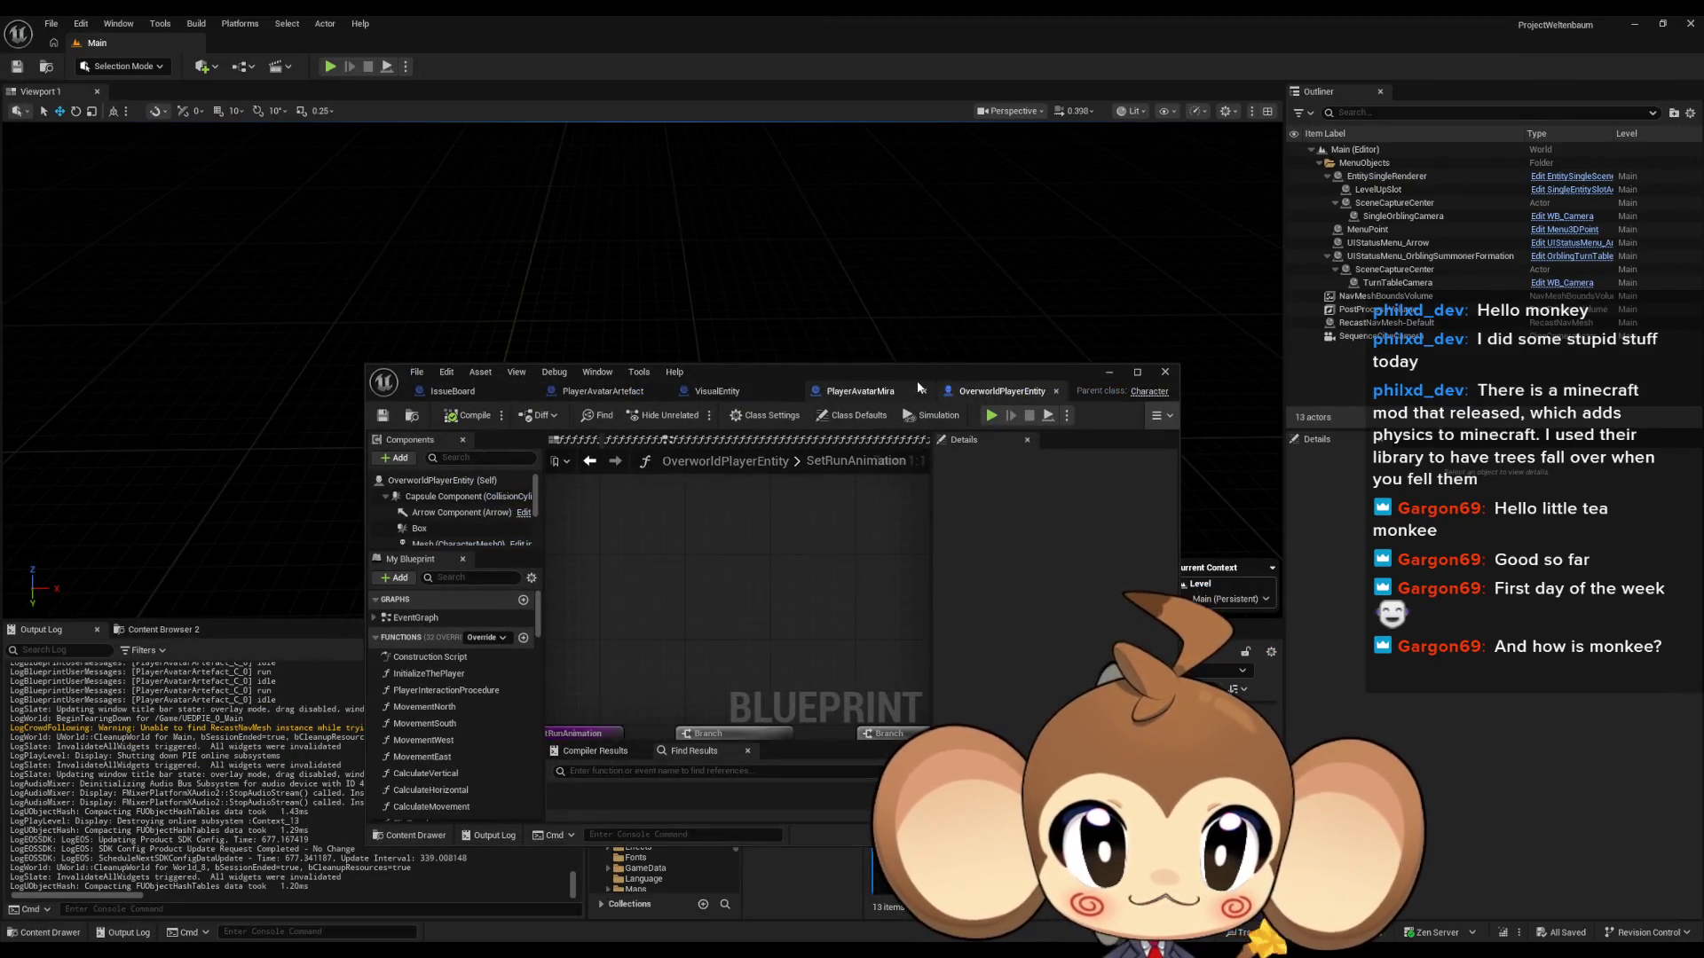
Step: Move the PlayerAvatarMira window aside and start a new Niagara System in the VisualEntity folder
click(848, 390)
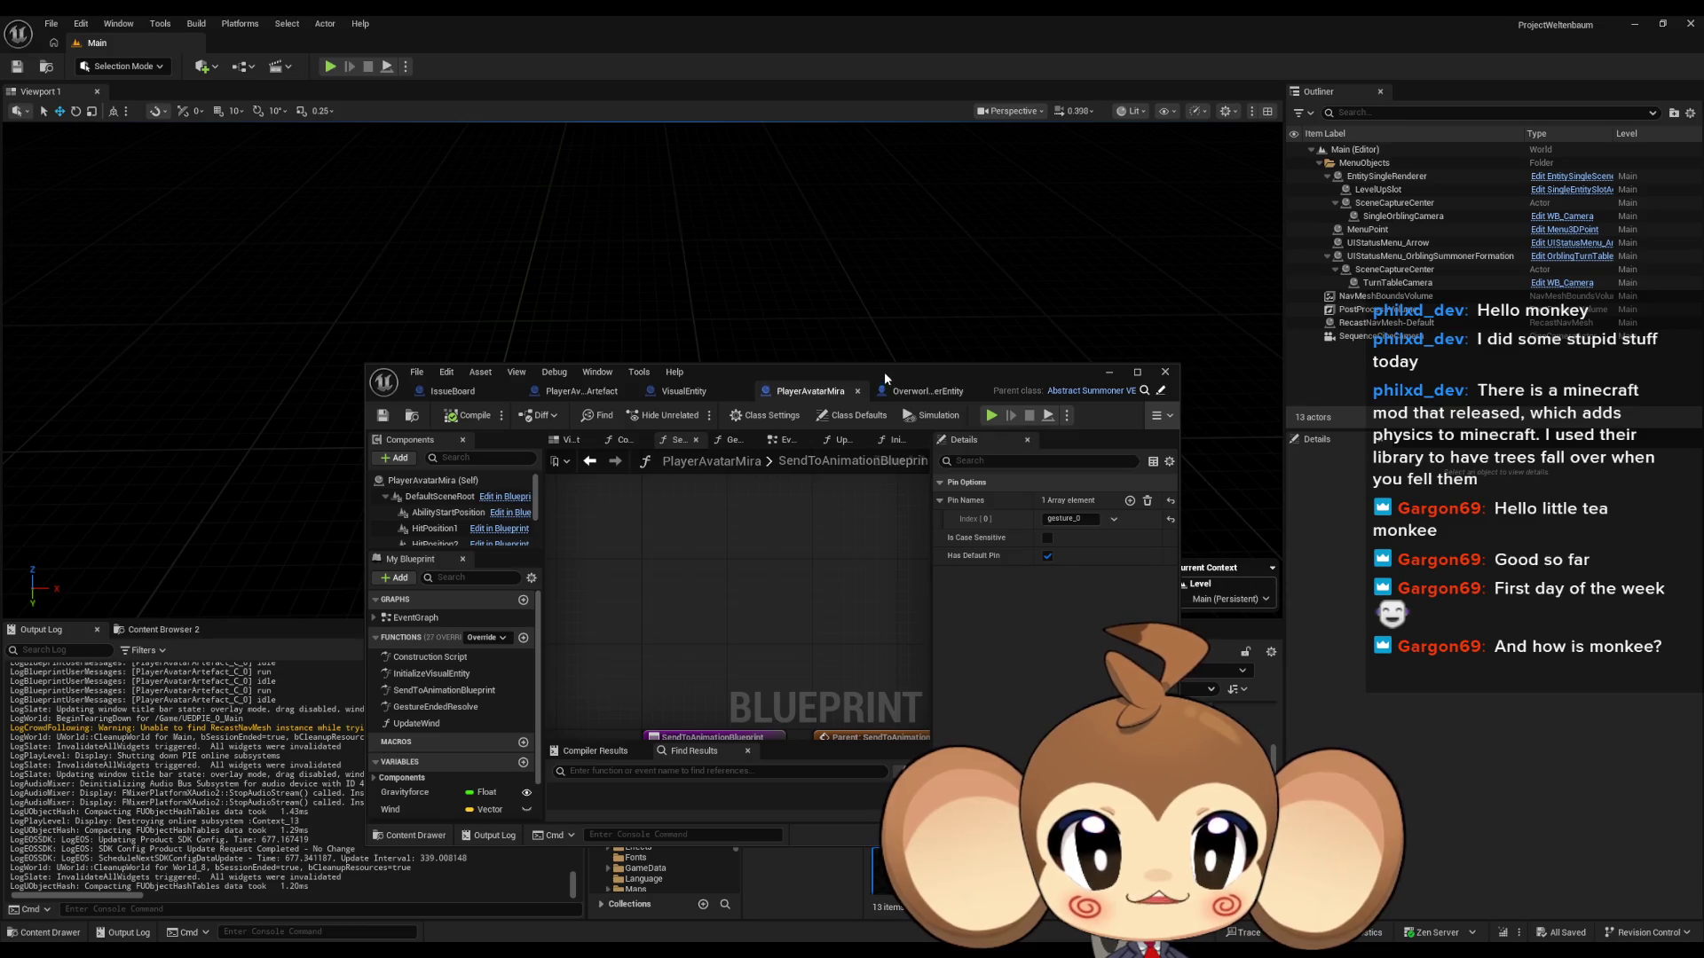
drag(881, 370, 675, 57)
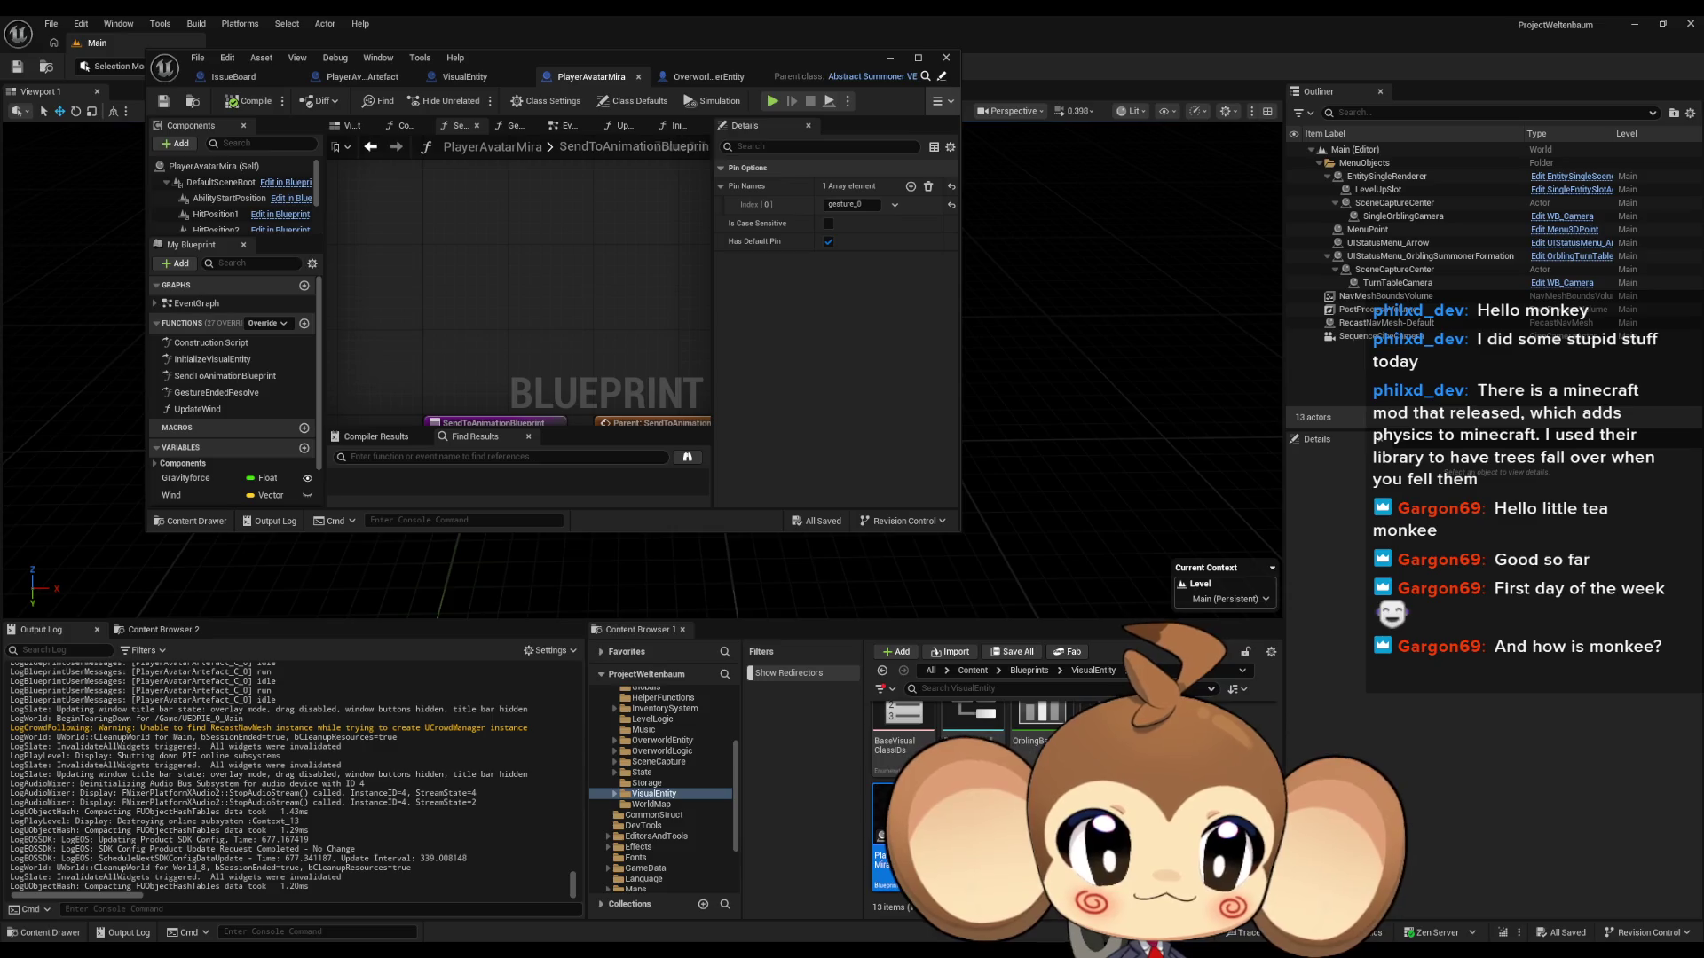
right_click(1185, 688)
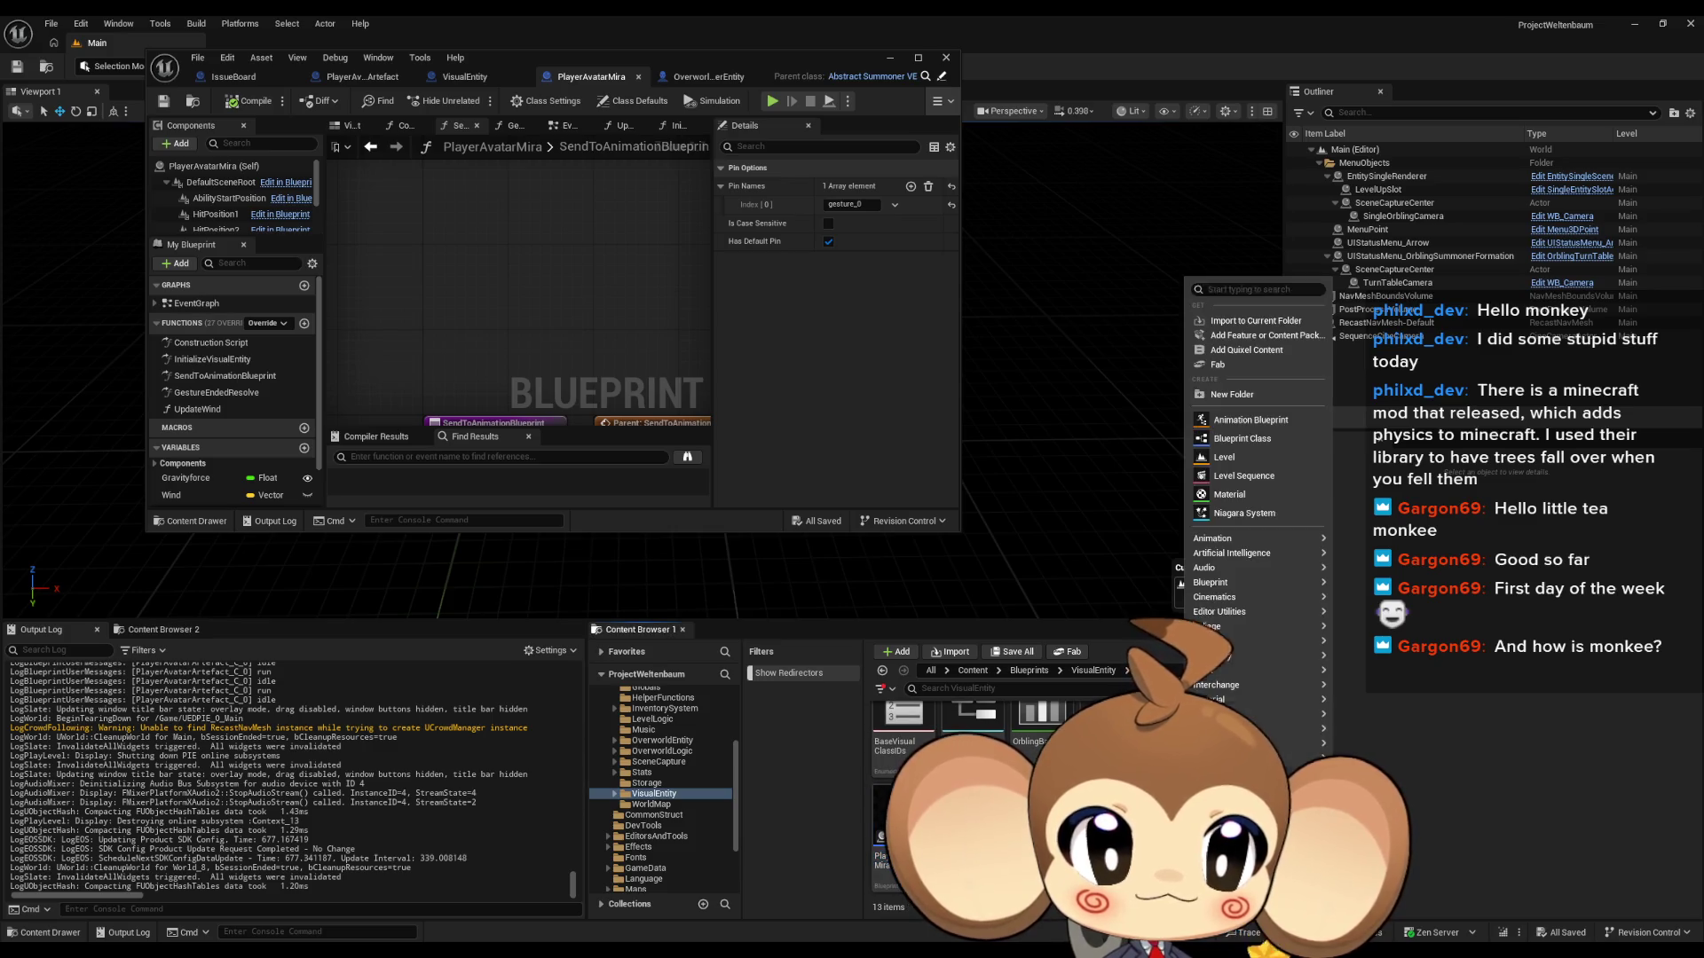
click(1243, 511)
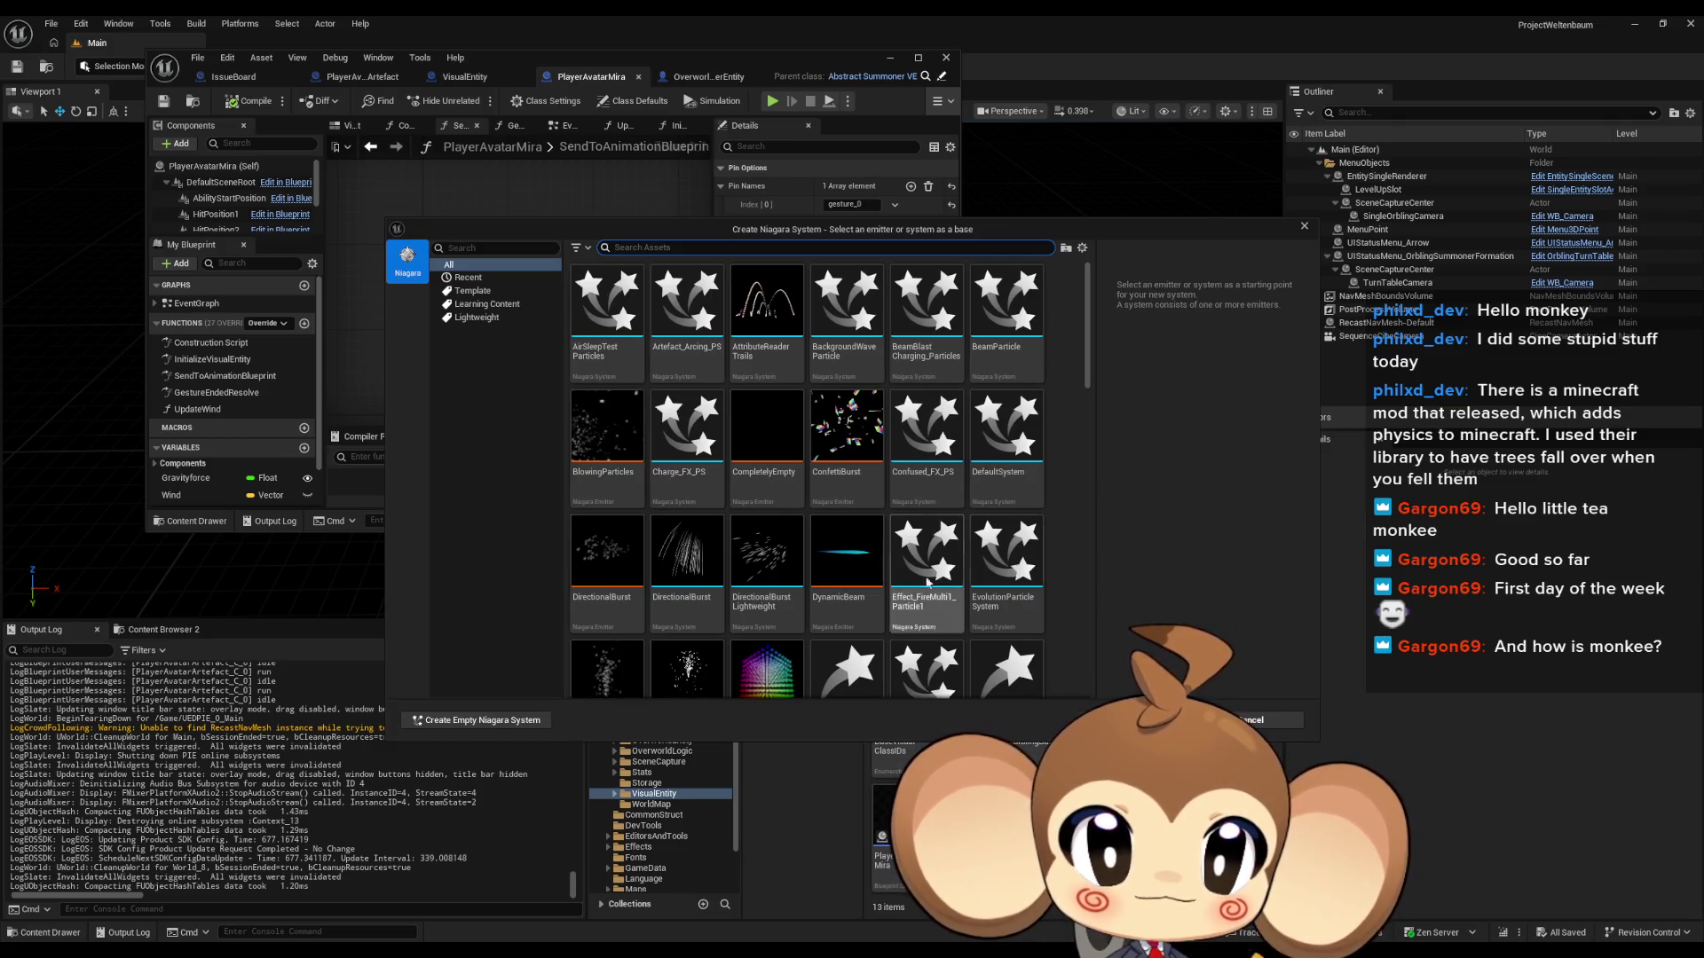
Step: Scroll through the Niagara system templates and cancel the picker without choosing one
mouse_move(850, 467)
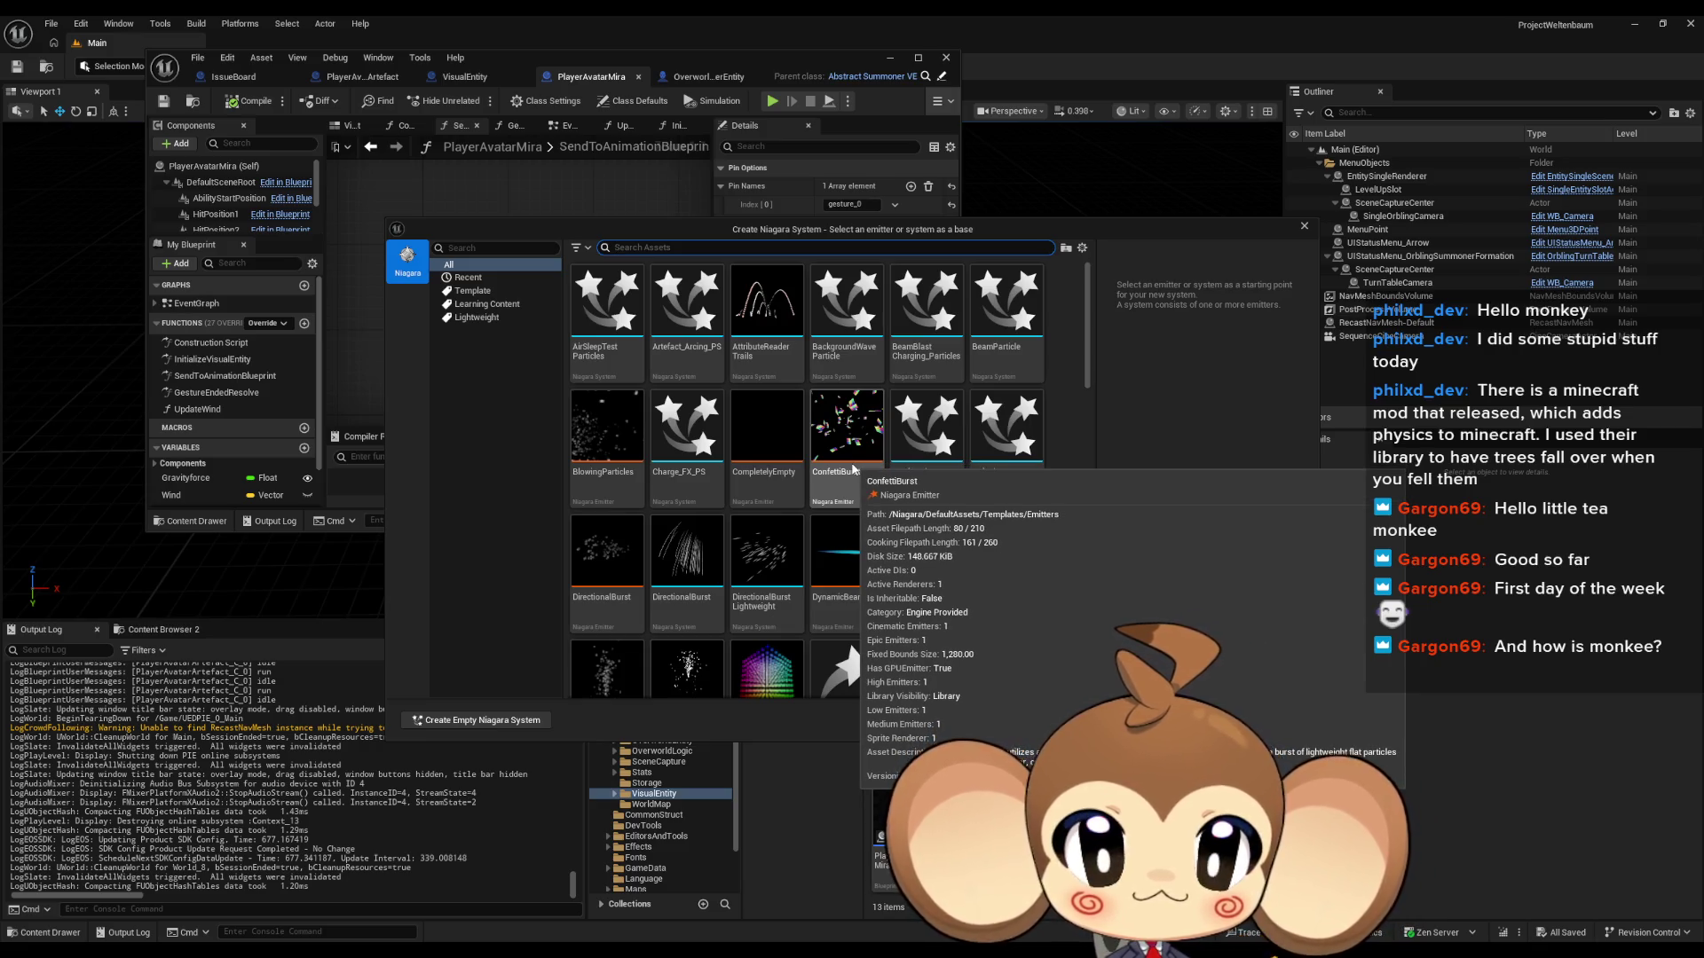
scroll(968, 552, down, 2)
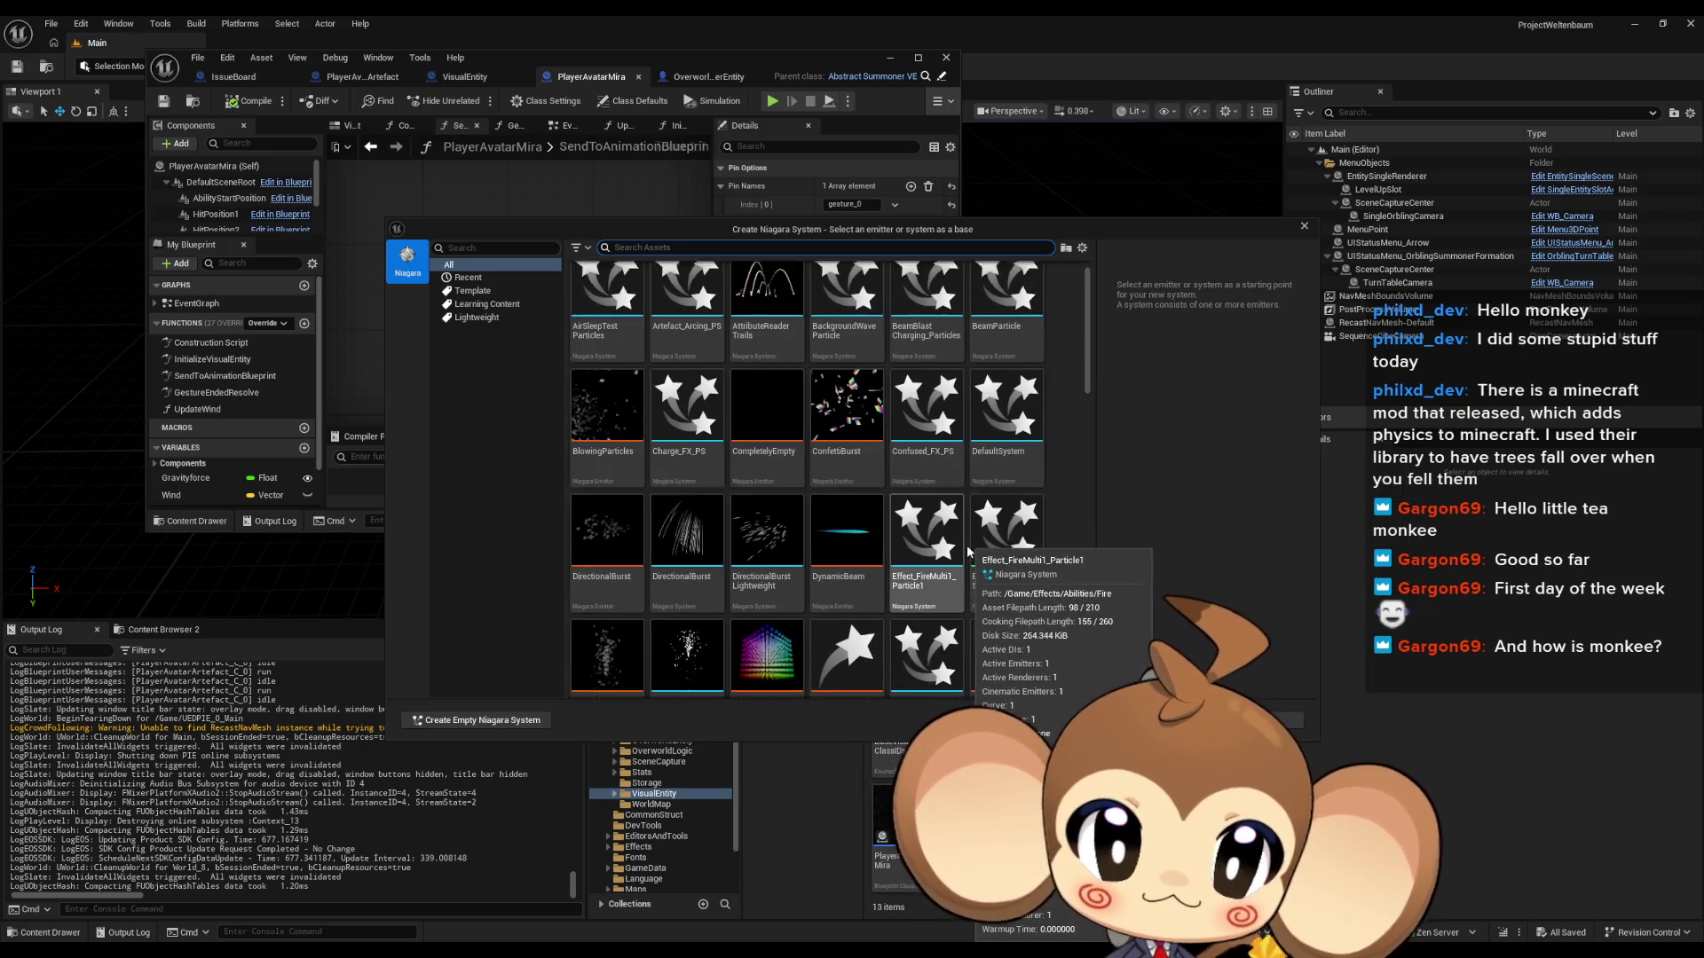
scroll(968, 553, down, 2)
scroll(972, 547, down, 2)
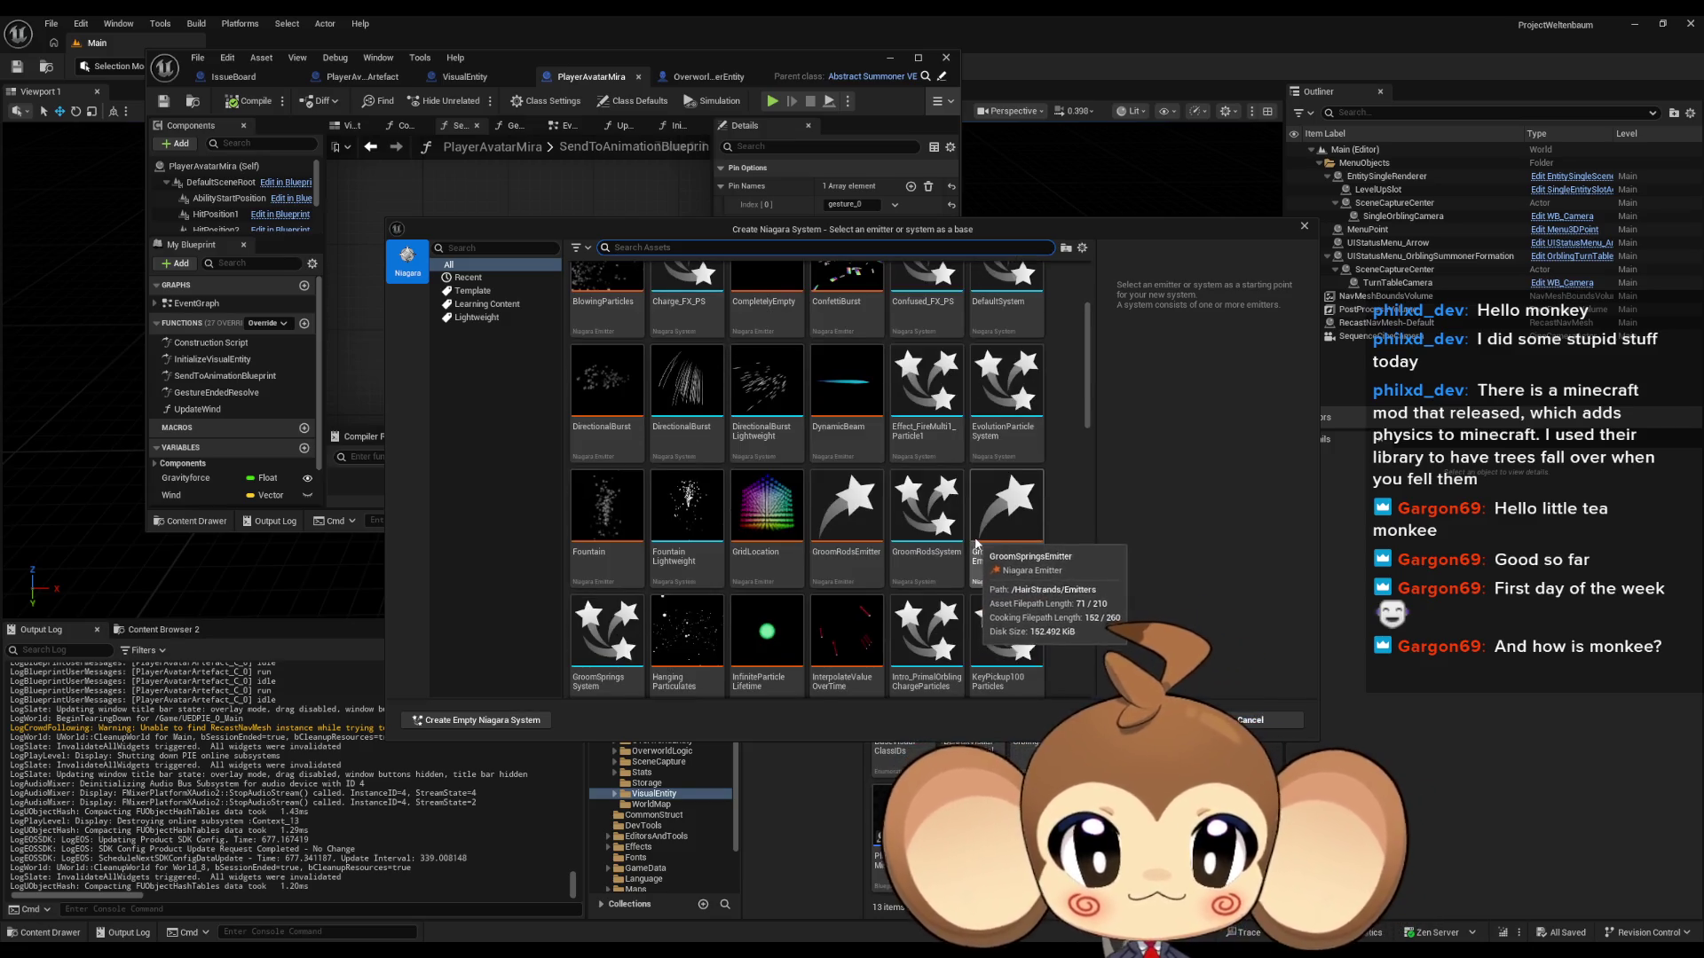
scroll(974, 544, down, 3)
scroll(981, 549, down, 3)
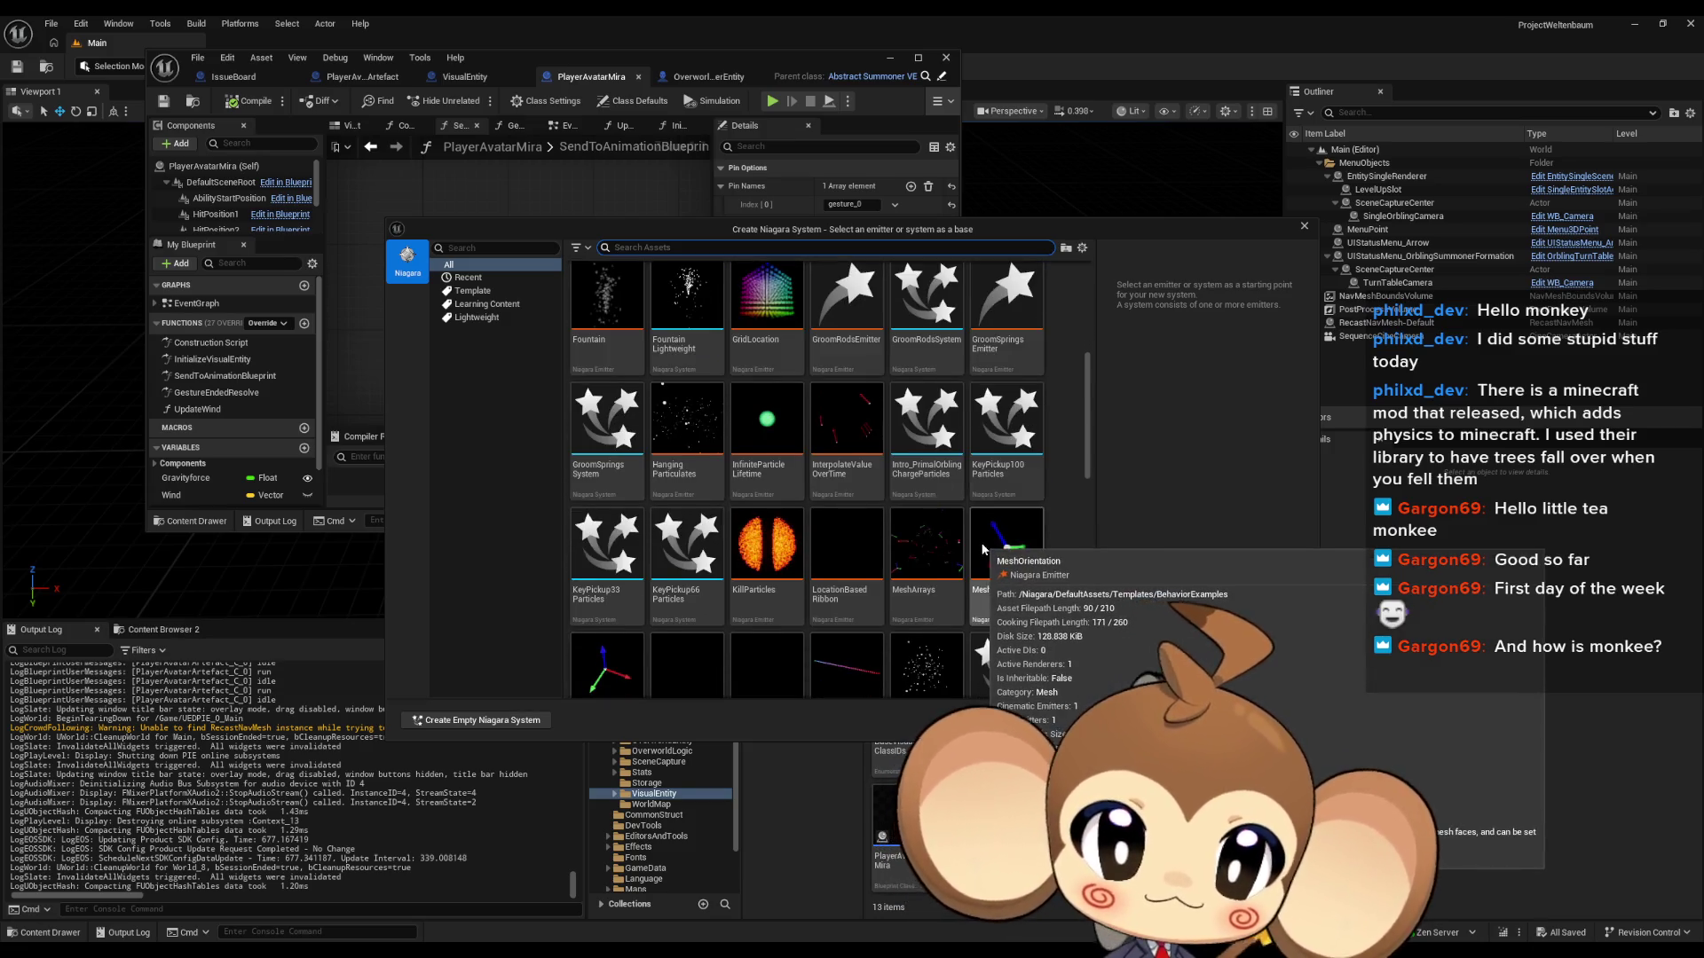
scroll(975, 553, down, 3)
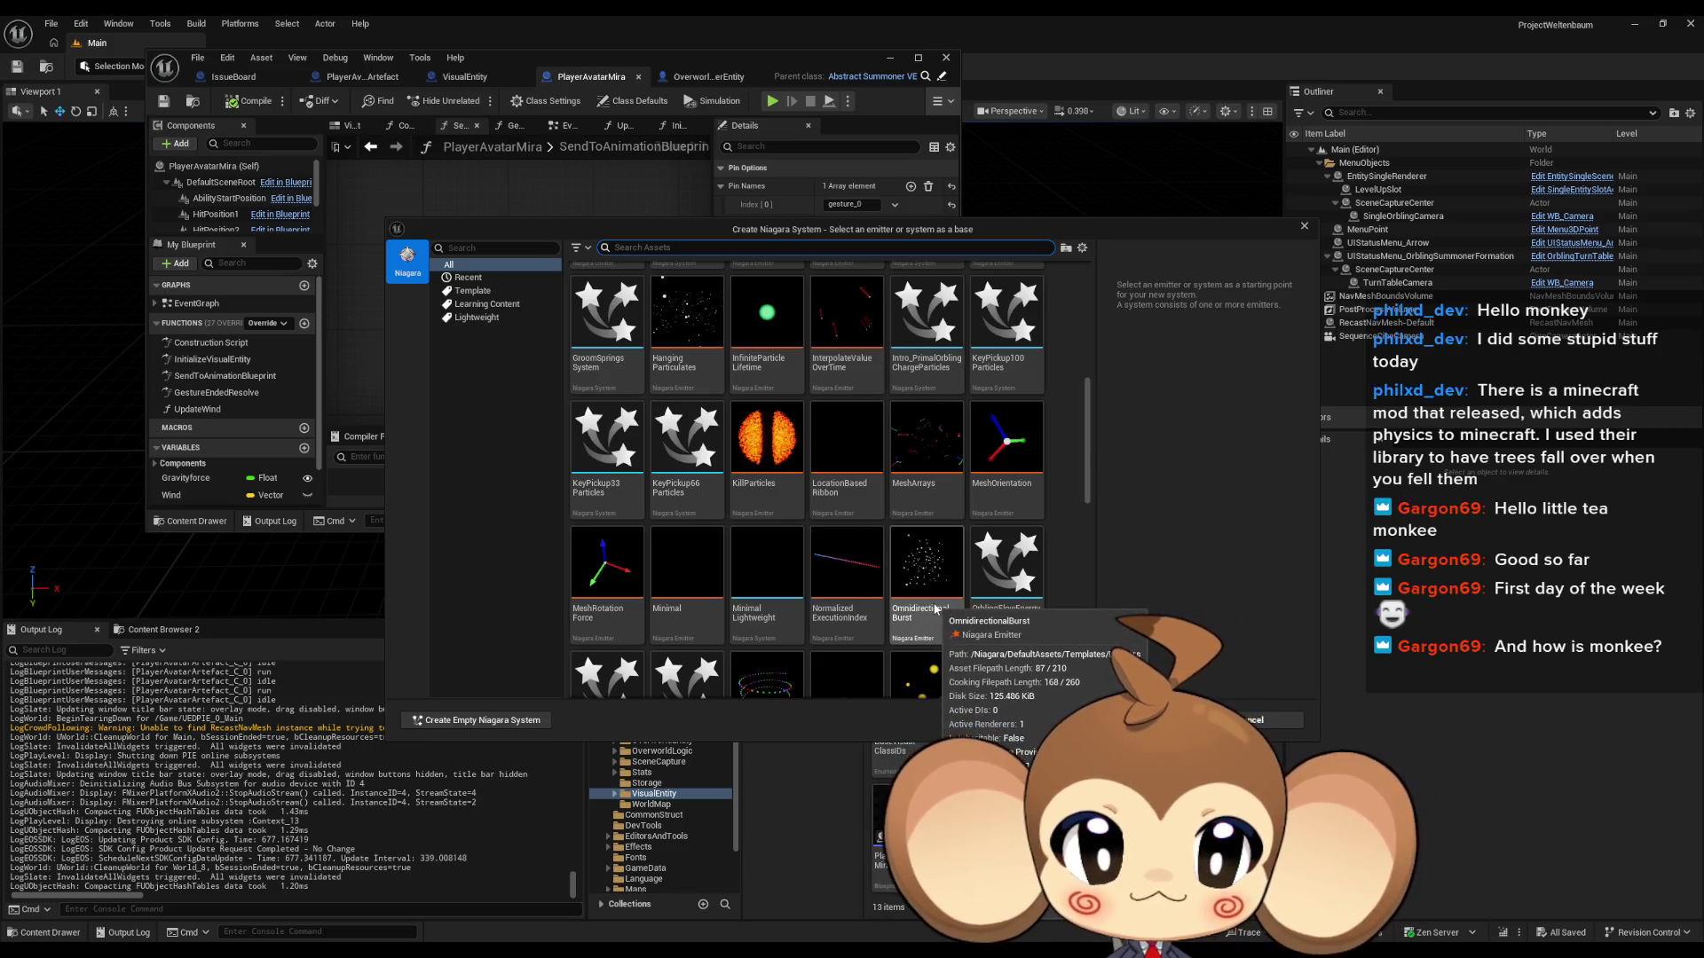
click(1302, 230)
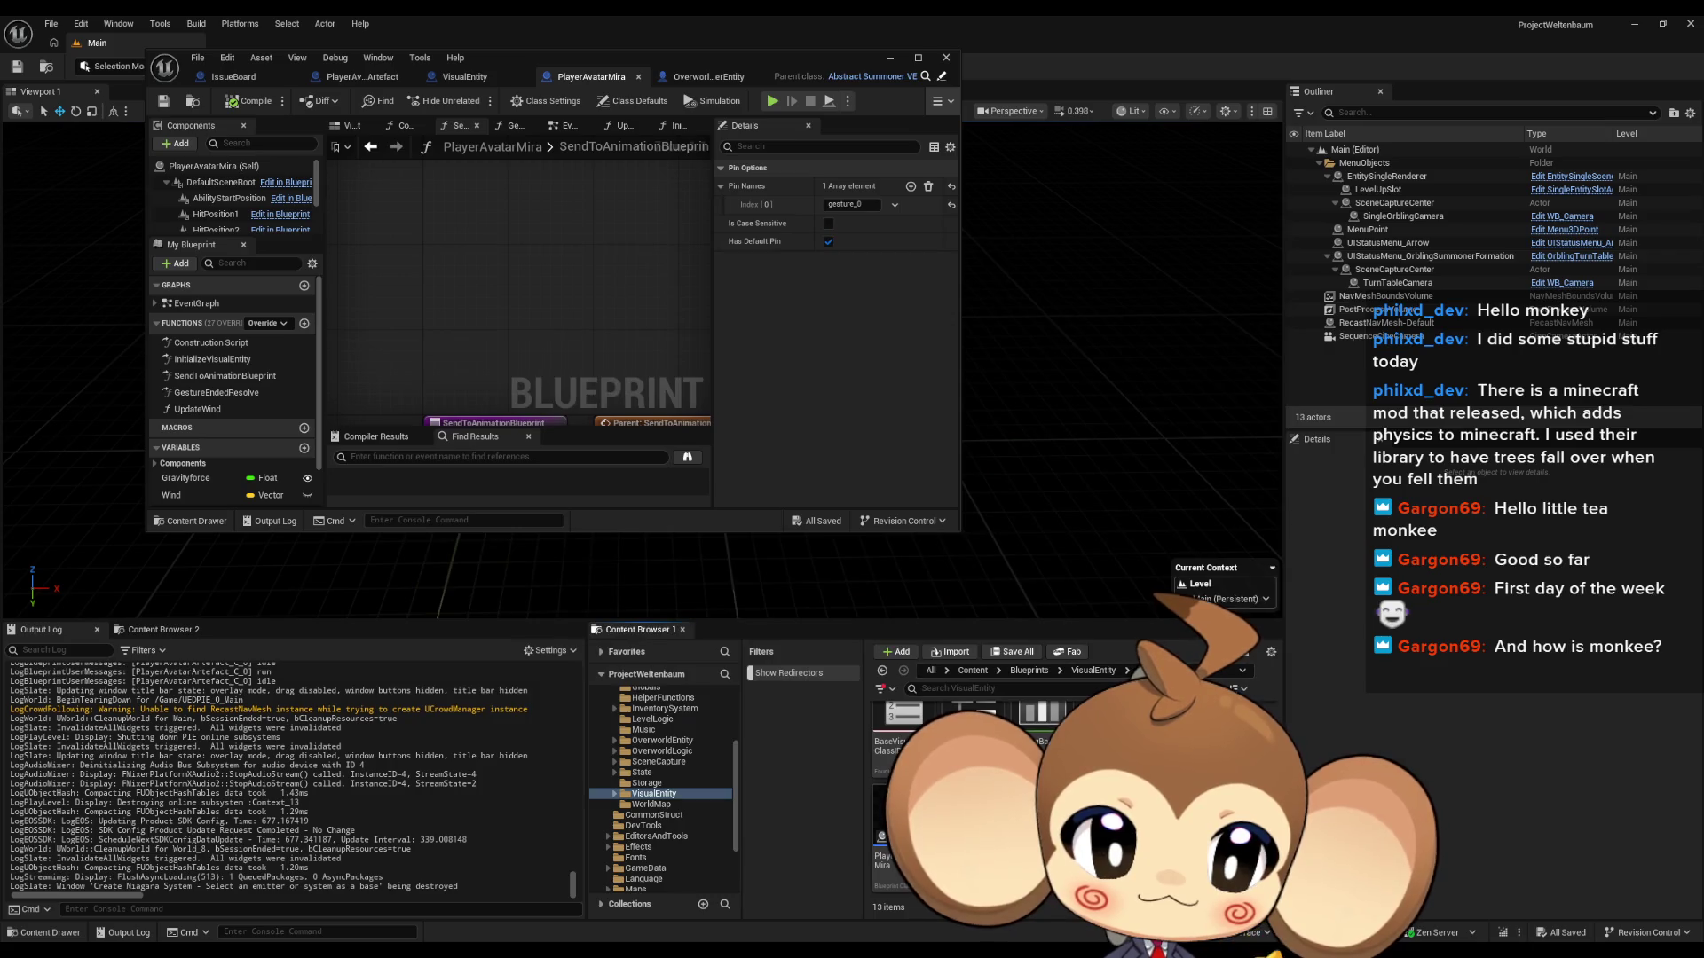
Step: Duplicate BeamBlastCharging_Particles inside the BeamBlast special-abilities folder
click(973, 671)
double_click(1046, 744)
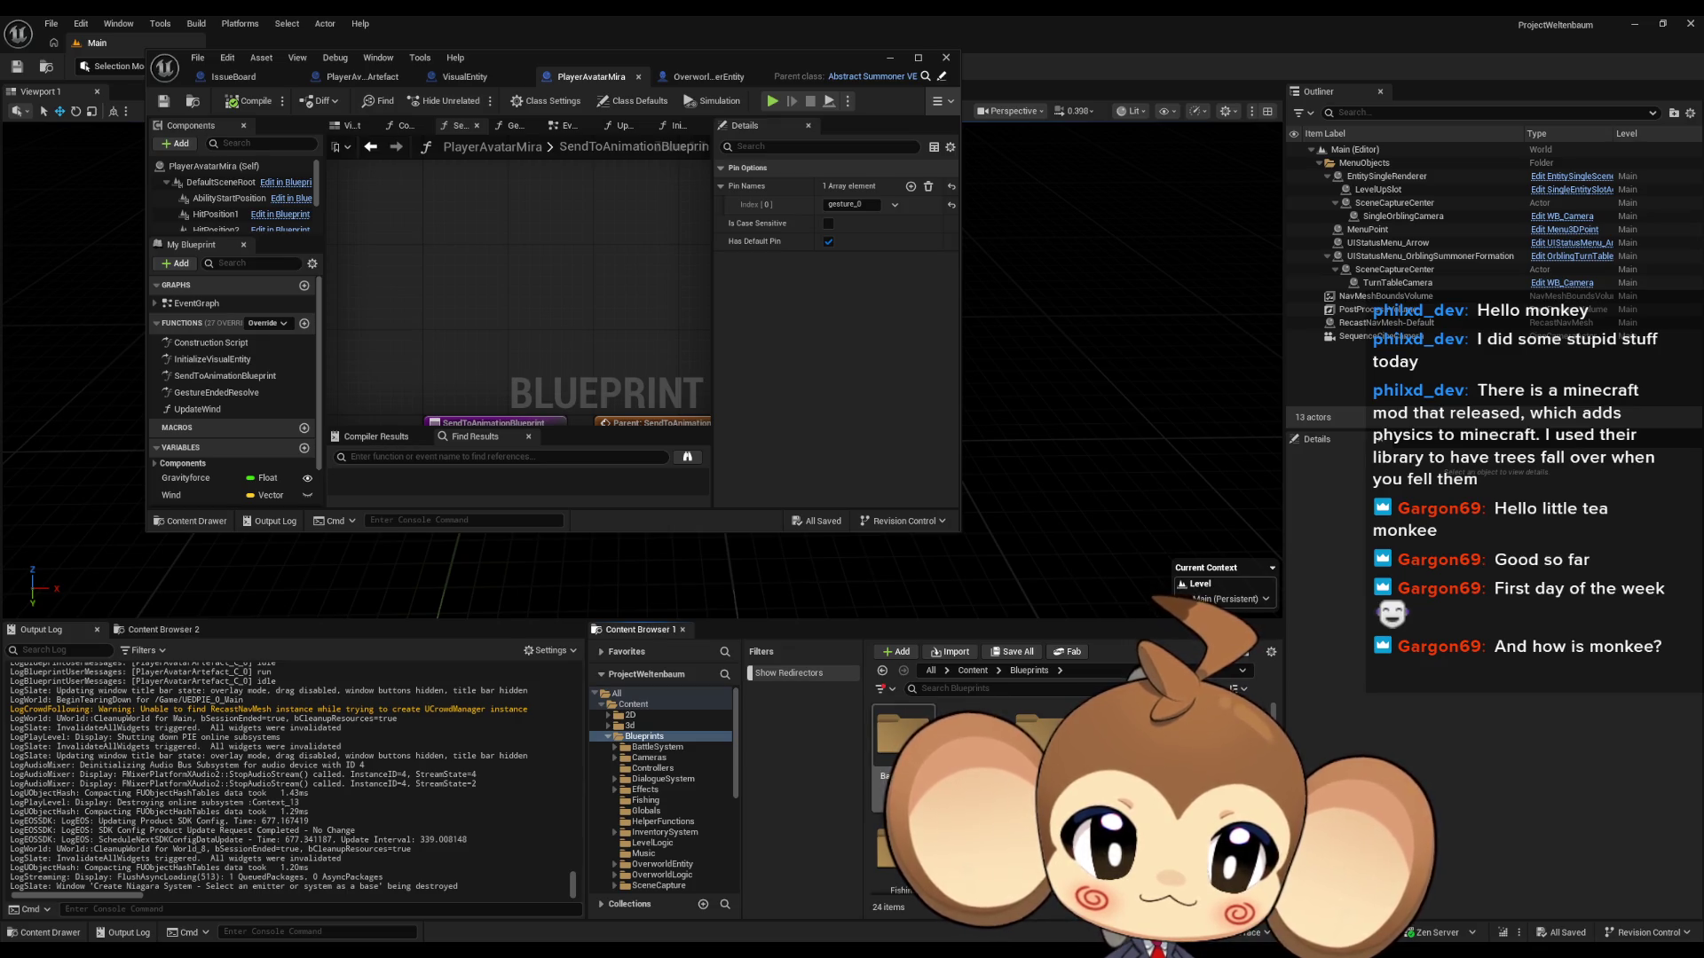
double_click(907, 746)
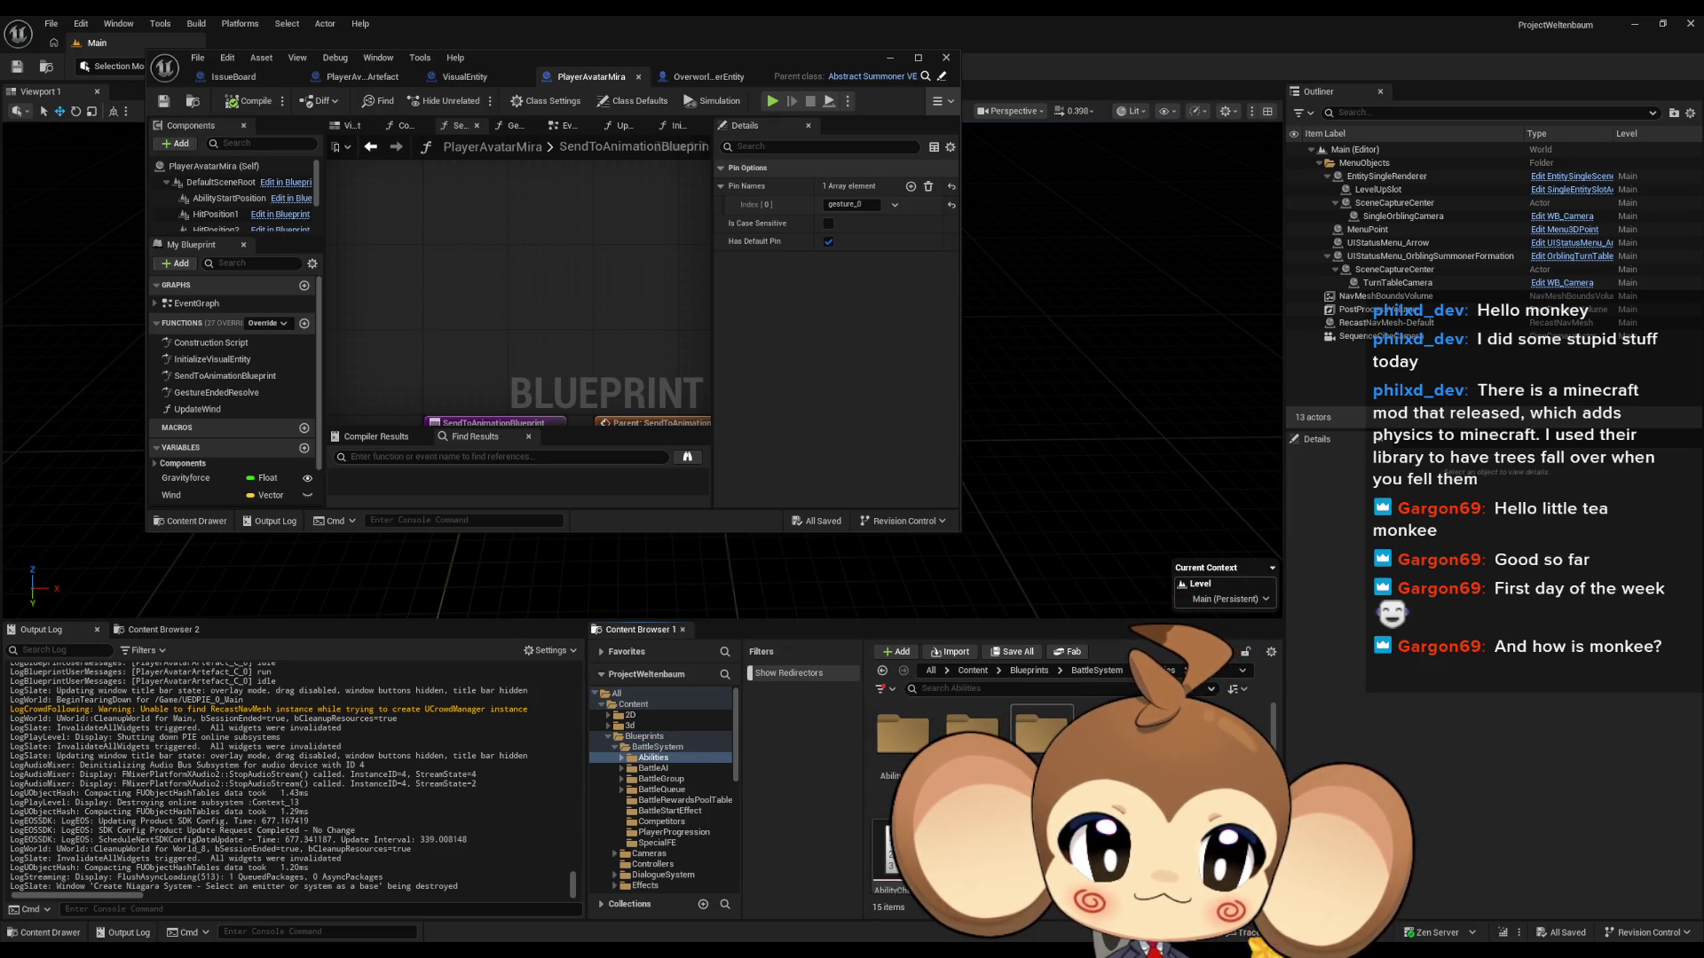
double_click(903, 746)
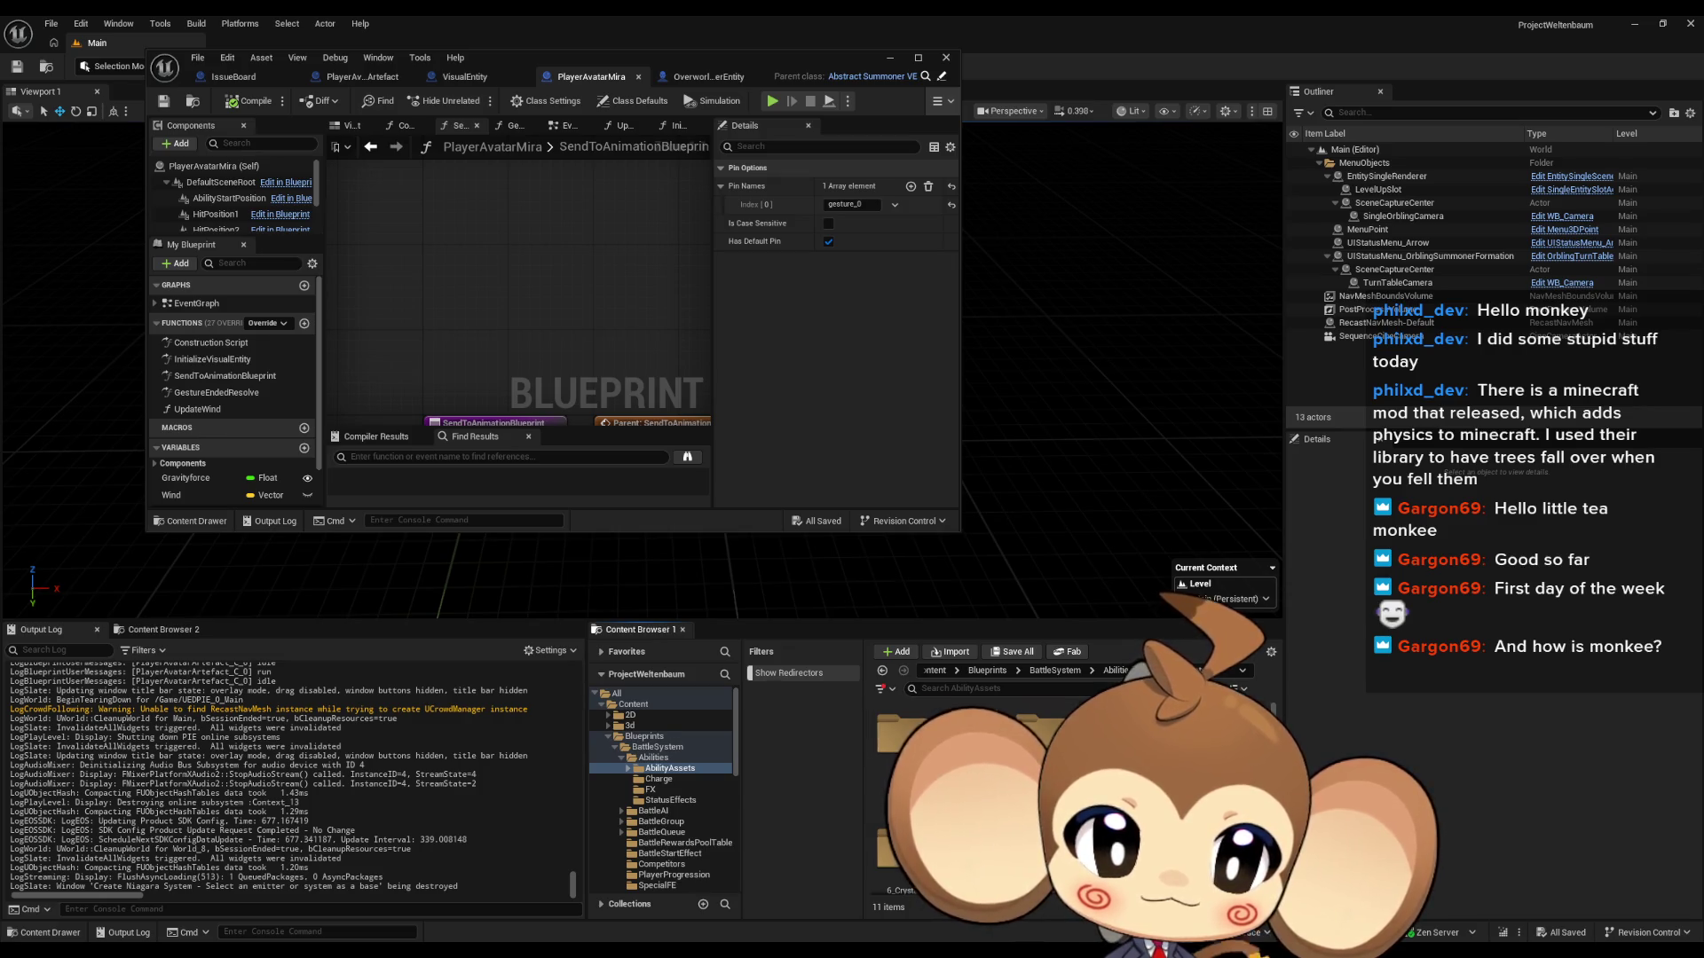
double_click(1114, 852)
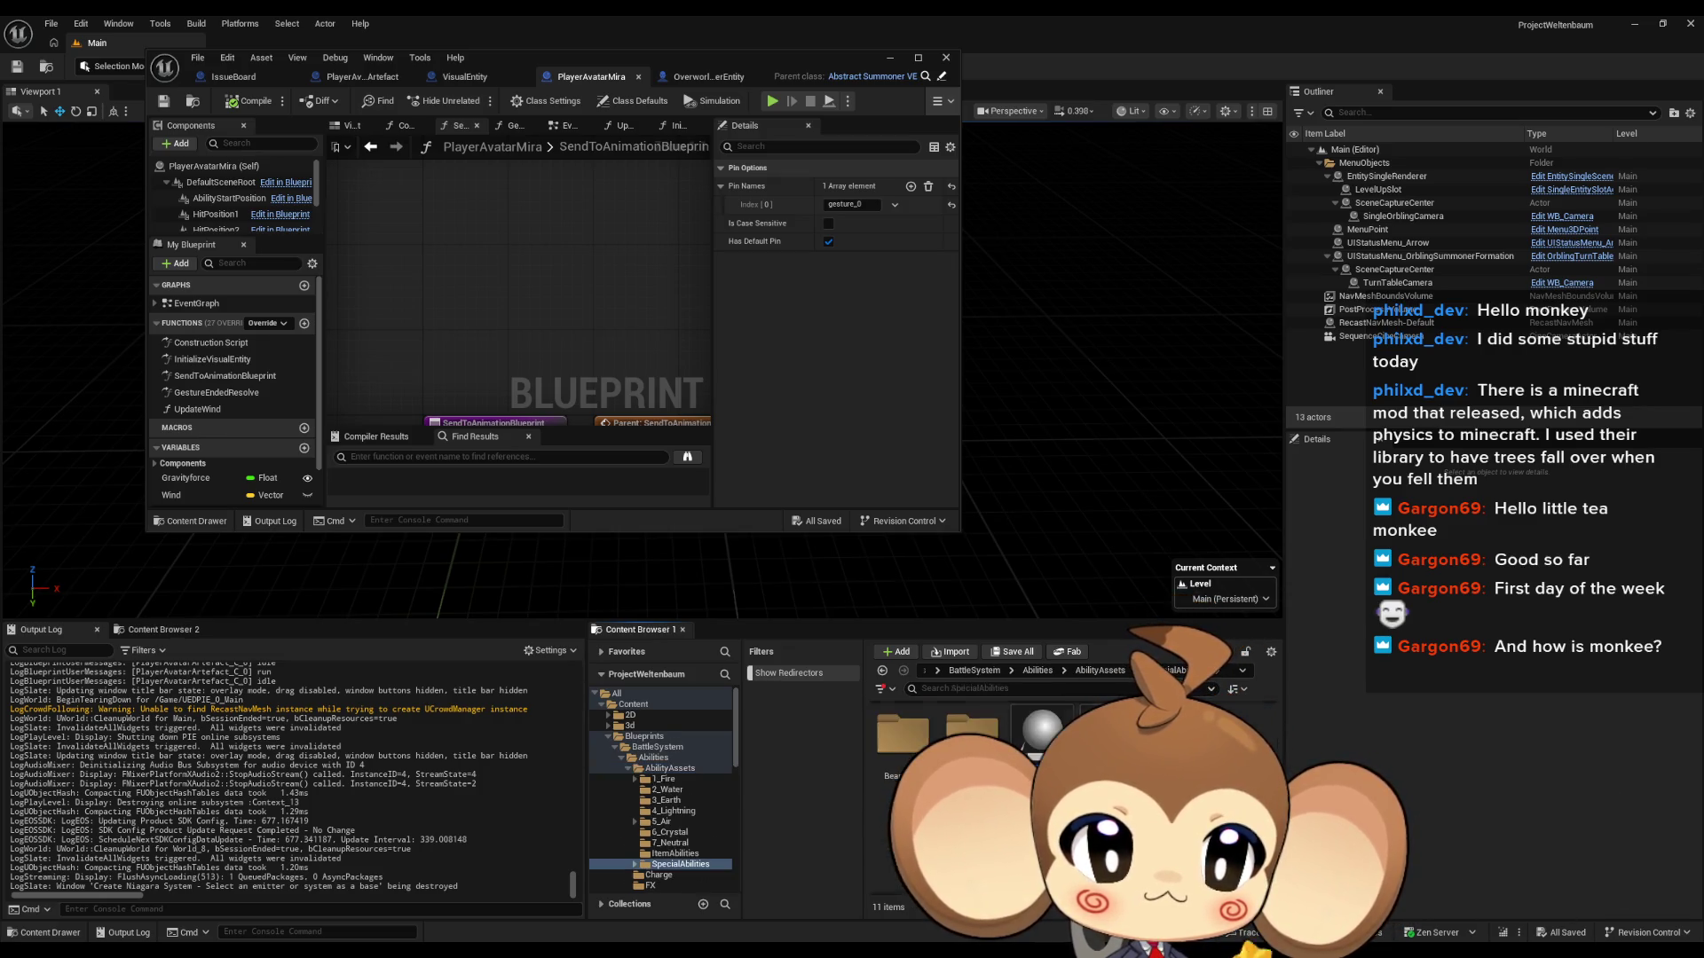
double_click(902, 741)
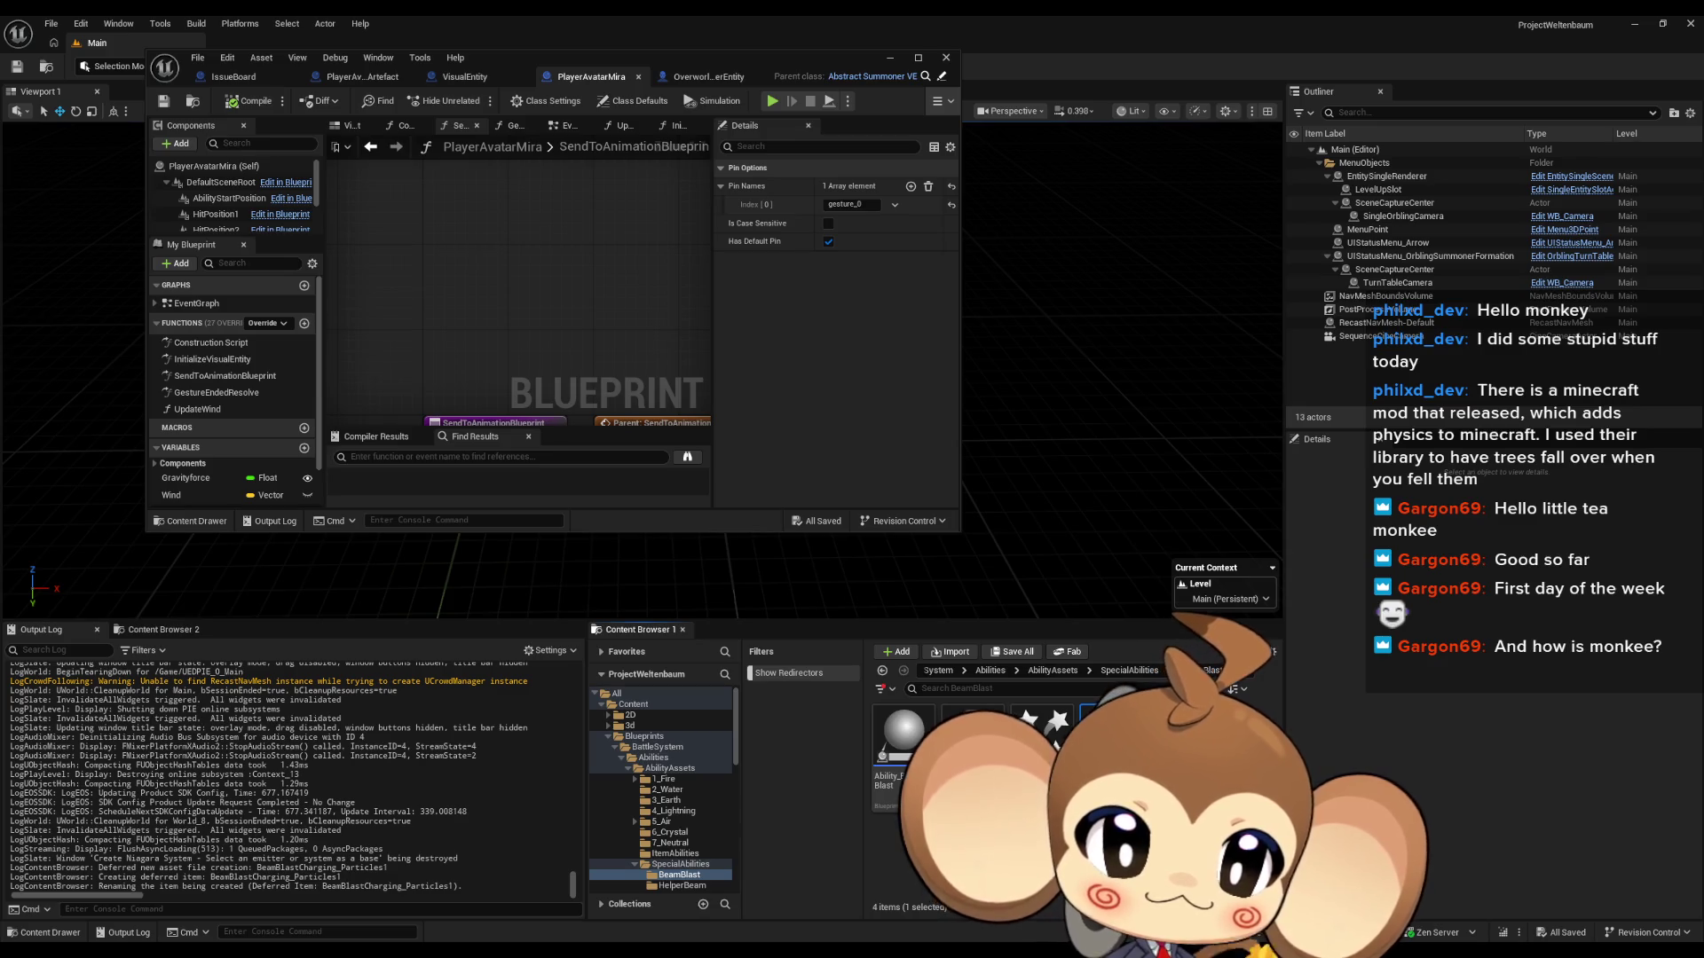
key(Return)
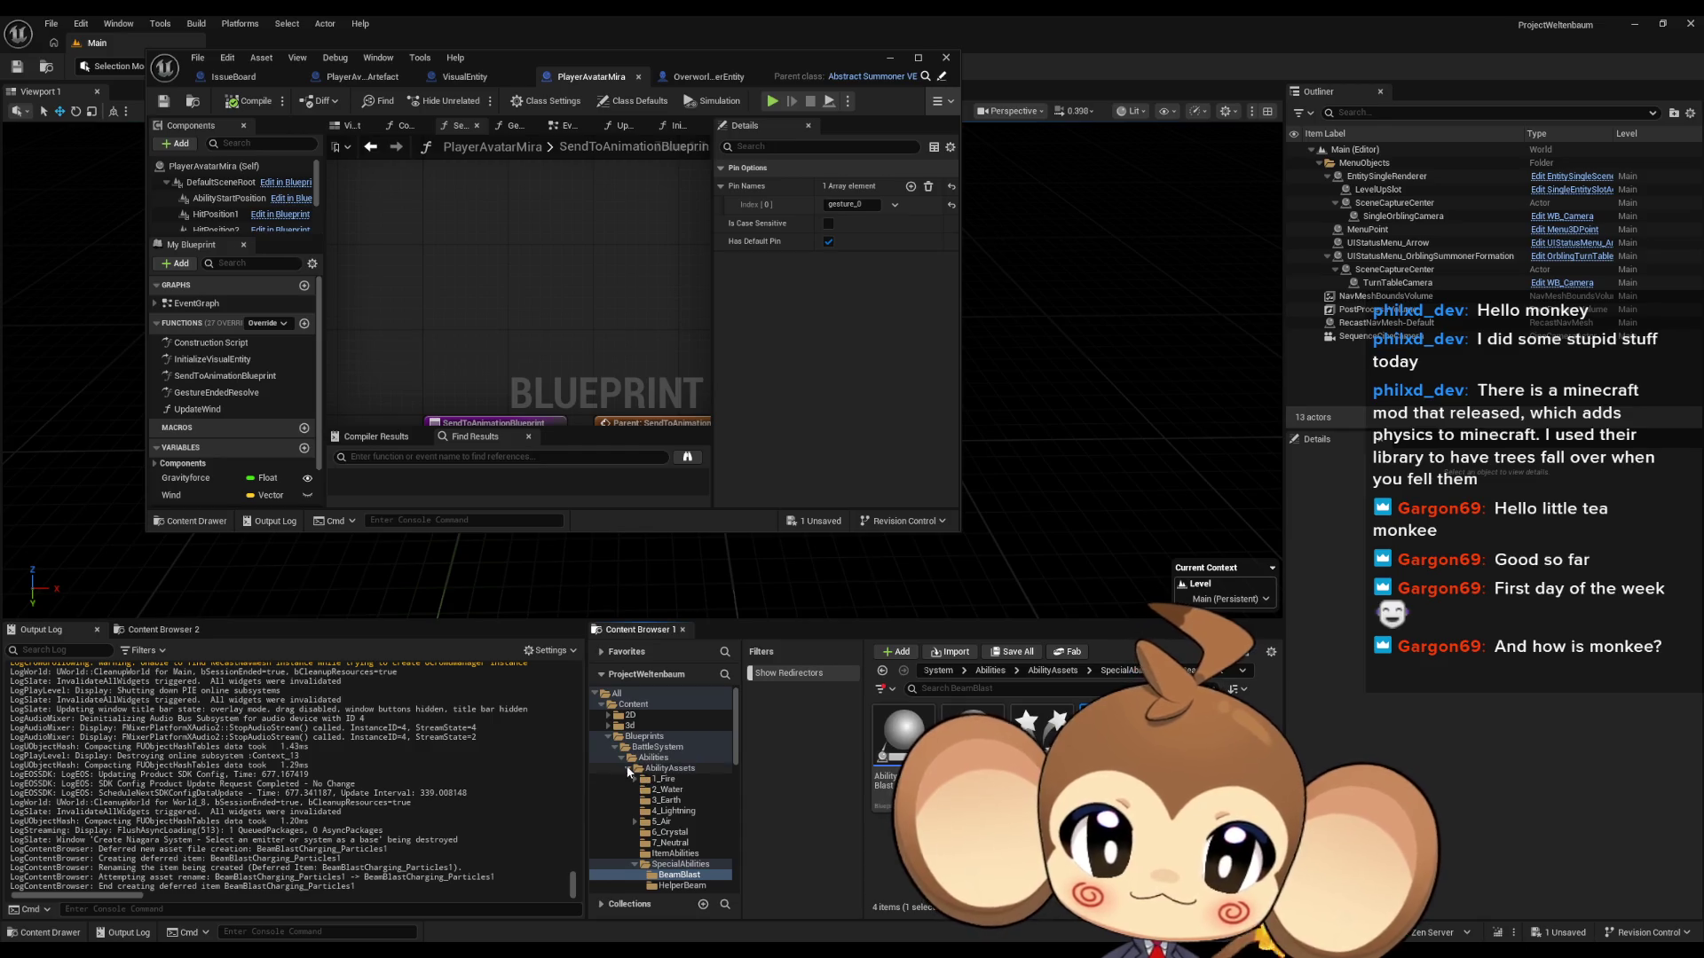
Step: Move the duplicated particle system into the Blueprints/VisualEntity folder
scroll(629, 765, down, 10)
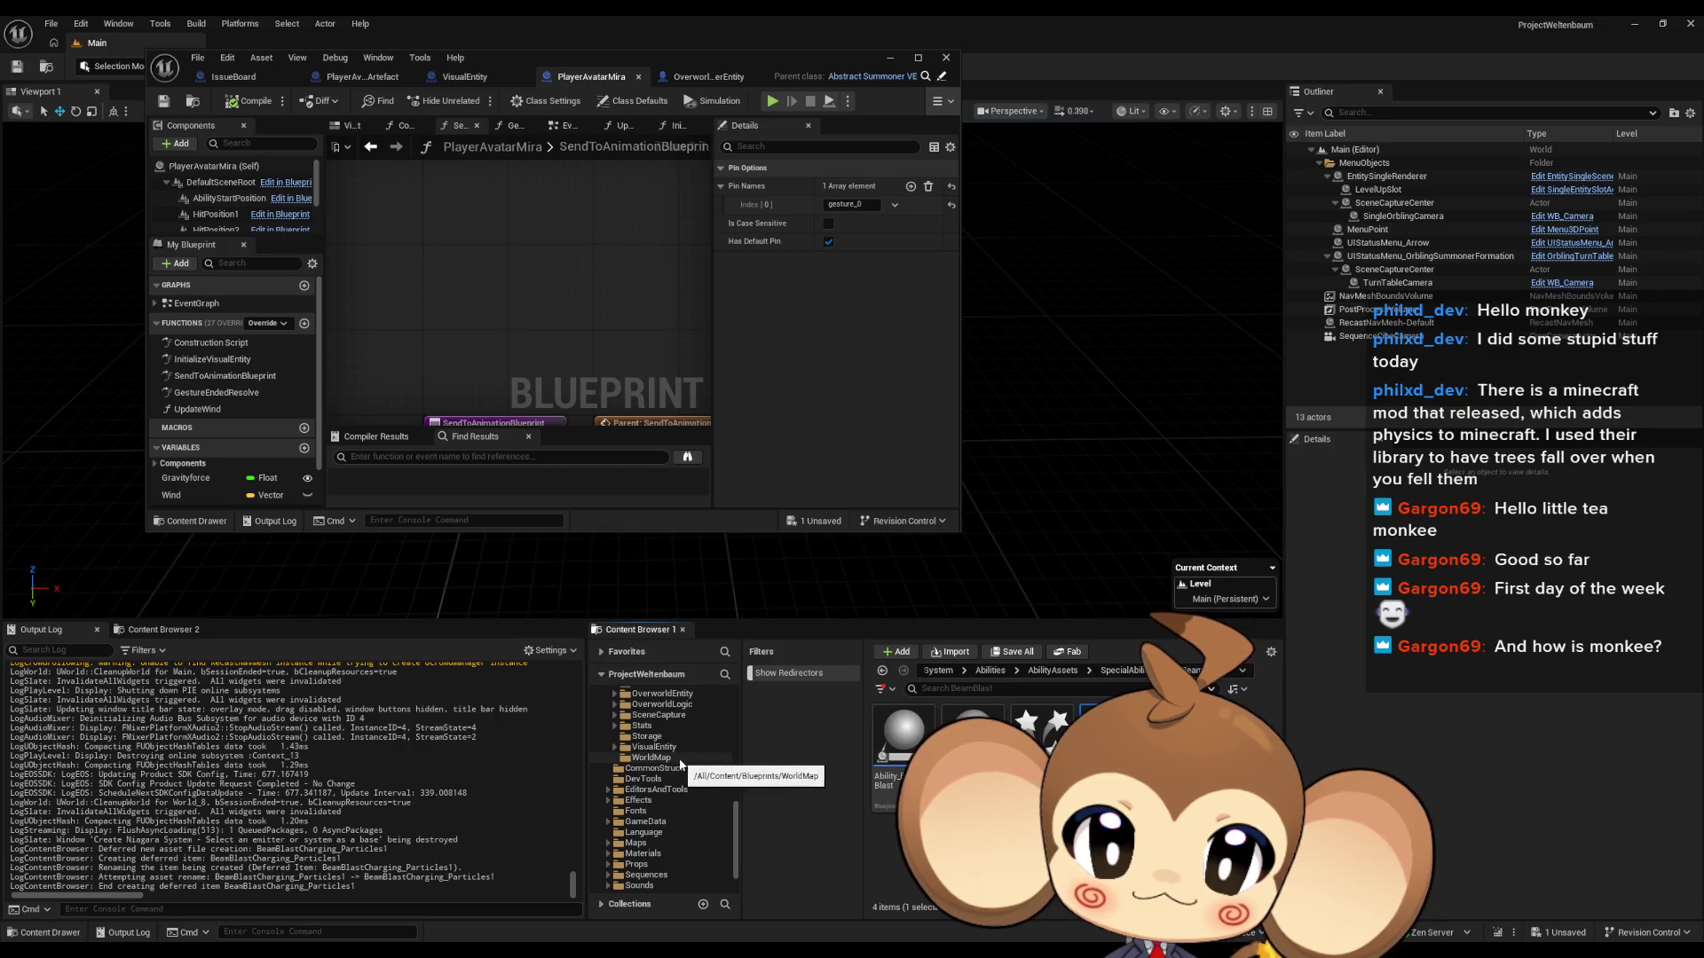
scroll(680, 750, down, 2)
click(614, 748)
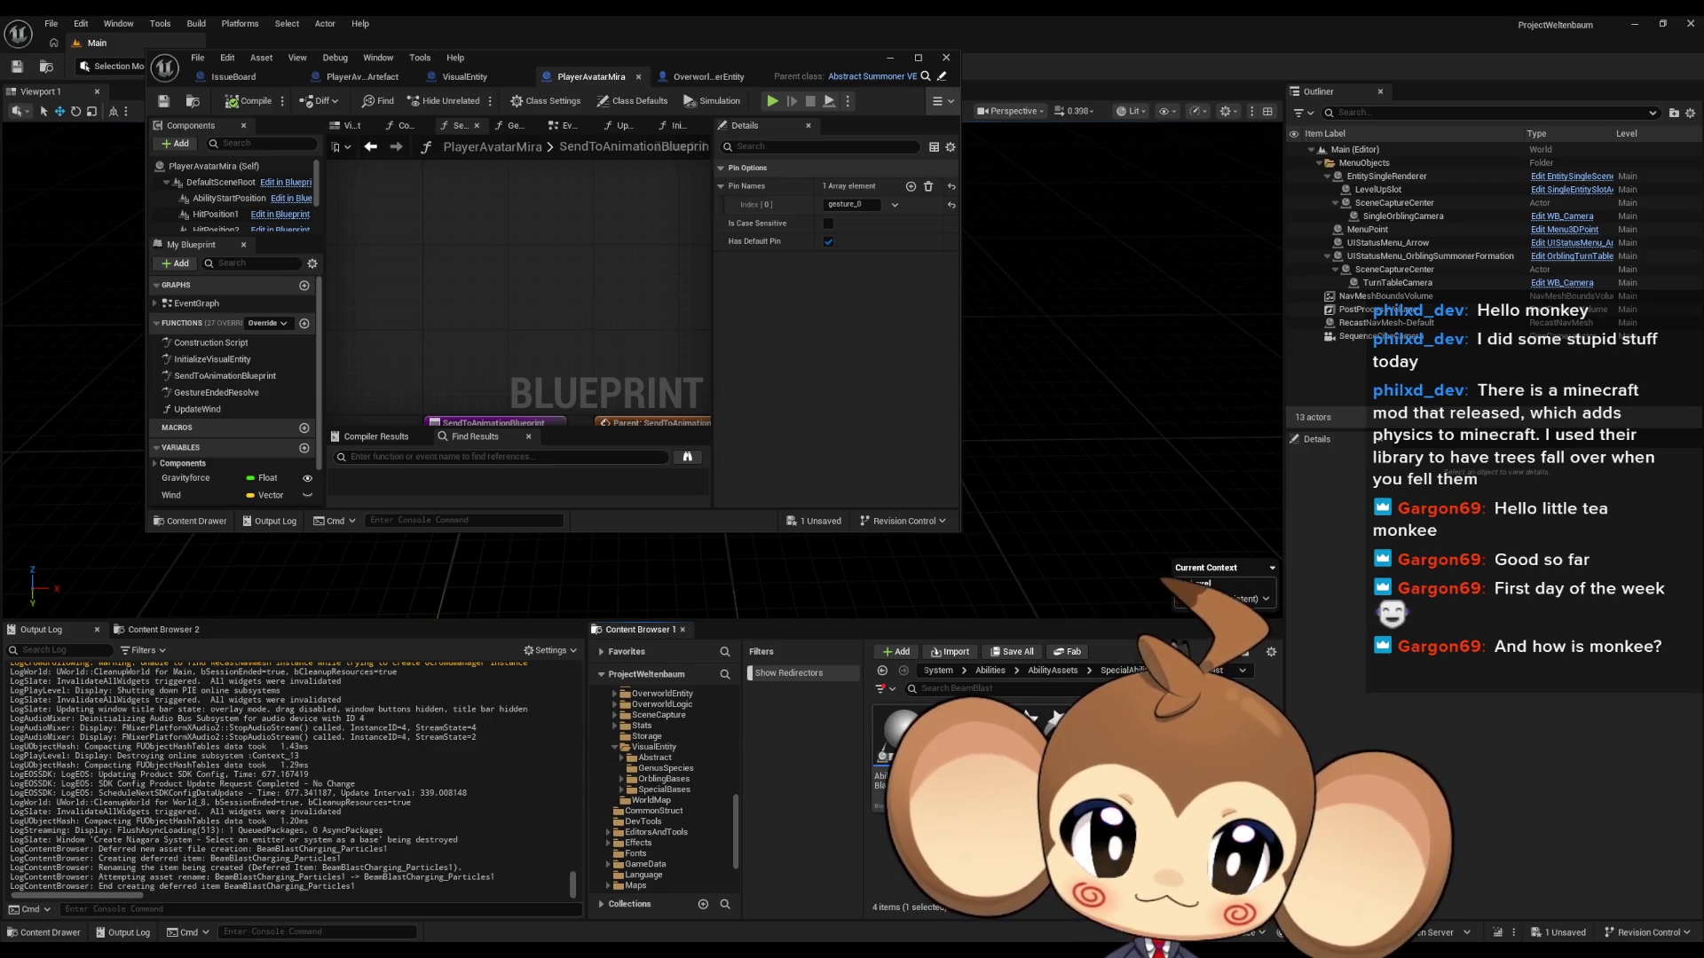
drag(1100, 737, 661, 753)
click(714, 776)
click(664, 748)
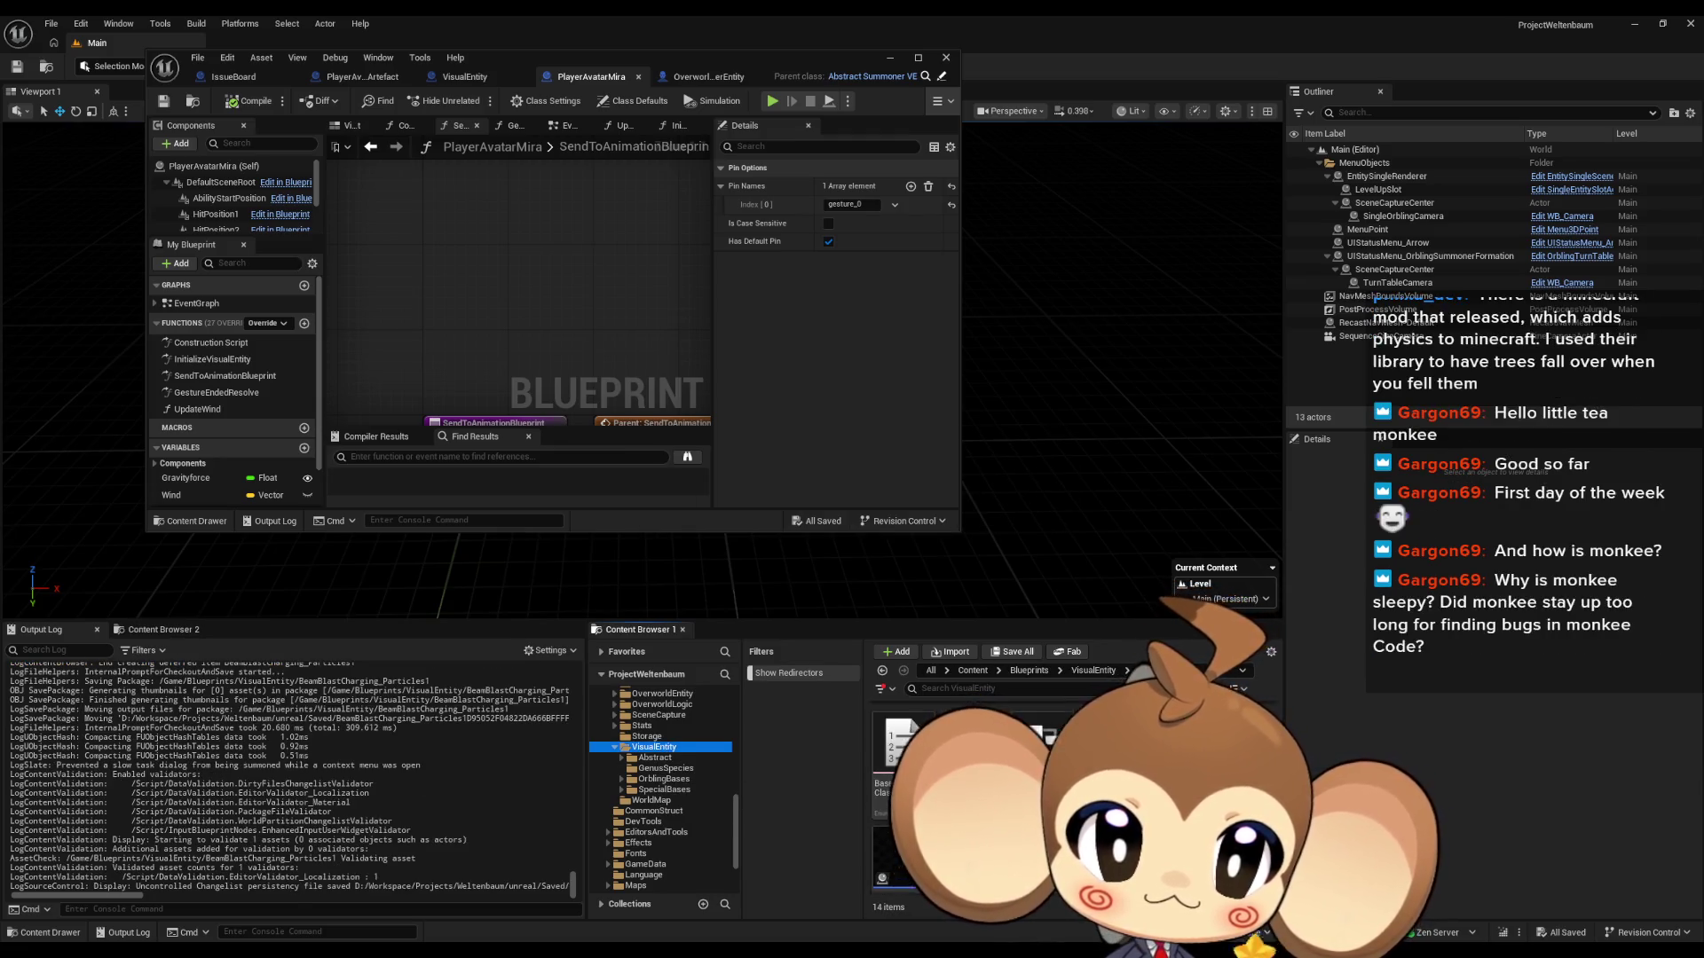
Step: Rename the moved copy ArtefactTrail and open it in the Niagara system editor
click(896, 772)
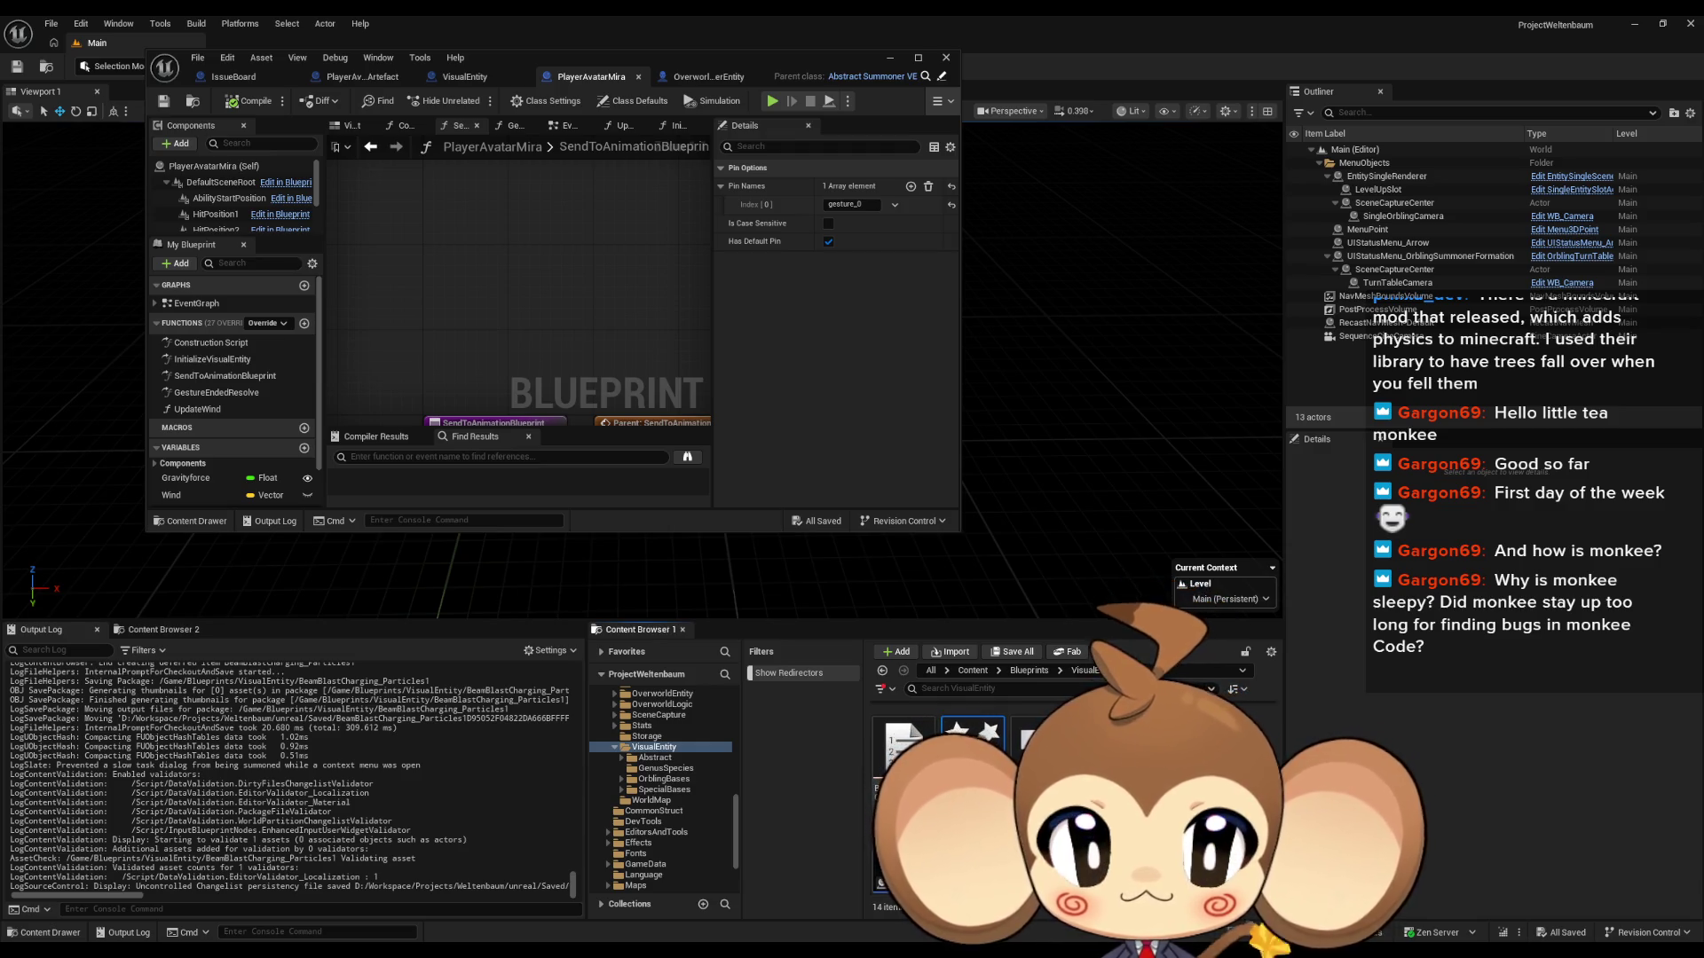
key(Return)
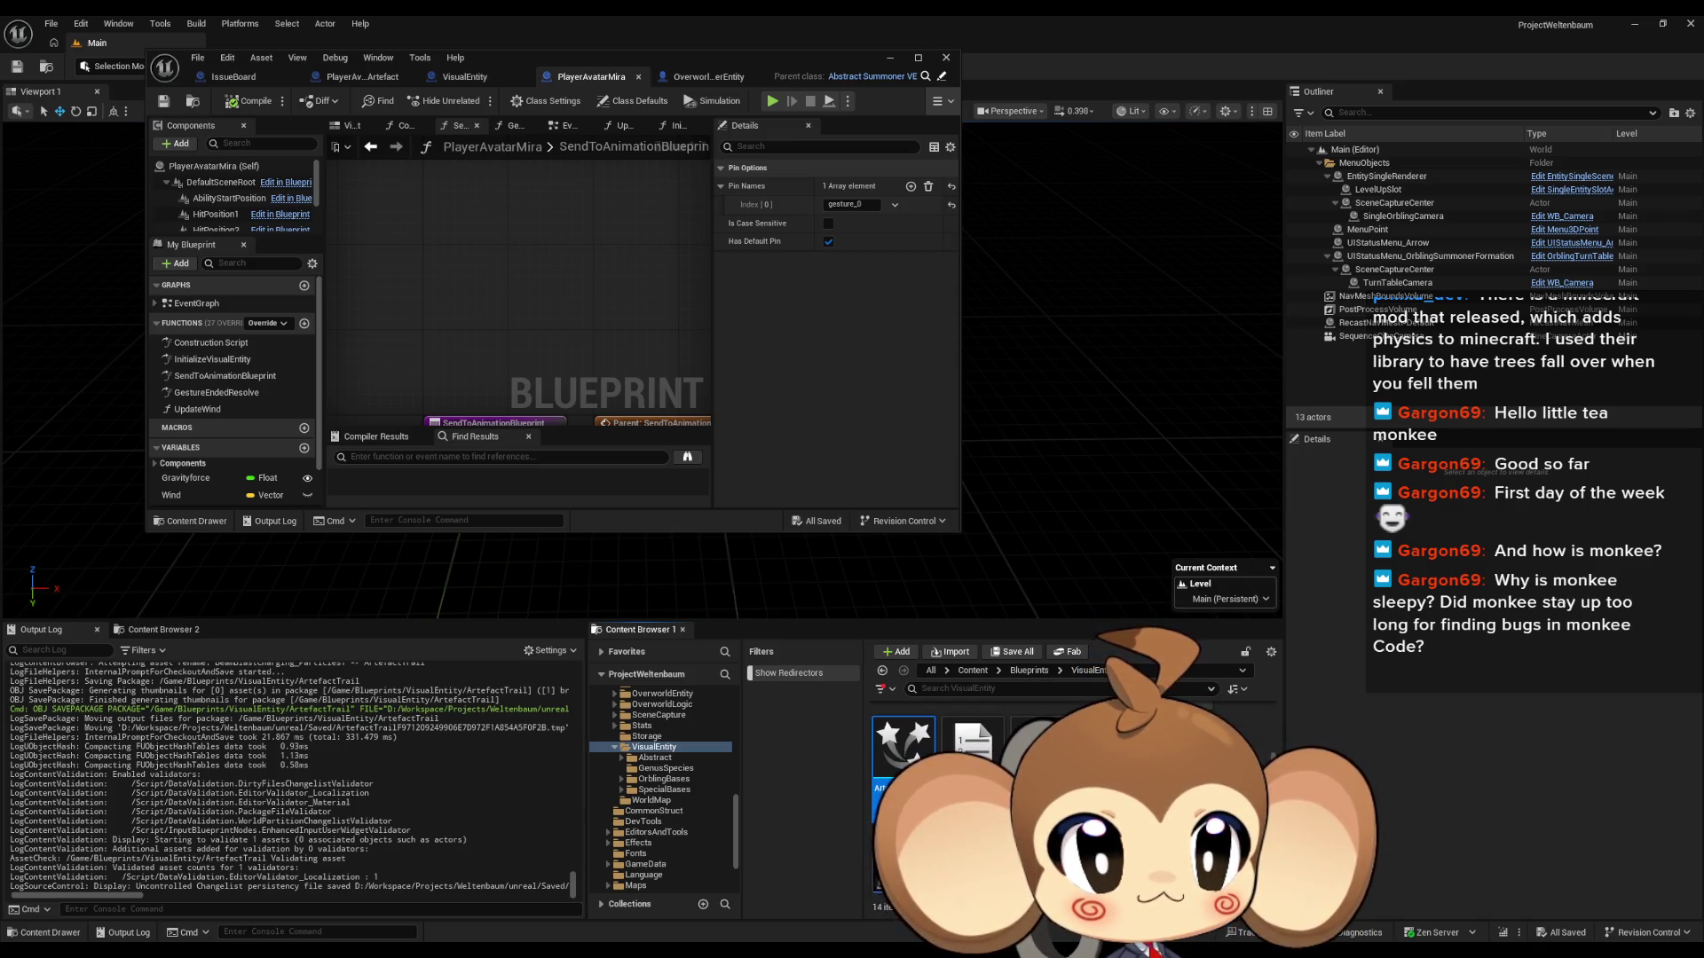
double_click(919, 757)
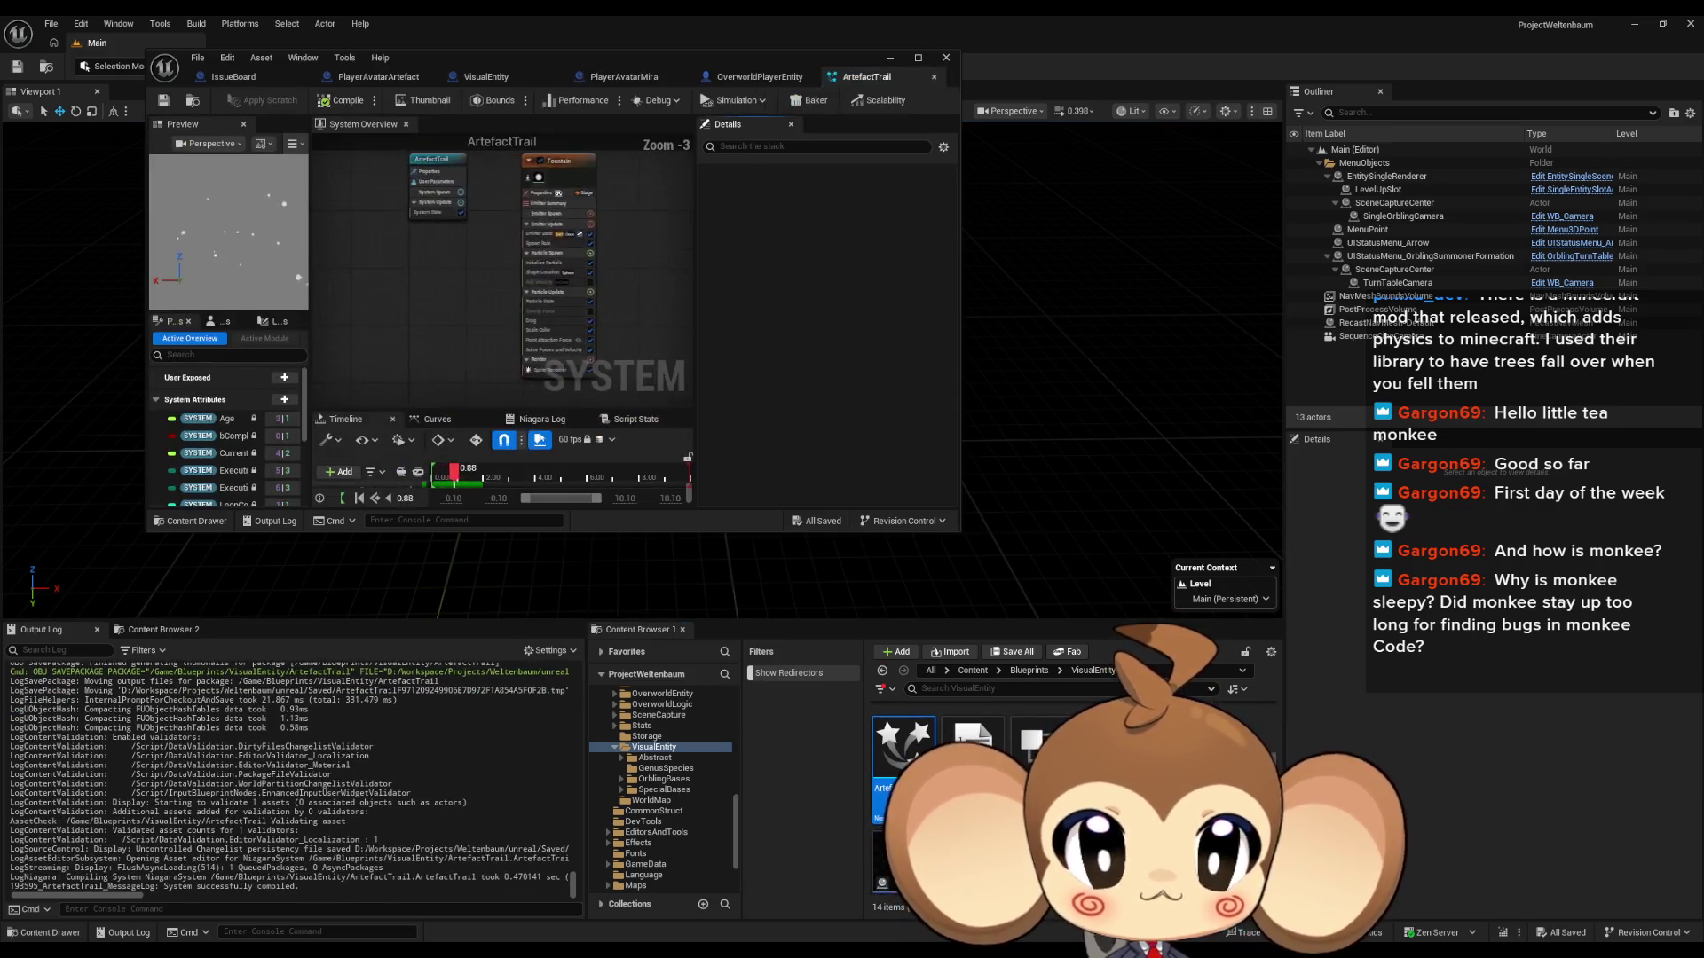
Step: Undock and maximize the ArtefactTrail Niagara editor, then select the Fountain emitter node
drag(484, 67, 822, 376)
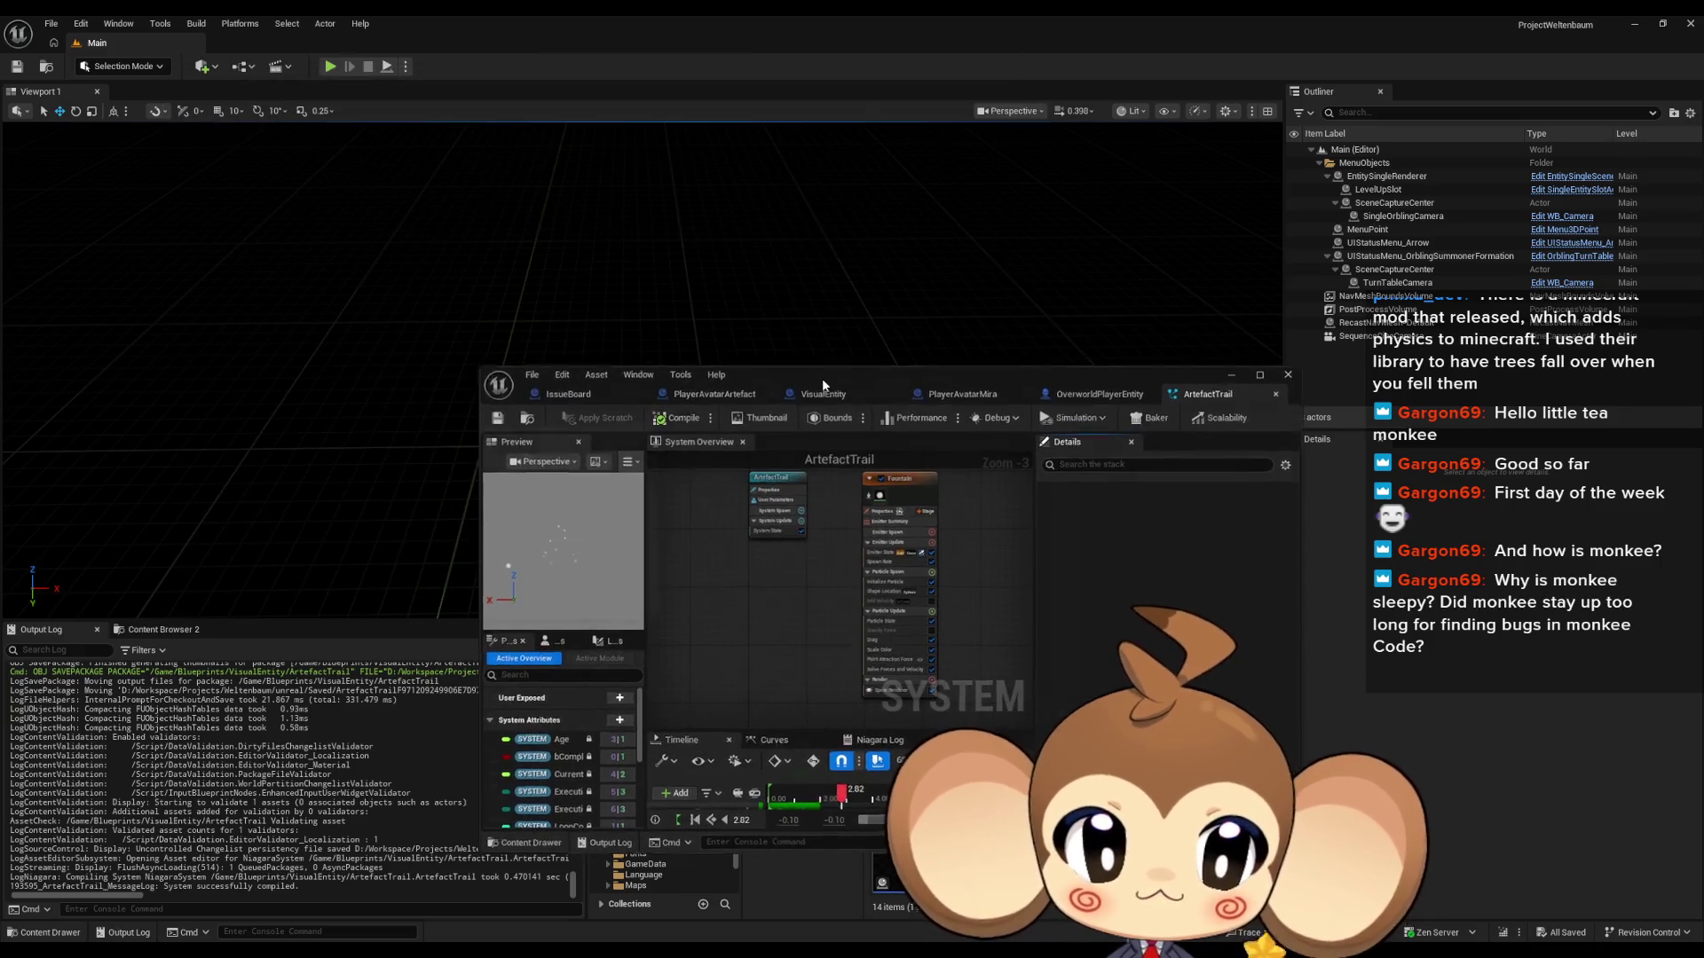
double_click(822, 378)
scroll(903, 476, up, 3)
mouse_move(925, 251)
mouse_down()
mouse_move(902, 418)
mouse_move(733, 645)
mouse_up()
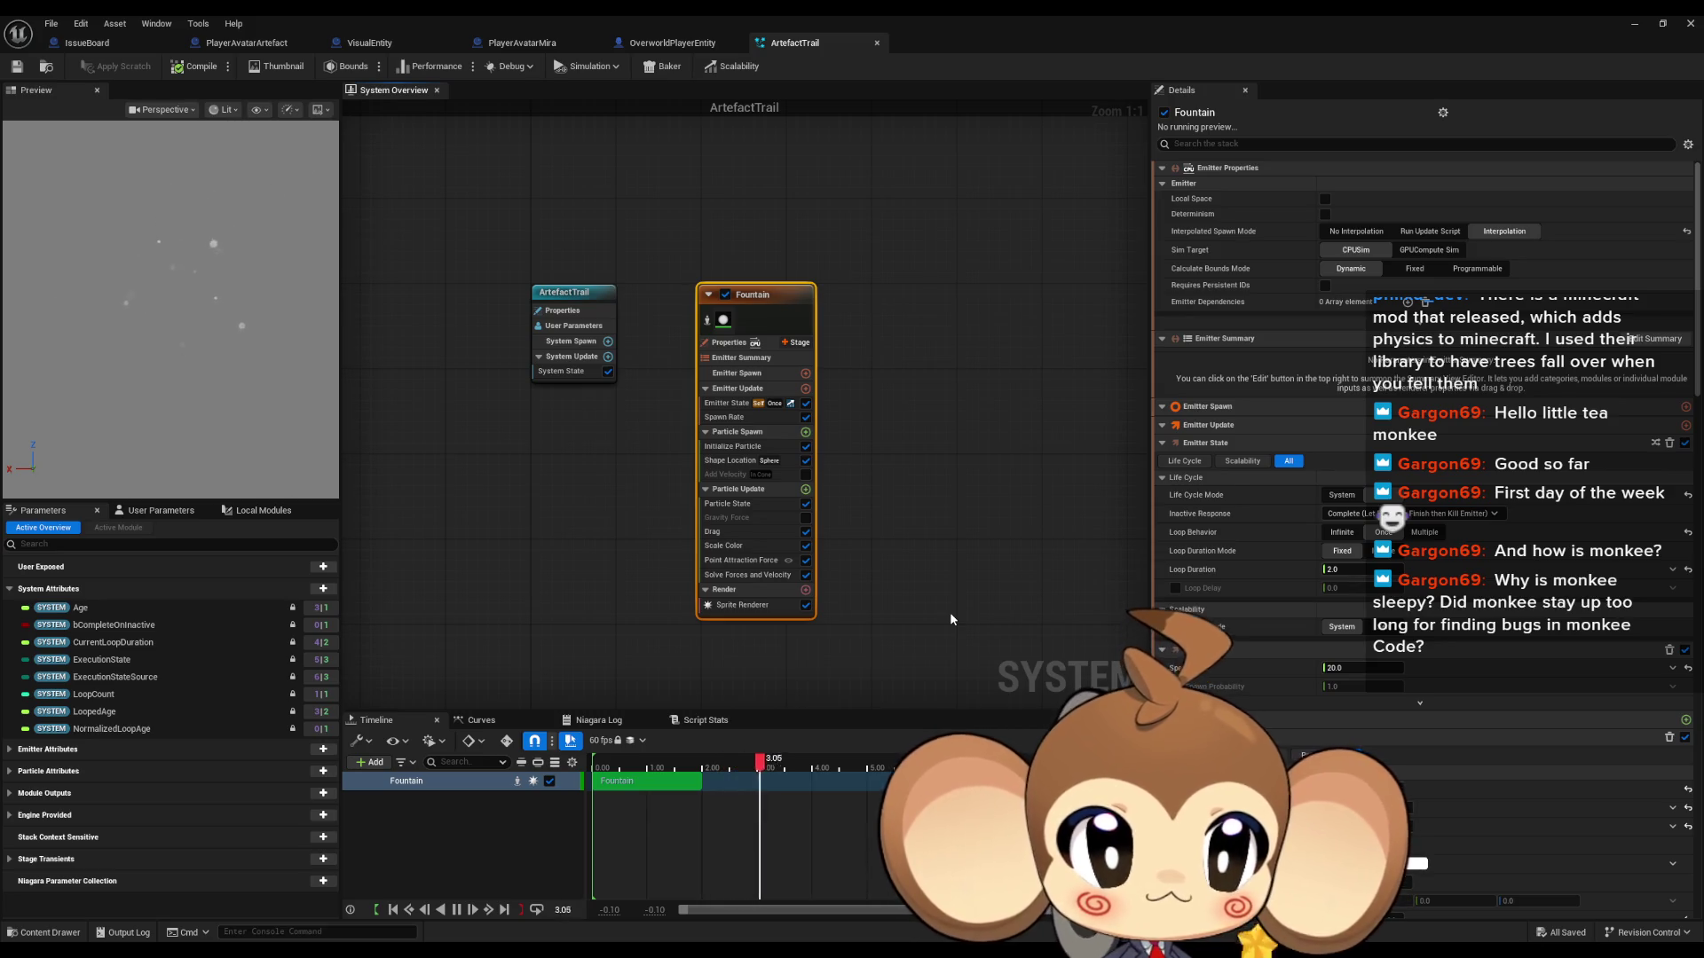
drag(912, 547, 991, 542)
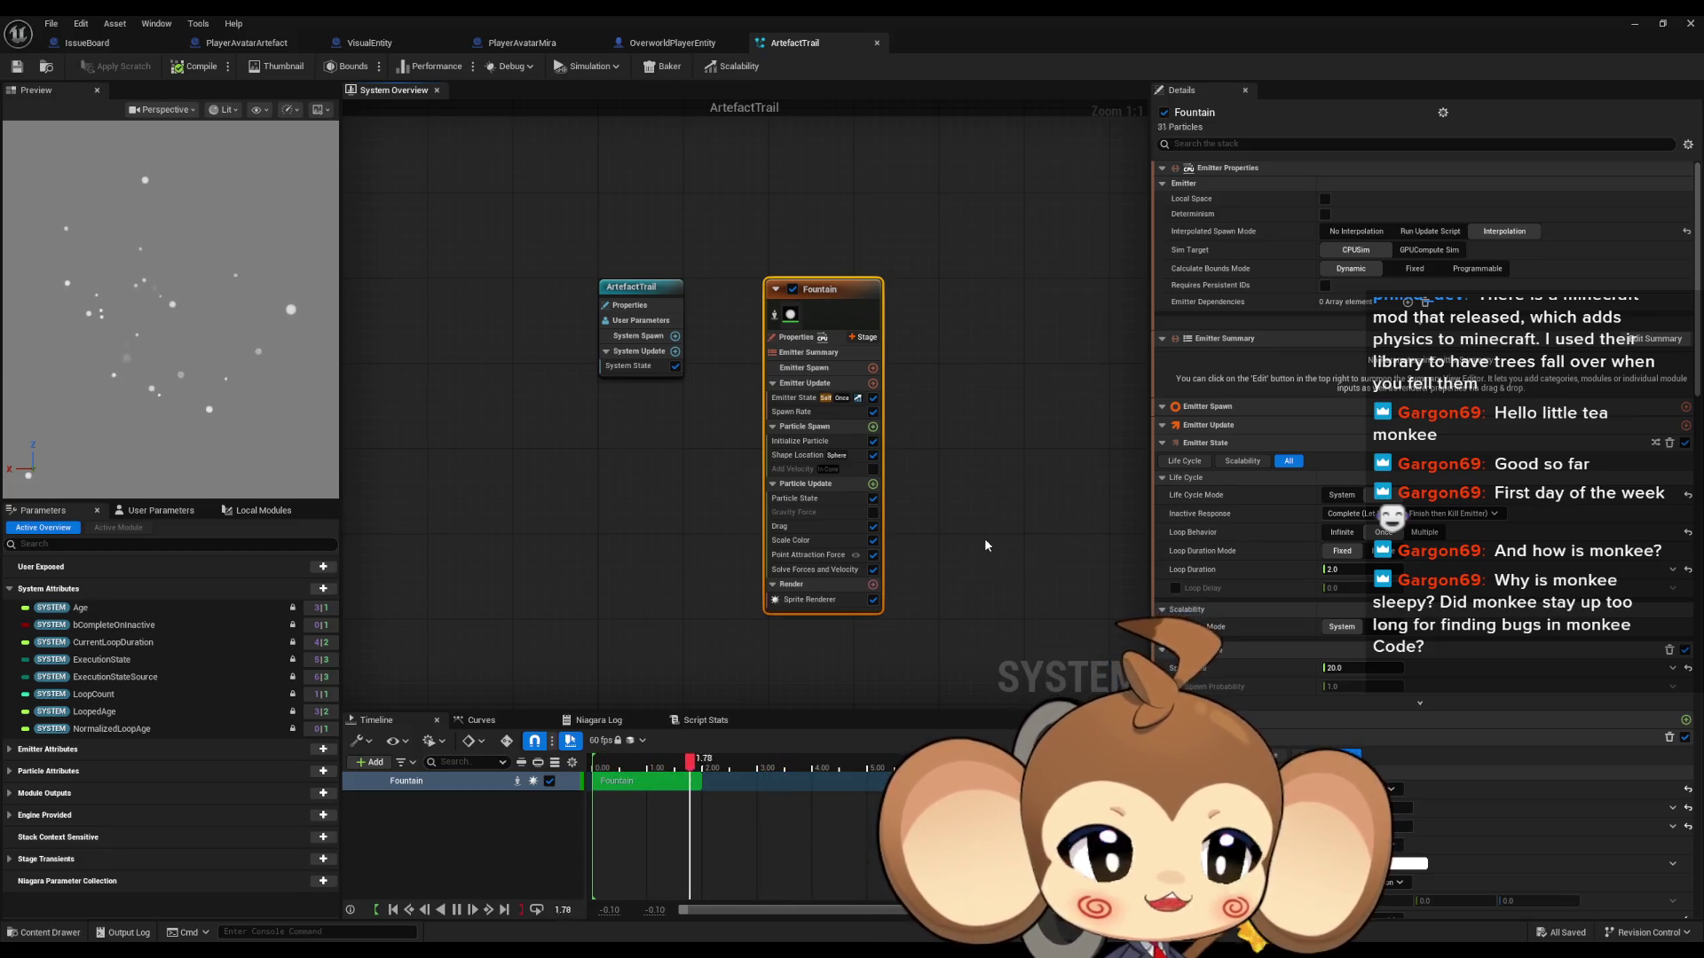
Step: Frame the emitter graph and show the Fountain emitter's Drag module settings
key(Home)
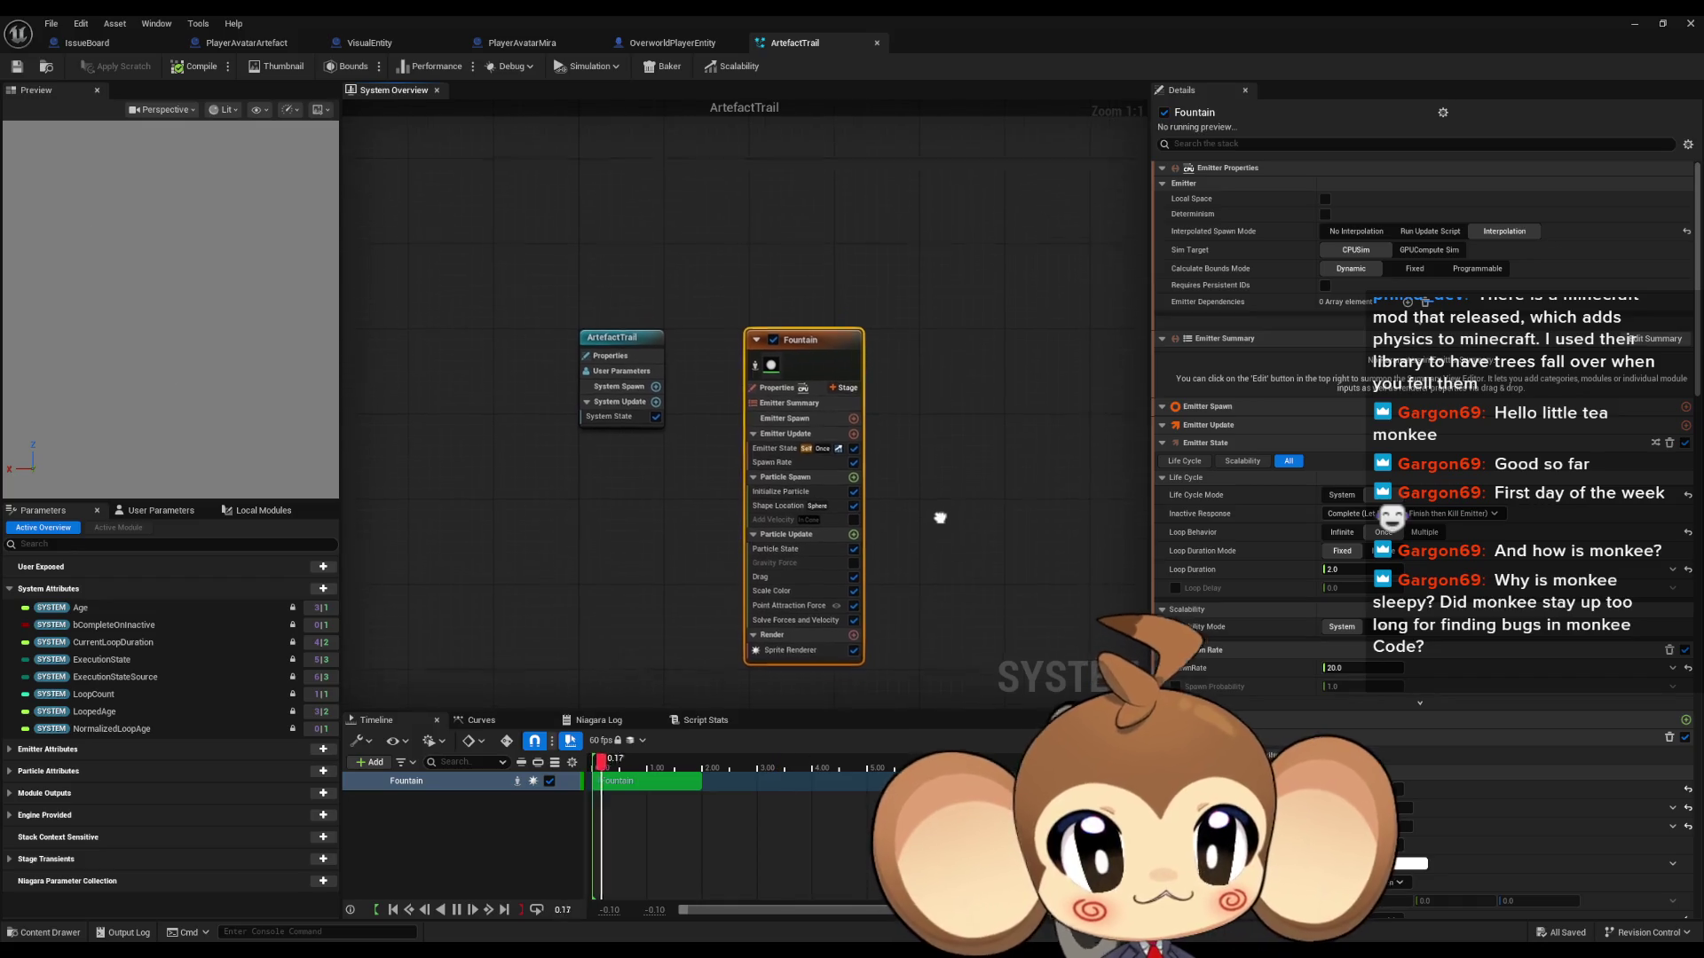
mouse_move(886, 498)
mouse_down()
mouse_move(918, 470)
mouse_move(900, 471)
mouse_up()
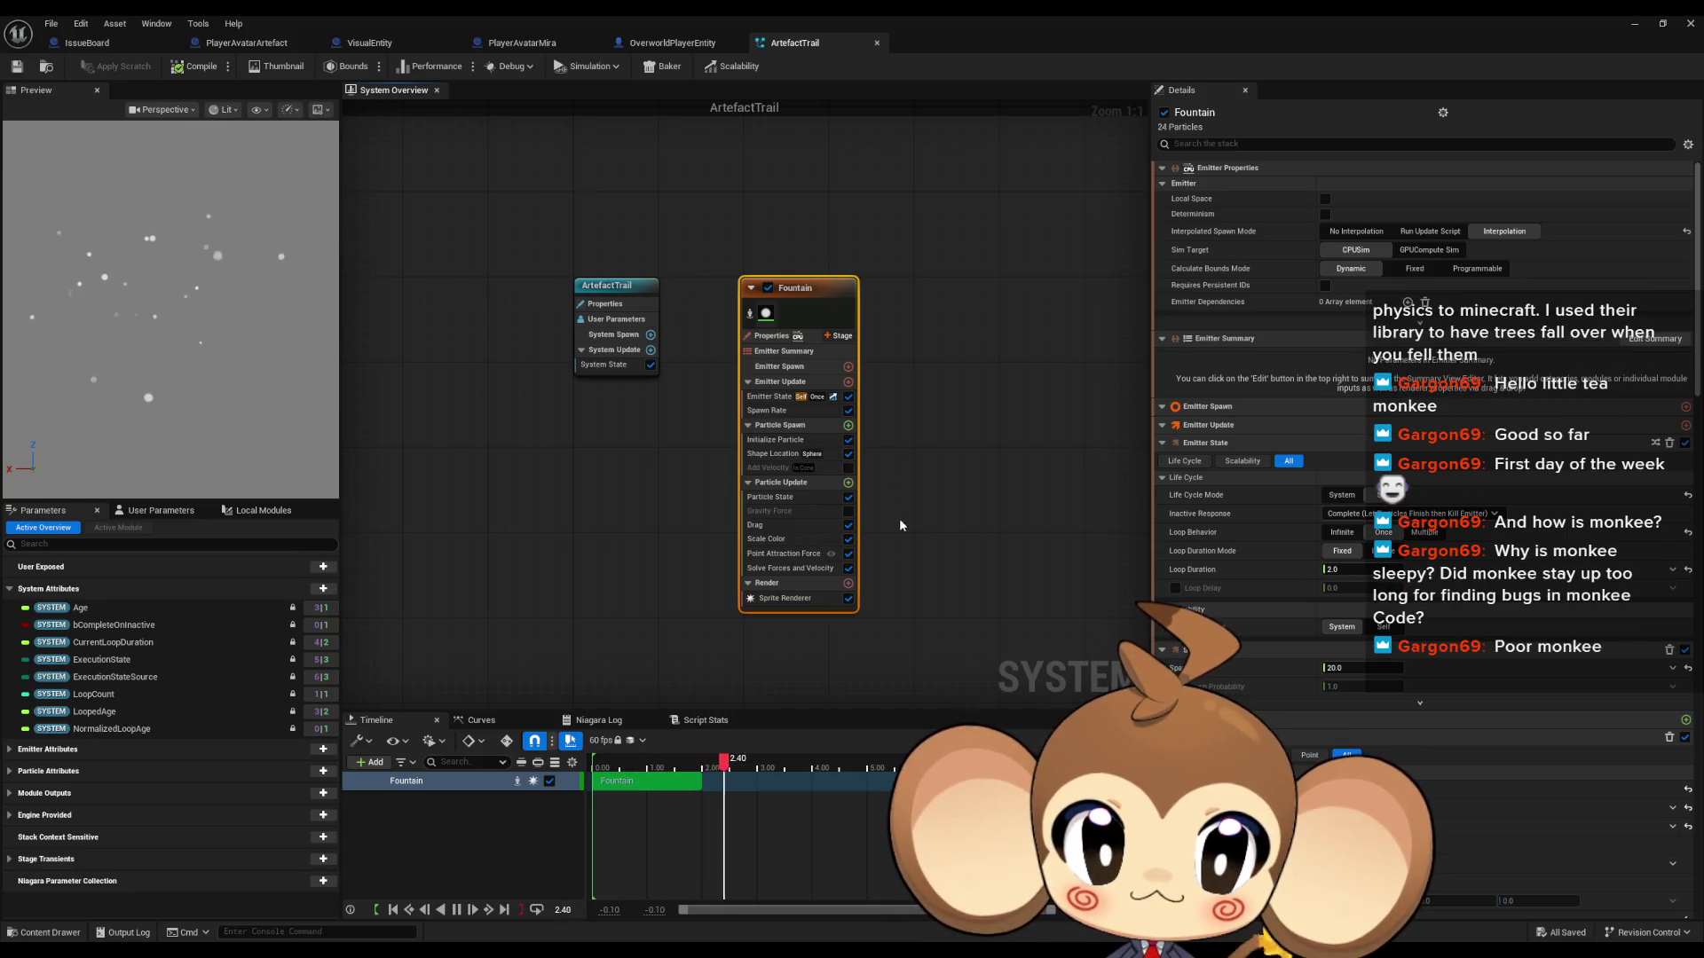
click(789, 525)
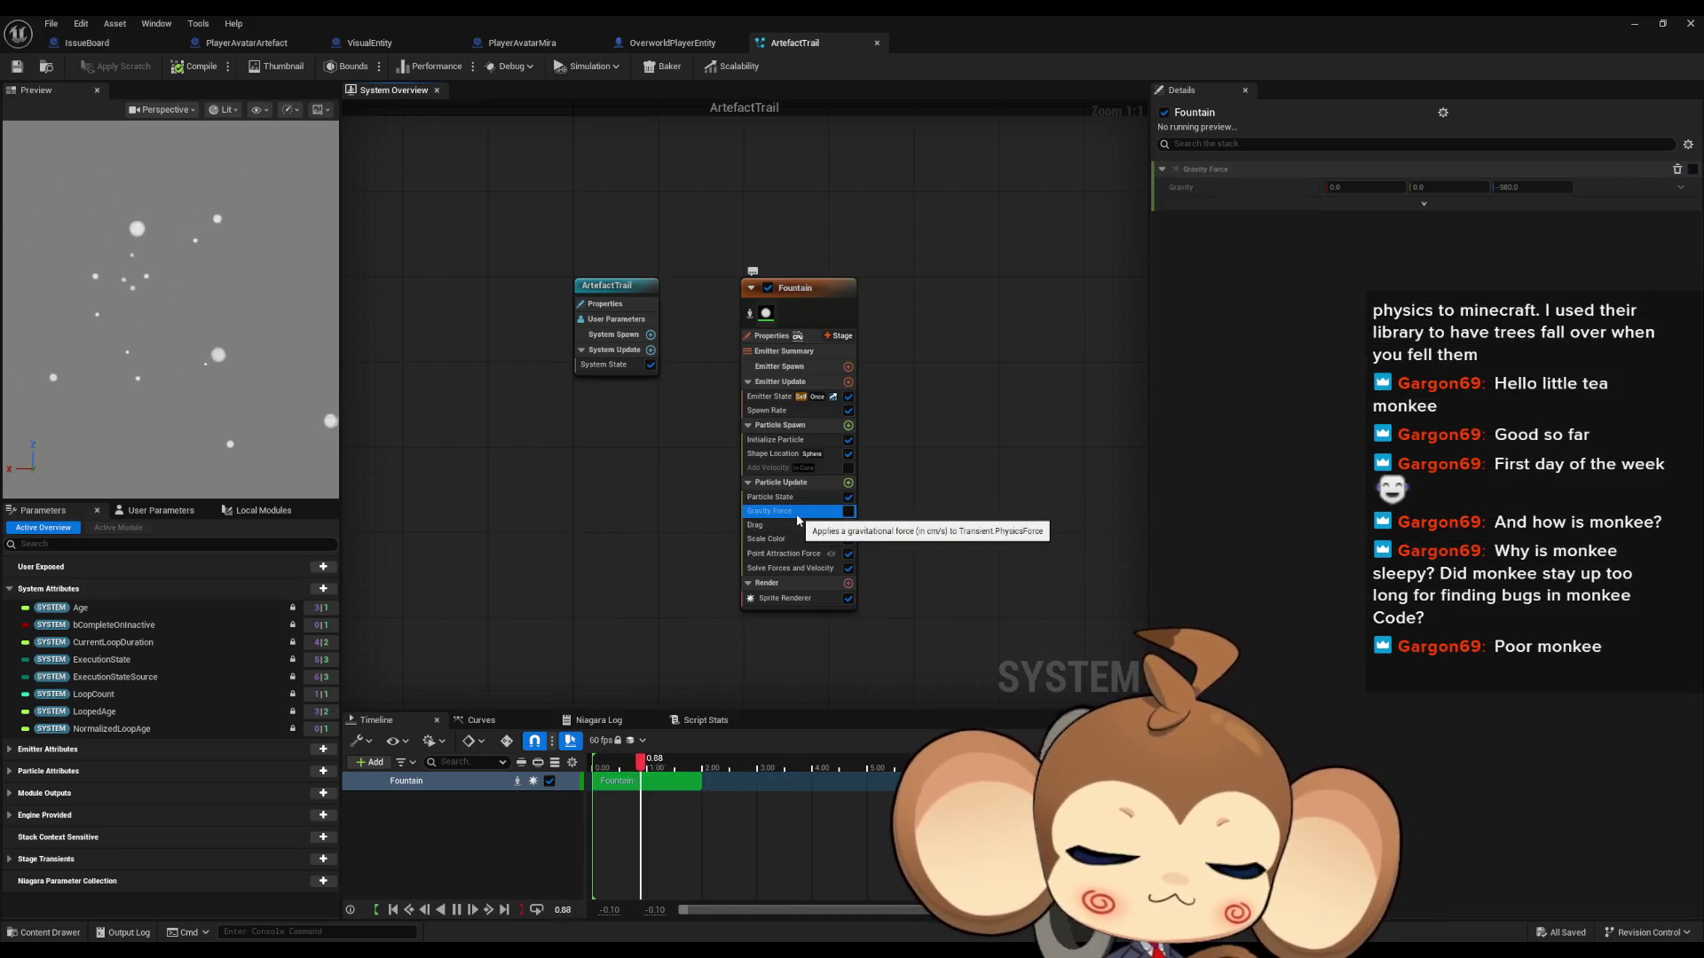
Step: Delete the Gravity Force module and toggle Solve Forces and Velocity off and back on
click(785, 511)
key(Delete)
click(781, 498)
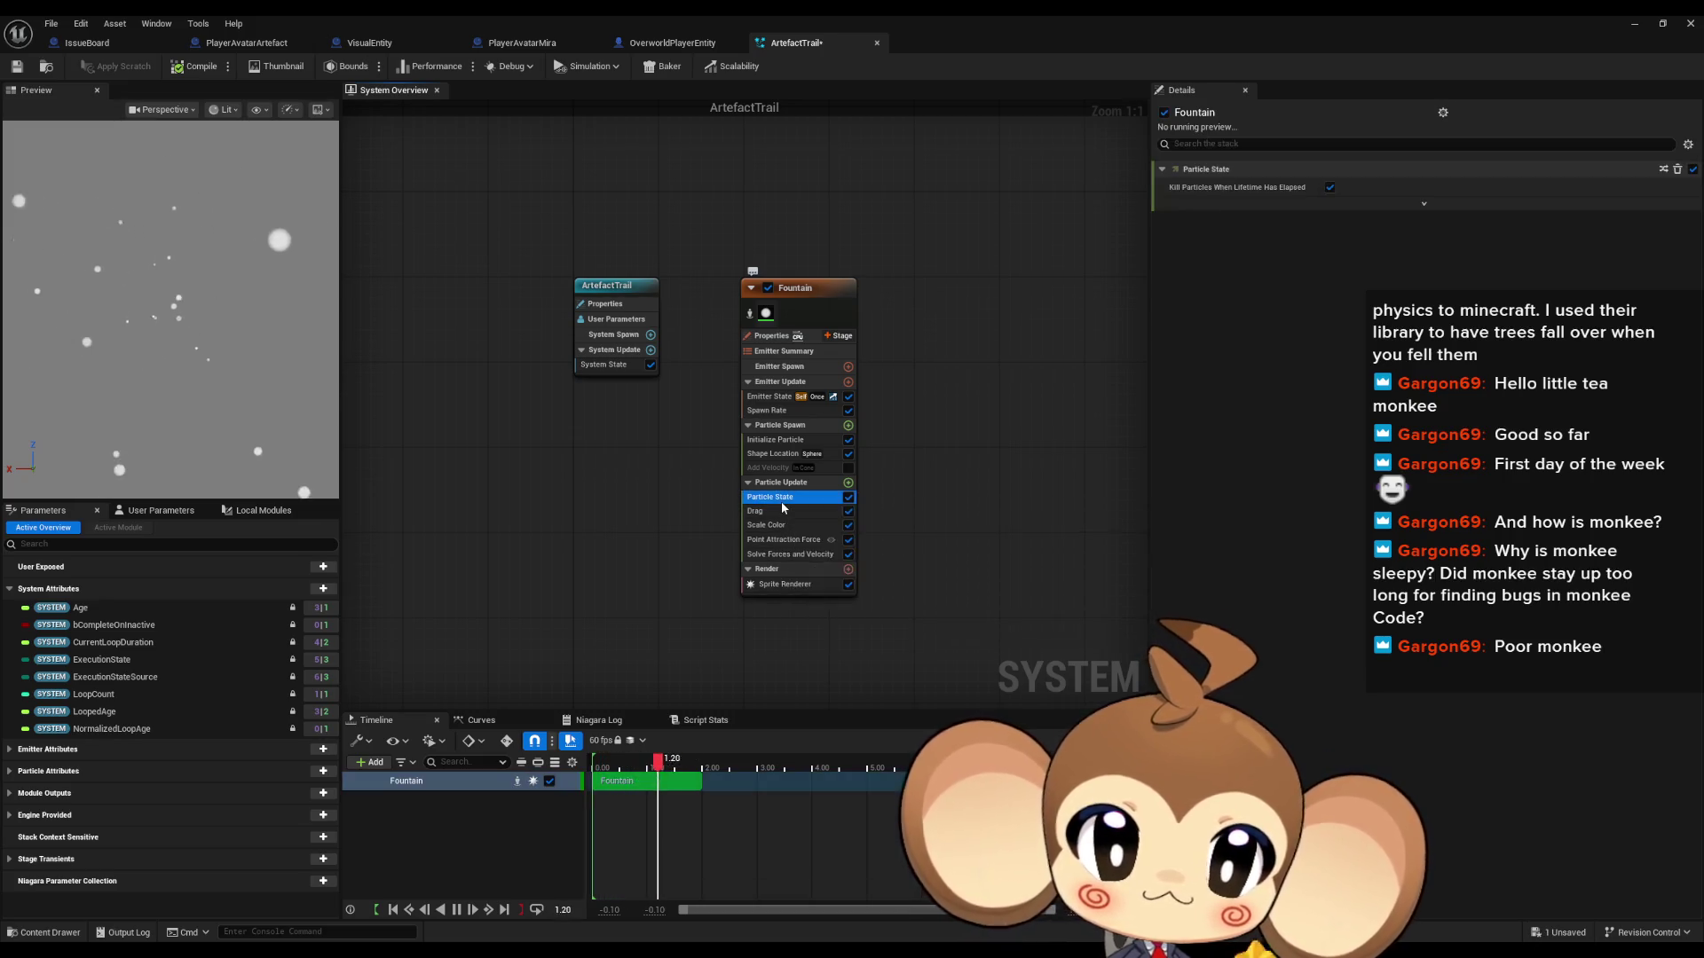
click(786, 552)
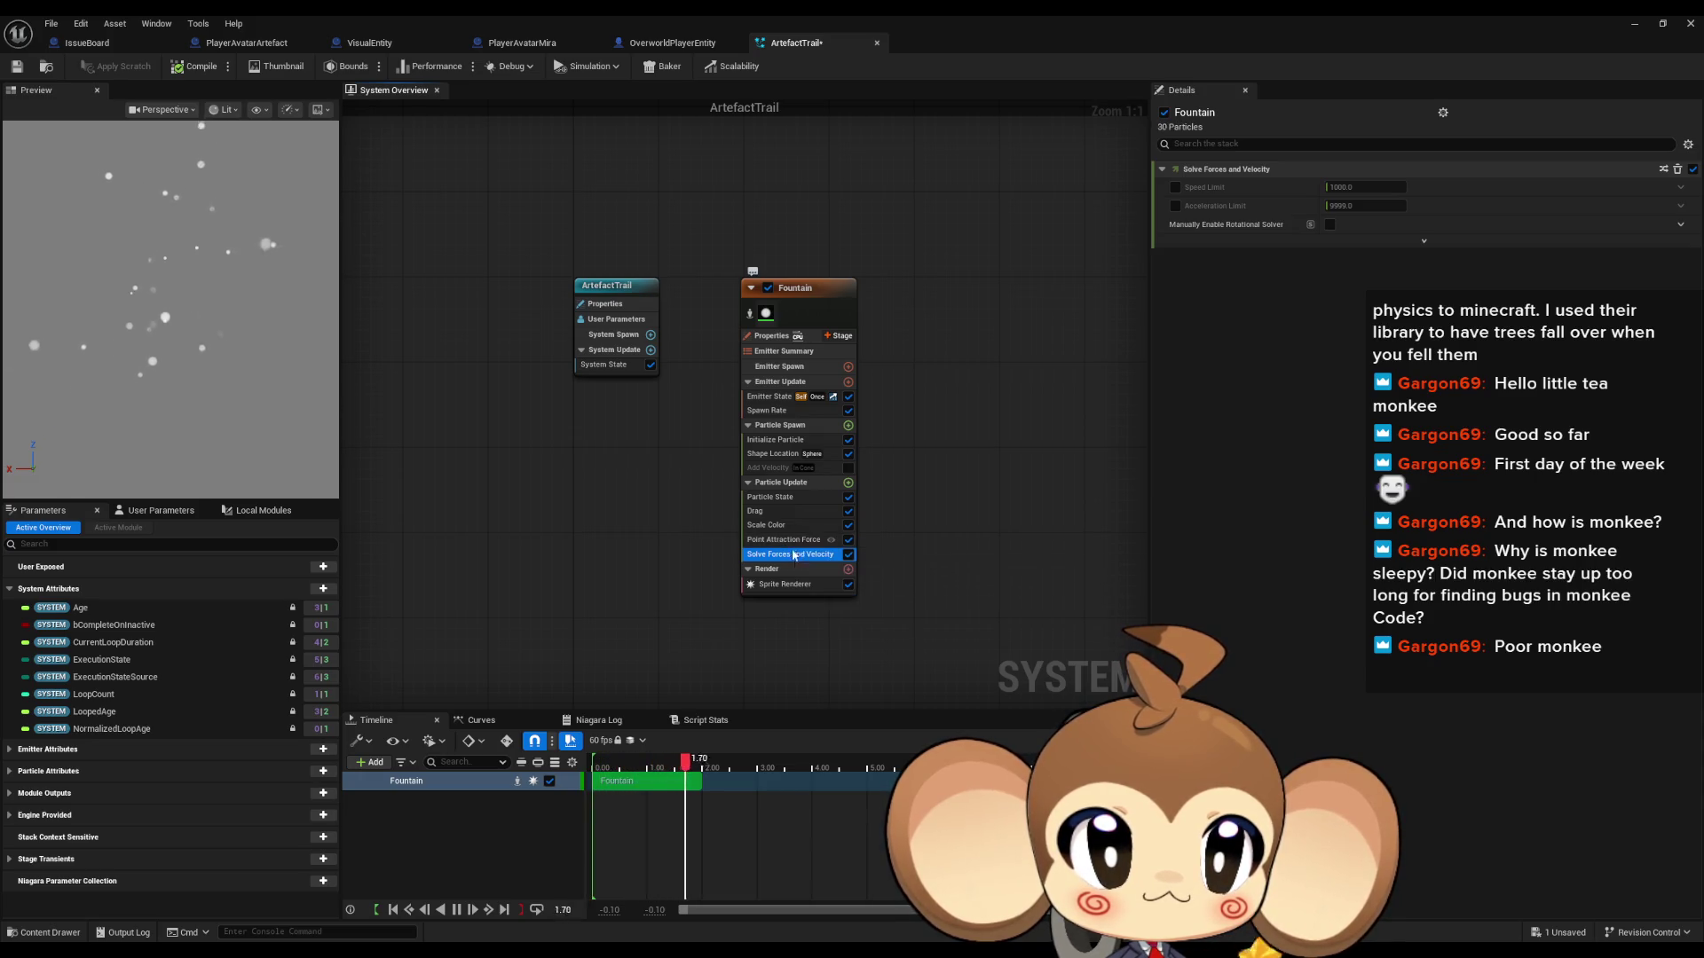
click(848, 556)
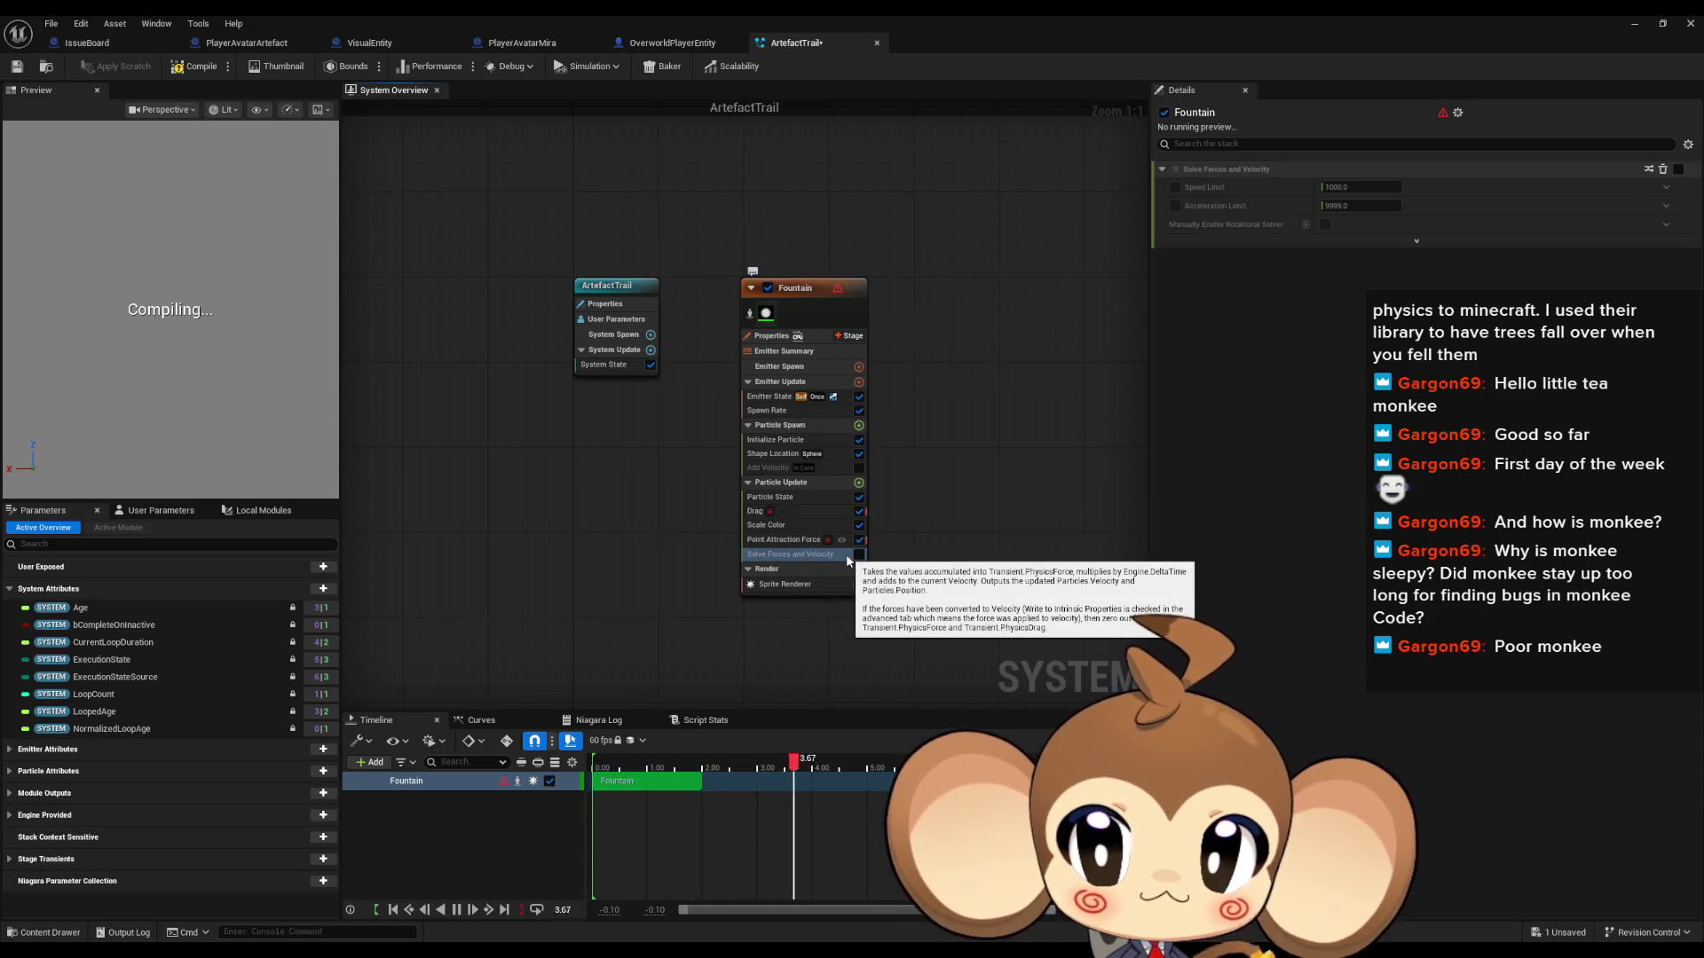
click(859, 555)
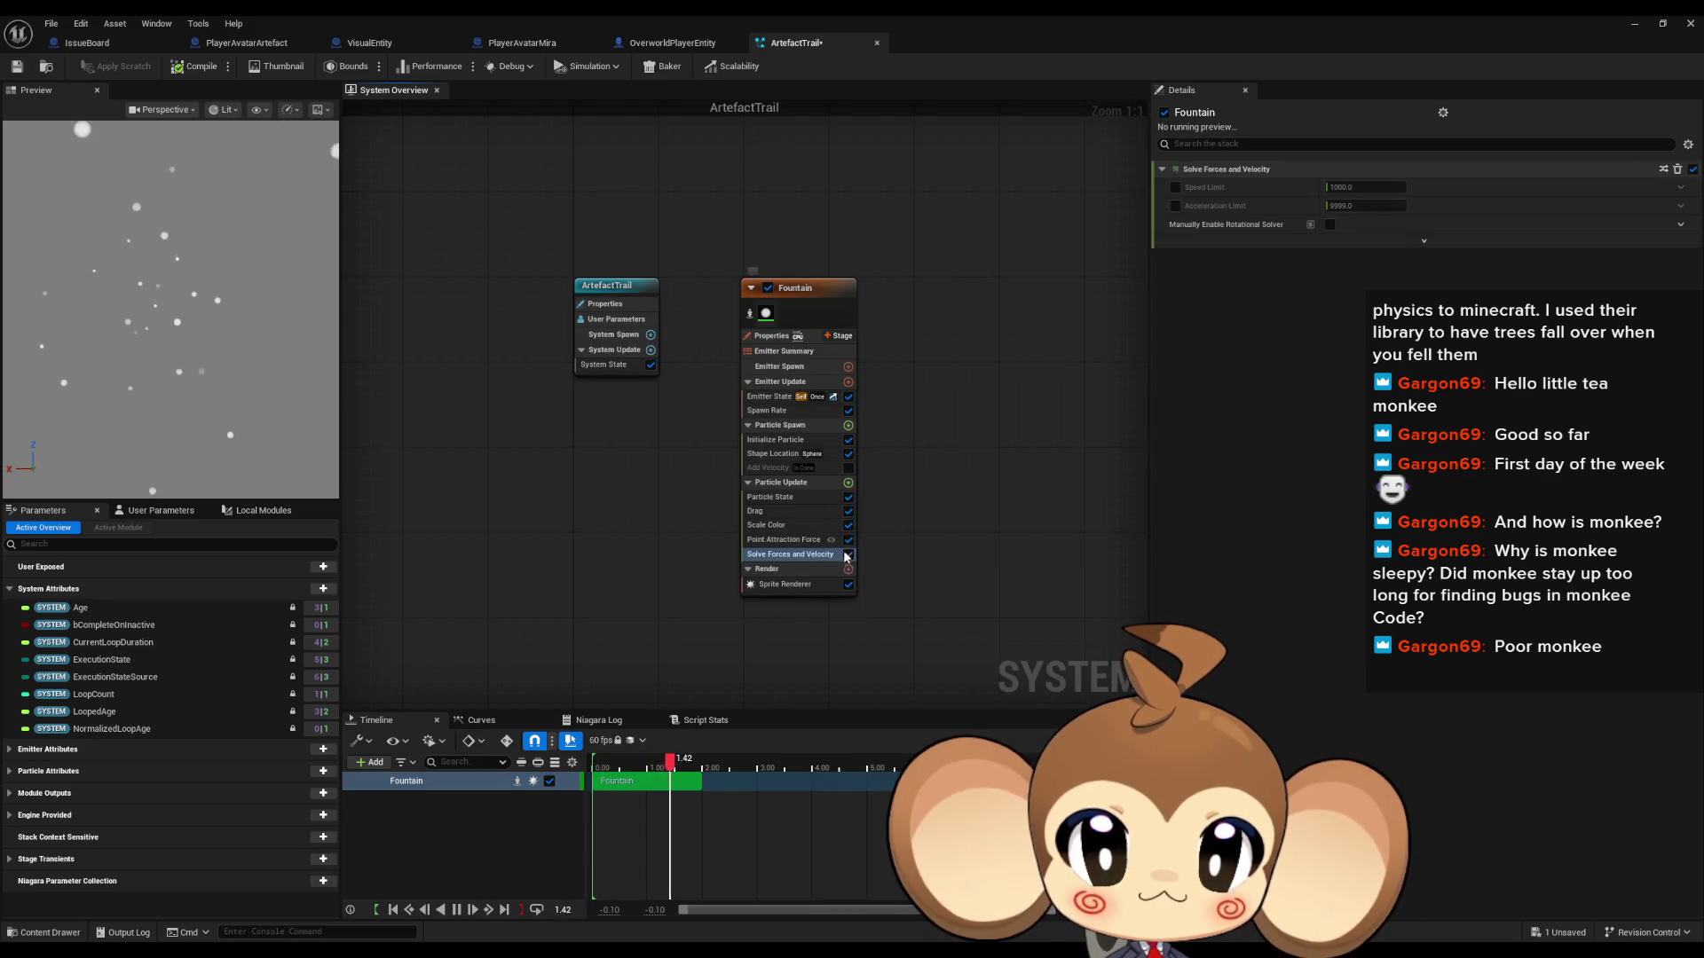
Step: Set the Point Attraction Force's Attraction Strength to -10.0
click(785, 541)
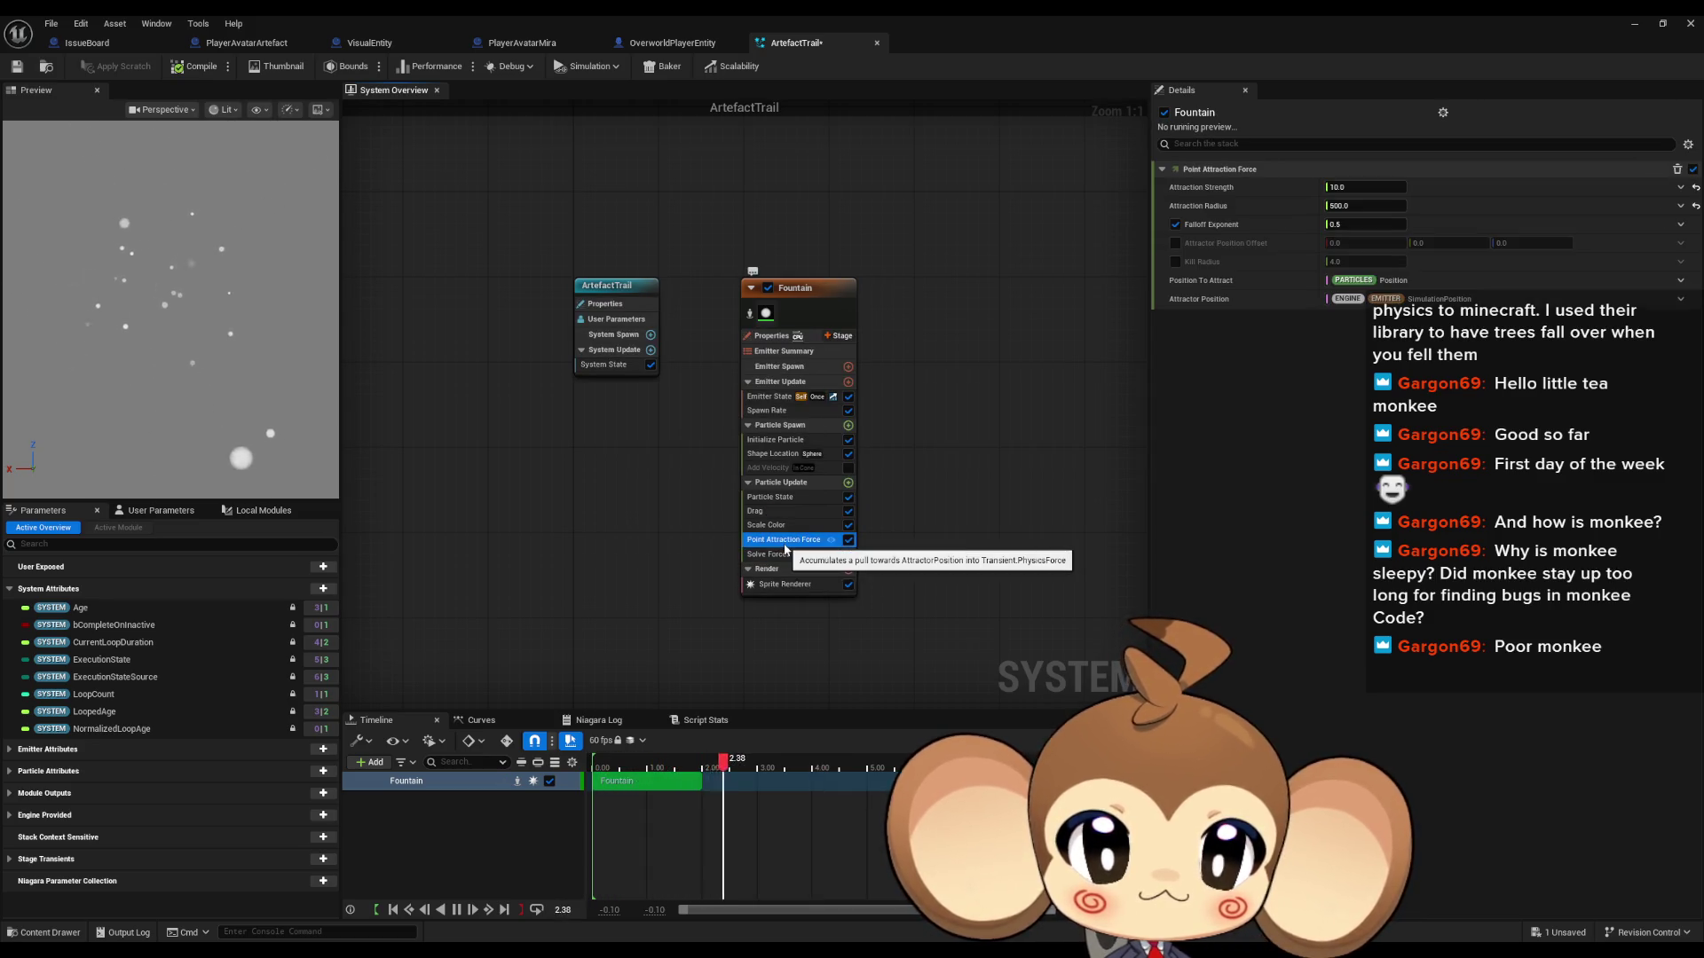
click(1379, 188)
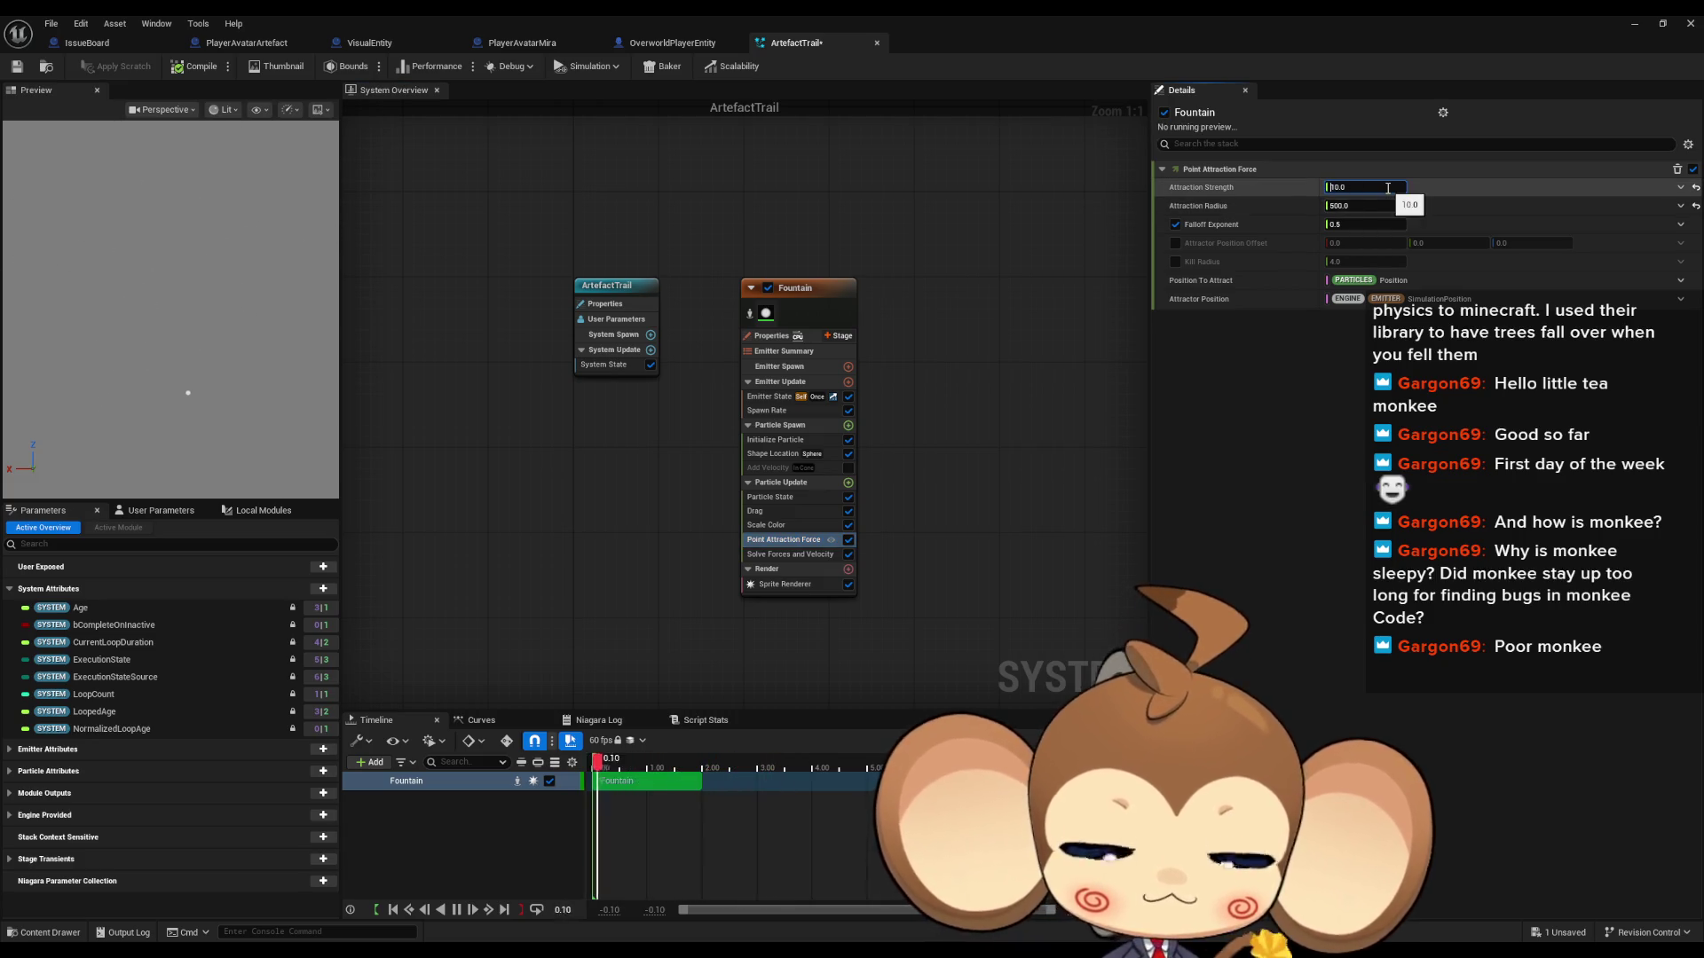
text(-10)
key(Return)
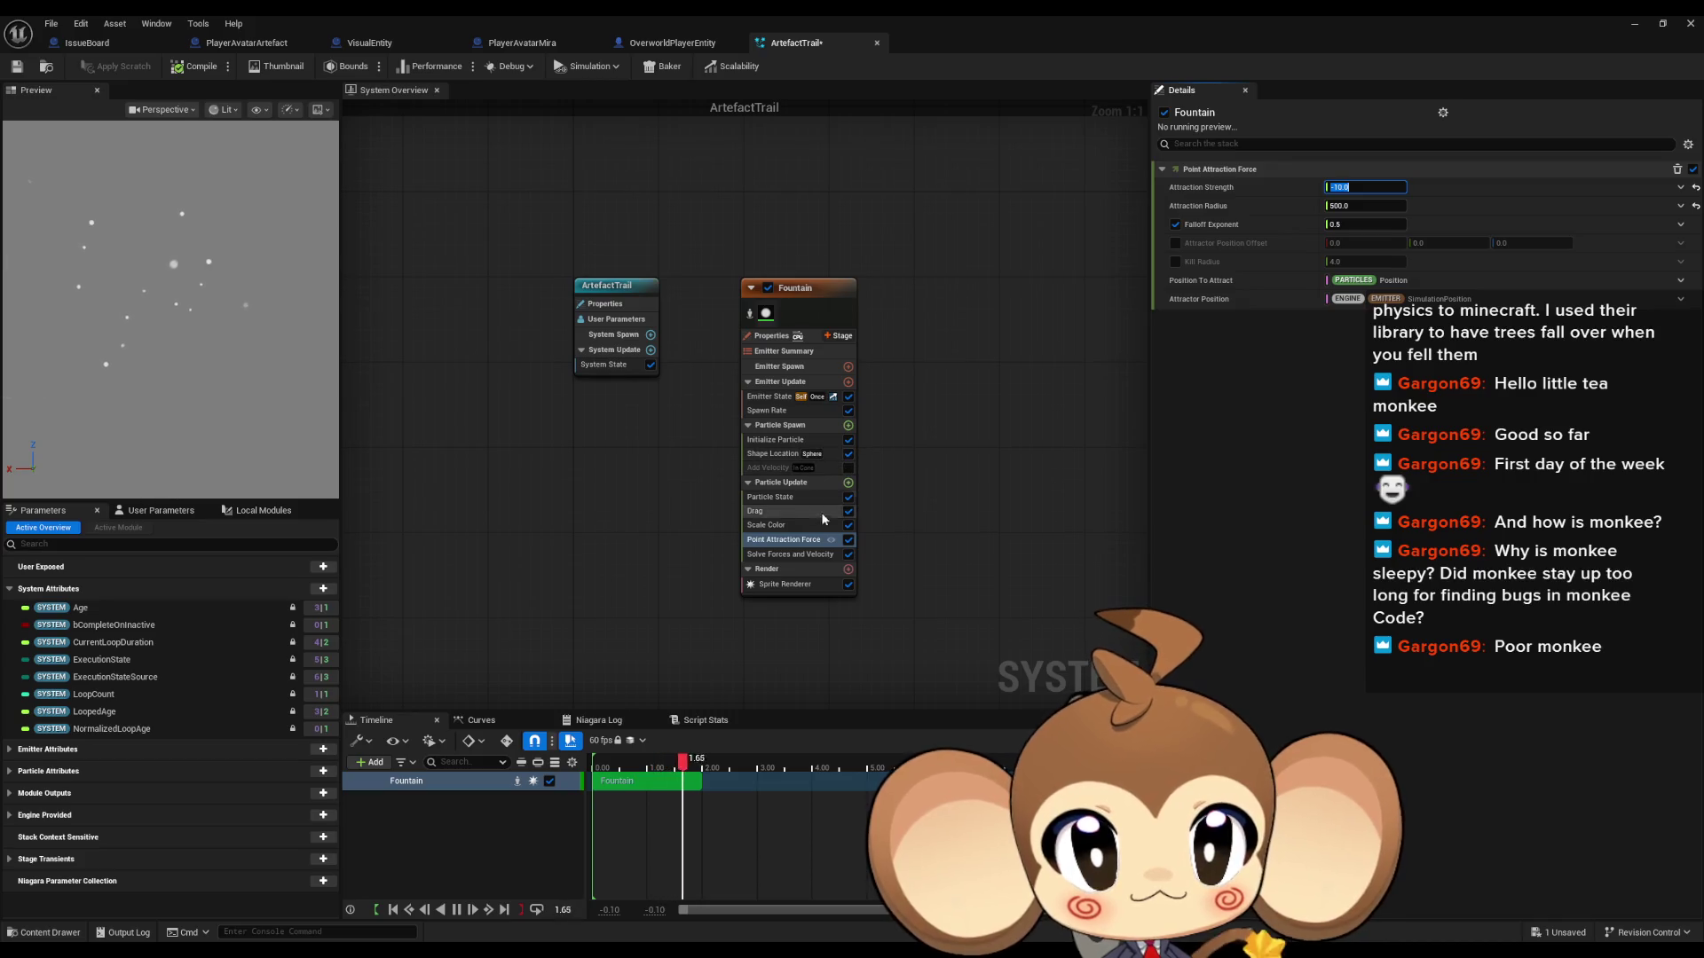
Step: Set the Fountain emitter's Emitter State Loop Behavior to Infinite
click(784, 526)
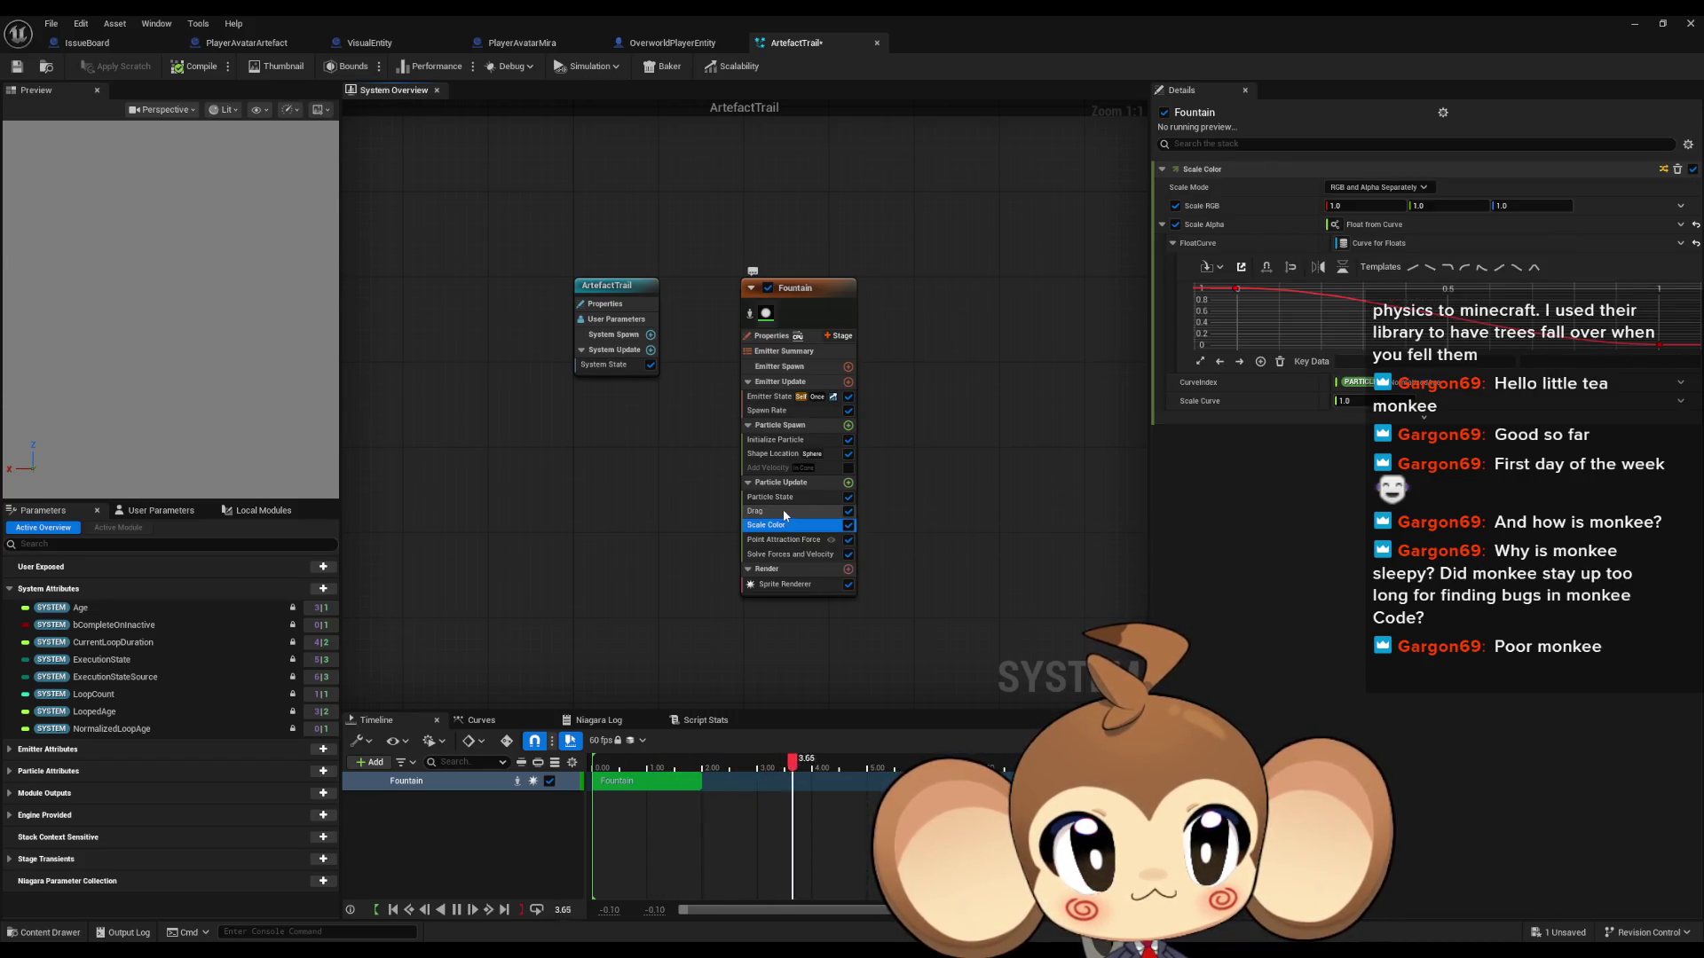
click(784, 511)
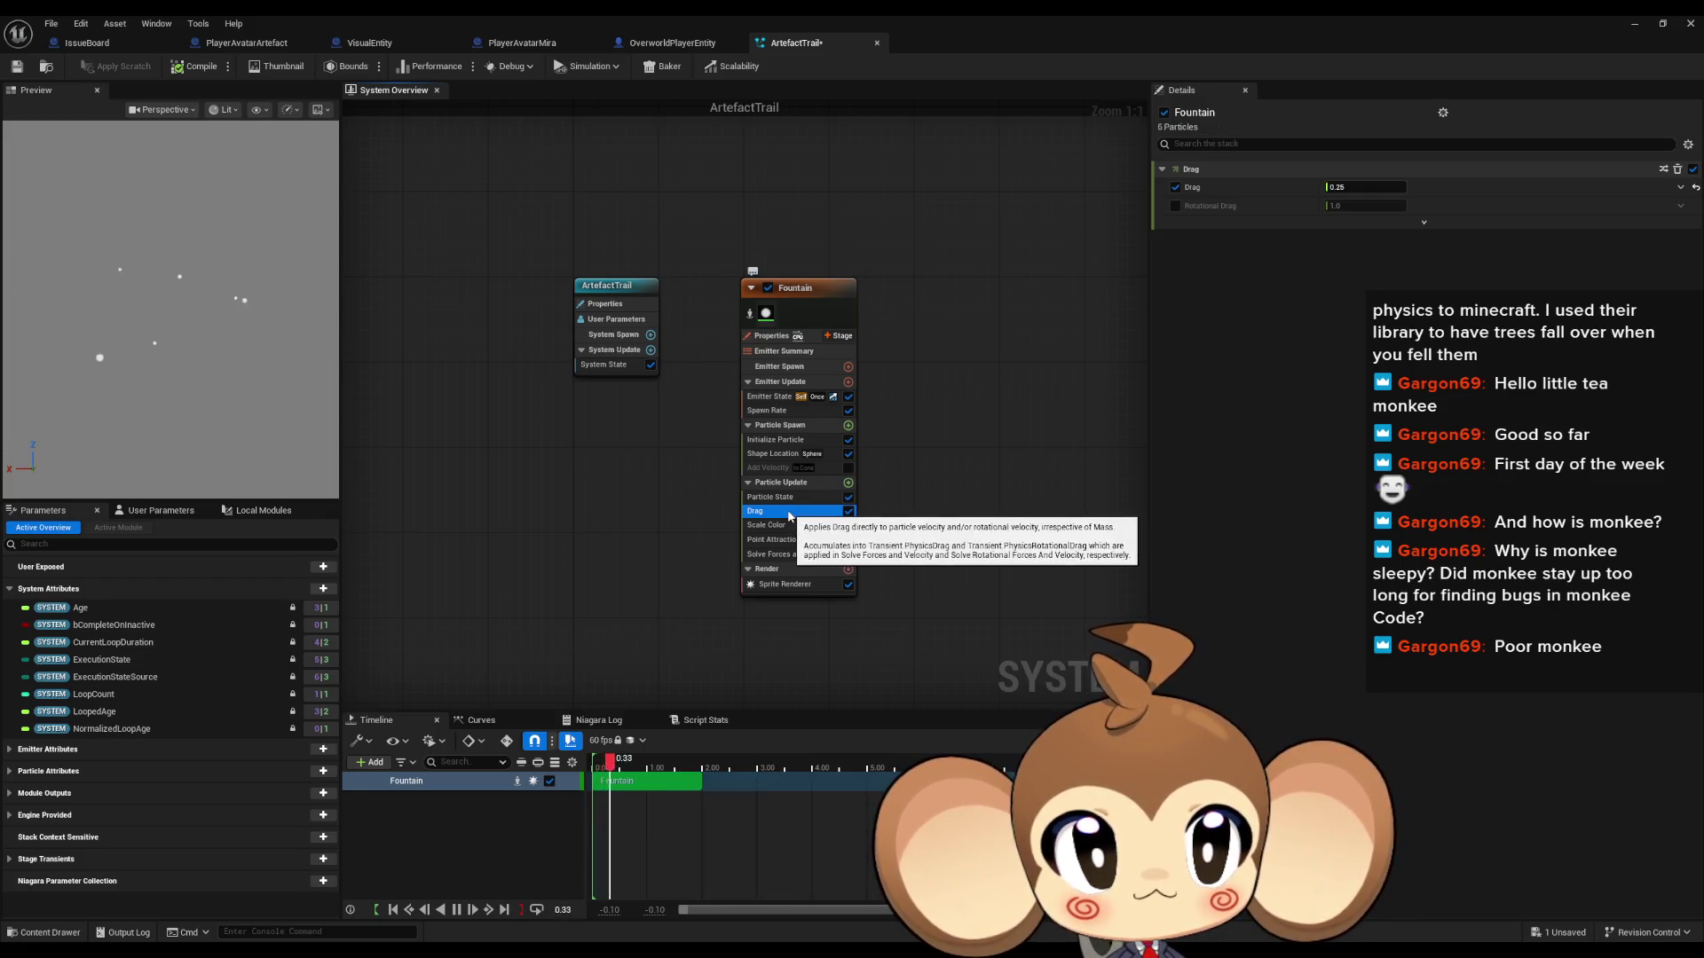
click(782, 412)
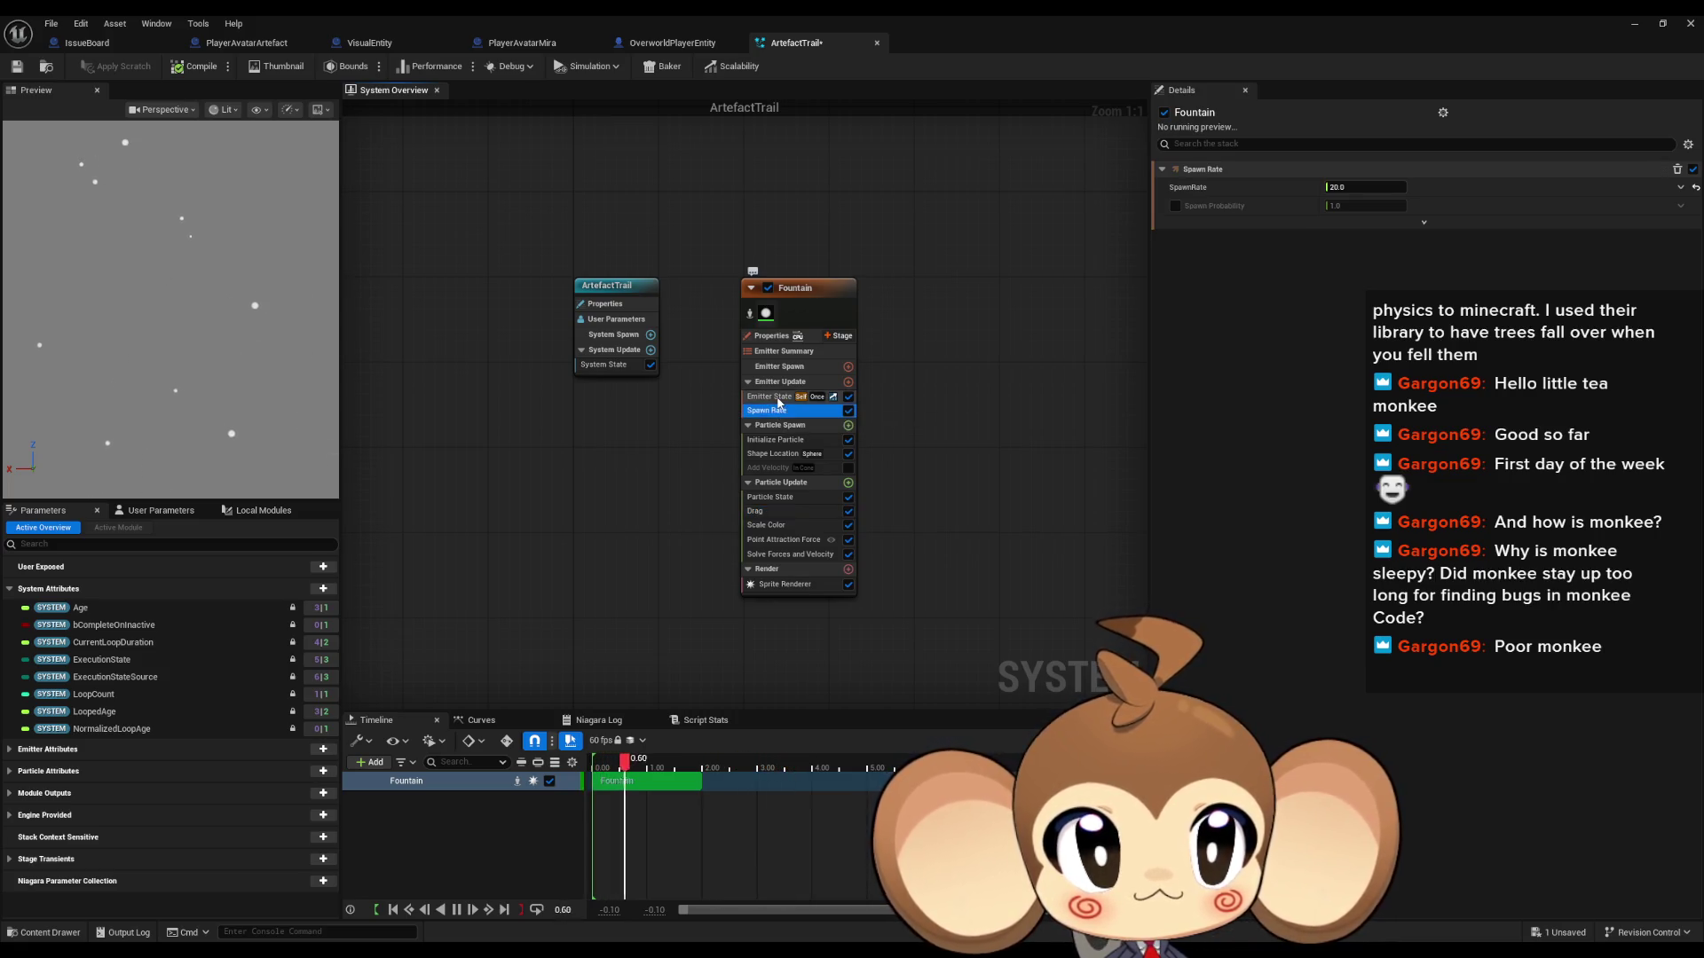
click(775, 399)
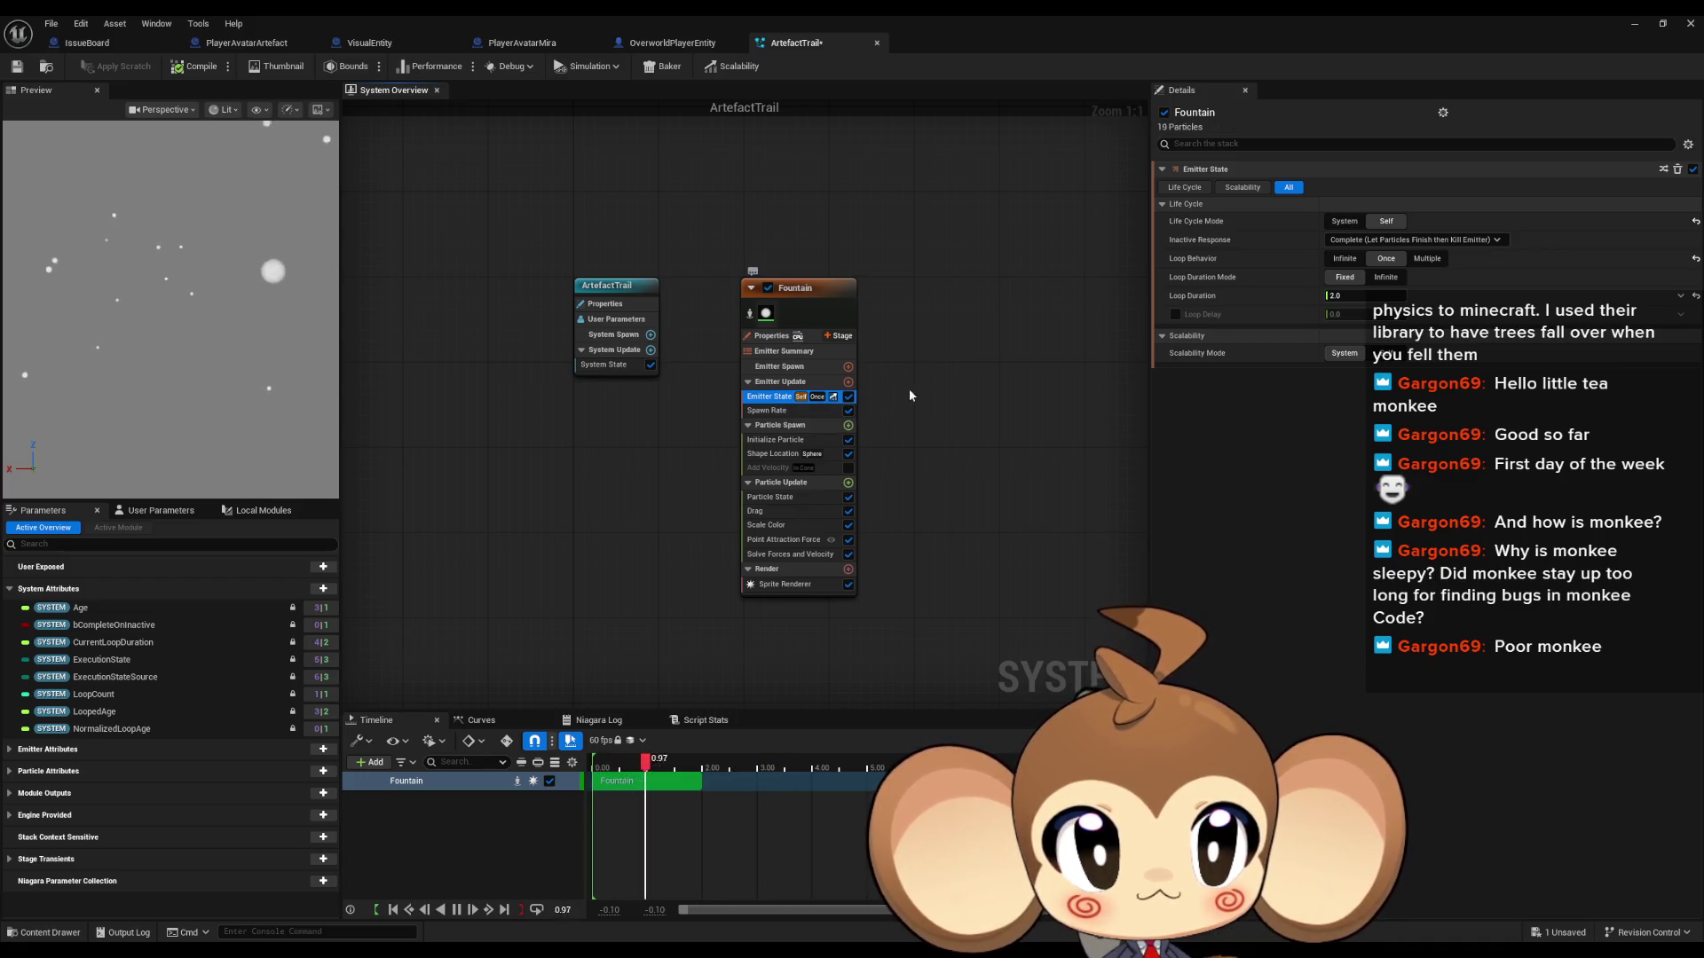
click(1345, 258)
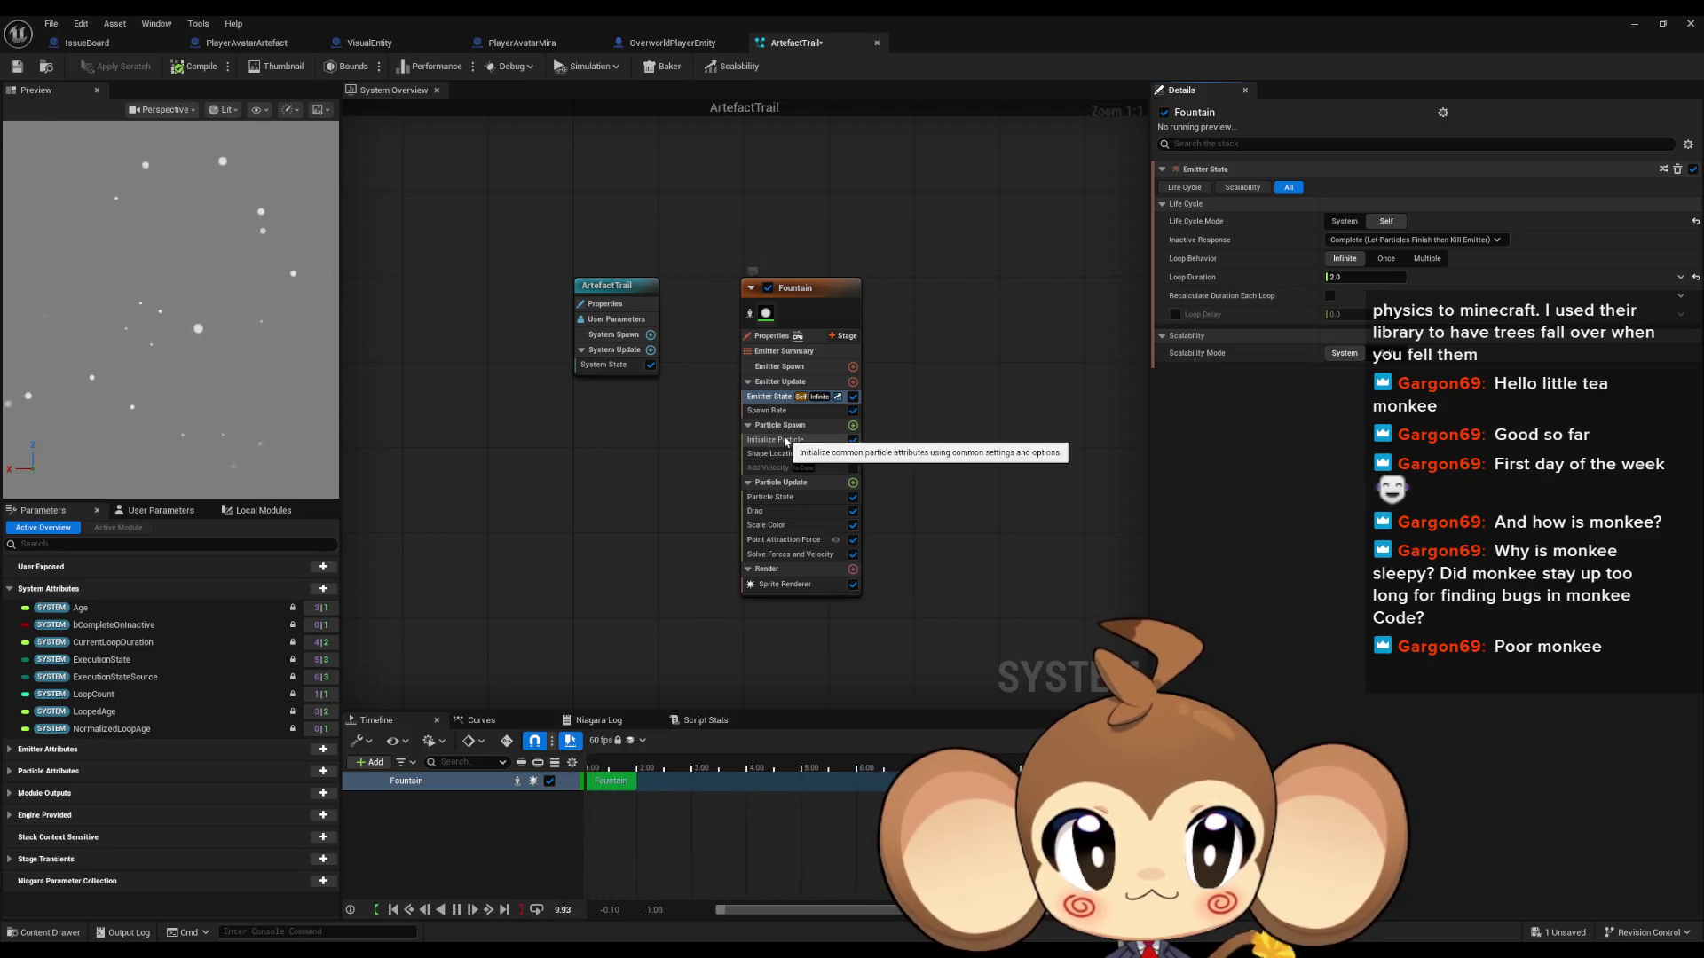
Step: Set the Shape Location spawn sphere radius to 50
click(787, 440)
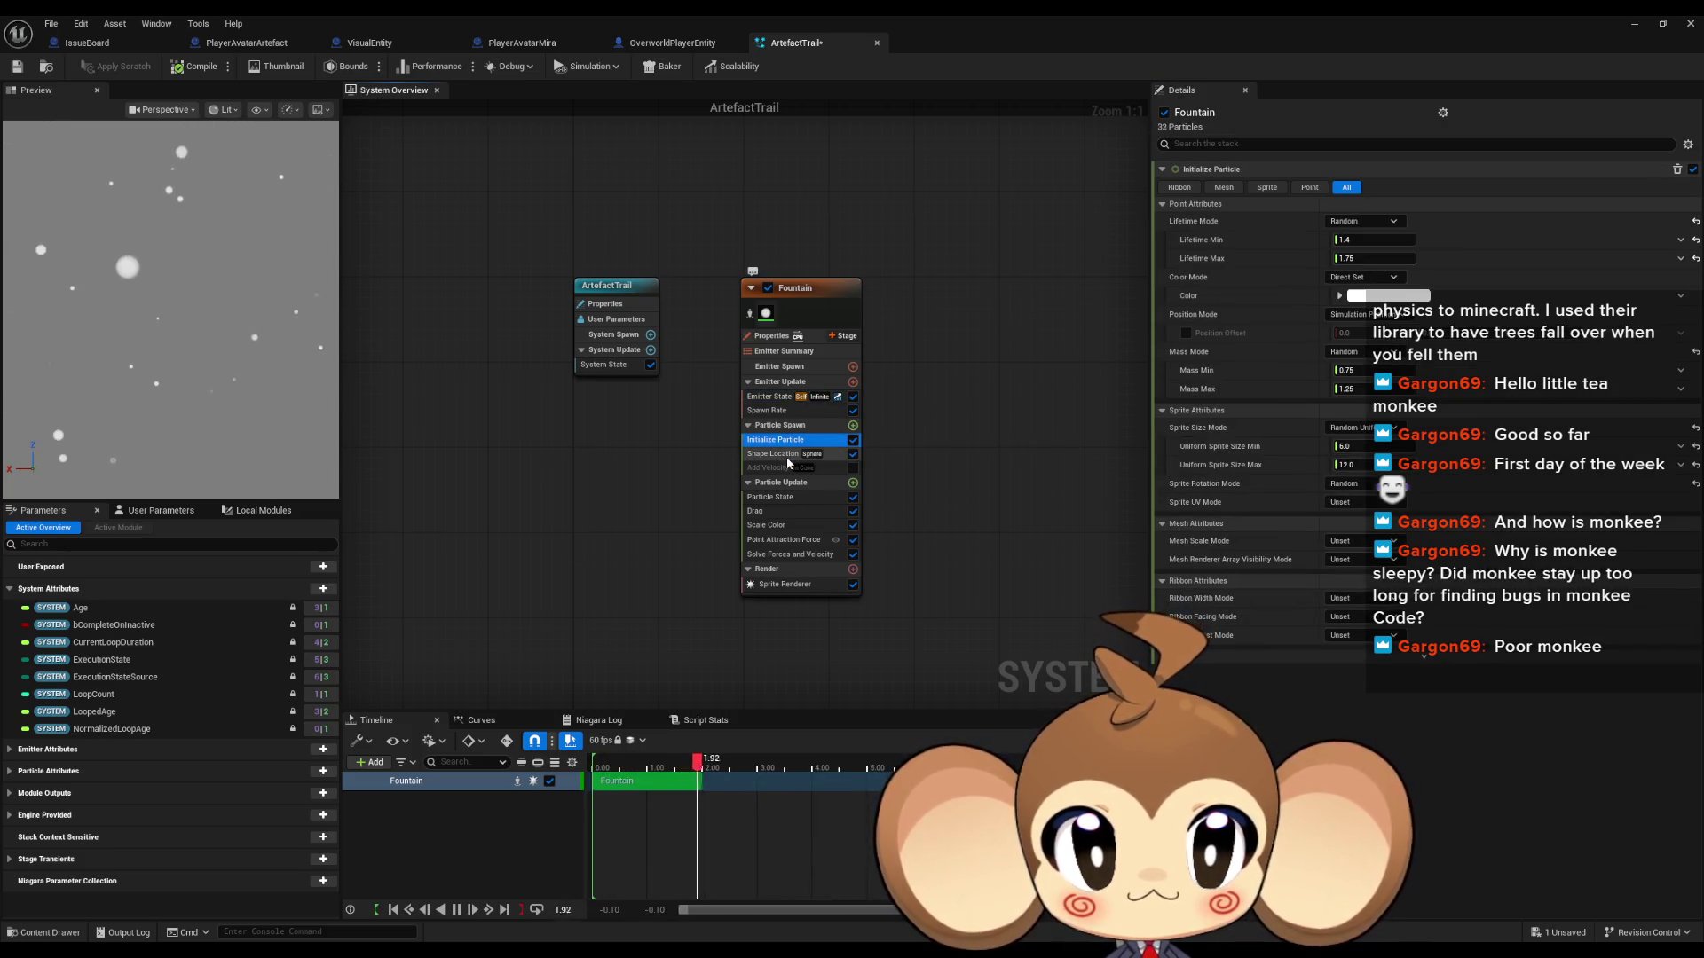
click(777, 453)
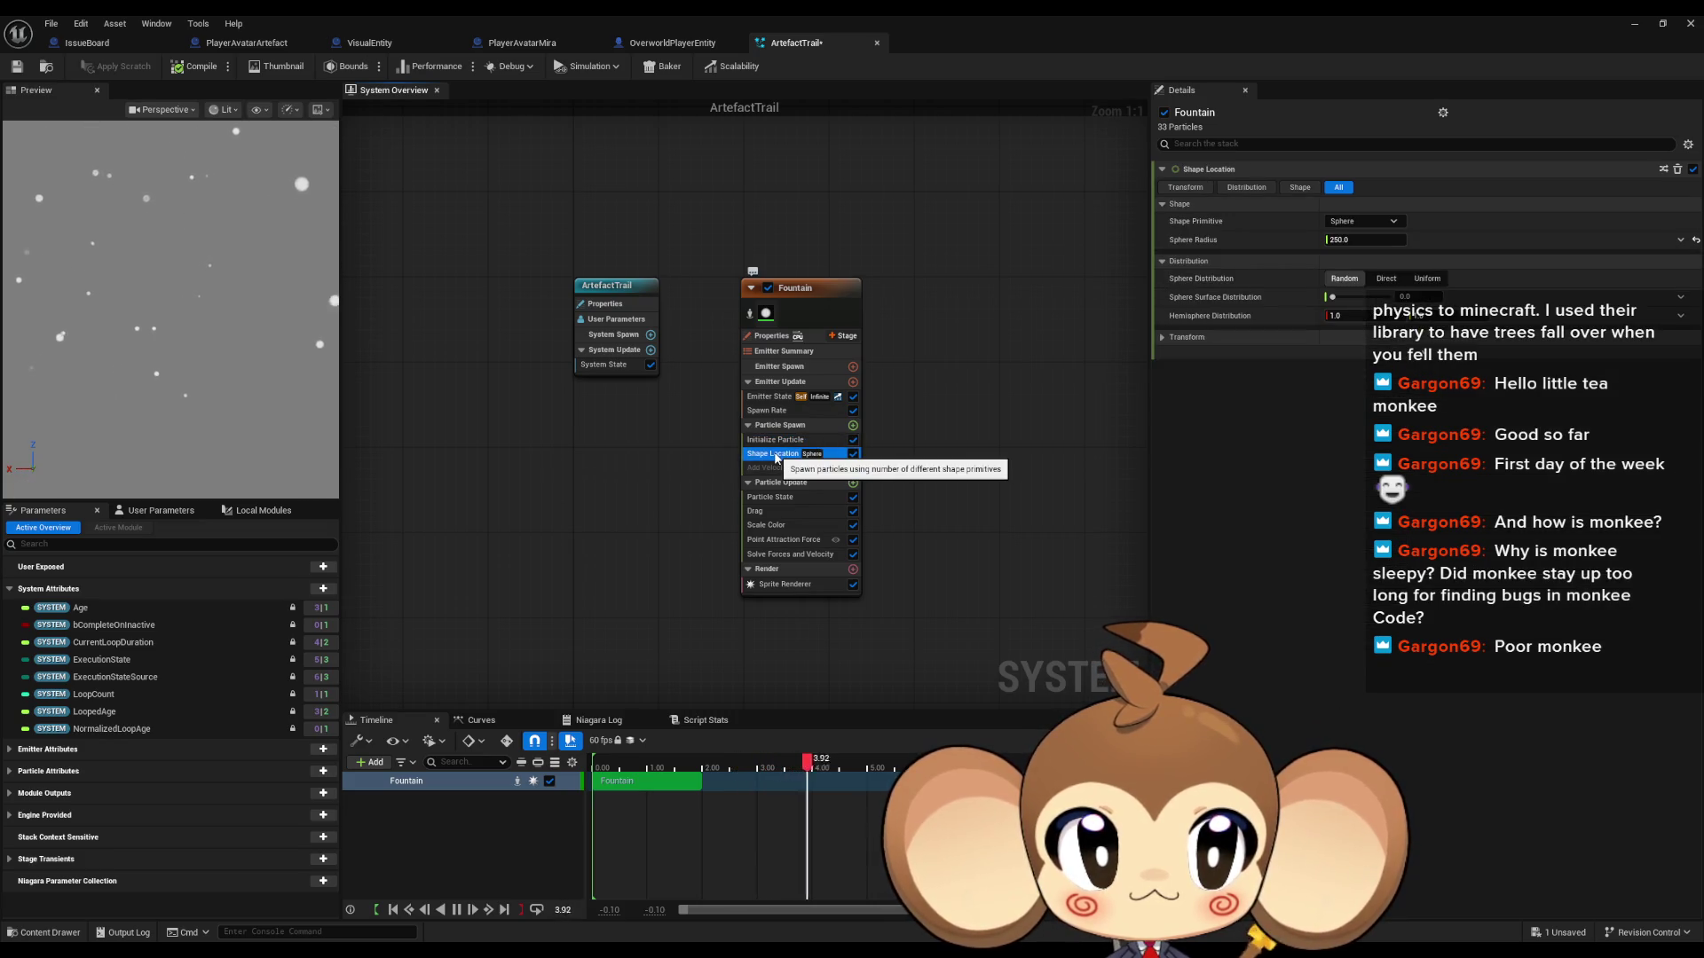
click(1353, 240)
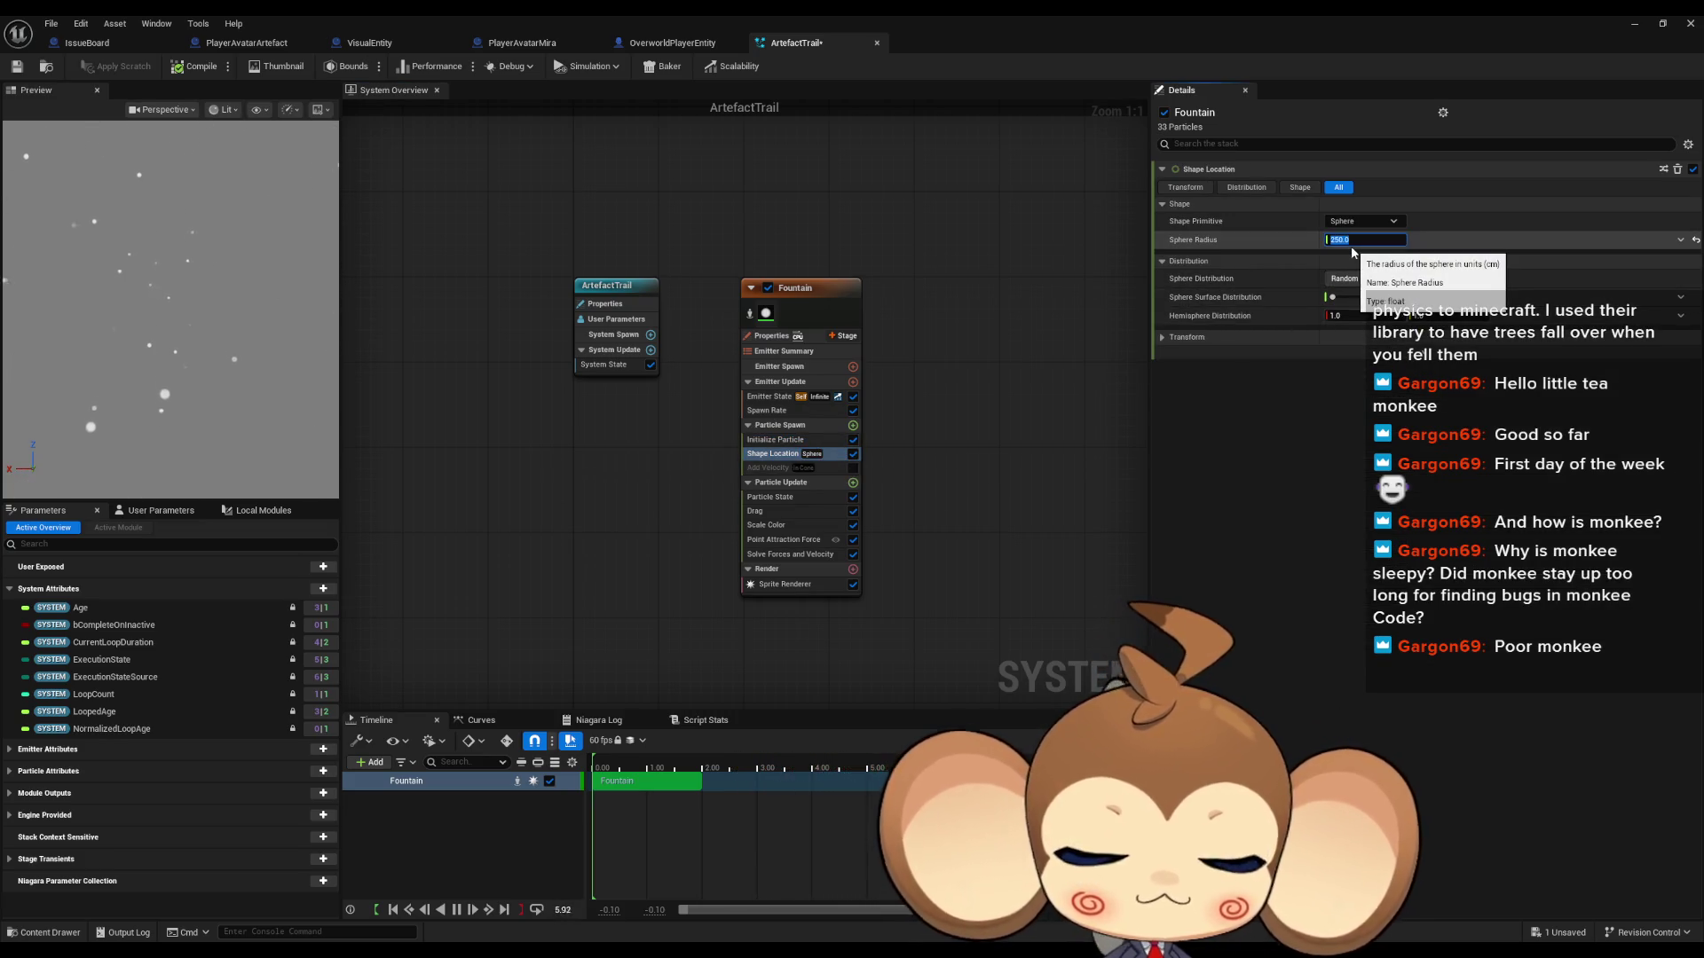
text(10)
key(Return)
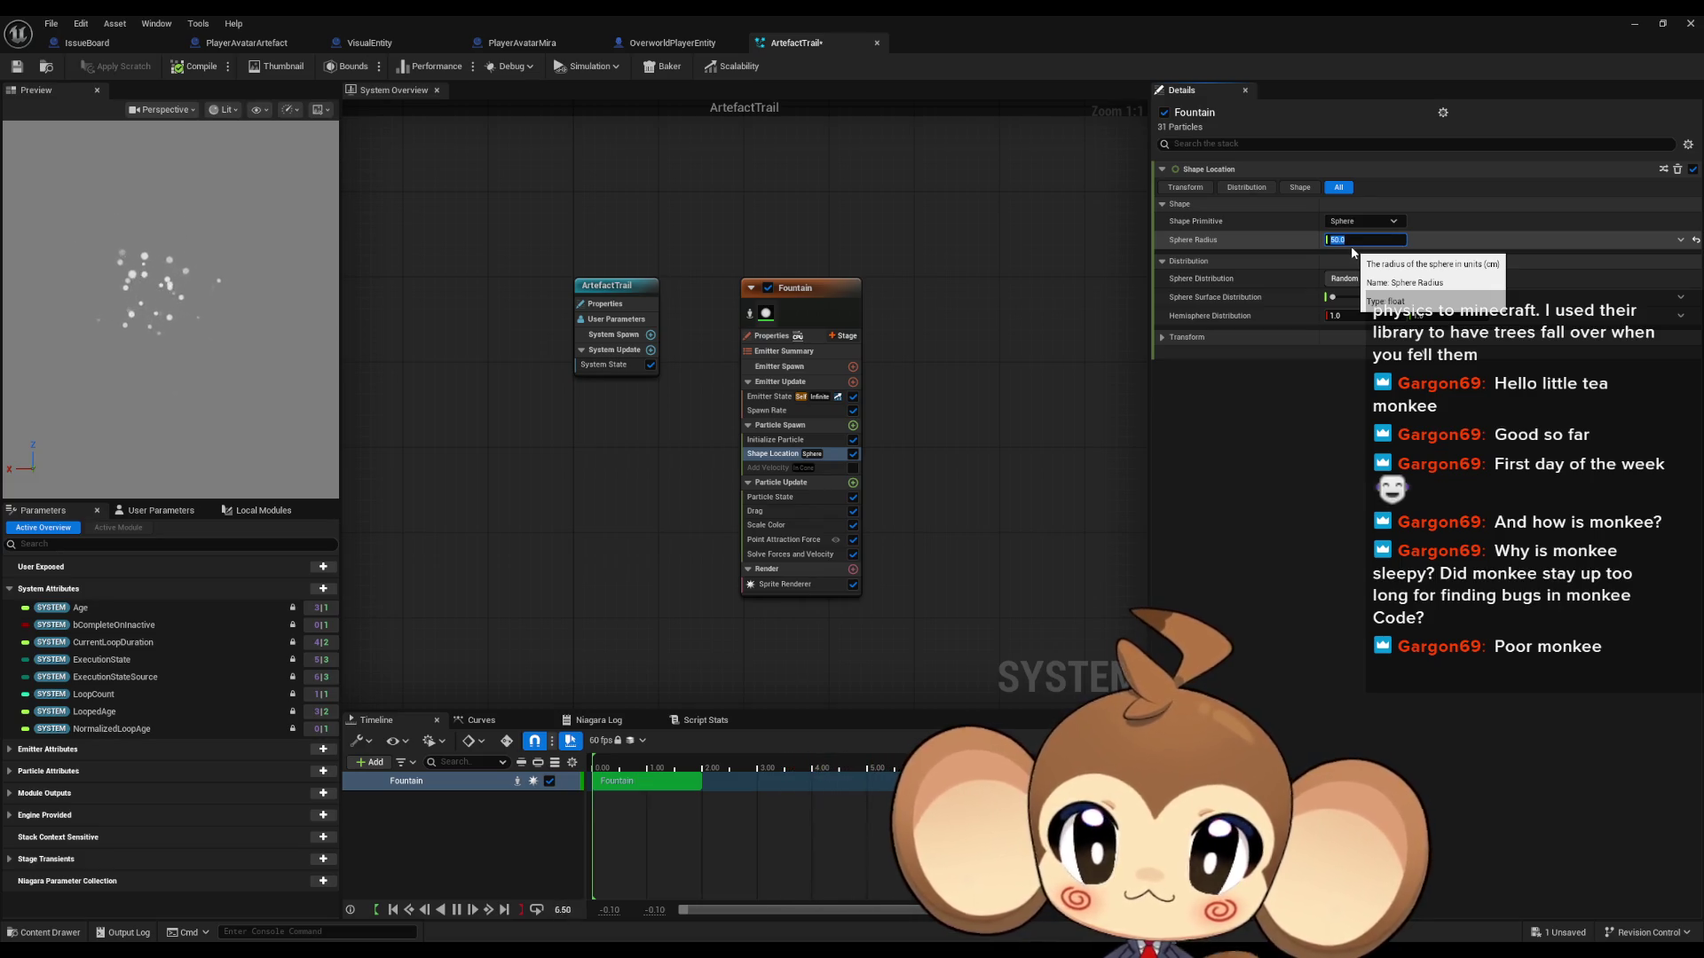
Step: Set Drag to 1.0, then review Particle State, Scale Color and Point Attraction Force
click(794, 527)
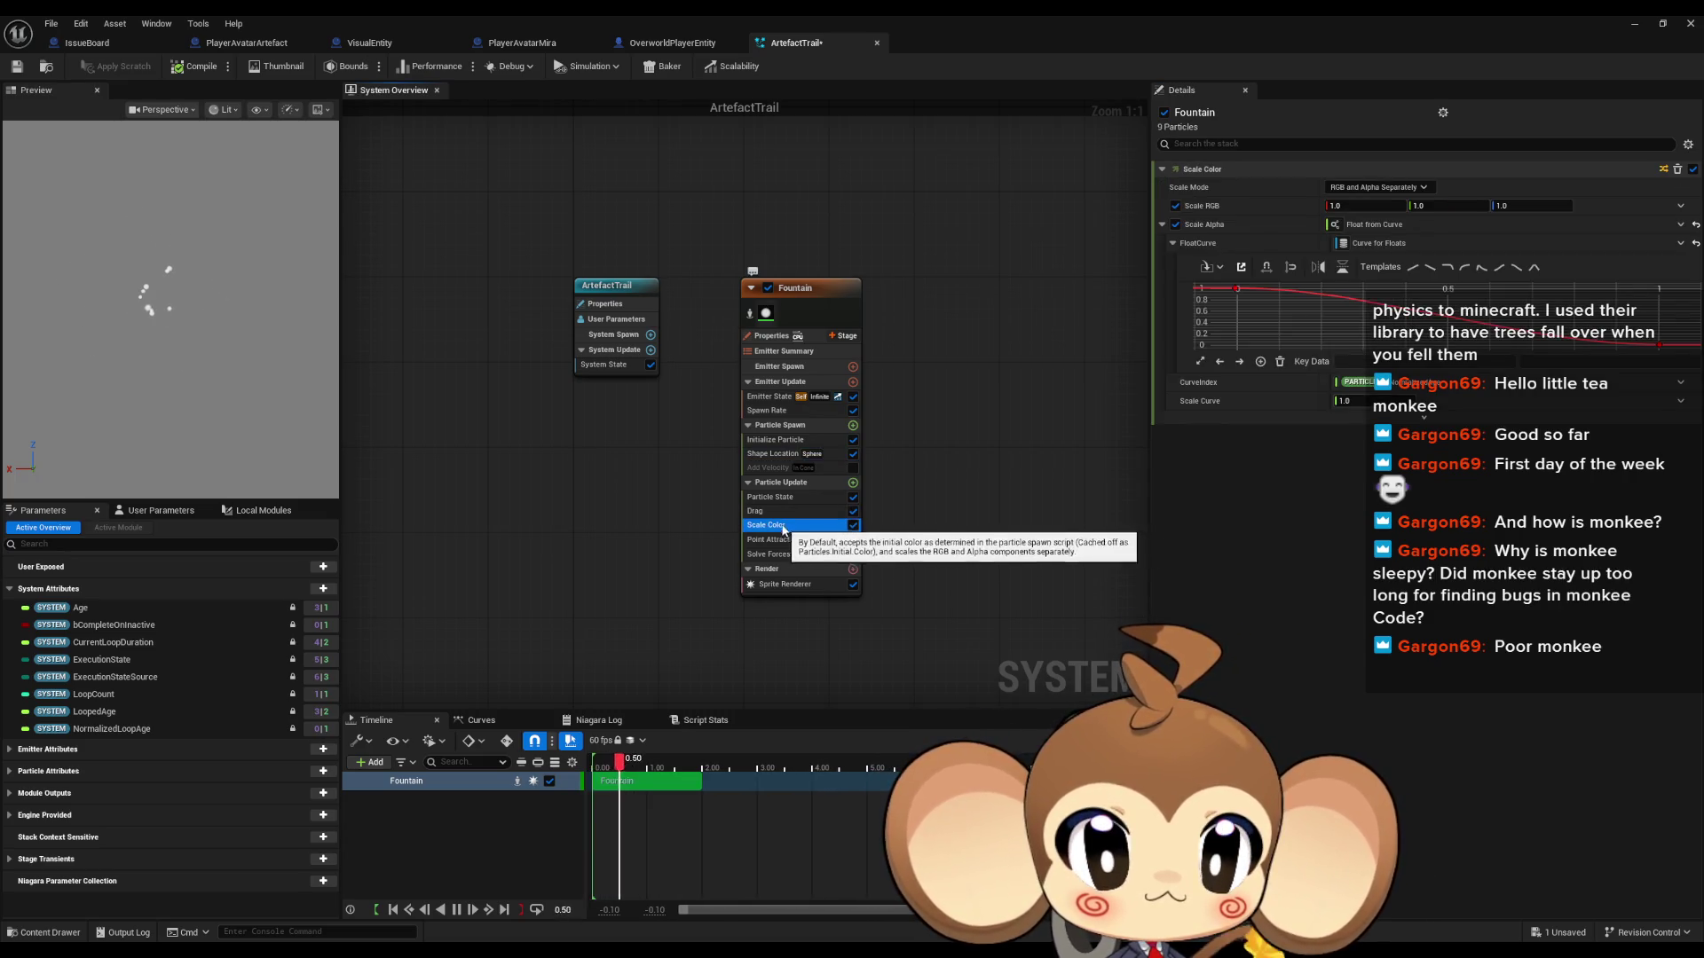
click(759, 512)
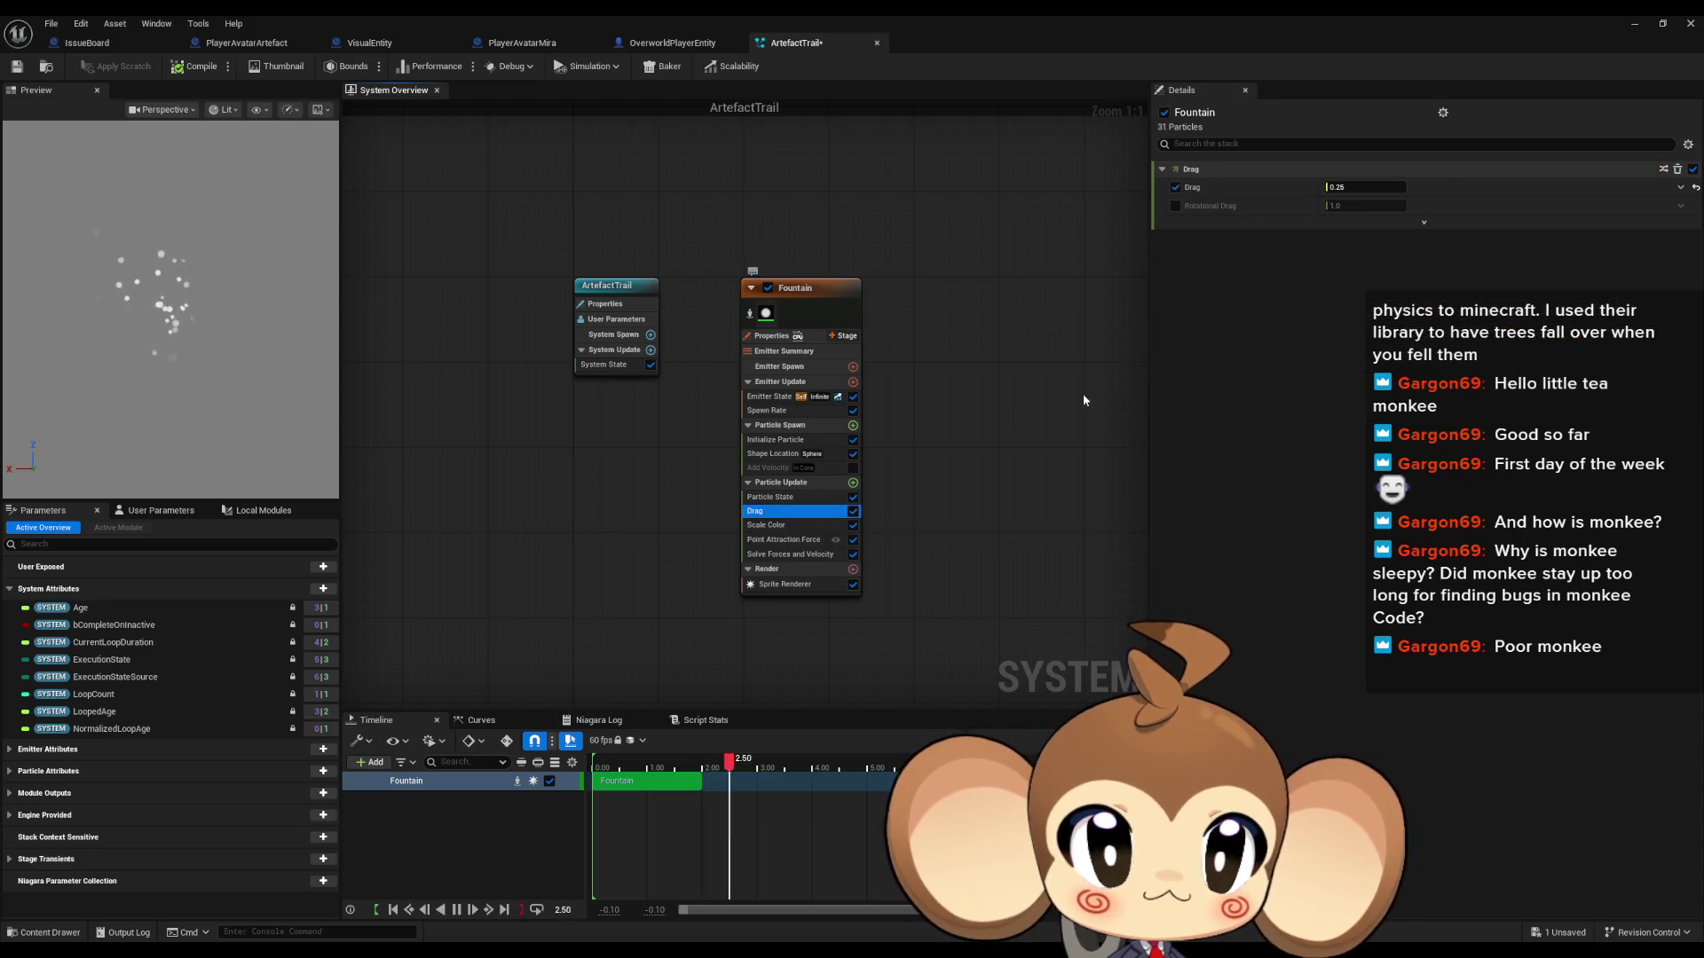
click(1361, 187)
text(1)
key(Return)
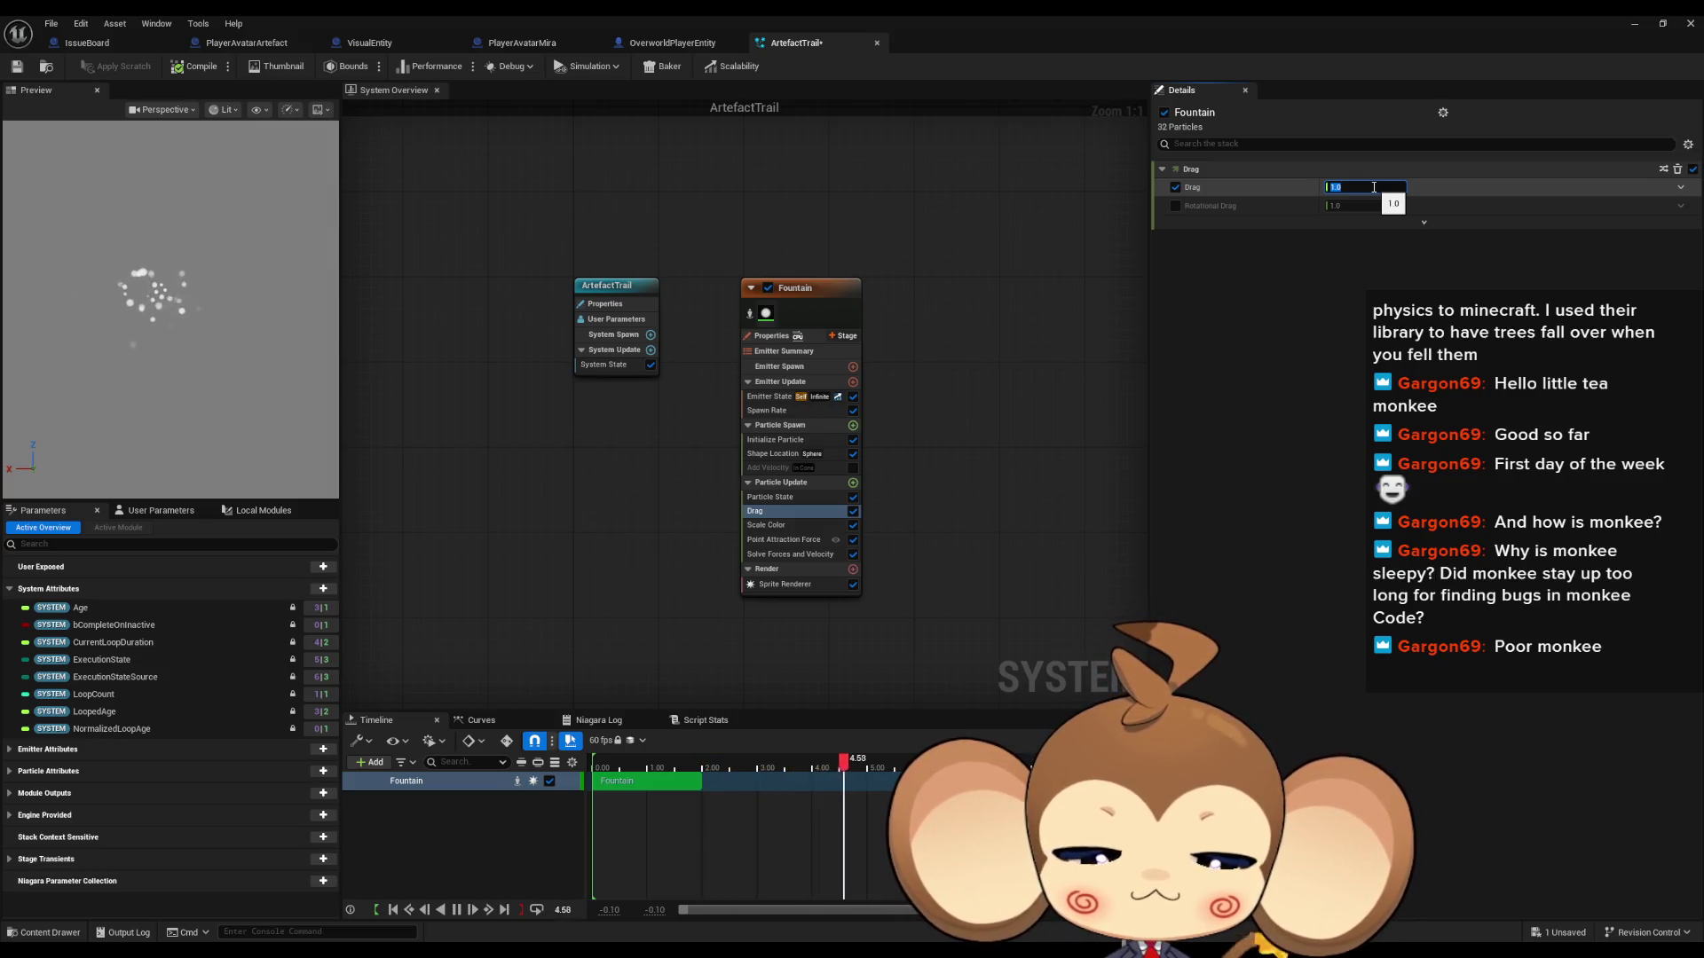
text(0.25)
double_click(1374, 188)
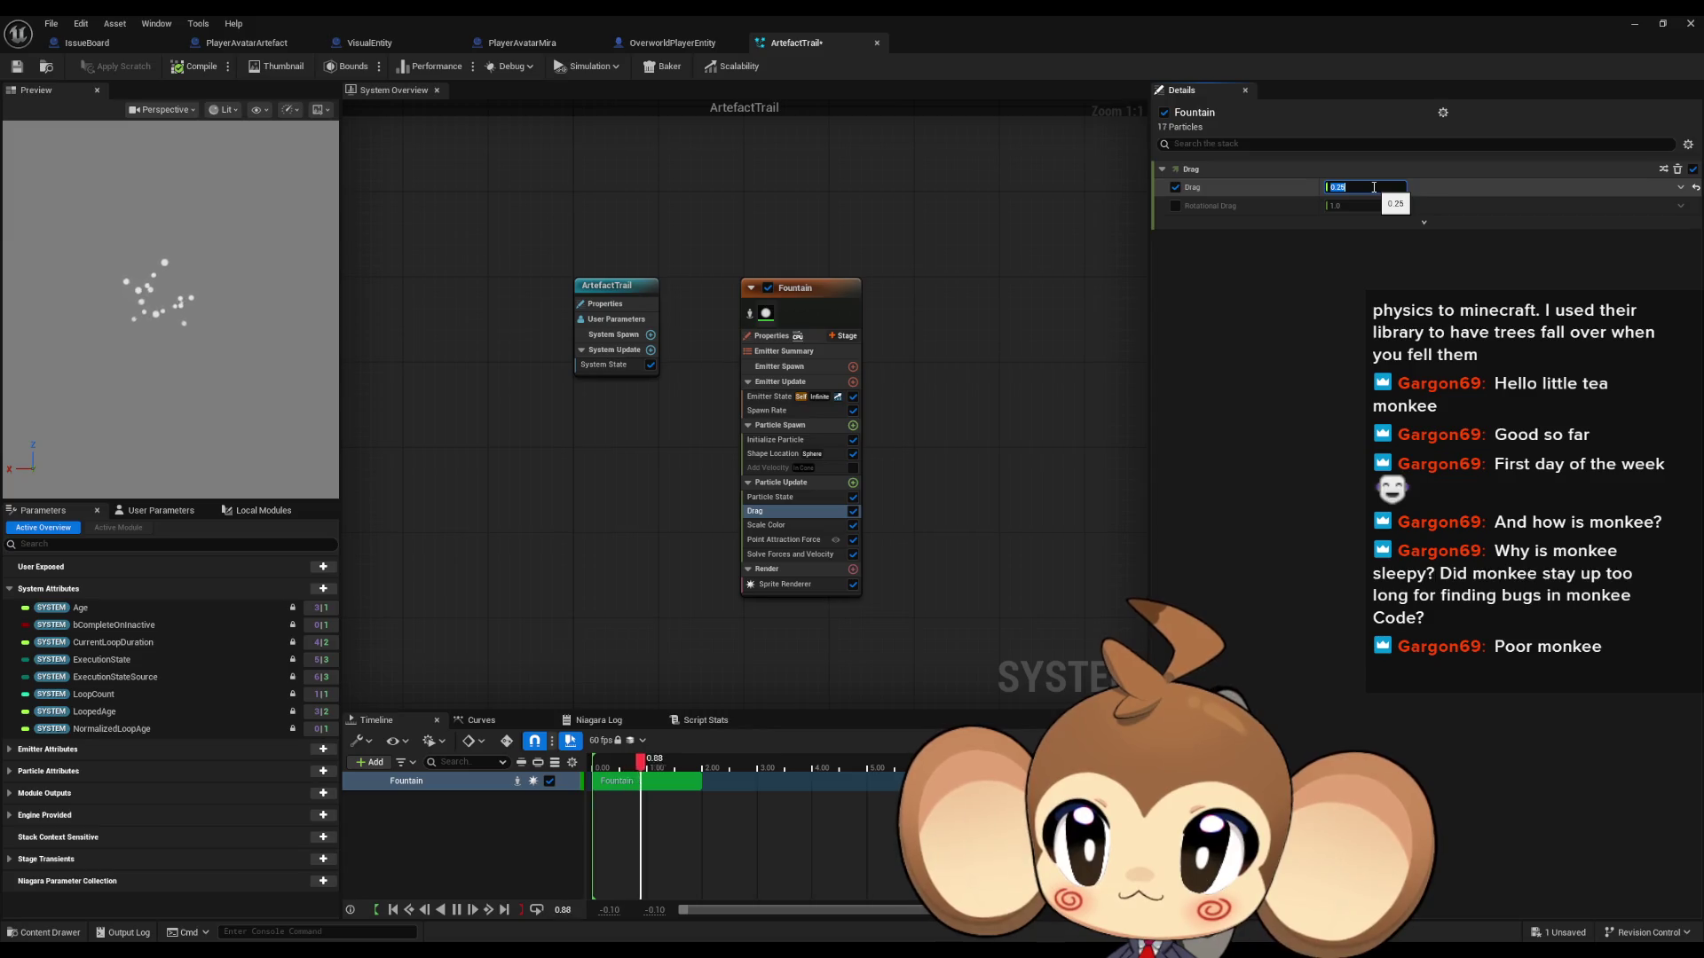
click(779, 501)
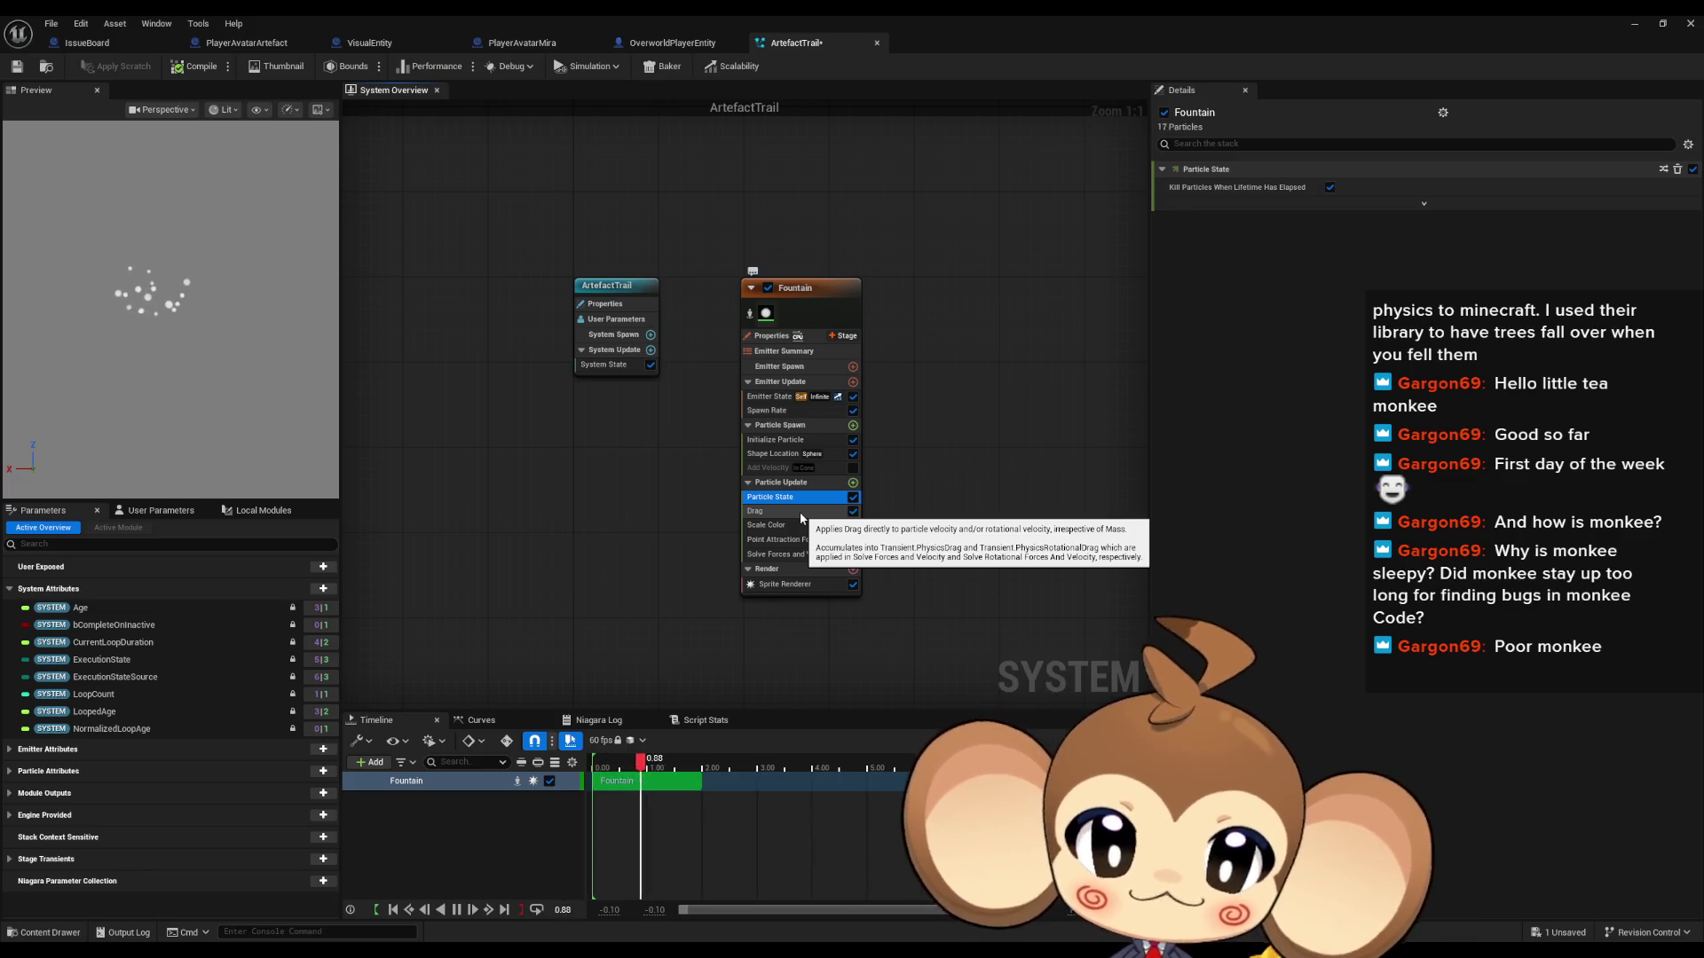
click(795, 525)
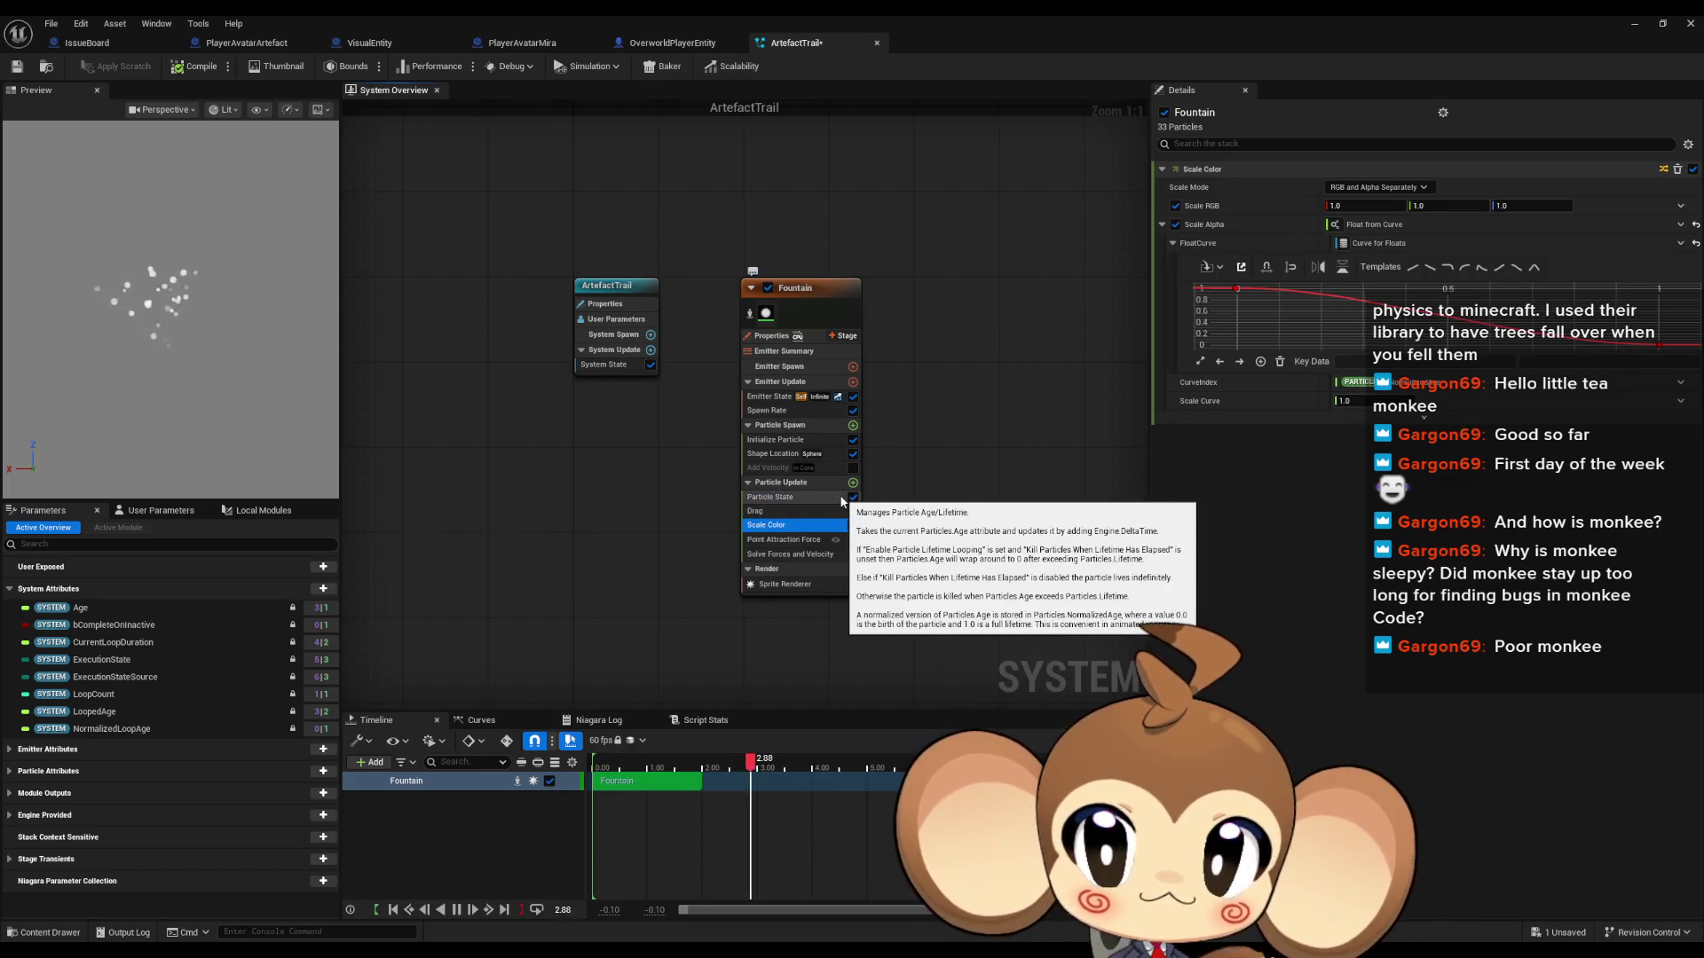
click(786, 539)
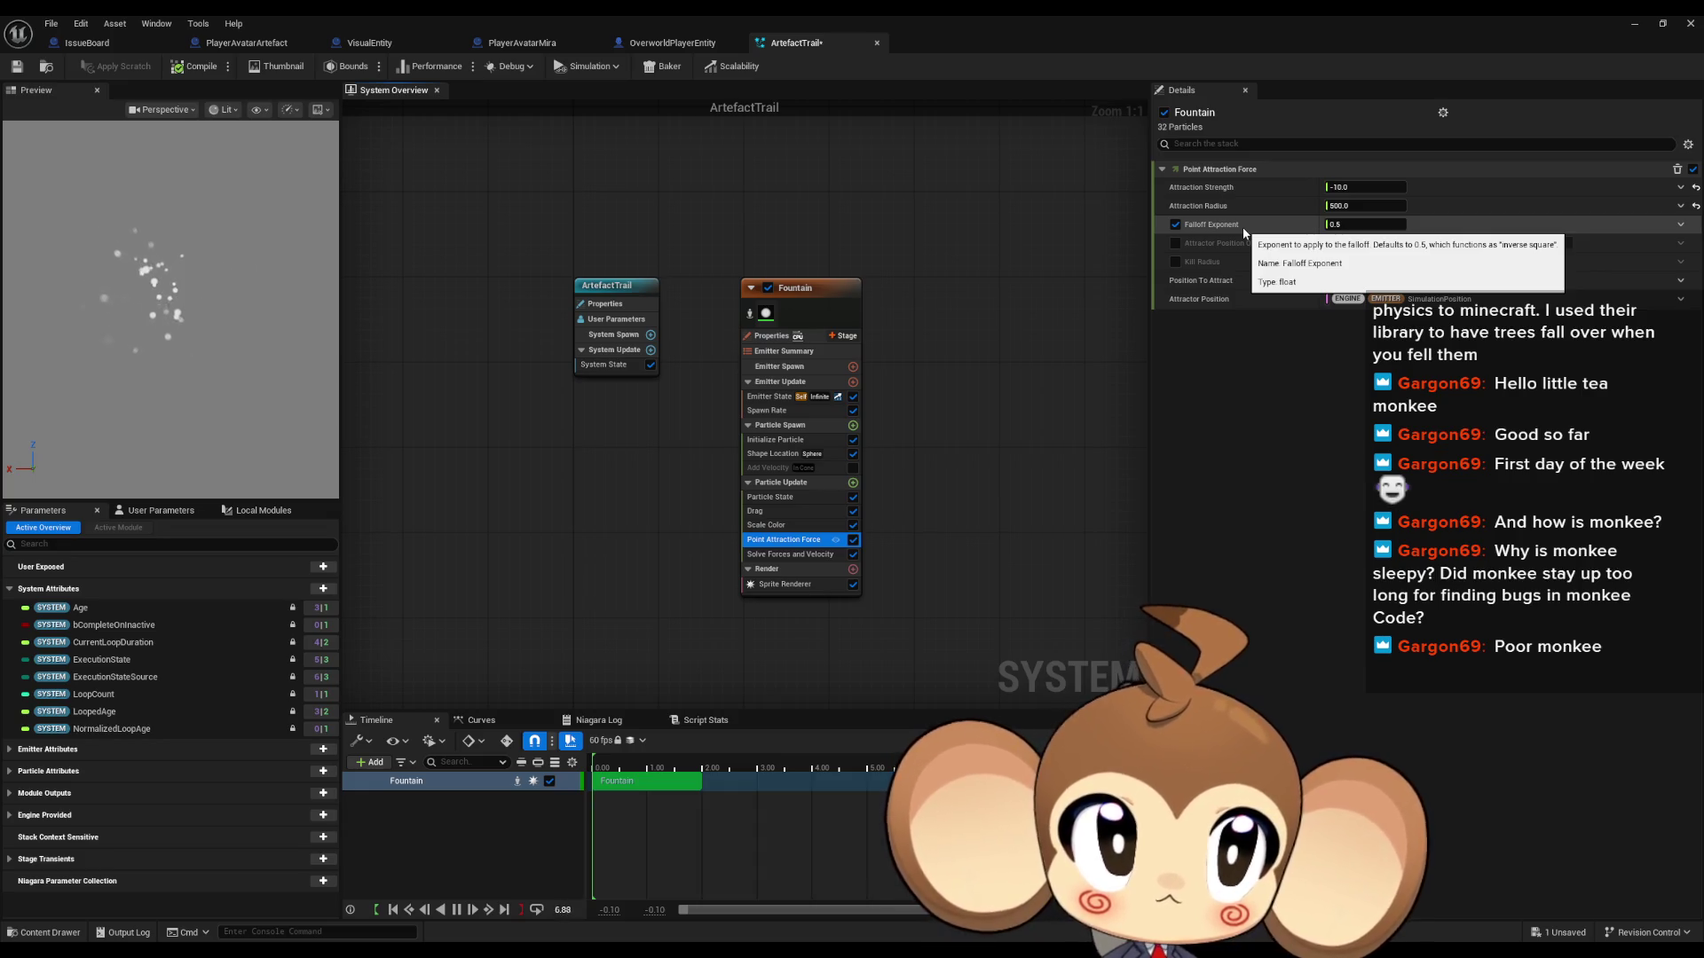
Step: Delete the Add Velocity module from the Fountain emitter stack
click(763, 468)
key(Delete)
click(768, 455)
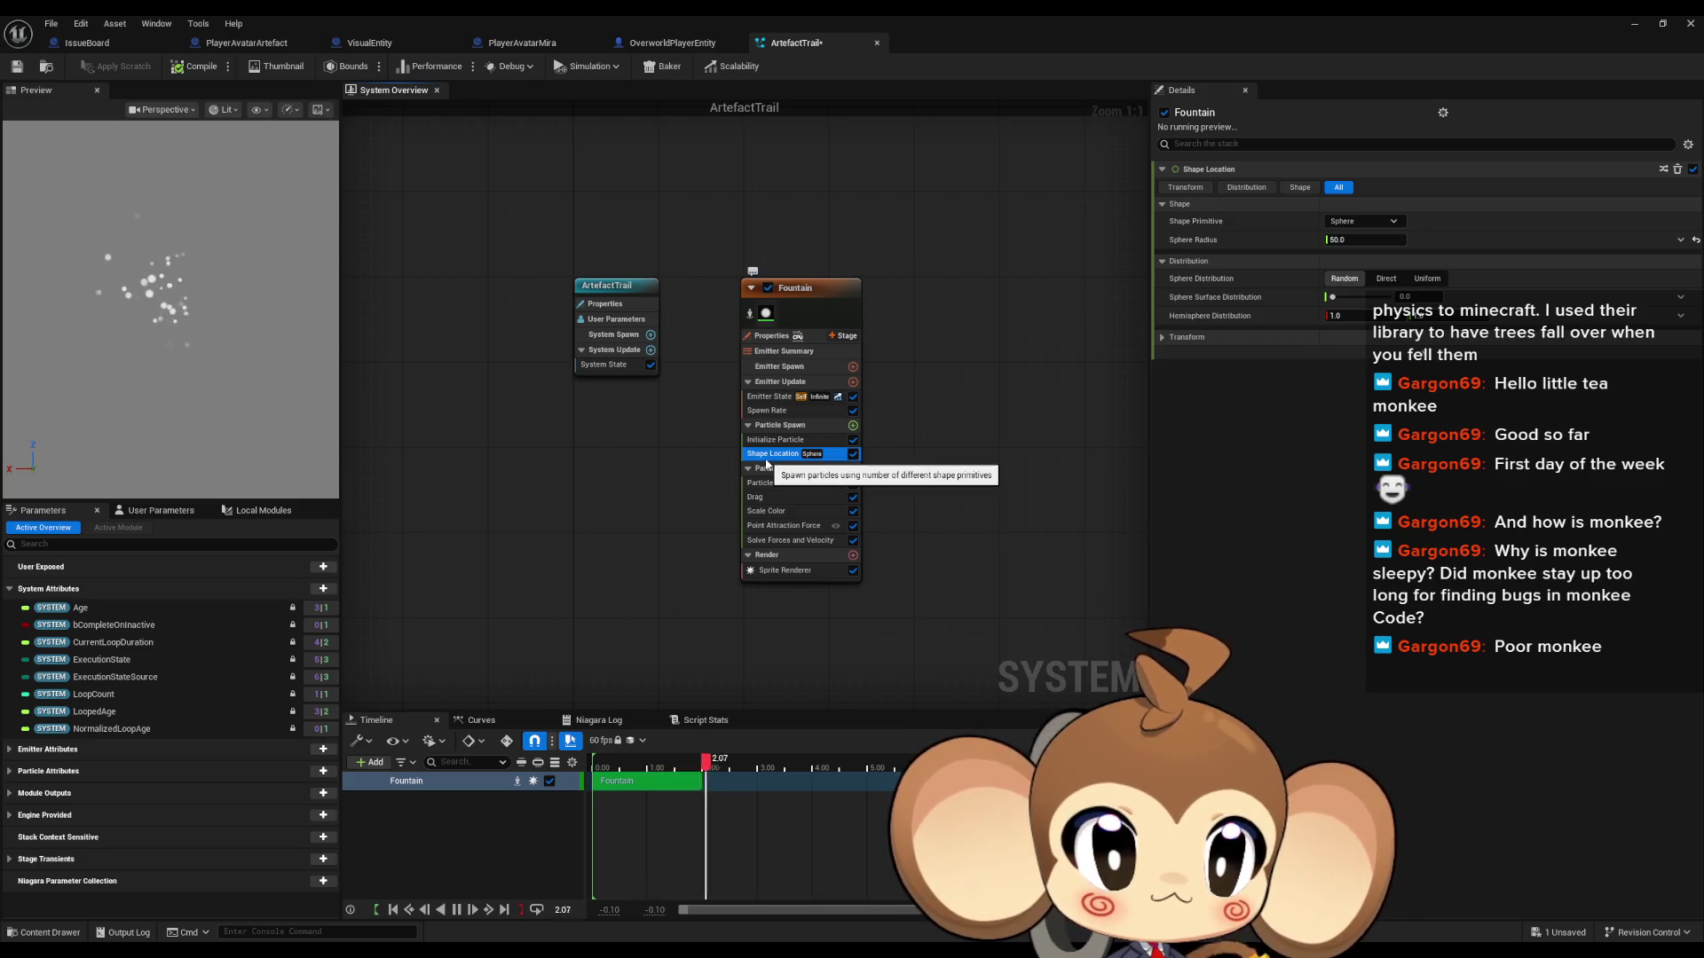
click(765, 441)
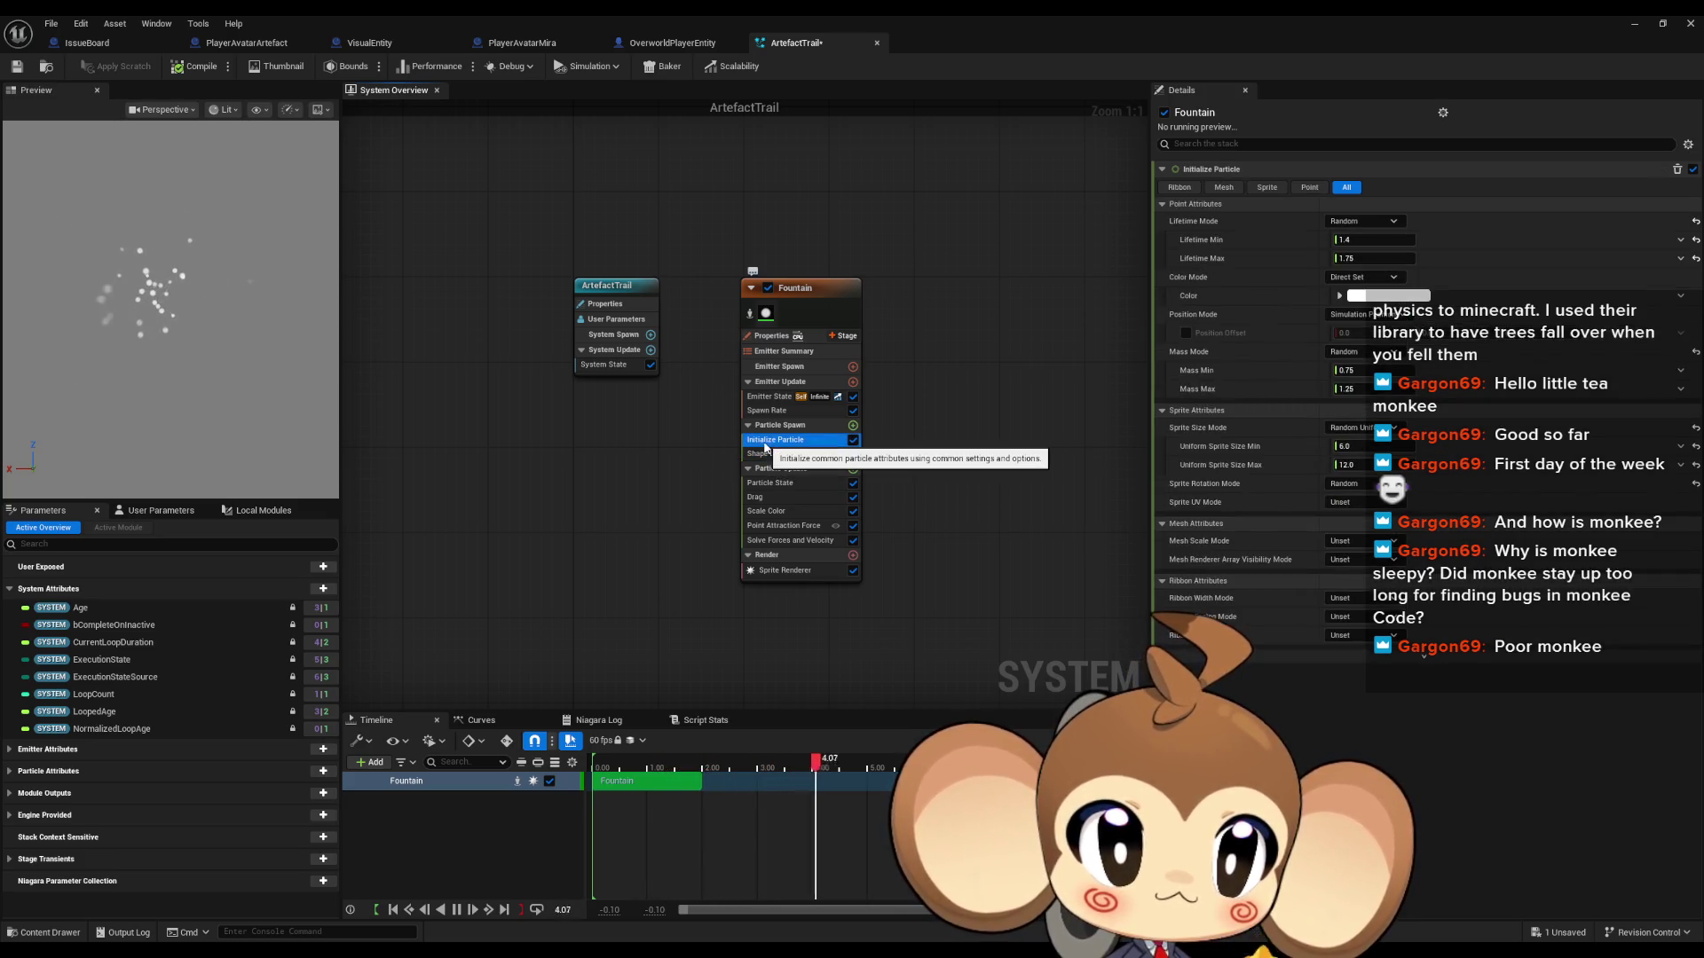
click(767, 399)
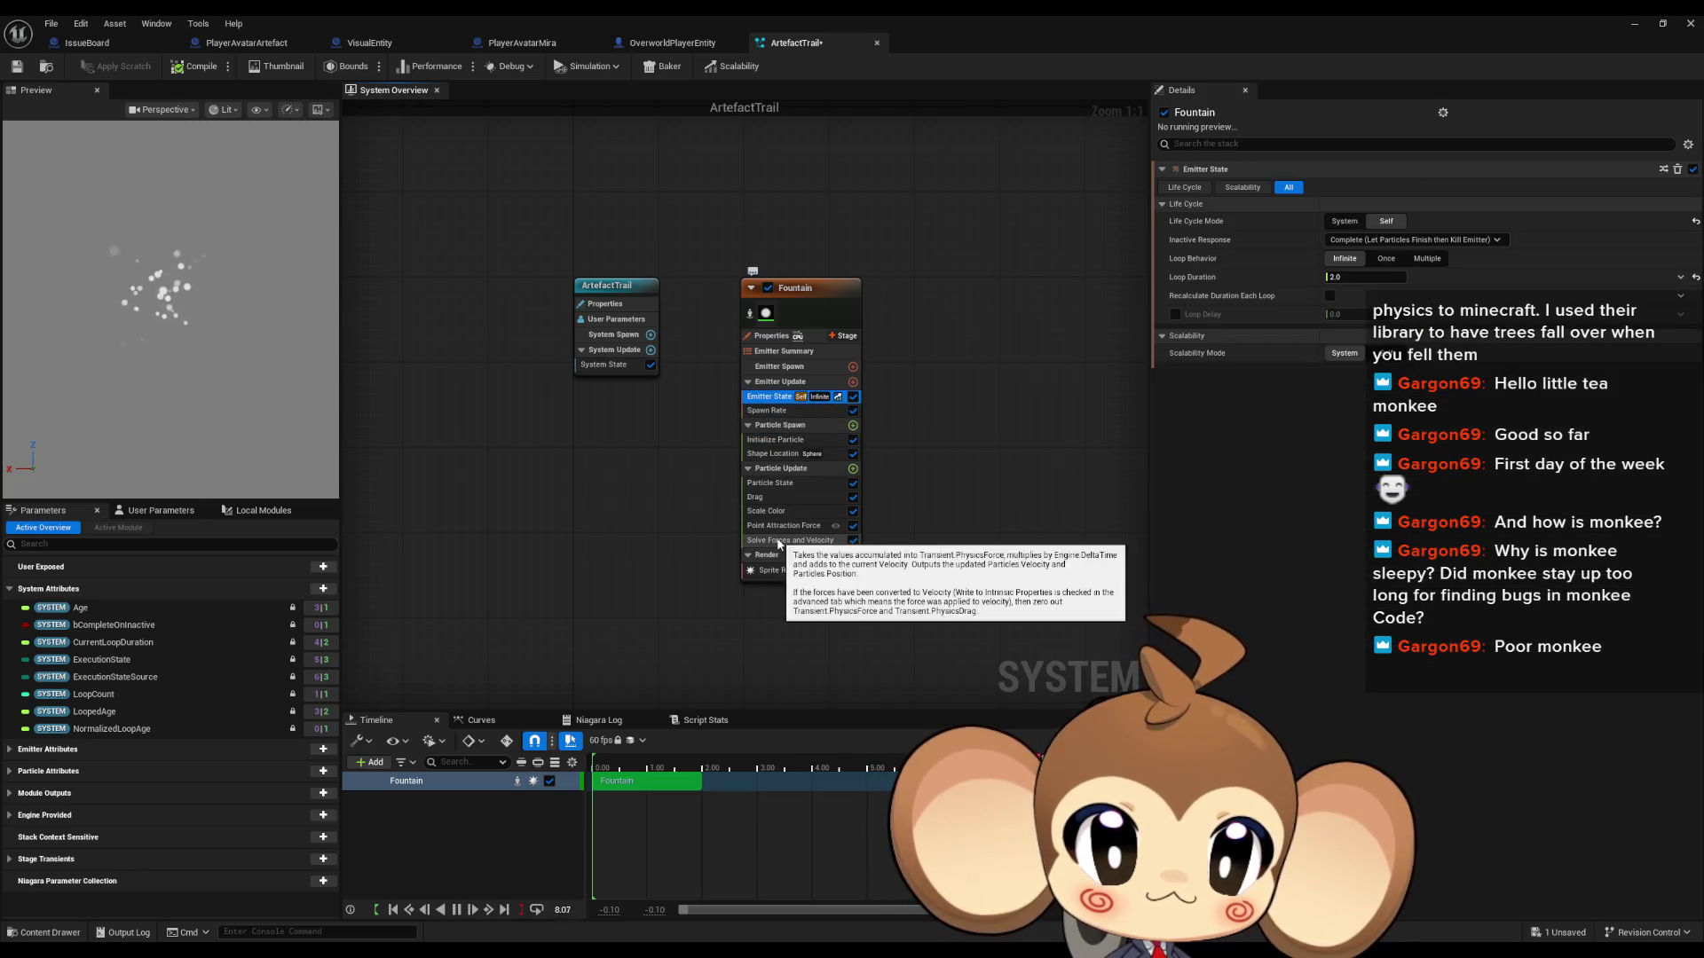
Step: Revisit Attraction Strength and change the spawn sphere radius to 20
click(781, 540)
click(784, 527)
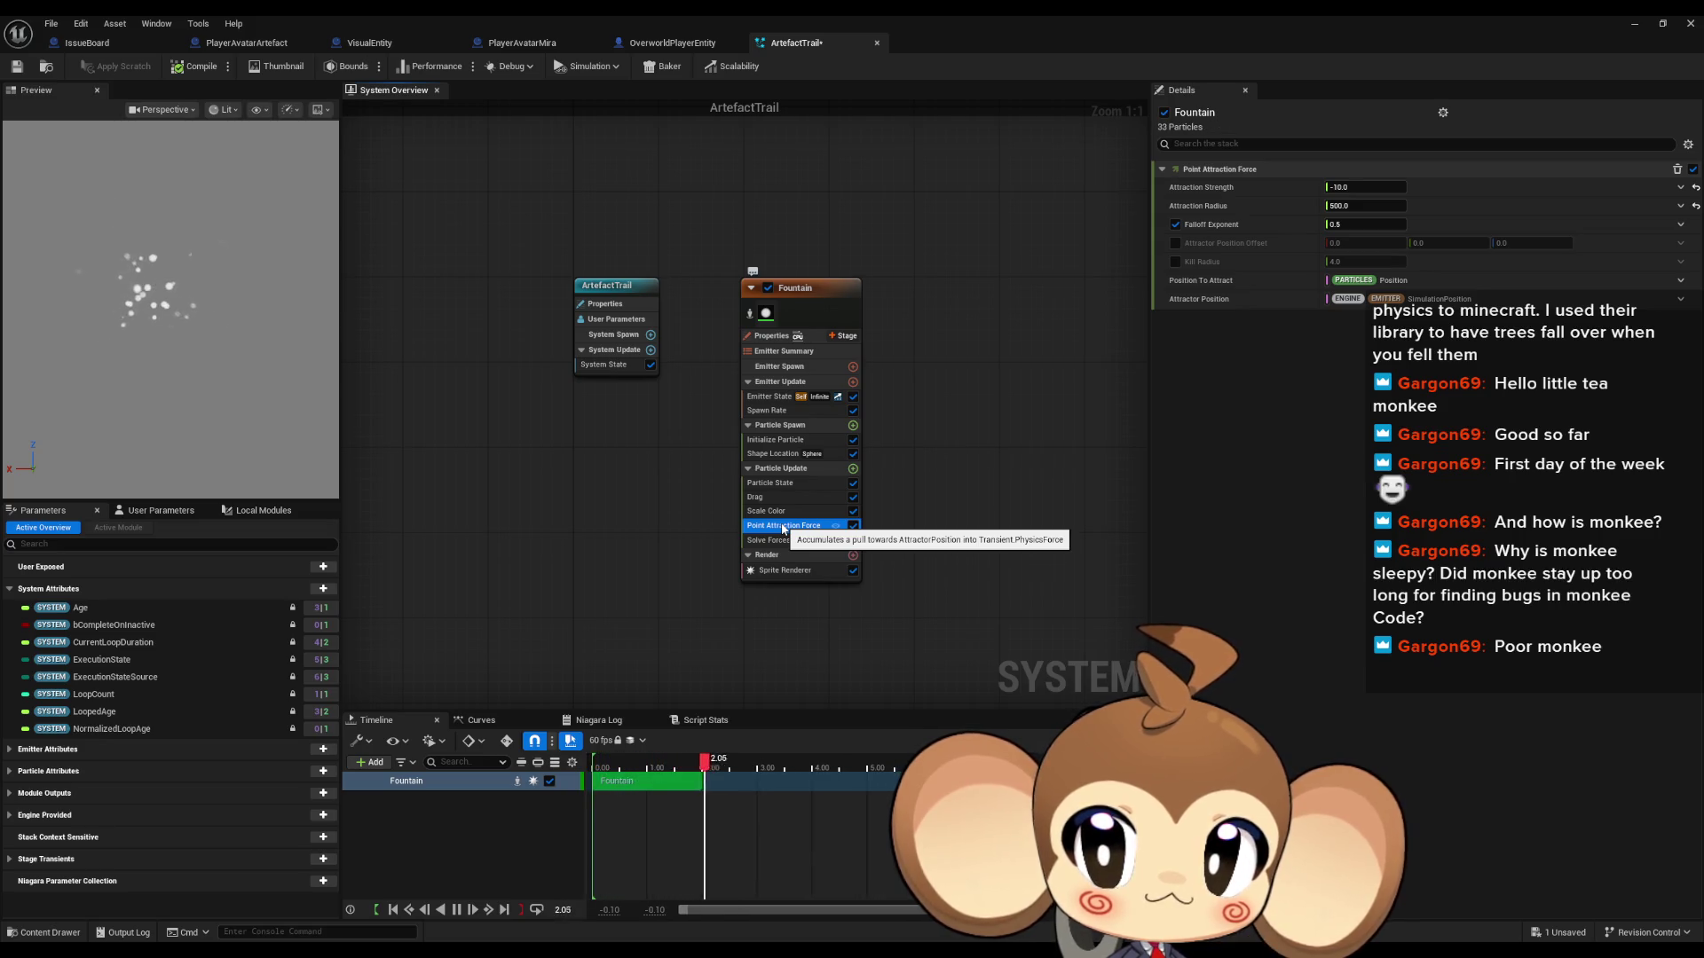
click(1340, 186)
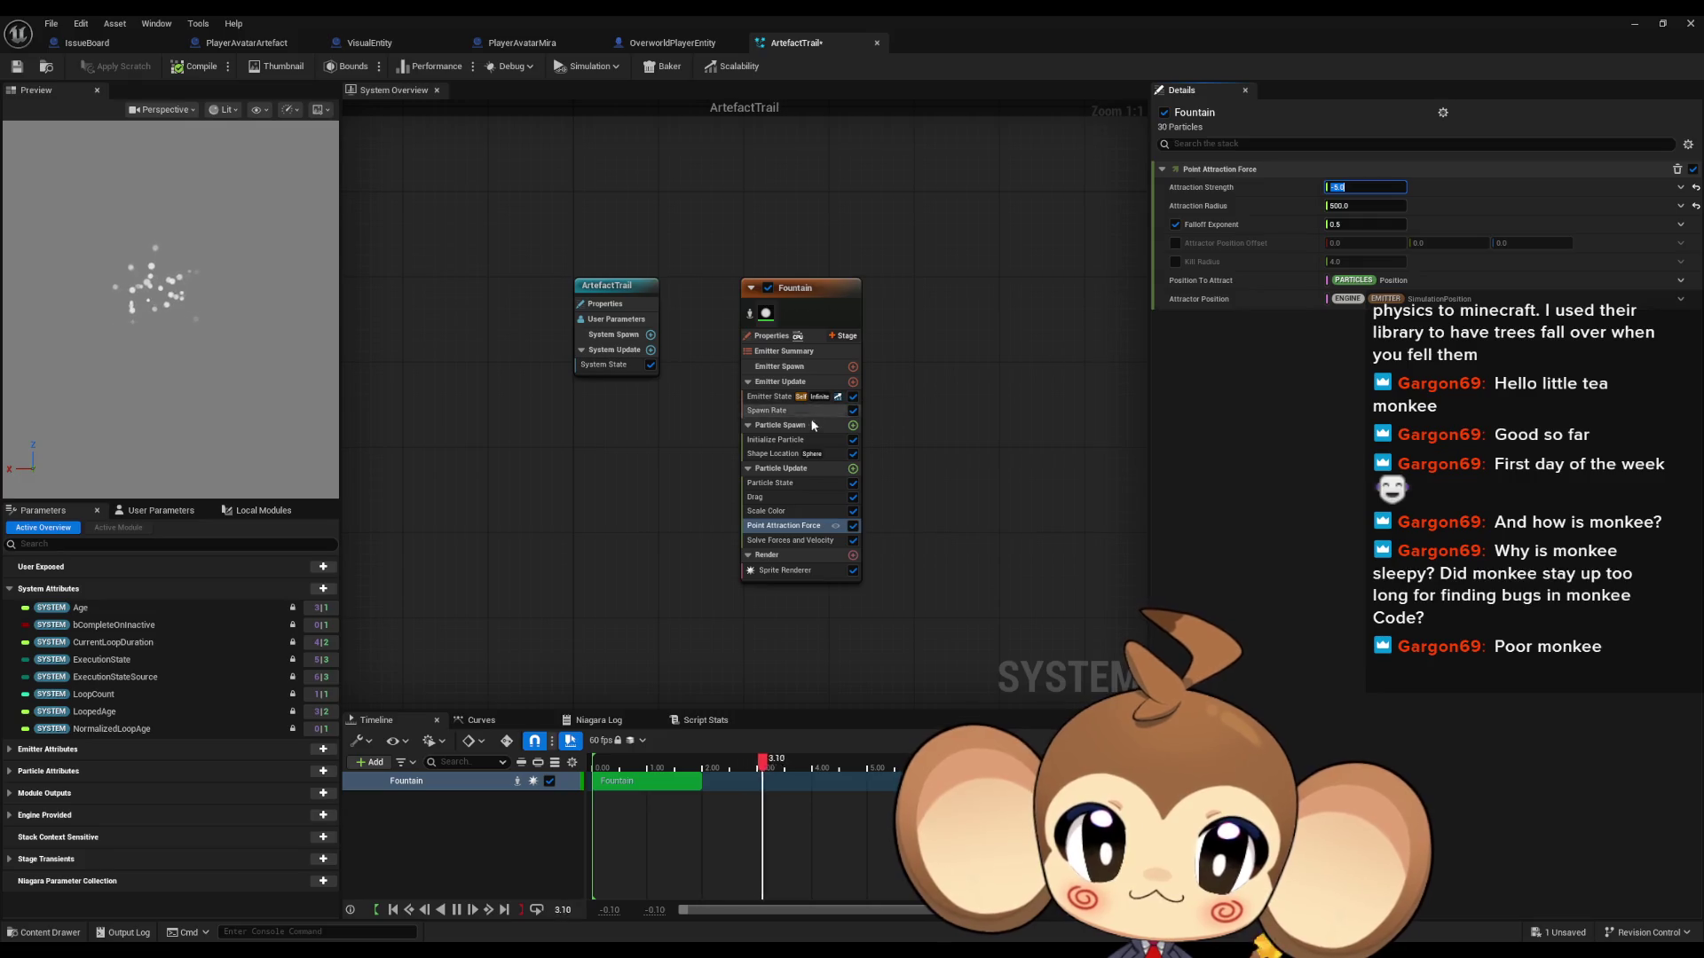
click(781, 439)
click(789, 454)
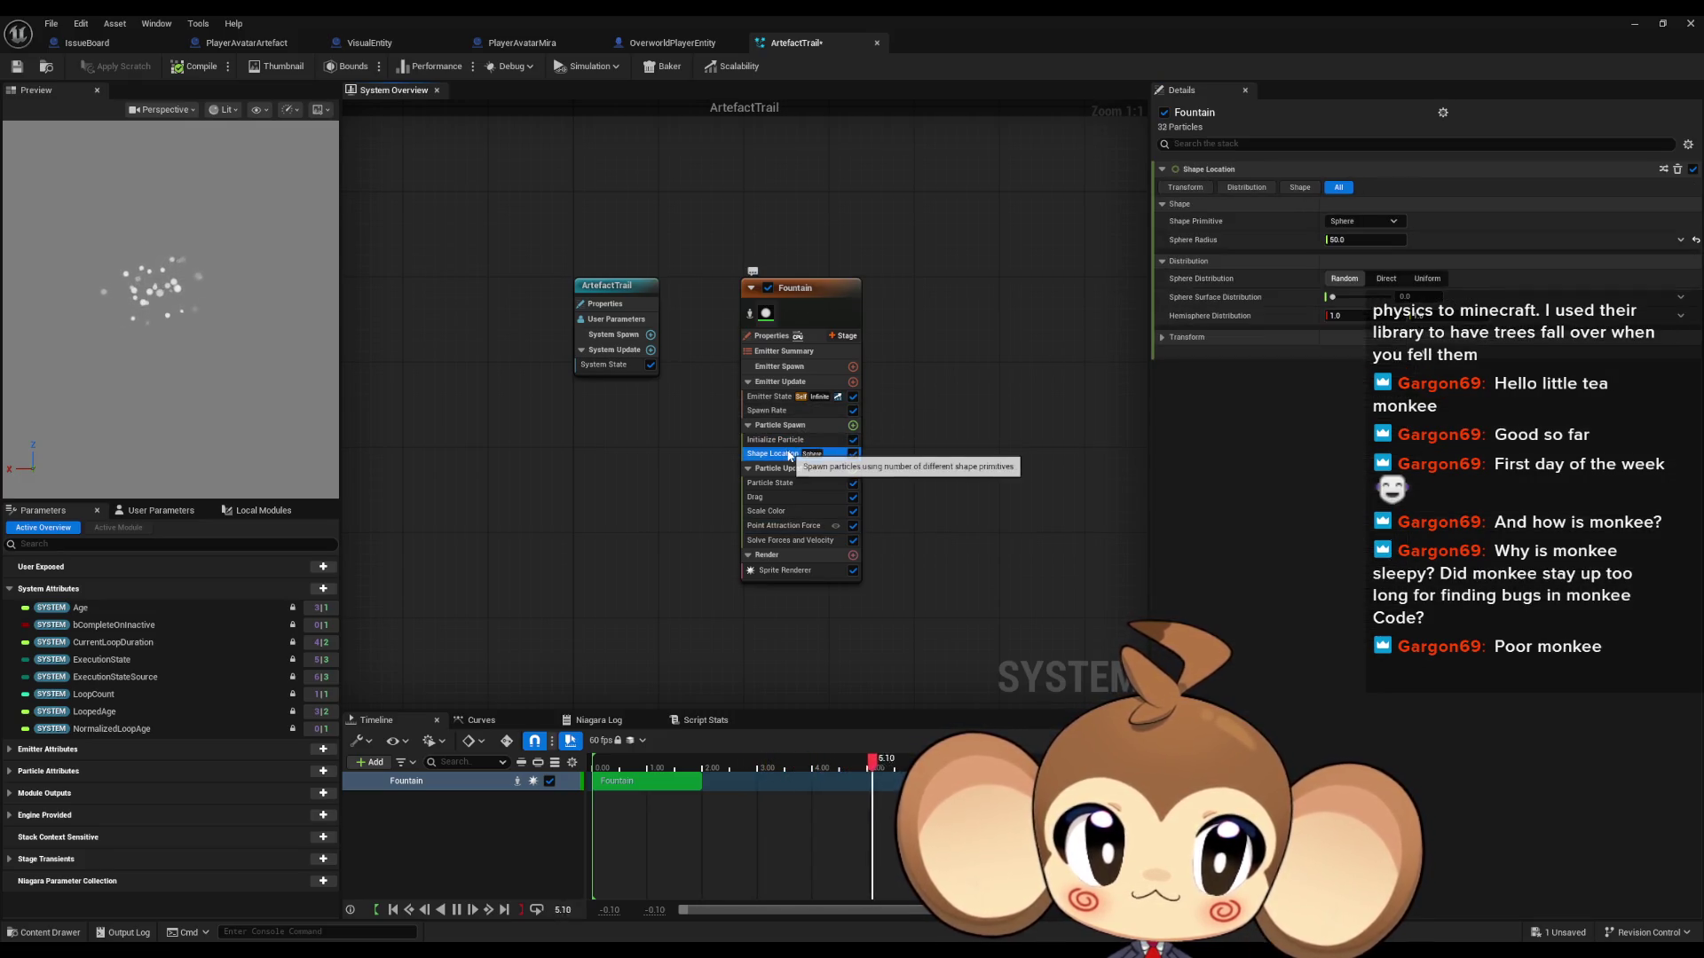
click(1336, 241)
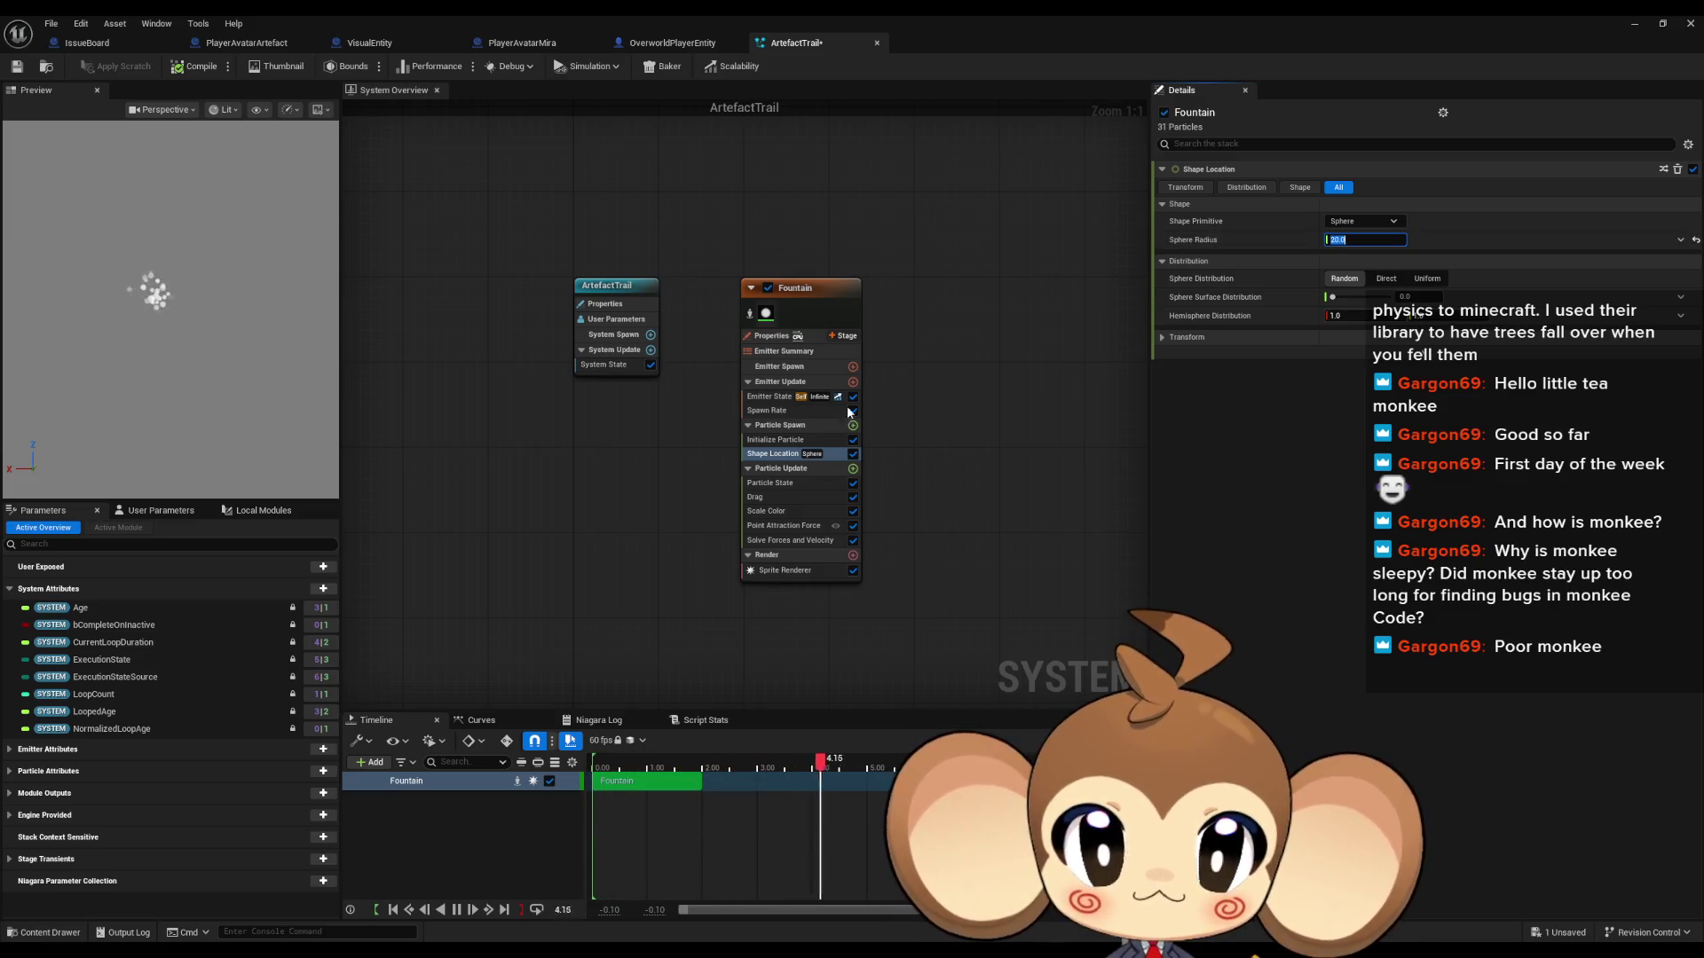
click(776, 440)
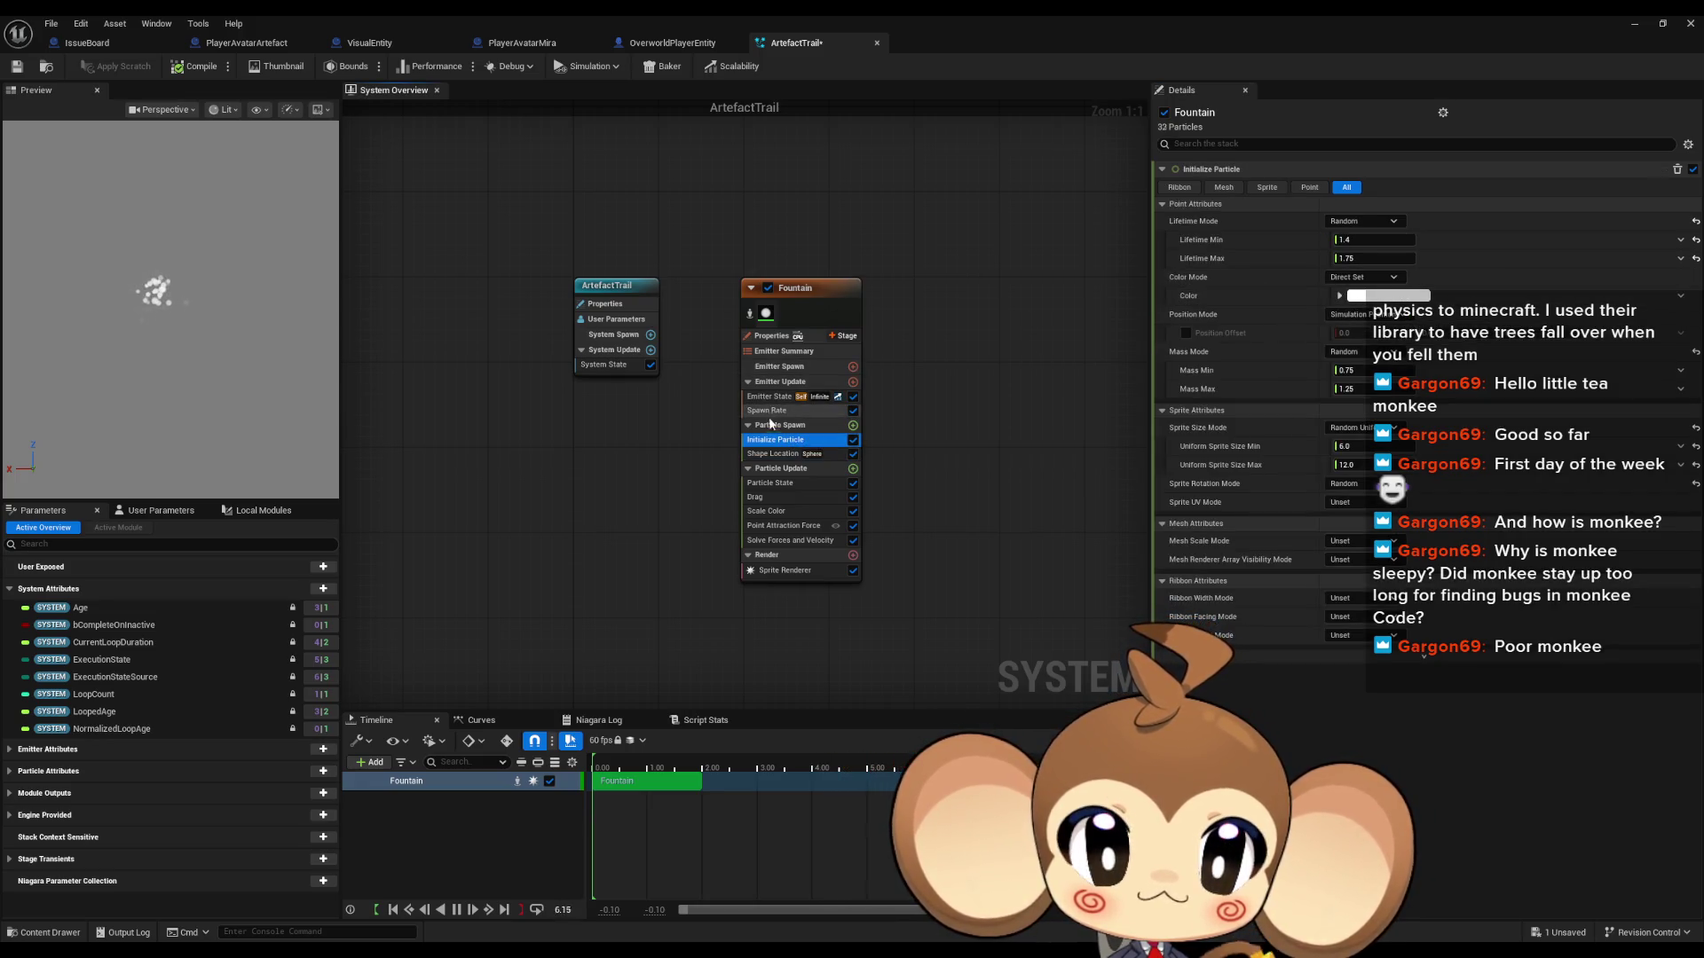
click(770, 455)
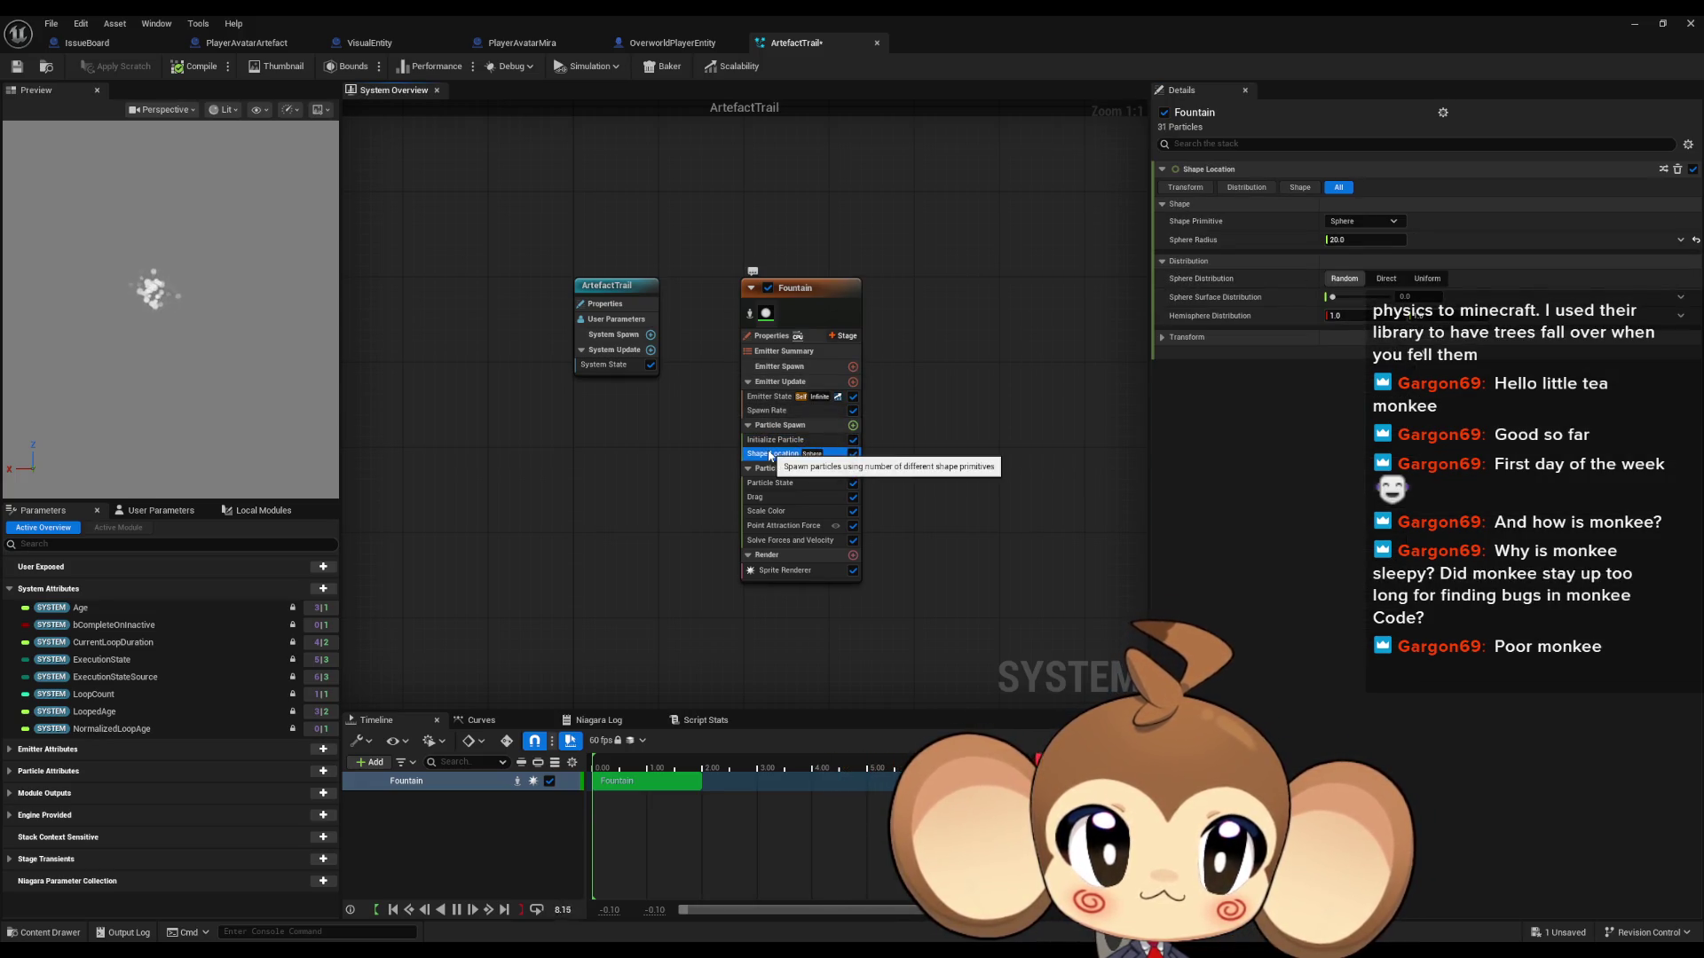
click(791, 411)
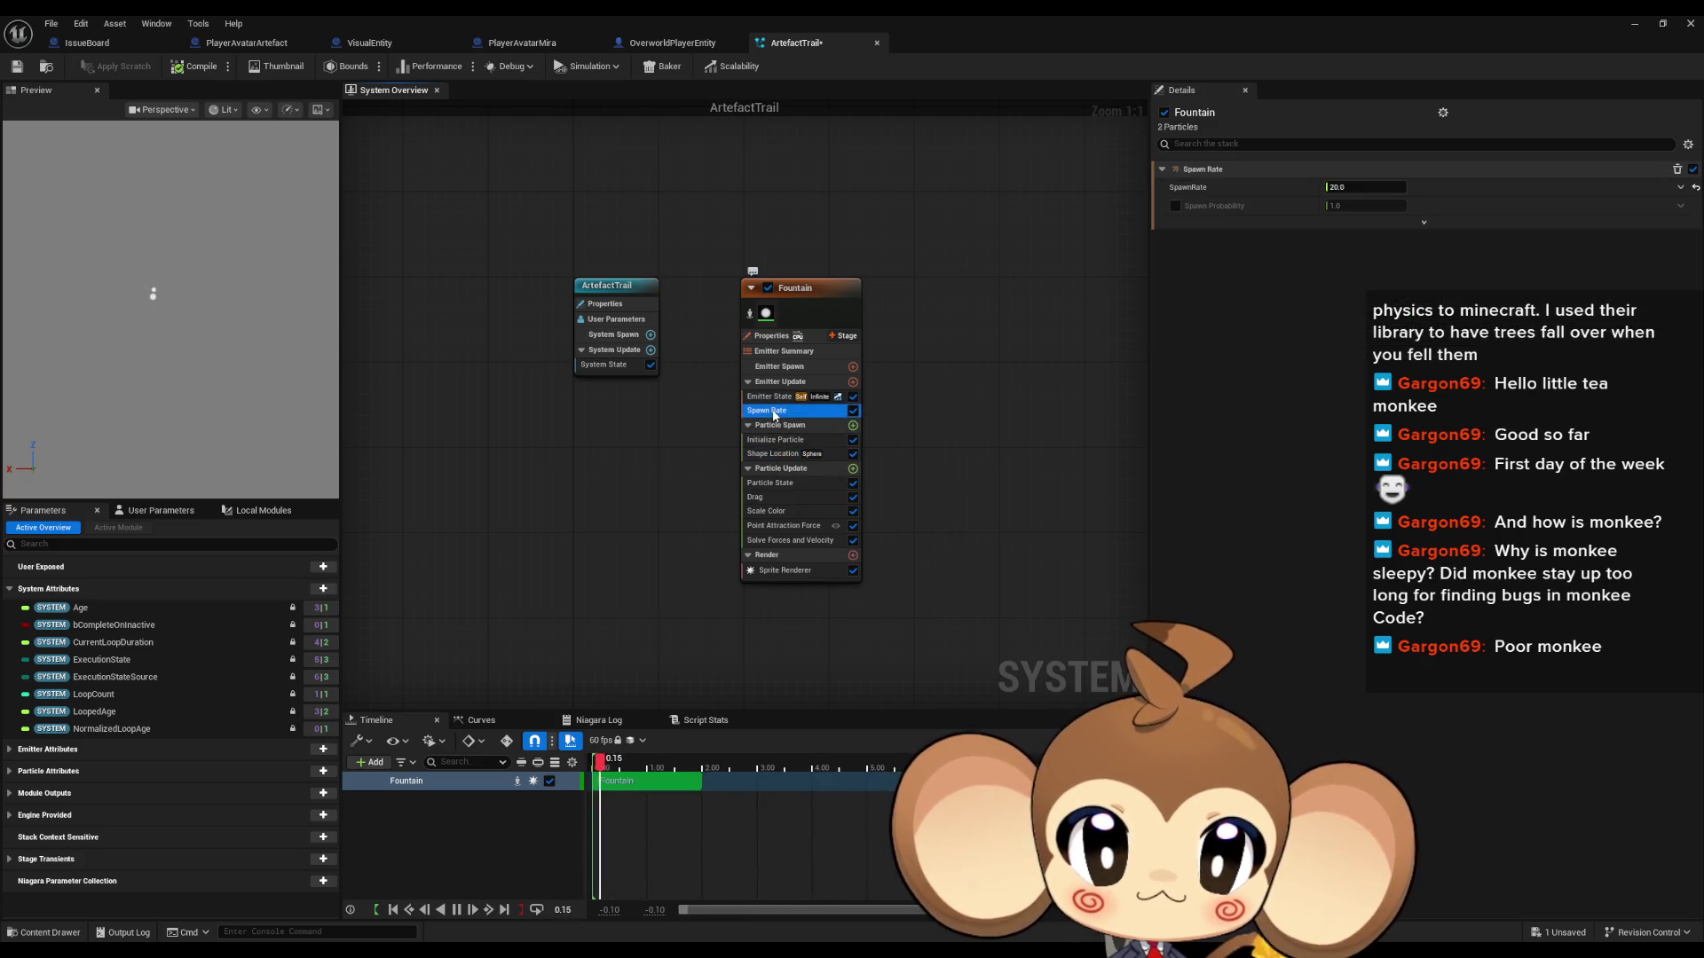
Step: Set Spawn Rate to 5.0, review the stack modules and compile the system
click(1358, 186)
text(5)
key(Return)
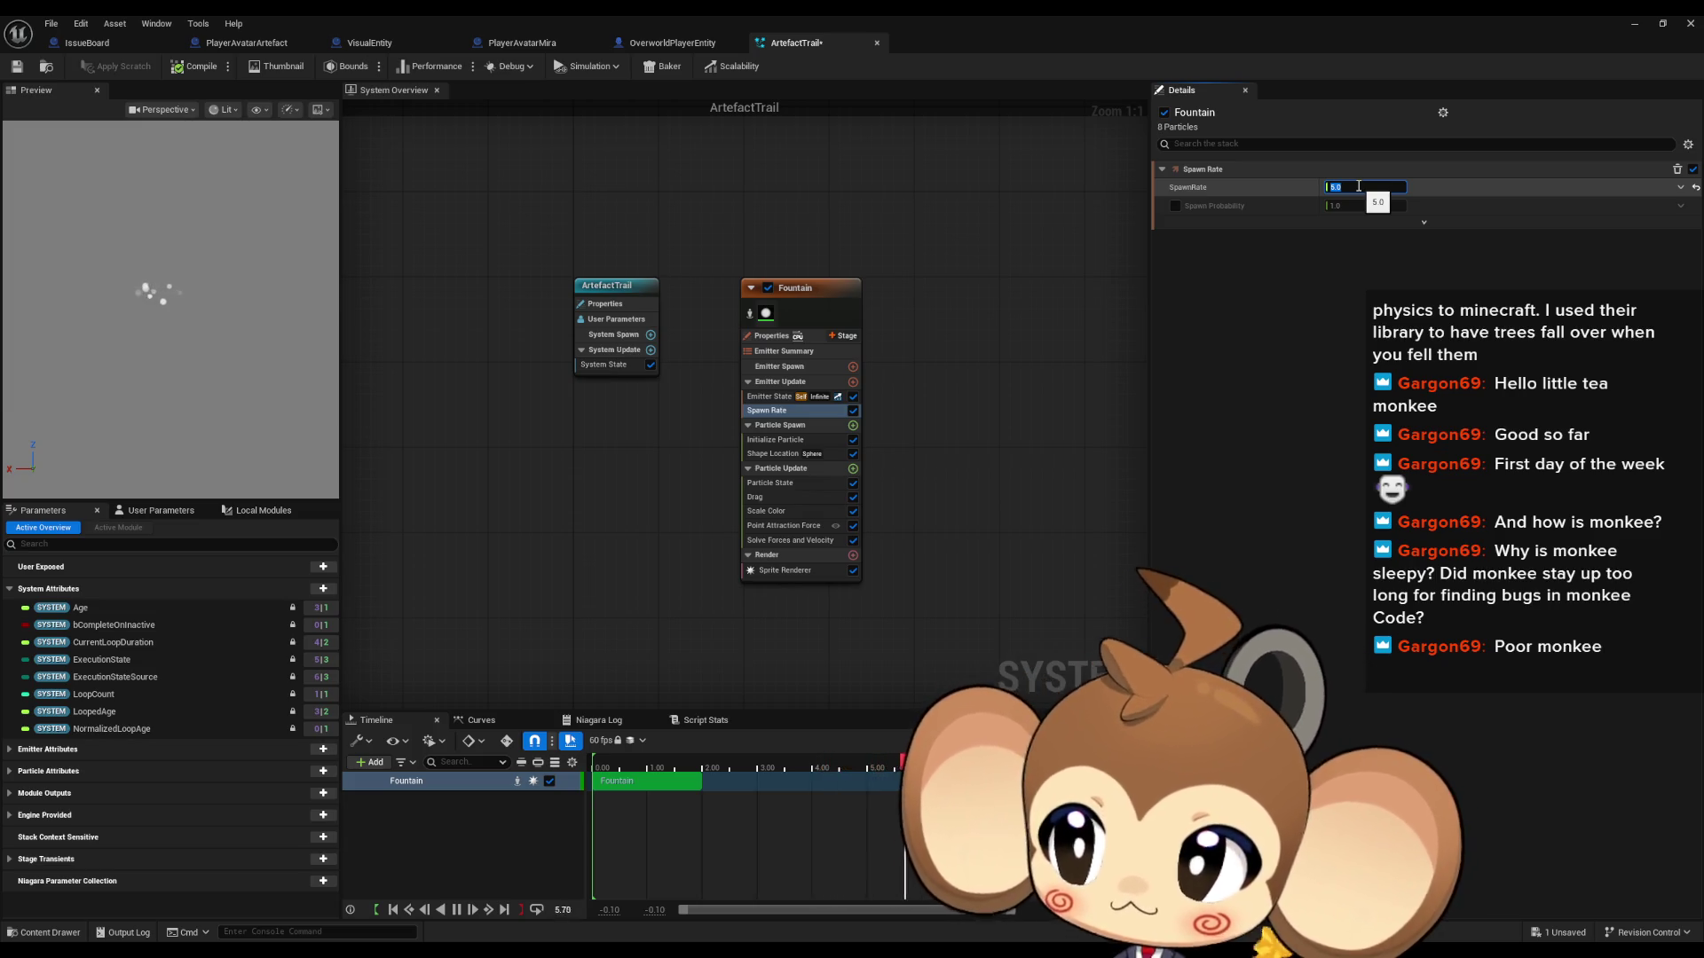
click(790, 442)
click(765, 498)
click(769, 510)
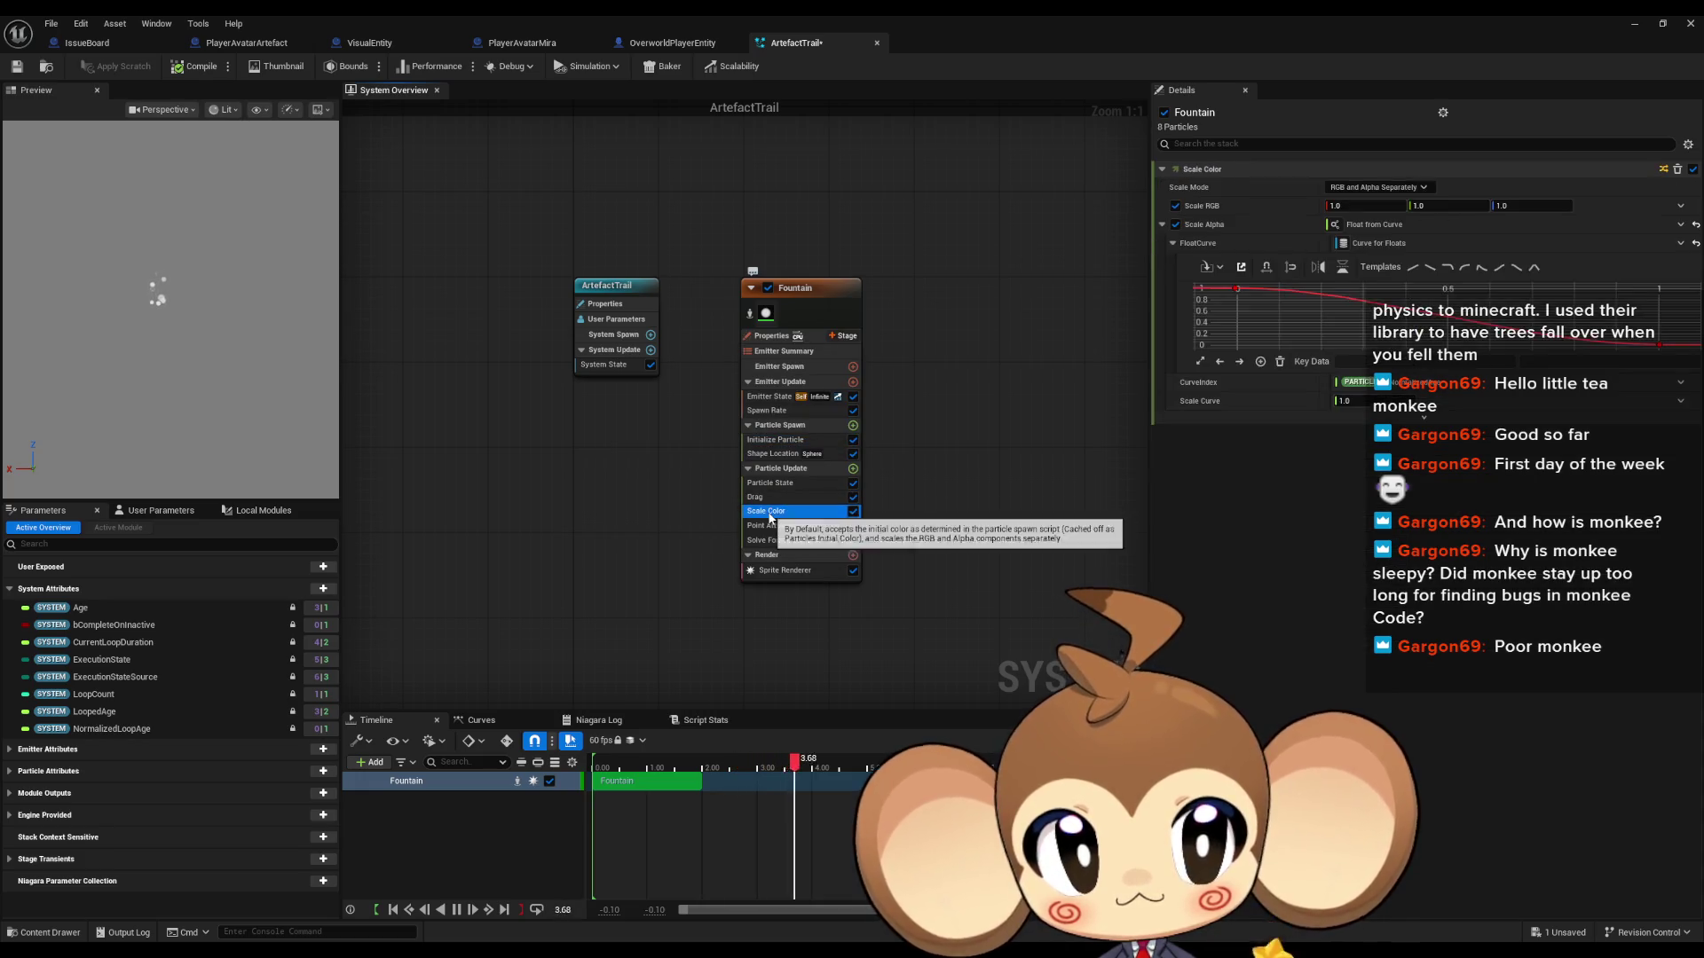
click(770, 481)
click(784, 526)
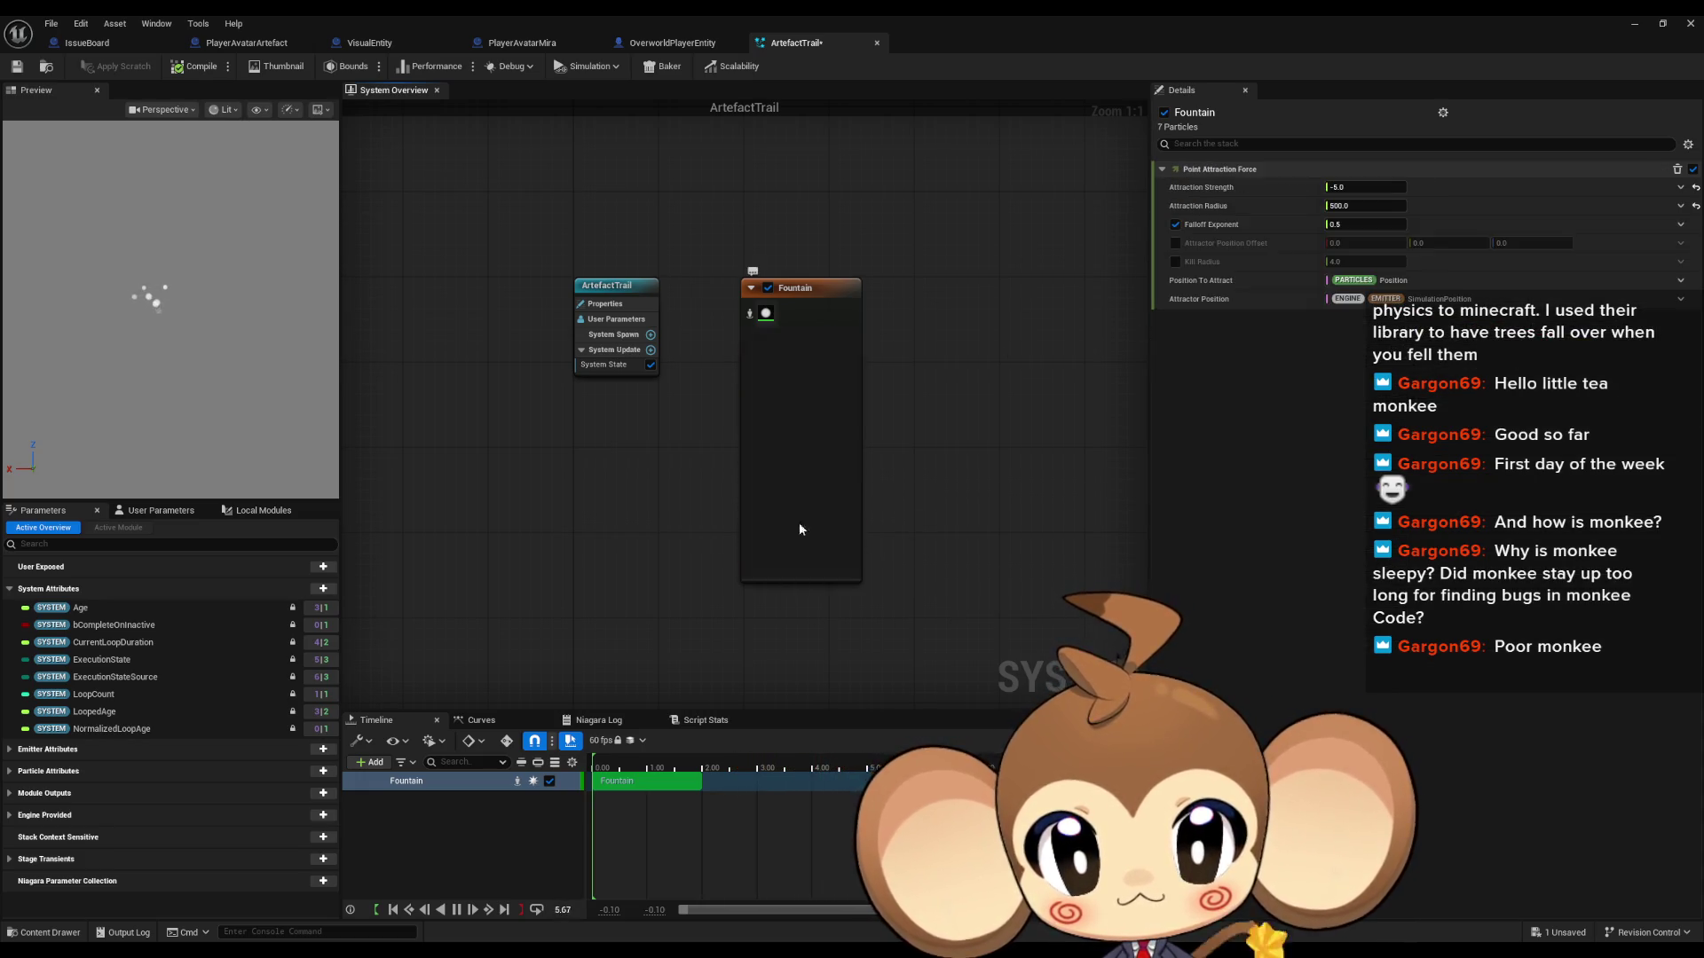
click(1354, 188)
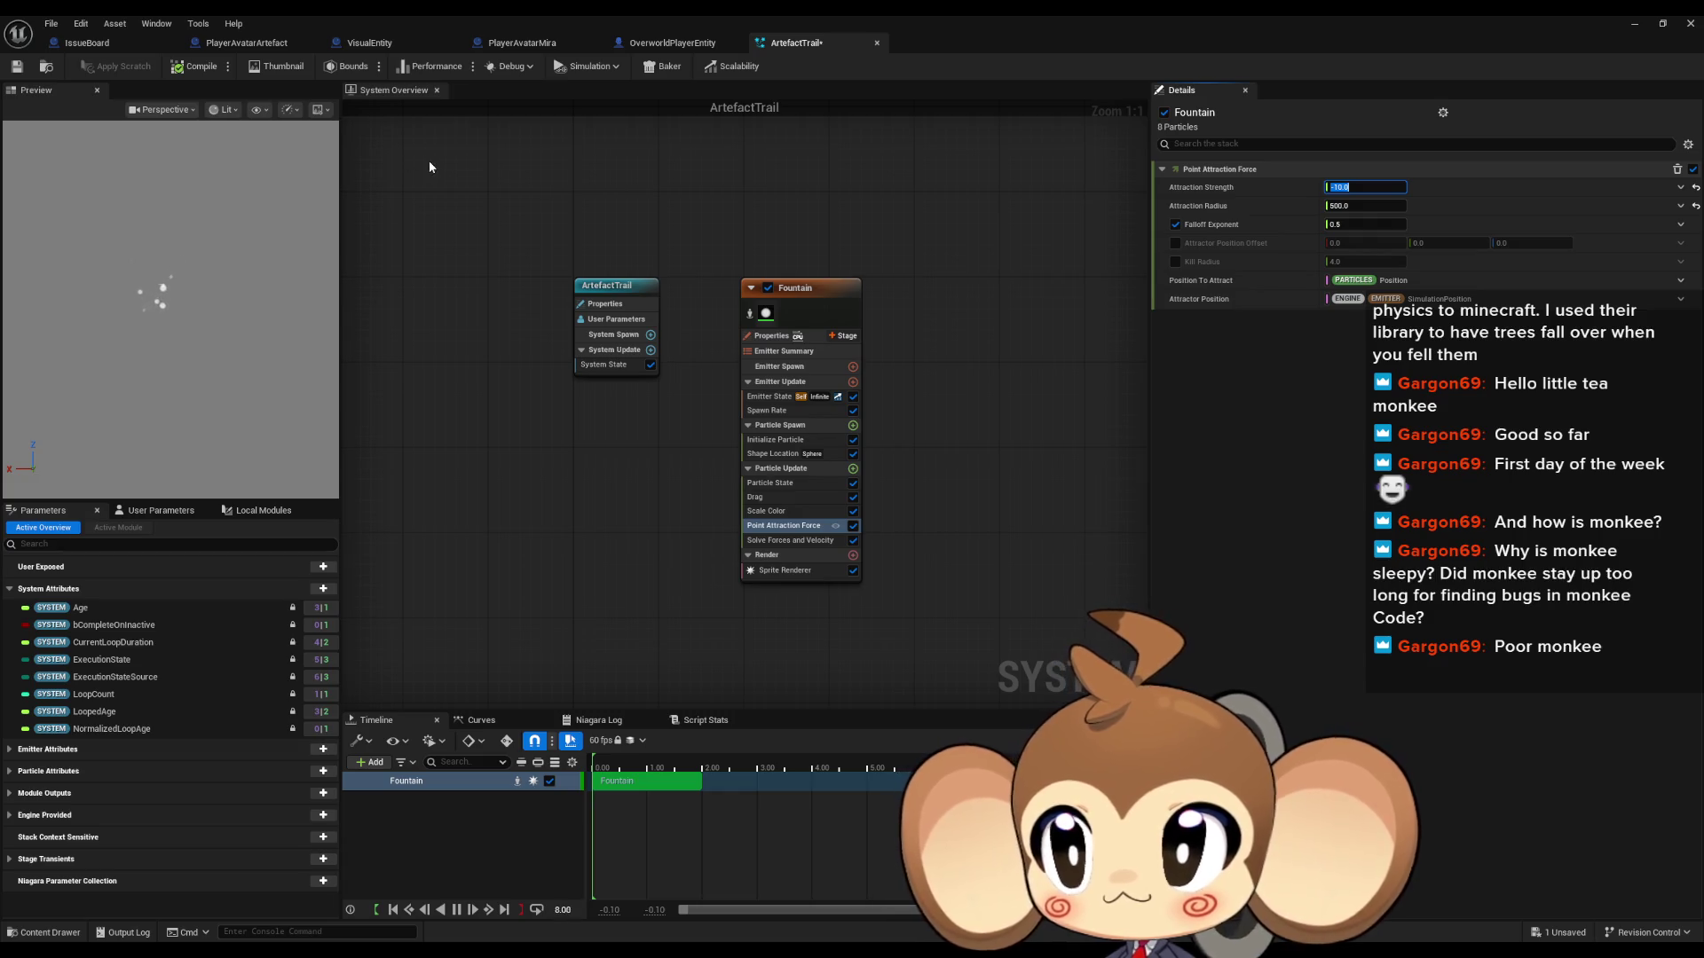
click(16, 68)
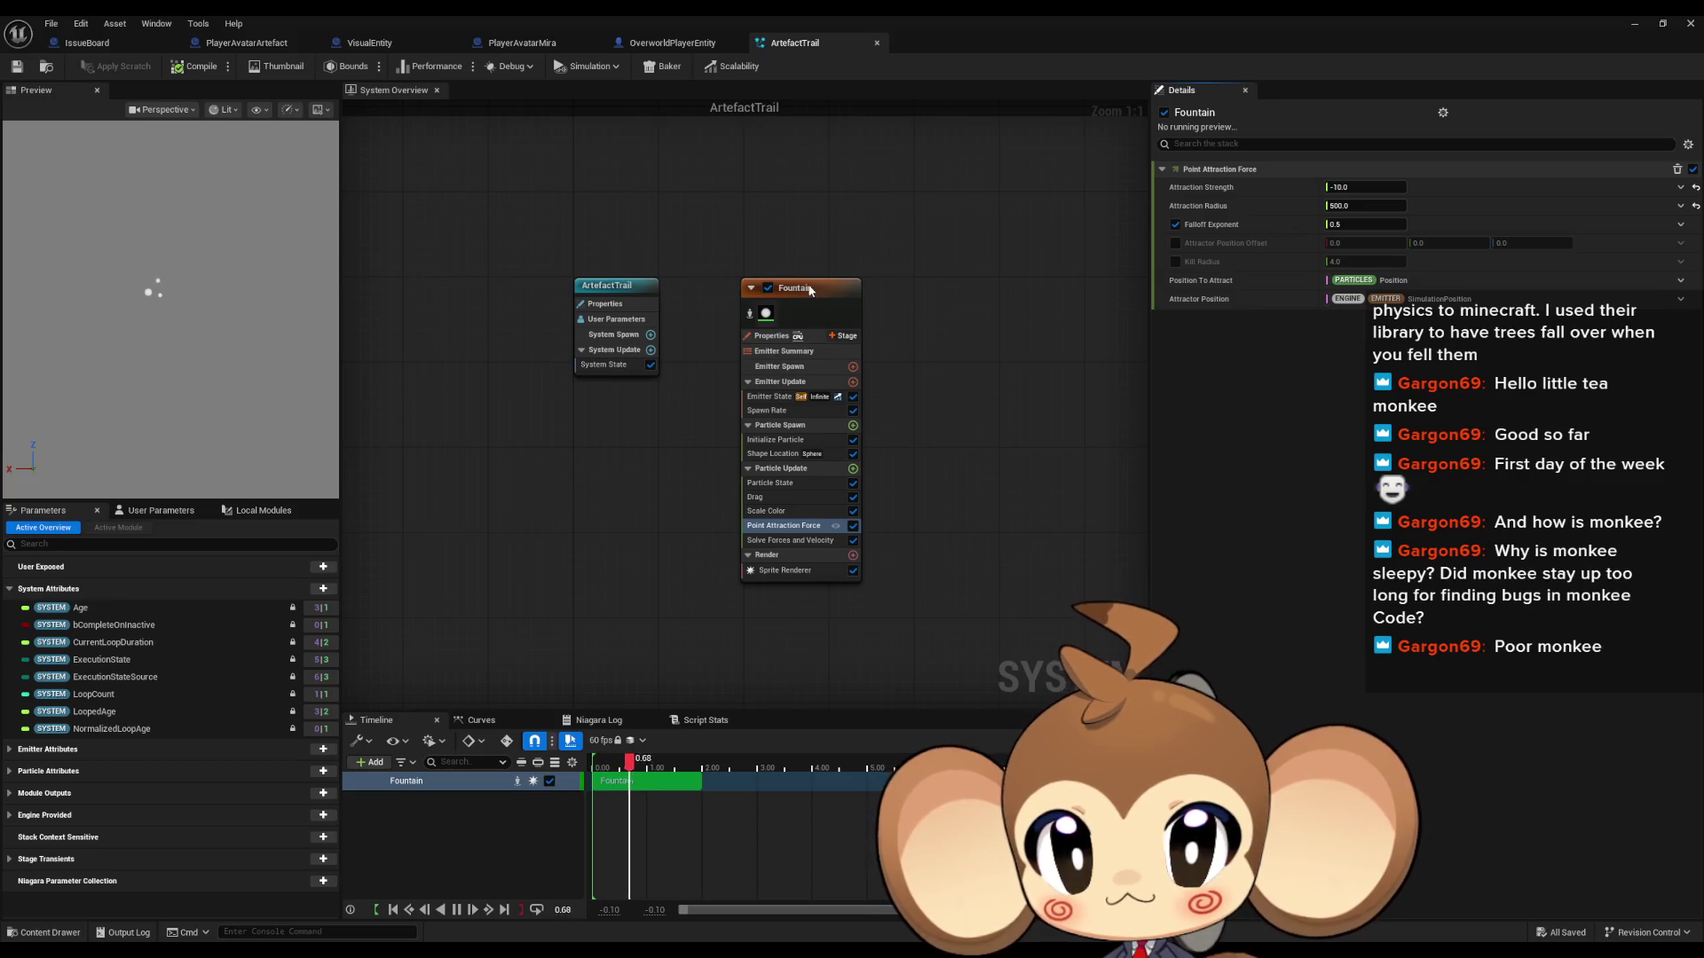
Step: Set the Fountain emitter's Scalability Mode to Self
click(770, 398)
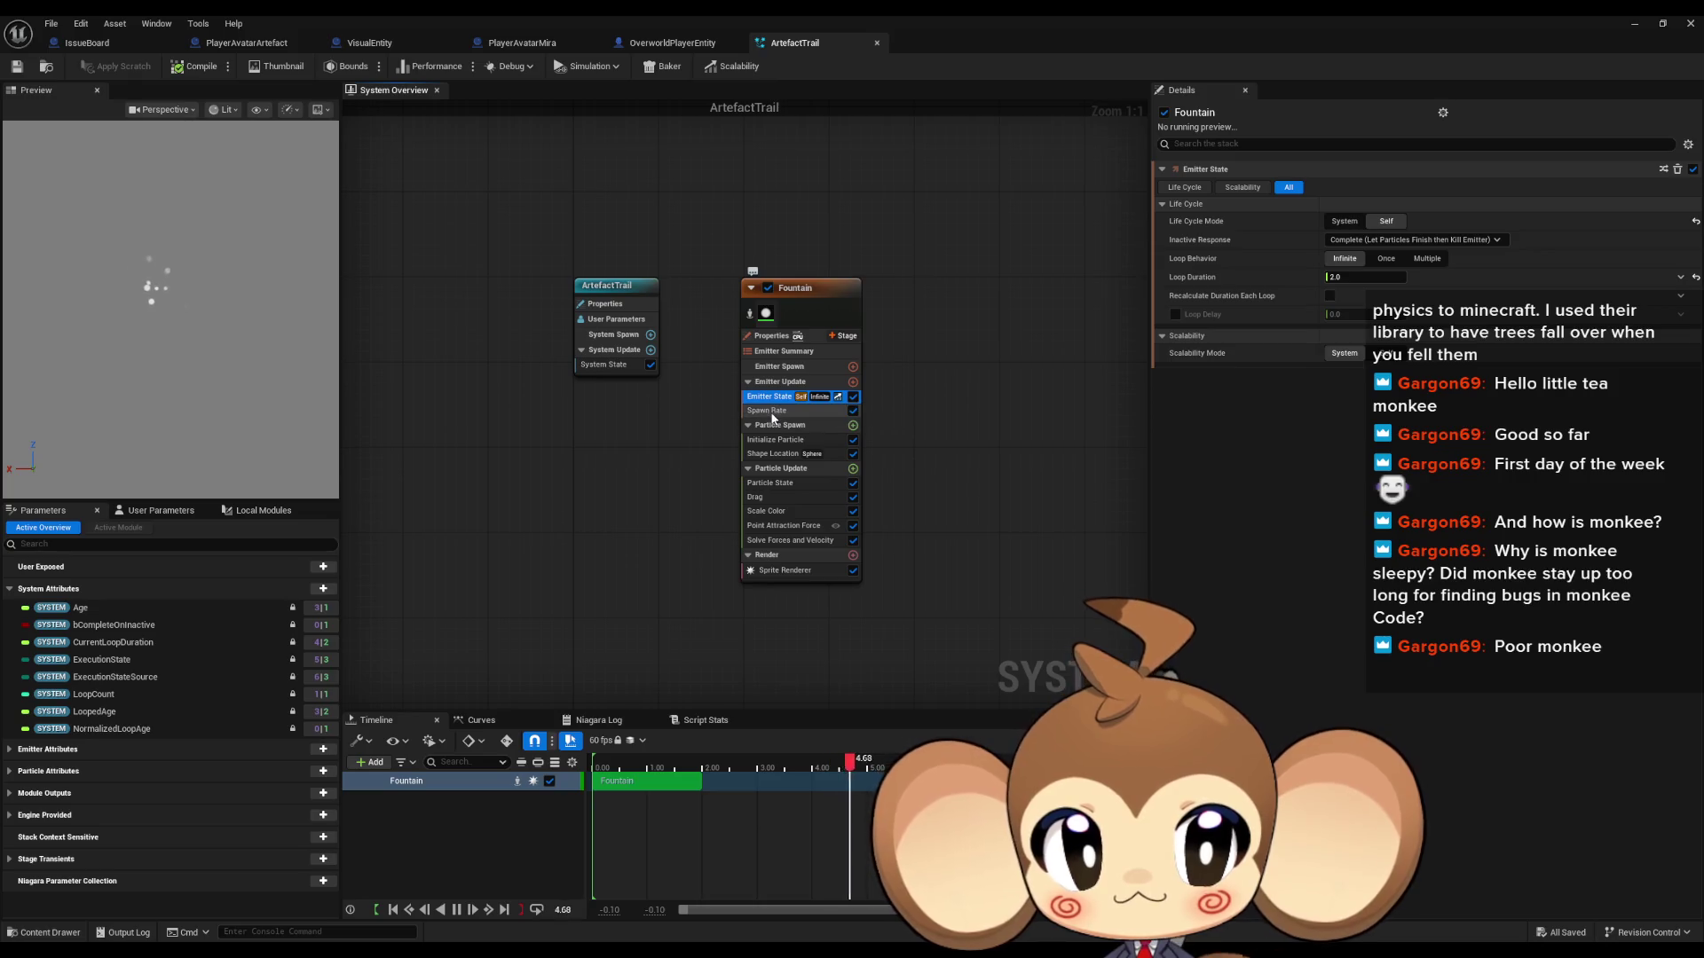
click(769, 411)
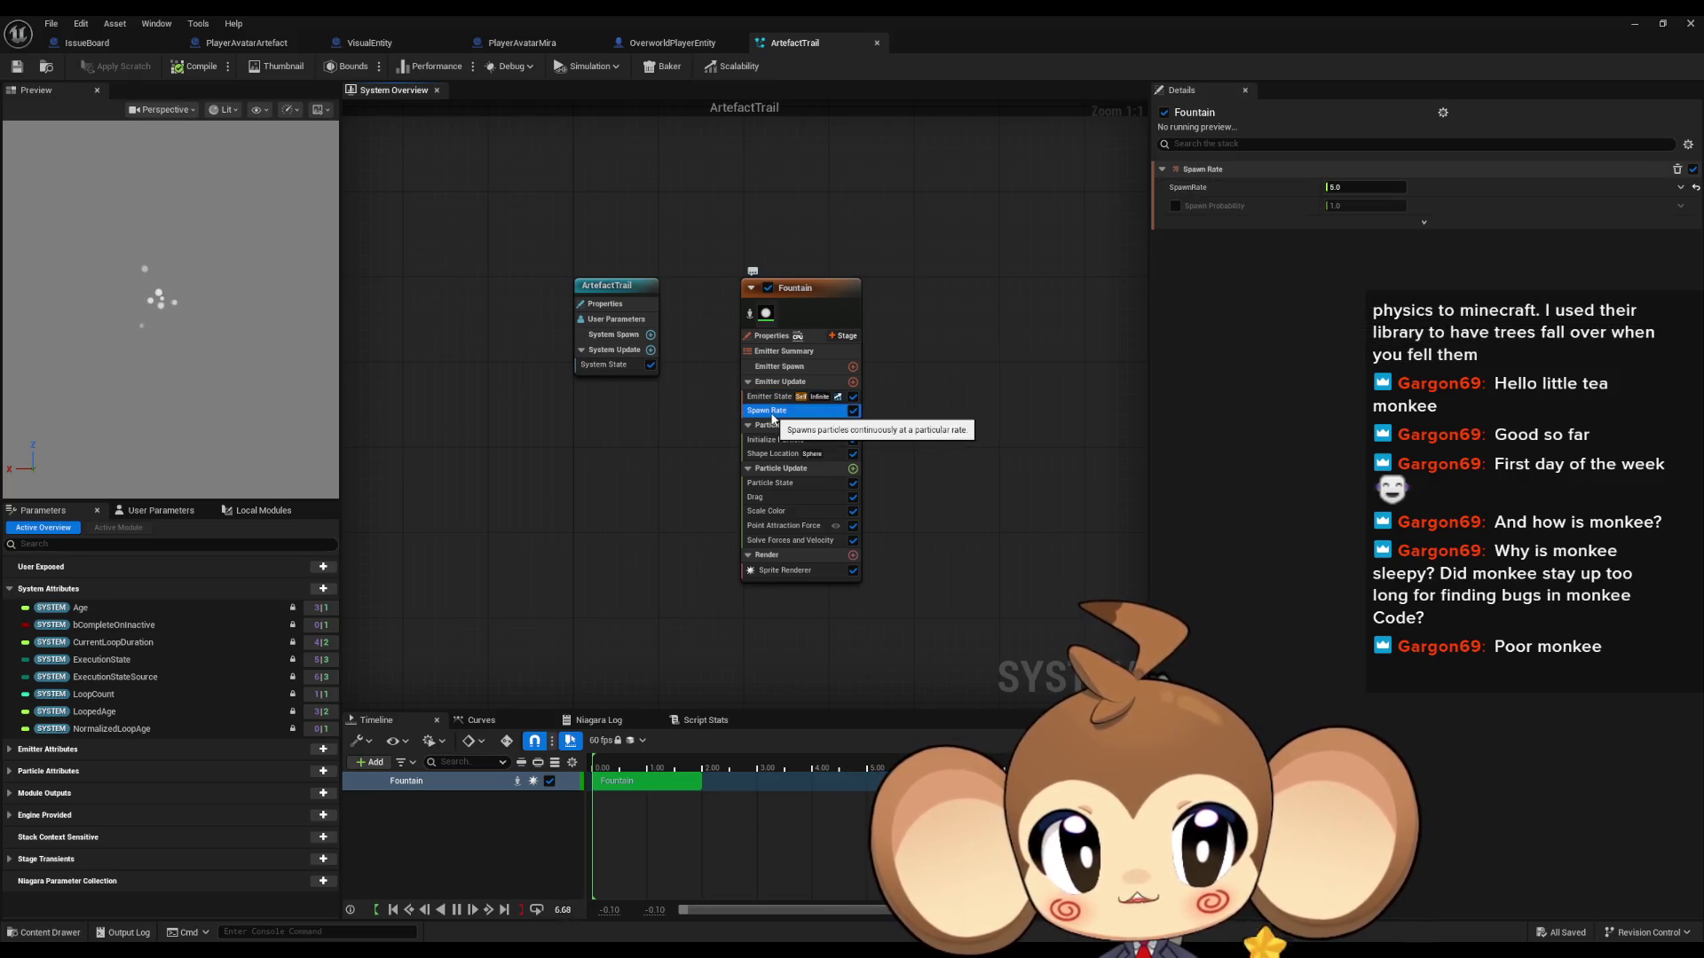
click(797, 286)
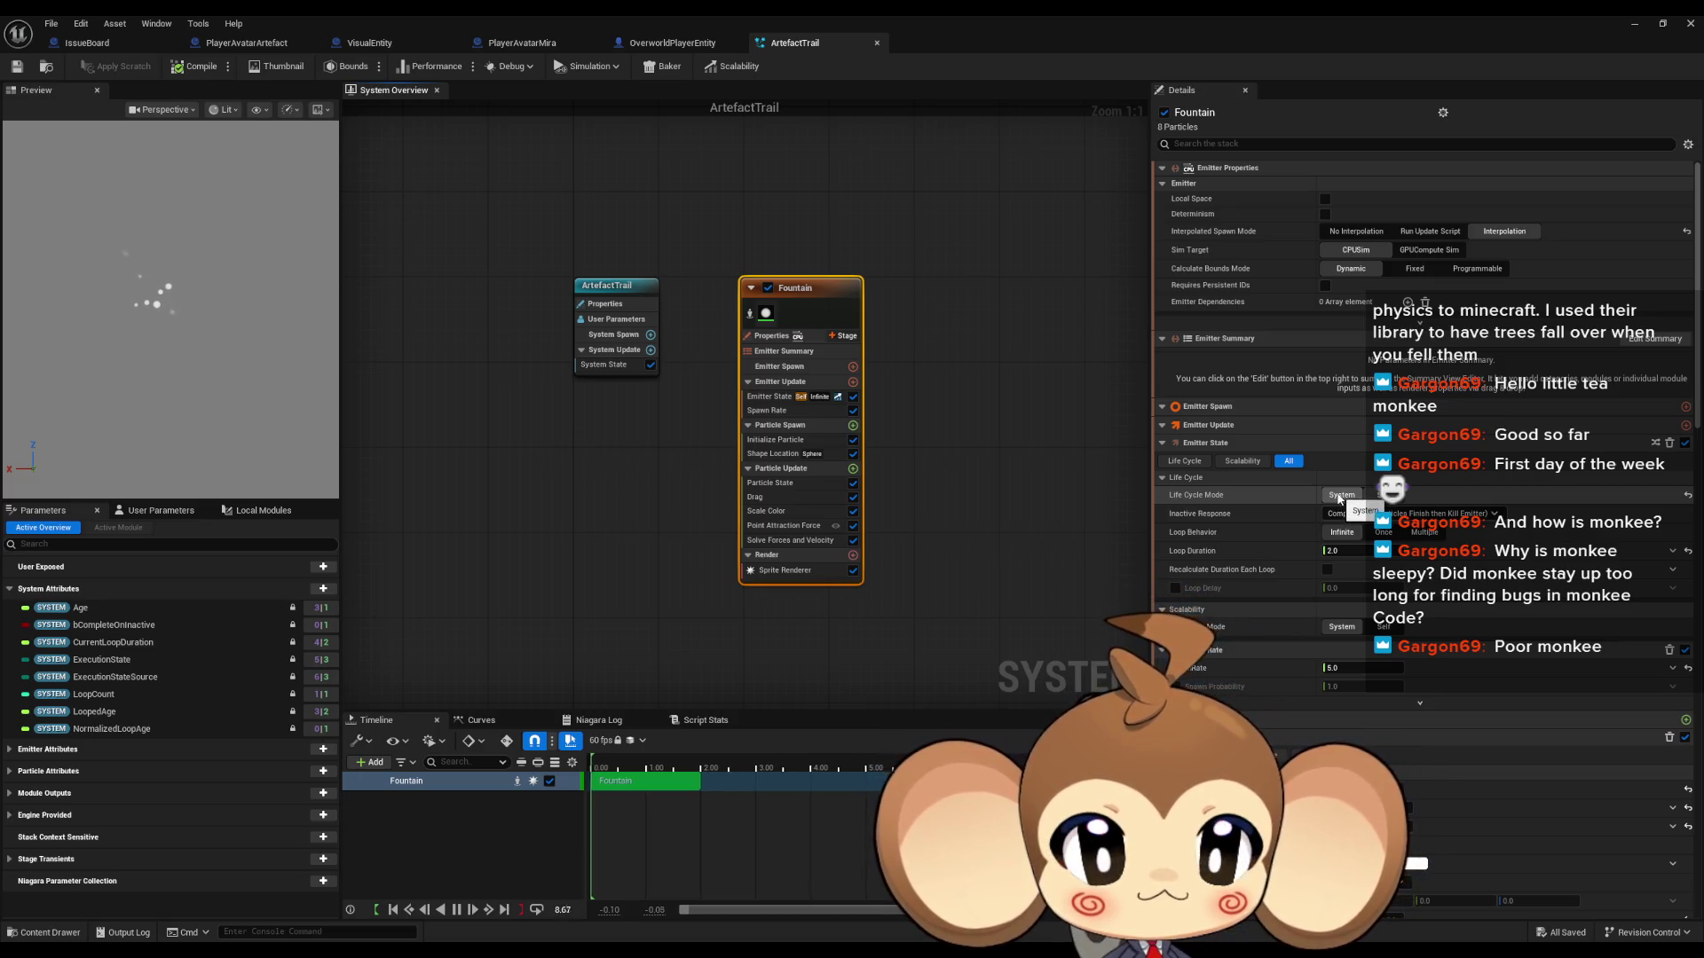
scroll(1341, 577, down, 1)
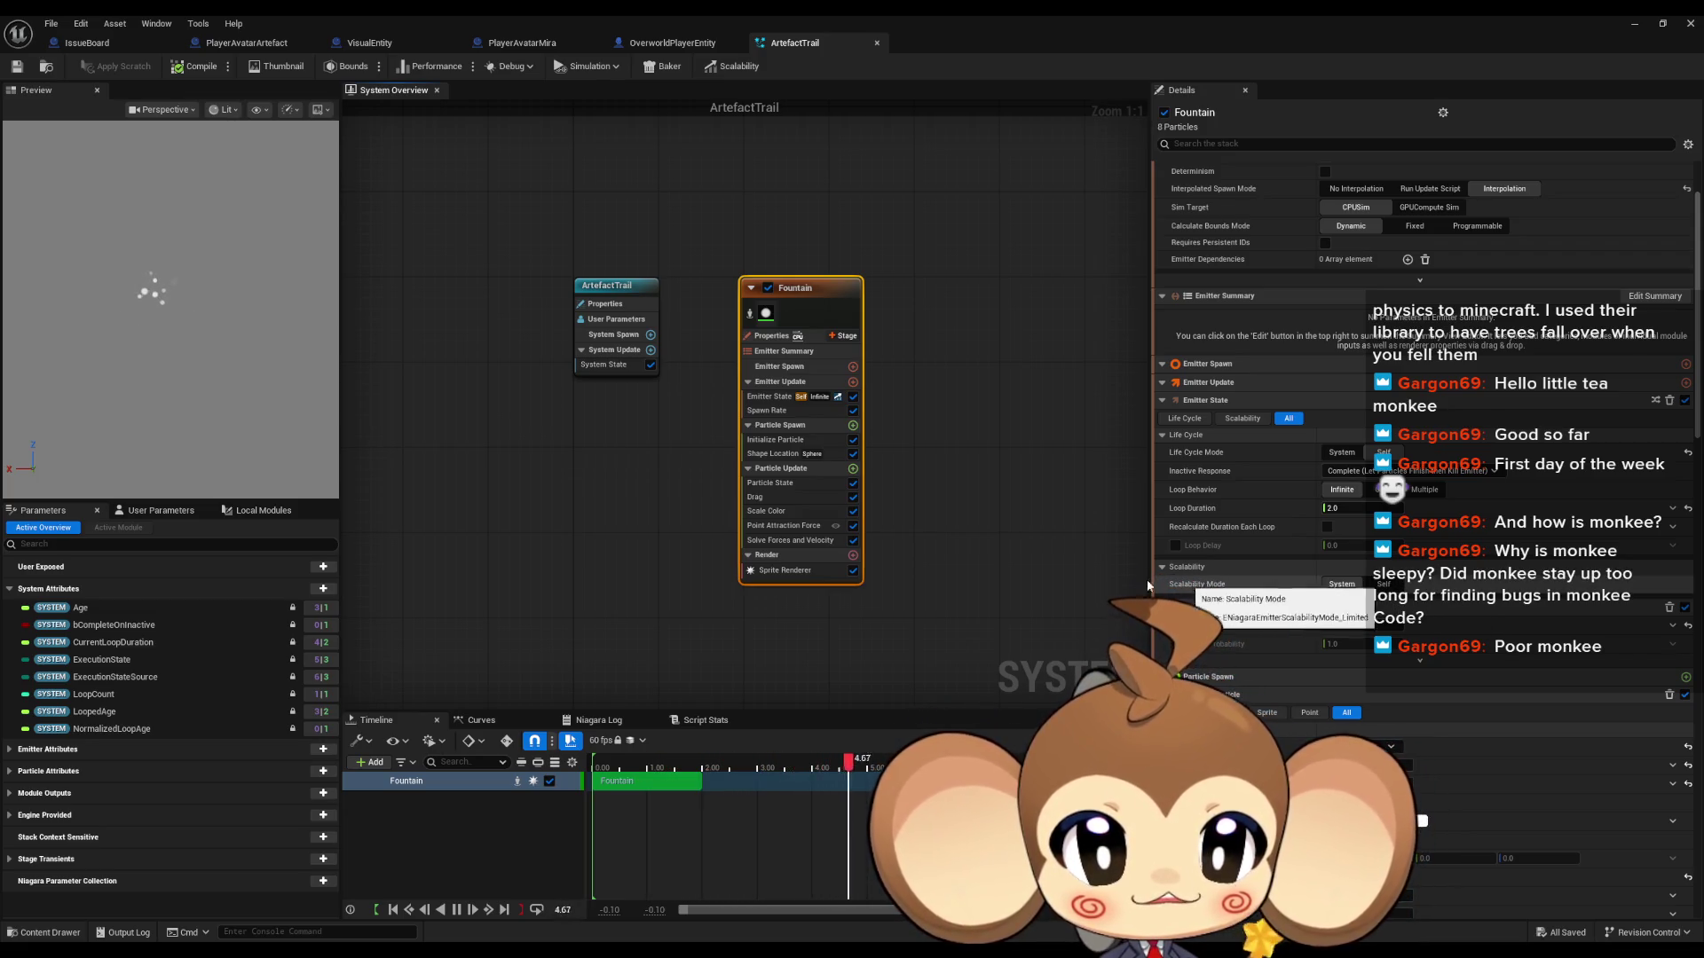
scroll(1075, 534, down, 5)
scroll(1101, 550, up, 3)
scroll(1282, 563, down, 10)
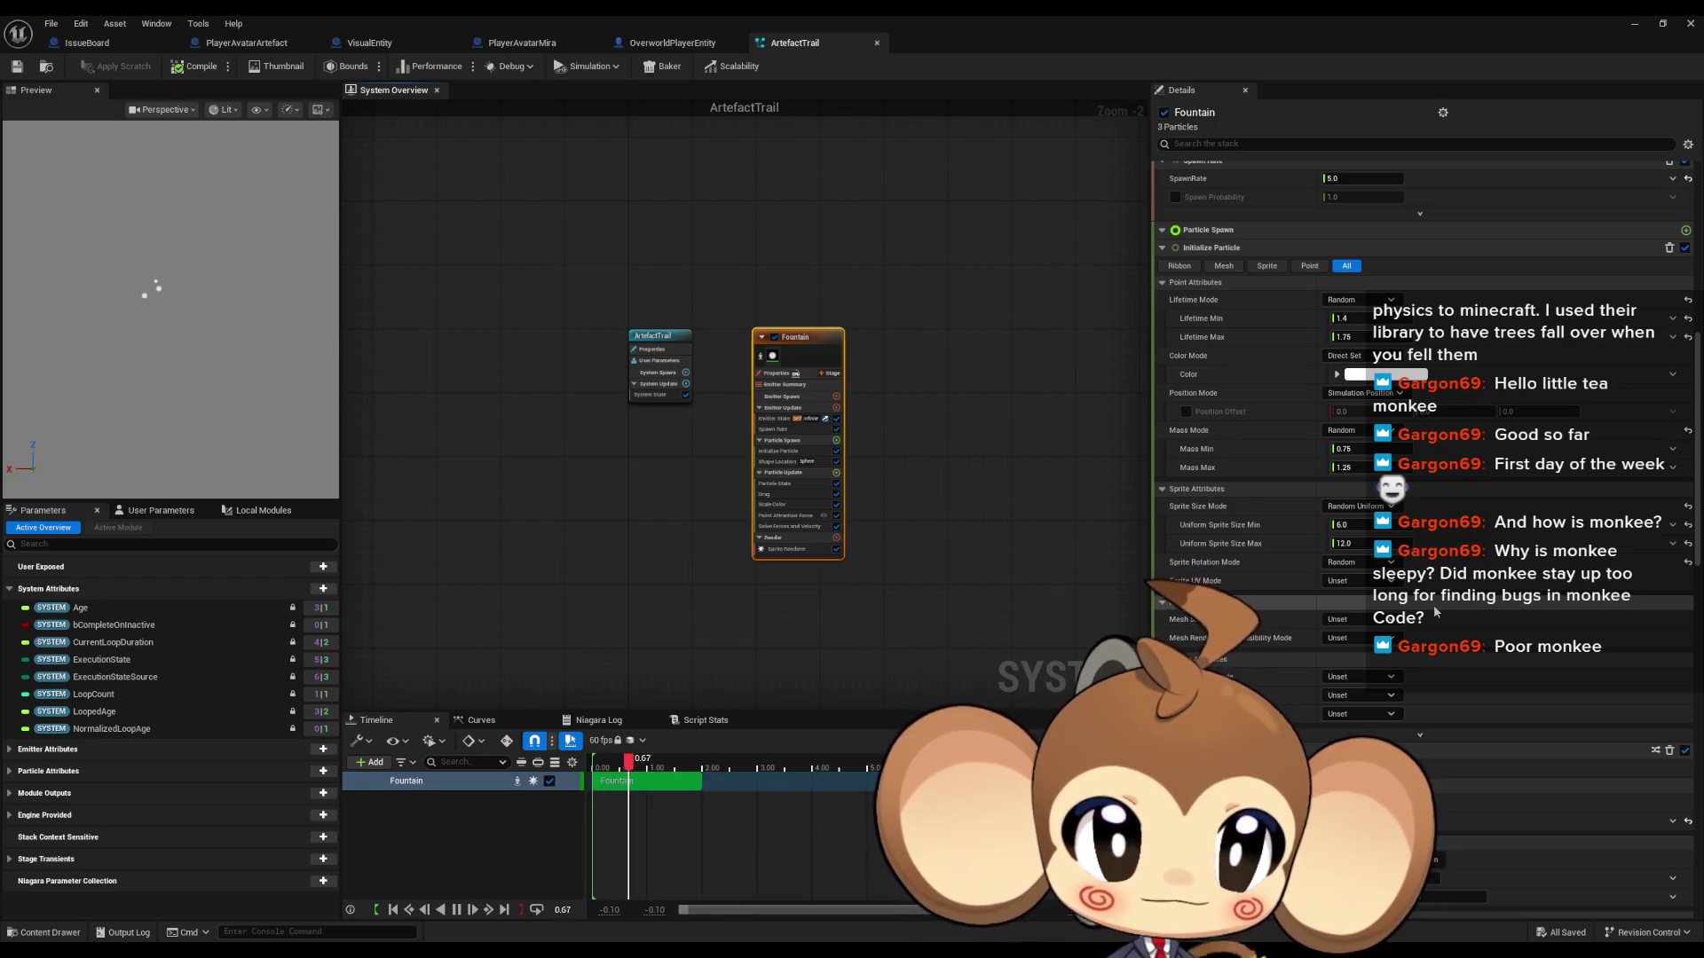
scroll(1433, 612, down, 4)
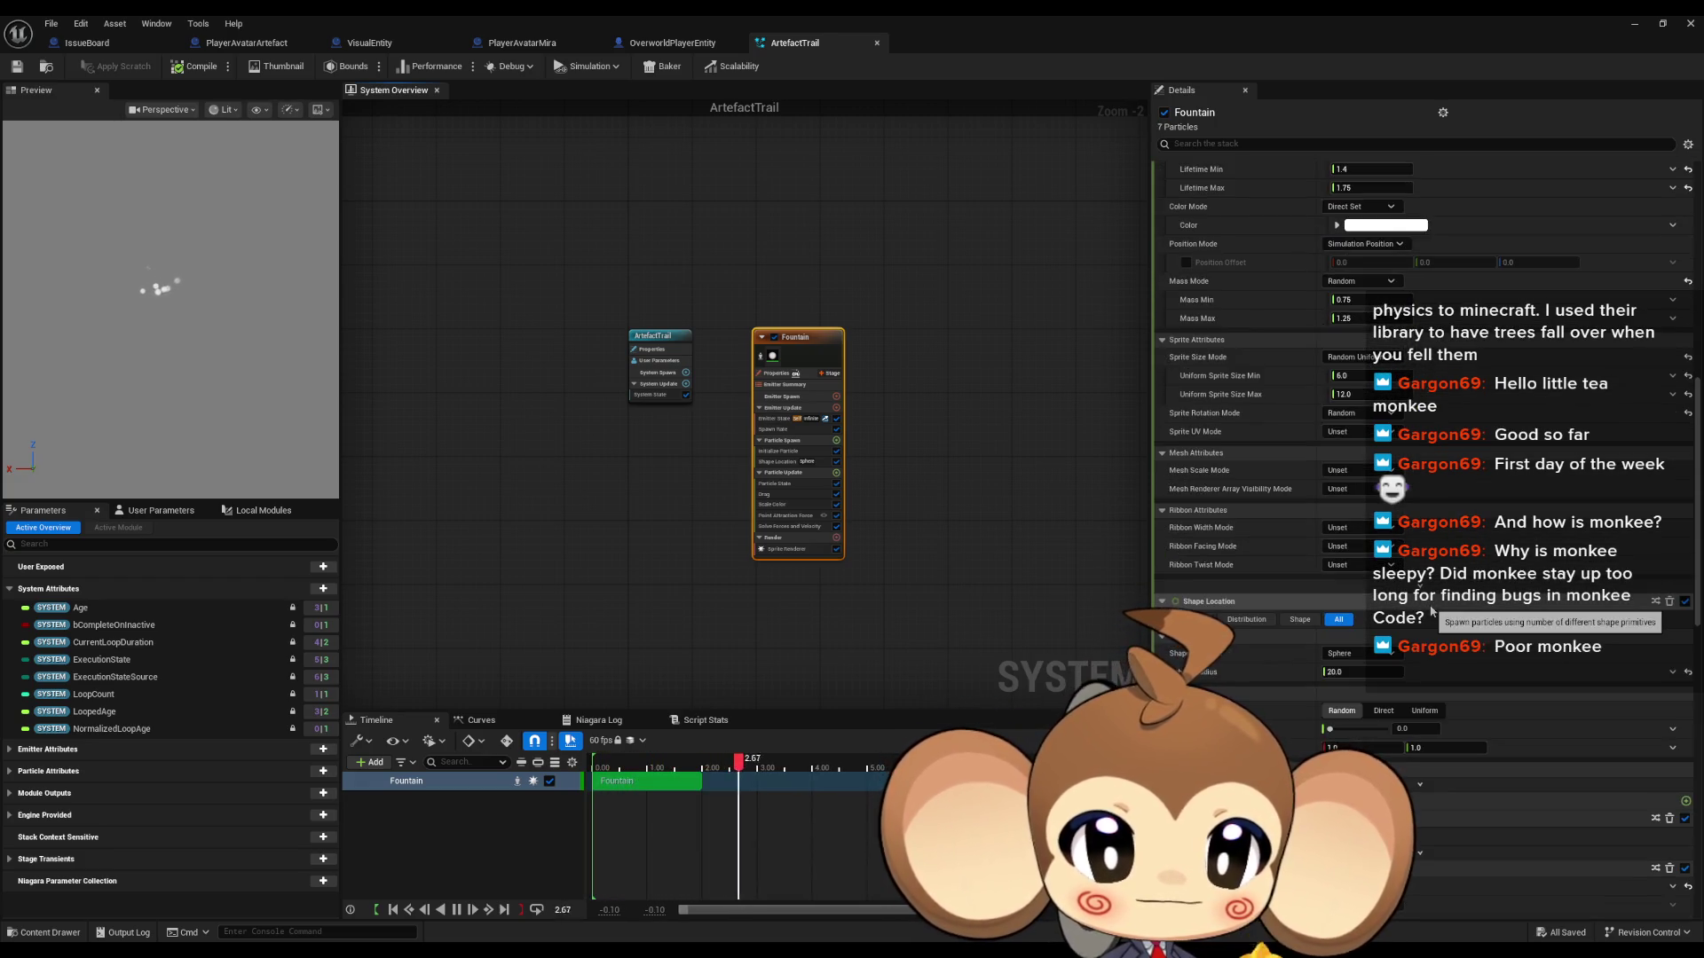
scroll(1430, 612, down, 4)
scroll(1431, 612, down, 5)
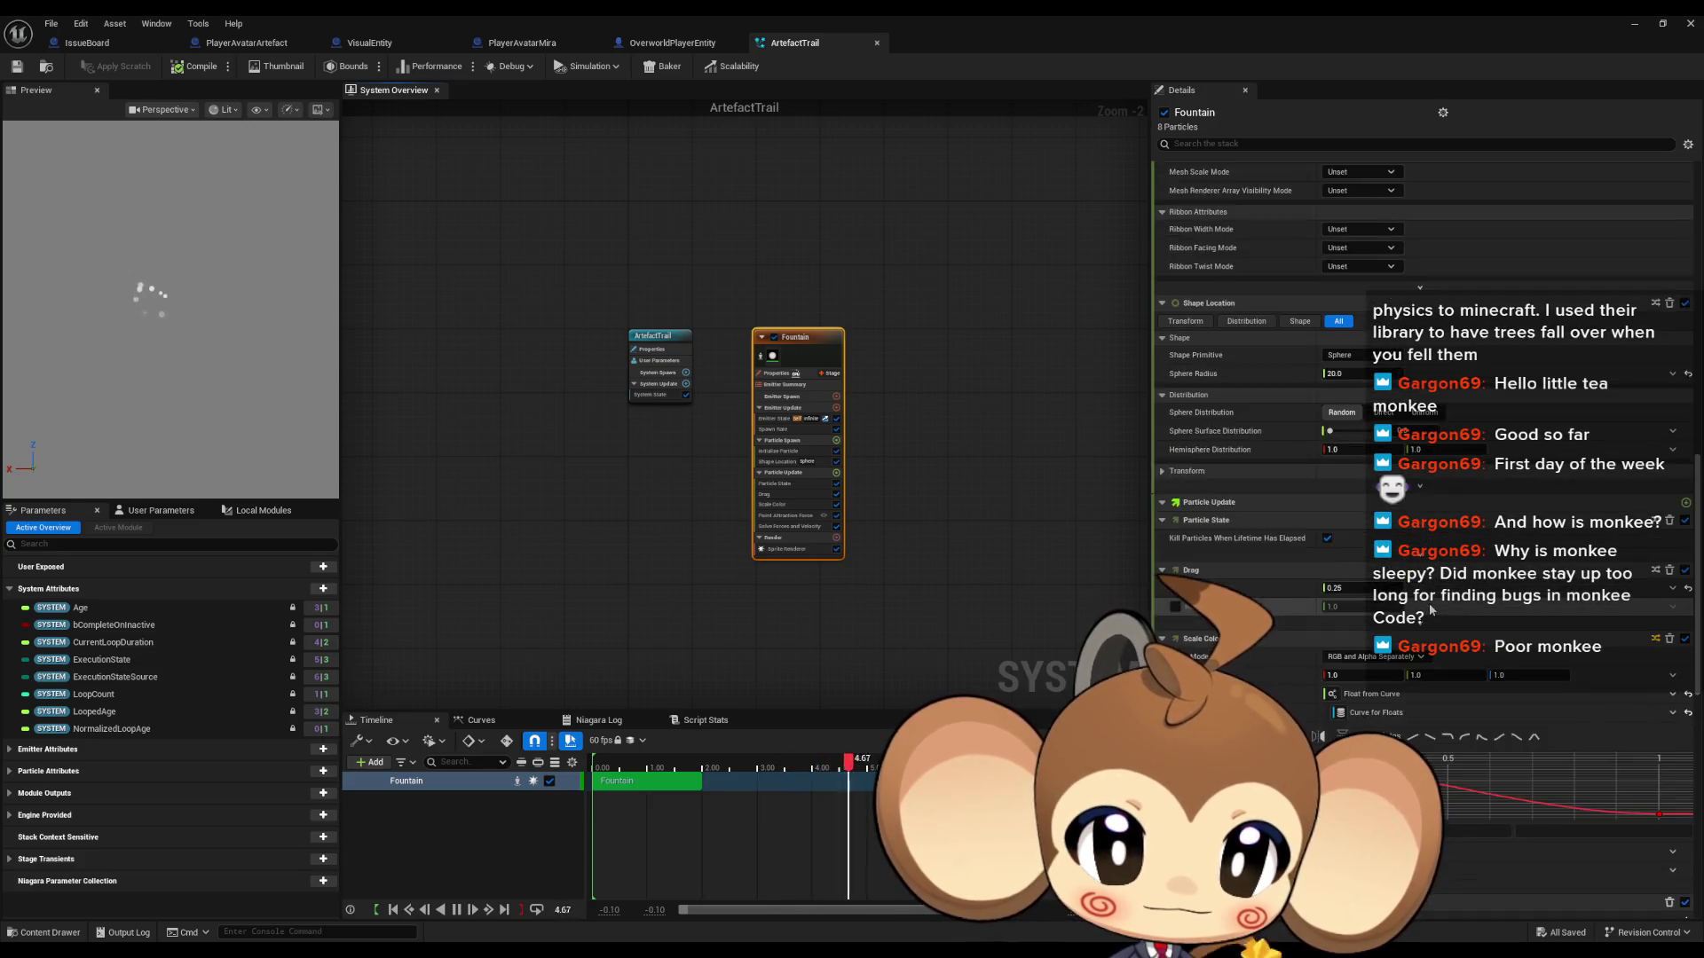
click(644, 337)
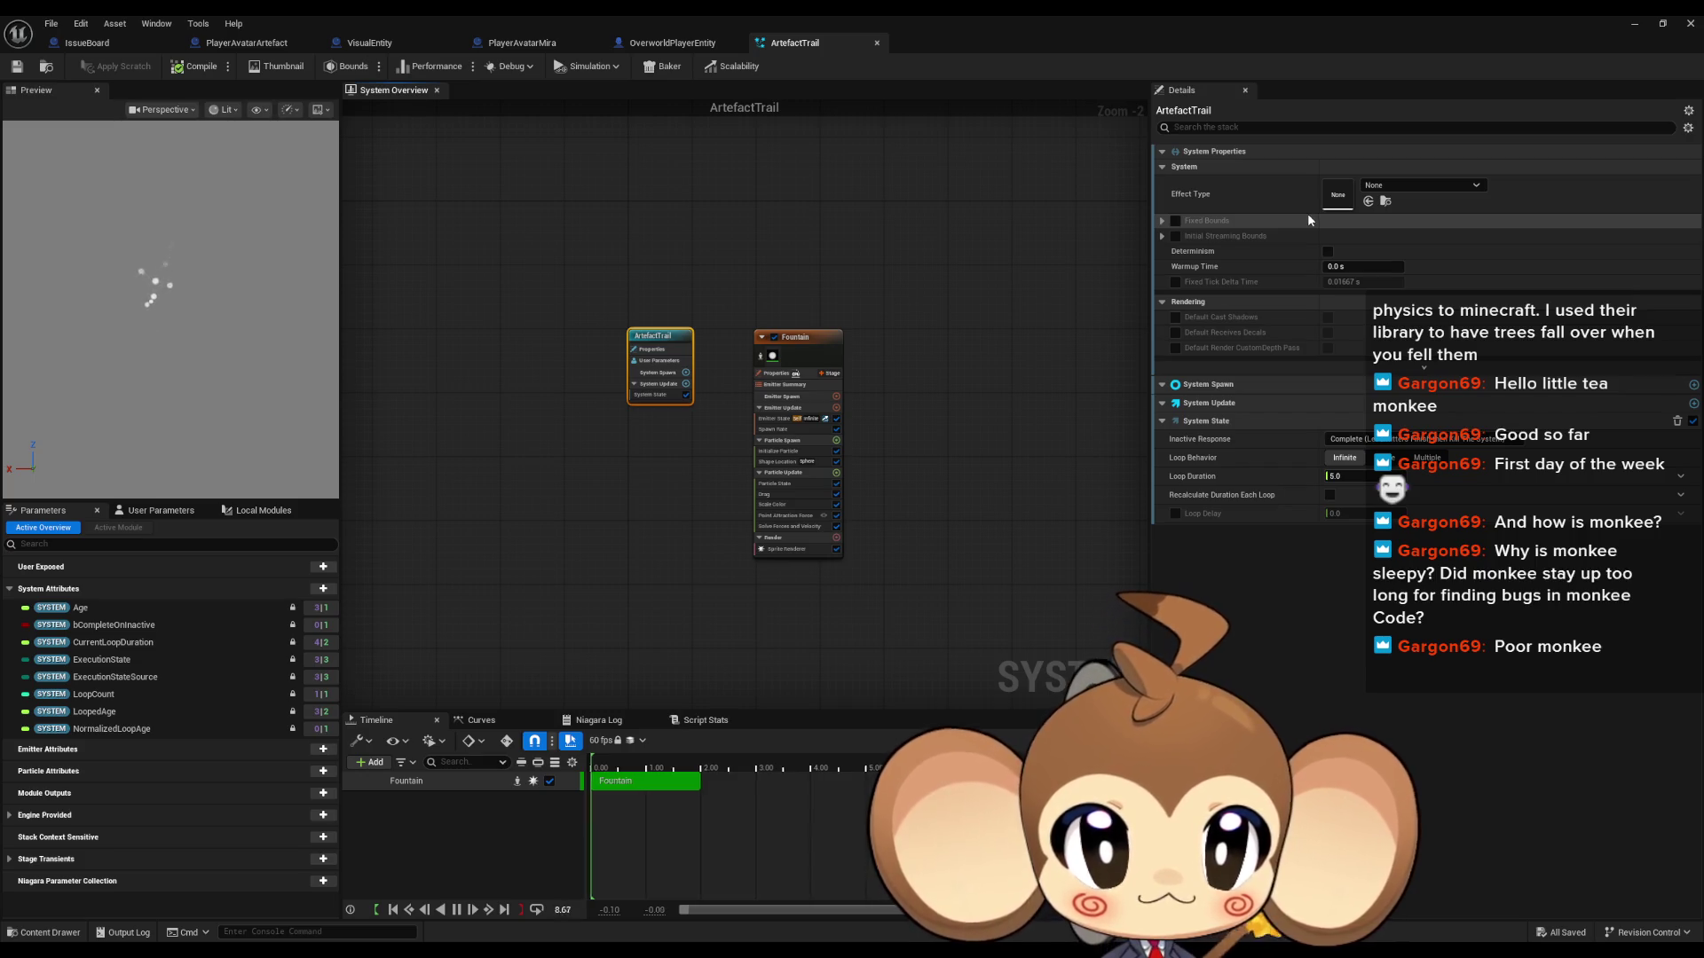
click(795, 337)
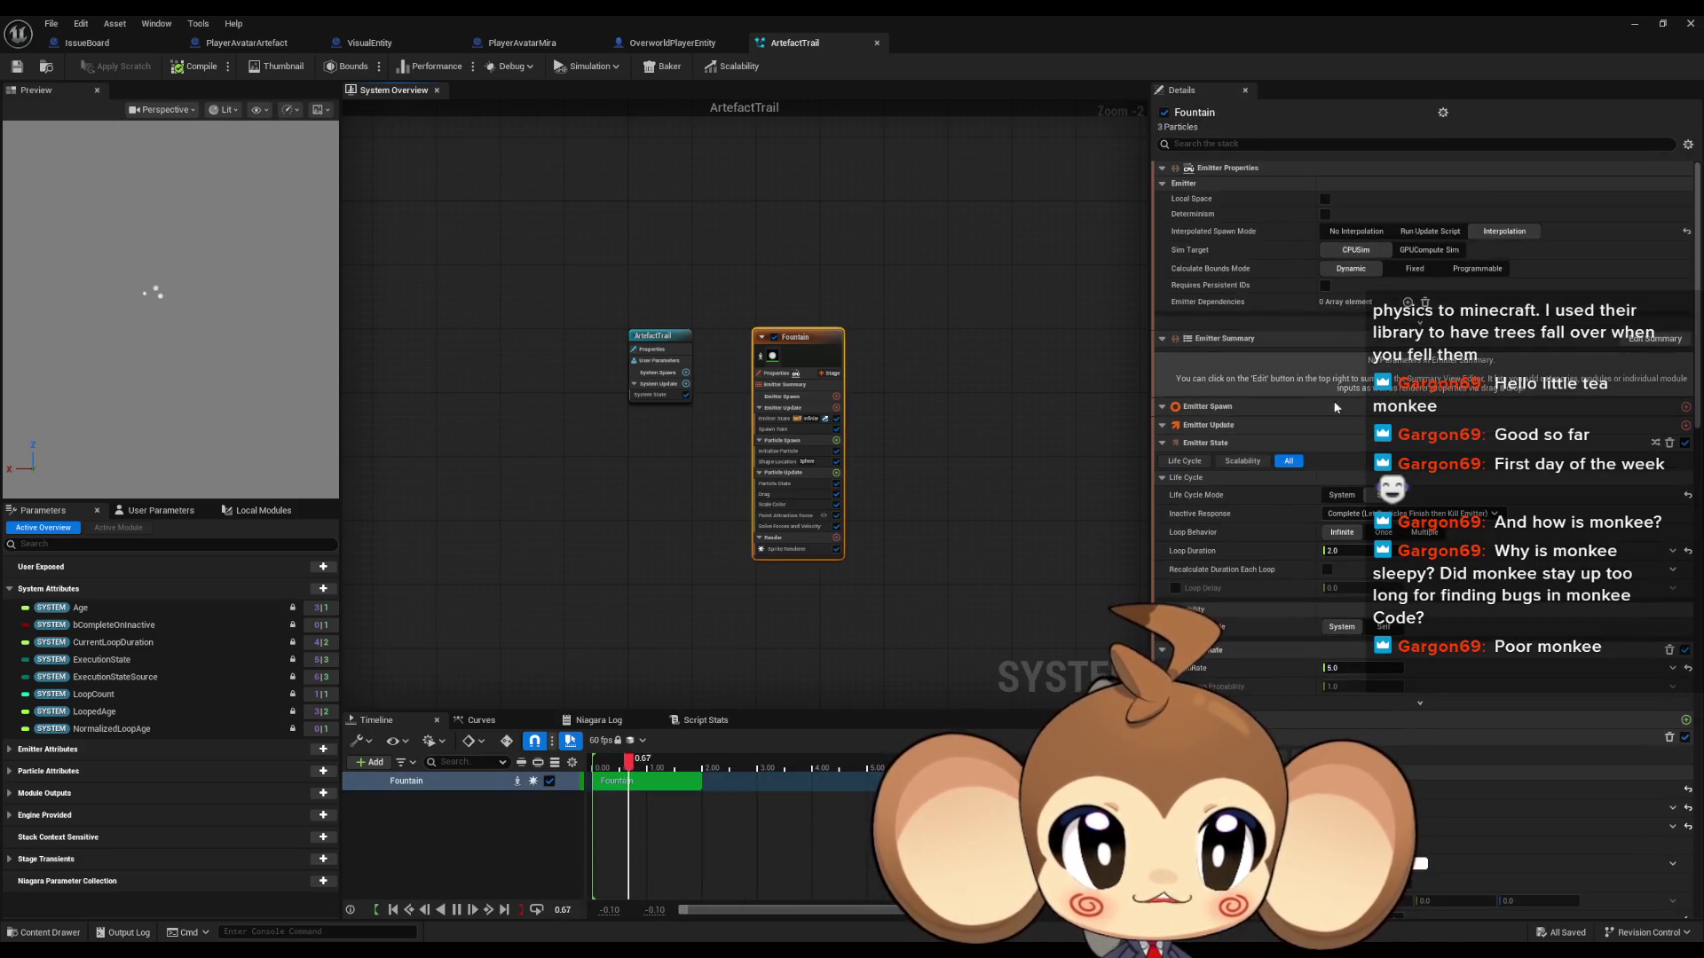
click(1380, 632)
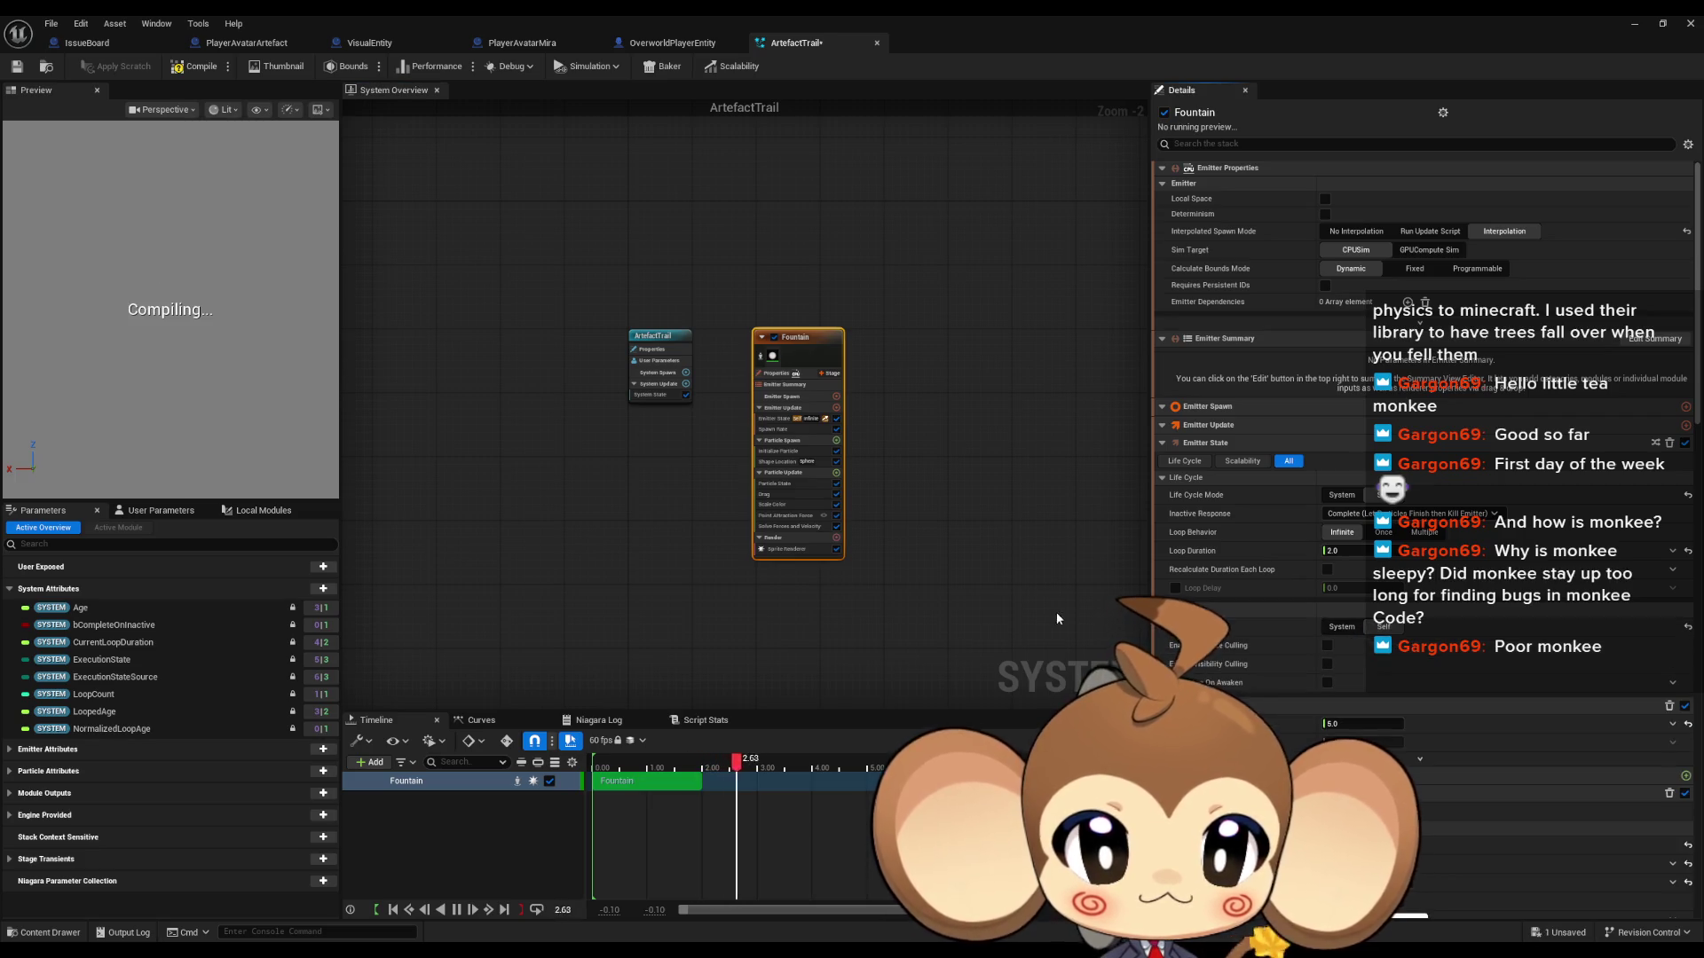
click(593, 387)
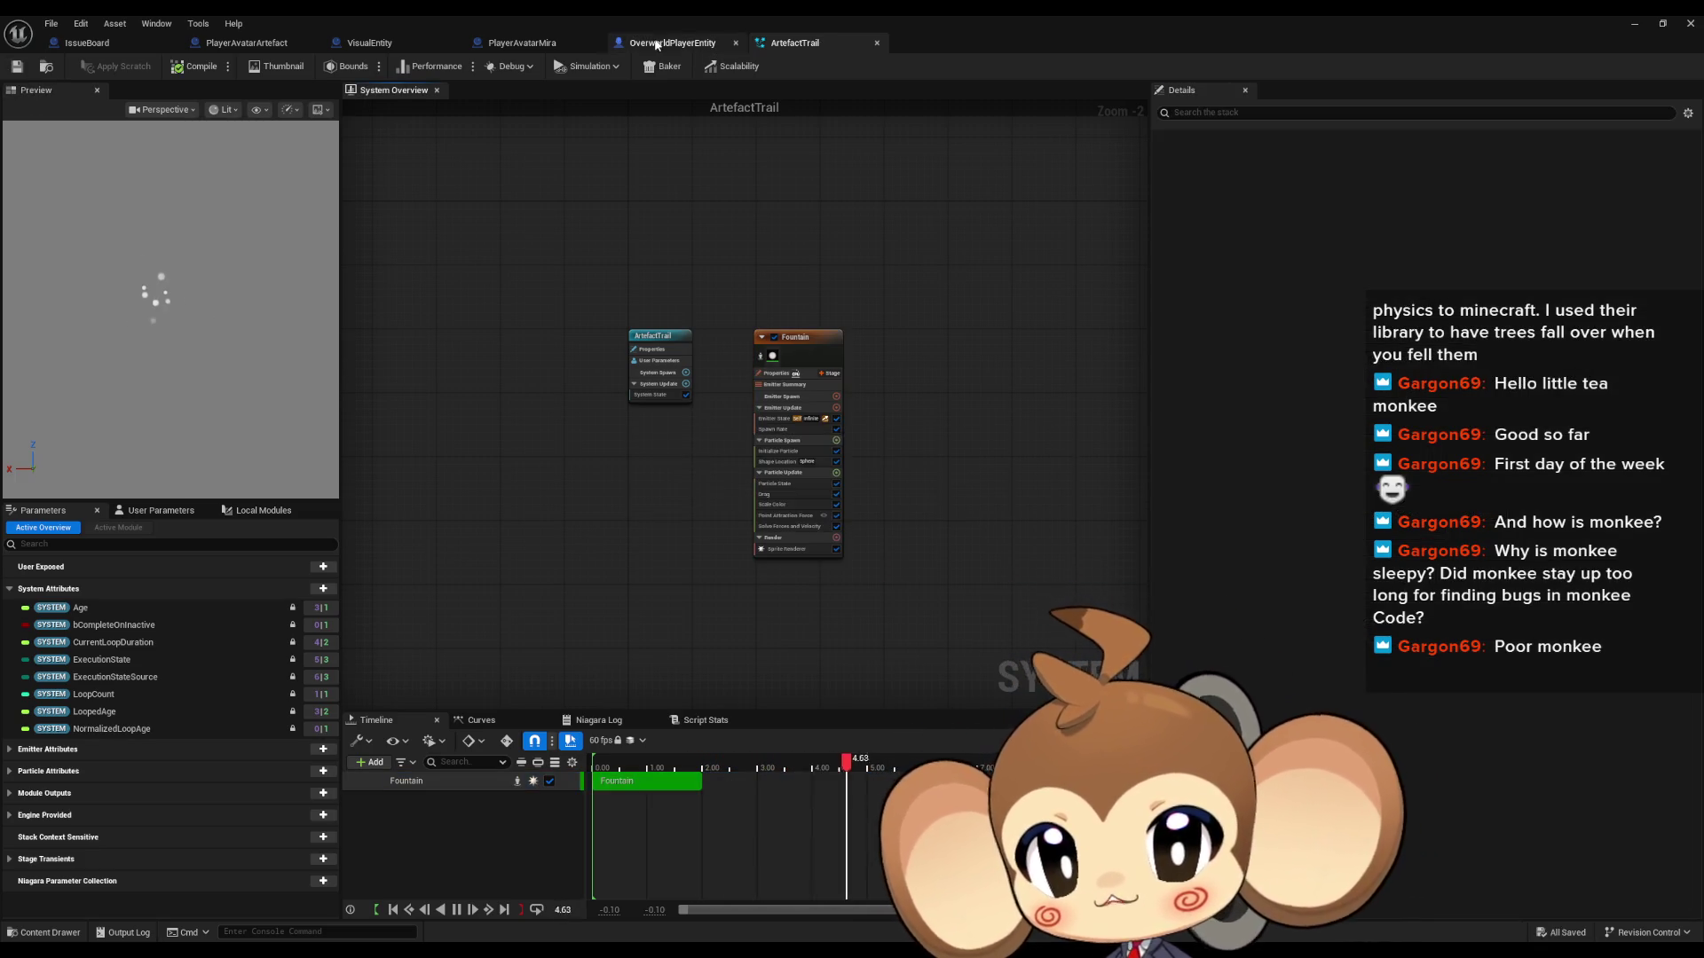
Step: Add a Niagara particle system component named trail to PlayerAvatarArtefact
click(672, 42)
drag(658, 274, 507, 227)
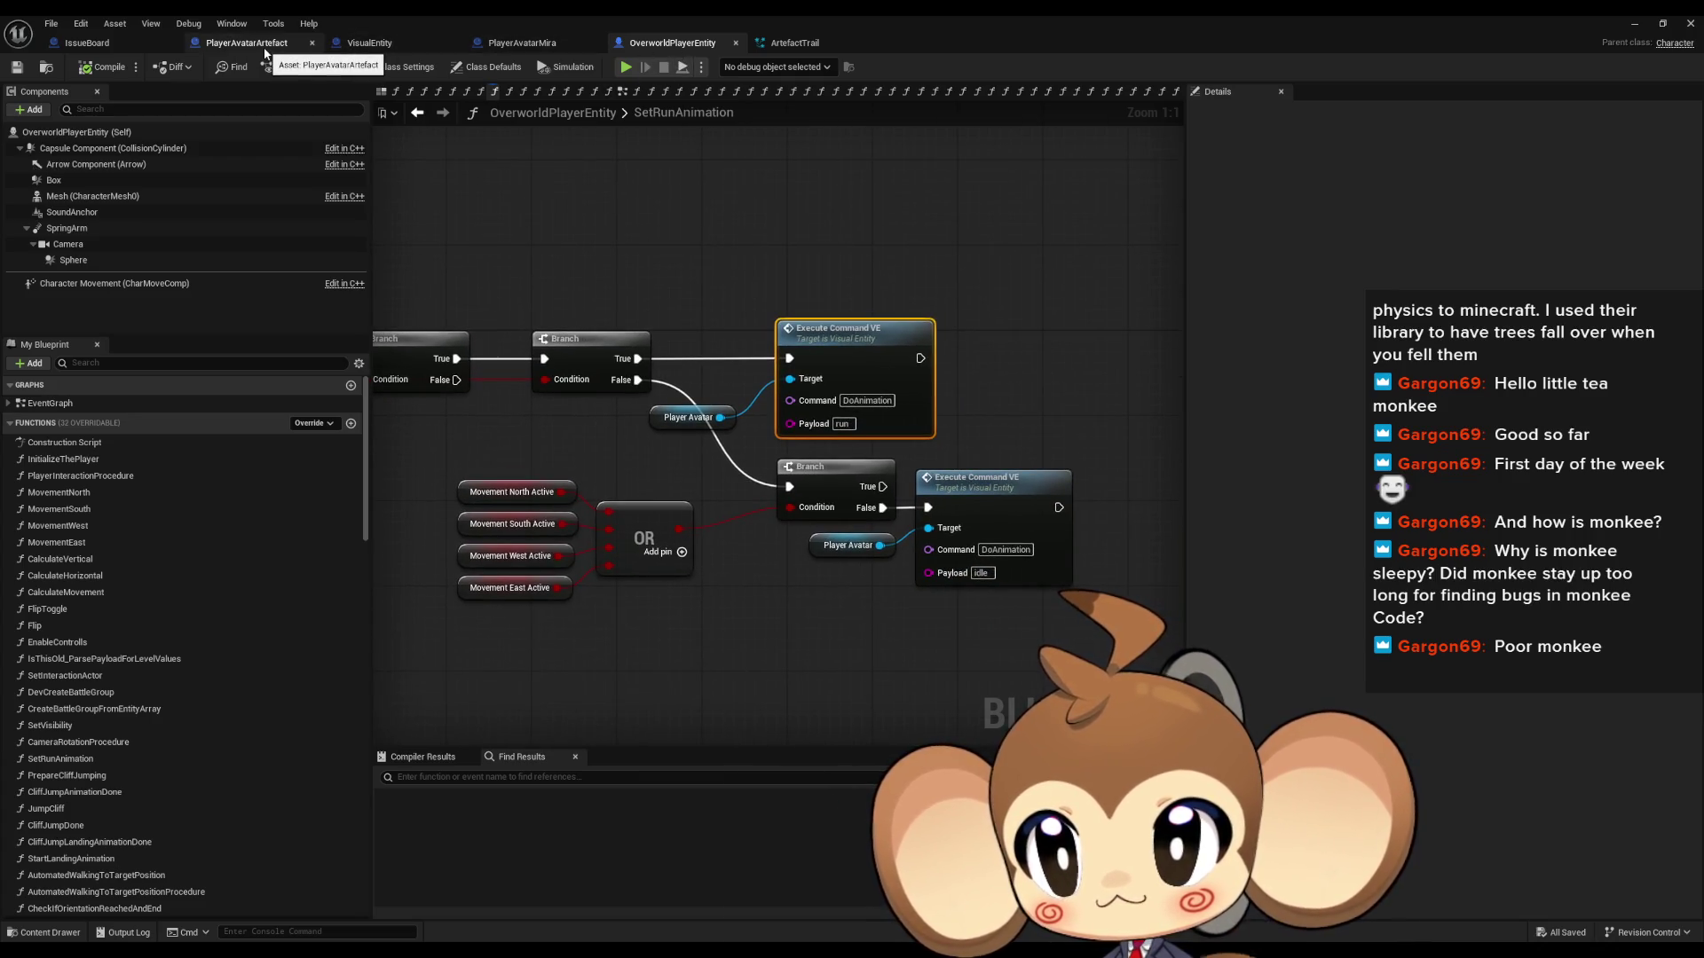
click(265, 46)
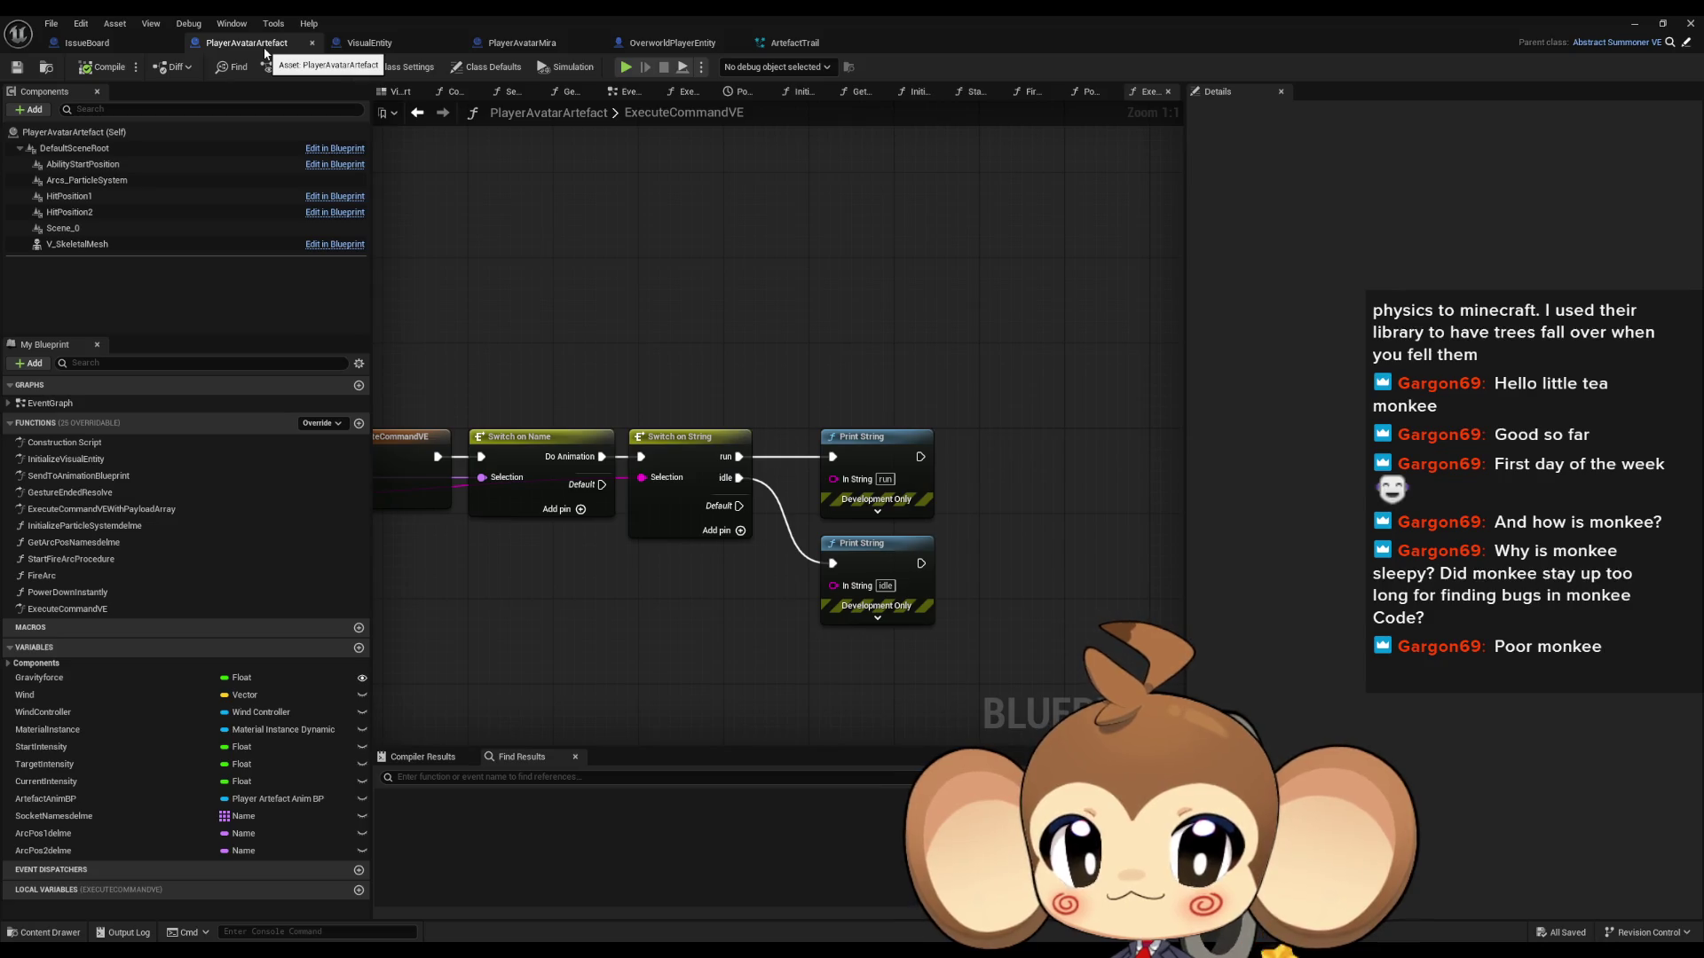
click(34, 110)
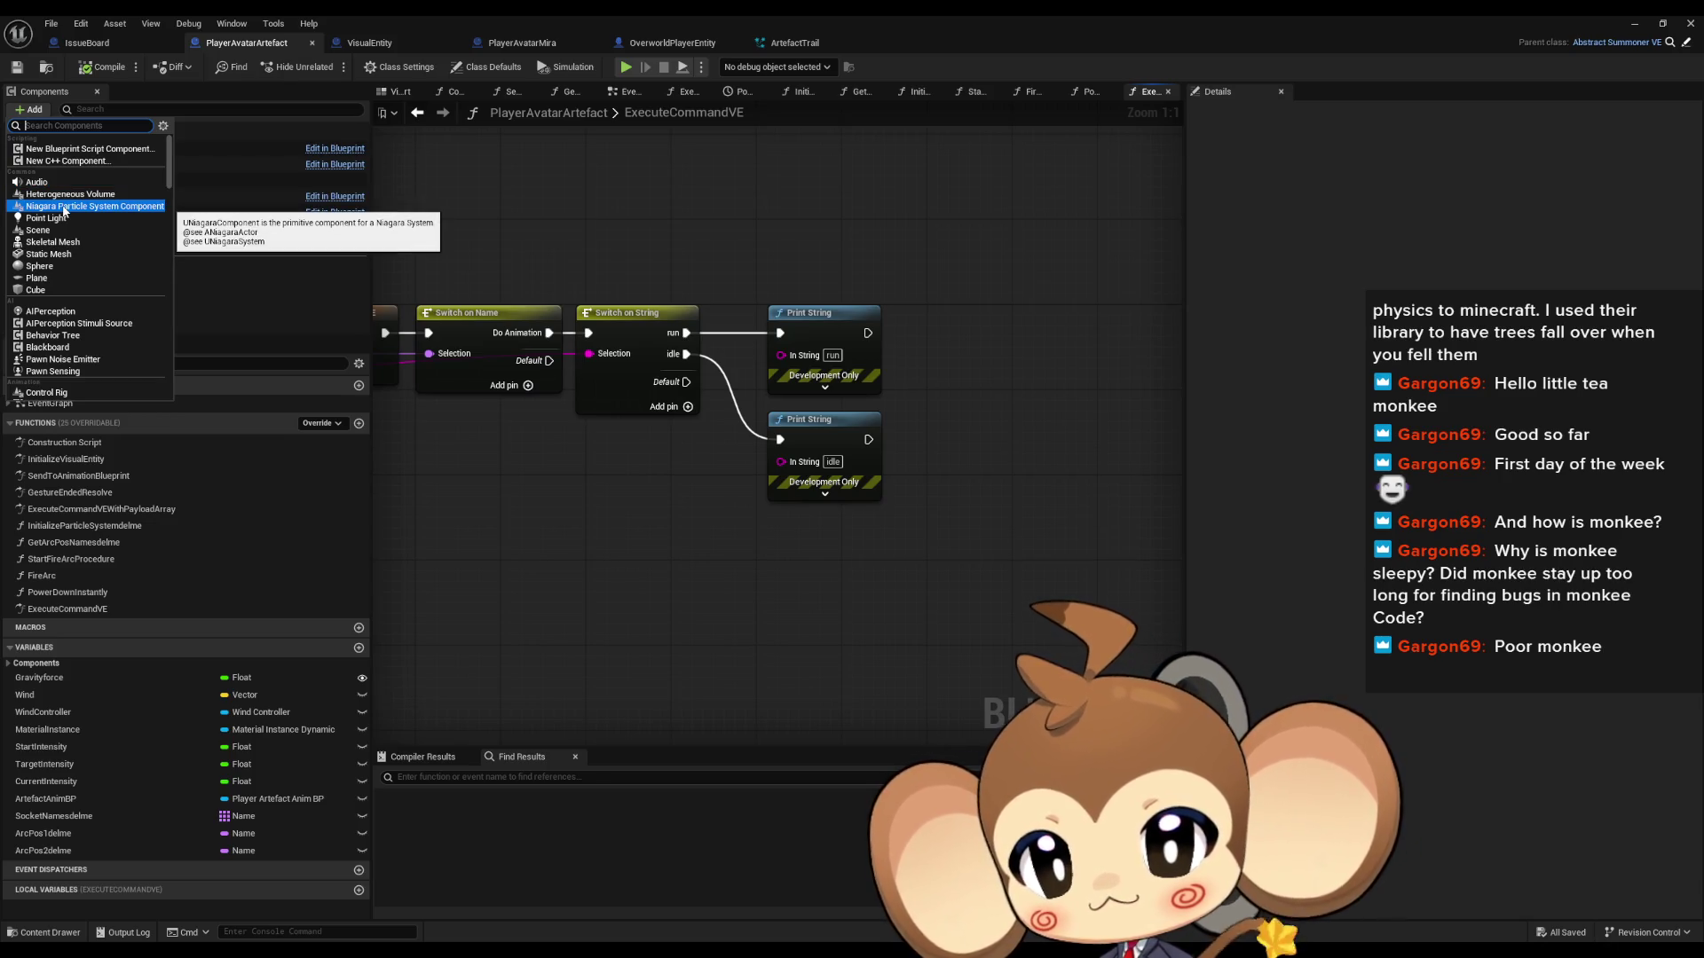
click(63, 207)
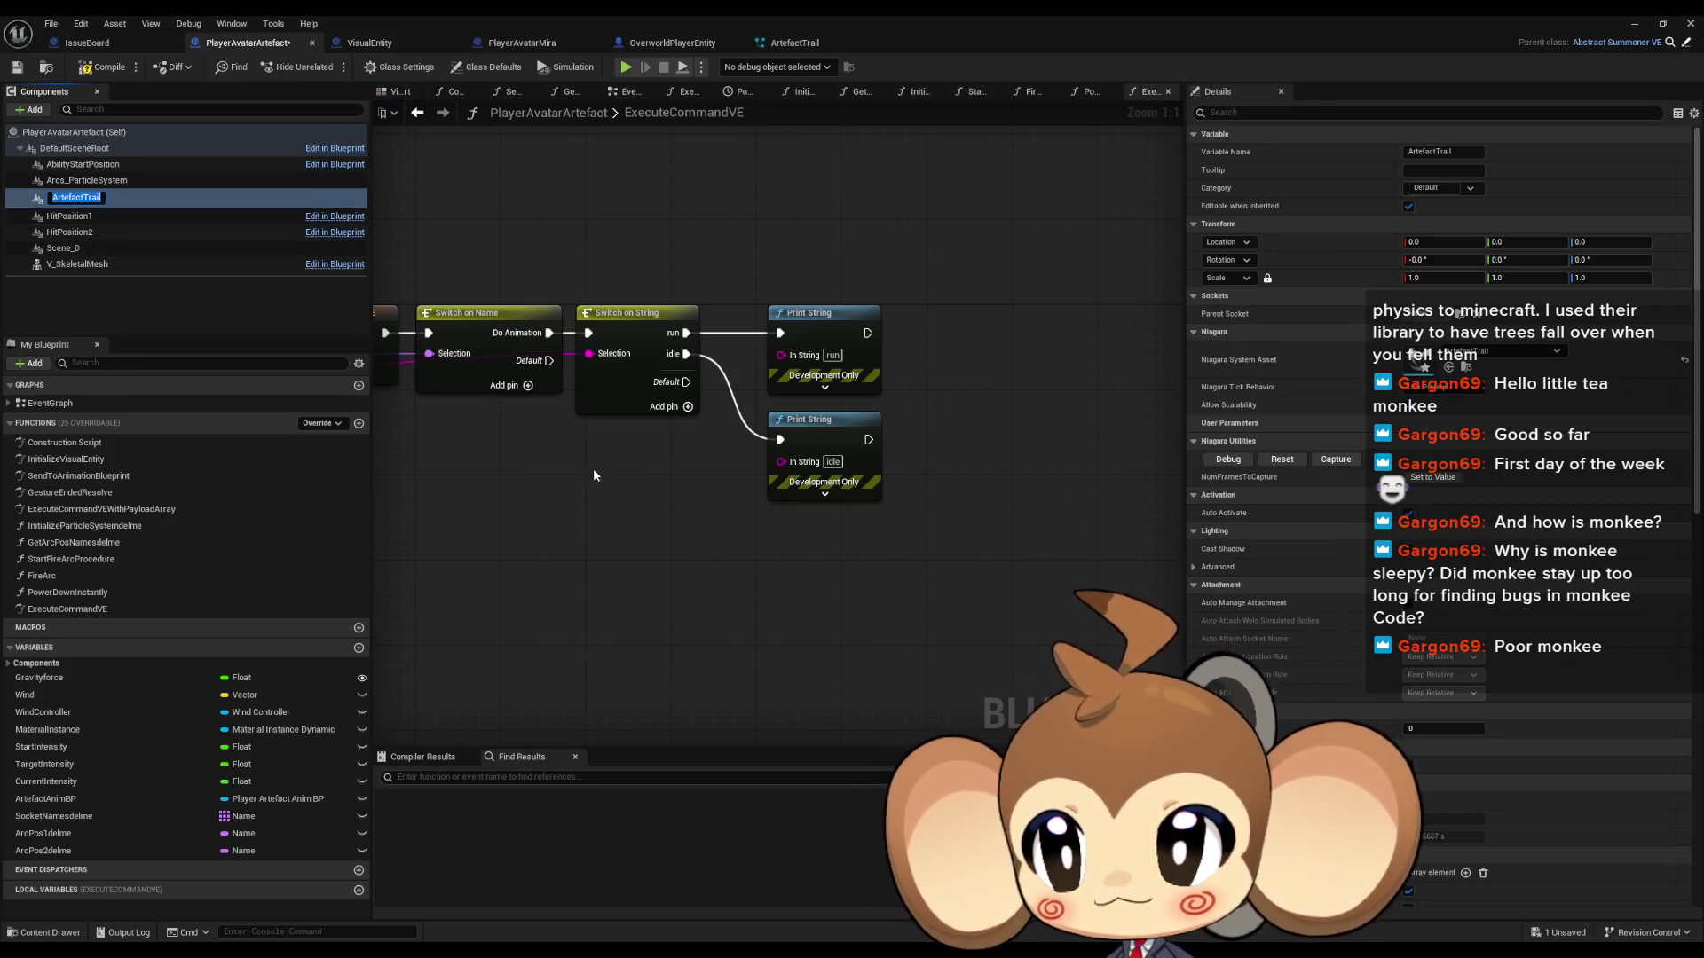
text(Trail)
key(Return)
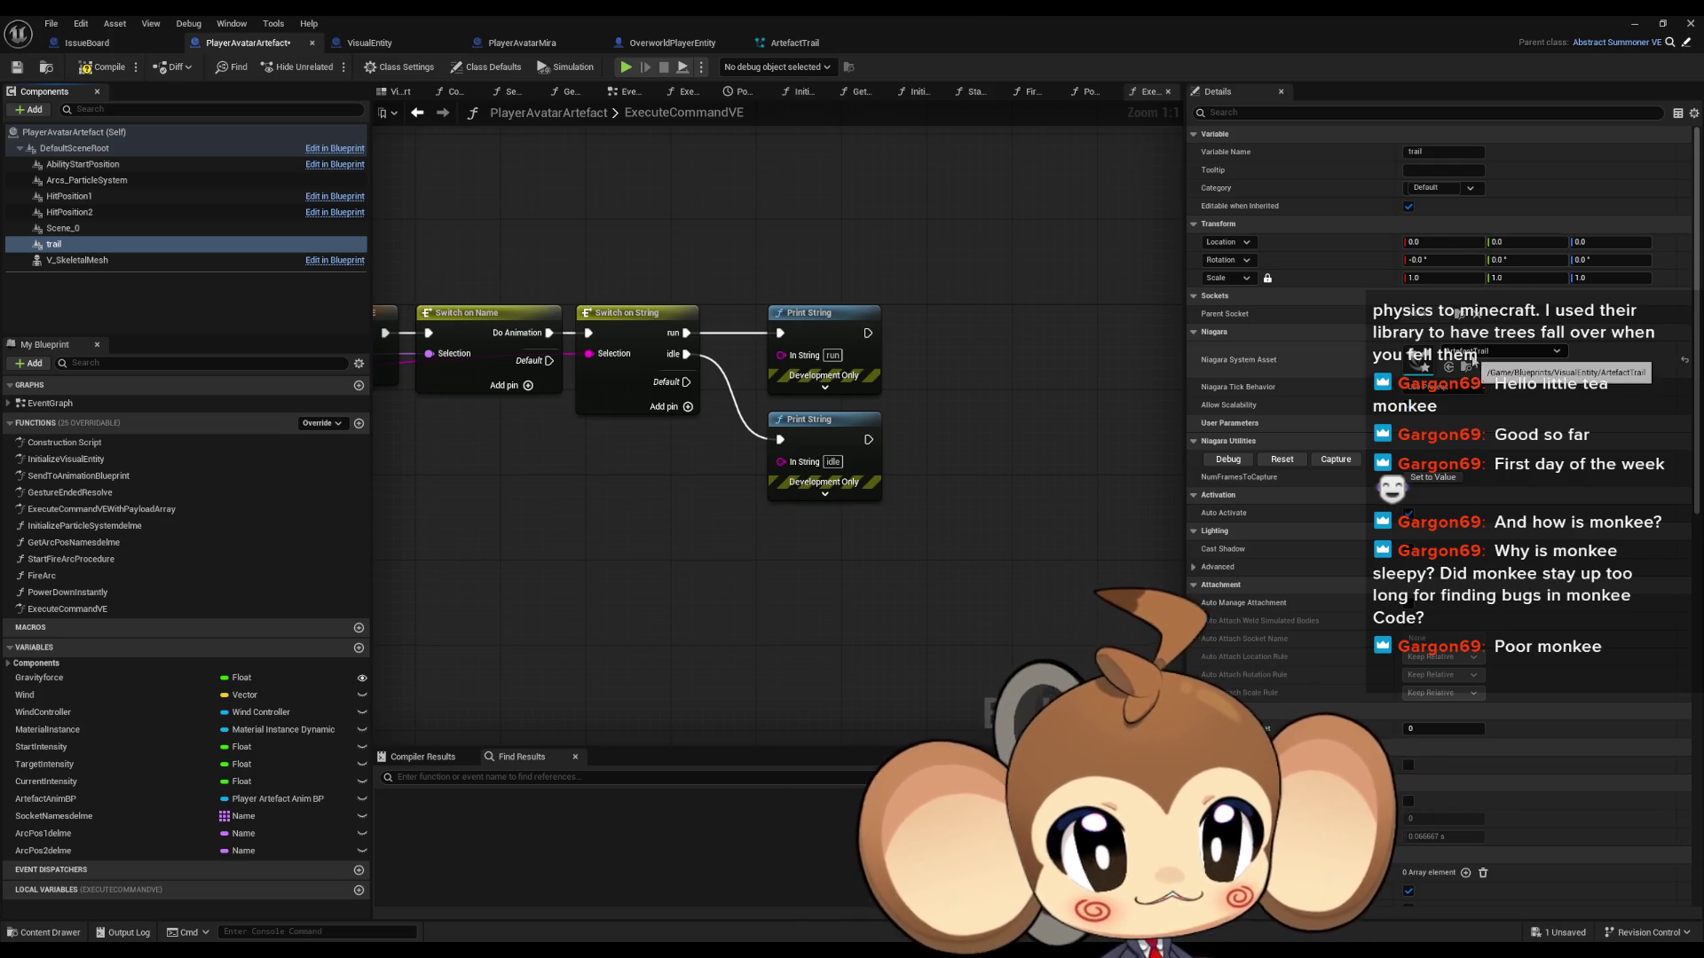
Step: Rearrange the blueprint editor window and show its 3D Viewport
double_click(998, 14)
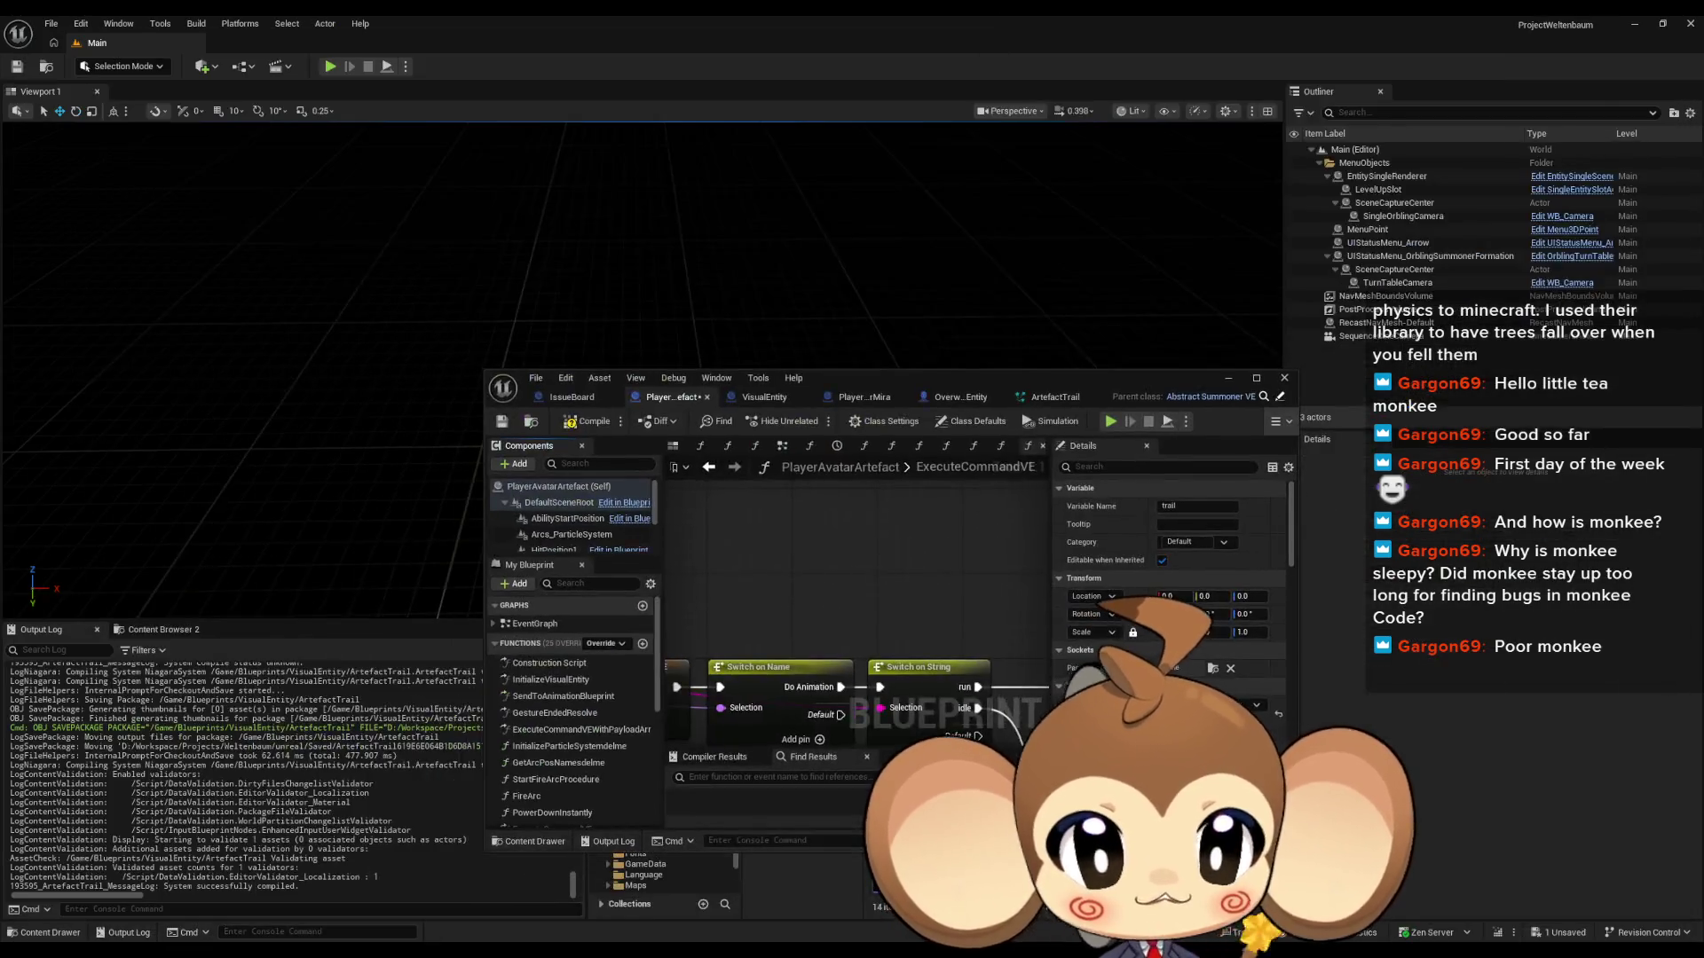
mouse_move(951, 390)
mouse_down()
mouse_move(866, 31)
mouse_move(850, 103)
mouse_up()
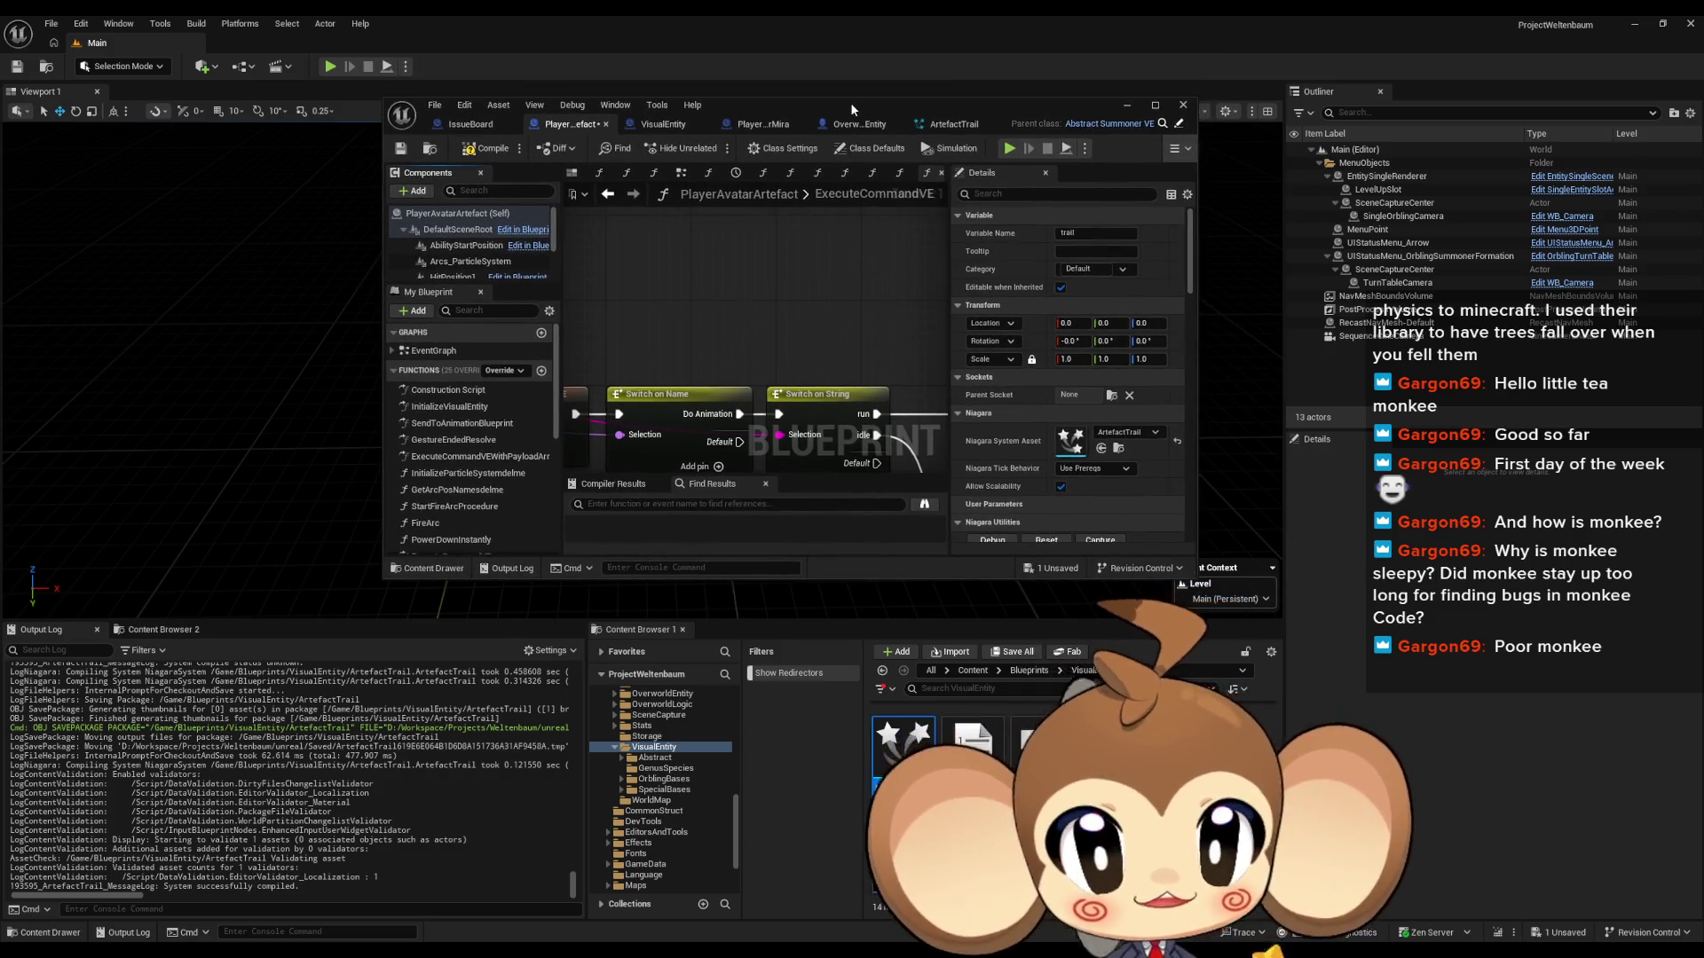
double_click(850, 103)
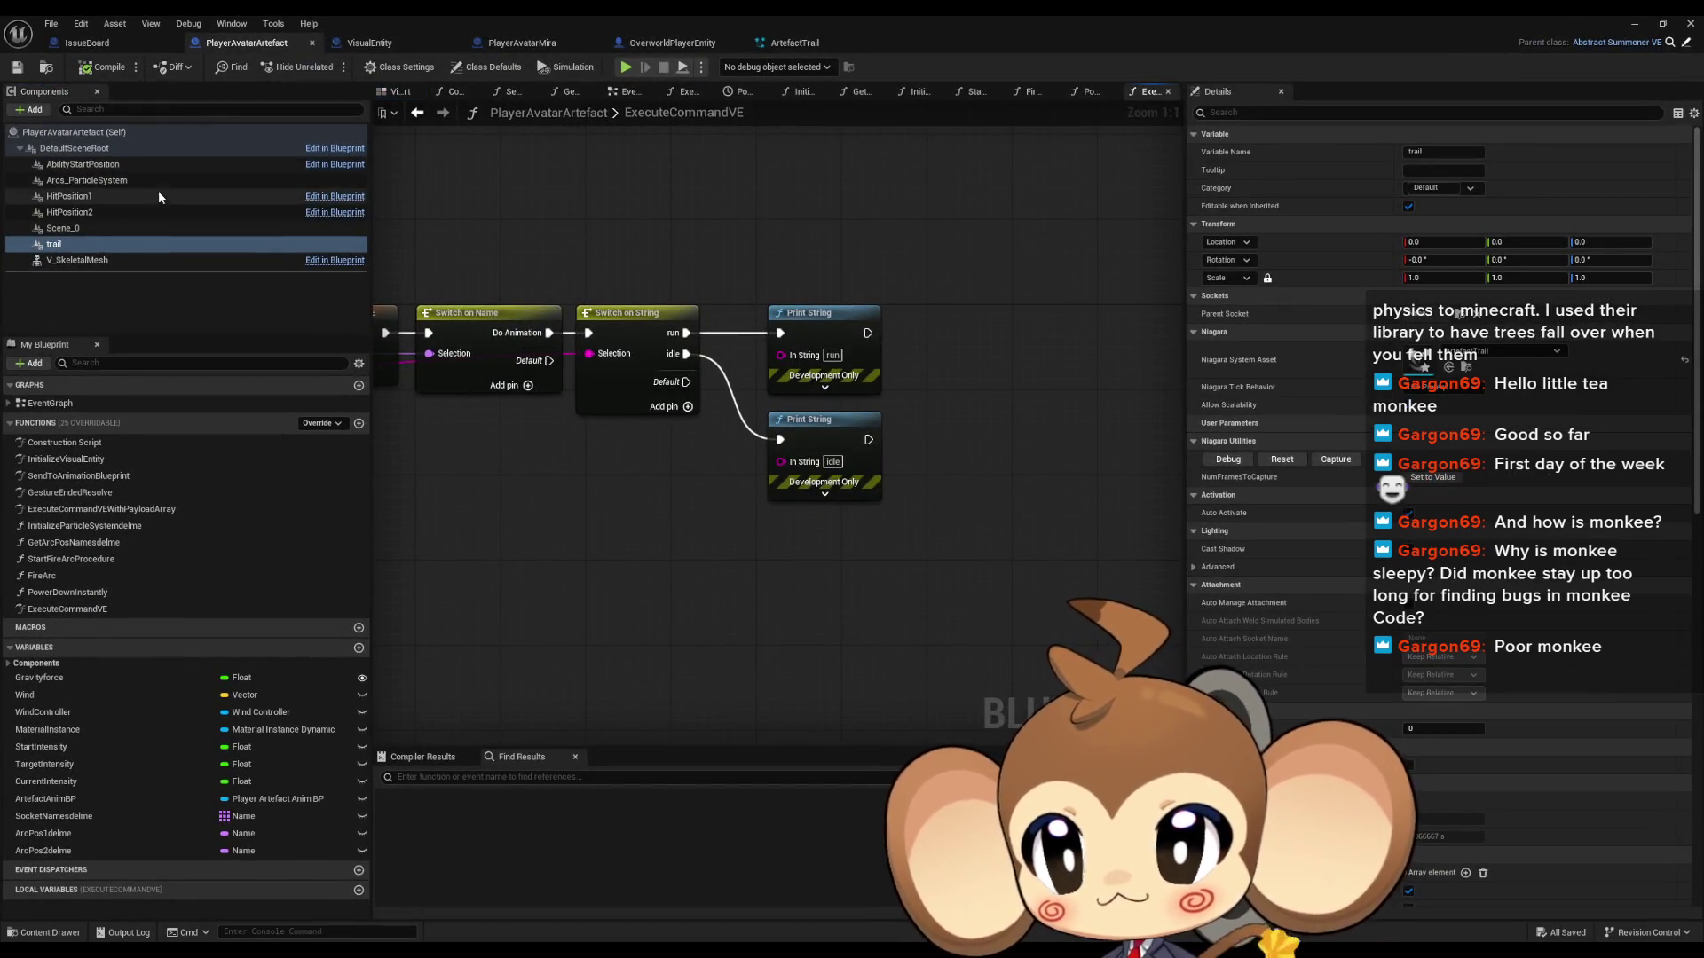
click(398, 93)
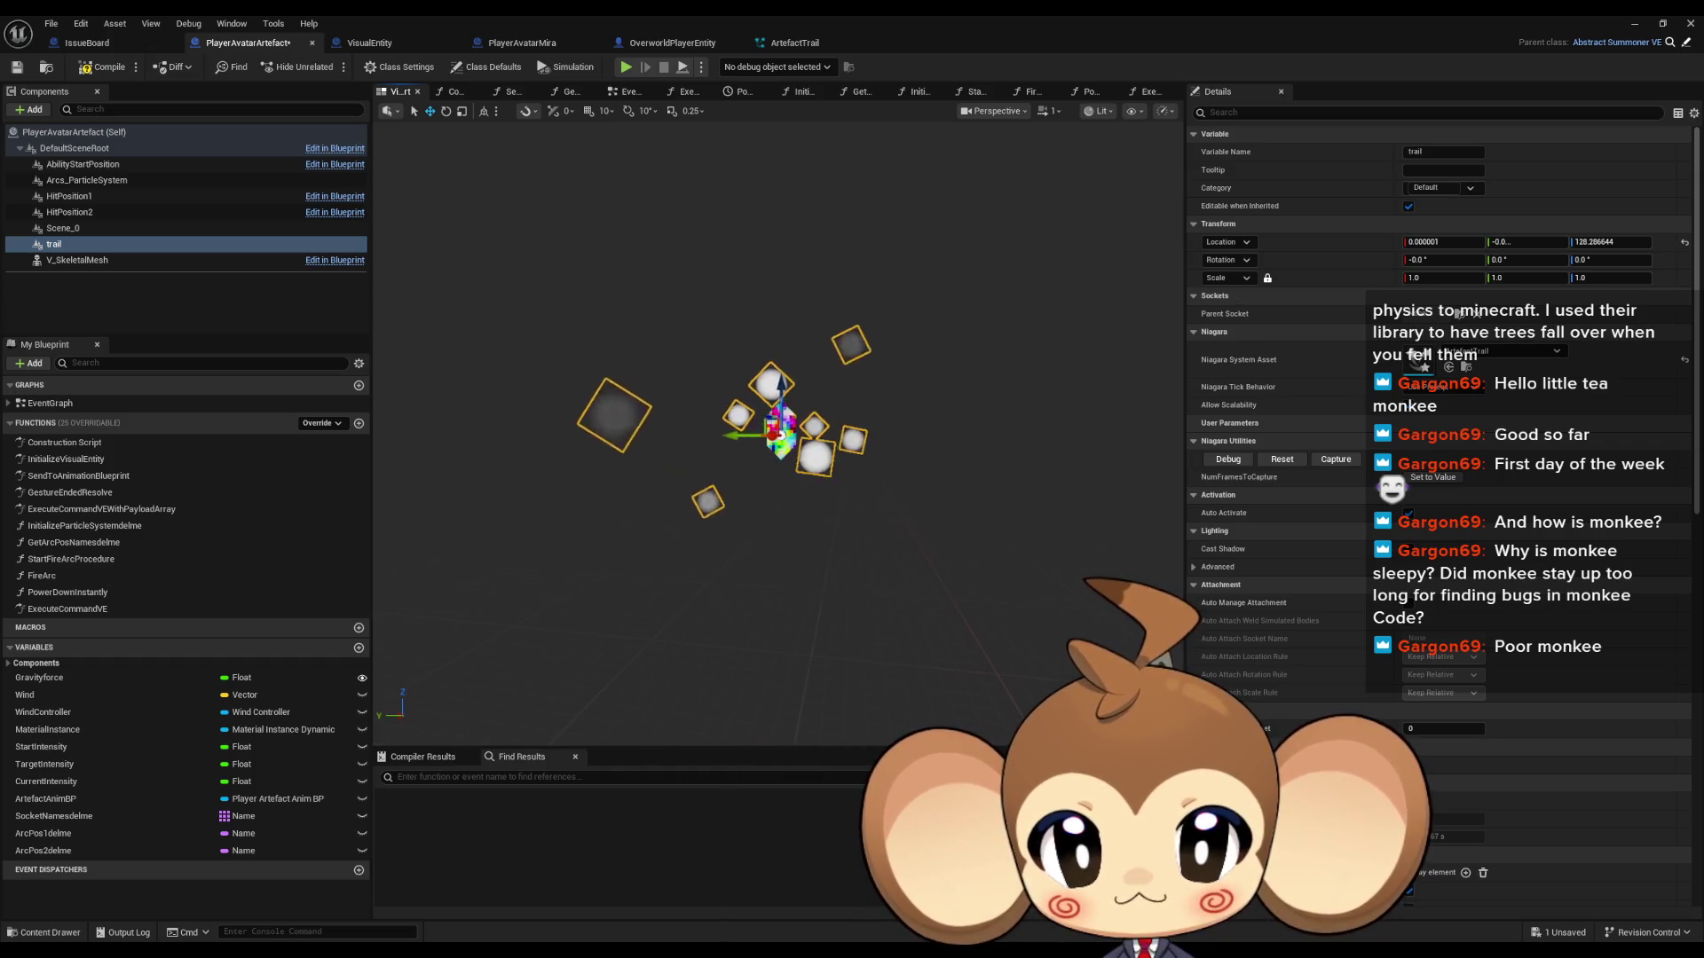
Step: Raise the trail component up its Z axis to the crystal and reselect it
drag(784, 386, 803, 378)
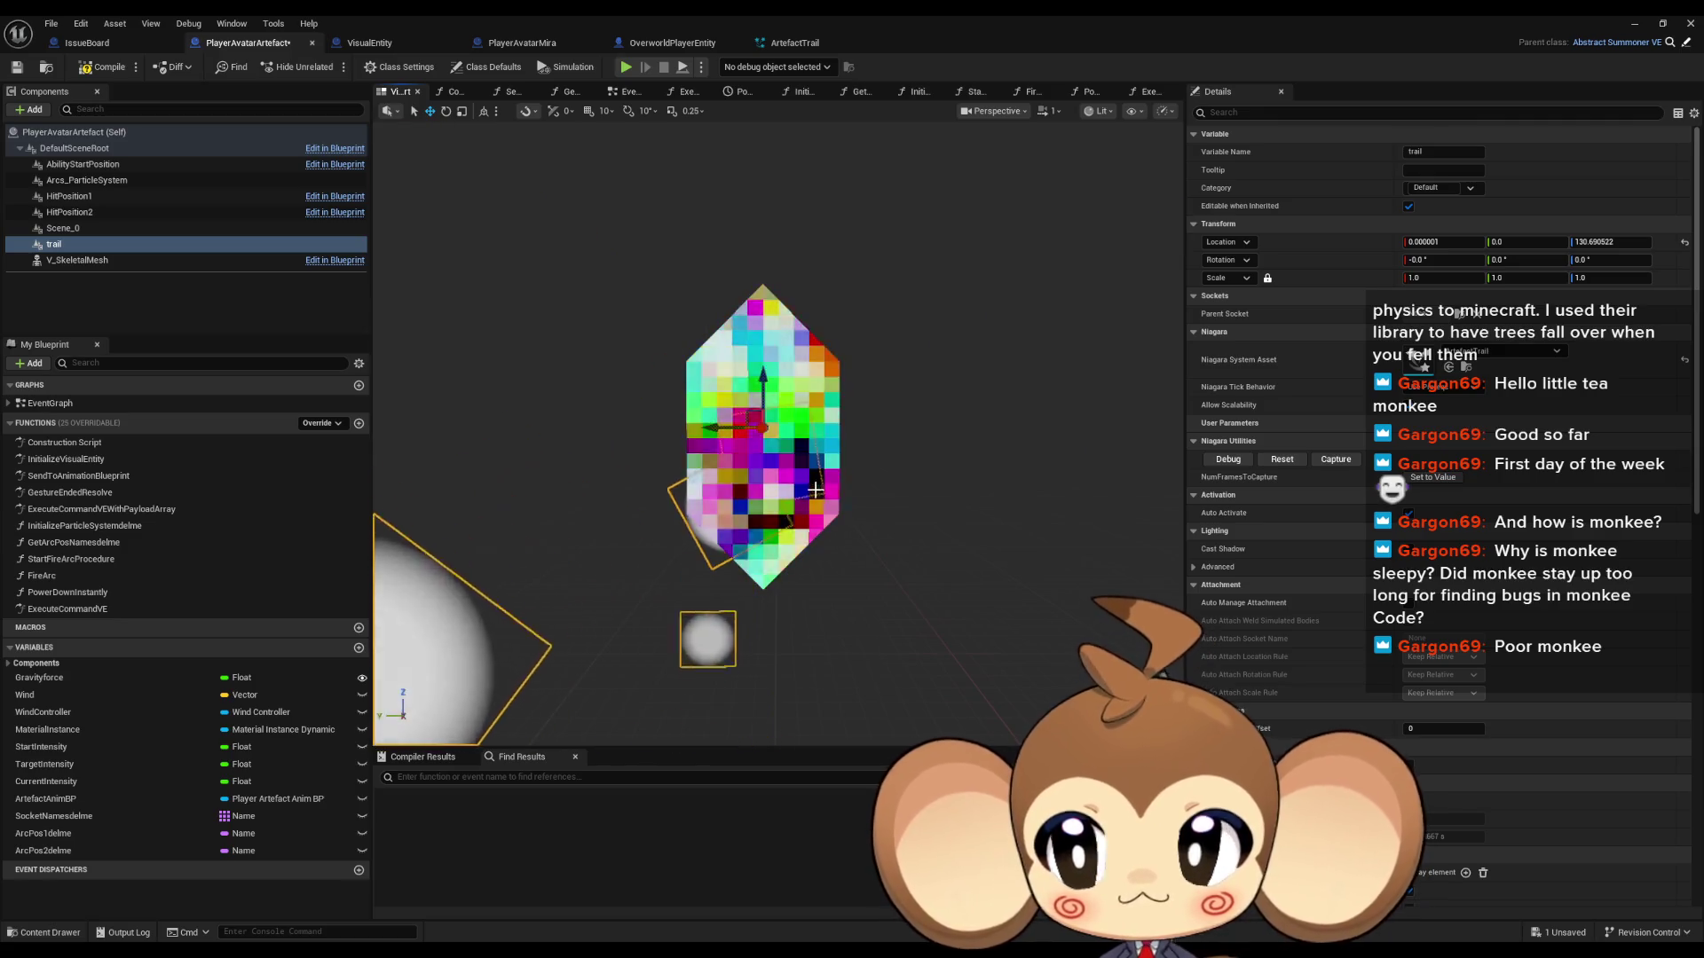
click(67, 260)
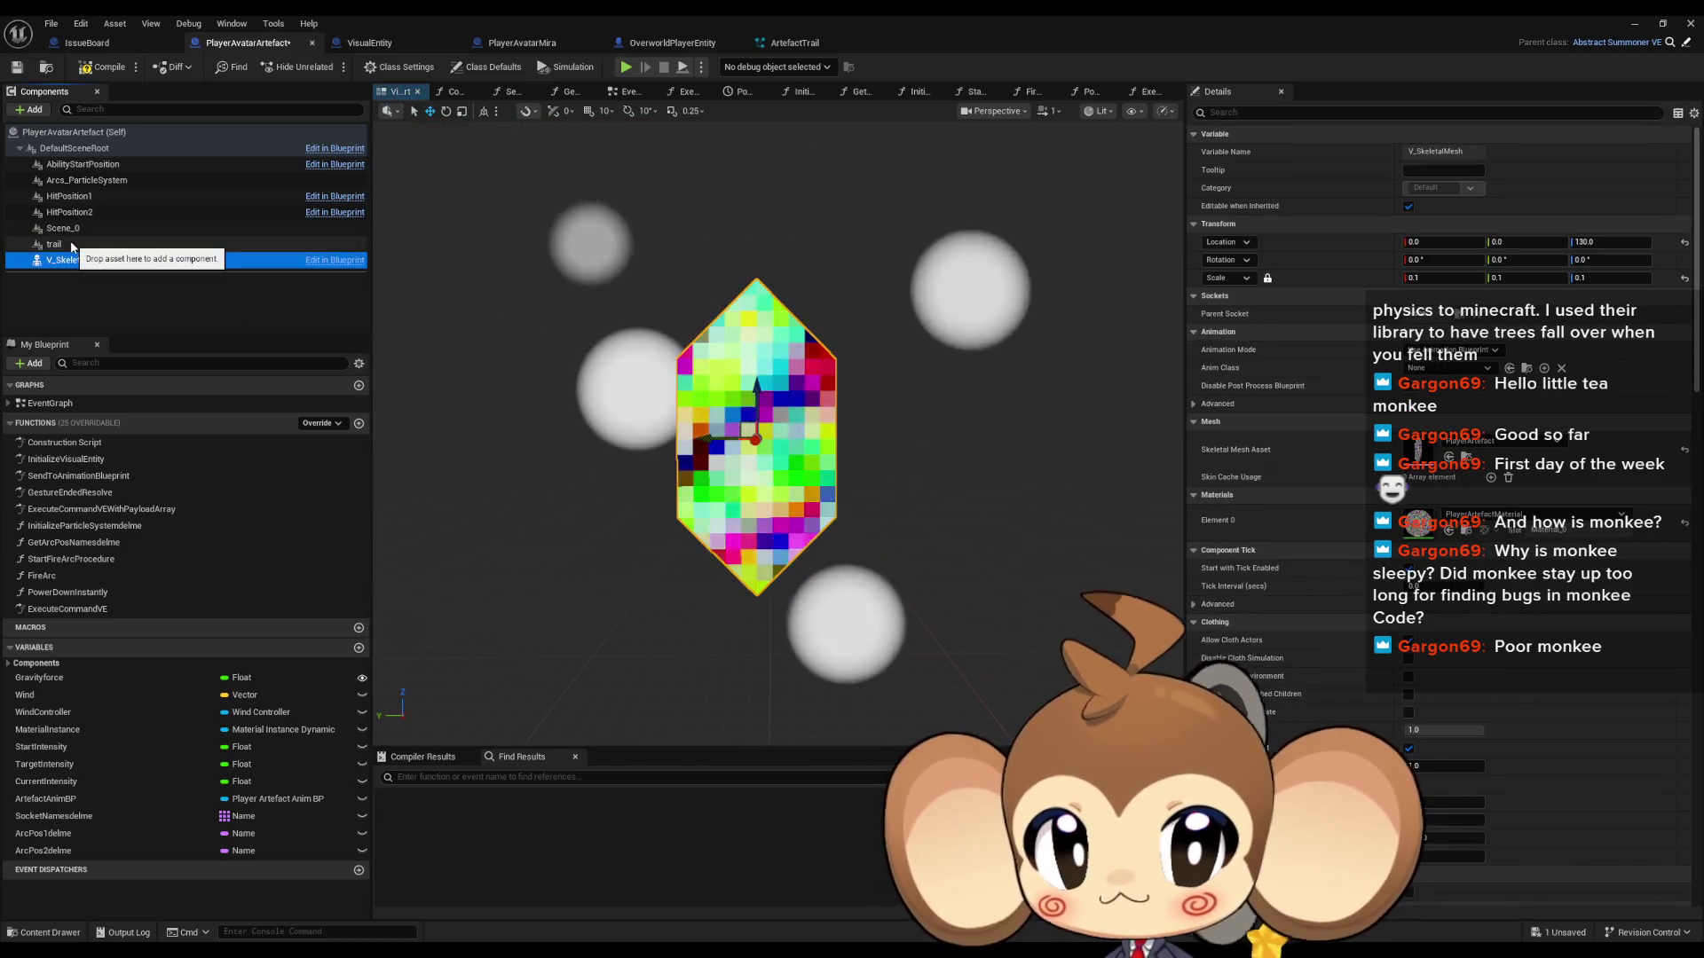
click(55, 244)
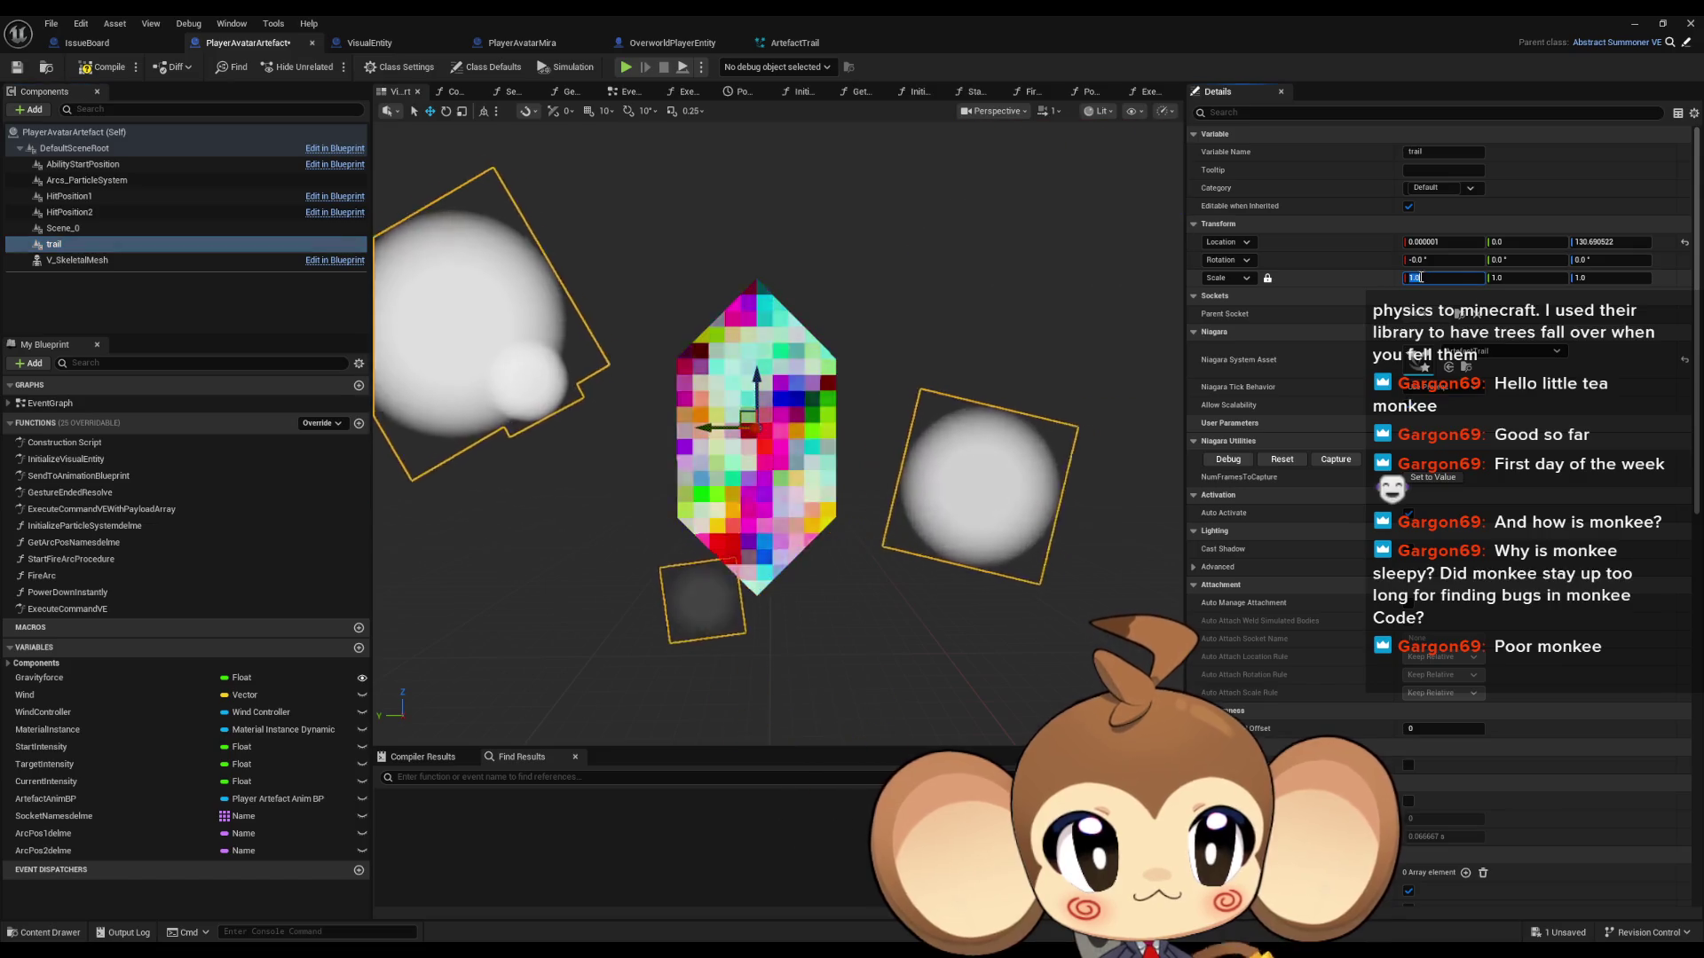
Step: Scale the trail component to 0.1, then return to the ArtefactTrail system
click(1426, 278)
text(0.1)
key(Return)
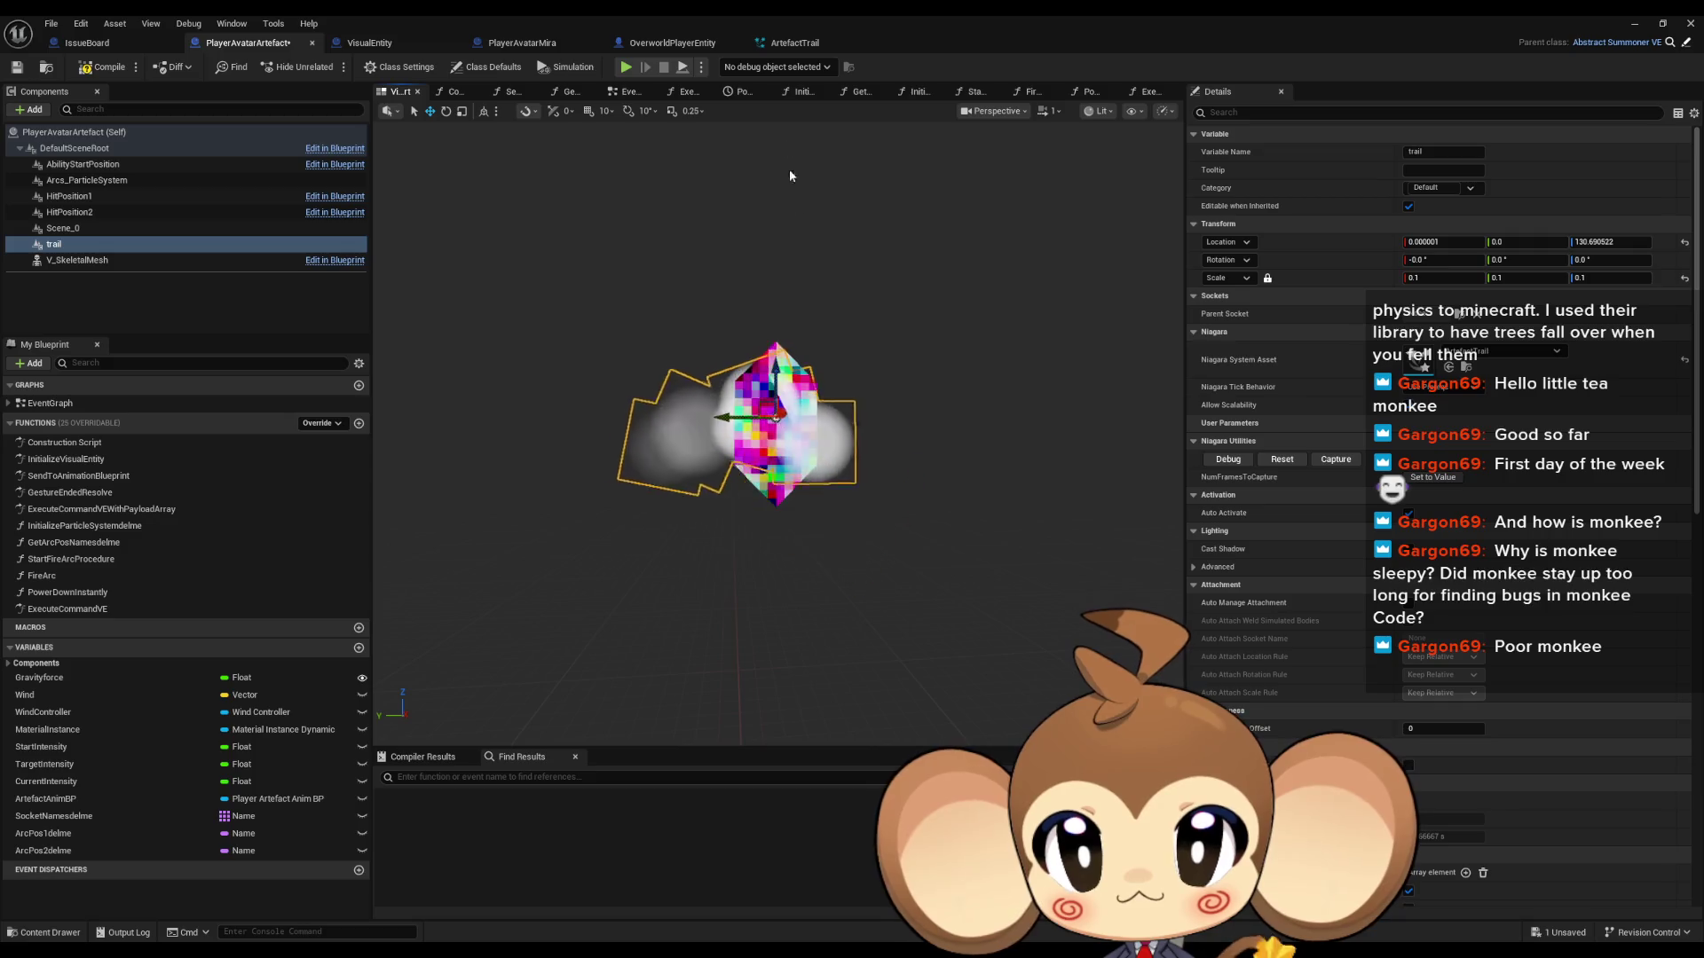
click(791, 45)
scroll(784, 566, up, 2)
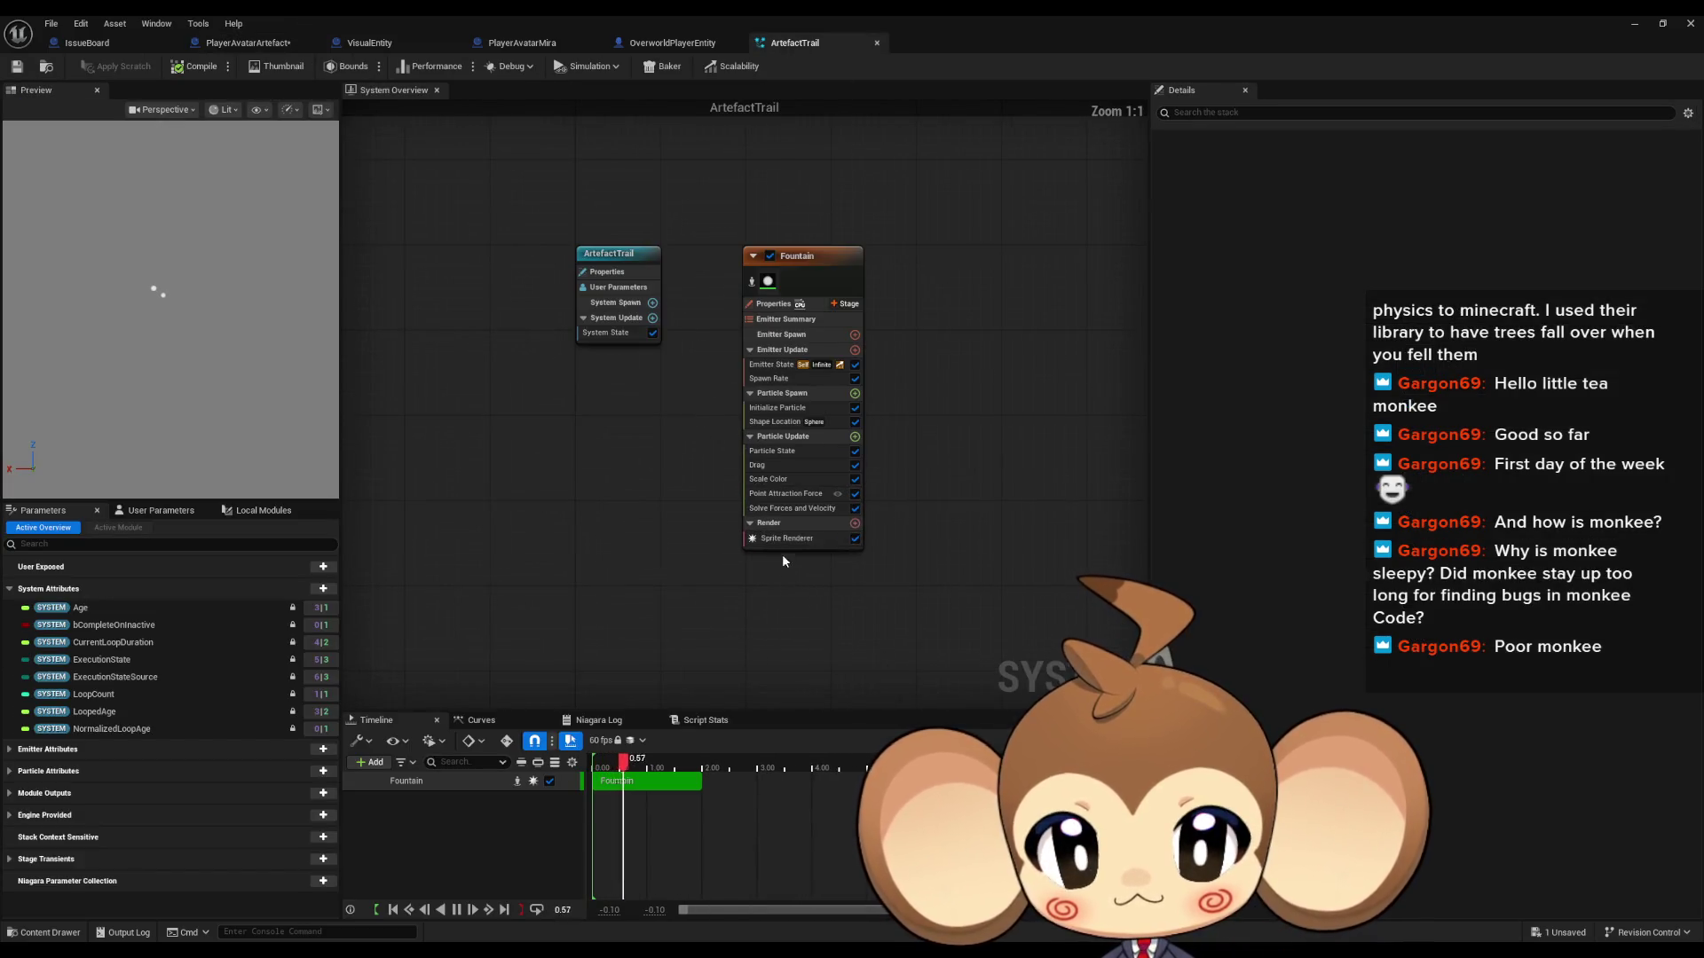
Step: Review the Fountain emitter's Sprite Renderer, Emitter State, Spawn Rate, Initialize Particle and Shape Location settings
click(784, 539)
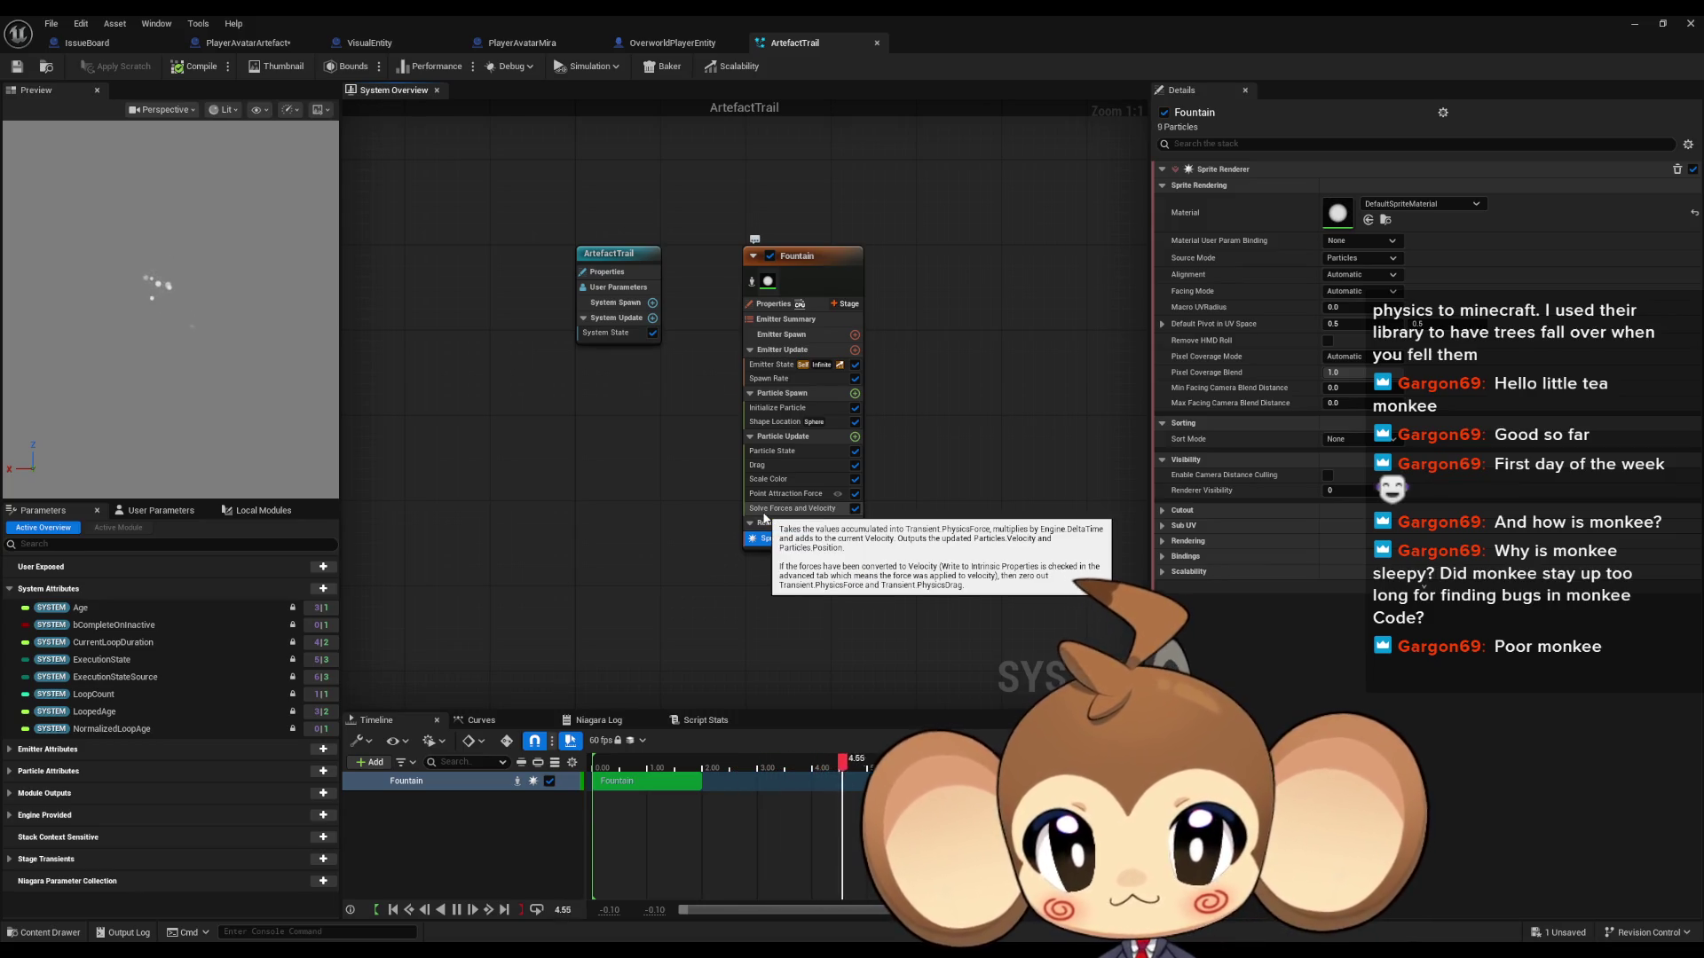
click(774, 372)
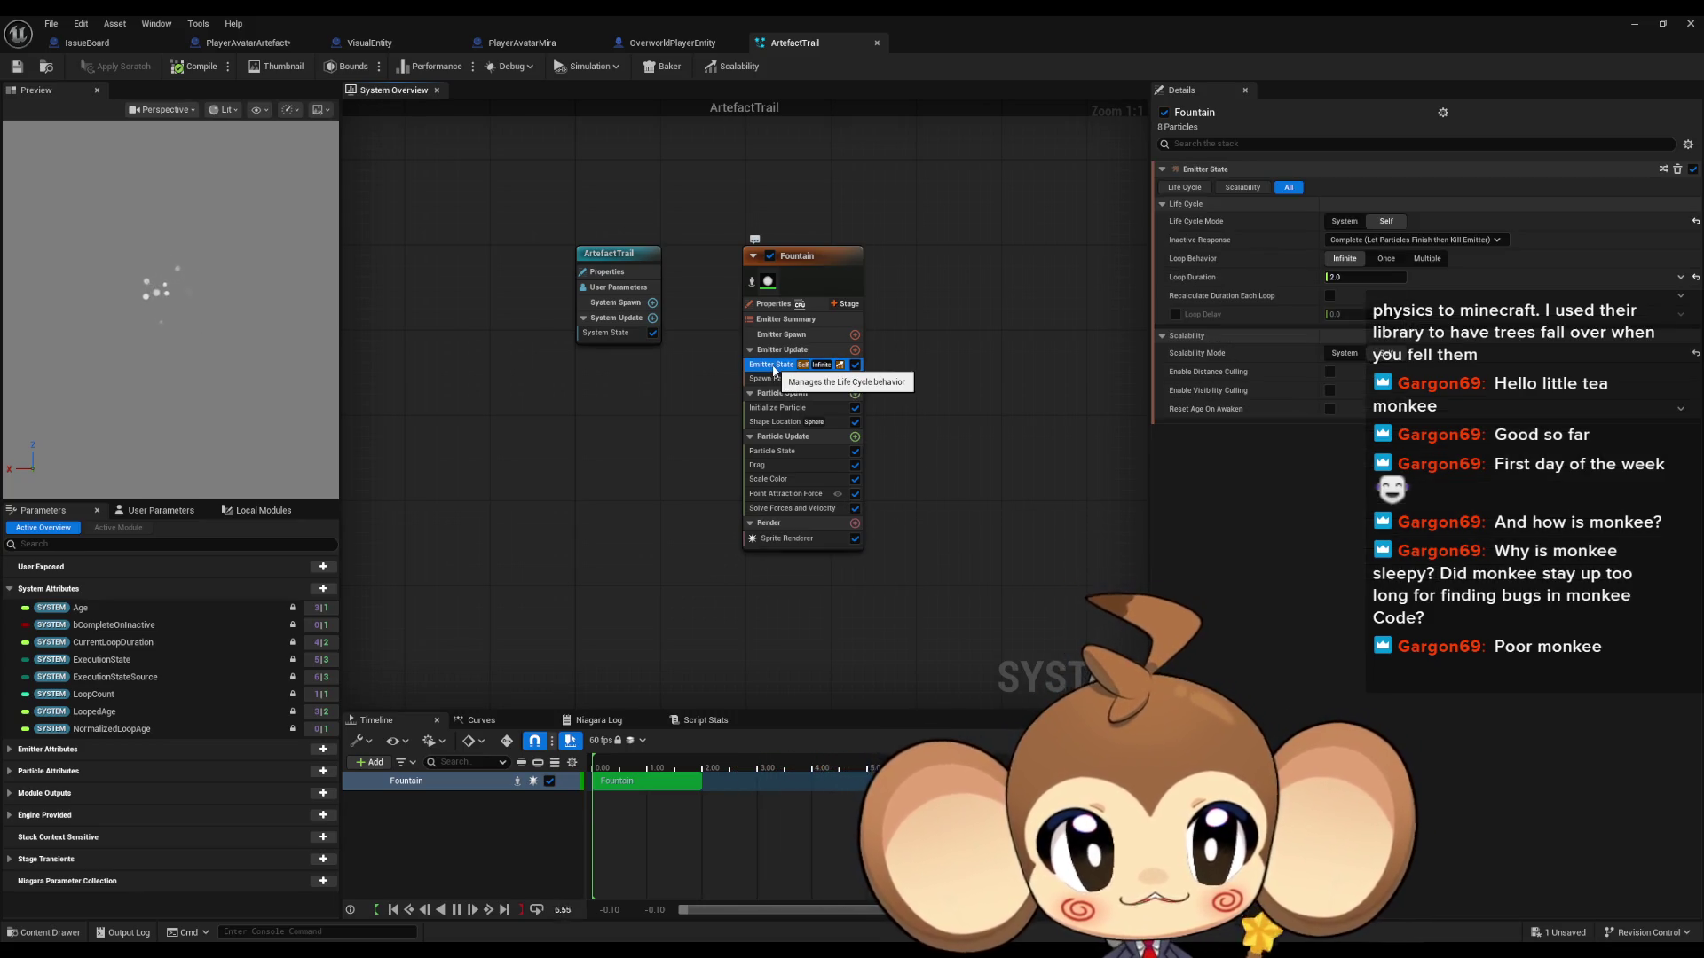
click(770, 378)
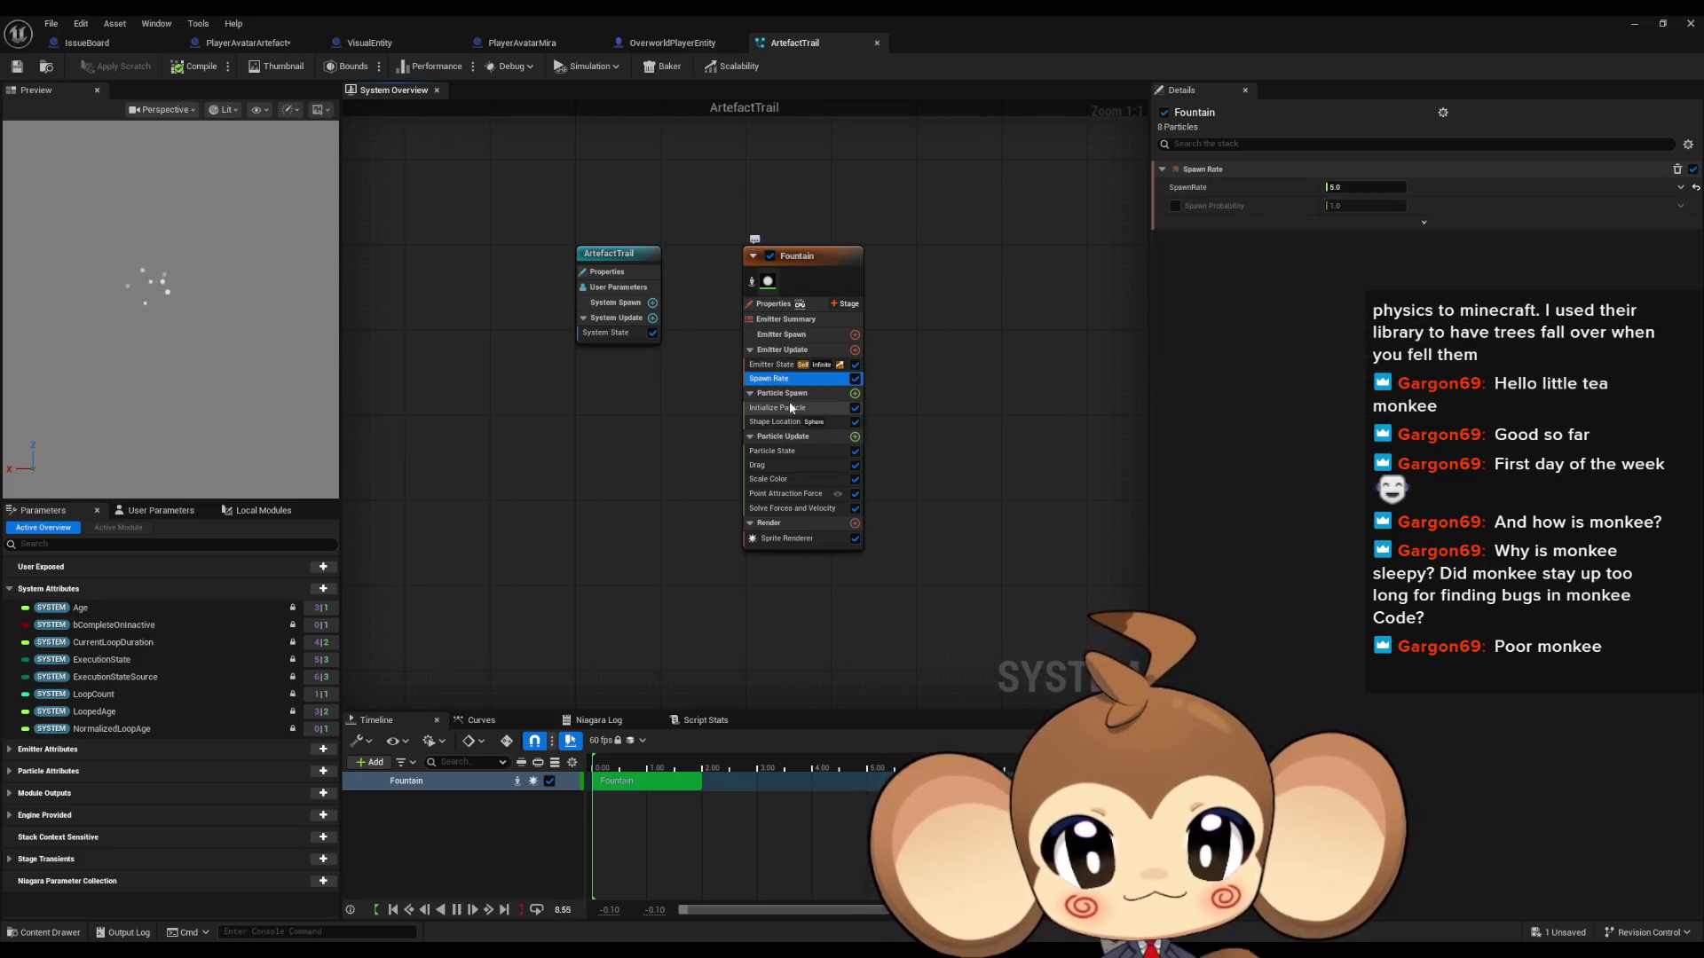
click(792, 409)
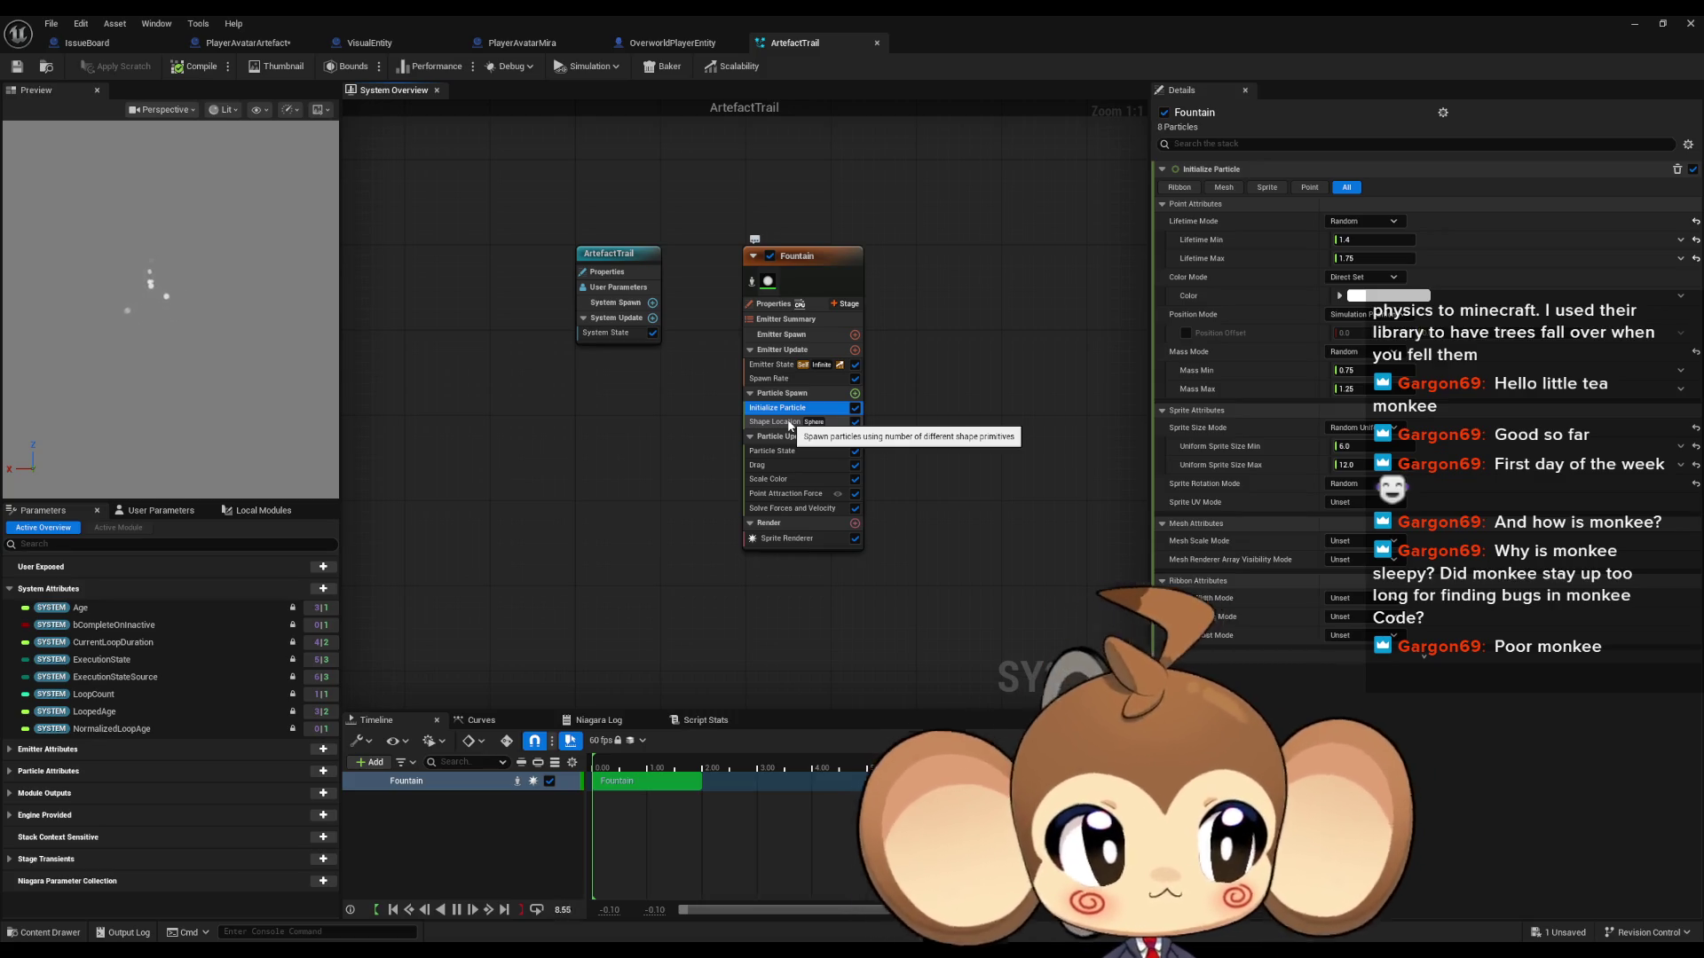
click(789, 423)
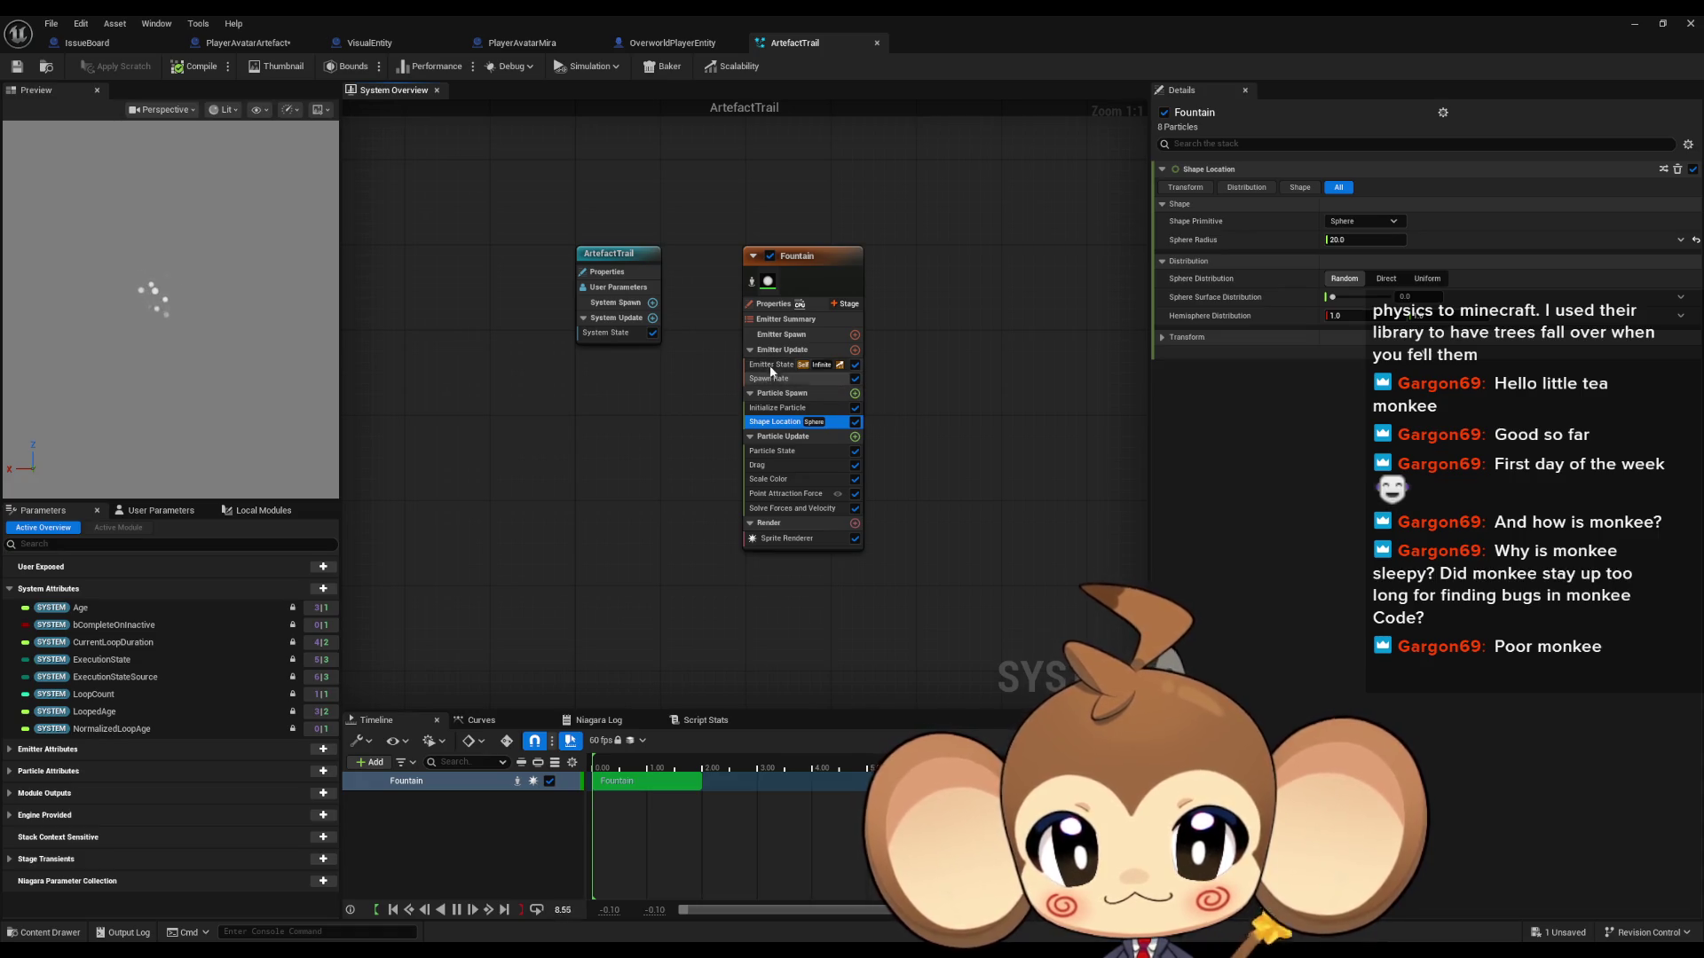
click(771, 367)
click(784, 410)
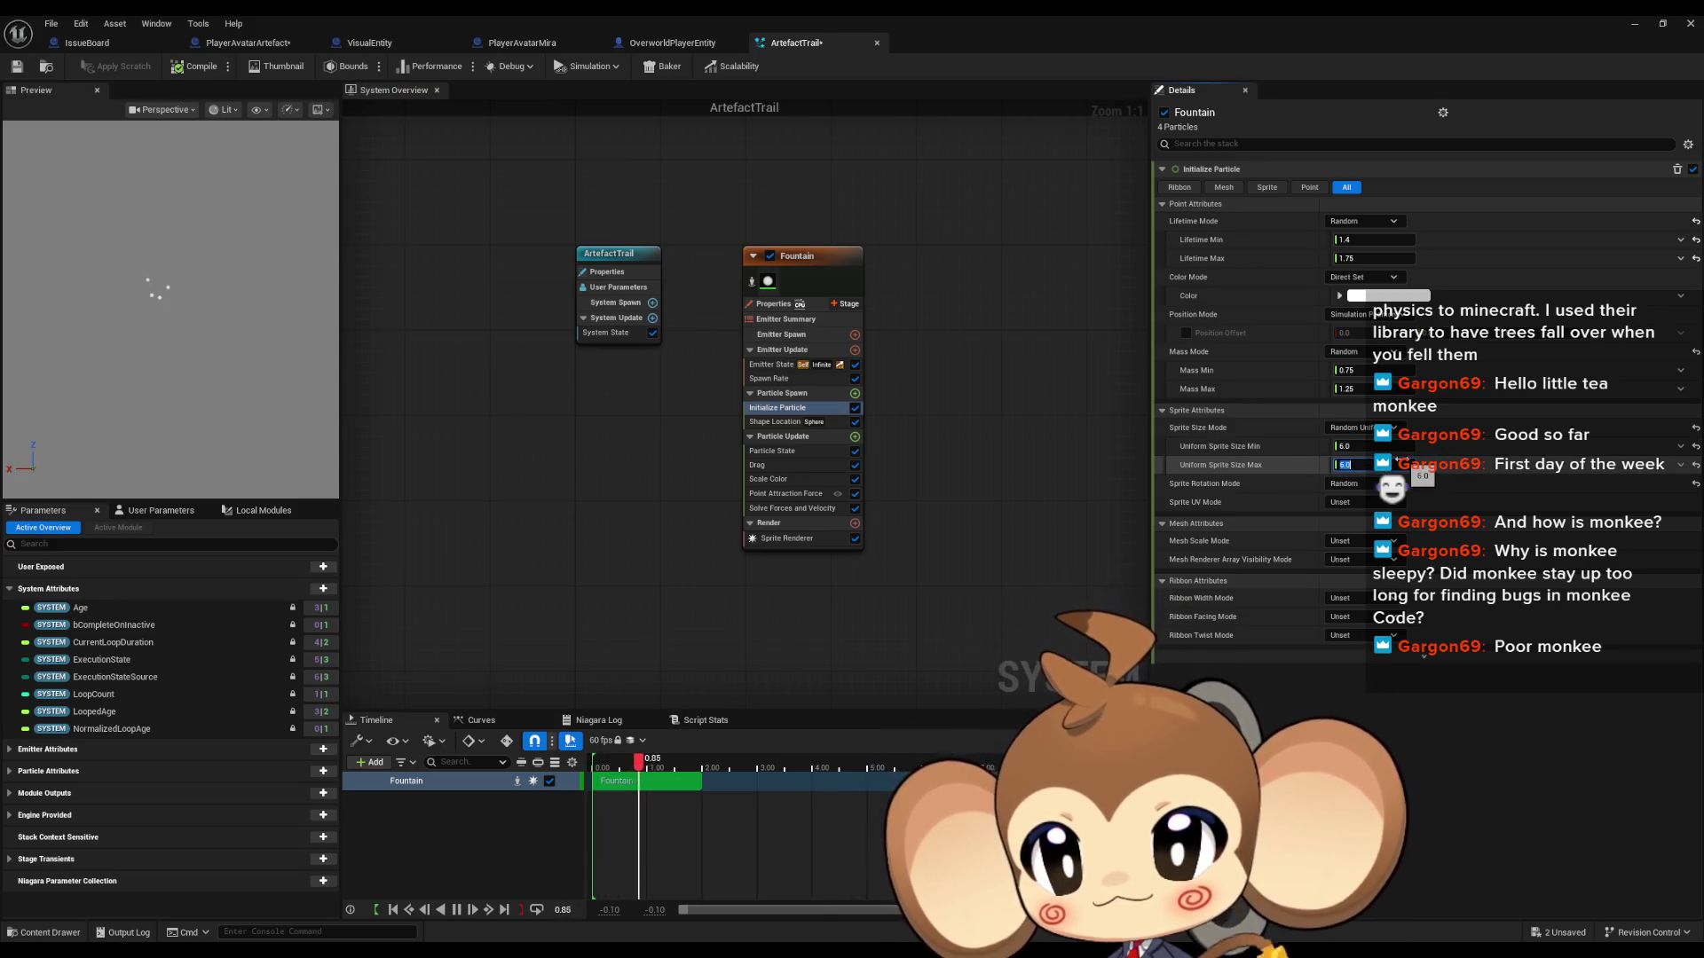
Step: Set Initialize Particle's Uniform Sprite Size Max to 2, then show Shape Location
drag(828, 23, 726, 125)
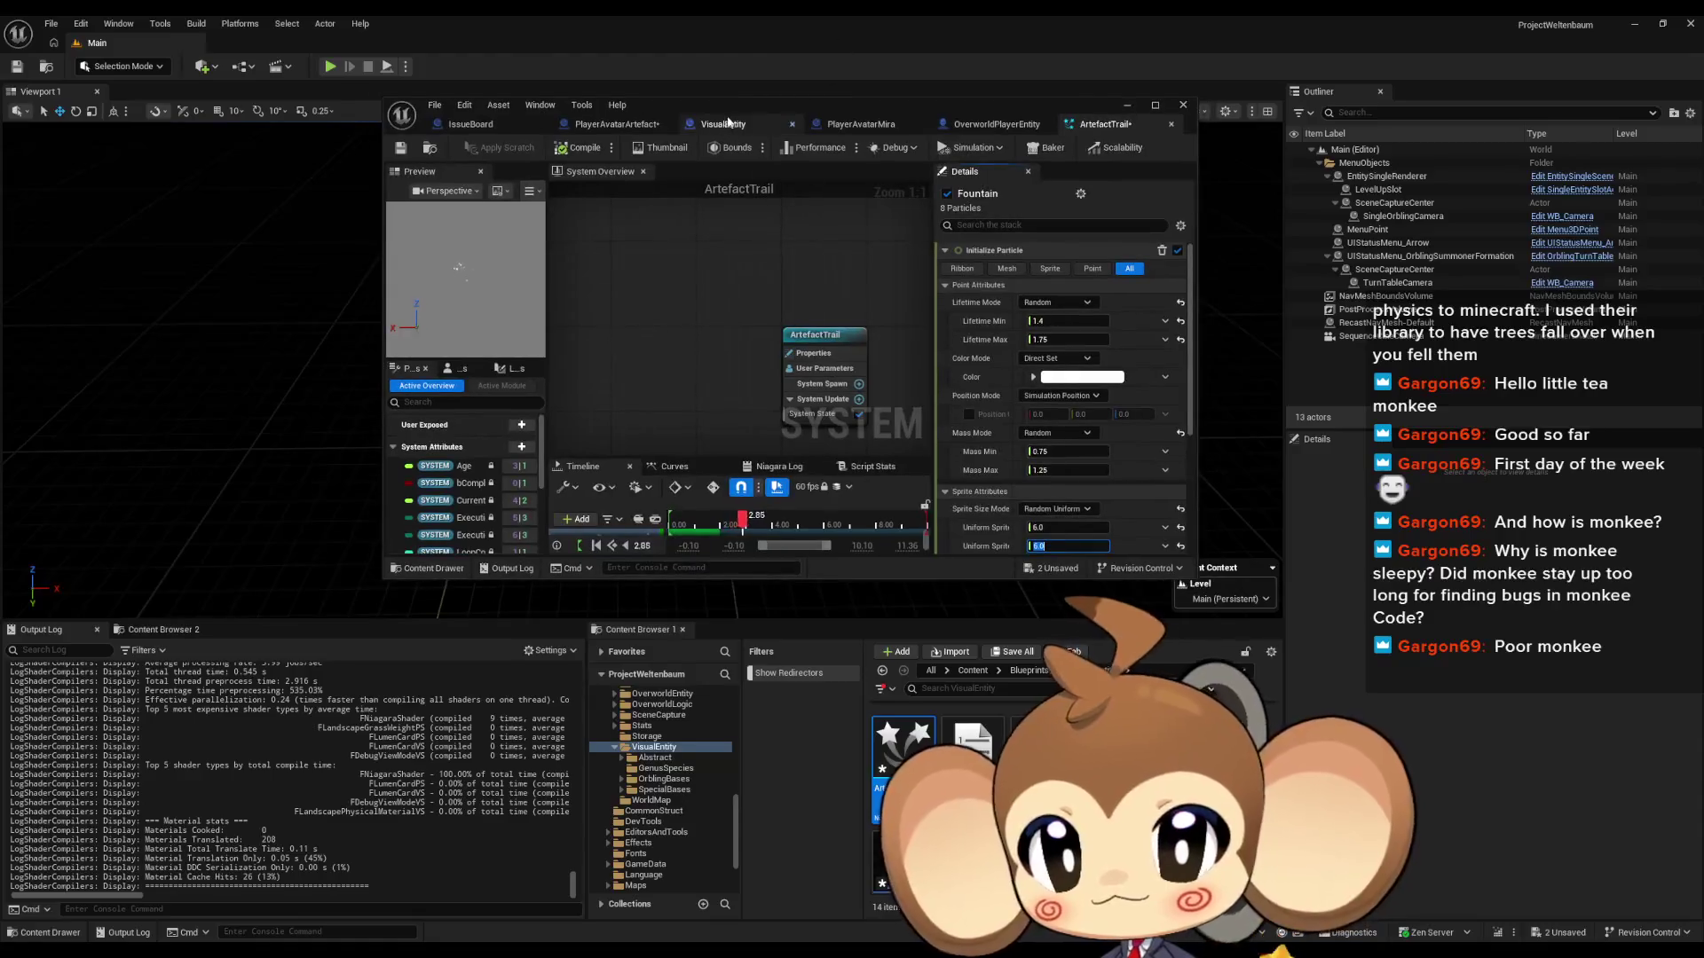
double_click(752, 107)
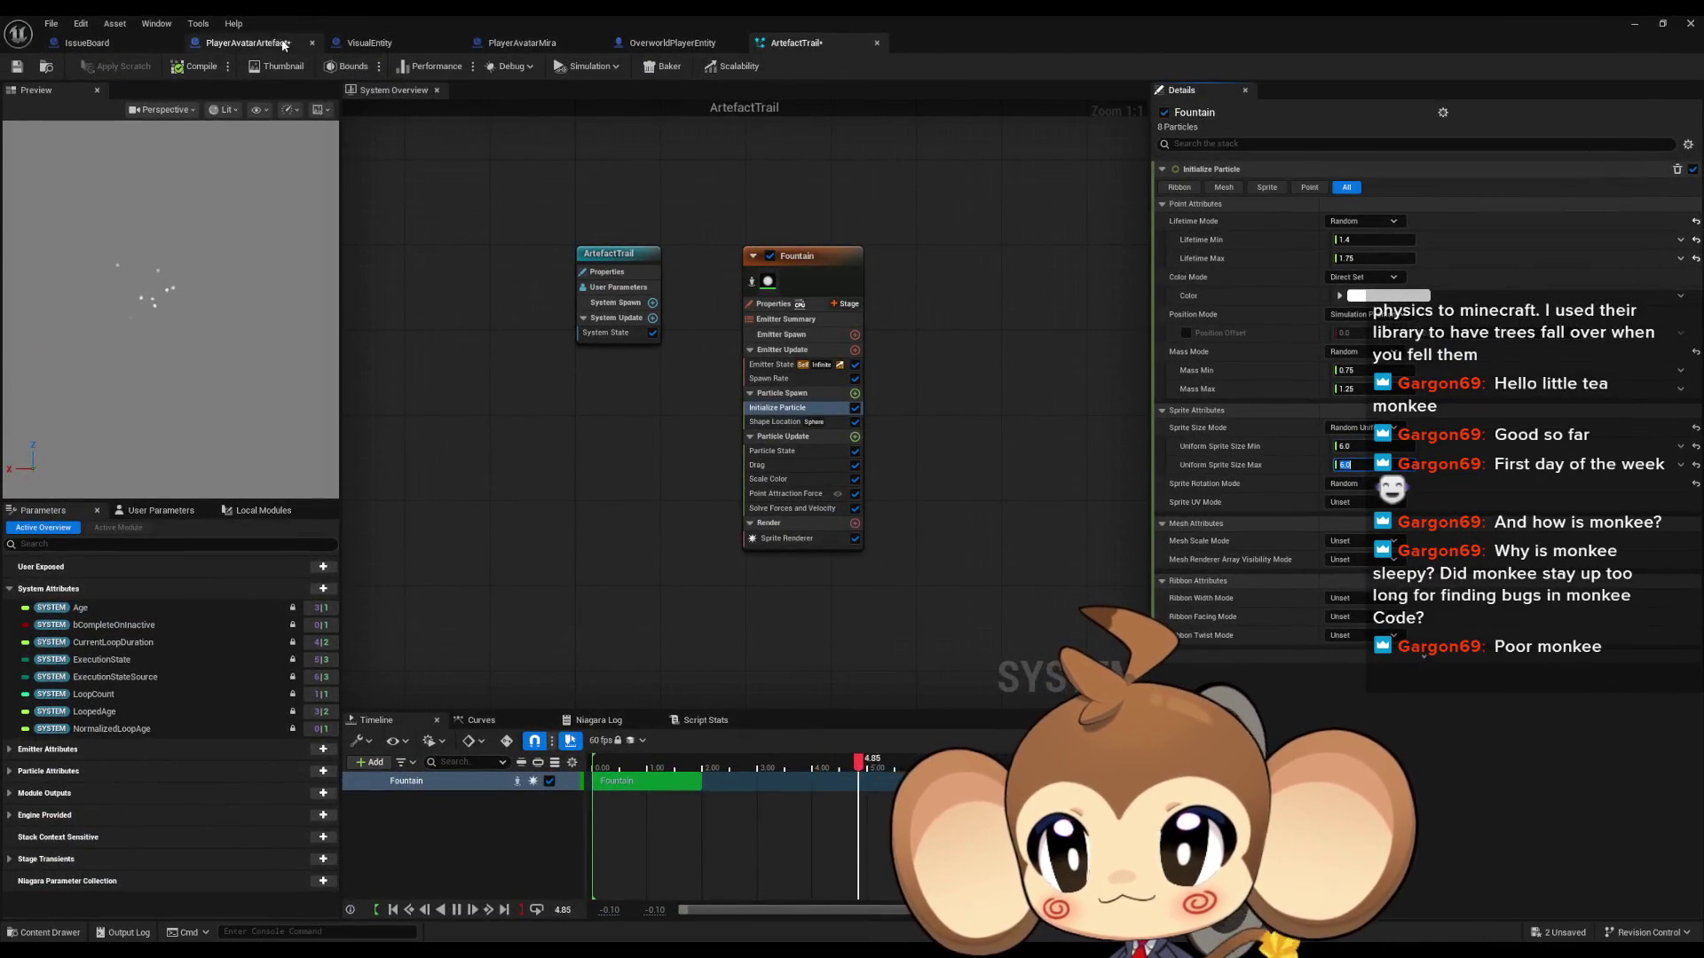
click(293, 40)
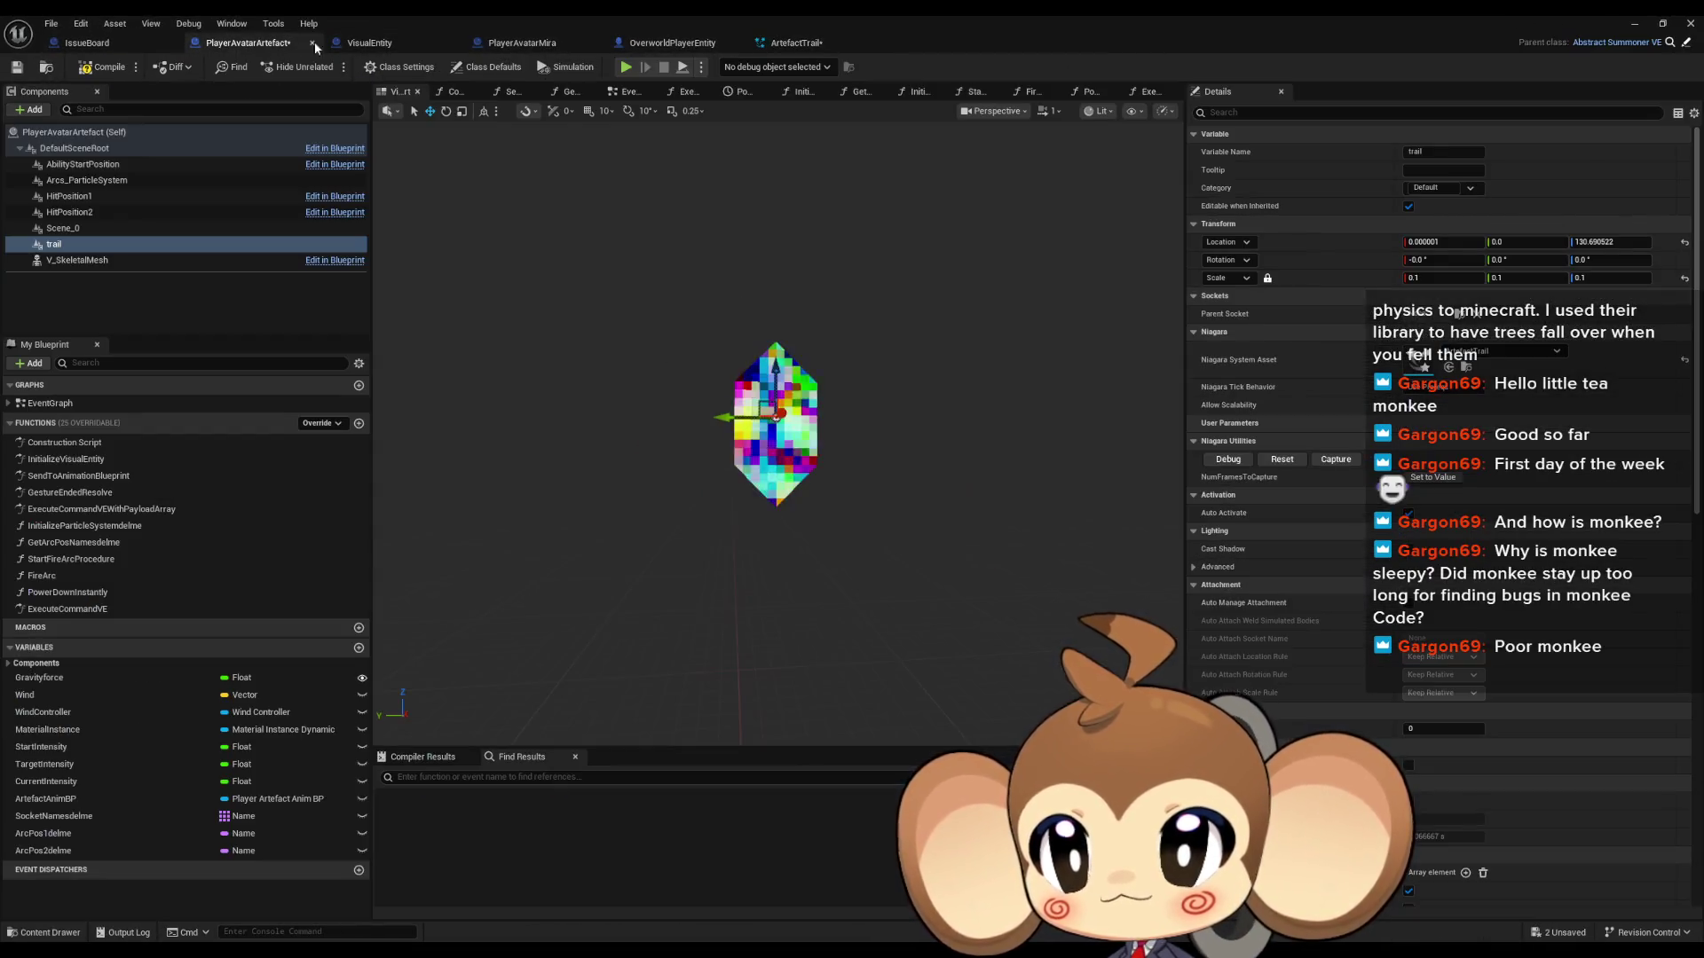
click(789, 44)
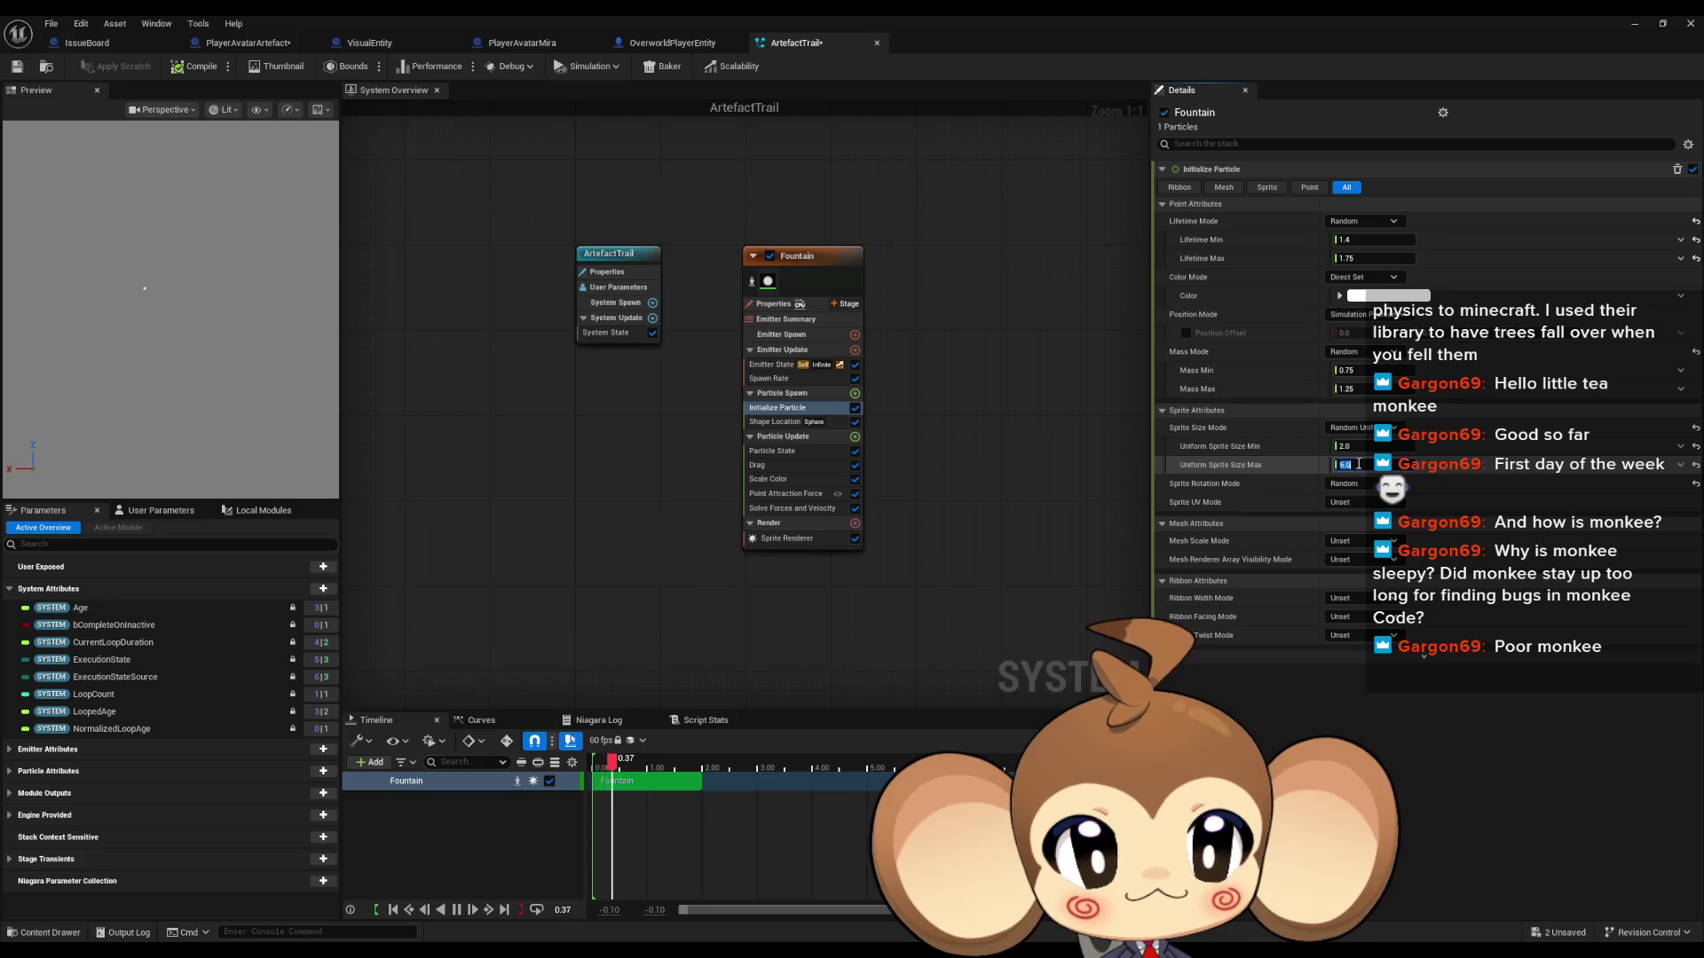
text(2)
click(777, 425)
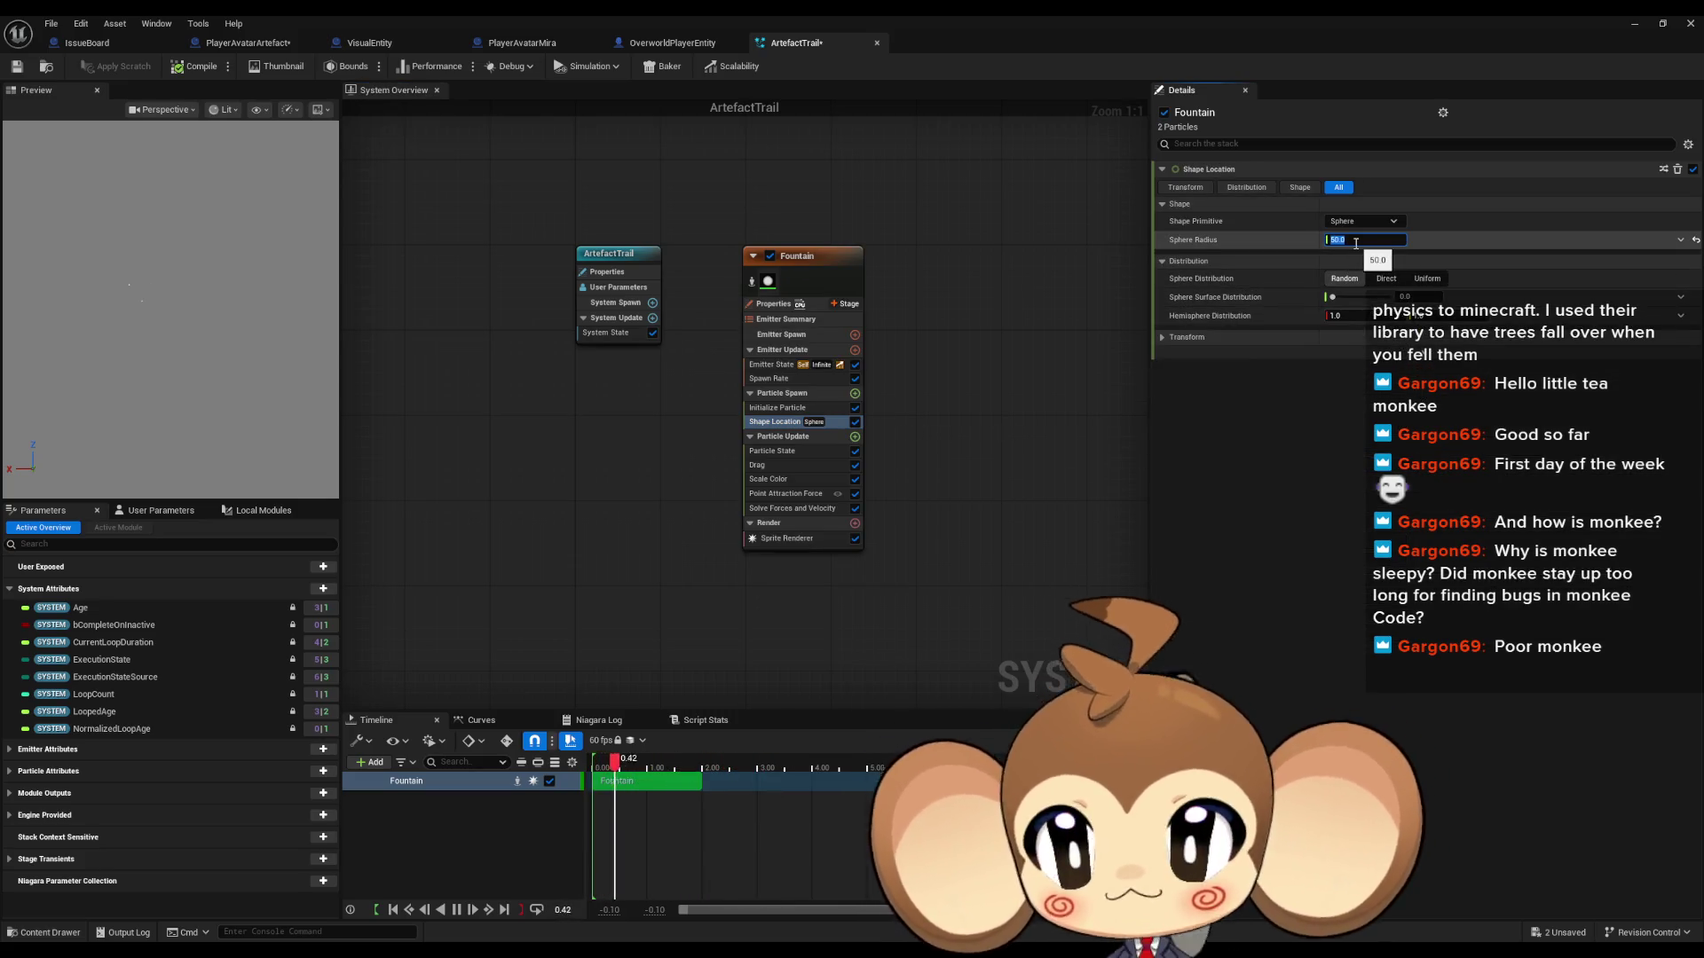
Step: Inspect the crystal in the PlayerAvatarArtefact preview, then start a play session in the level editor
click(249, 42)
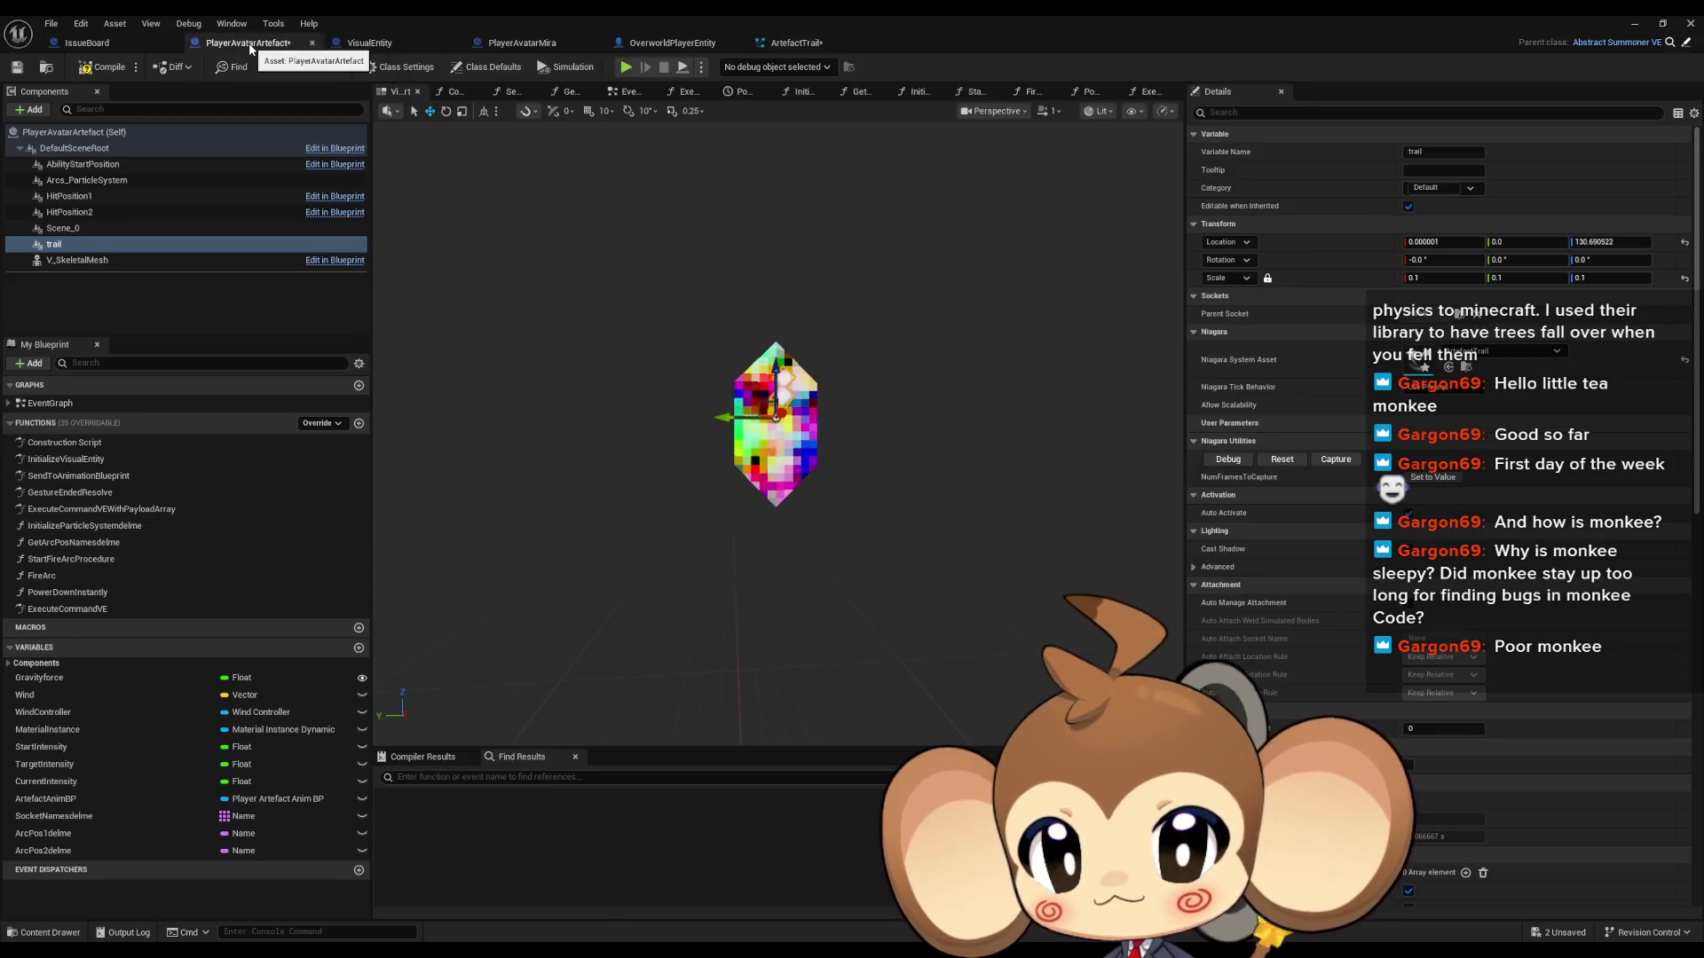
click(625, 253)
scroll(778, 435, down, 5)
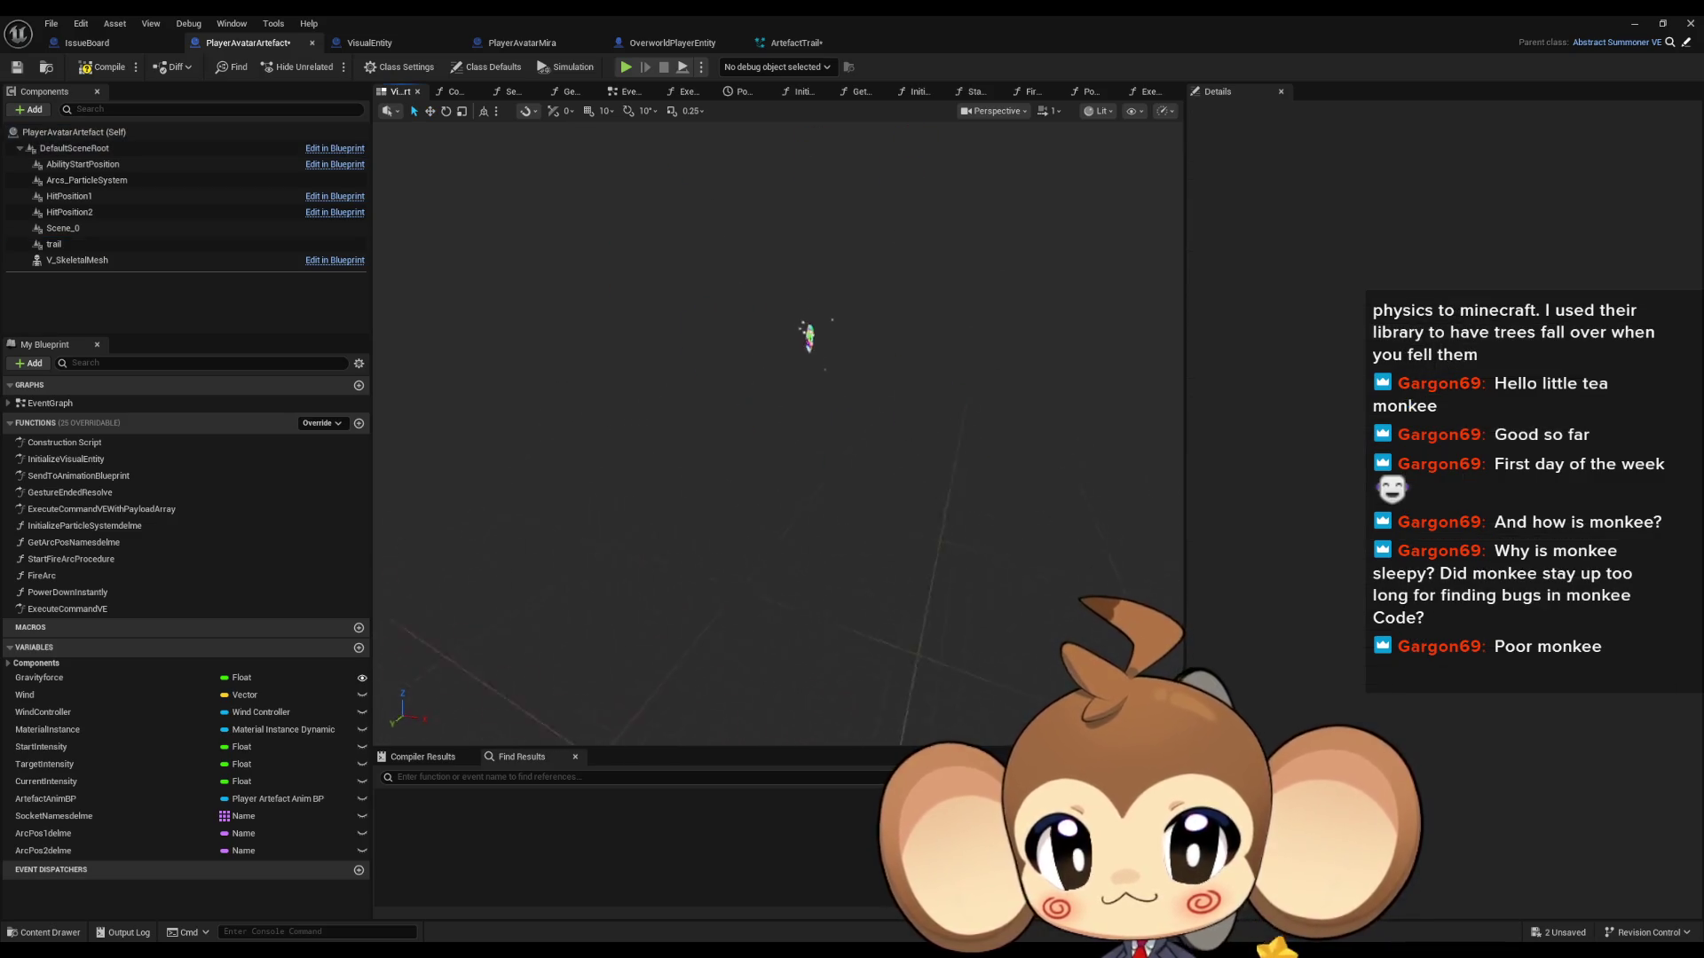
scroll(887, 284, up, 5)
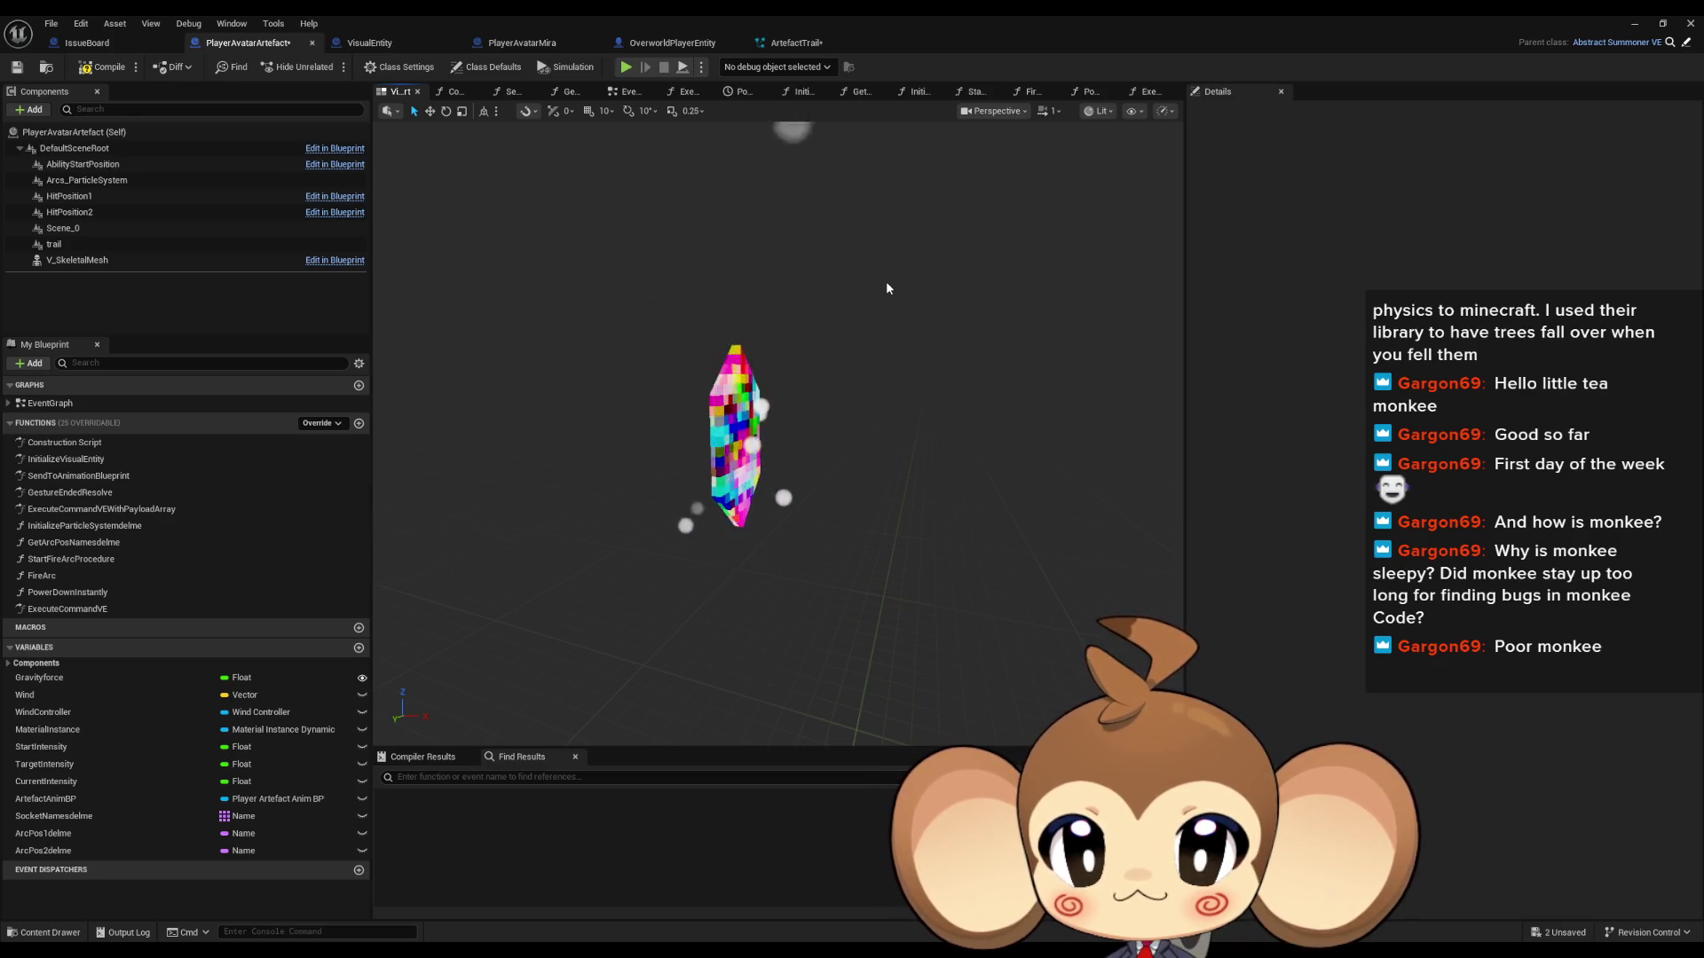
drag(886, 280, 852, 288)
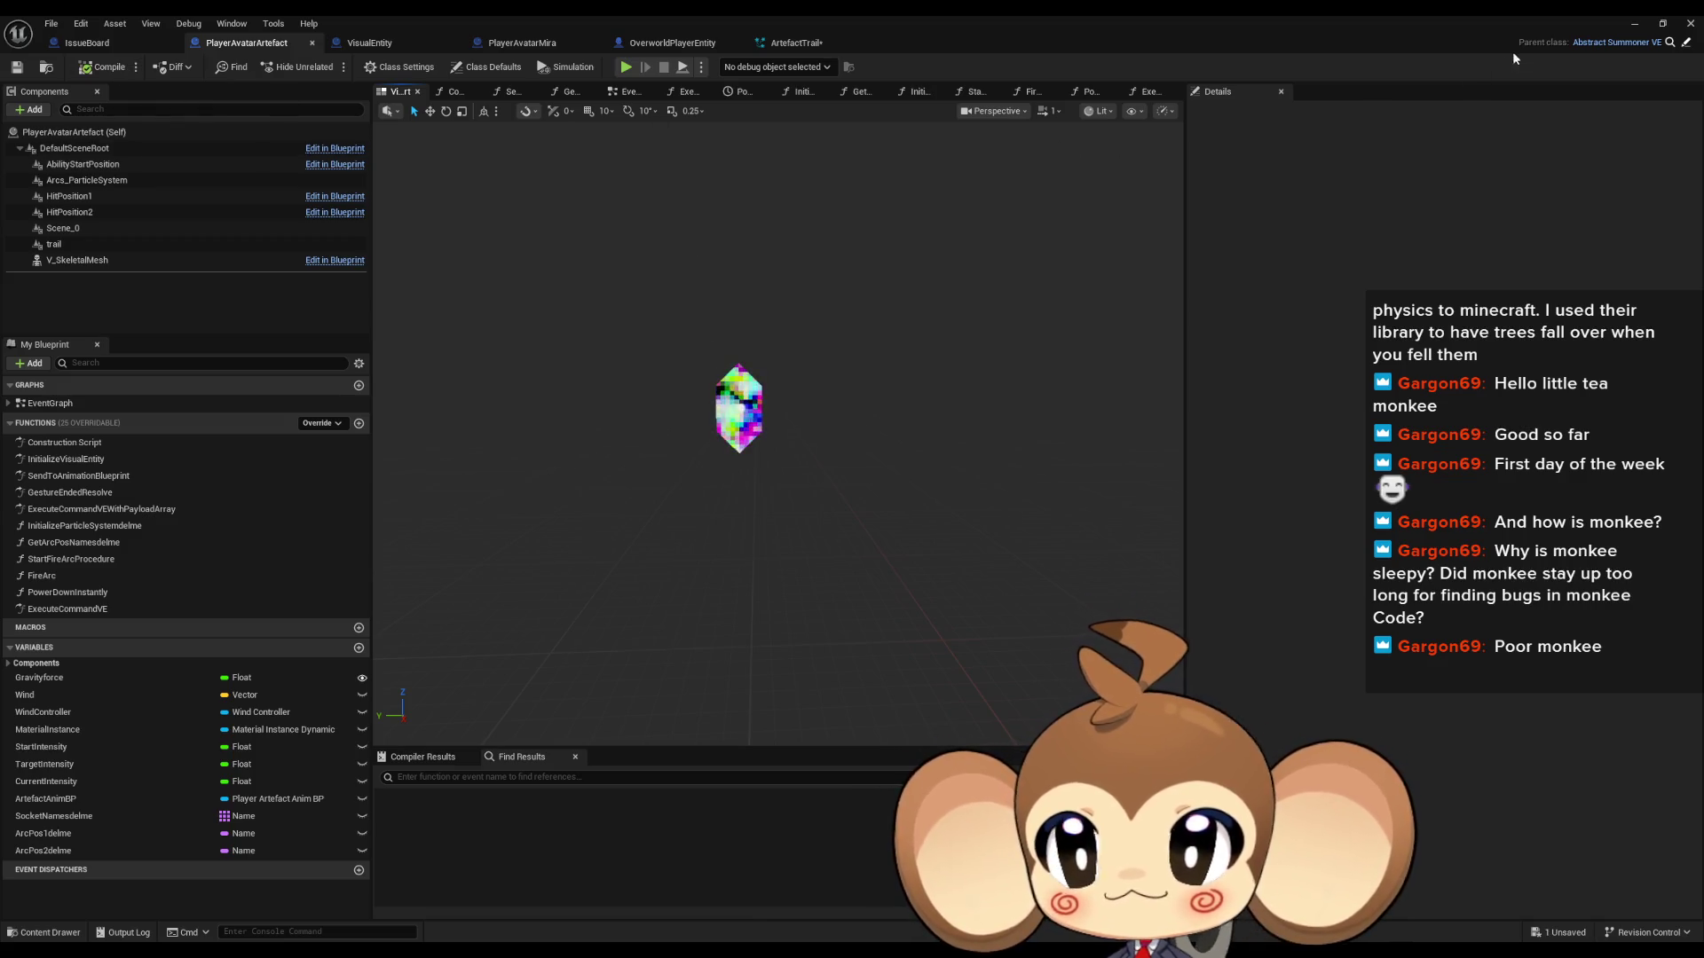
click(1635, 23)
click(331, 67)
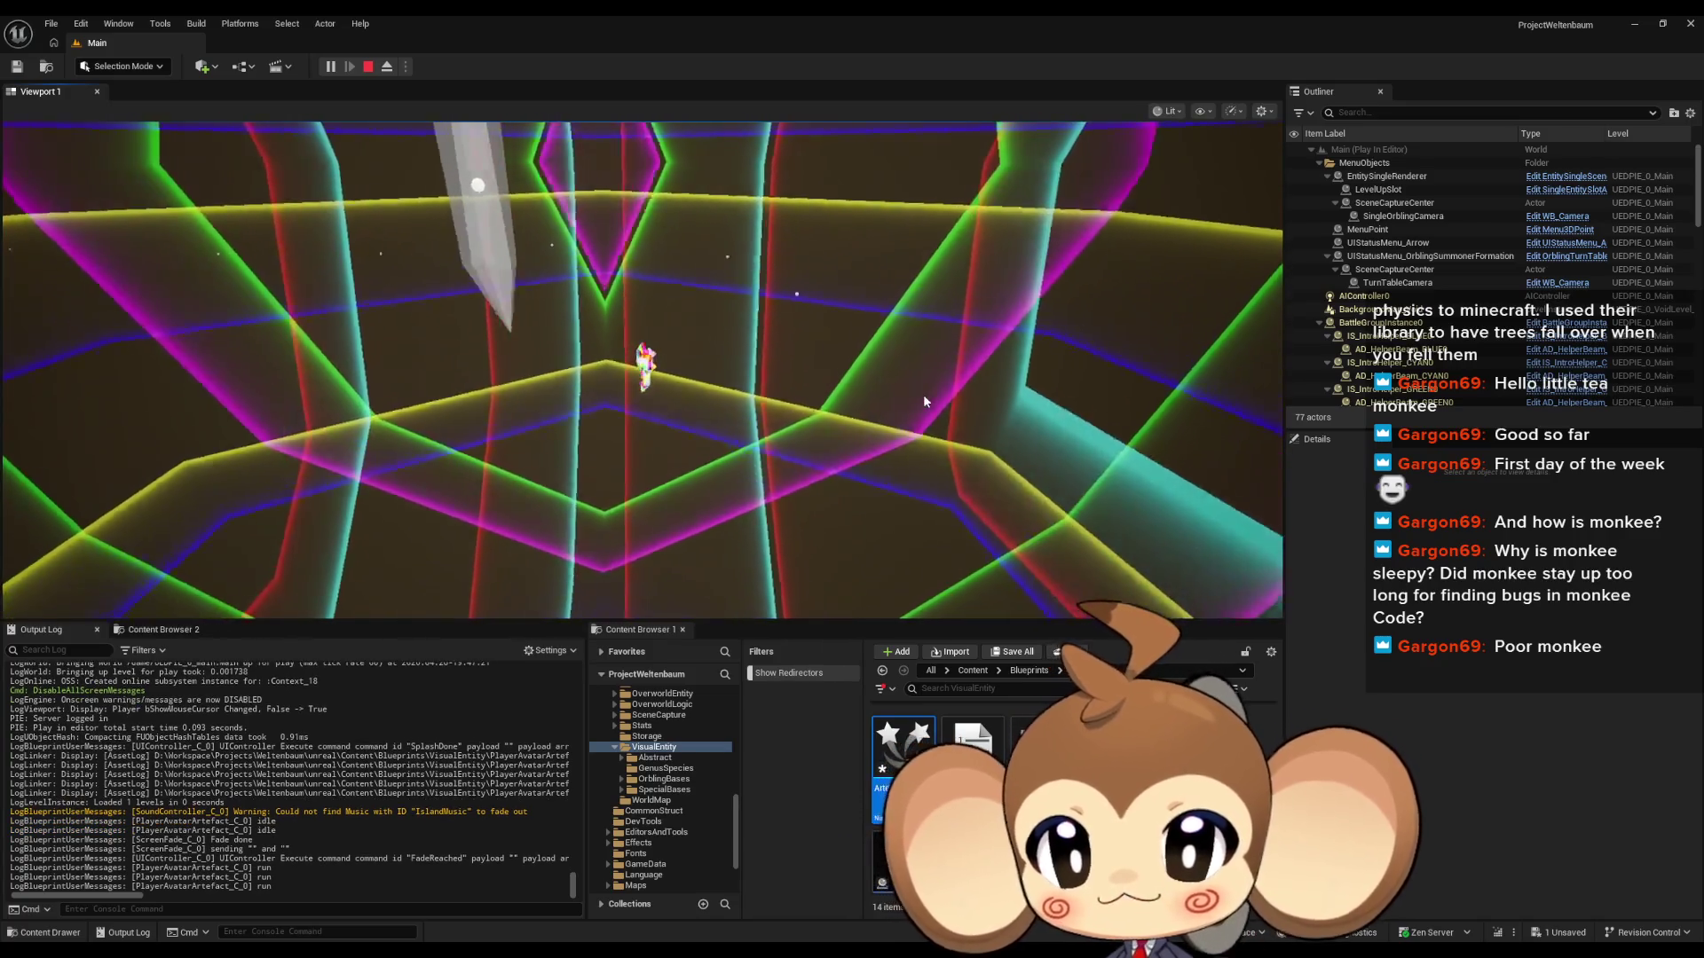
Step: Look around the avatar's trail in-game, stop the session, and reopen the PlayerAvatarArtefact blueprint
click(923, 402)
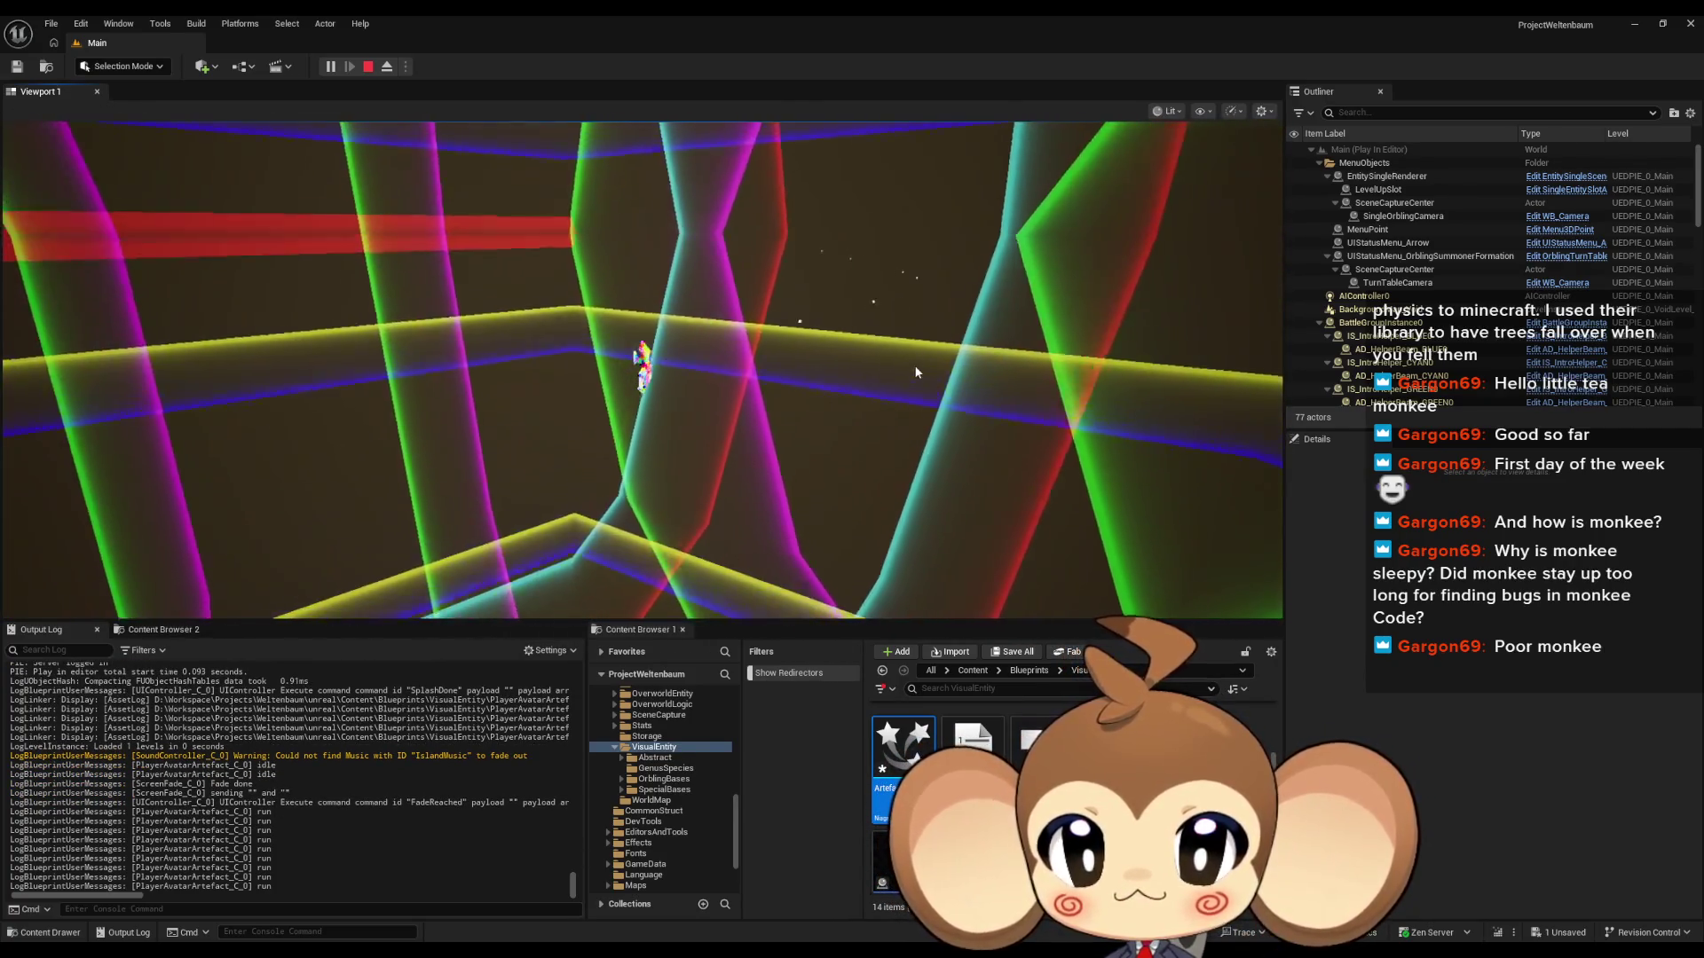
click(403, 369)
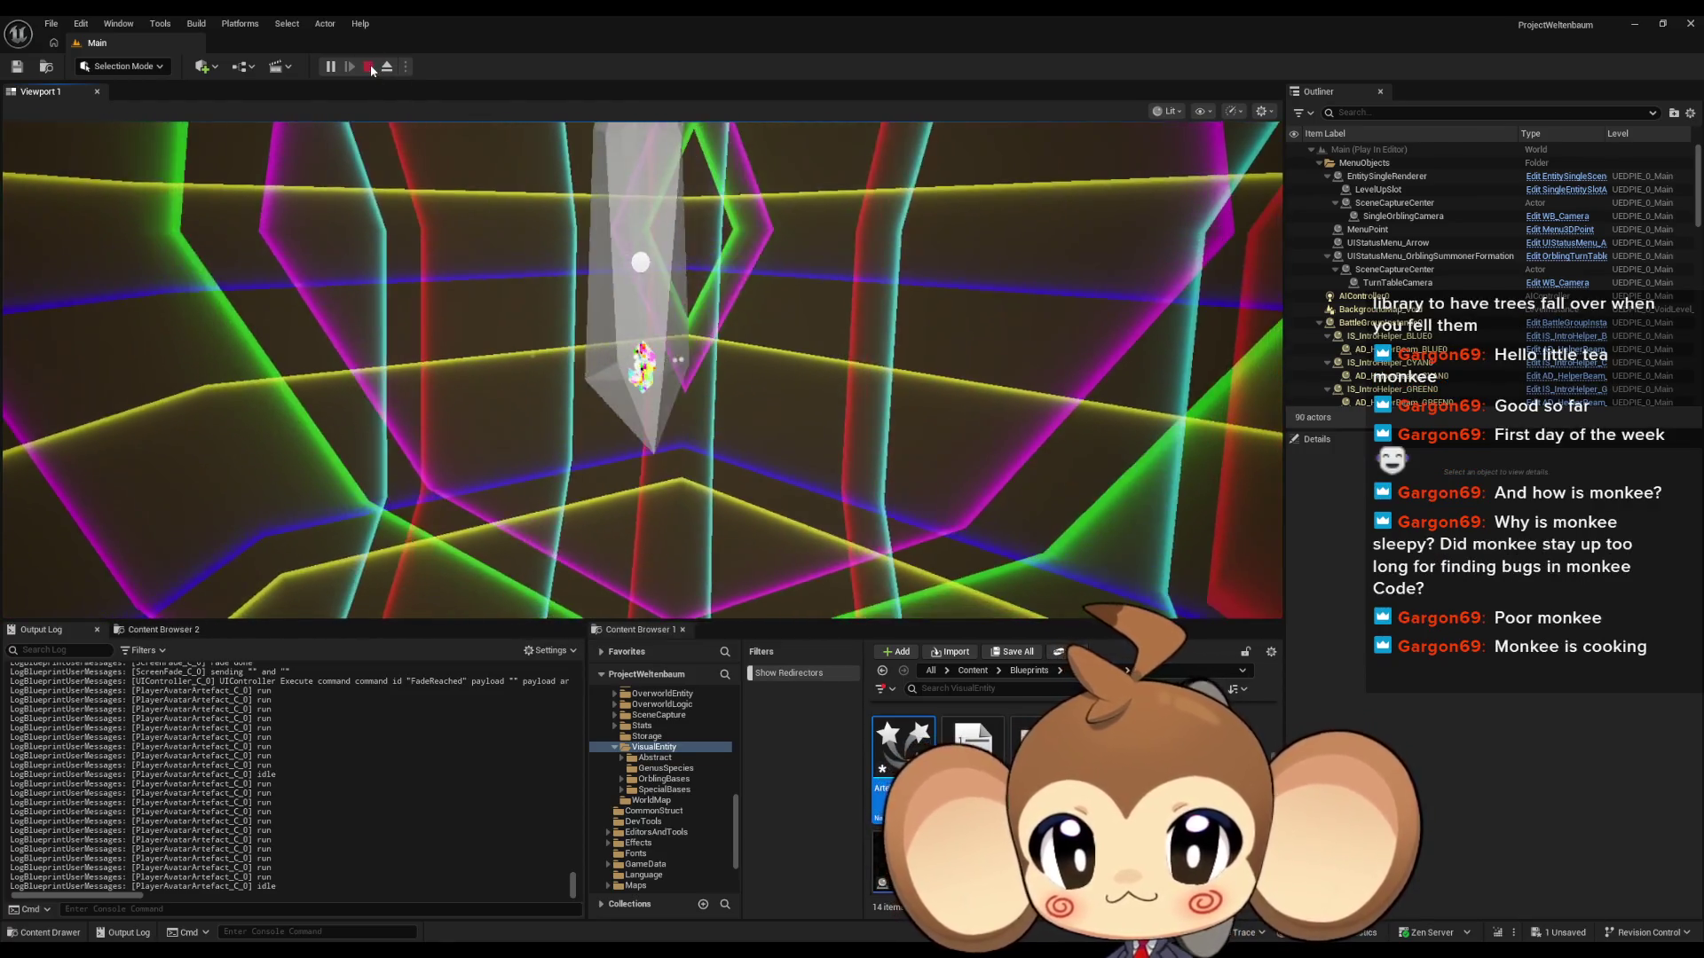
click(369, 67)
click(720, 893)
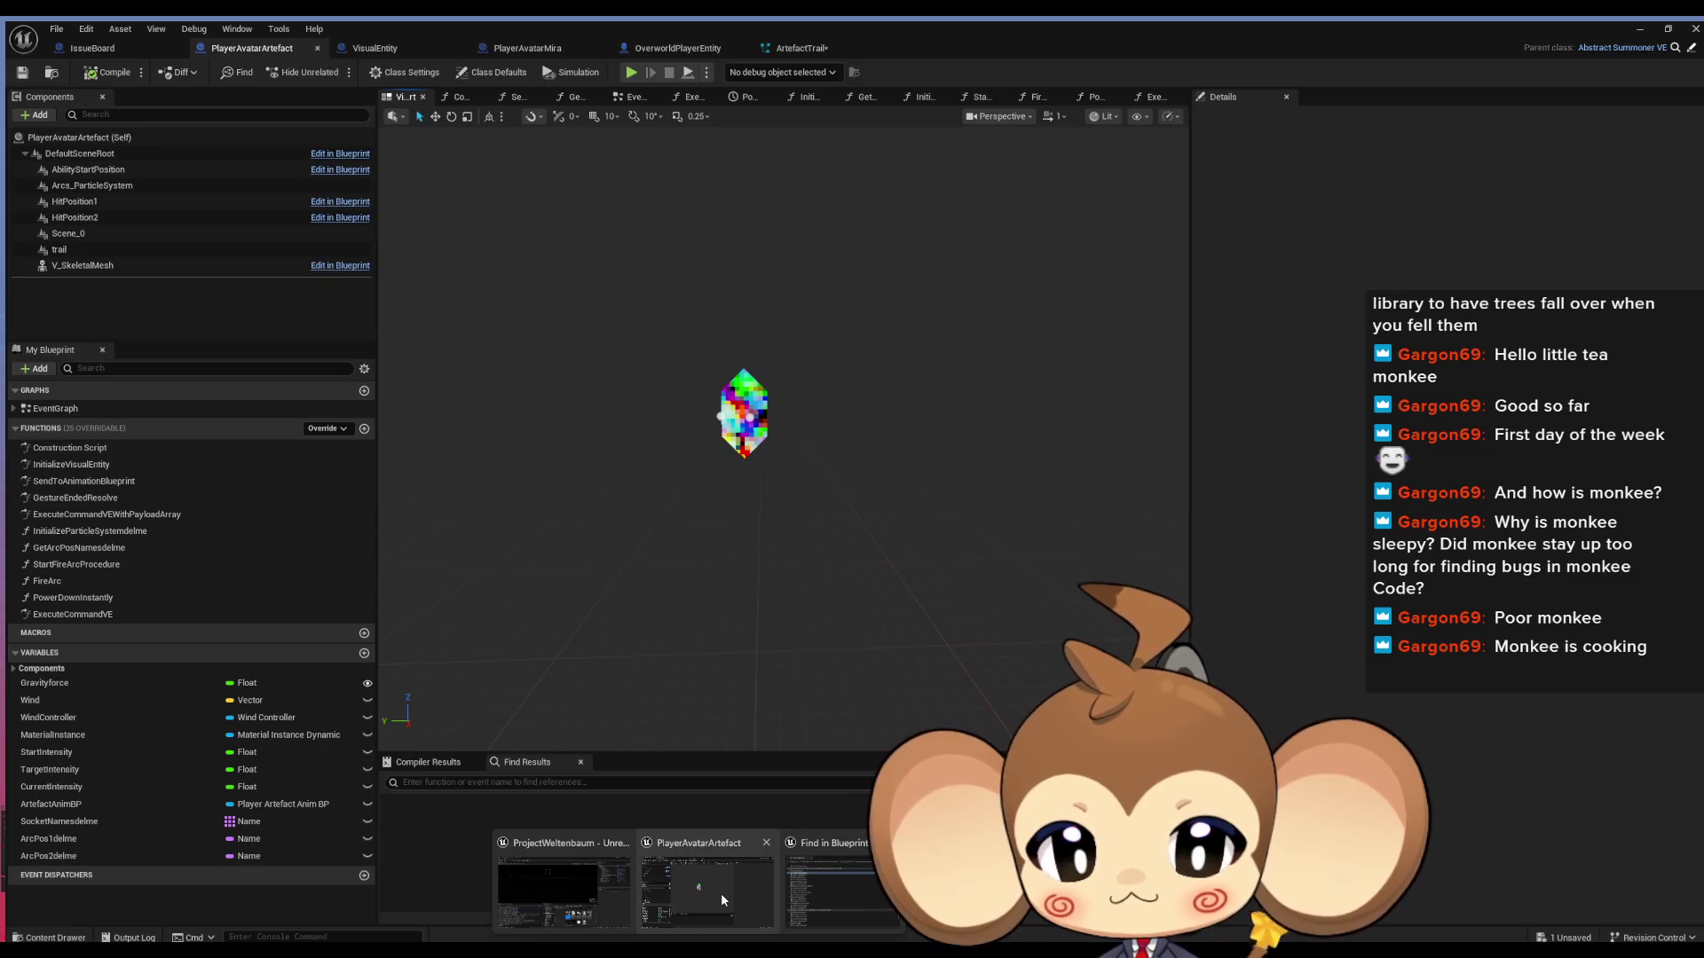
Step: Set the Fountain emitter's SpawnRate to 20, save ArtefactTrail and close its editor
click(784, 46)
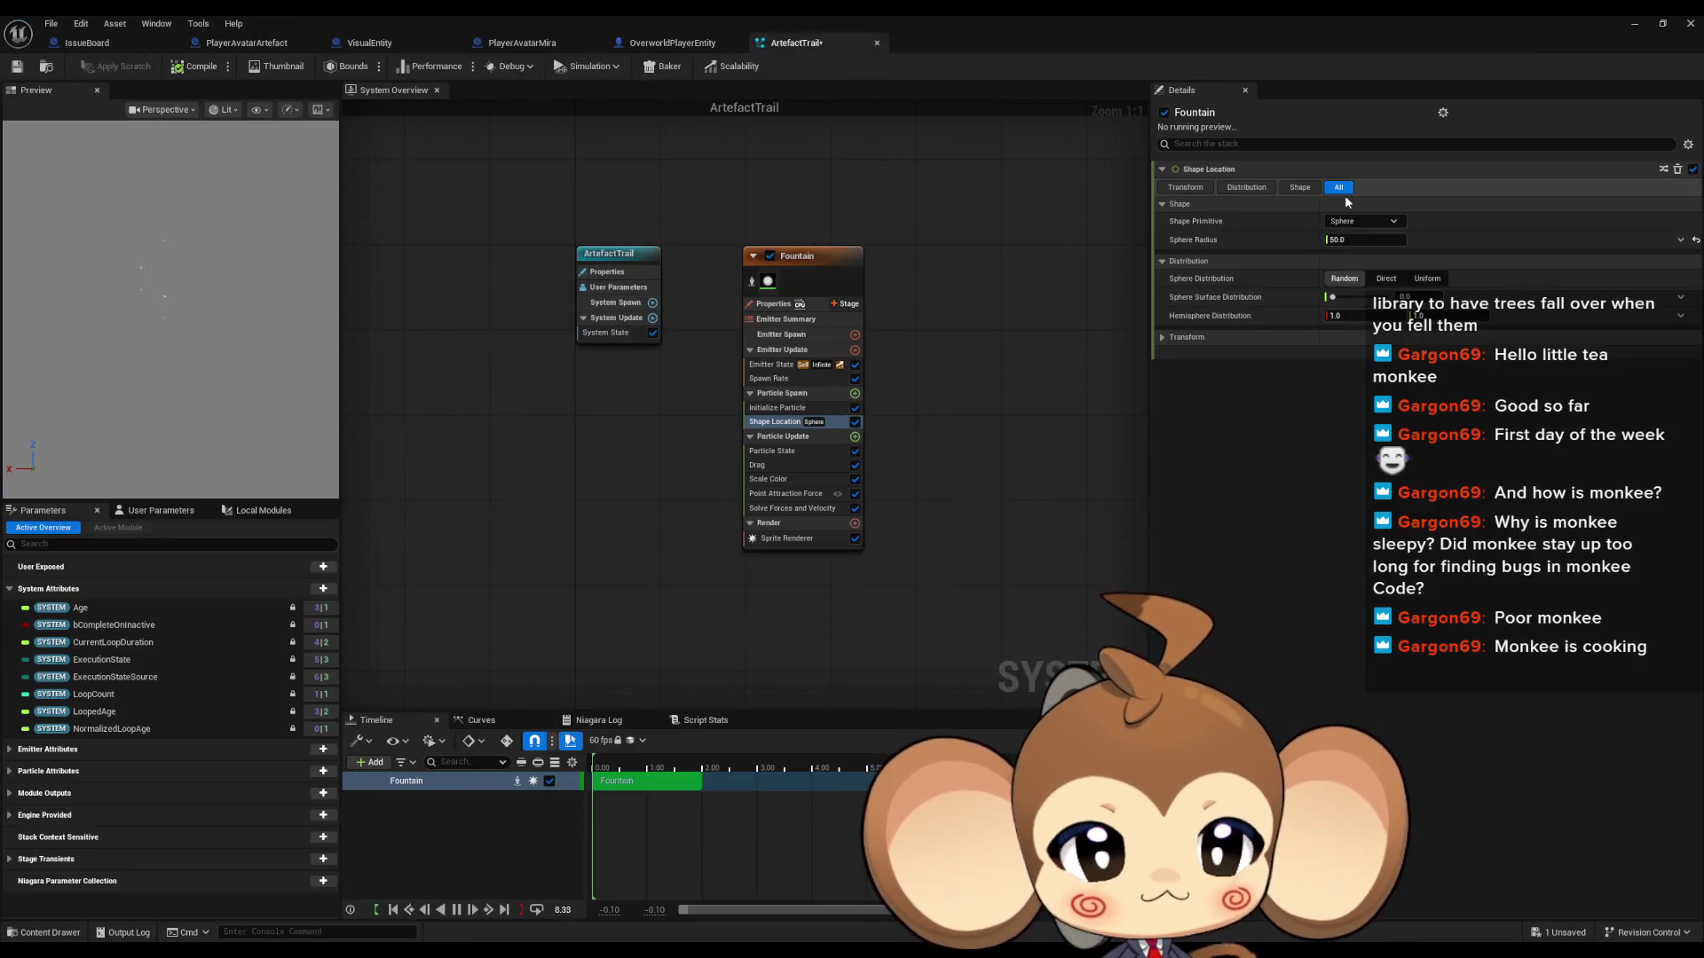
click(821, 258)
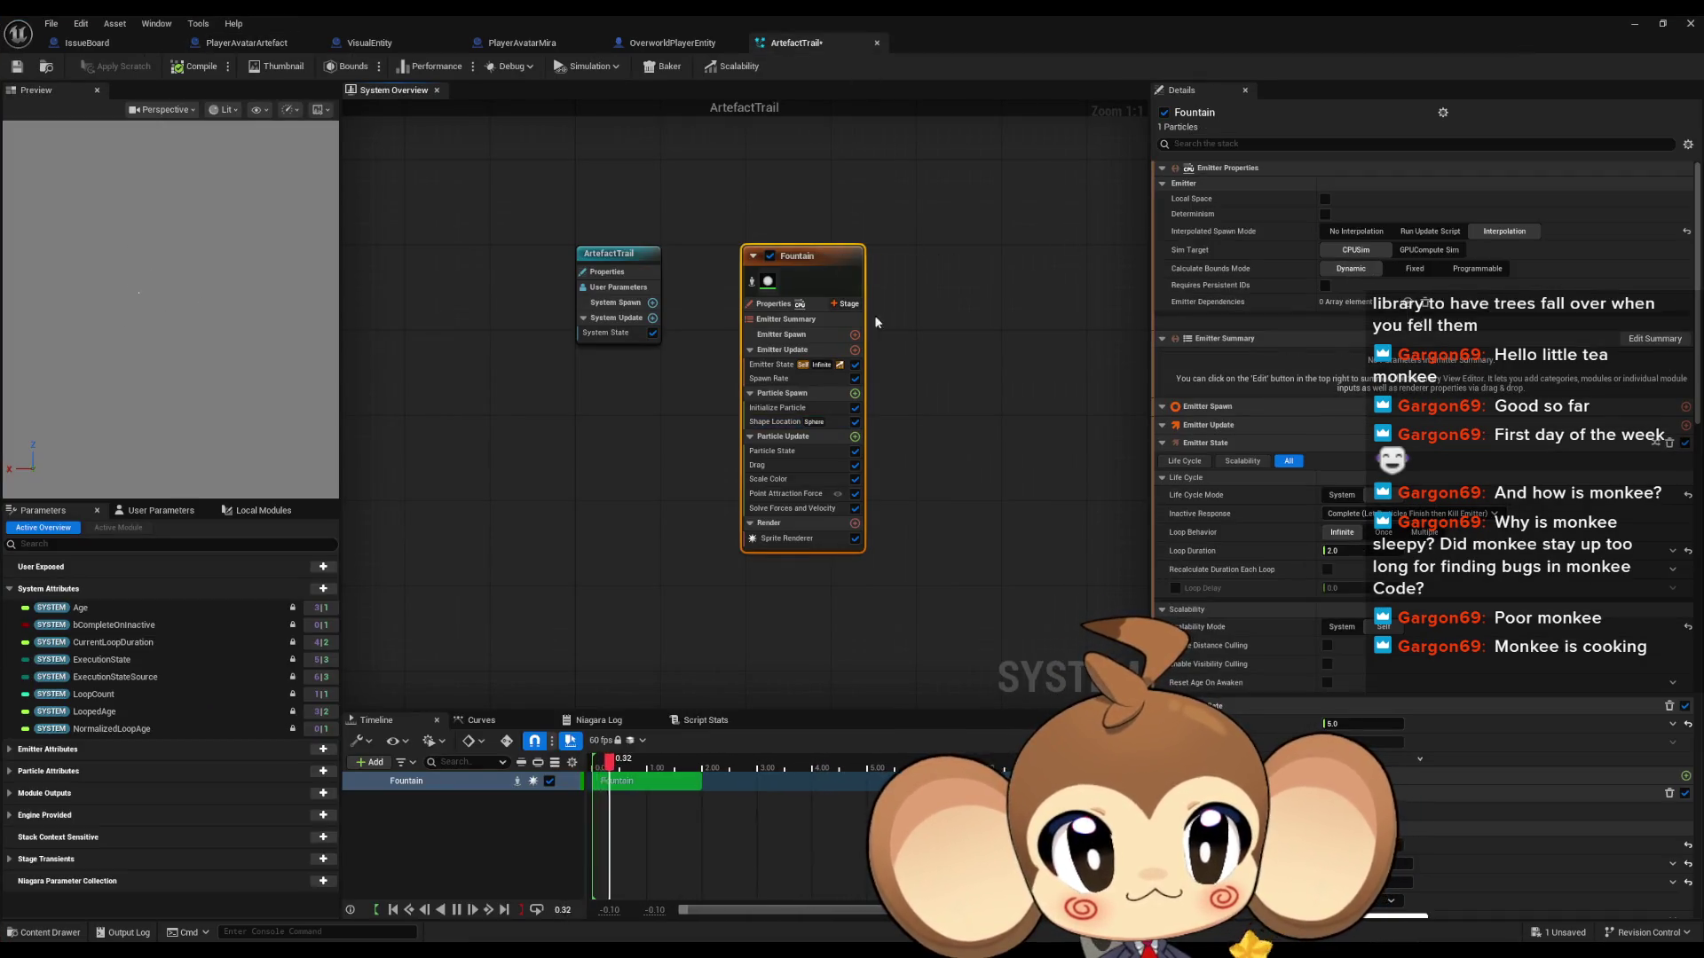
click(771, 379)
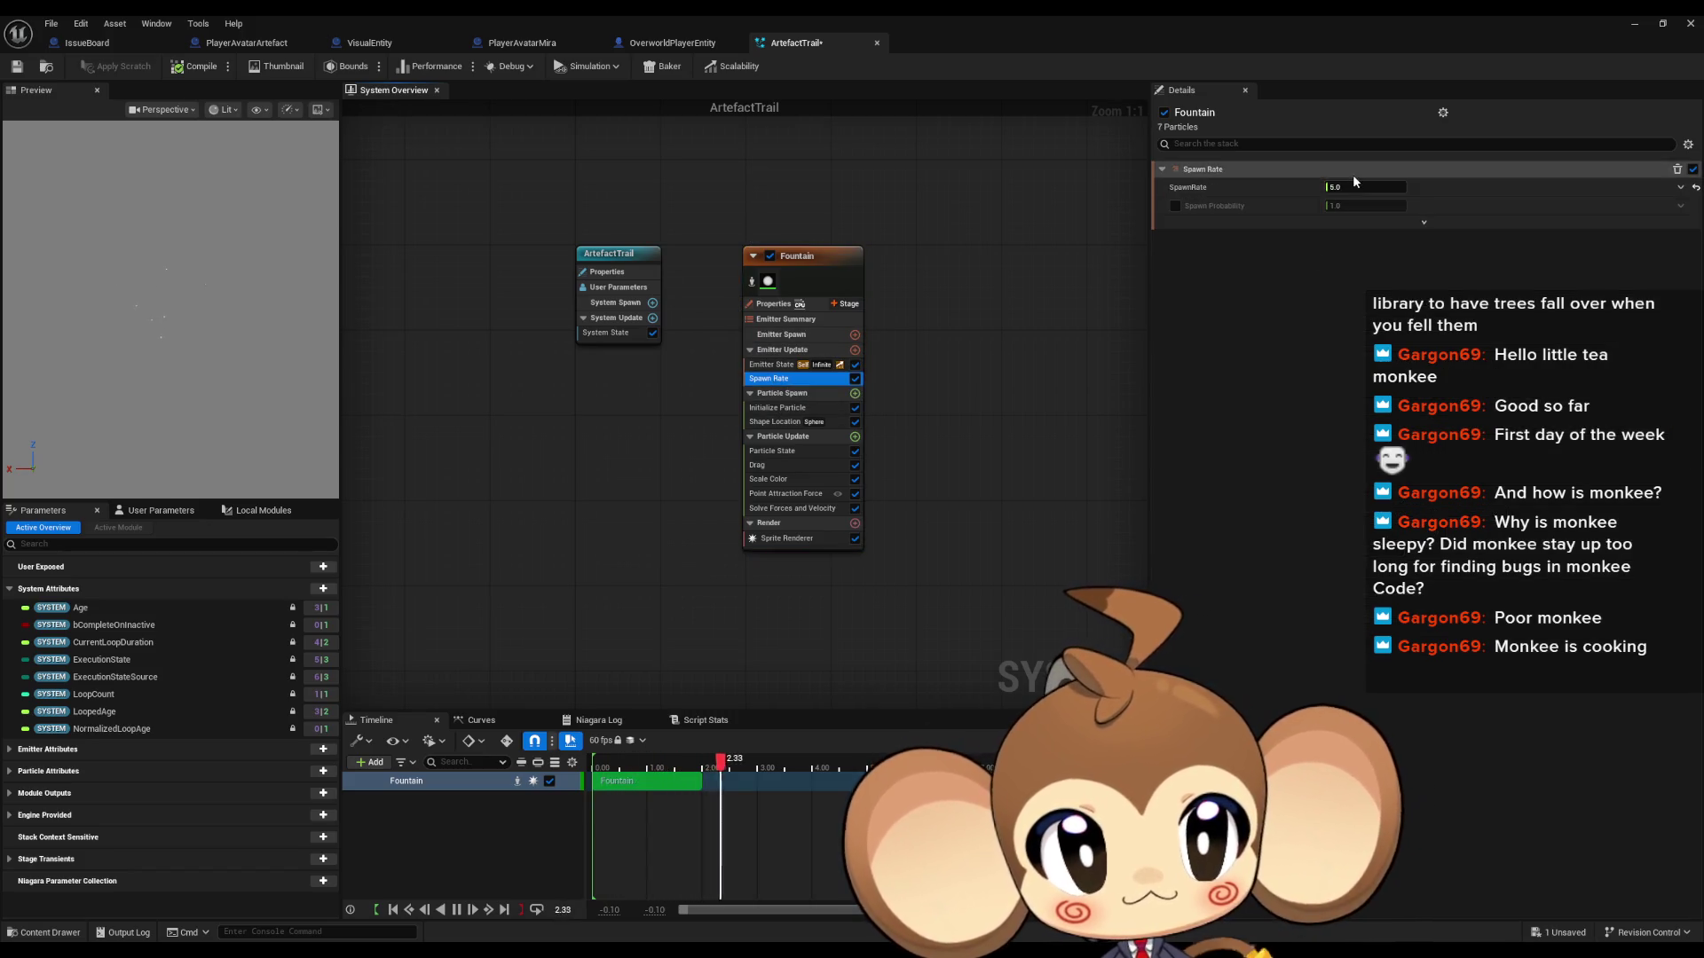
click(1381, 187)
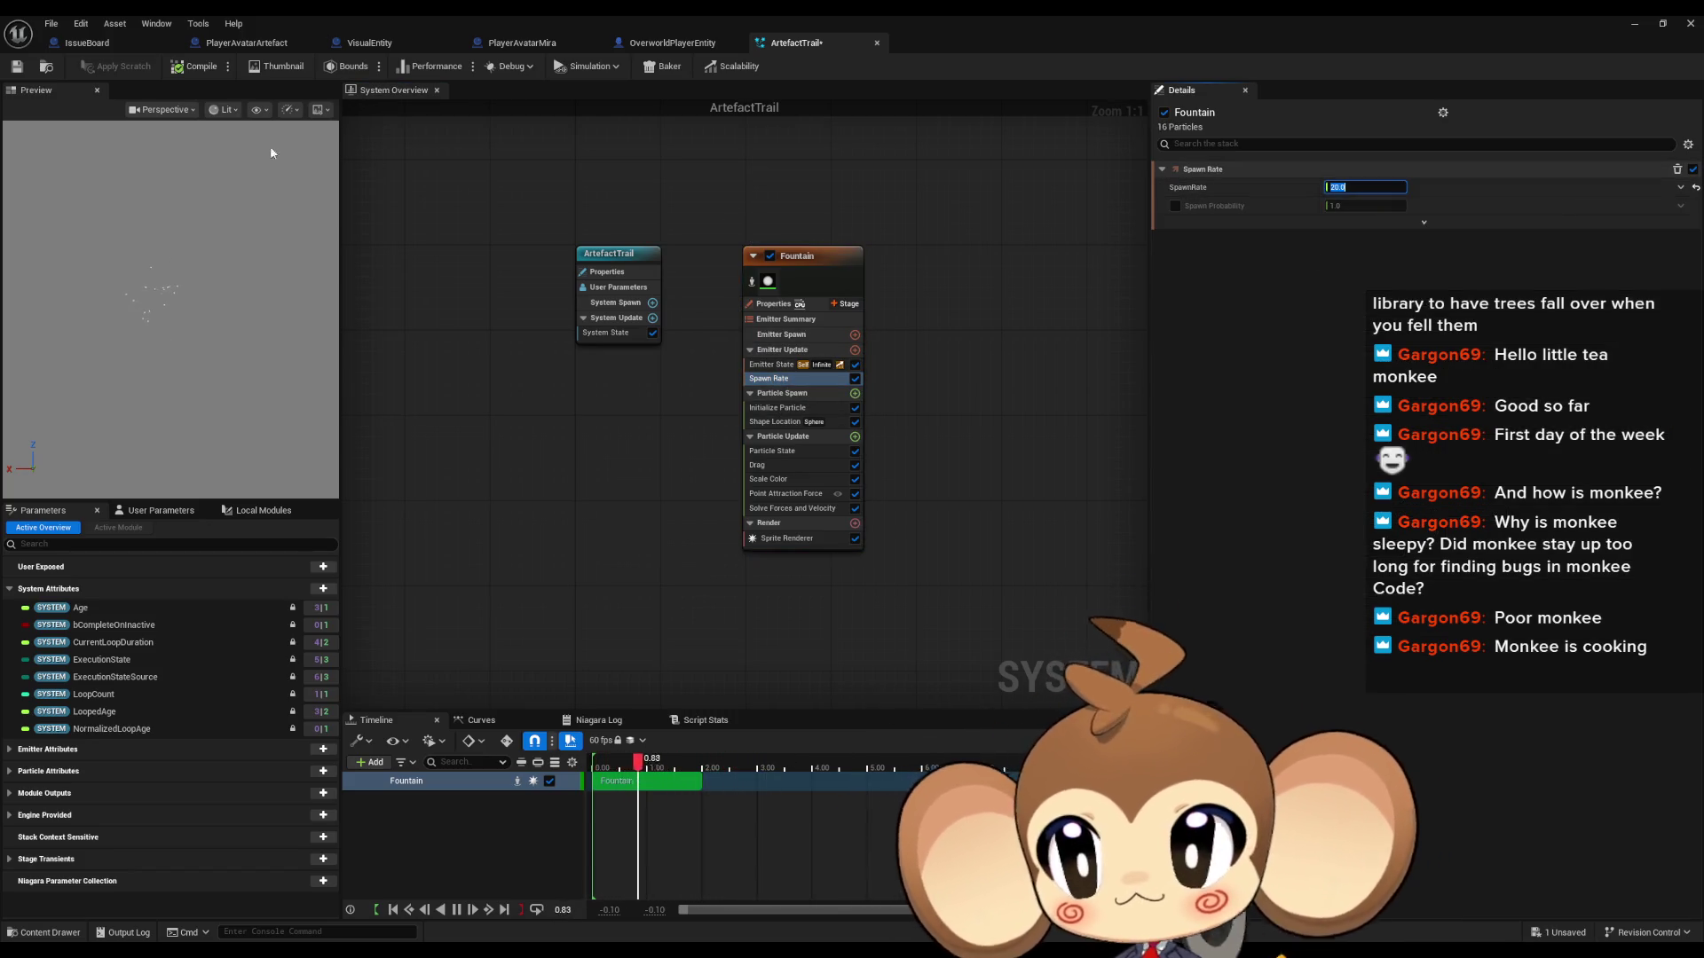
click(23, 71)
click(1691, 24)
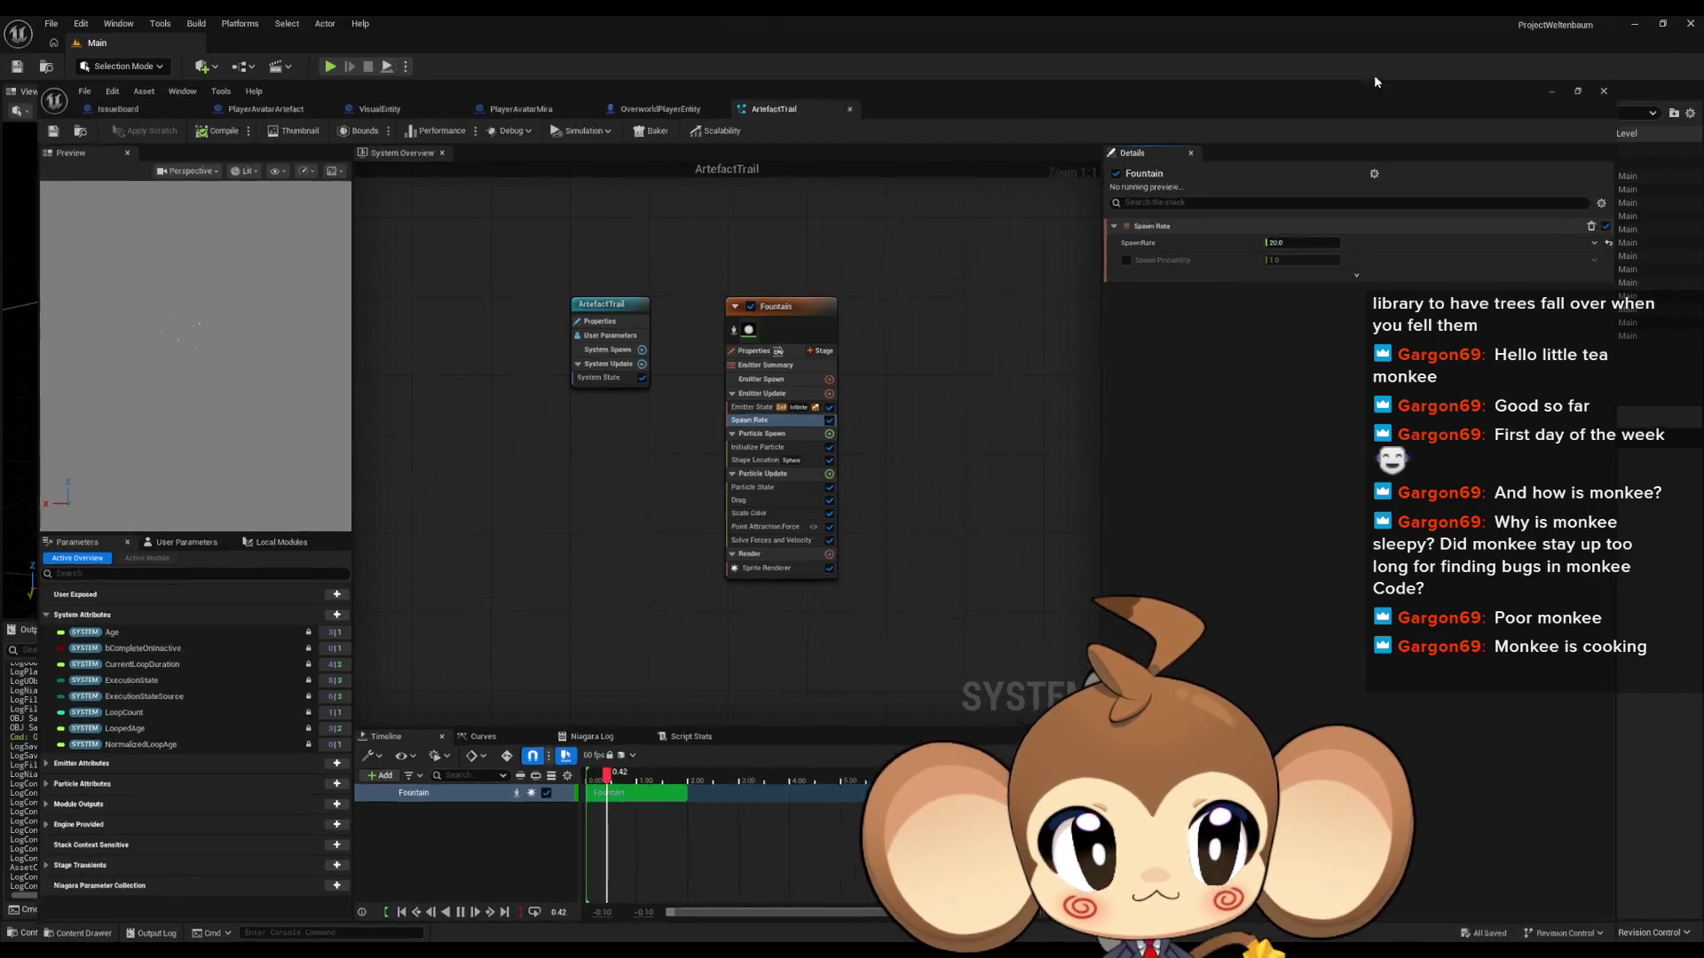
click(330, 67)
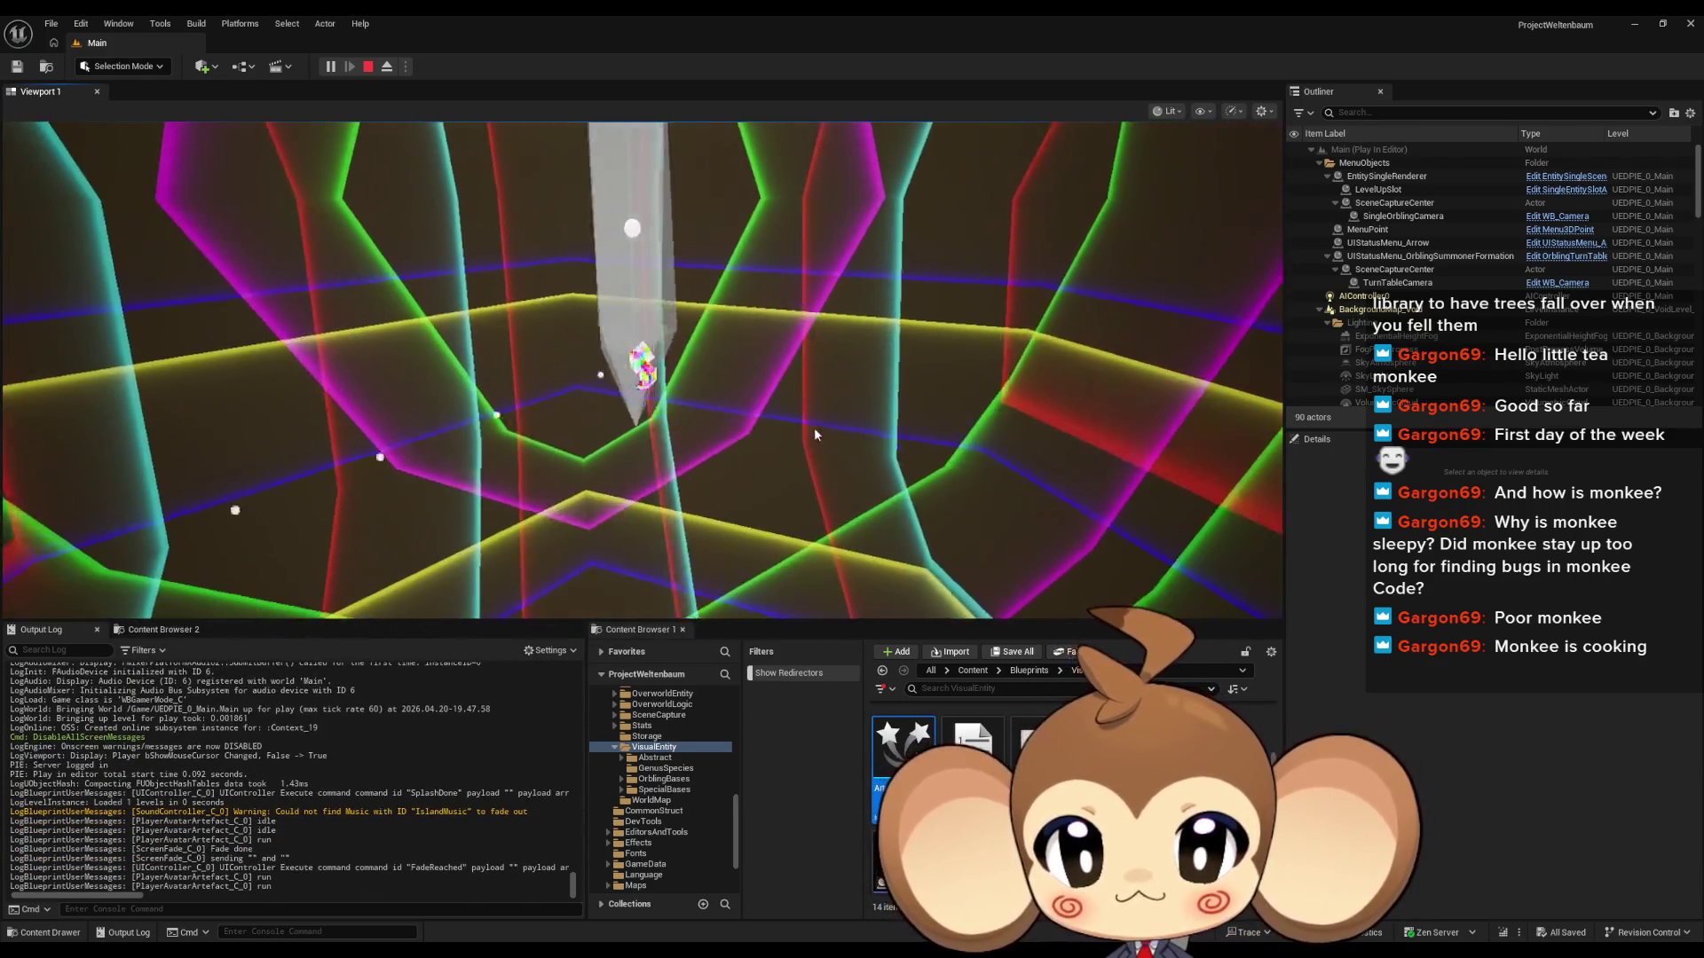
click(767, 293)
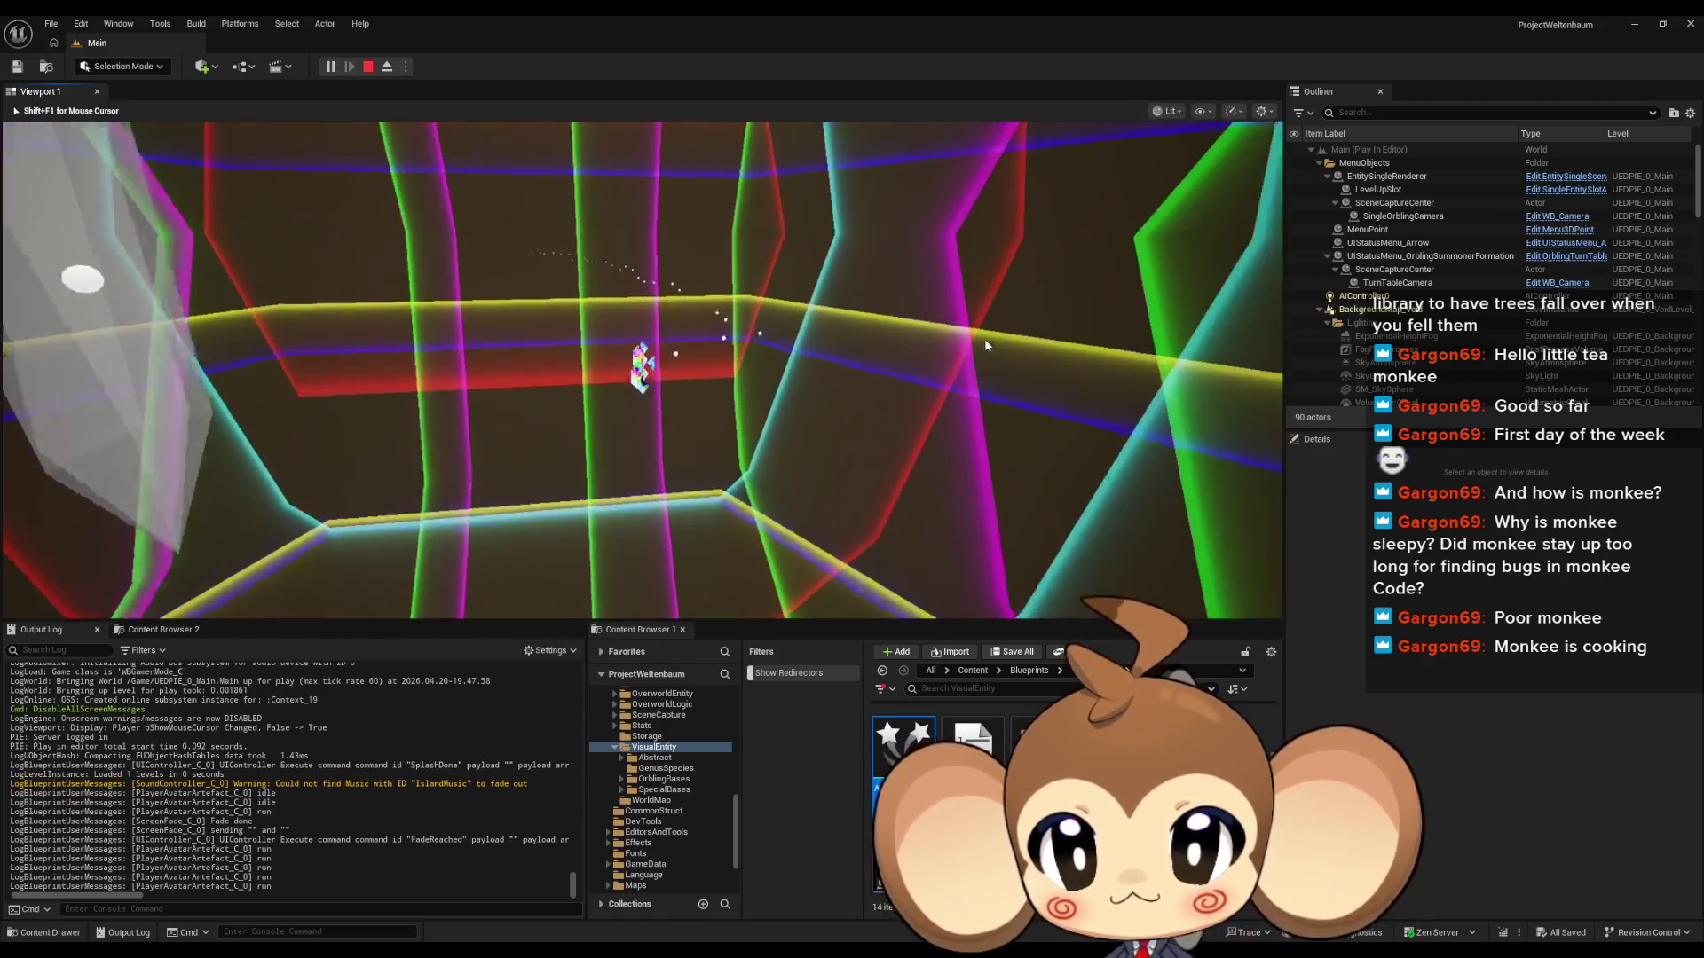
click(1030, 328)
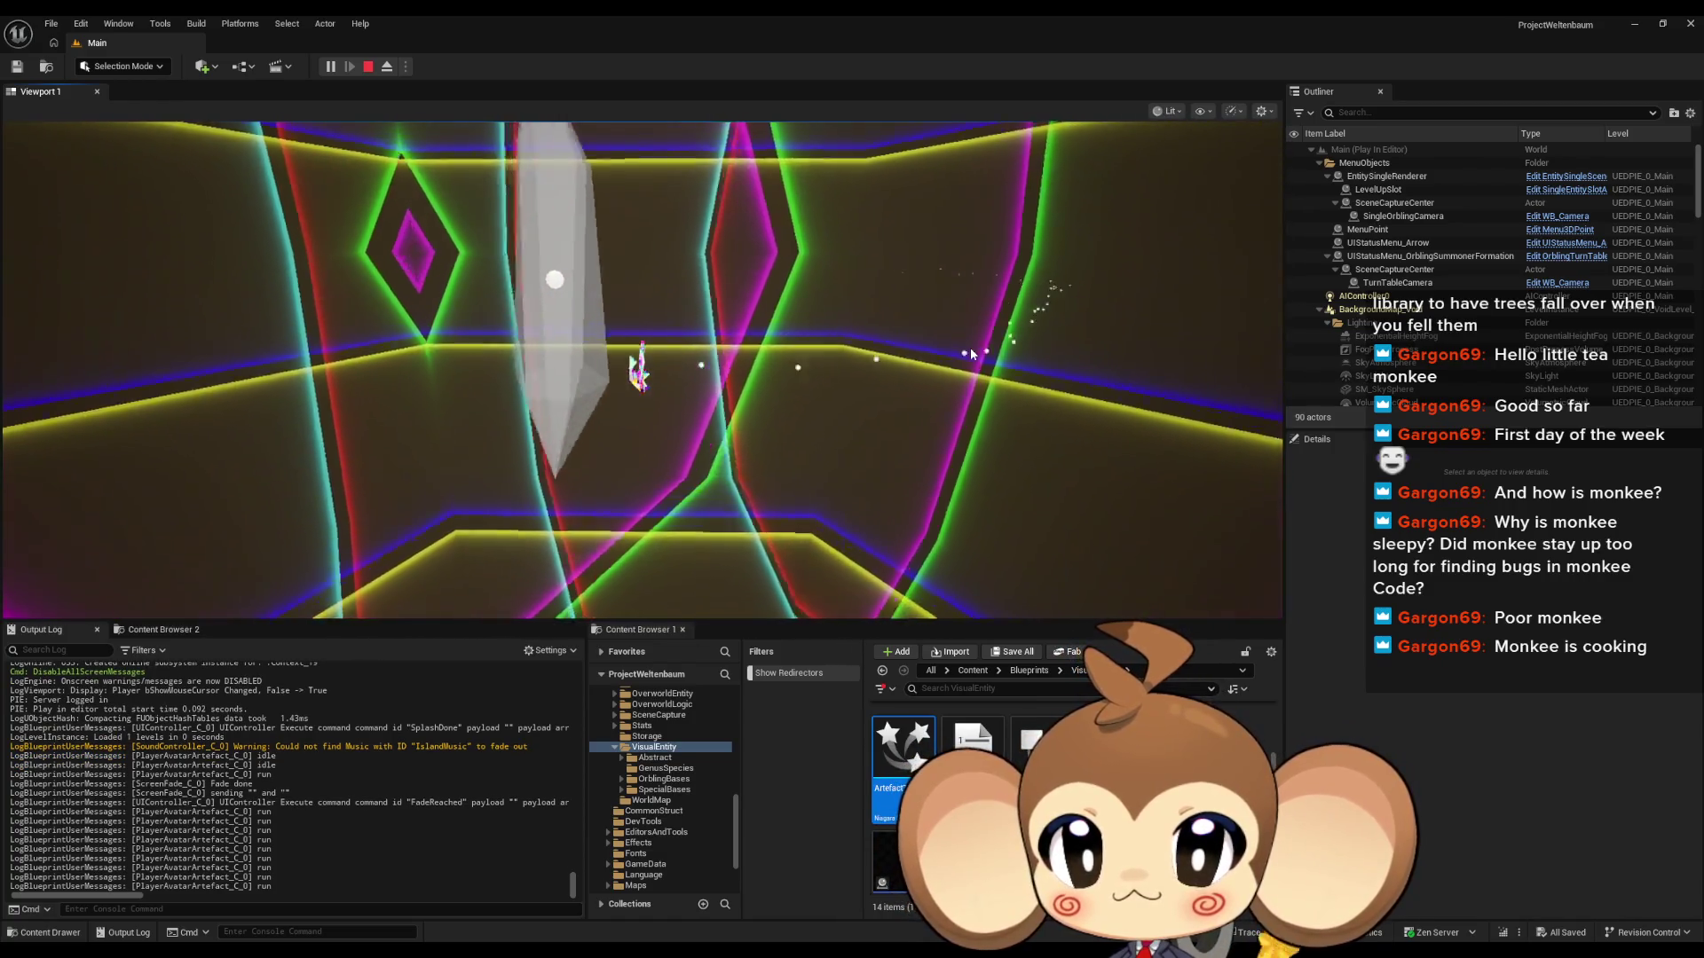
click(1049, 358)
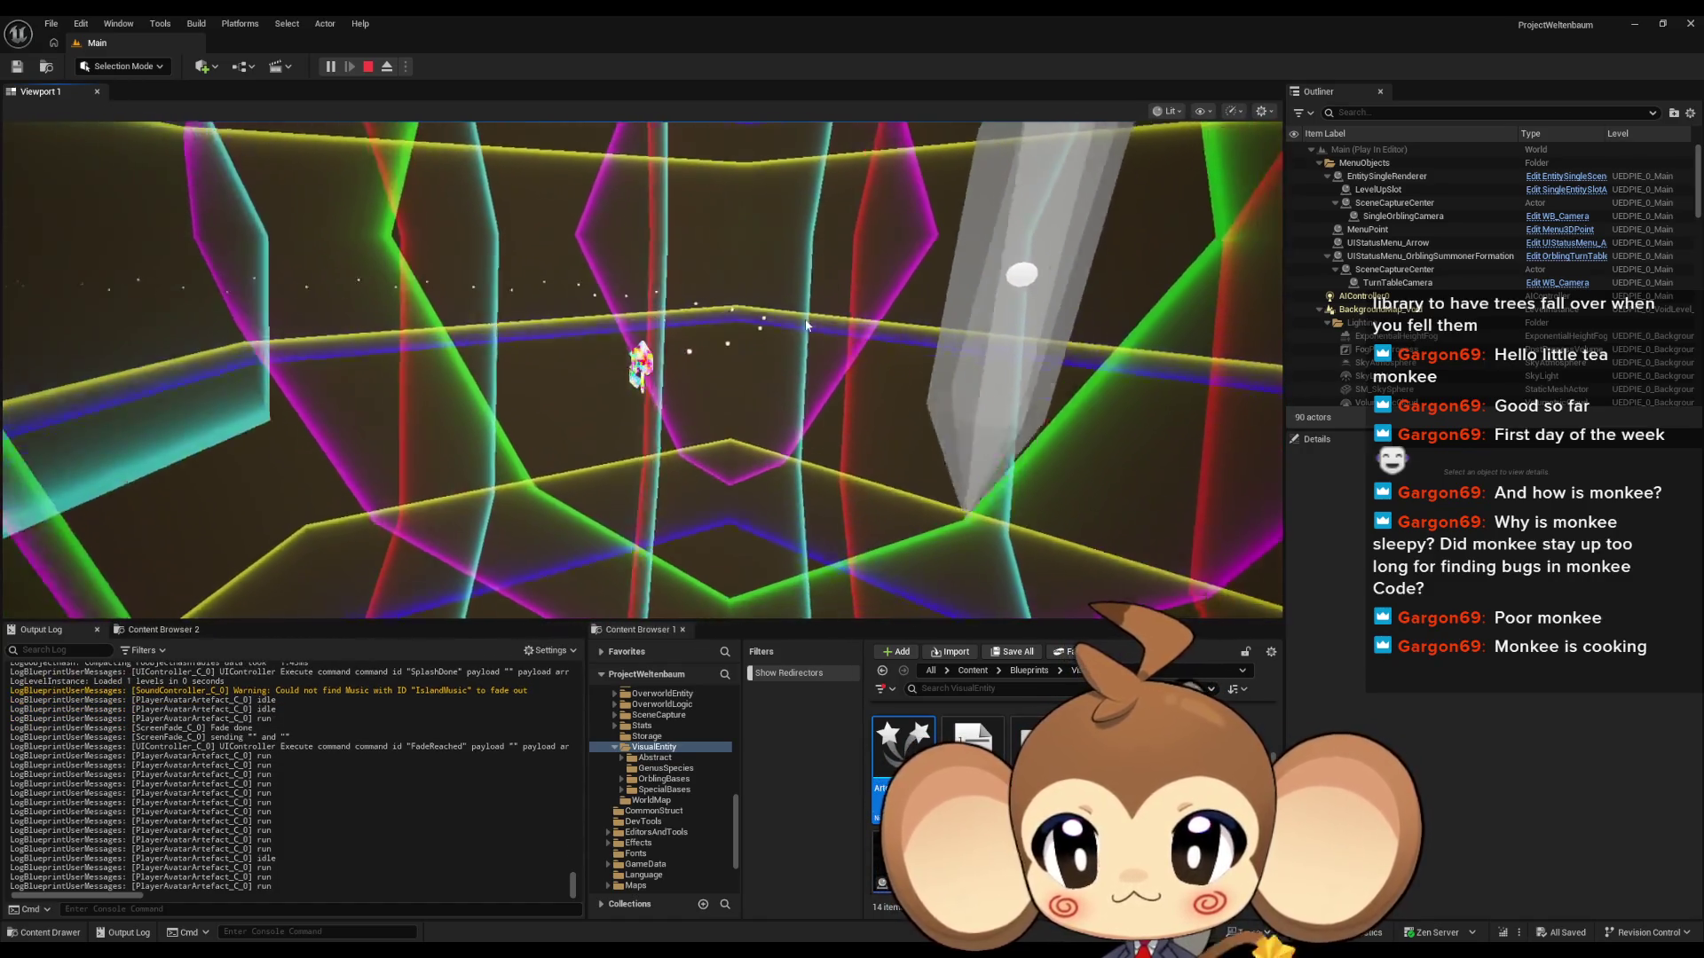
click(368, 67)
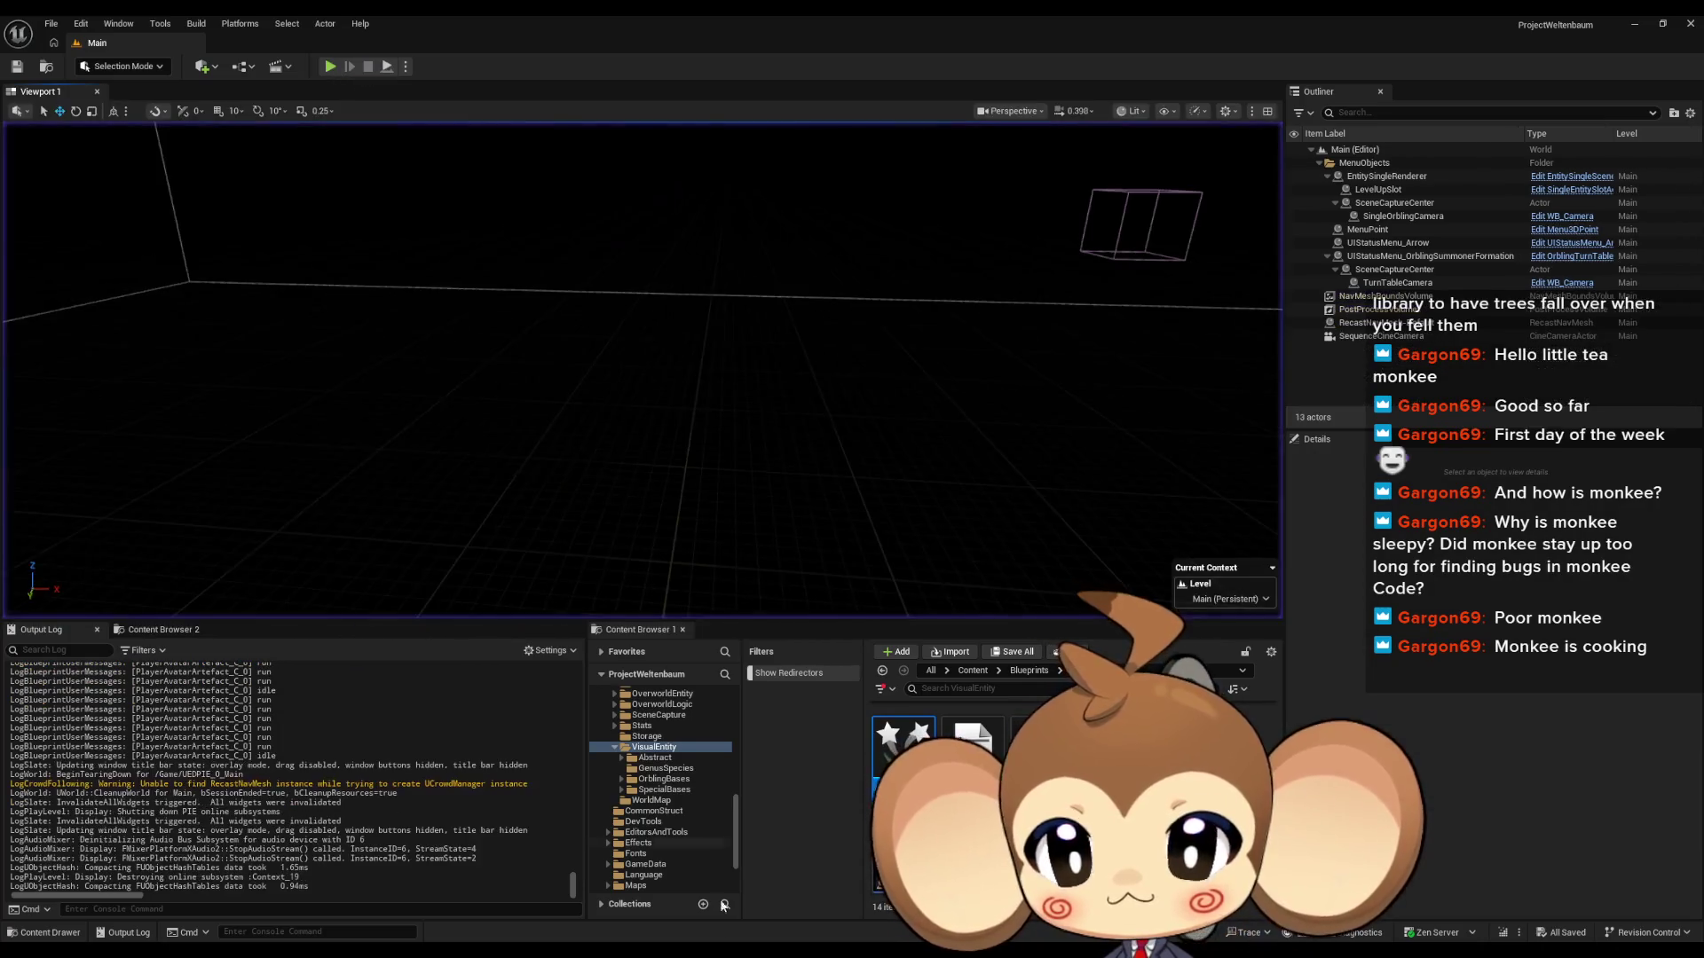
Step: In the ExecuteCommandVE graph, add a Set Active node pulled from the Trail reference
mouse_move(822, 912)
click(822, 866)
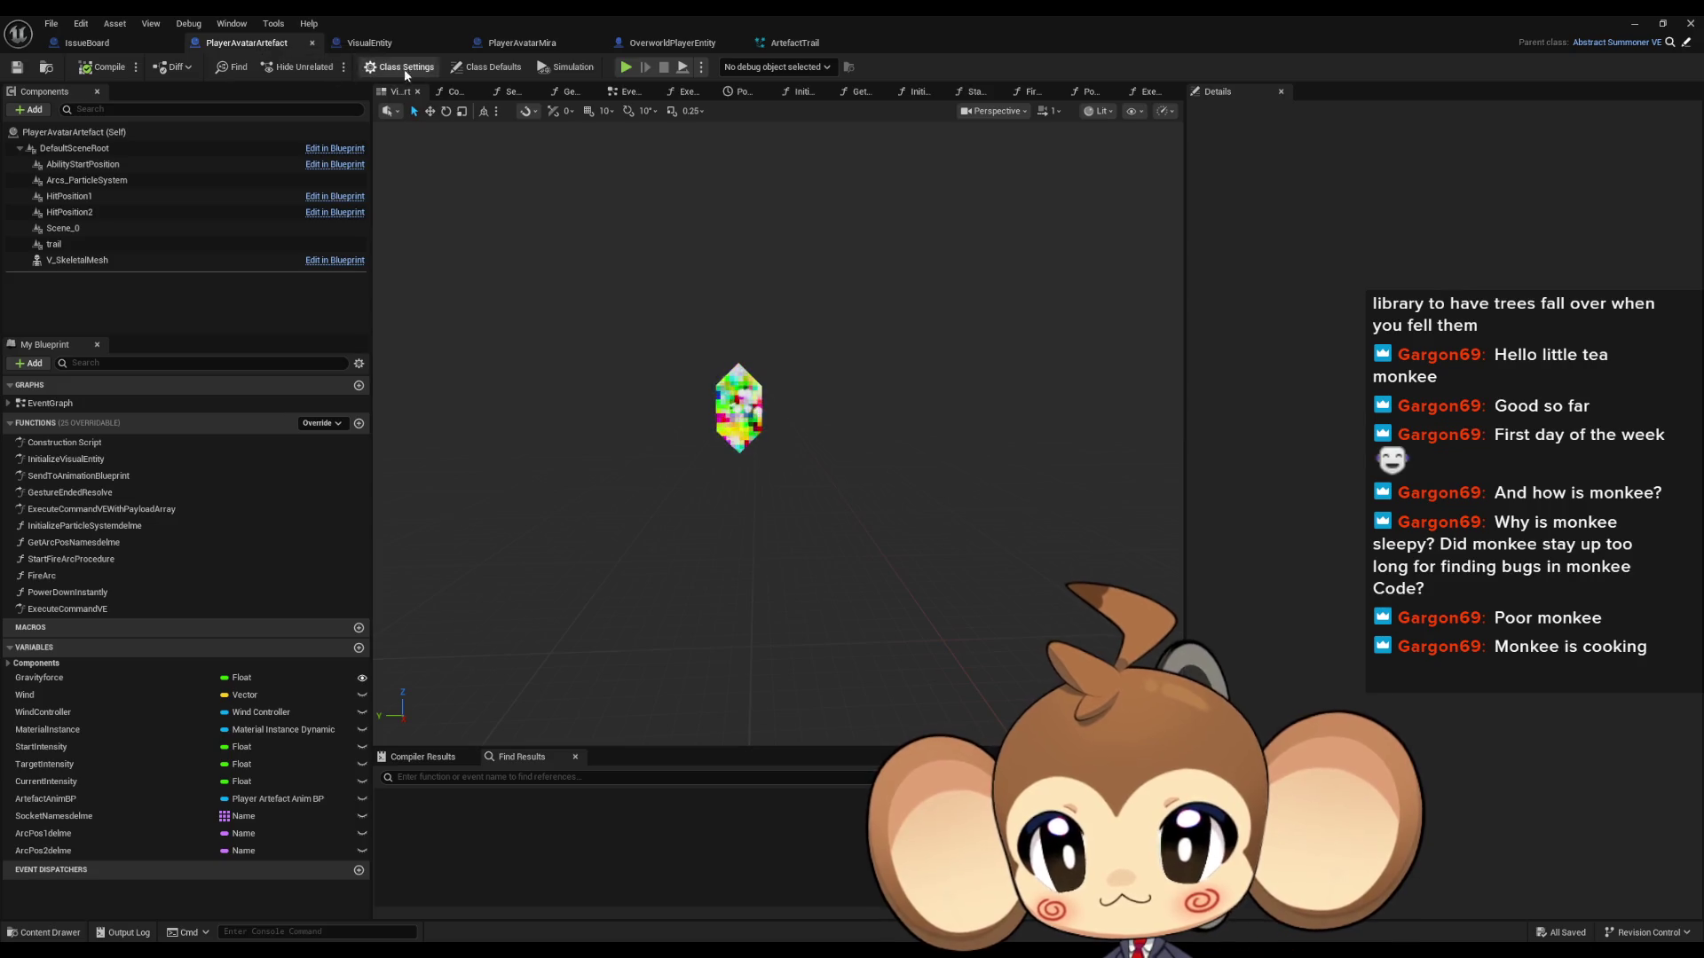
double_click(79, 478)
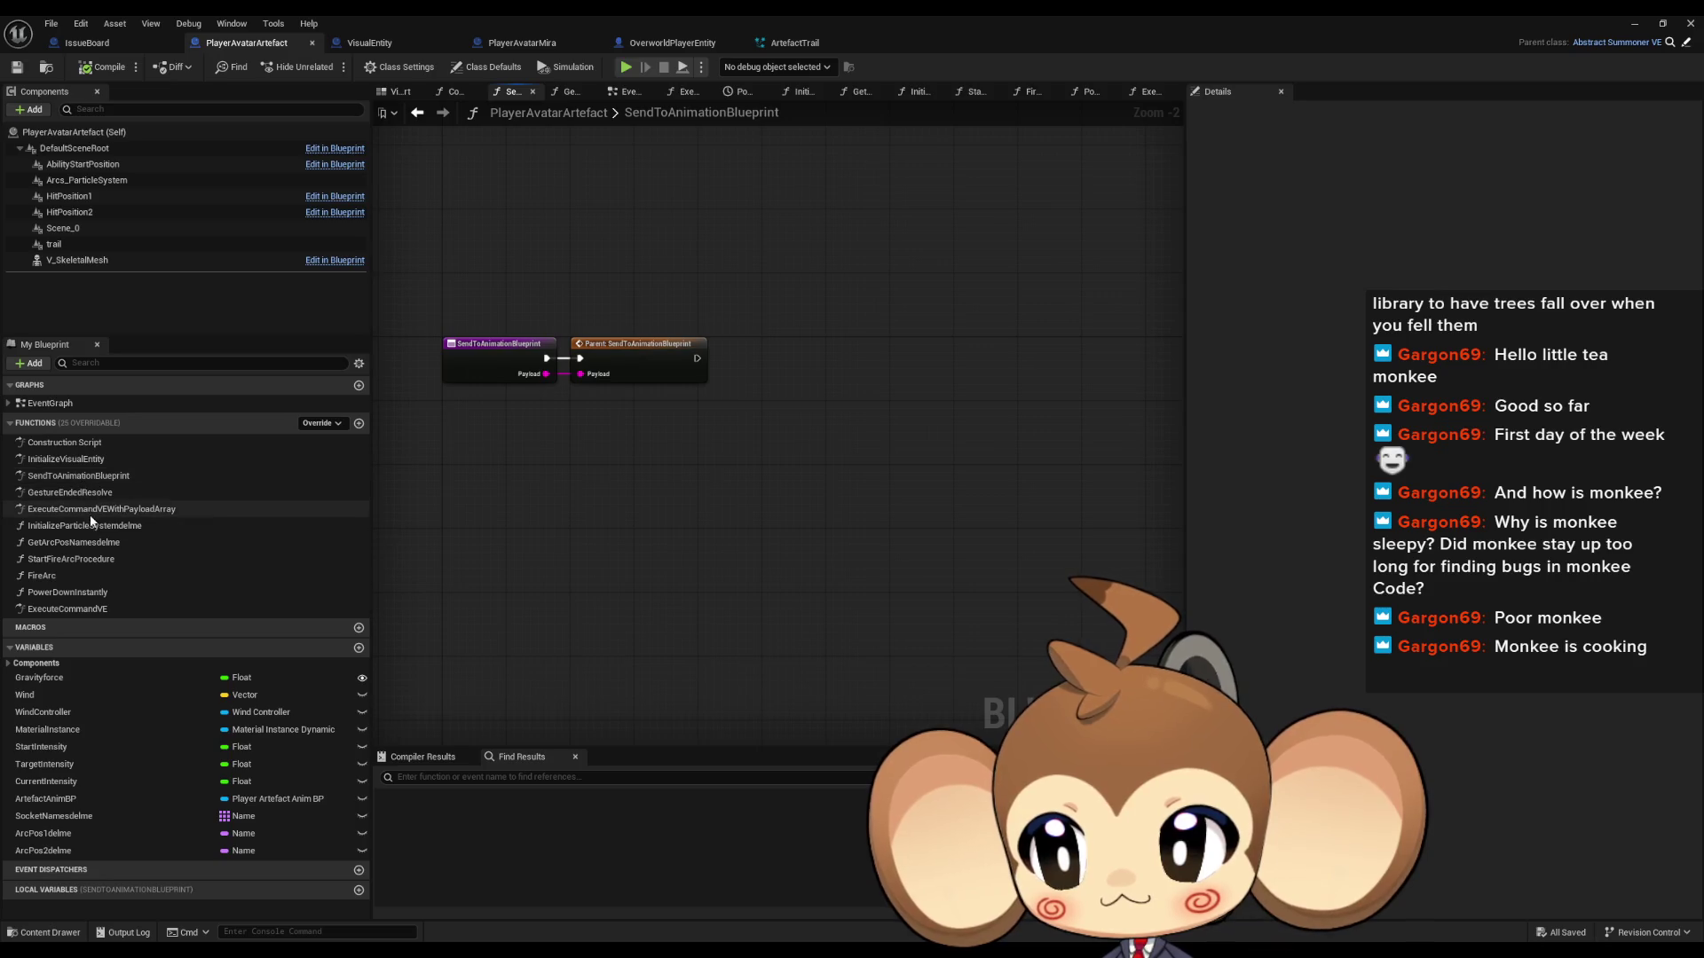
double_click(90, 610)
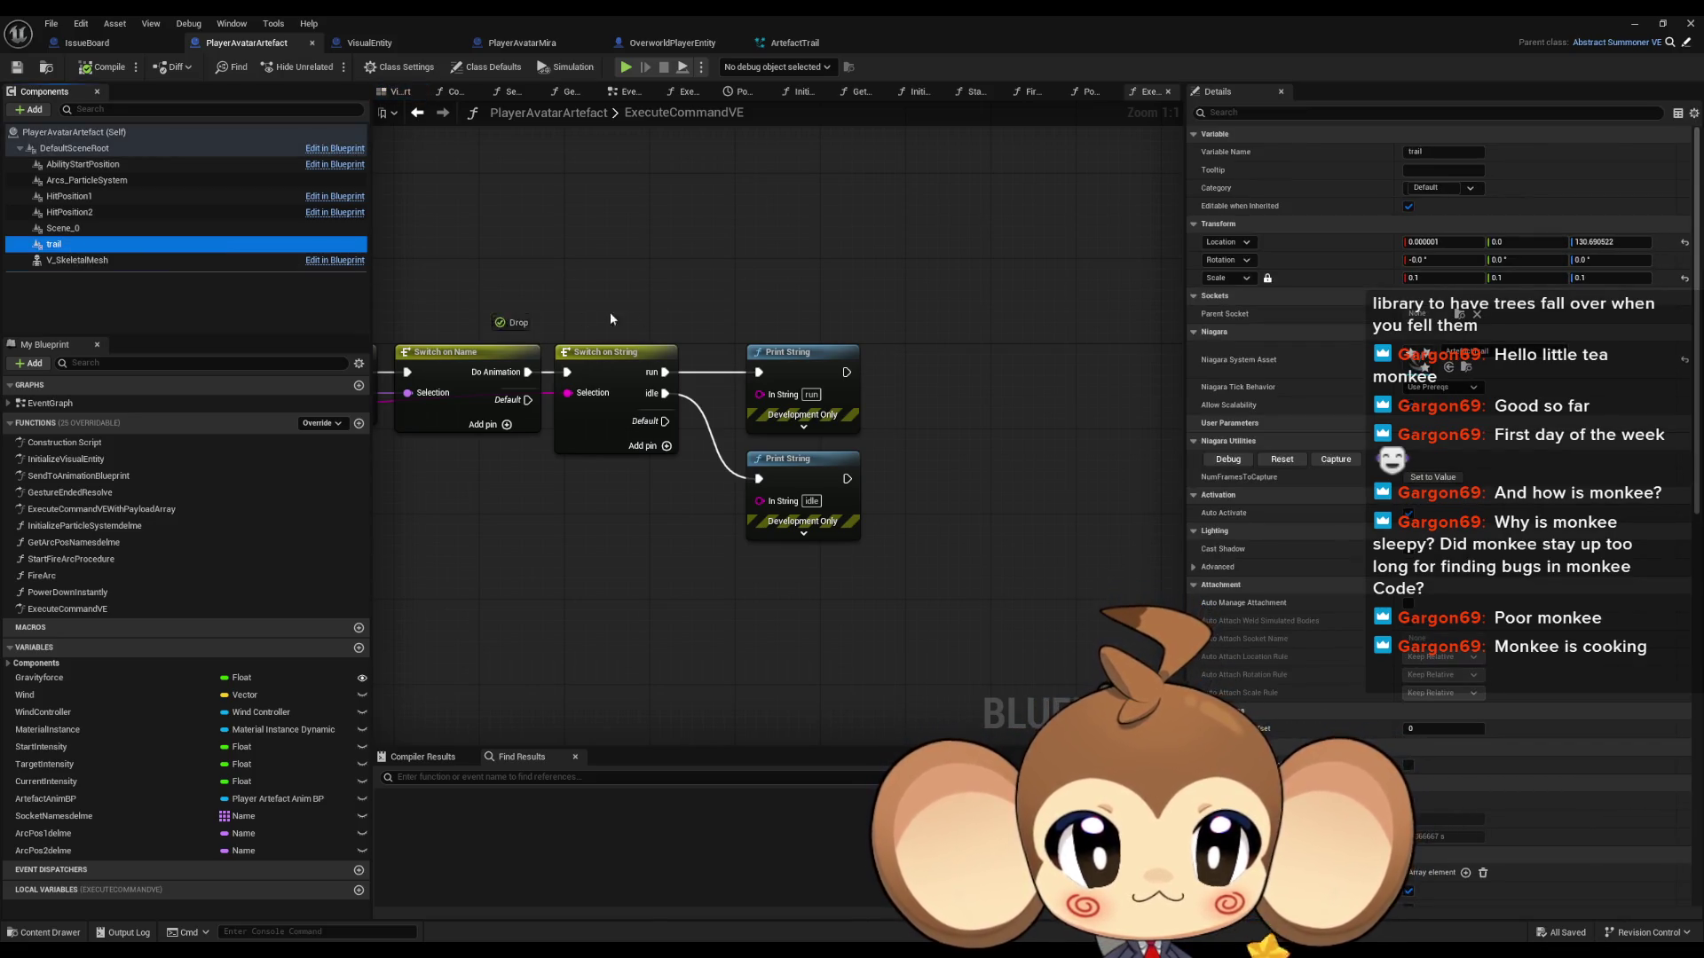
drag(682, 203, 825, 213)
text(active)
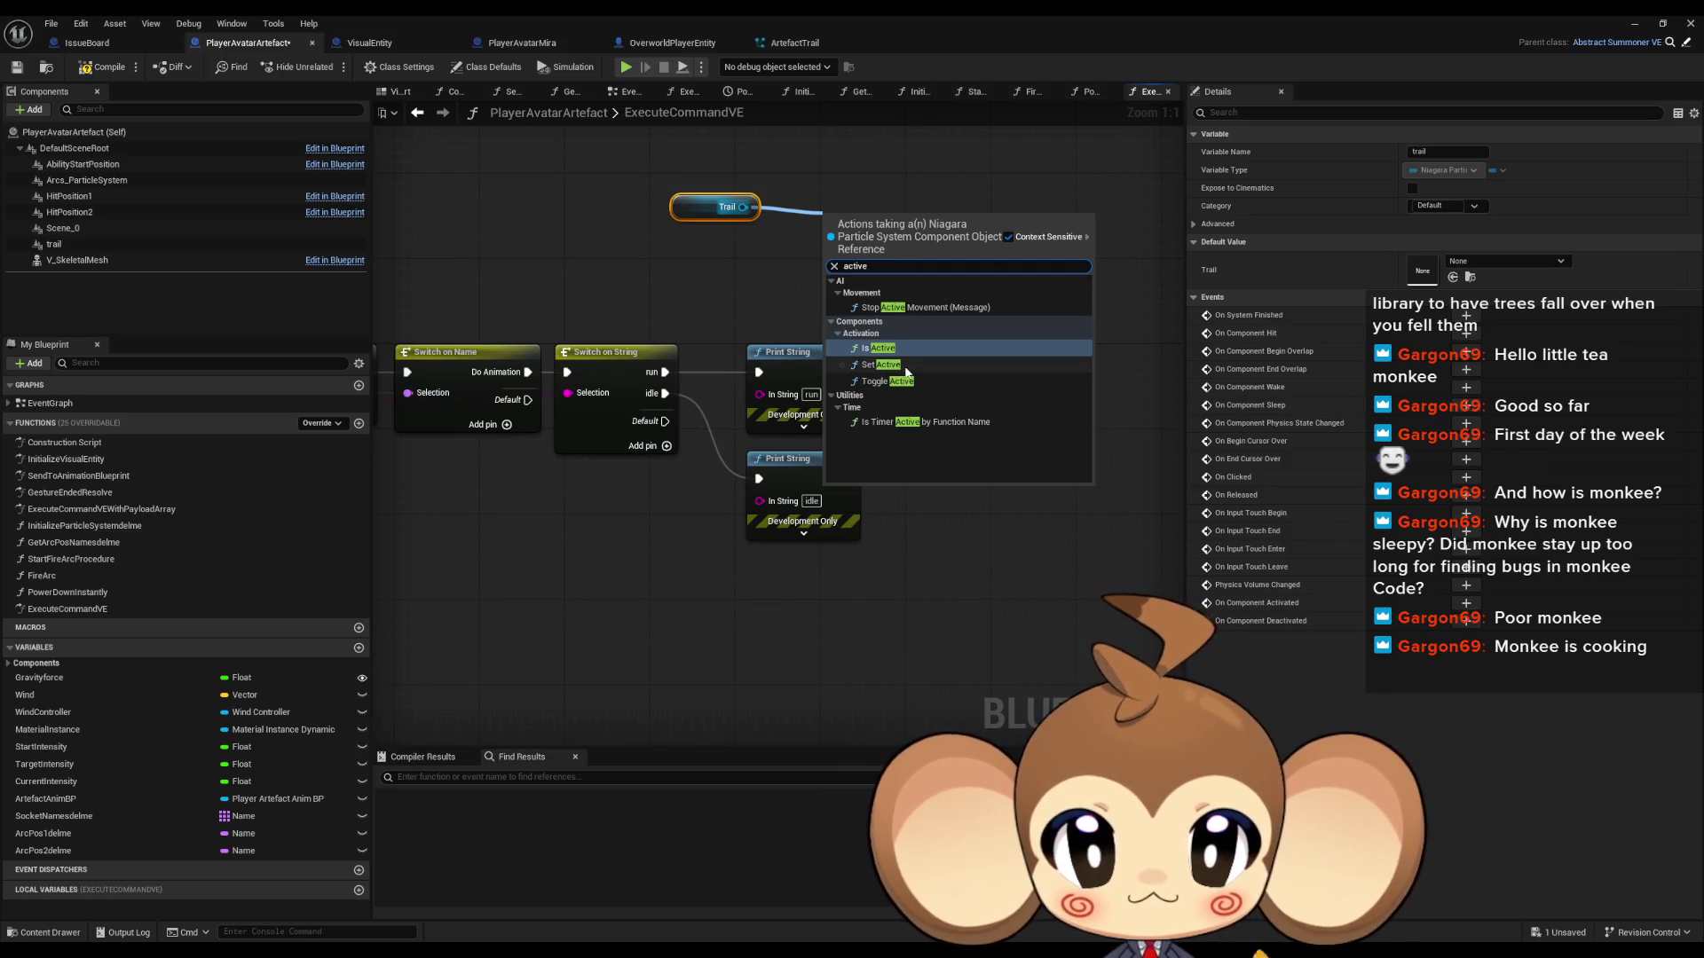
click(888, 365)
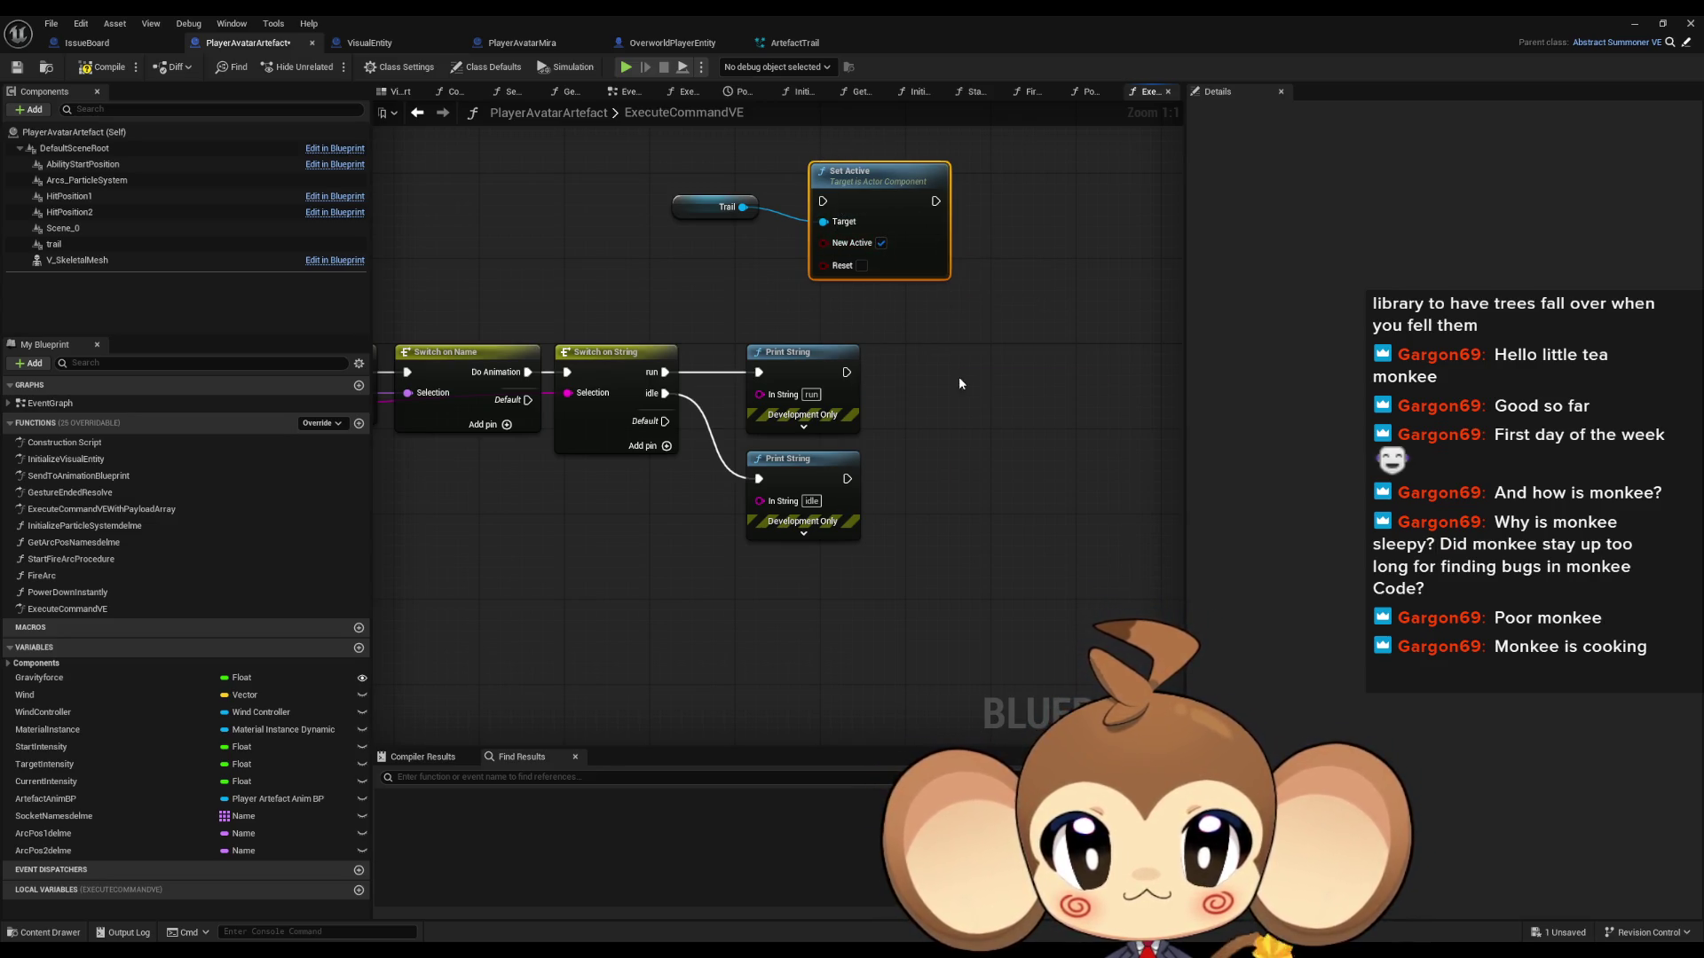
Step: Check the Trail component's settings, then start a play session to test the toggle
click(738, 209)
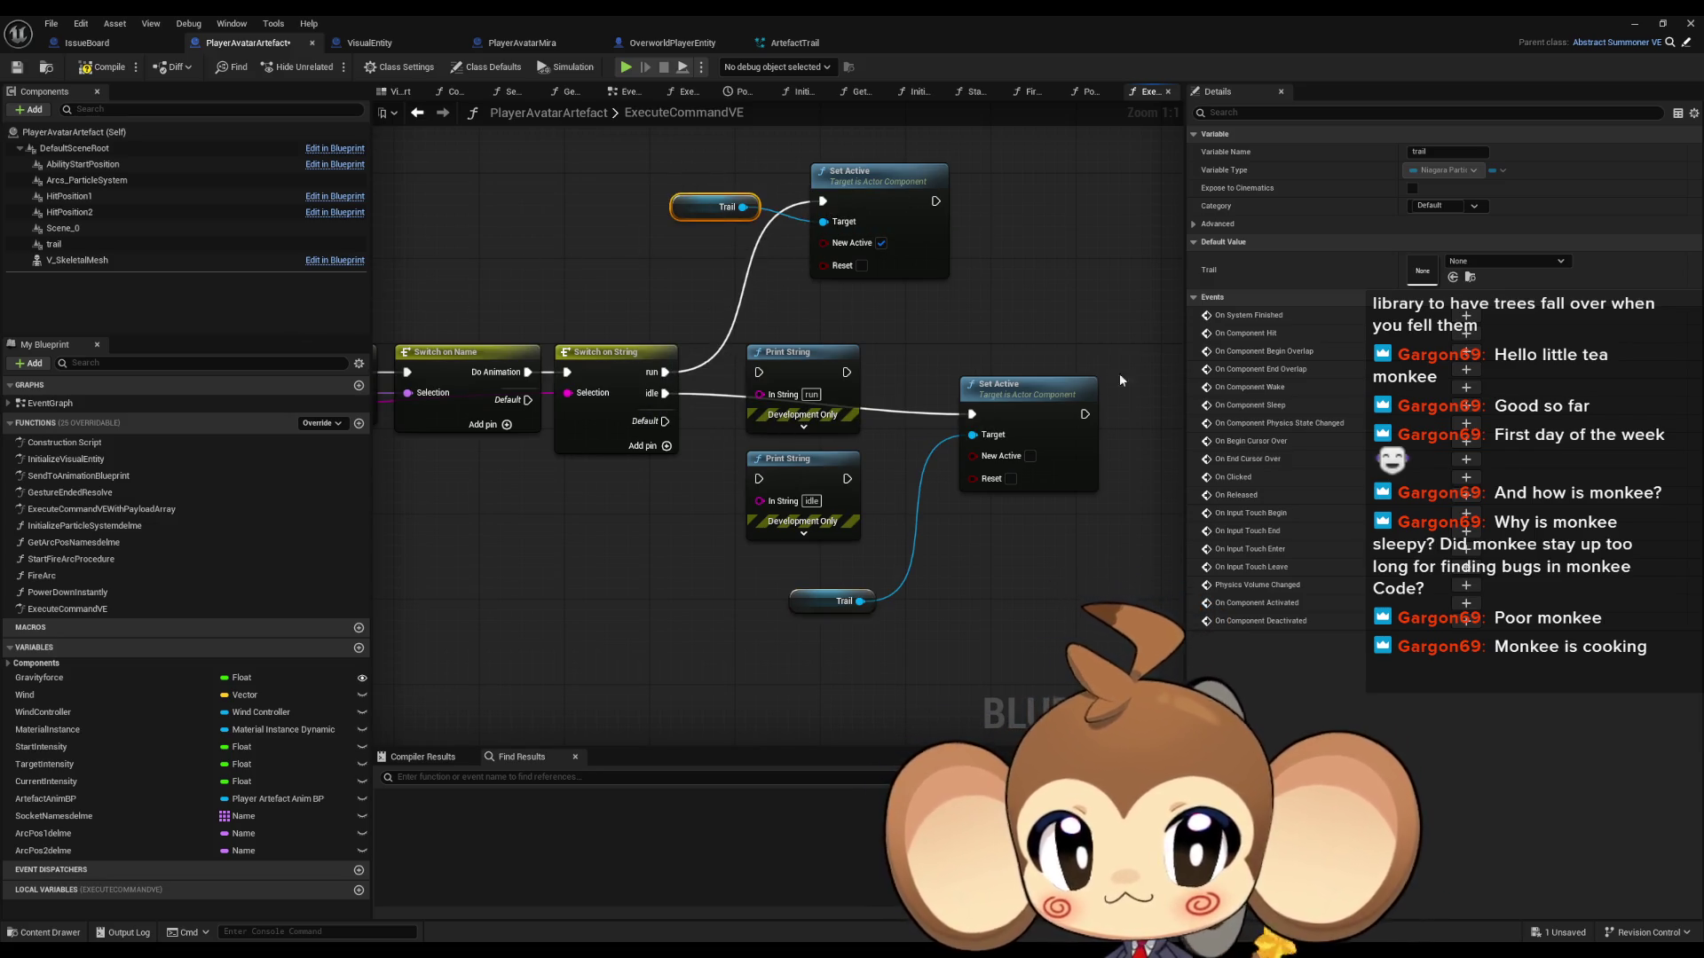
click(78, 249)
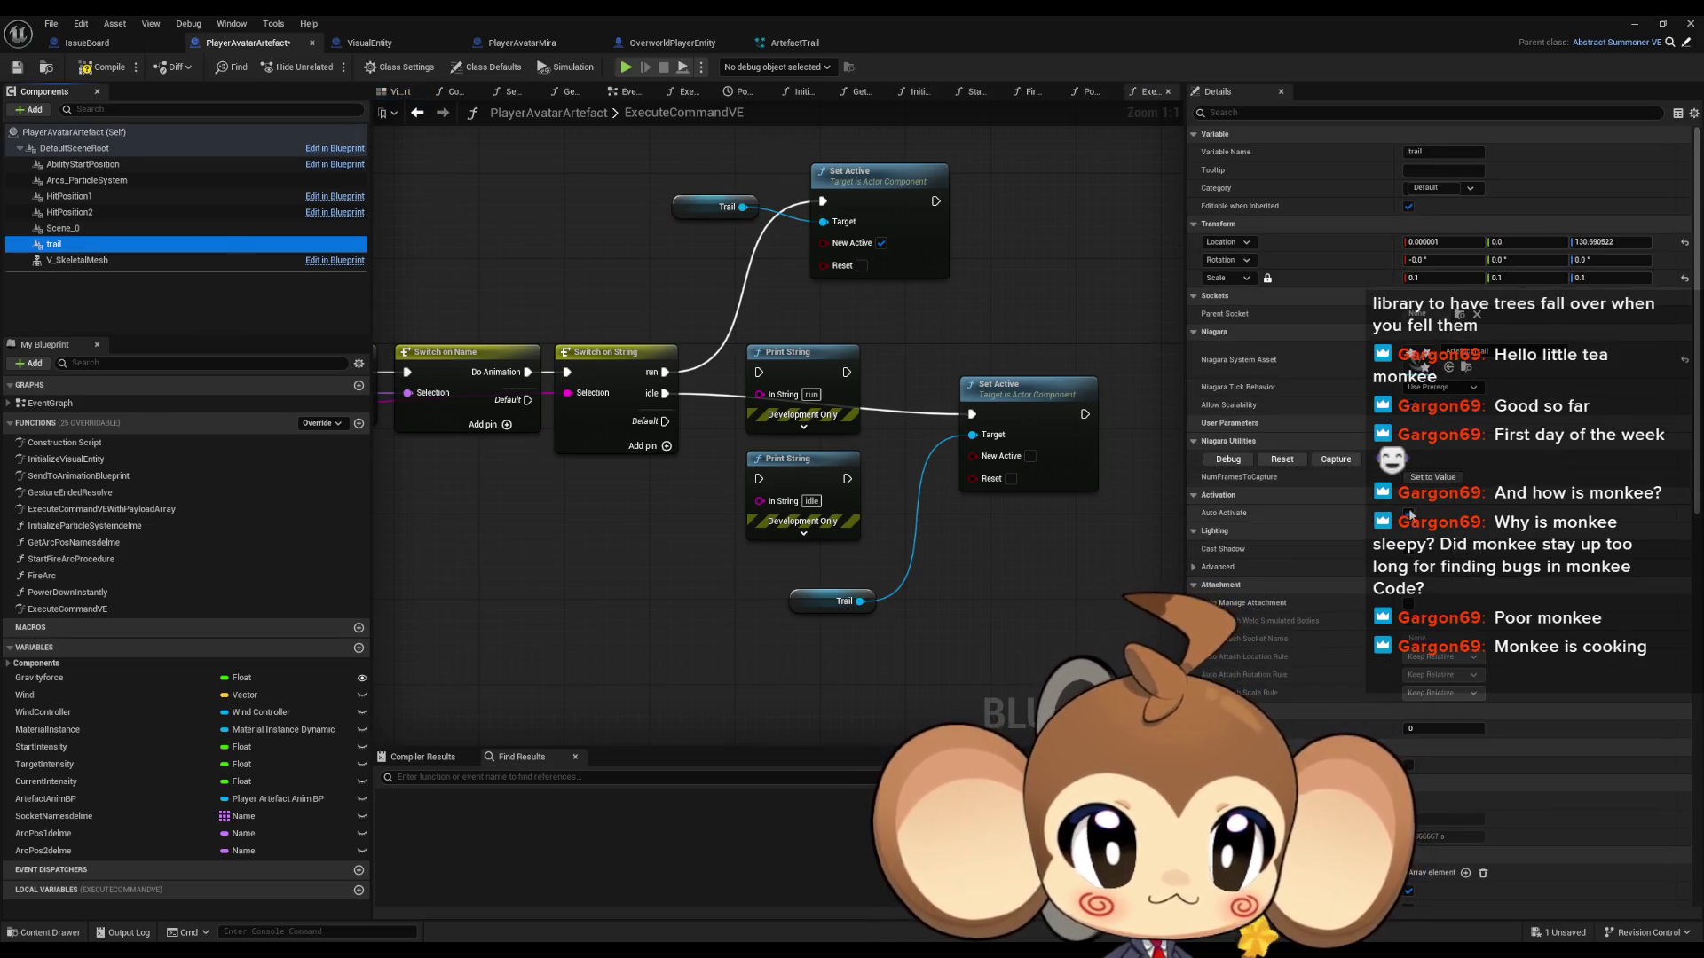
click(1634, 23)
click(329, 66)
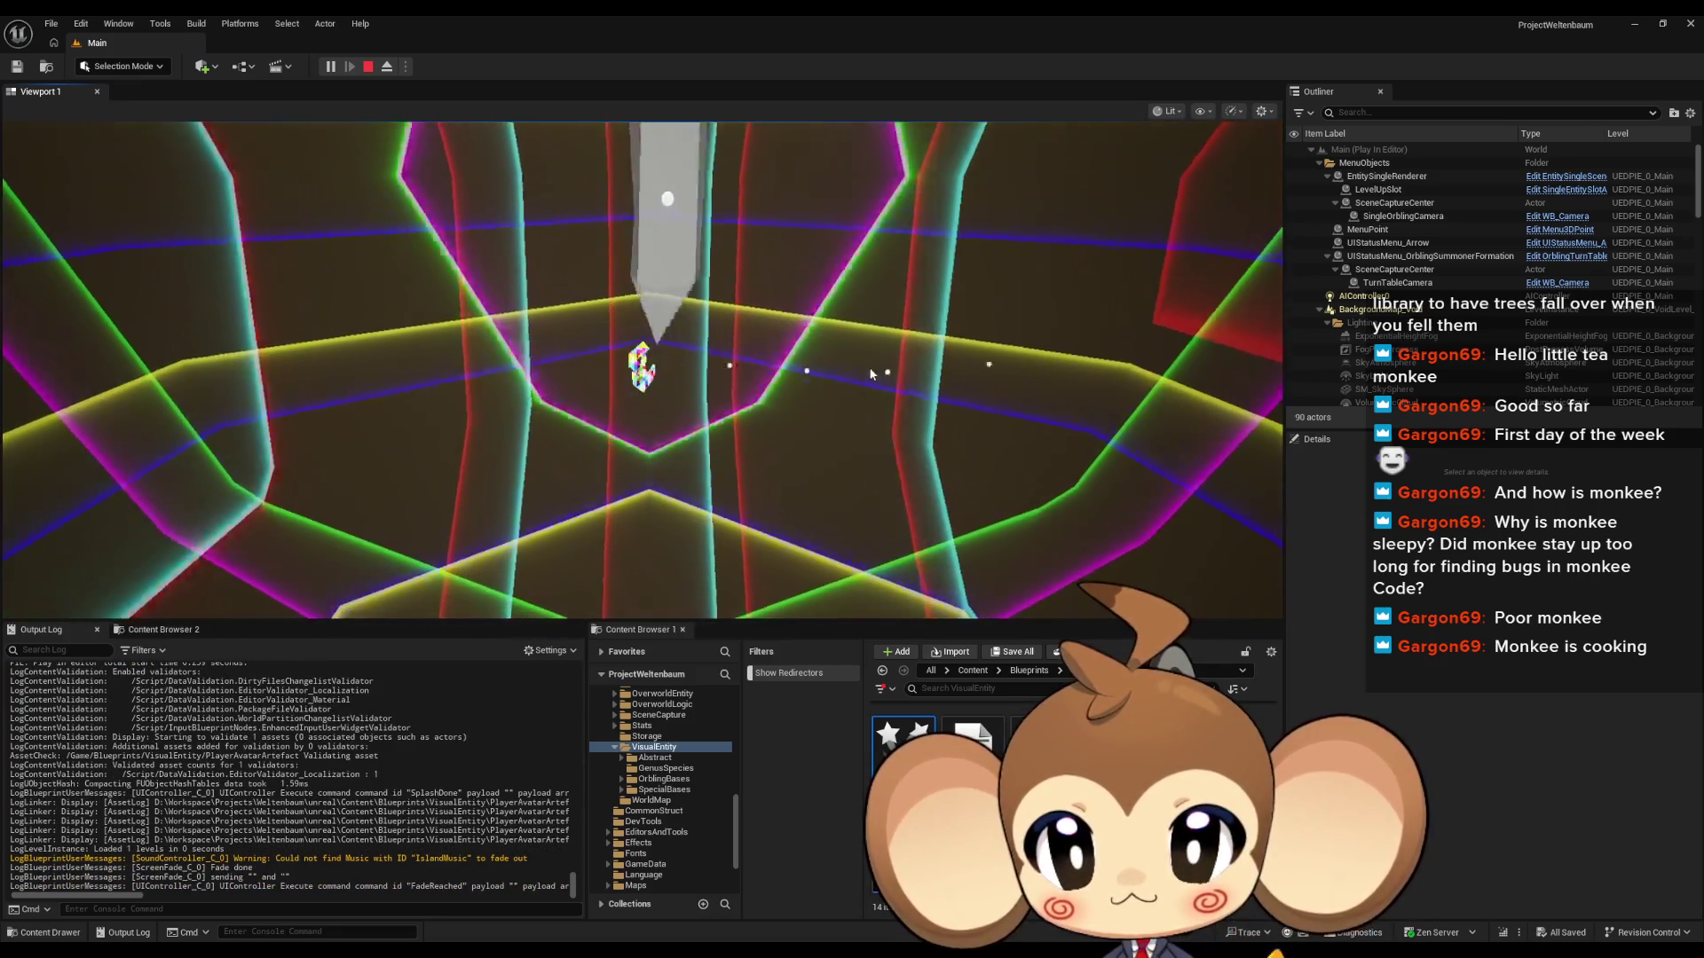
click(869, 365)
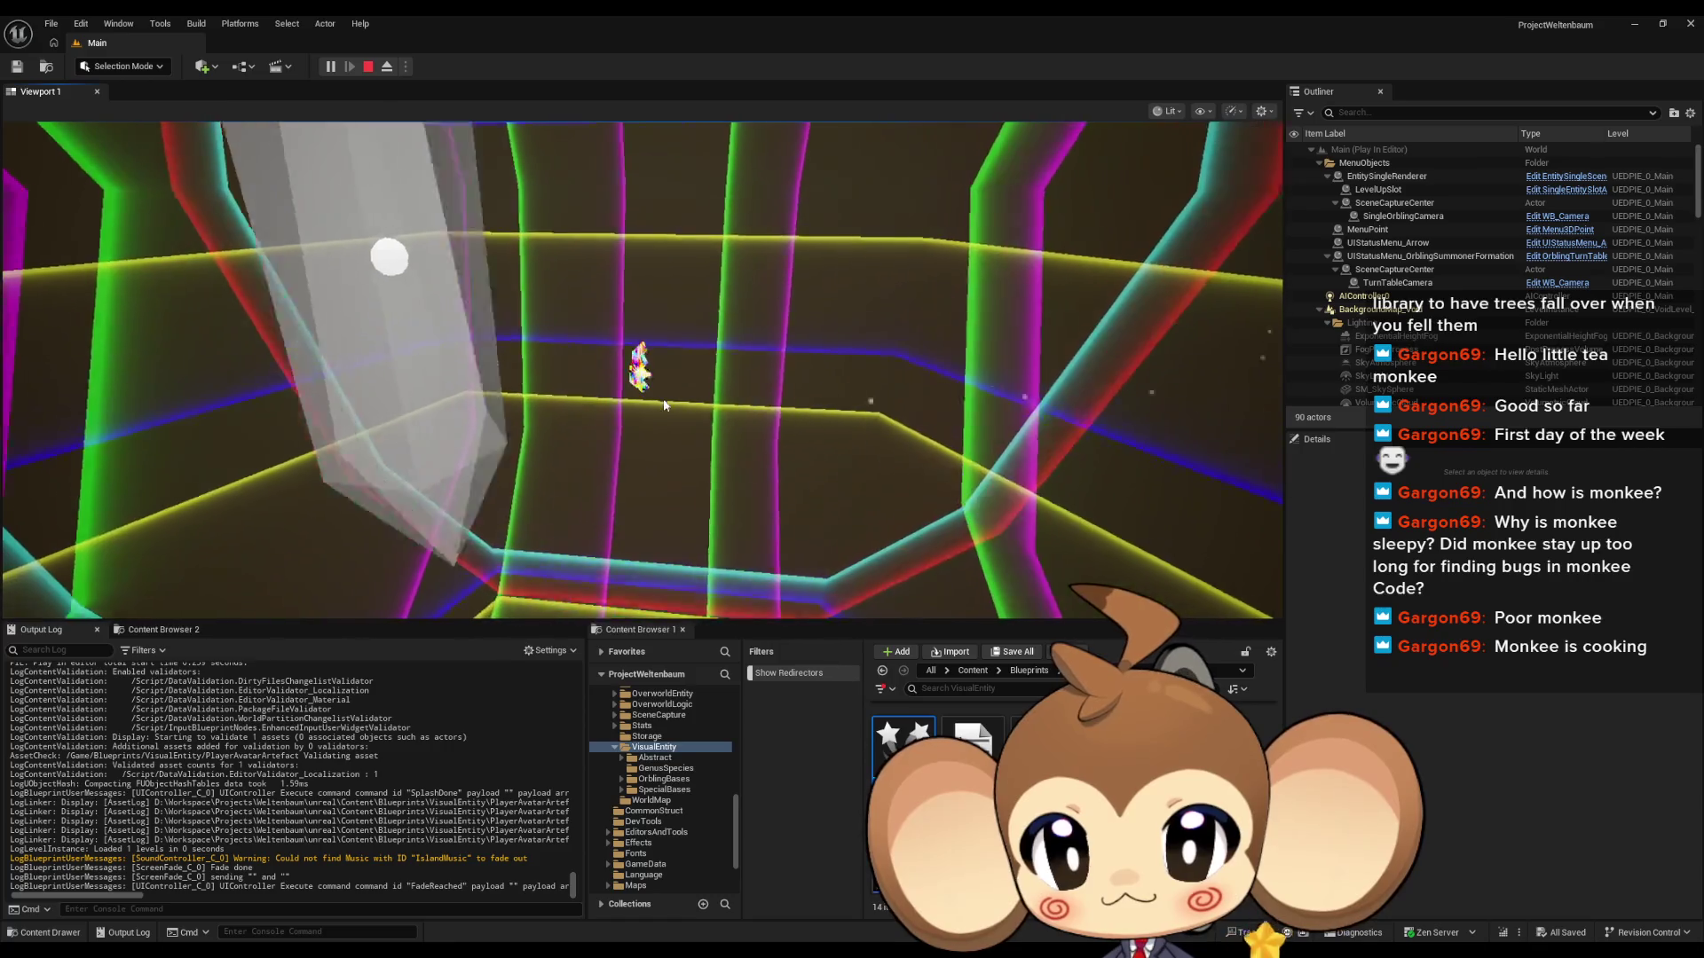
click(894, 306)
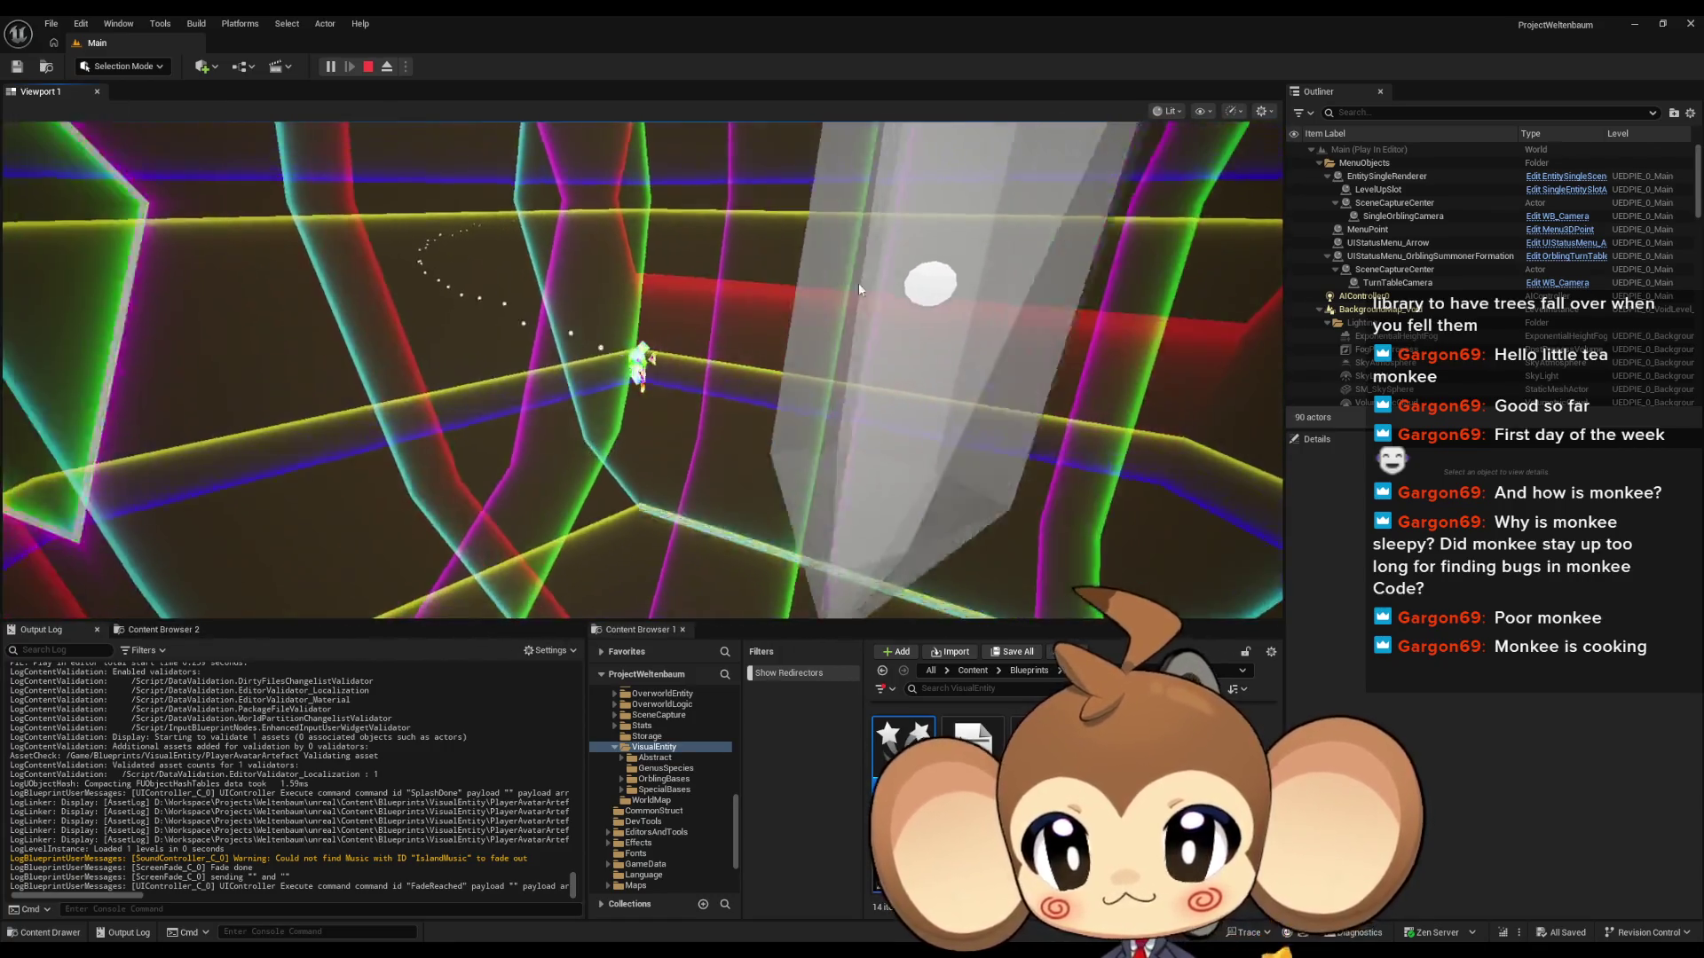
click(926, 292)
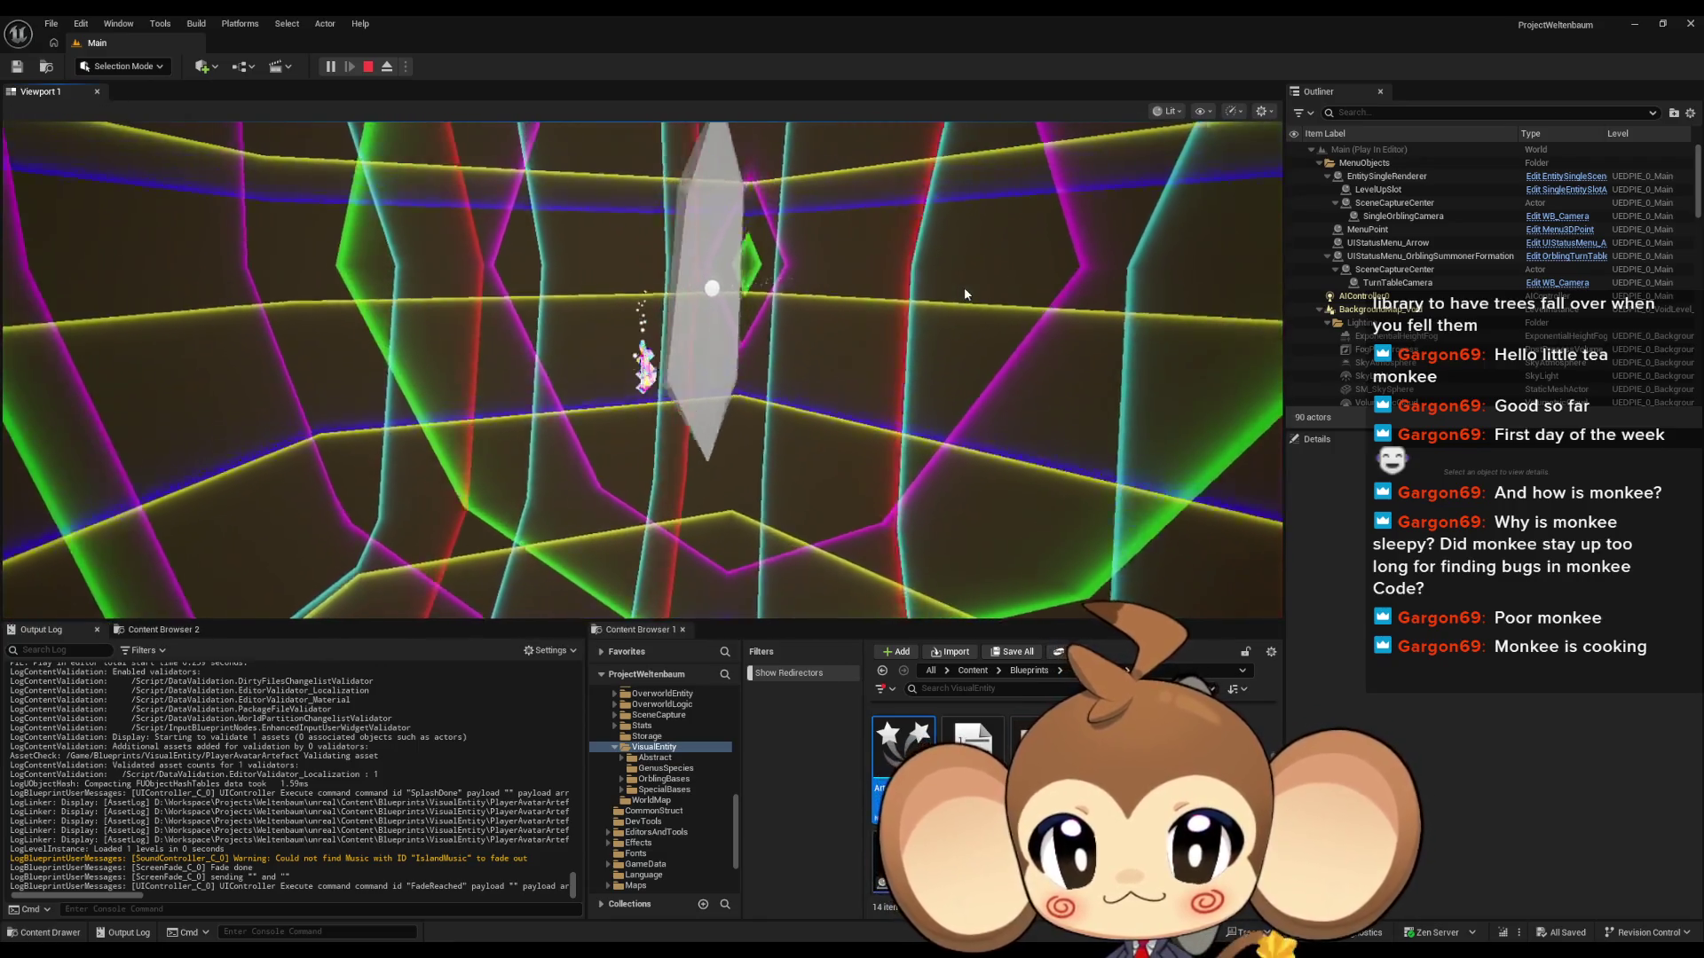
click(722, 360)
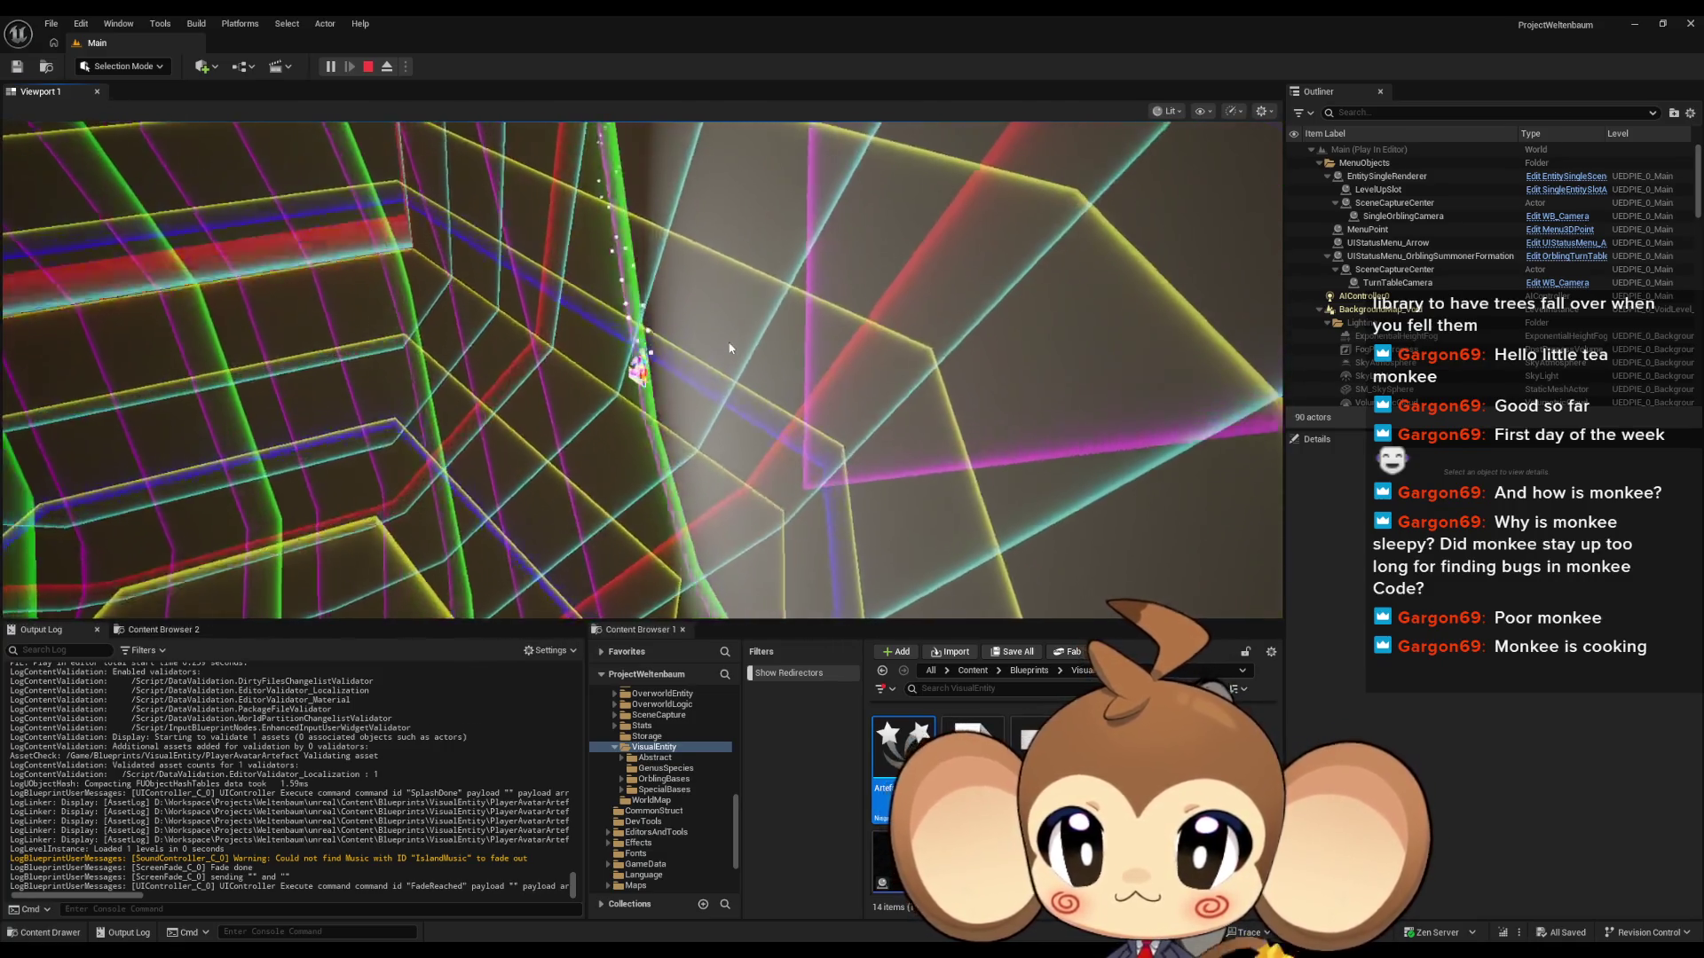
click(755, 300)
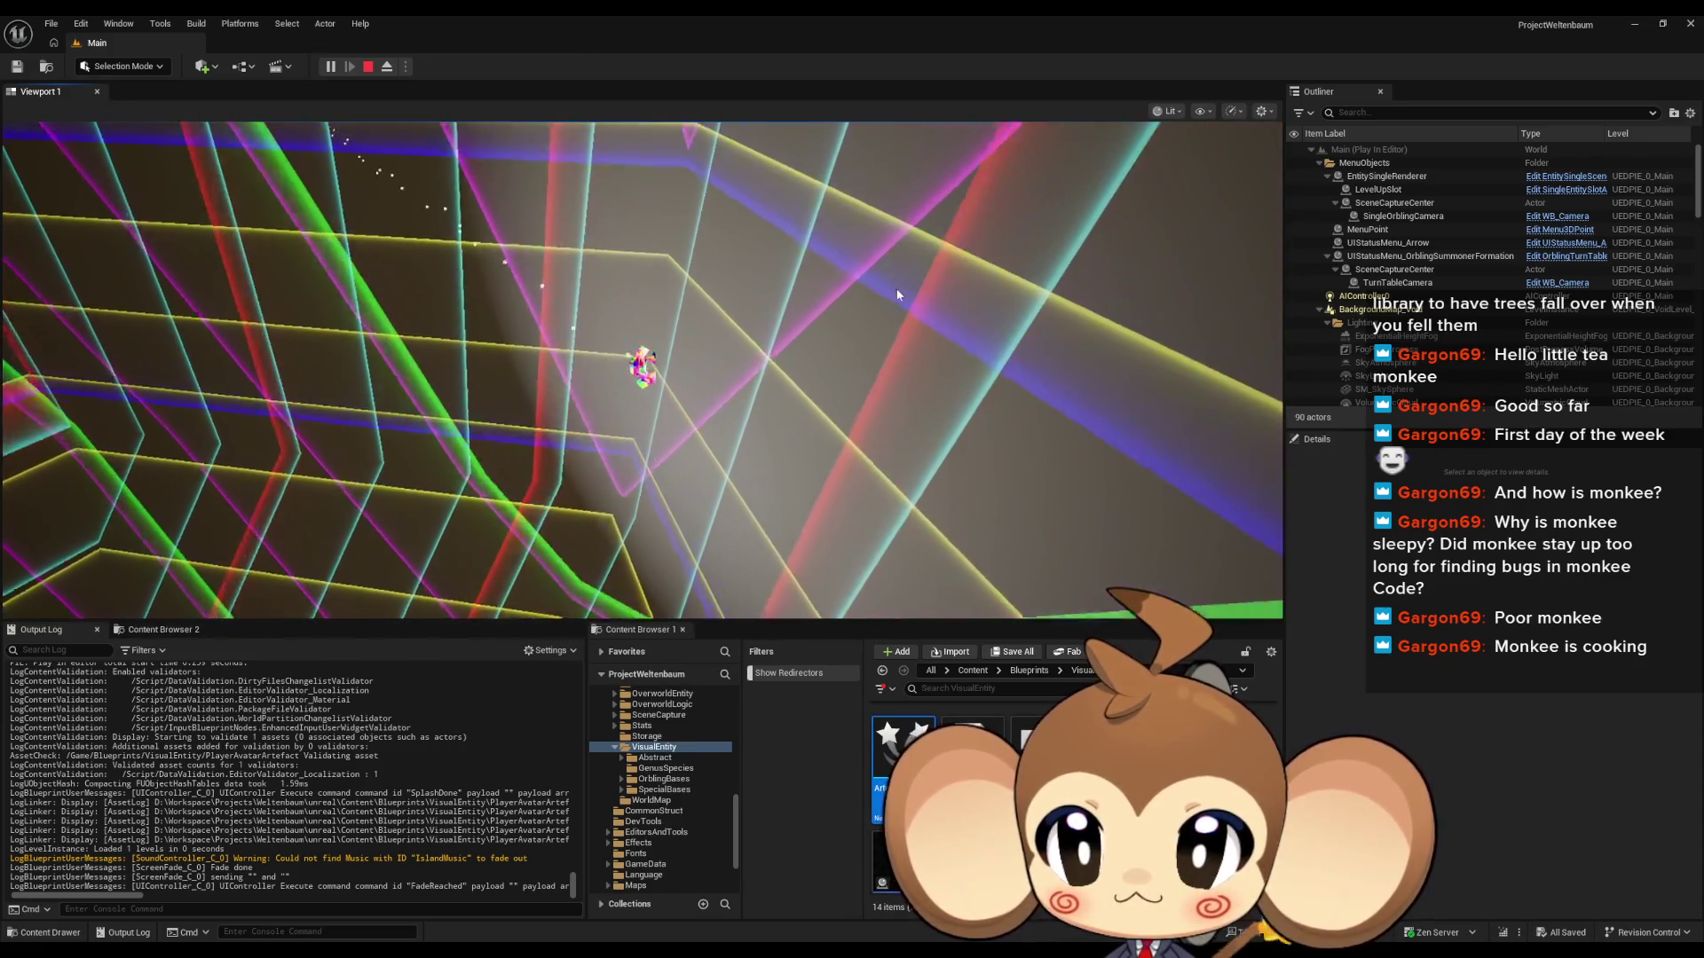
click(996, 159)
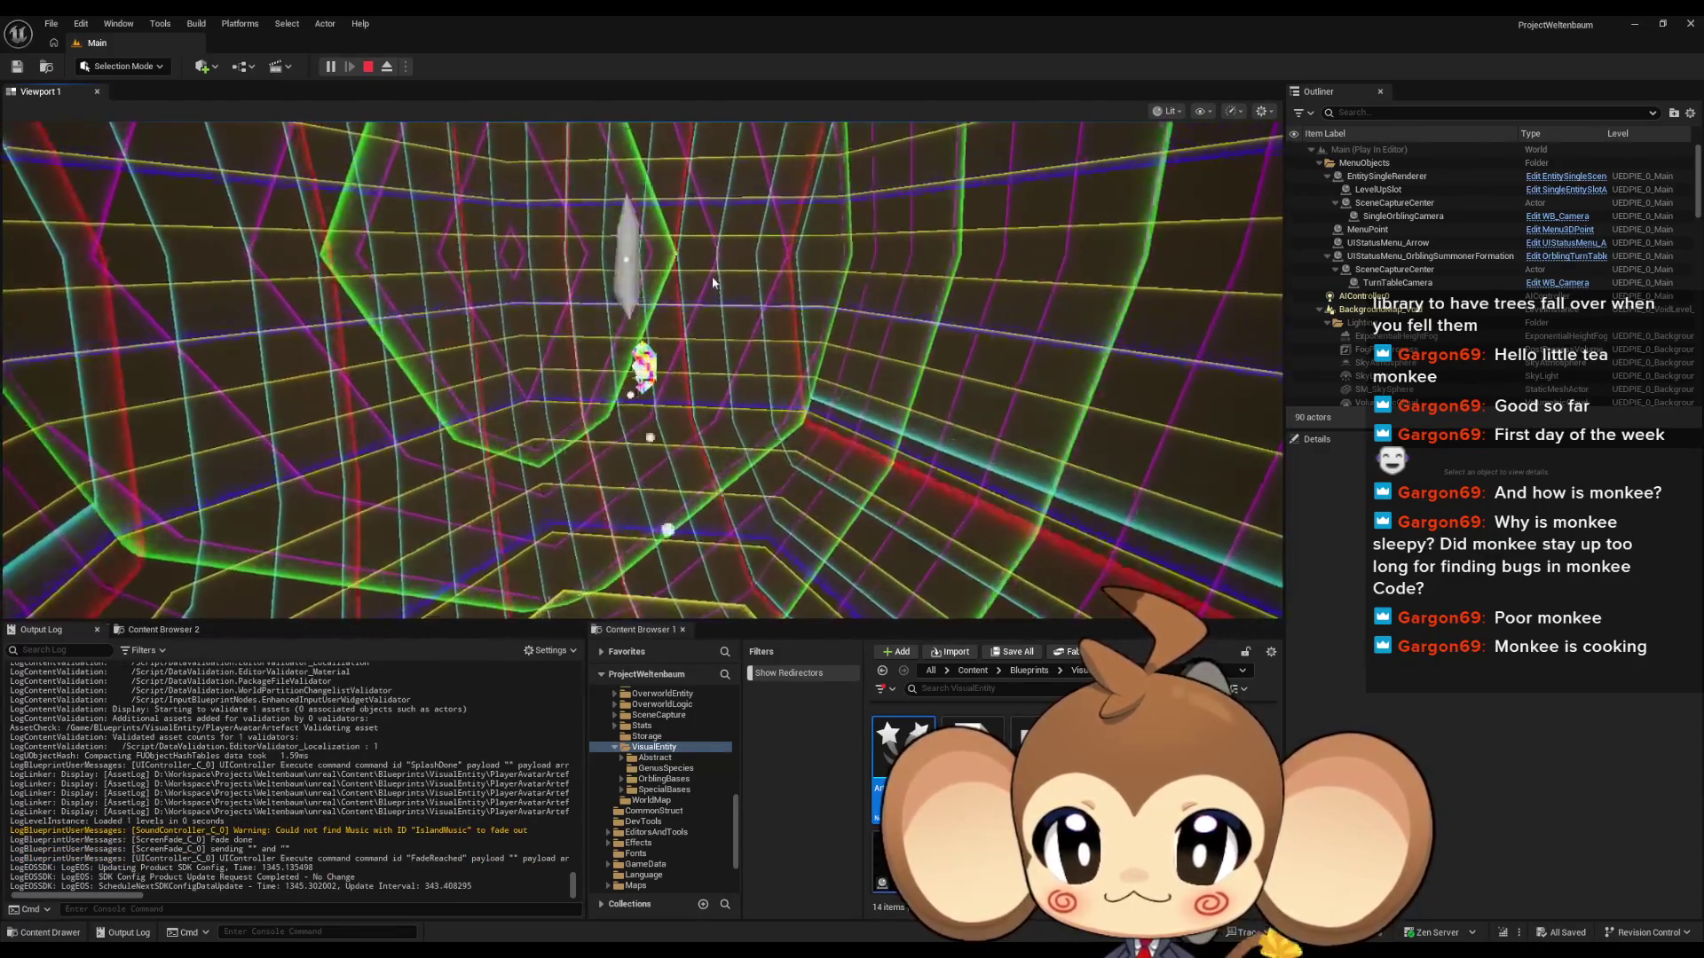
click(768, 242)
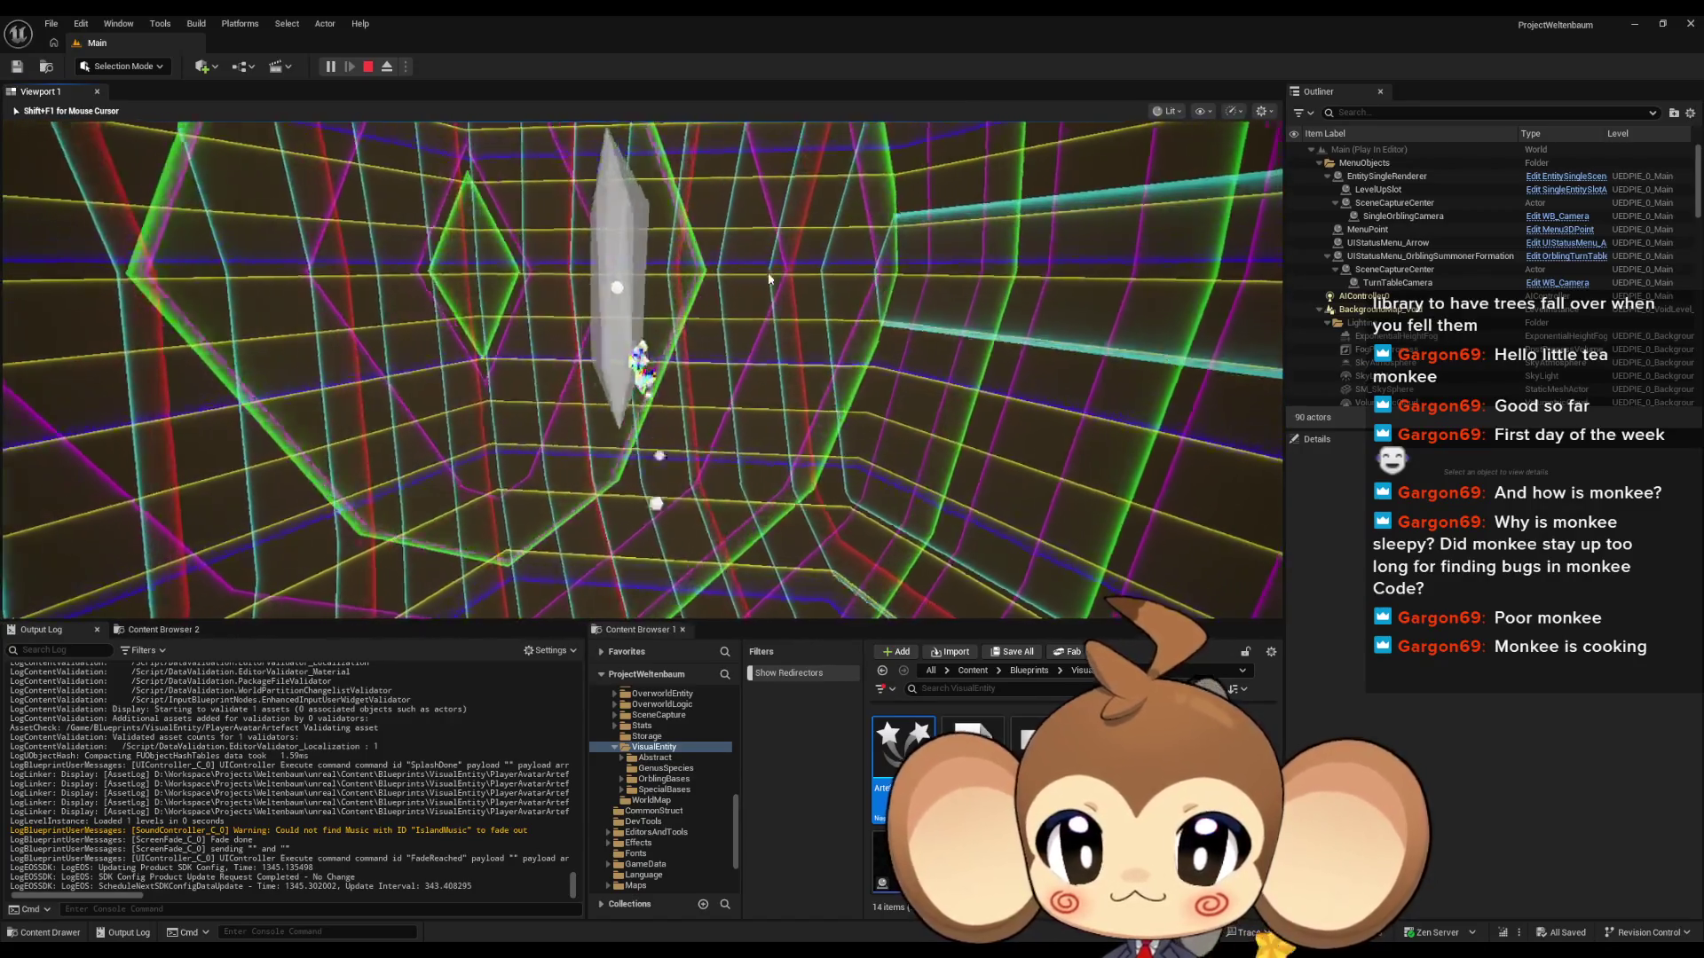
Step: Refocus the running game view before ending the play session
click(770, 277)
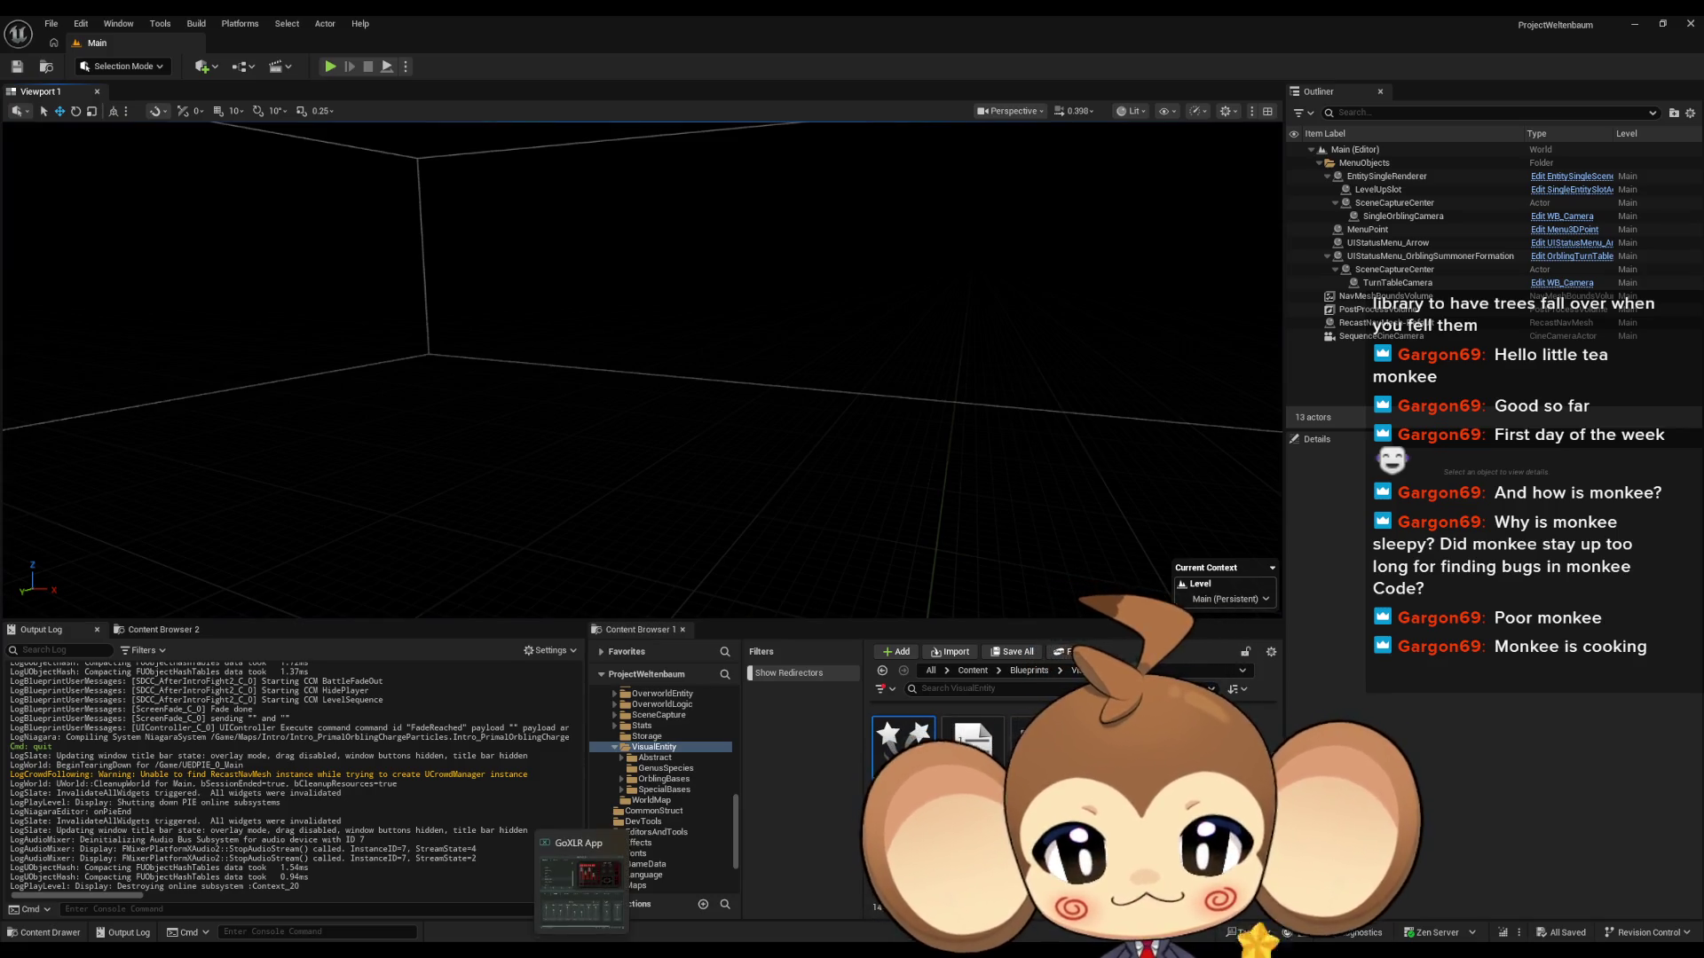
Step: Delete the two debug Print String nodes and stack the run and idle Set Active nodes together
click(685, 877)
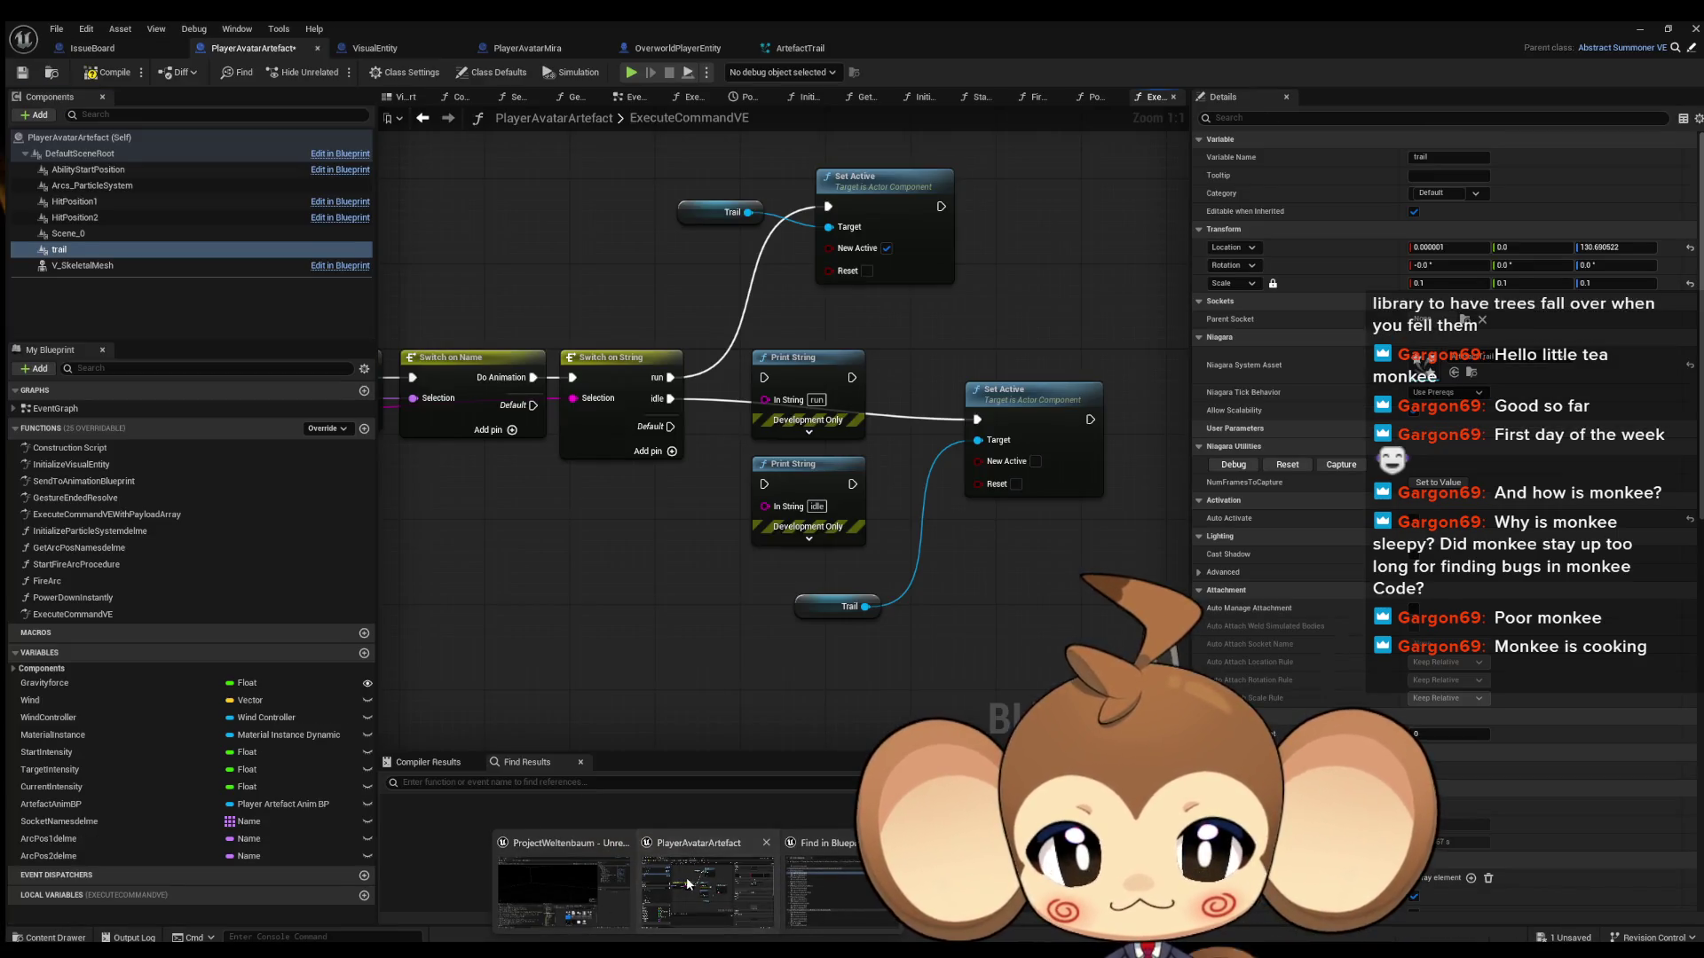
drag(788, 351, 843, 480)
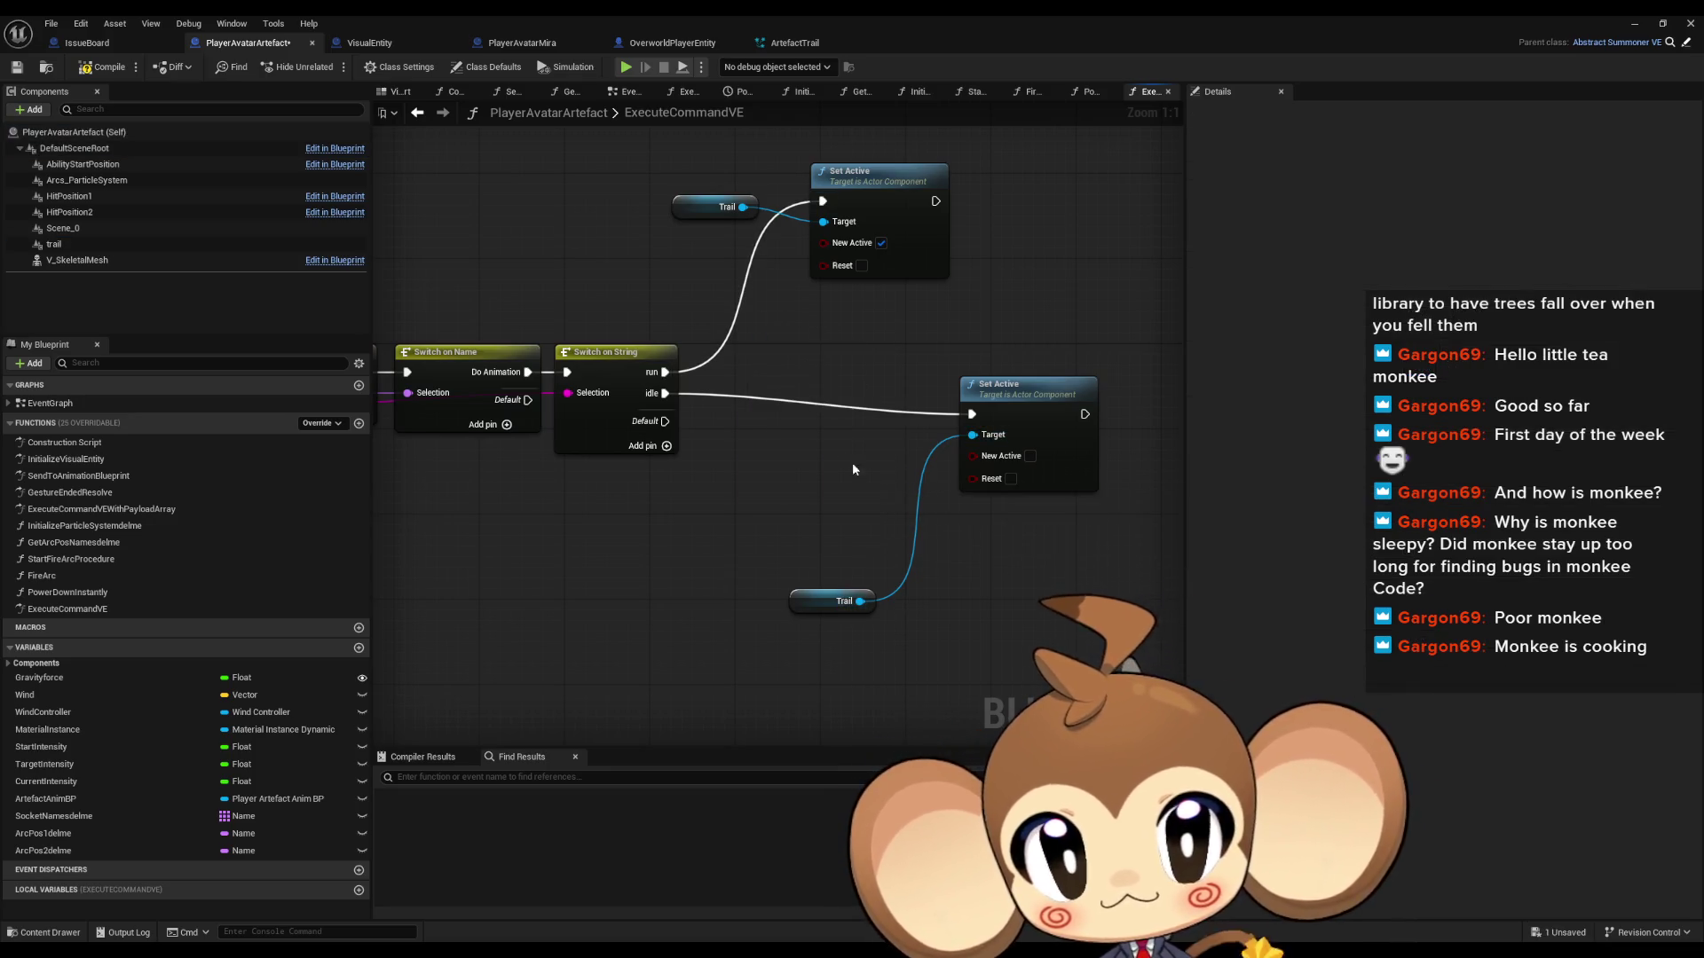
drag(1030, 389, 869, 312)
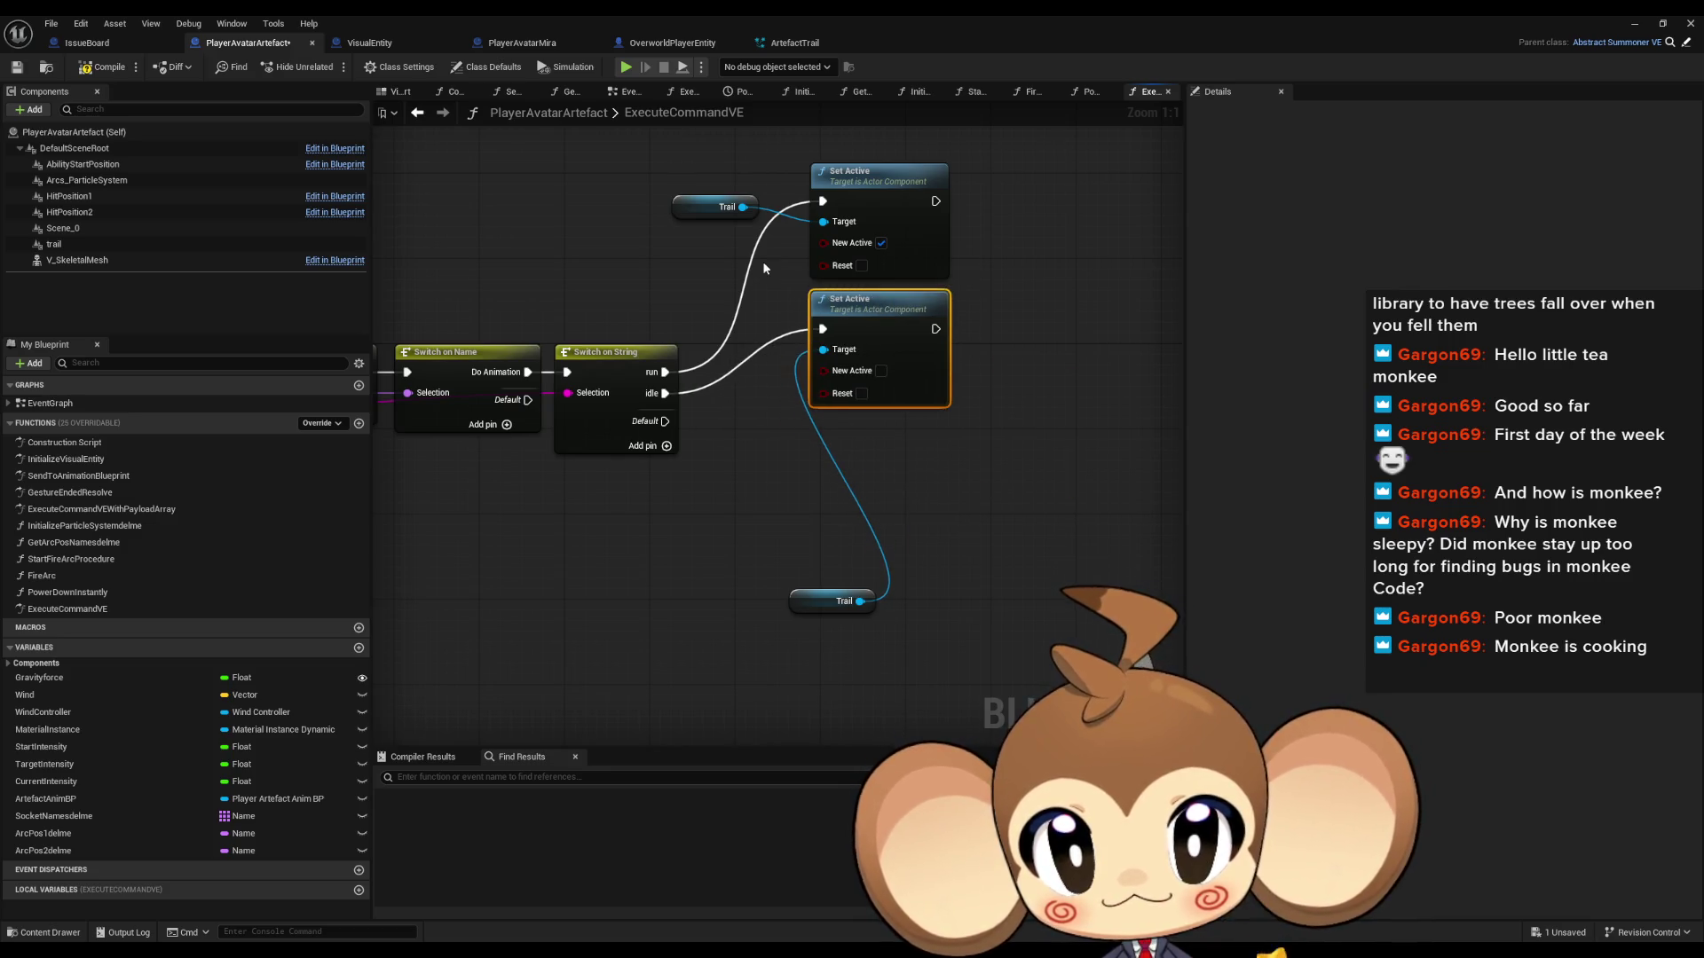
drag(898, 226, 845, 398)
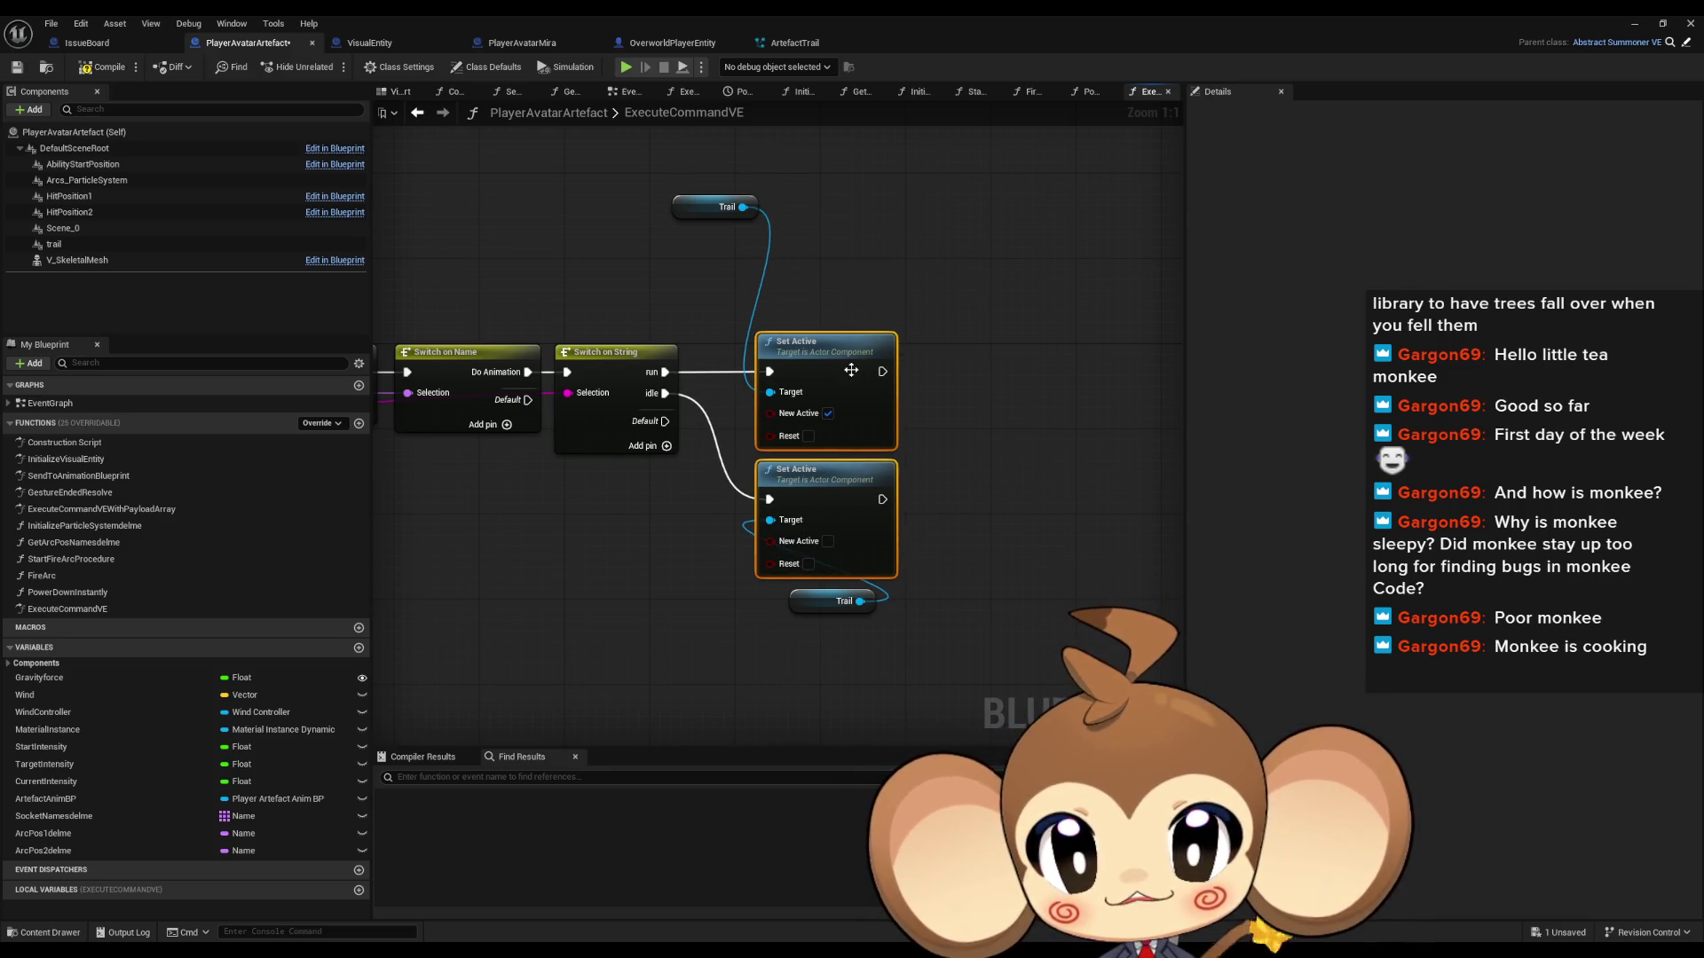
click(803, 621)
Step: Place each Trail reference beside its Set Active node, then bring up ArtefactTrail's sprite renderer
drag(805, 605, 698, 566)
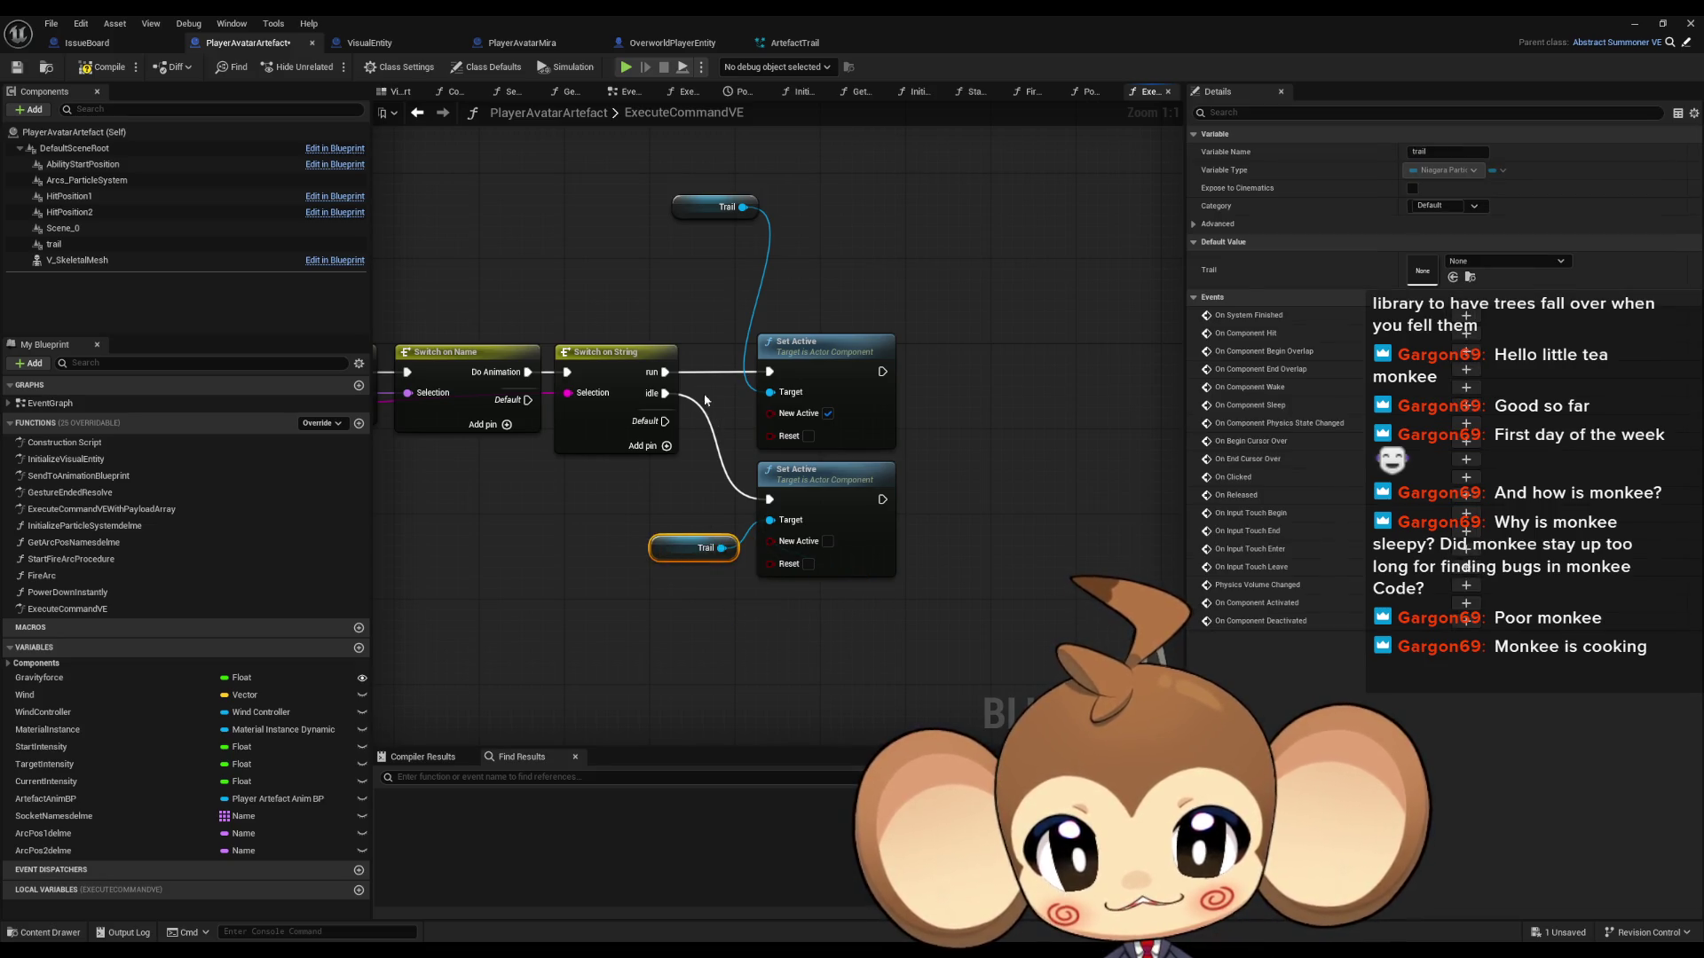
drag(690, 330, 852, 555)
drag(854, 366, 907, 365)
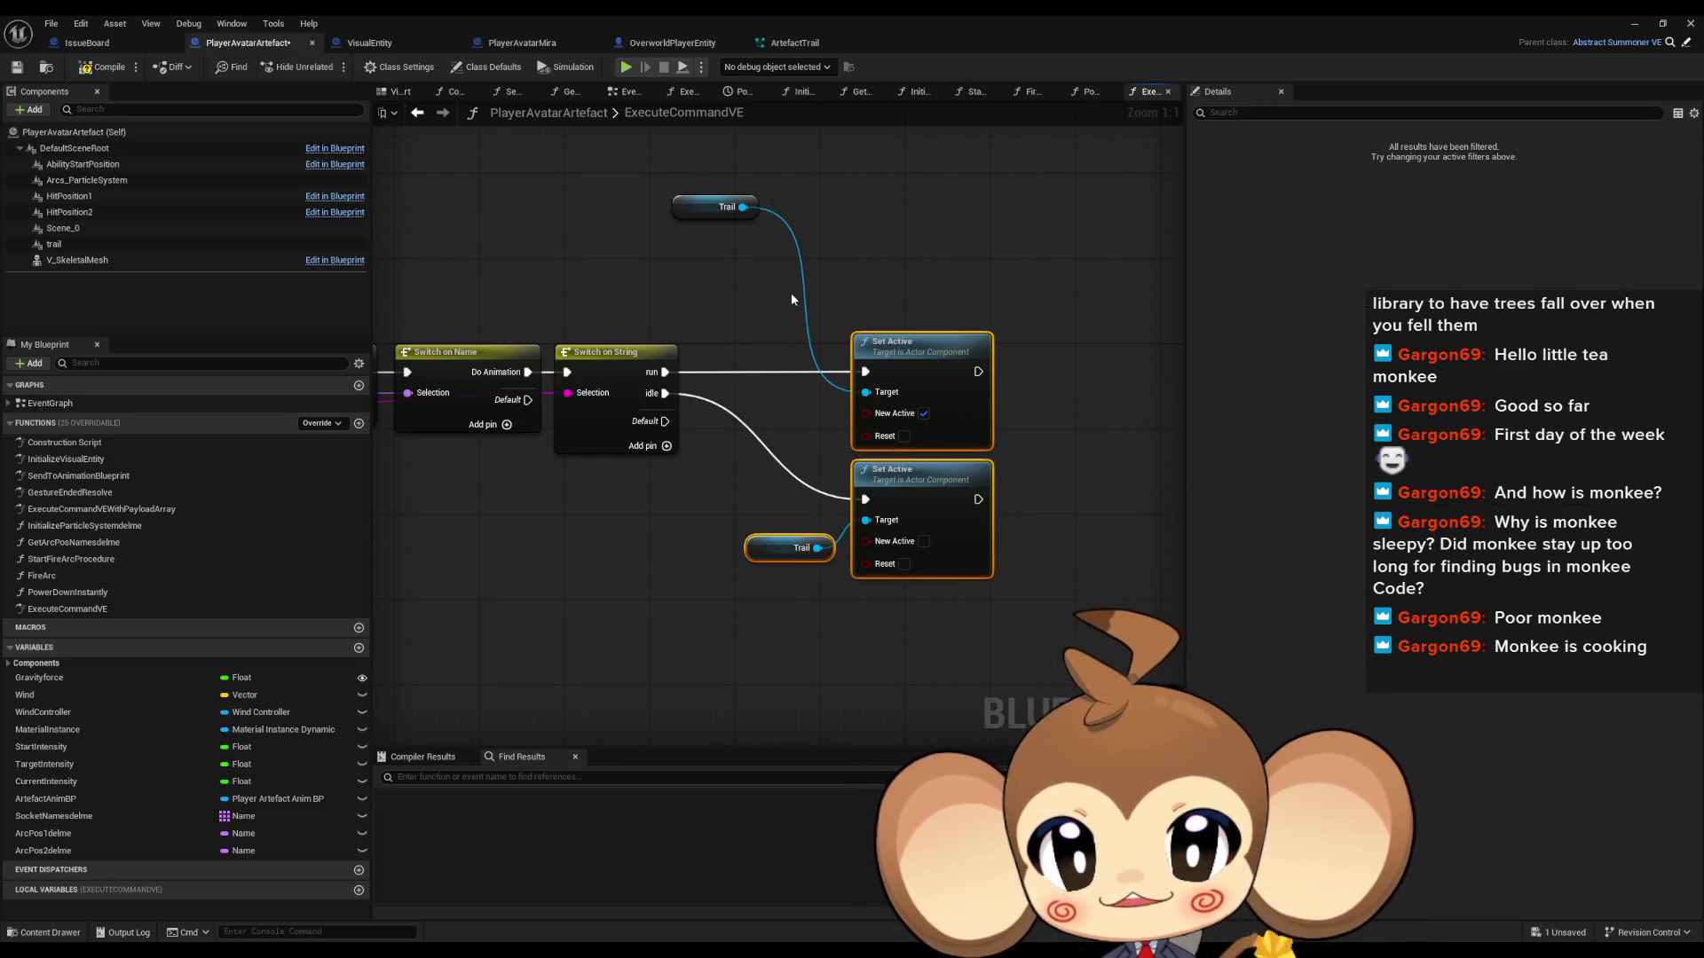
drag(689, 220, 773, 419)
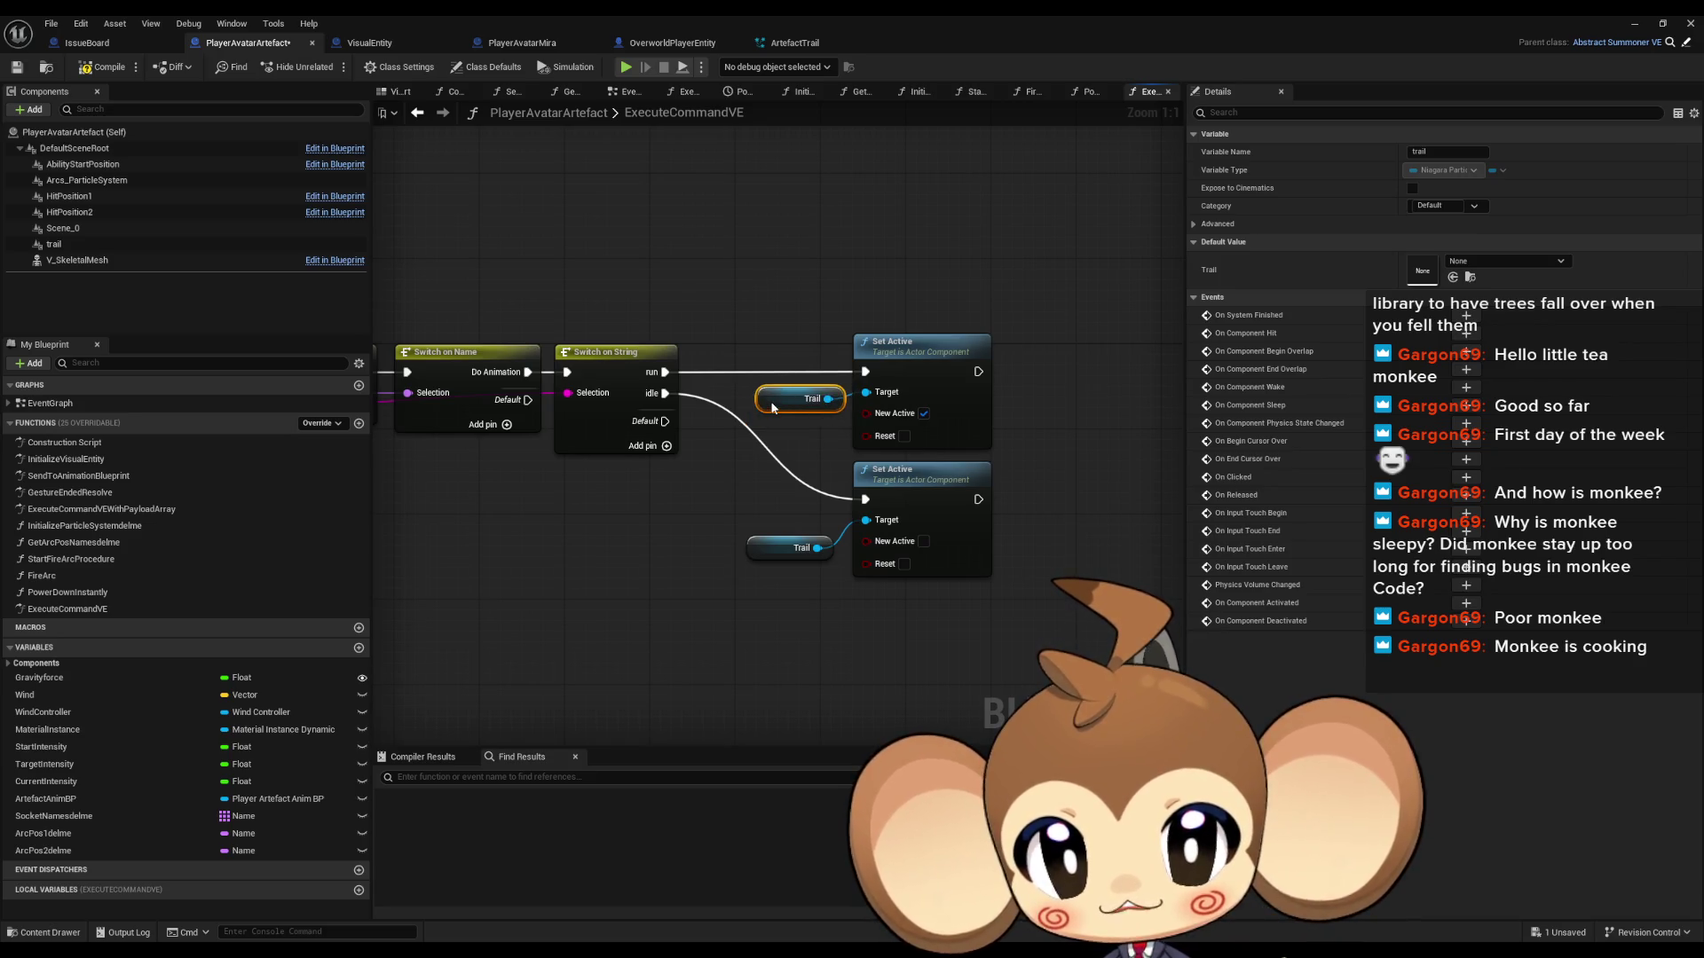
click(801, 291)
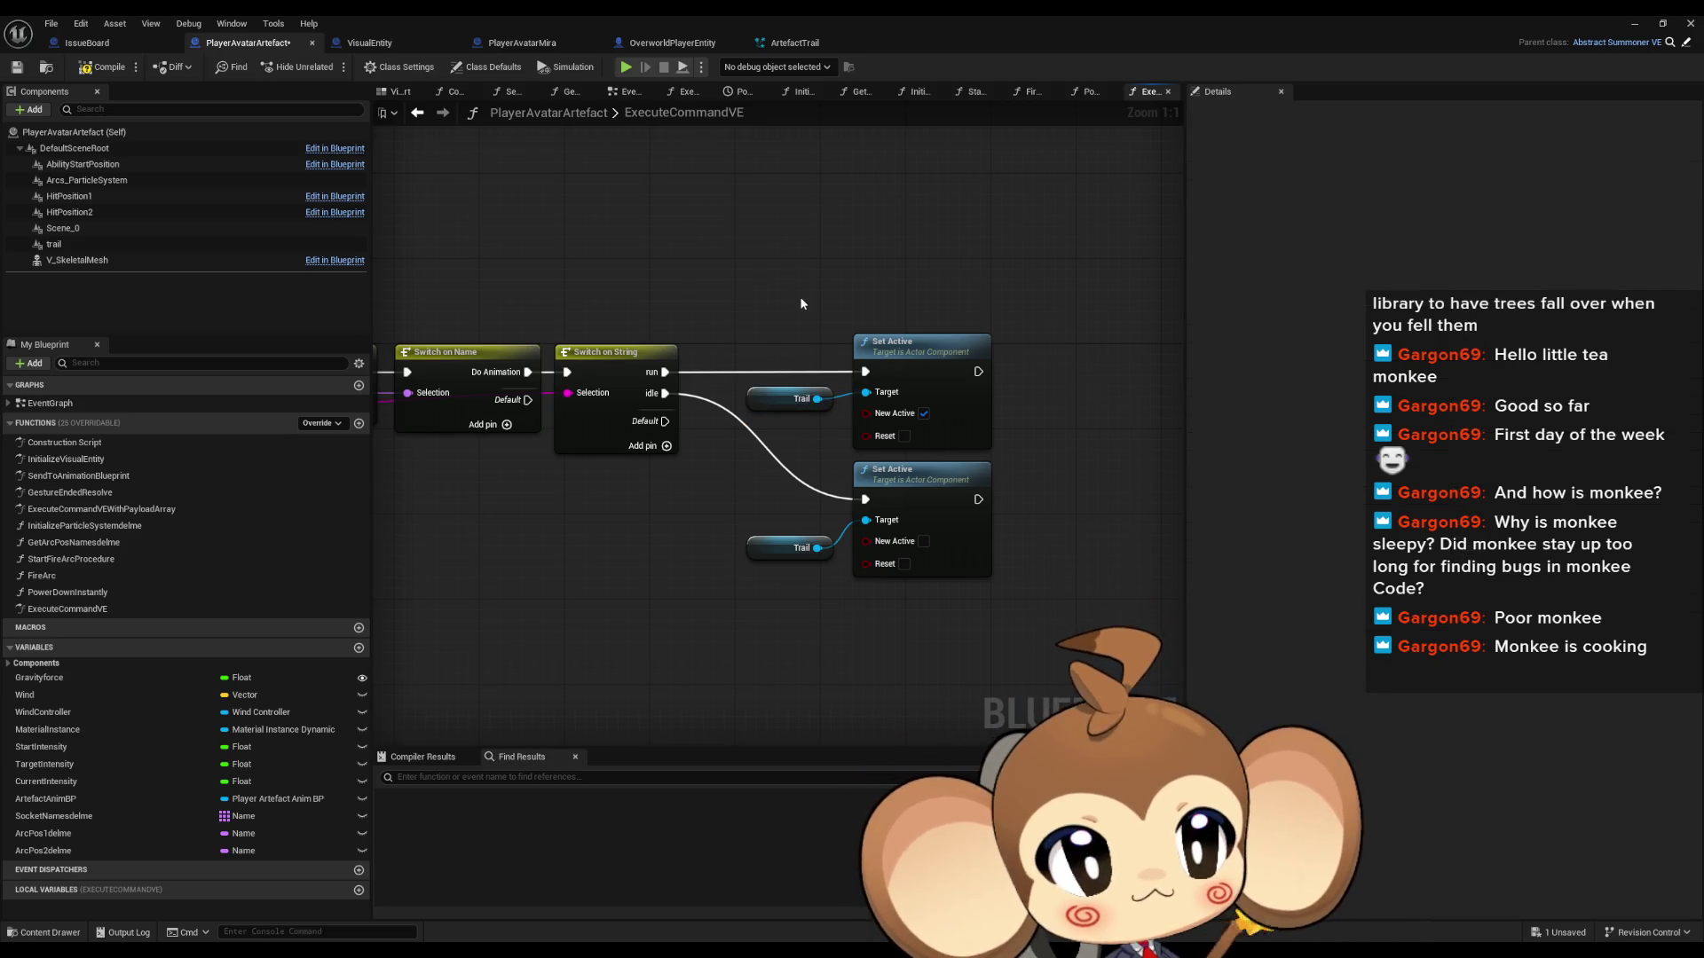
click(786, 45)
click(779, 542)
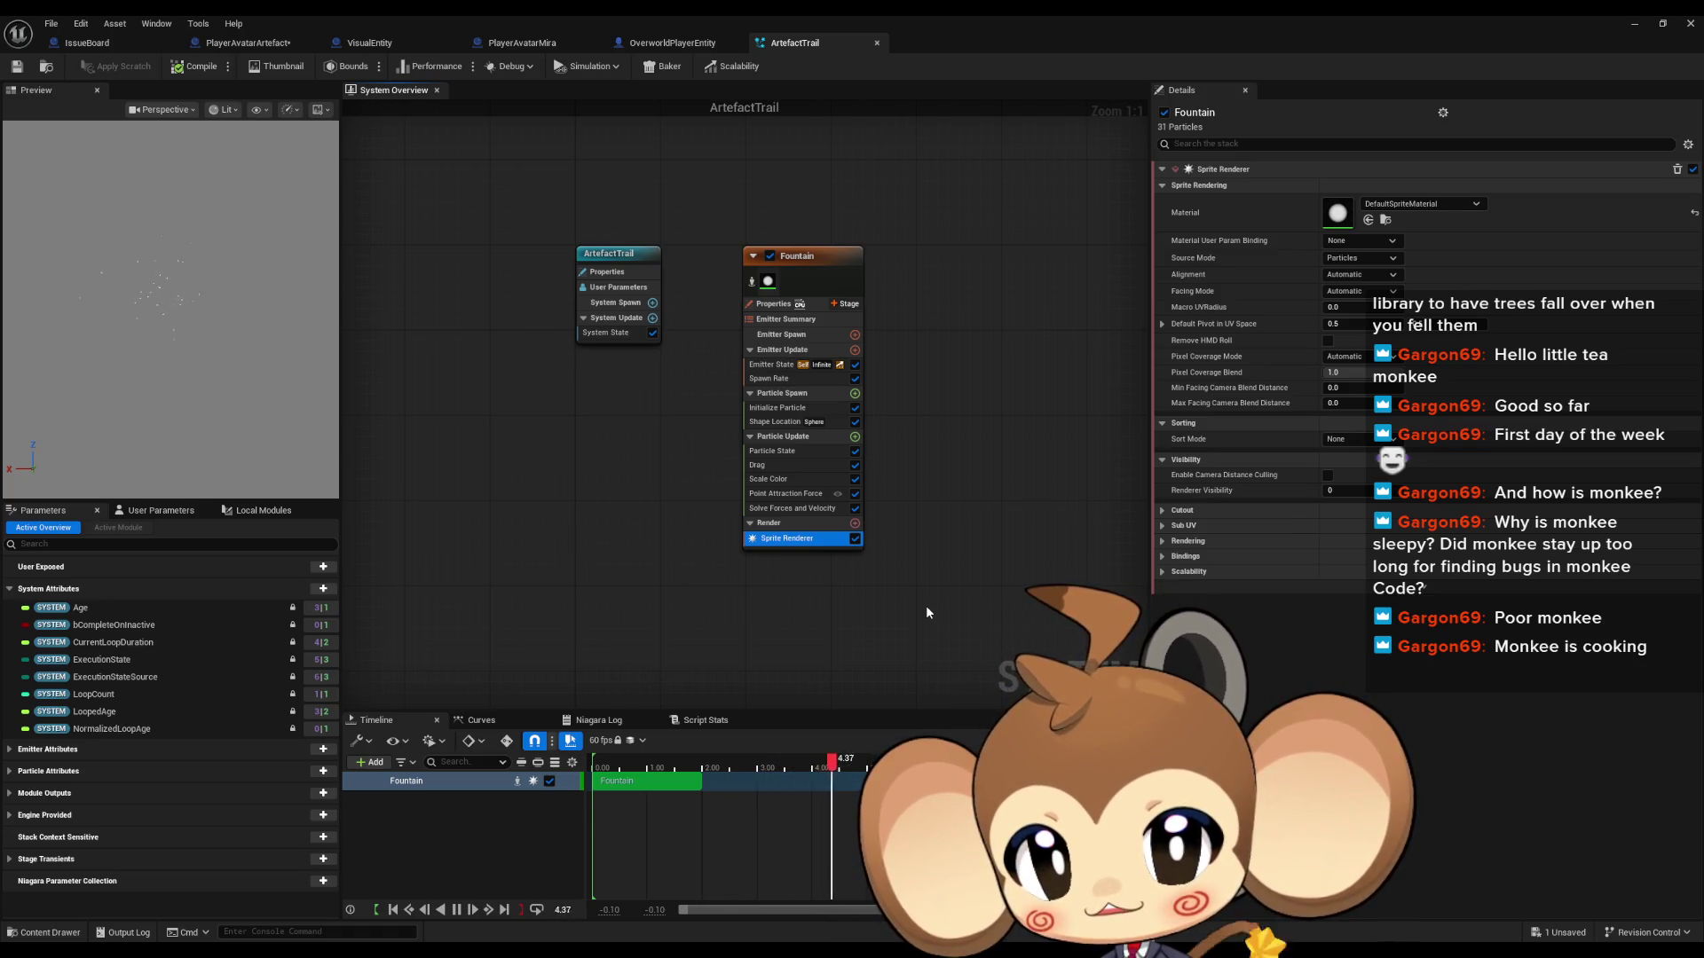
Step: Search 'color' and add the Color module to the Fountain emitter's Particle Spawn
click(855, 394)
text(colo)
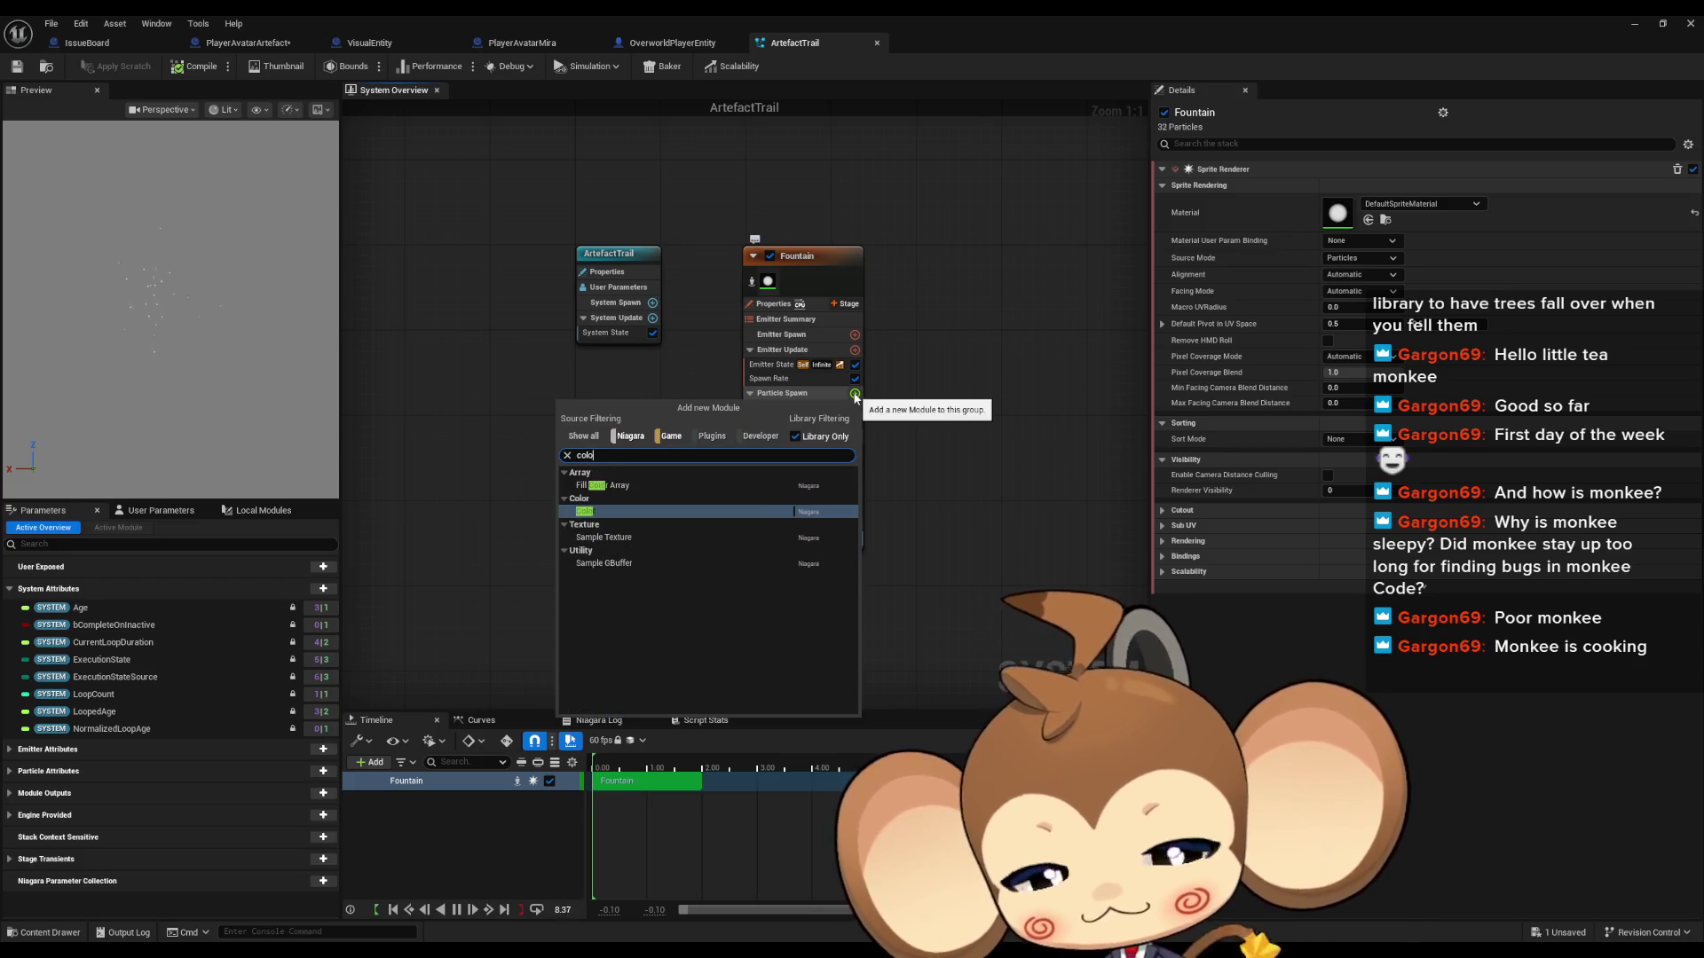
text(r)
click(677, 514)
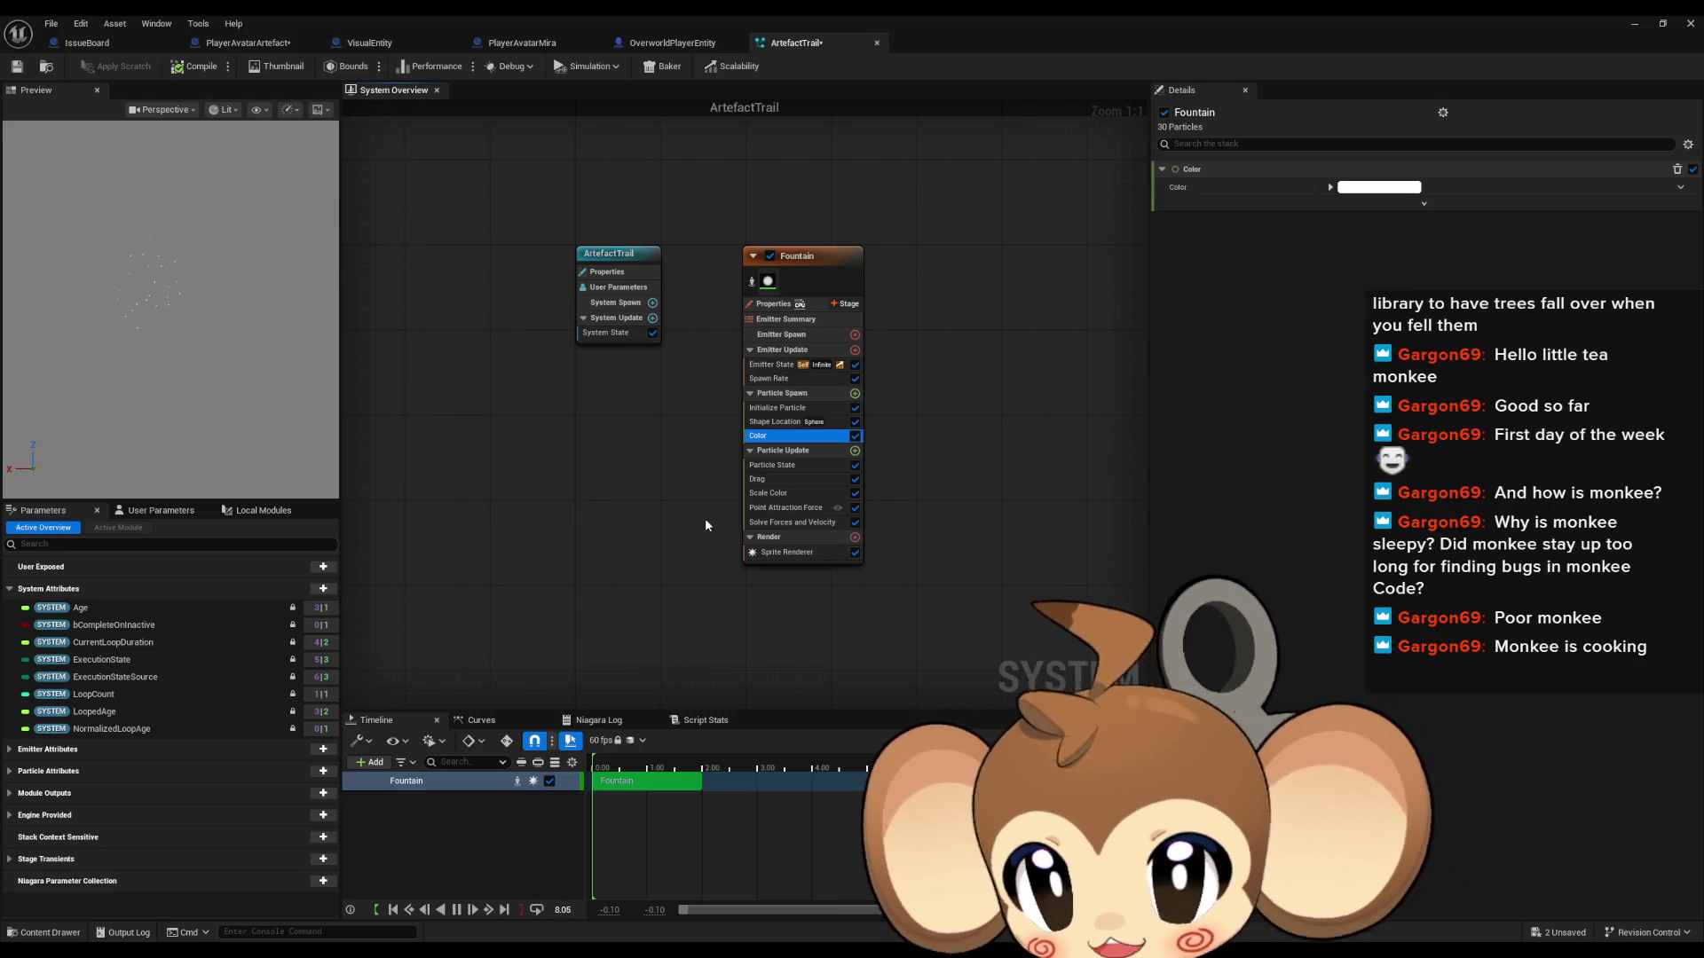
Step: Set the Color module's Green and Blue channels to 0, leaving Red at 1
click(1330, 187)
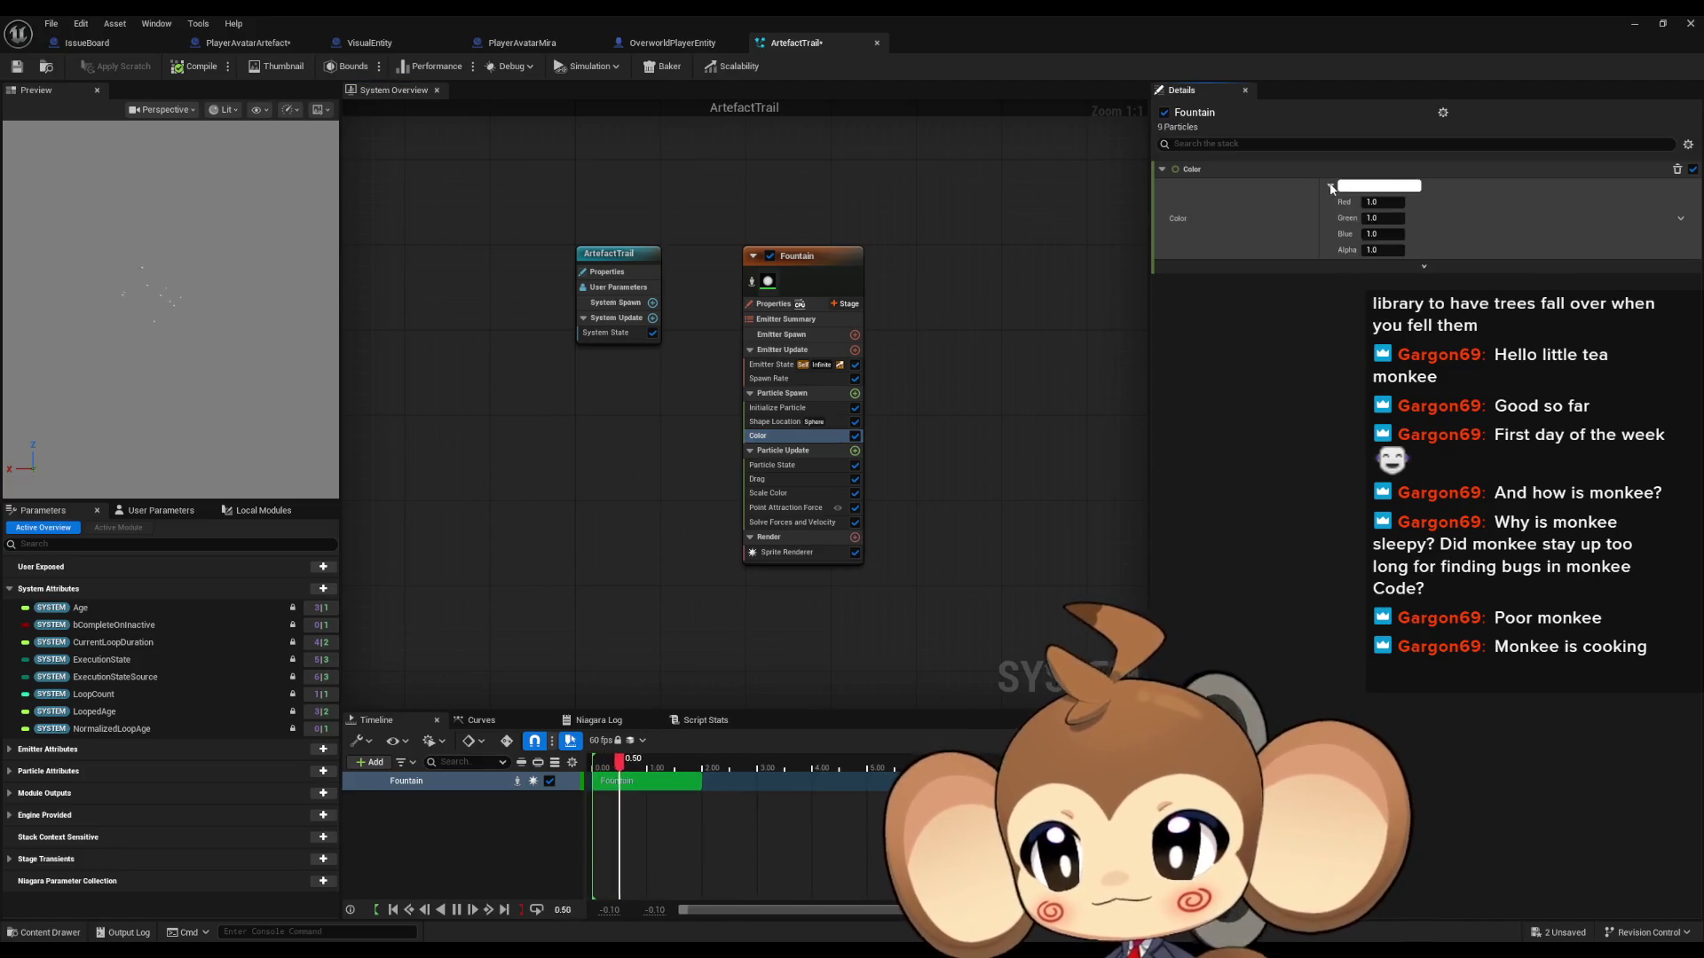
click(1382, 218)
text(0)
click(1380, 234)
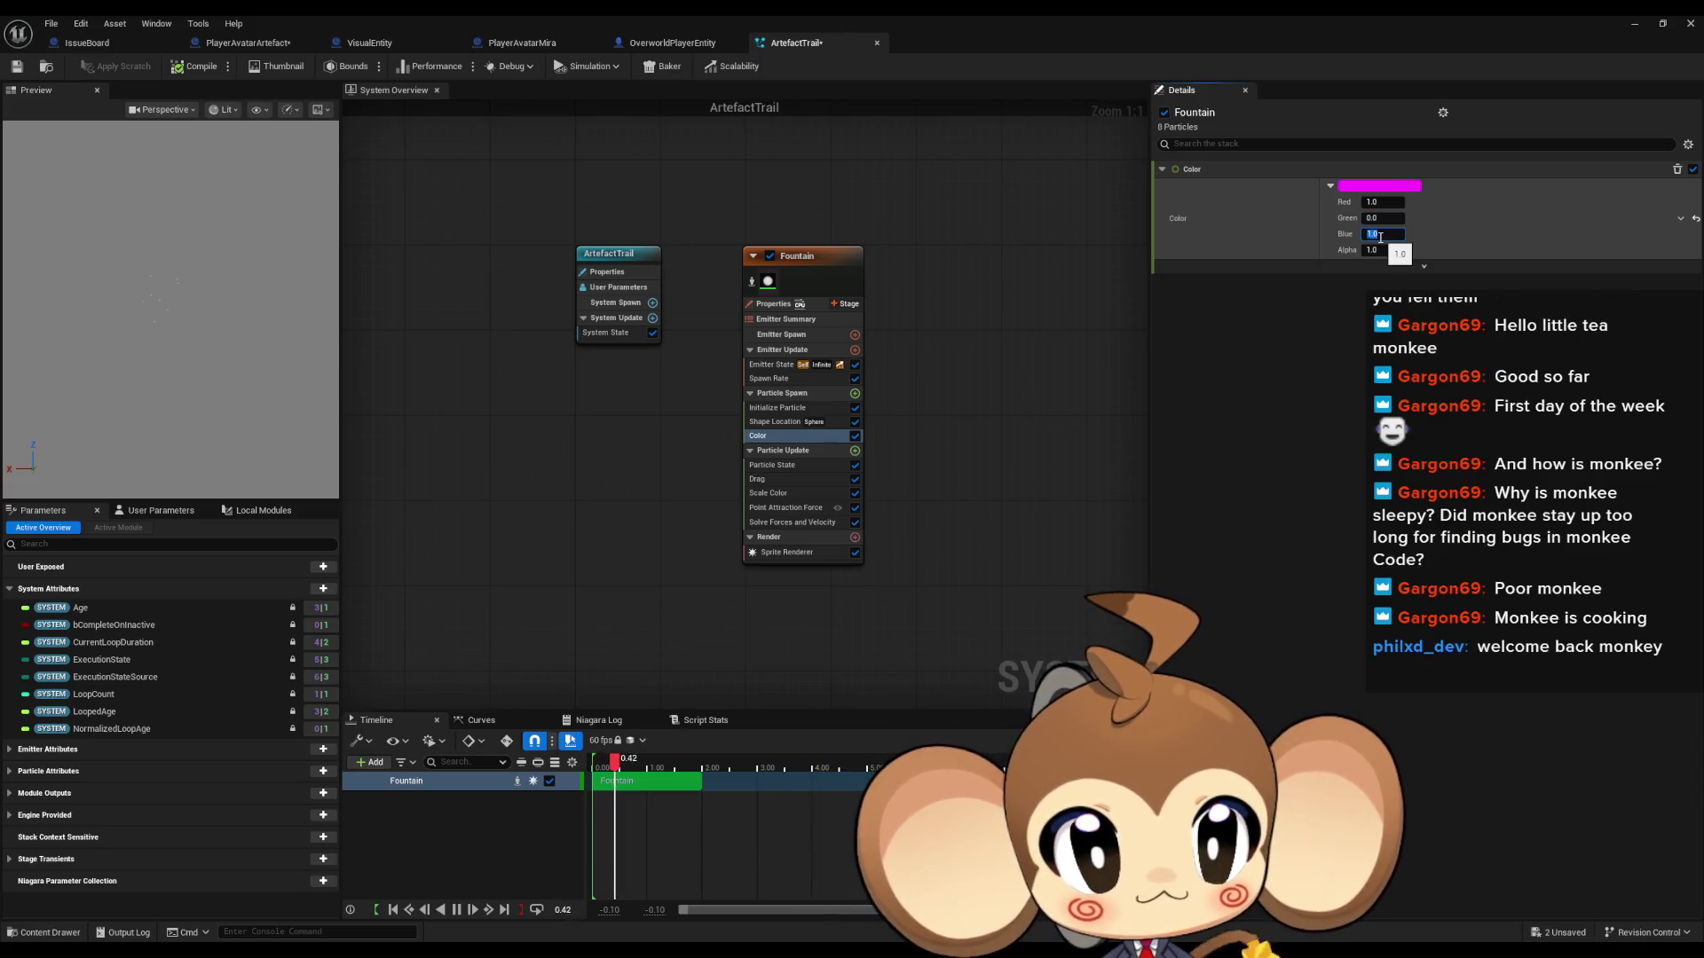
text(0)
key(Return)
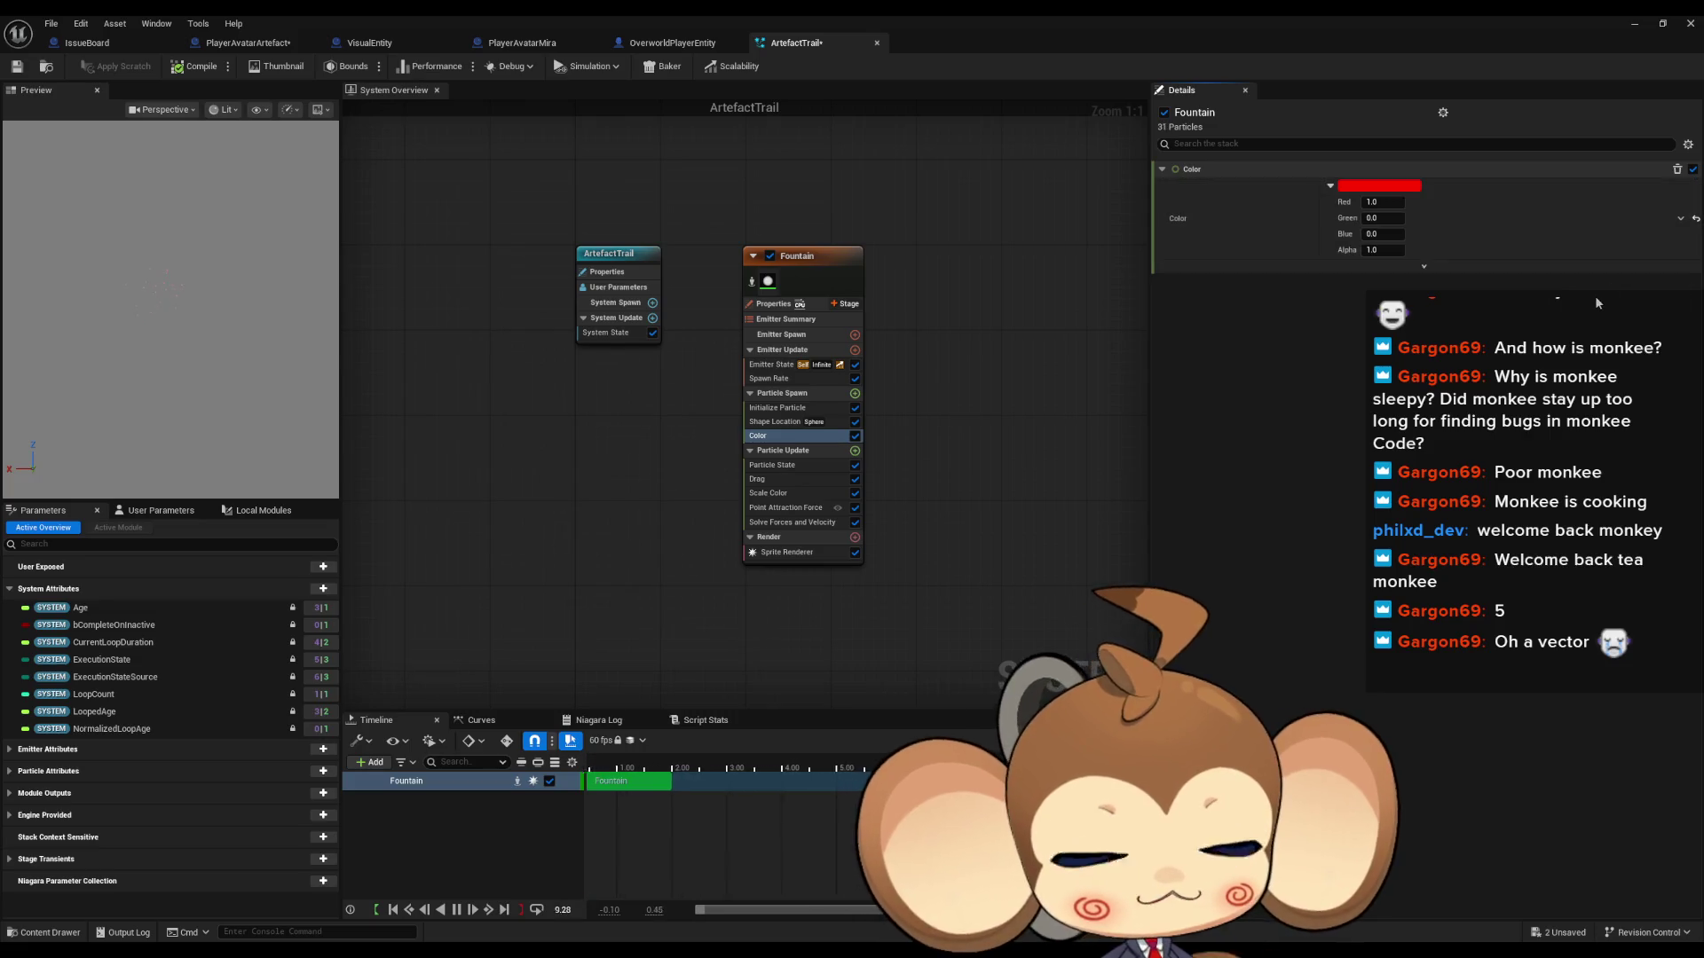
click(1680, 218)
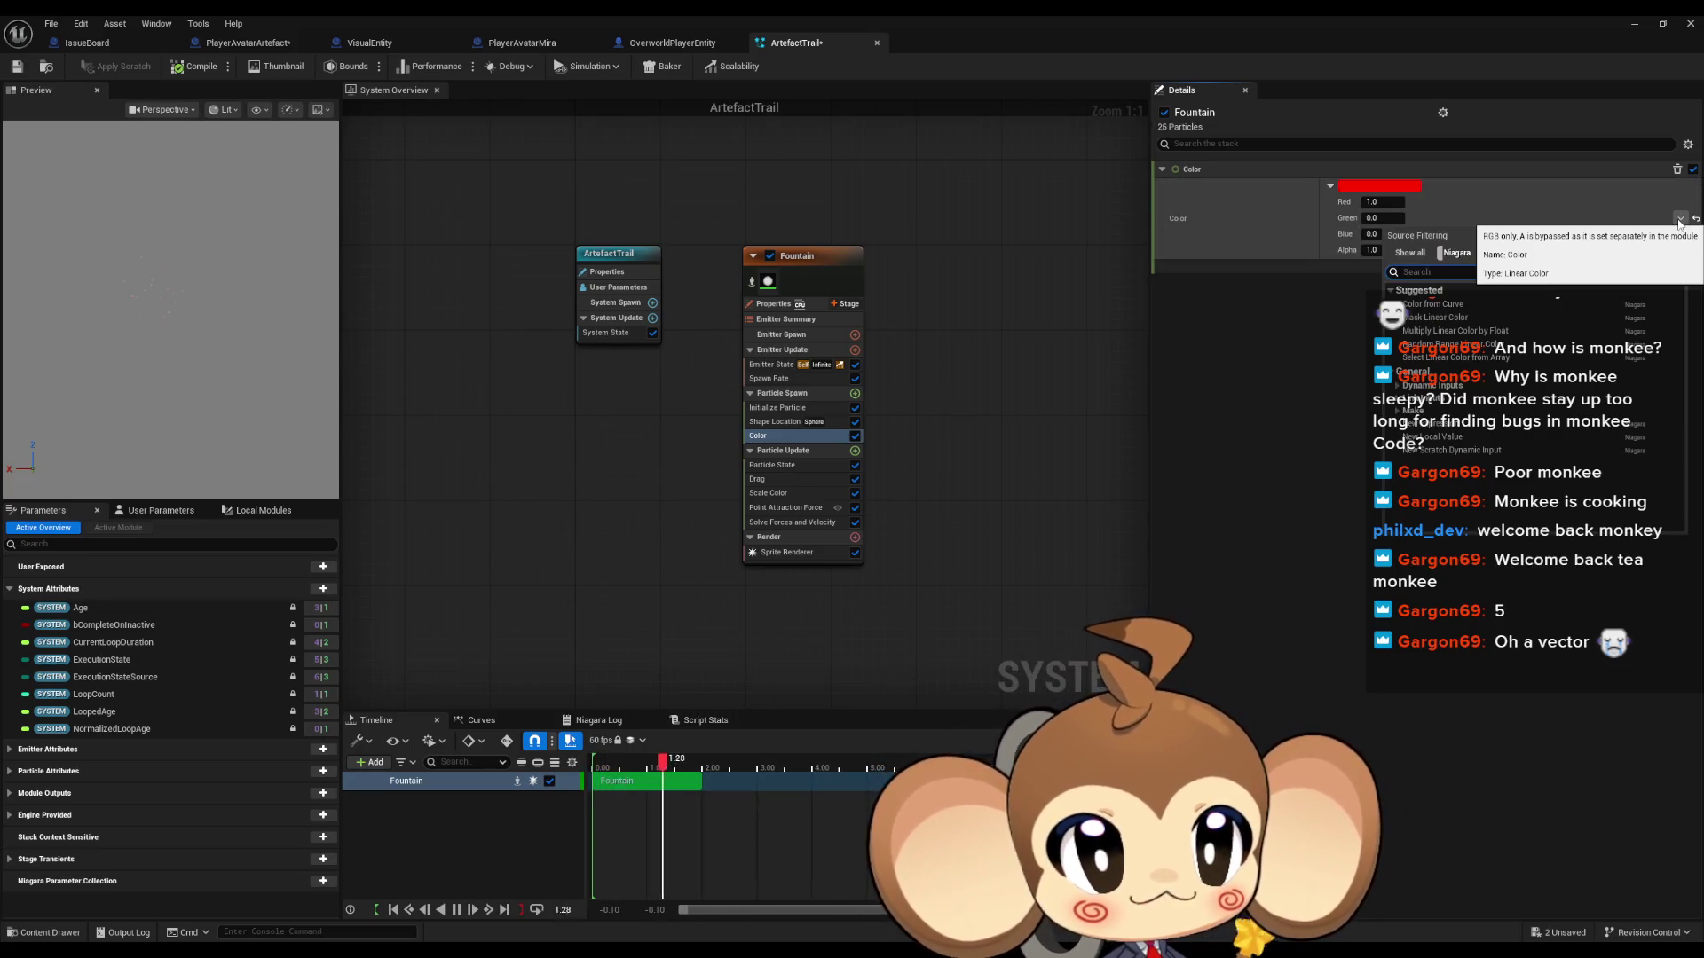
Step: Drive the particle Color with a new Scratch Dynamic Input
text(scra)
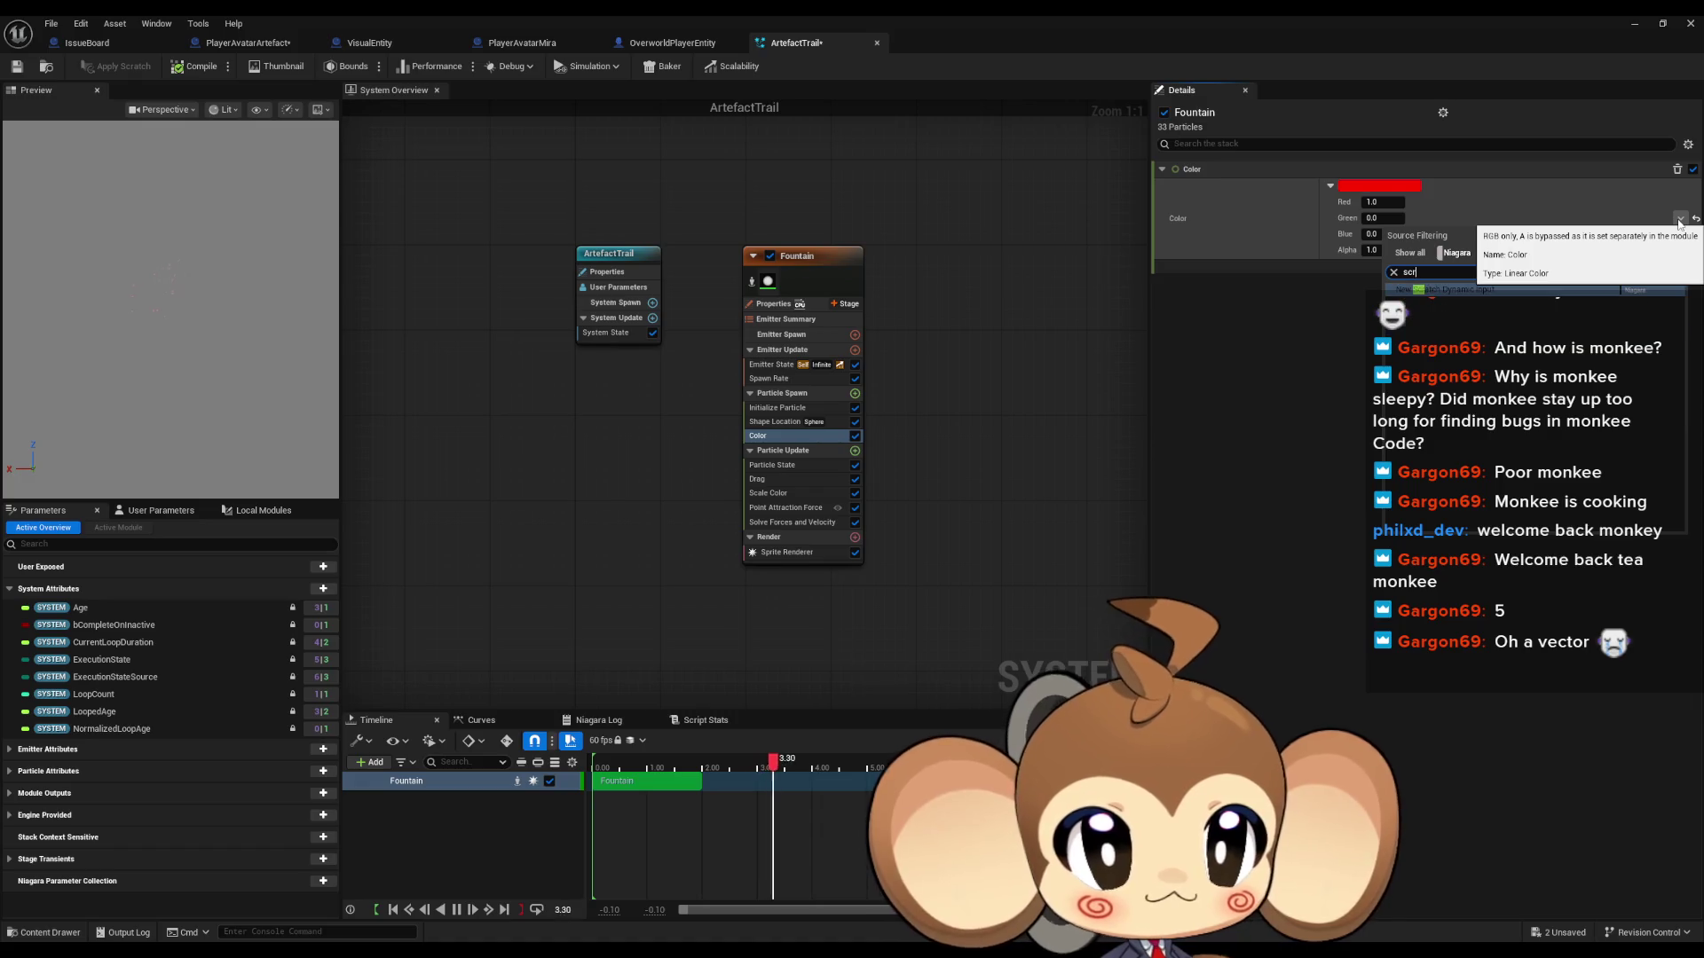
click(1509, 286)
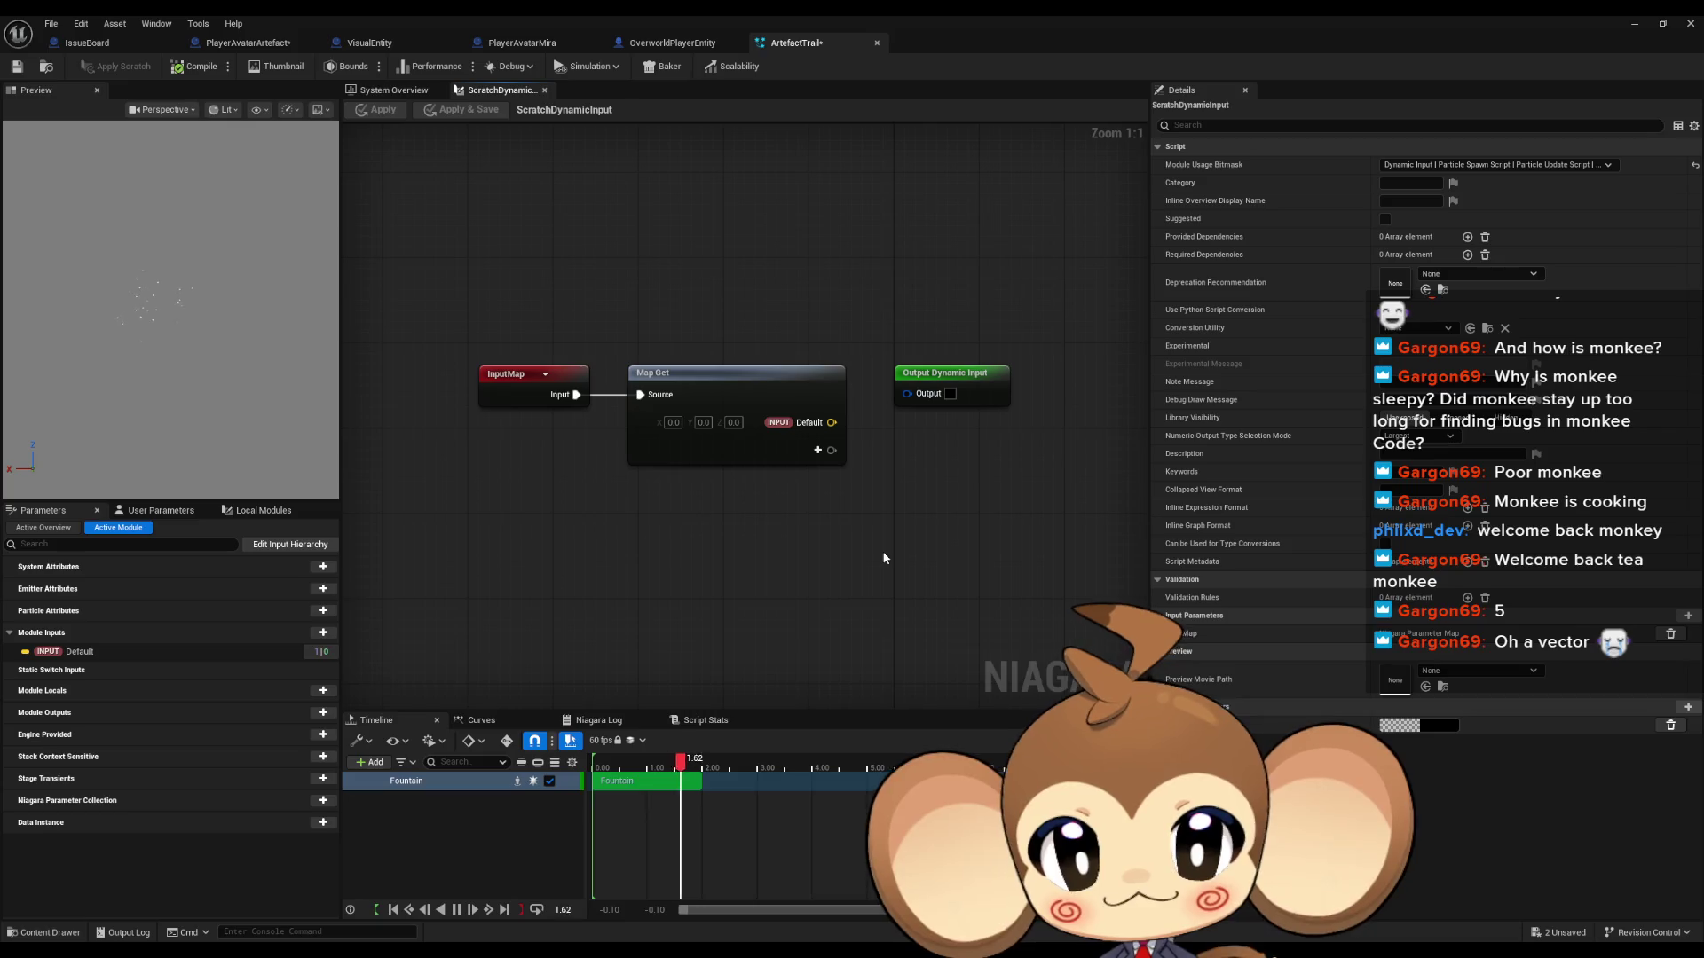
drag(810, 555, 739, 557)
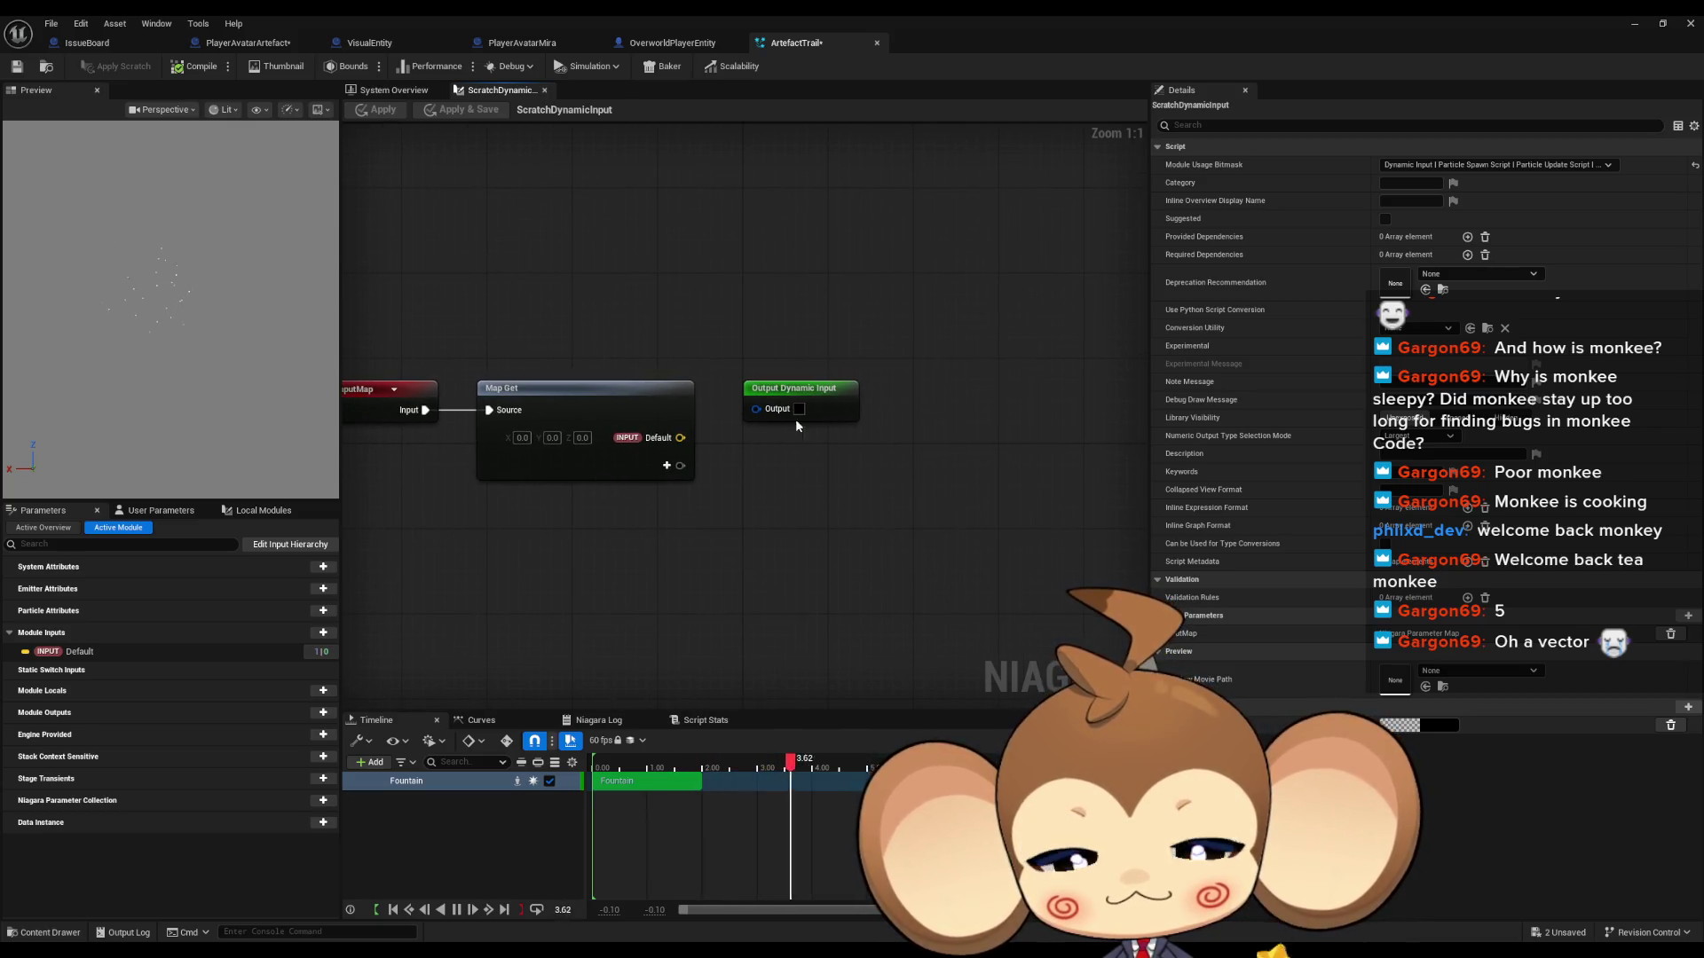
Step: Add a Random Float node to the scratch graph, then search for Random Float Range below it
right_click(636, 562)
text(rand float)
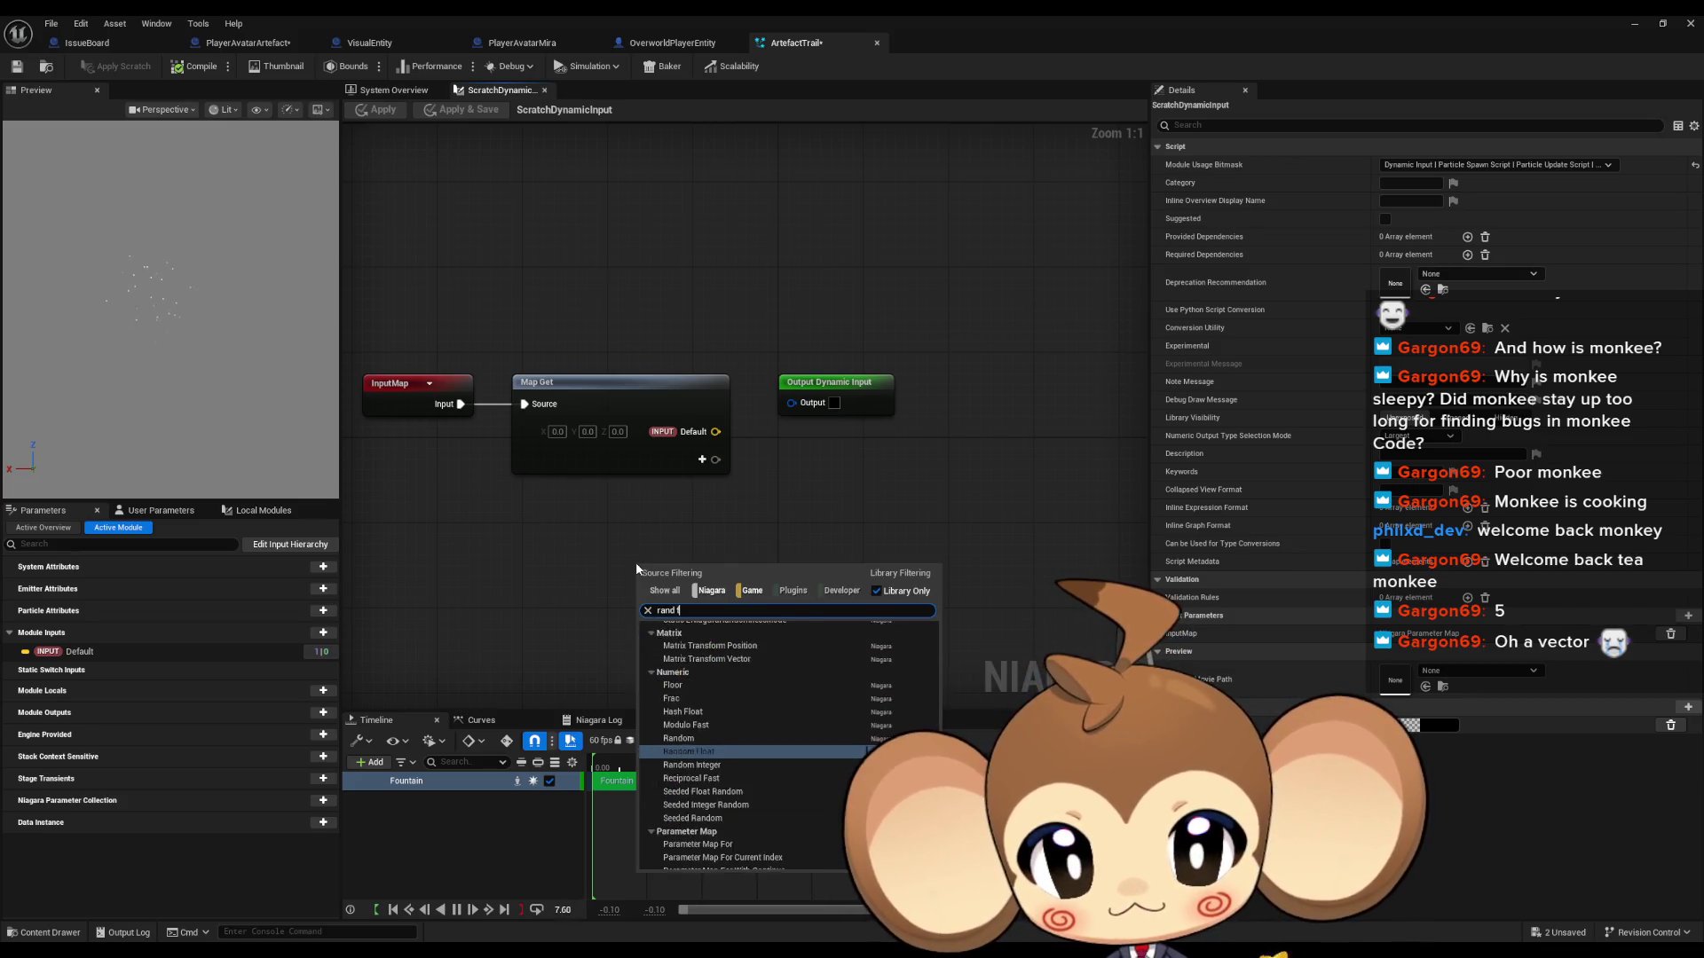
key(Return)
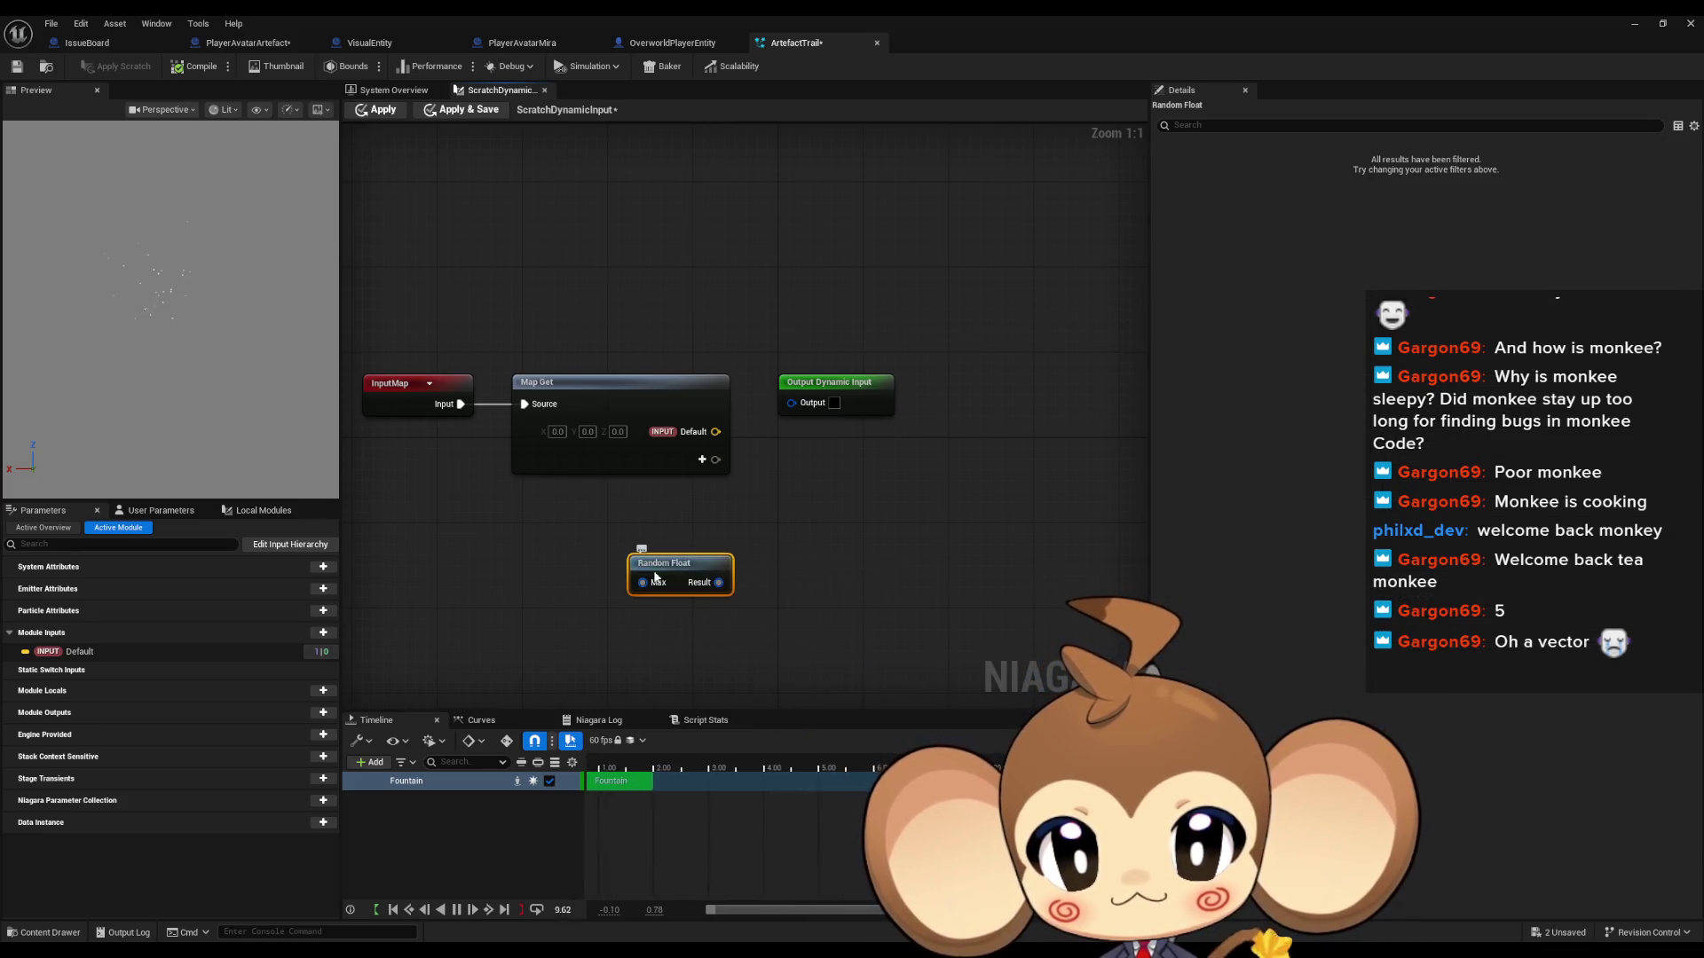
mouse_move(684, 574)
mouse_down()
mouse_move(652, 530)
mouse_move(686, 517)
mouse_up()
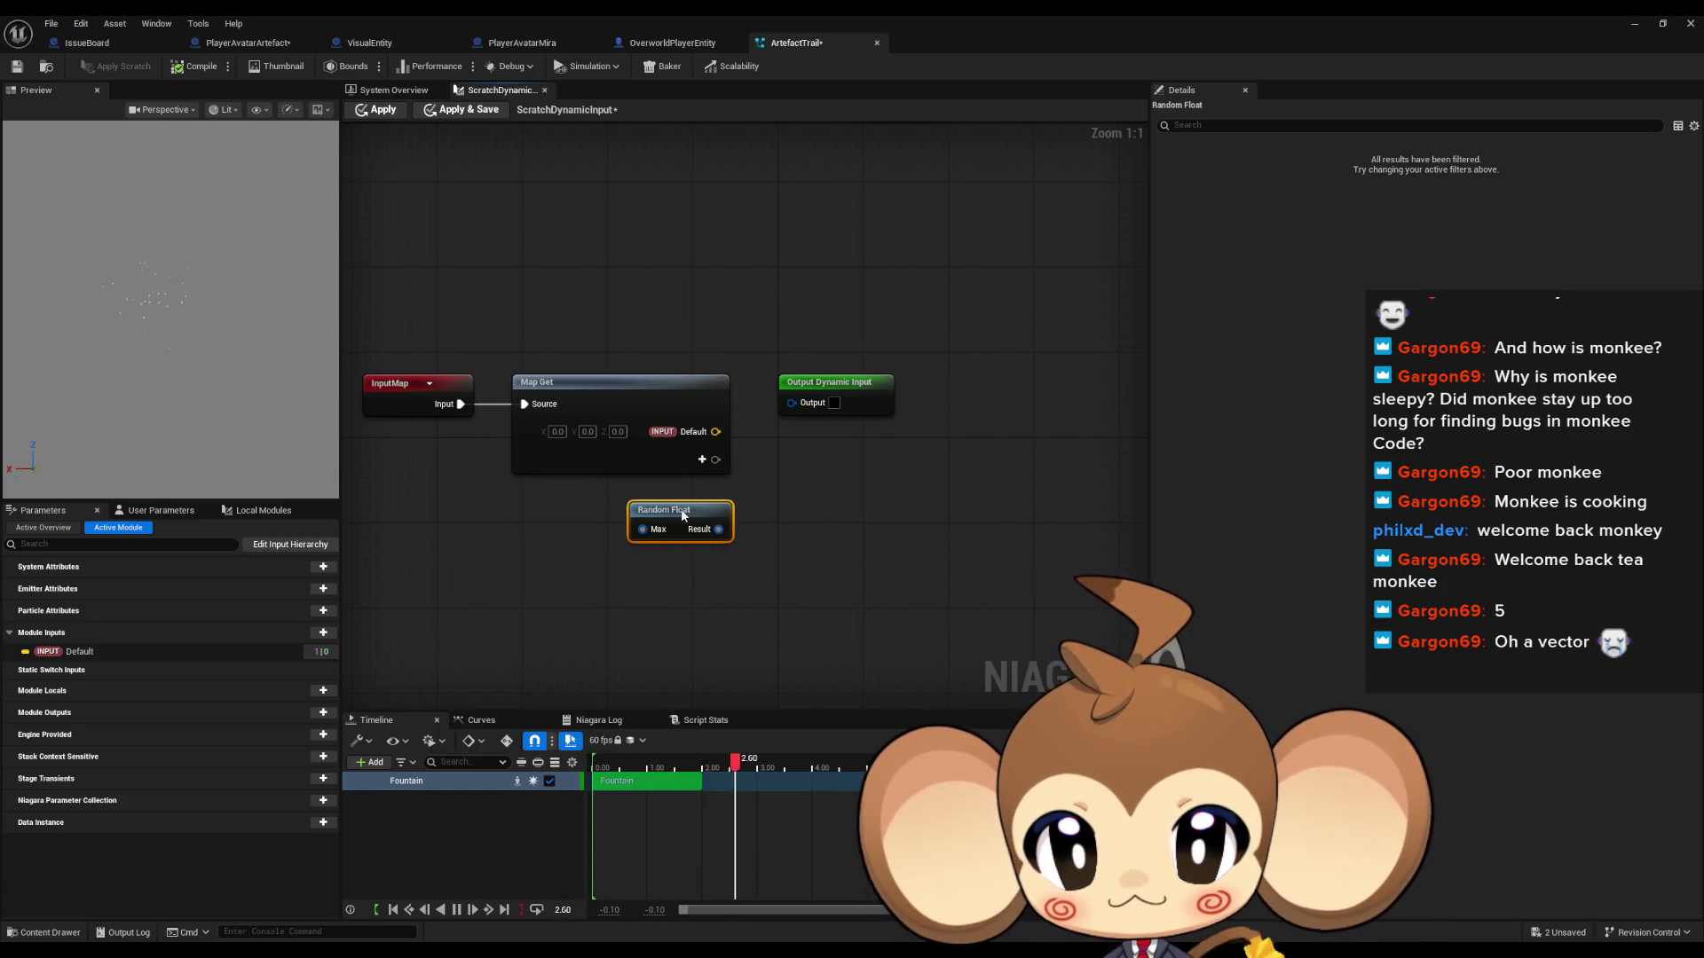
click(588, 540)
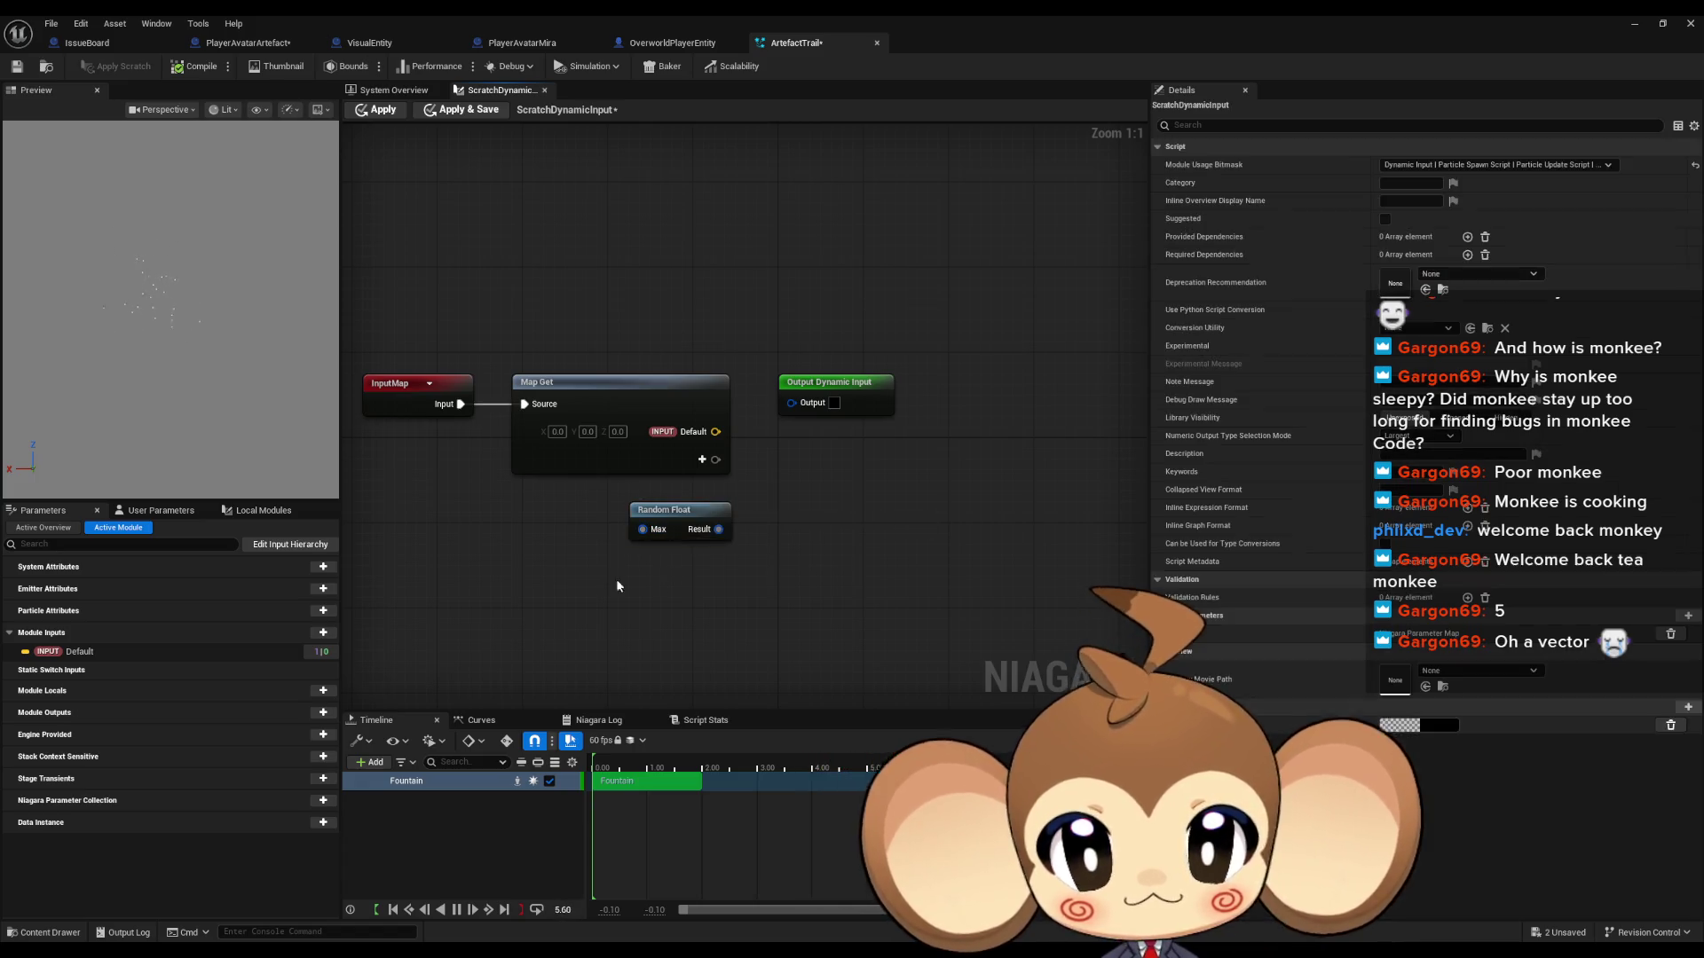
right_click(593, 584)
text(rand)
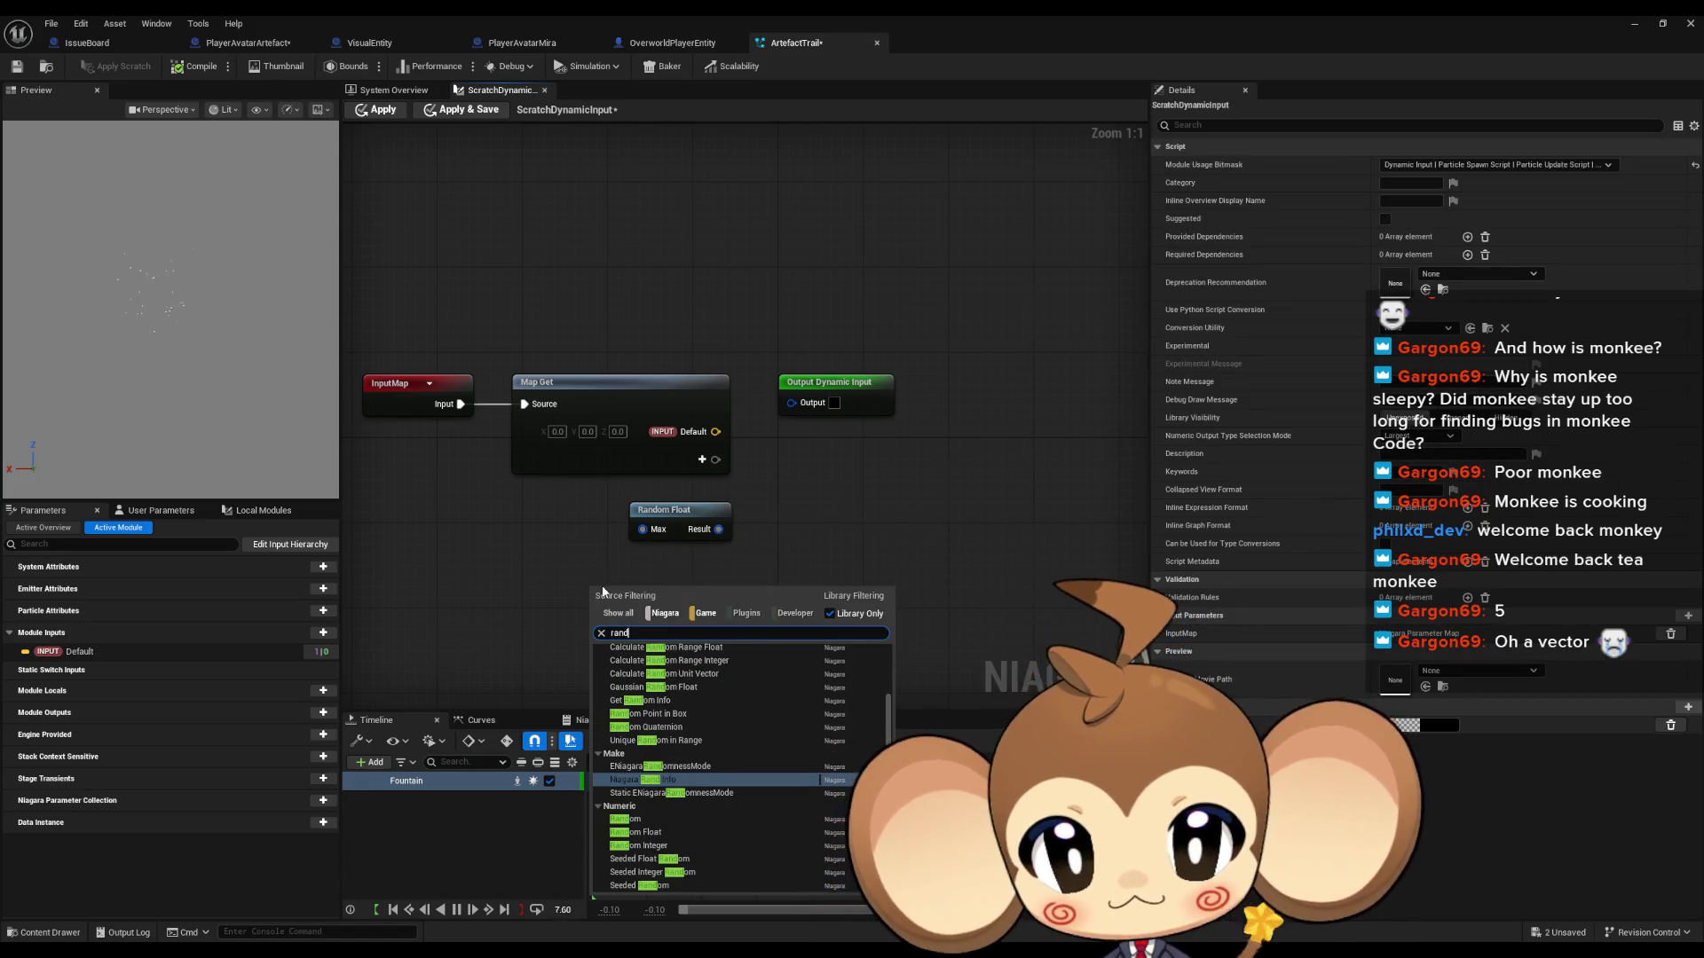
text( float)
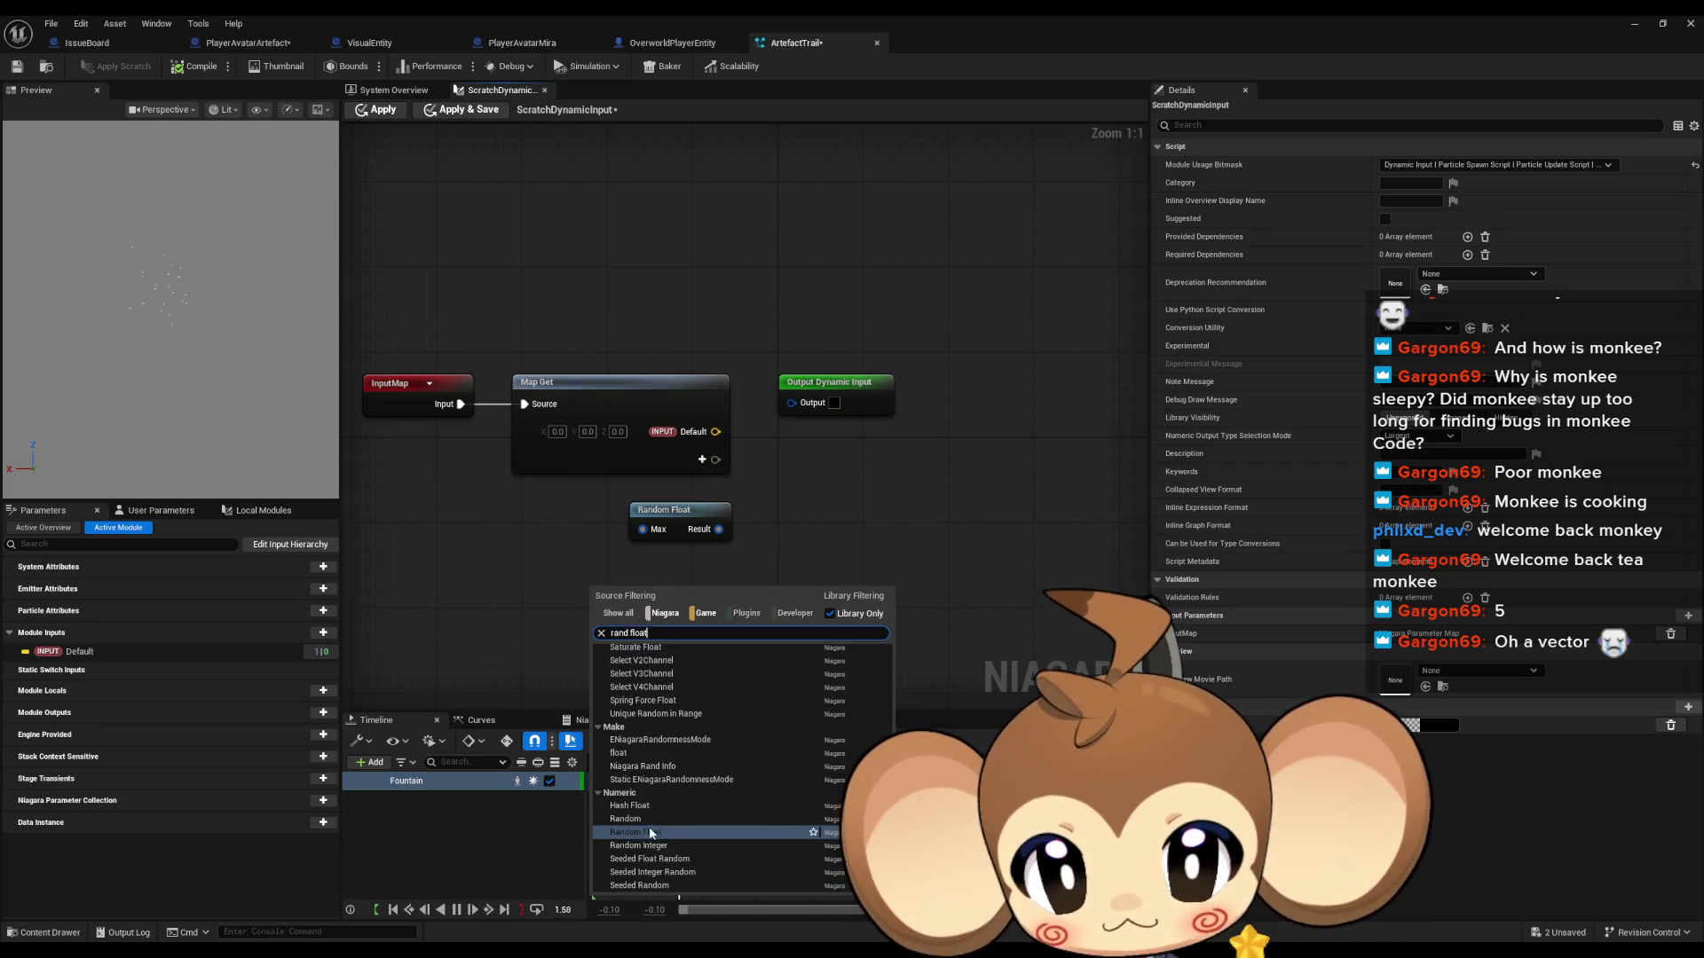
text( ra)
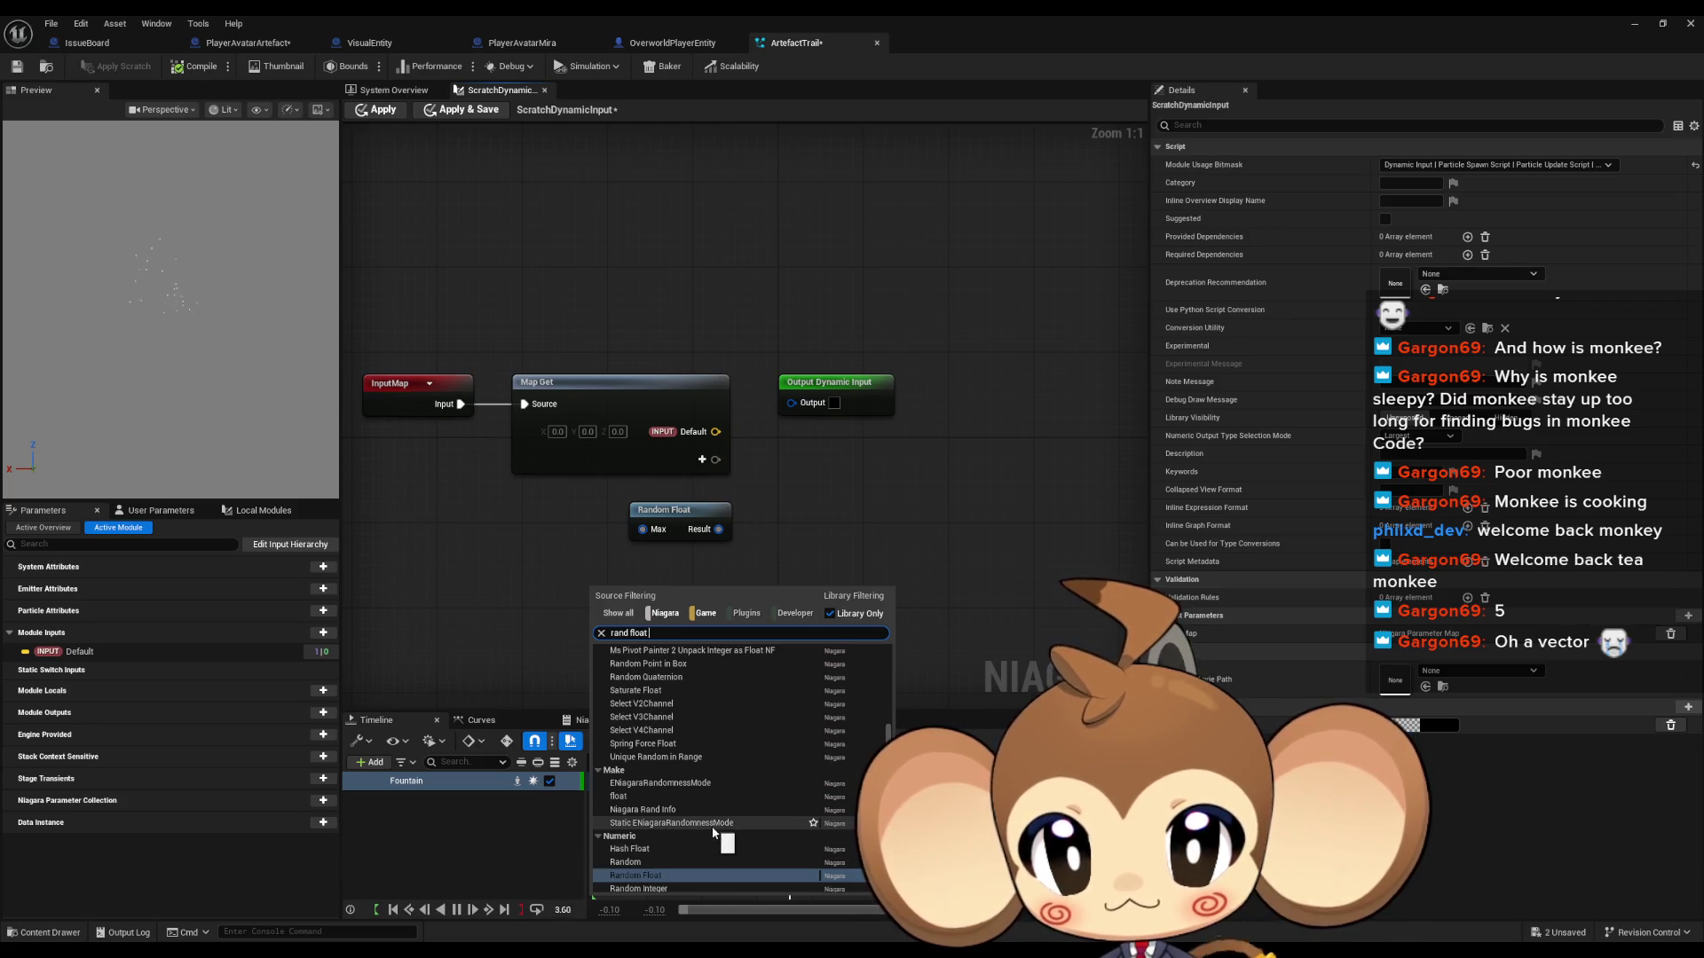
text(nge)
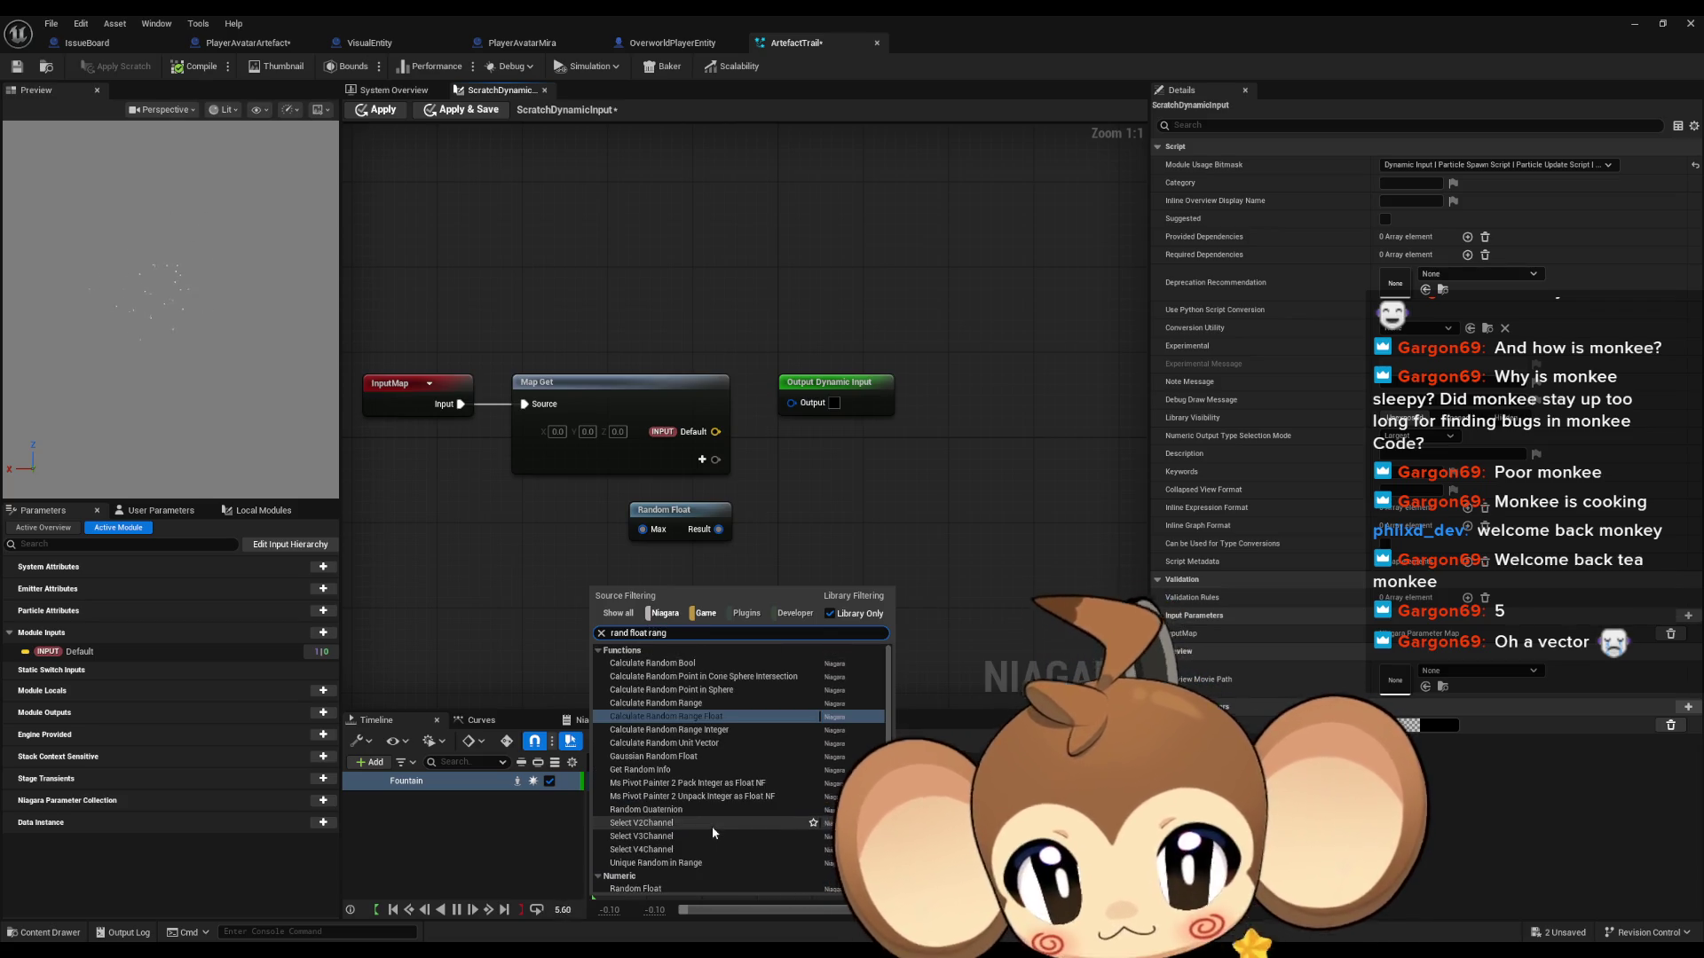
Step: Add and position a Calculate Random Range Float node, duplicate Random Float, and drag a wire from the Output pin
click(719, 719)
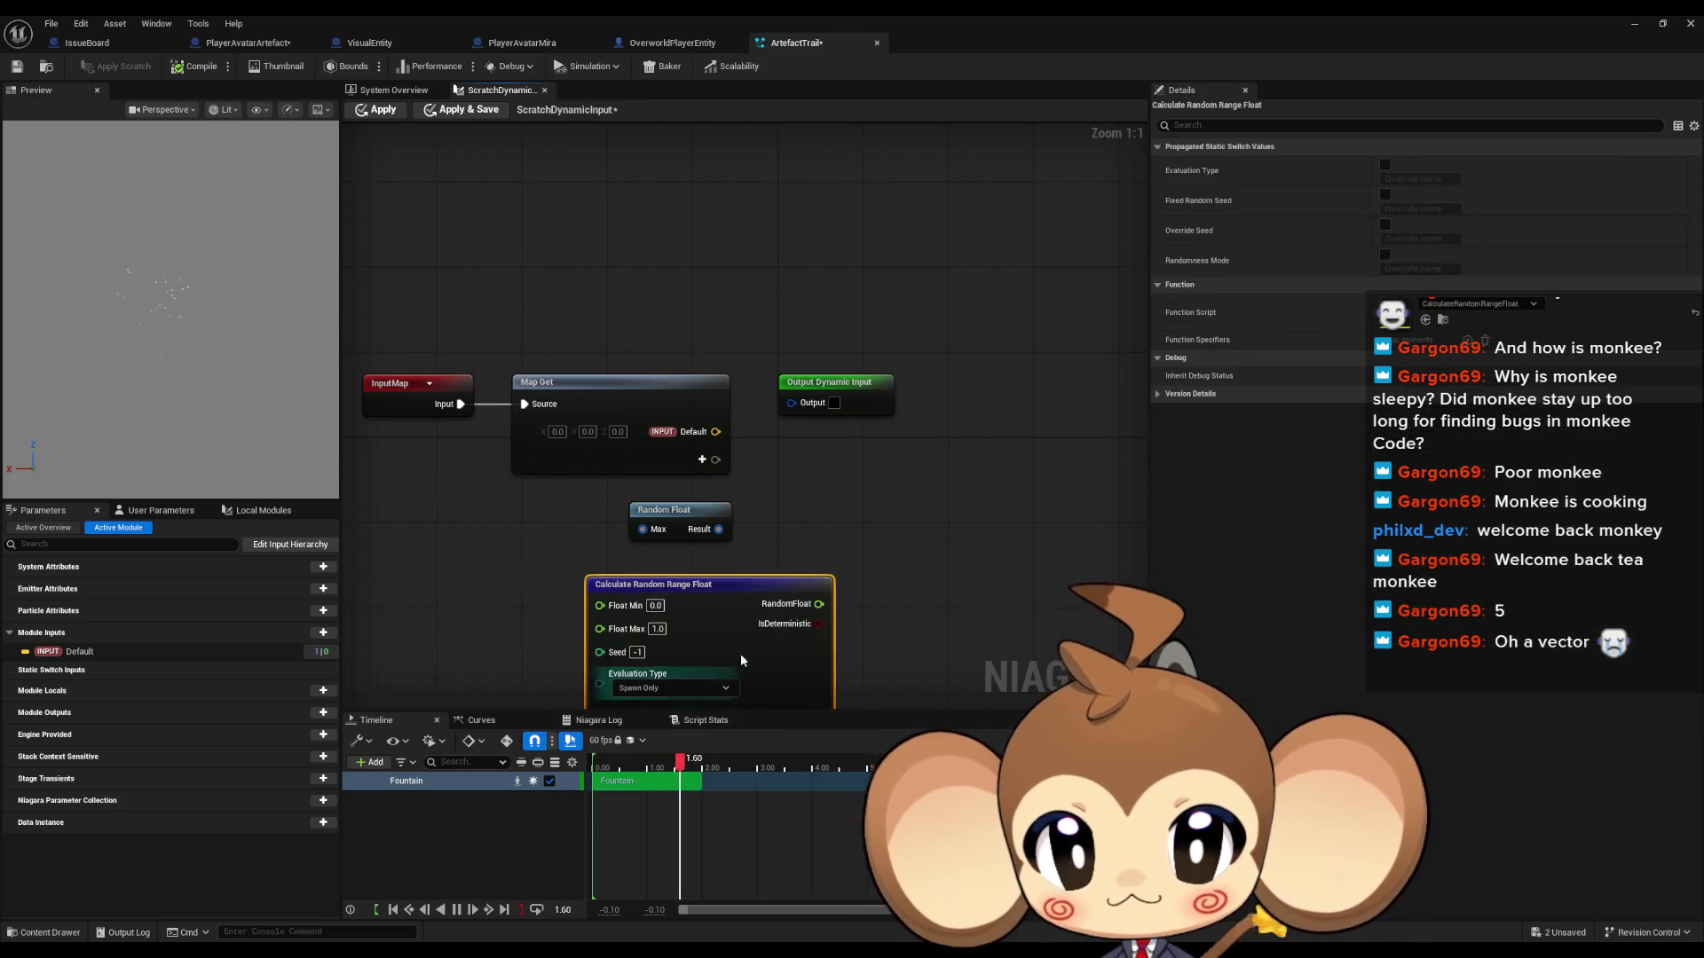
drag(689, 583, 620, 570)
drag(805, 611, 821, 463)
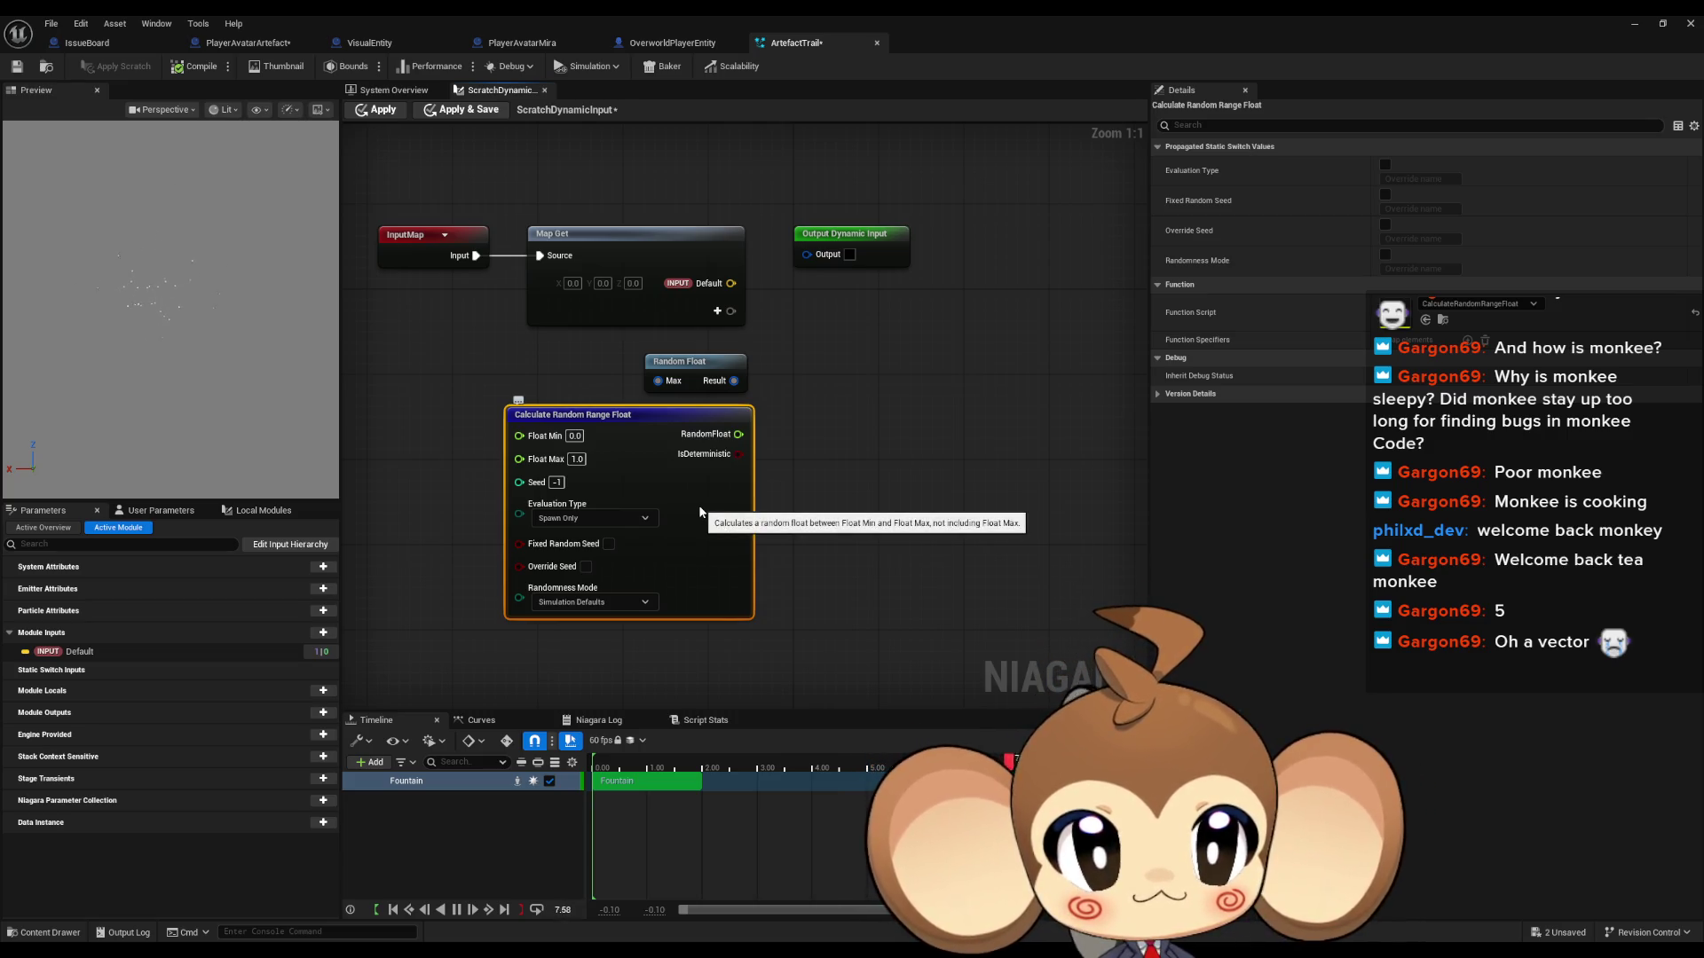
drag(630, 417, 421, 460)
drag(596, 364, 648, 419)
key(ctrl+d)
key(ctrl+d)
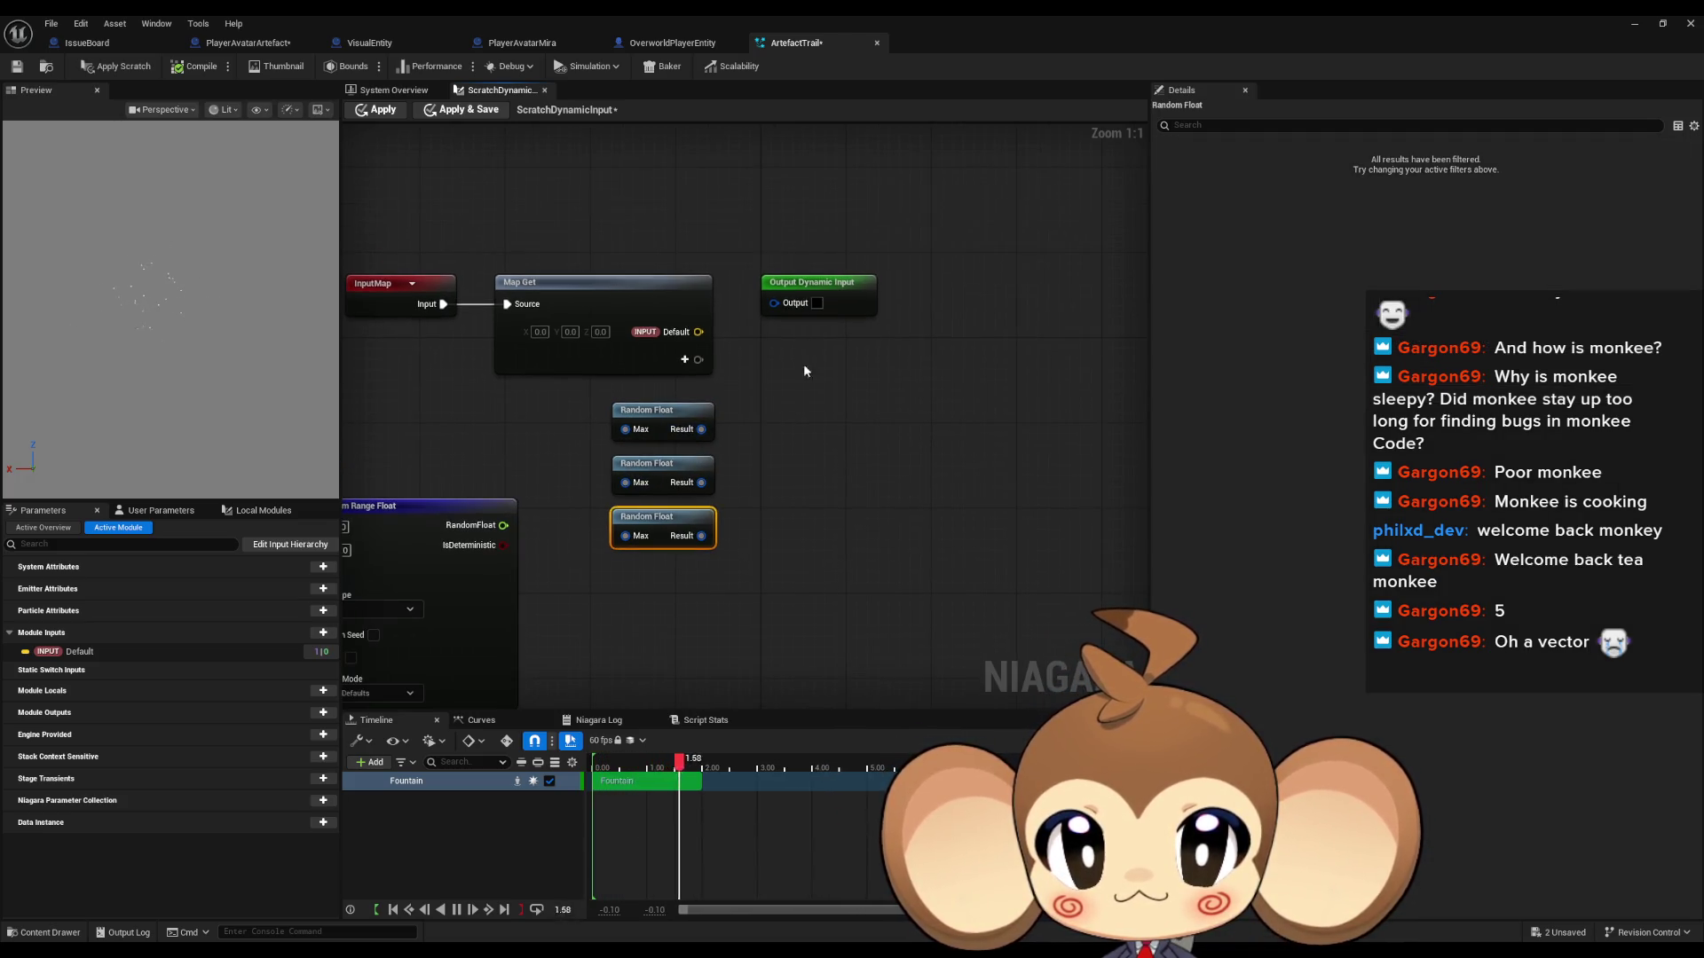
drag(771, 303, 792, 402)
text(make)
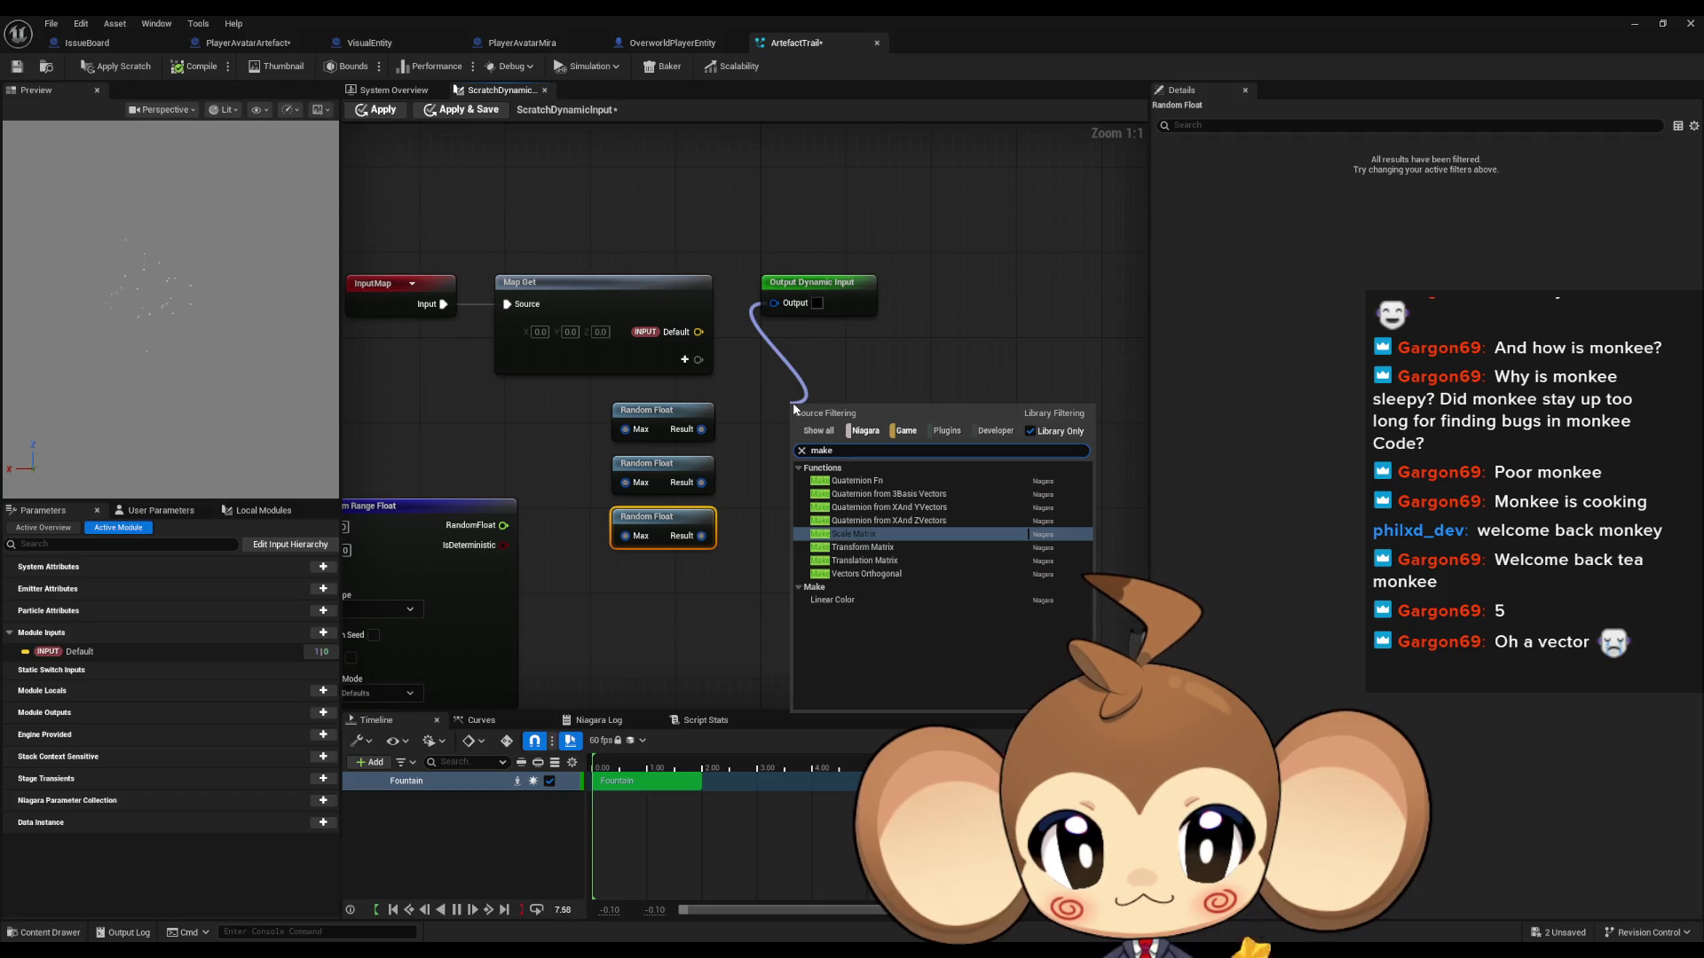
Step: Wire Map Get's default vector to the output, auto-inserting a Vector -> Linear Color node, and arrange the nodes
click(790, 347)
mouse_move(698, 332)
mouse_down()
mouse_move(933, 269)
mouse_move(1030, 289)
mouse_up()
drag(702, 283, 824, 293)
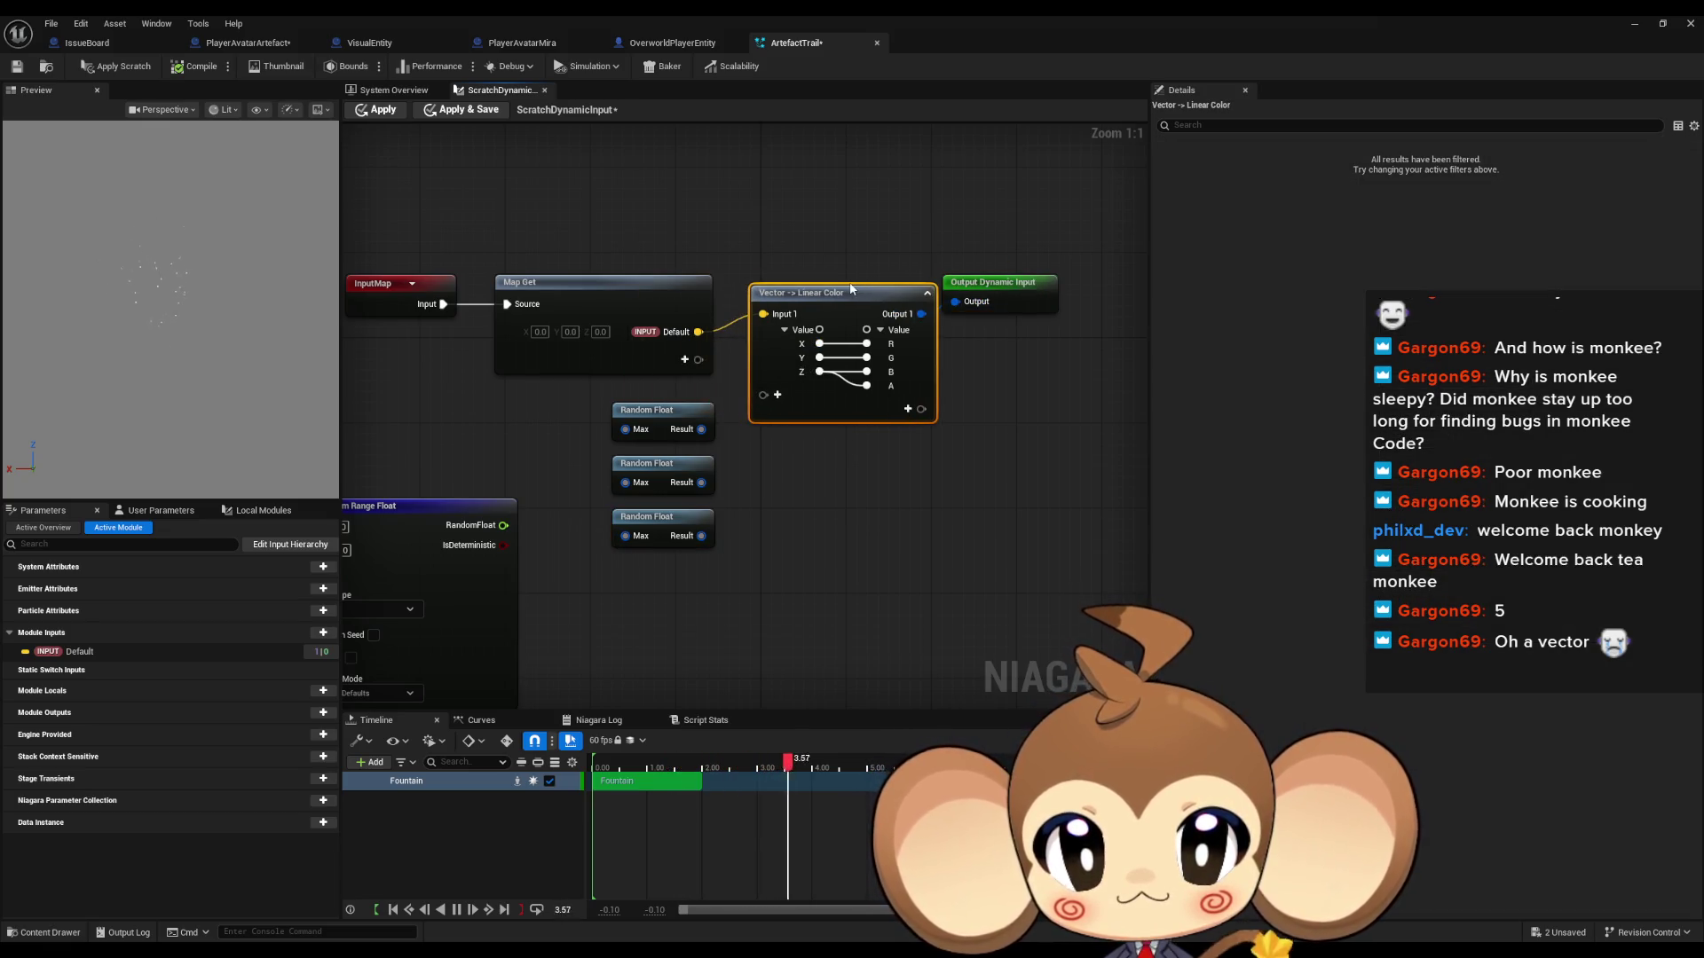
mouse_move(1000, 286)
mouse_down()
mouse_move(1052, 286)
mouse_move(1035, 293)
mouse_up()
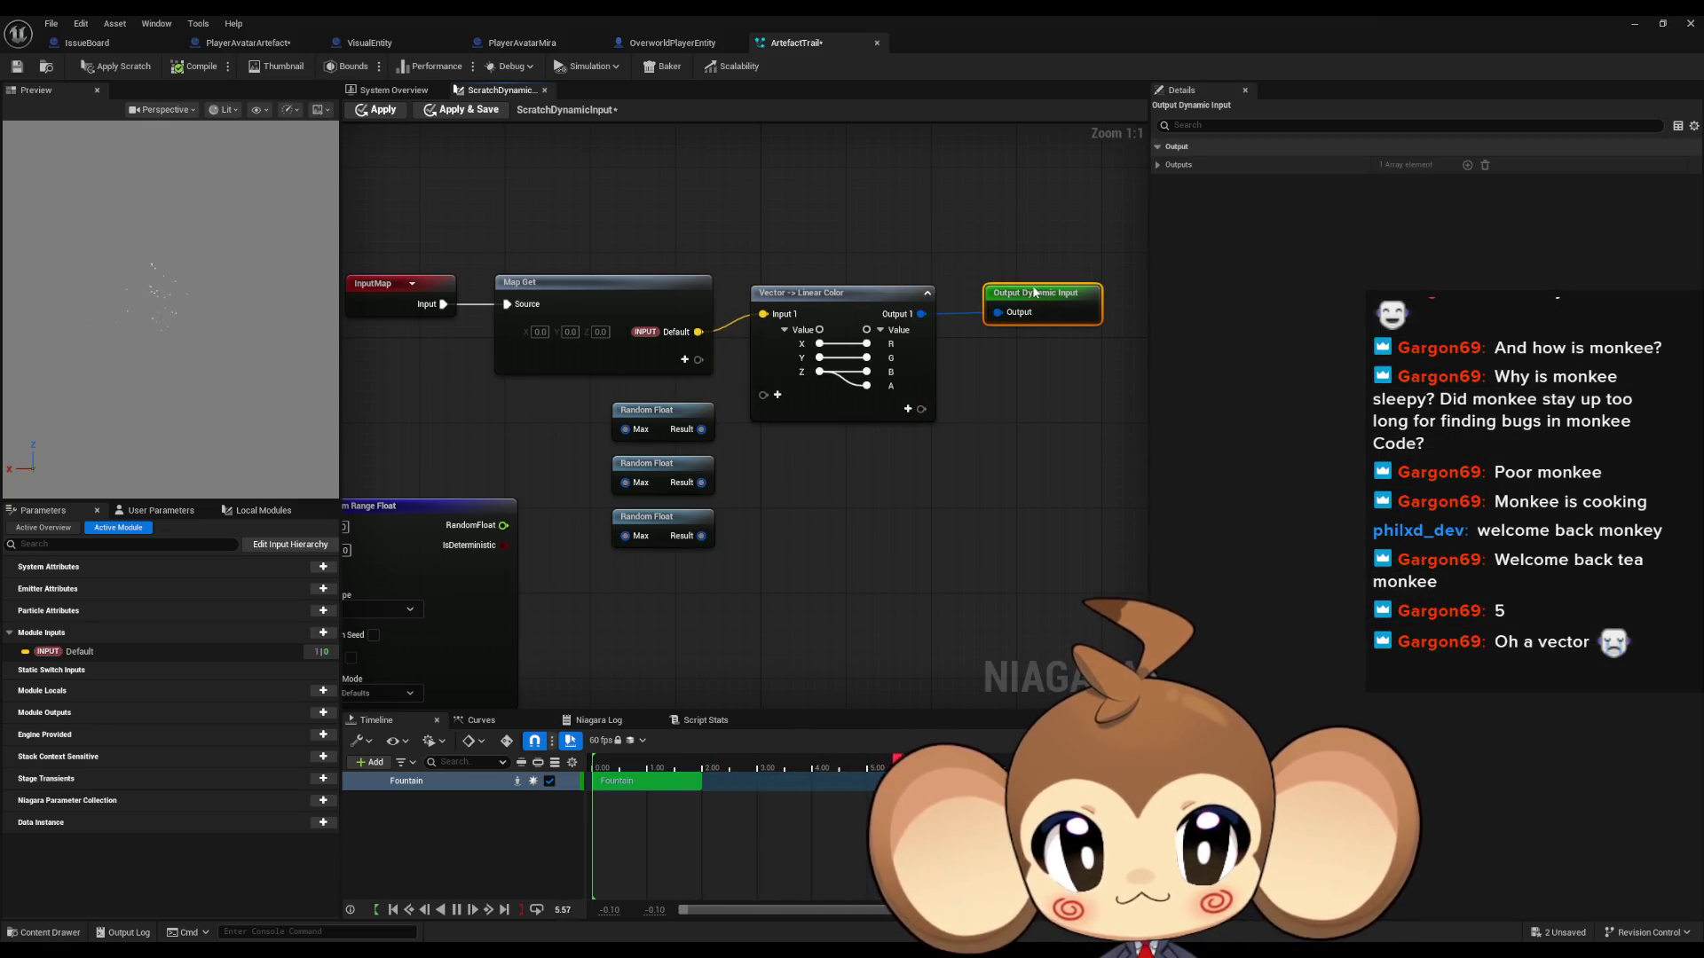
click(1001, 388)
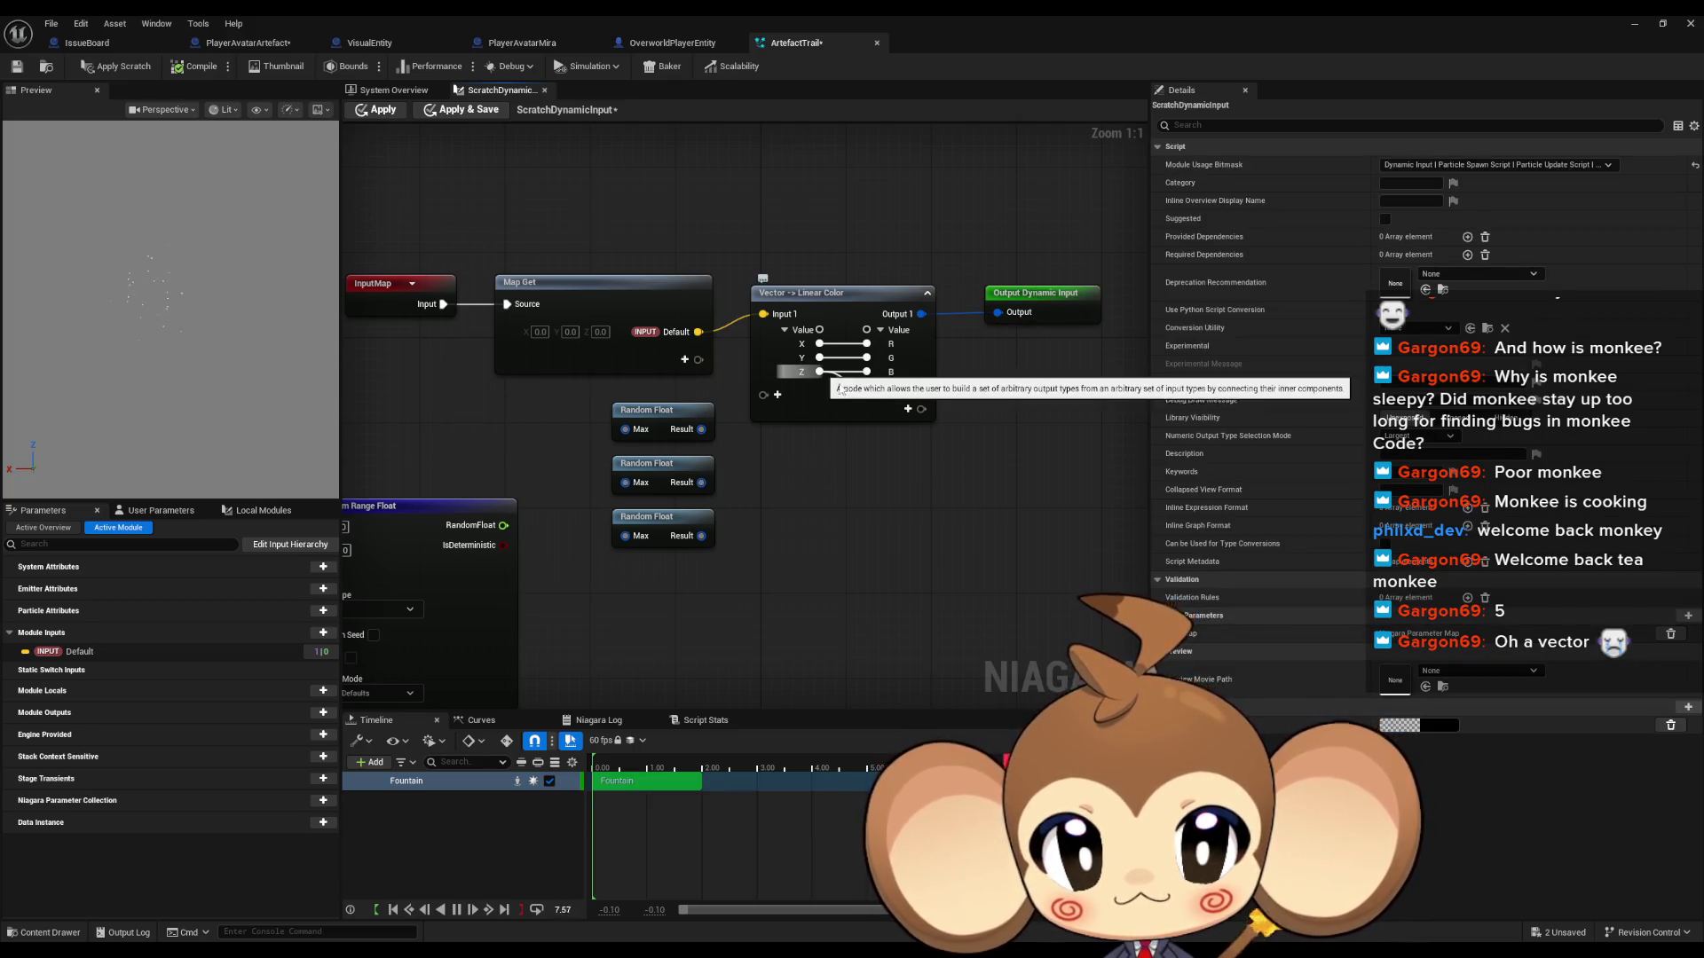
click(851, 408)
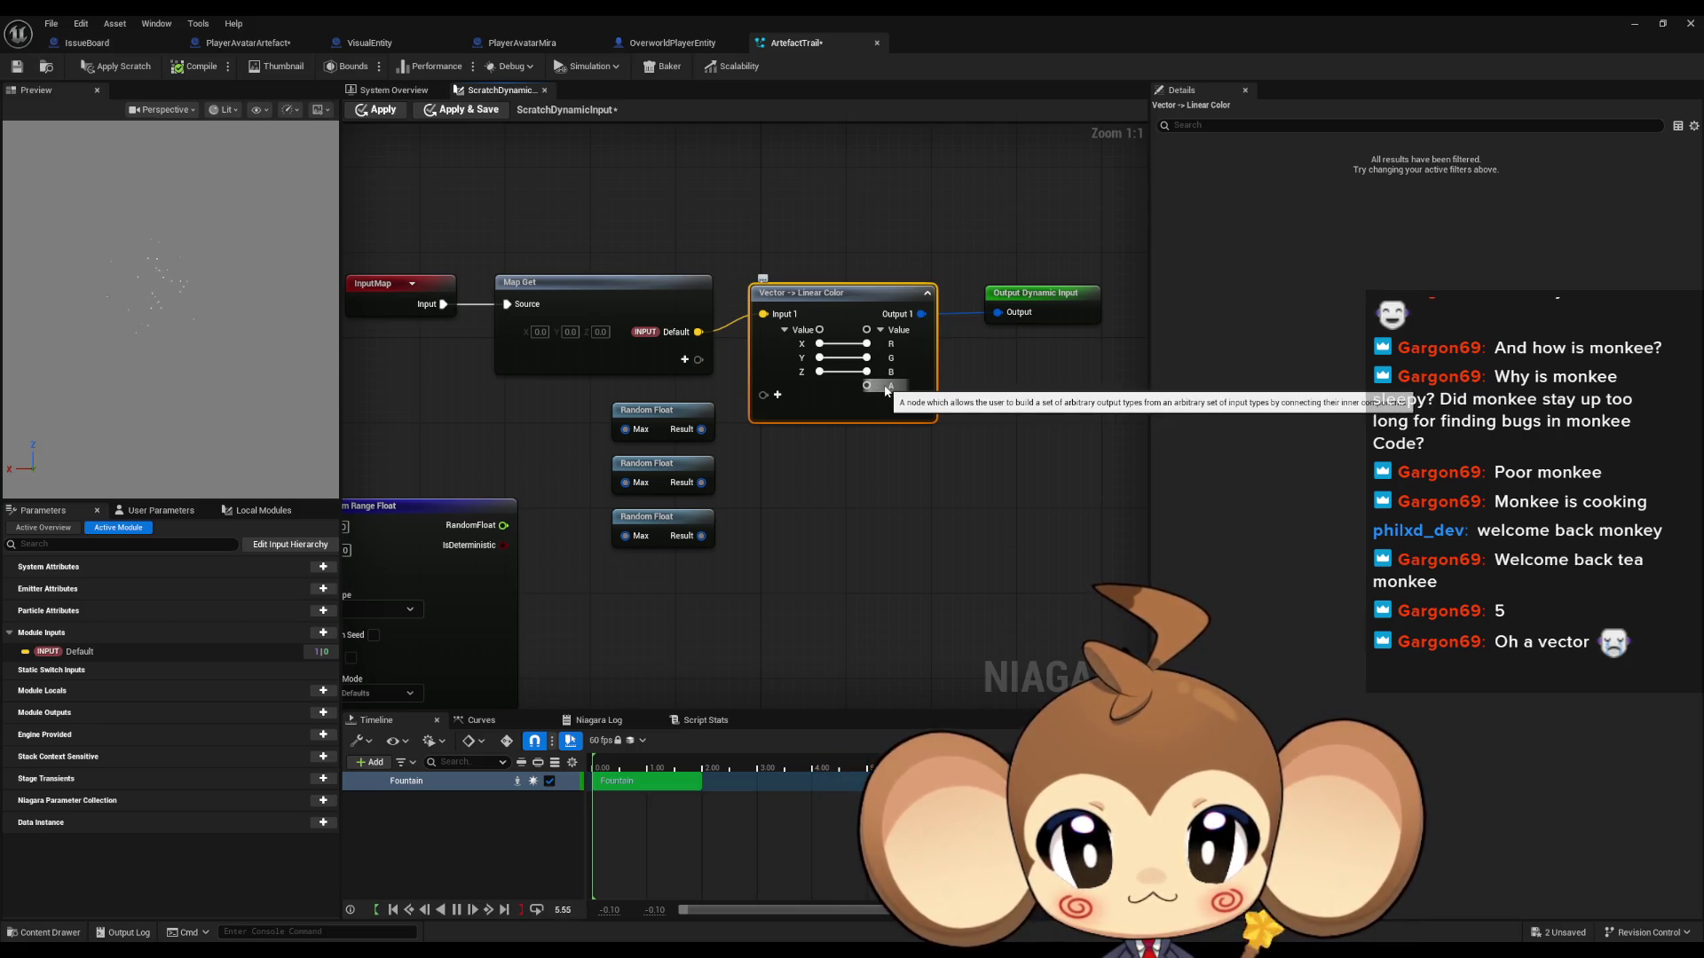
Step: Paste a float constant set to 1 beside the conversion node, then select the conversion node
key(ctrl+v)
click(861, 485)
text(1)
click(952, 509)
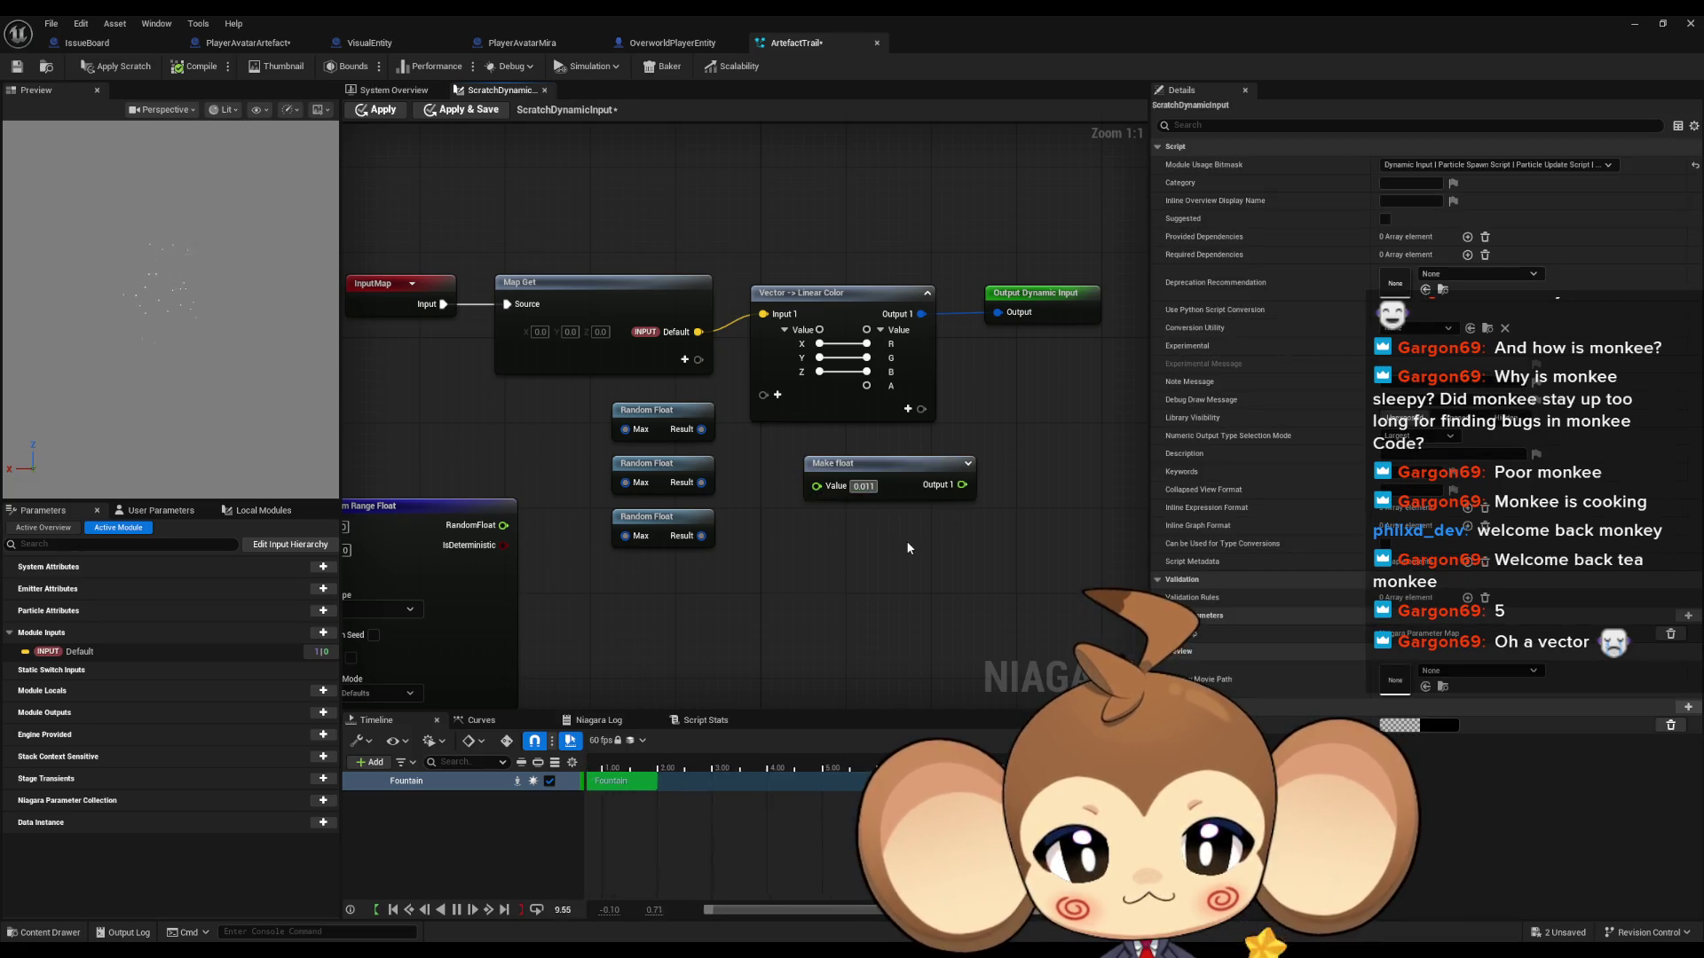
drag(962, 485, 868, 391)
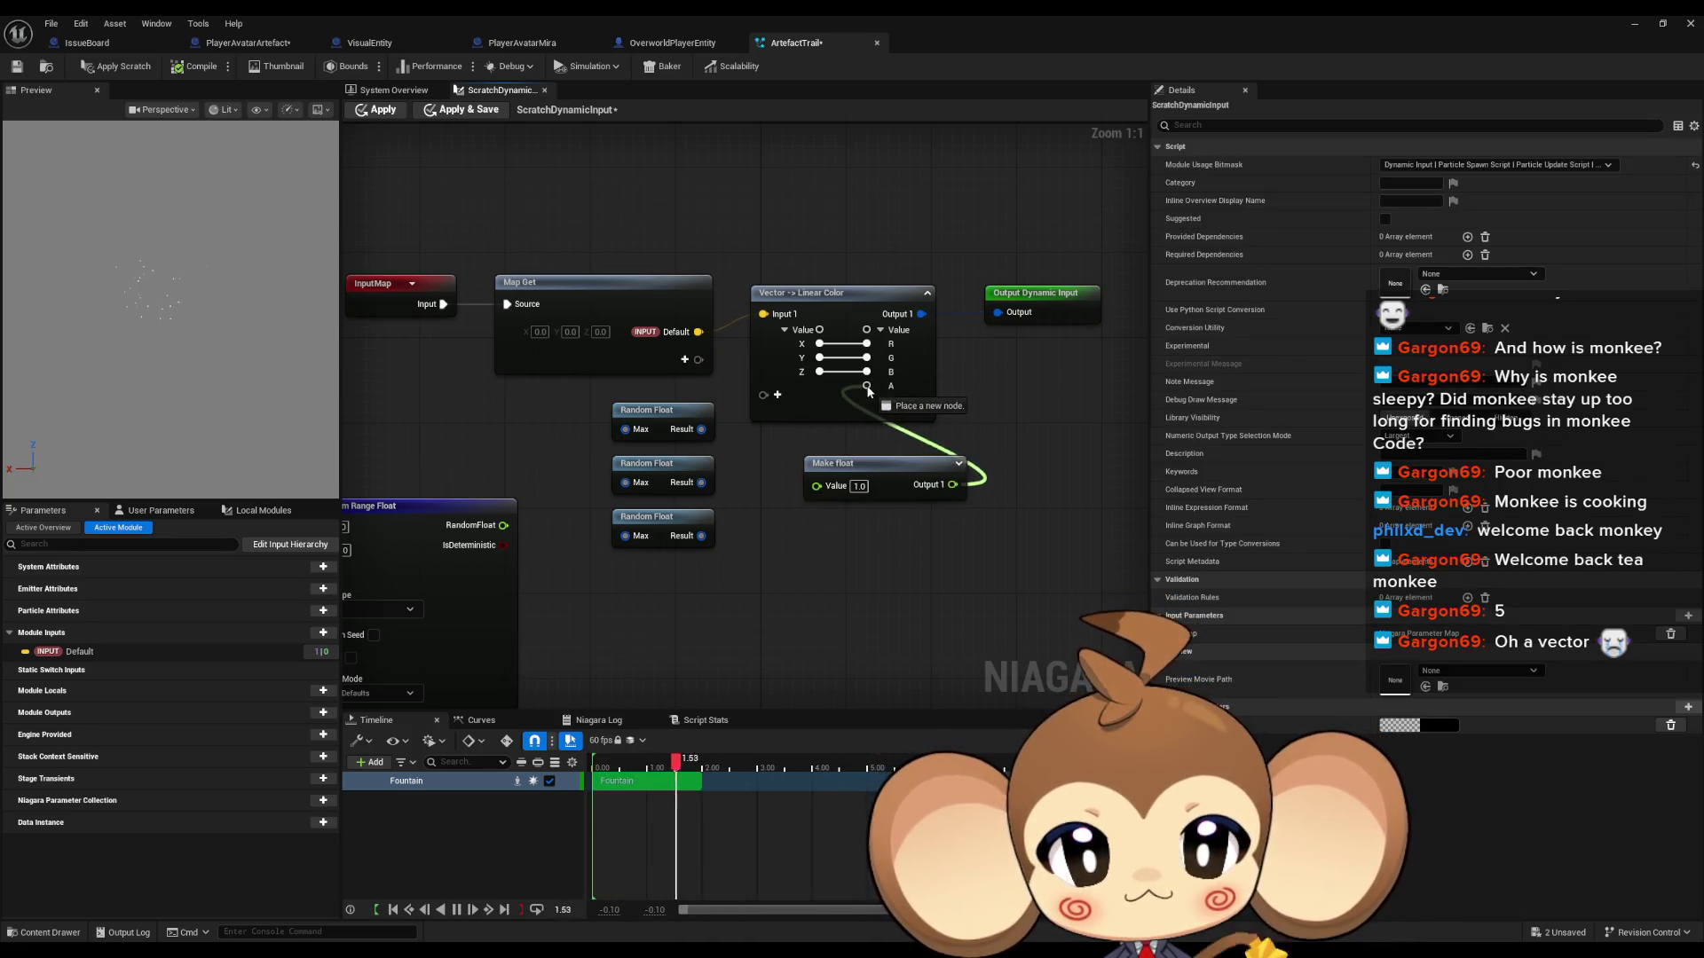
key(Escape)
drag(834, 466, 860, 392)
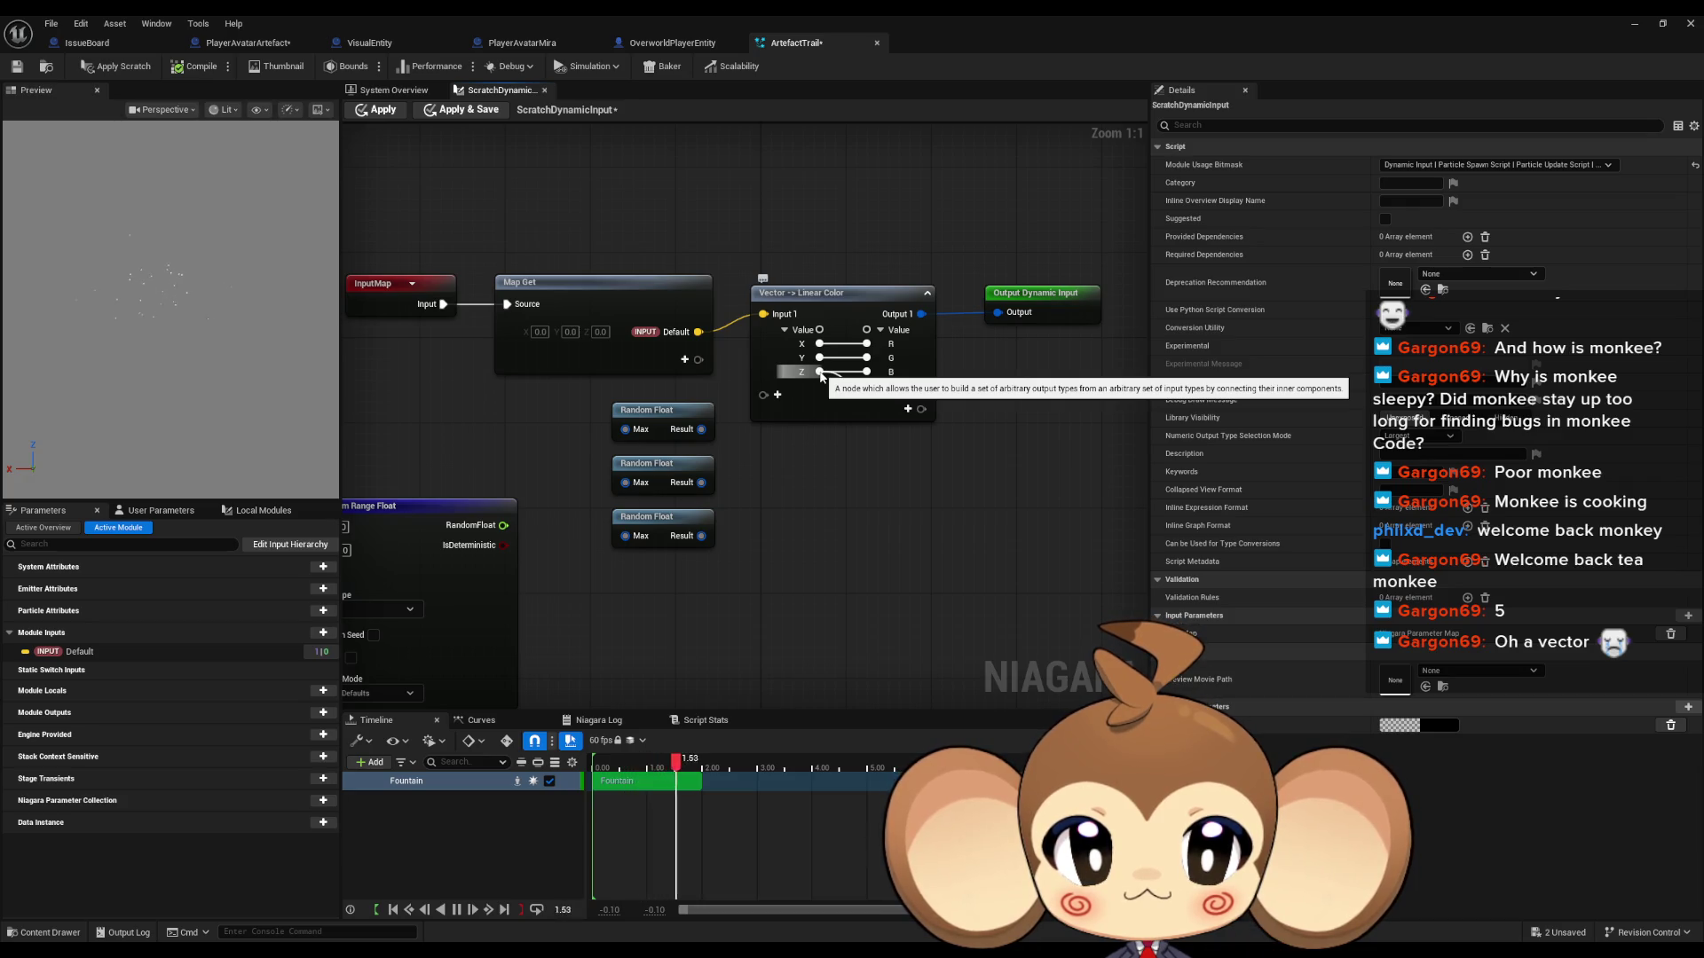
click(827, 398)
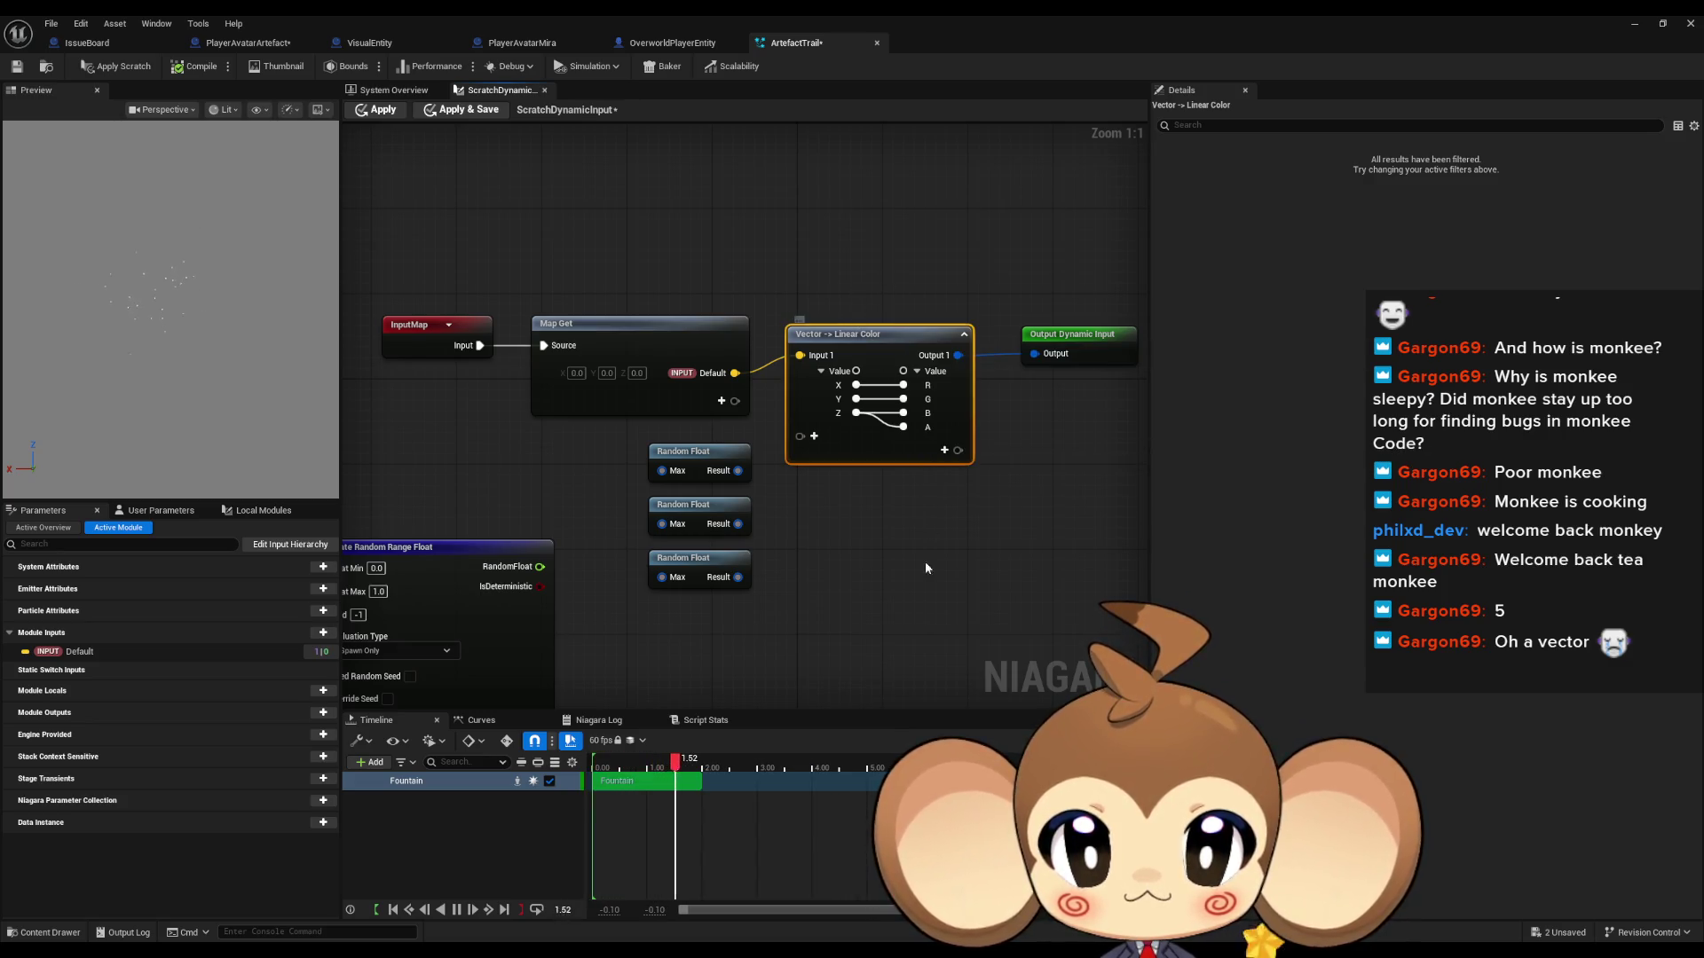
Step: Add a Make Linear Color node from the Output pin and place it beside the Random Floats
click(863, 540)
mouse_move(1033, 353)
mouse_down()
mouse_move(1001, 437)
mouse_move(888, 541)
mouse_up()
text(make)
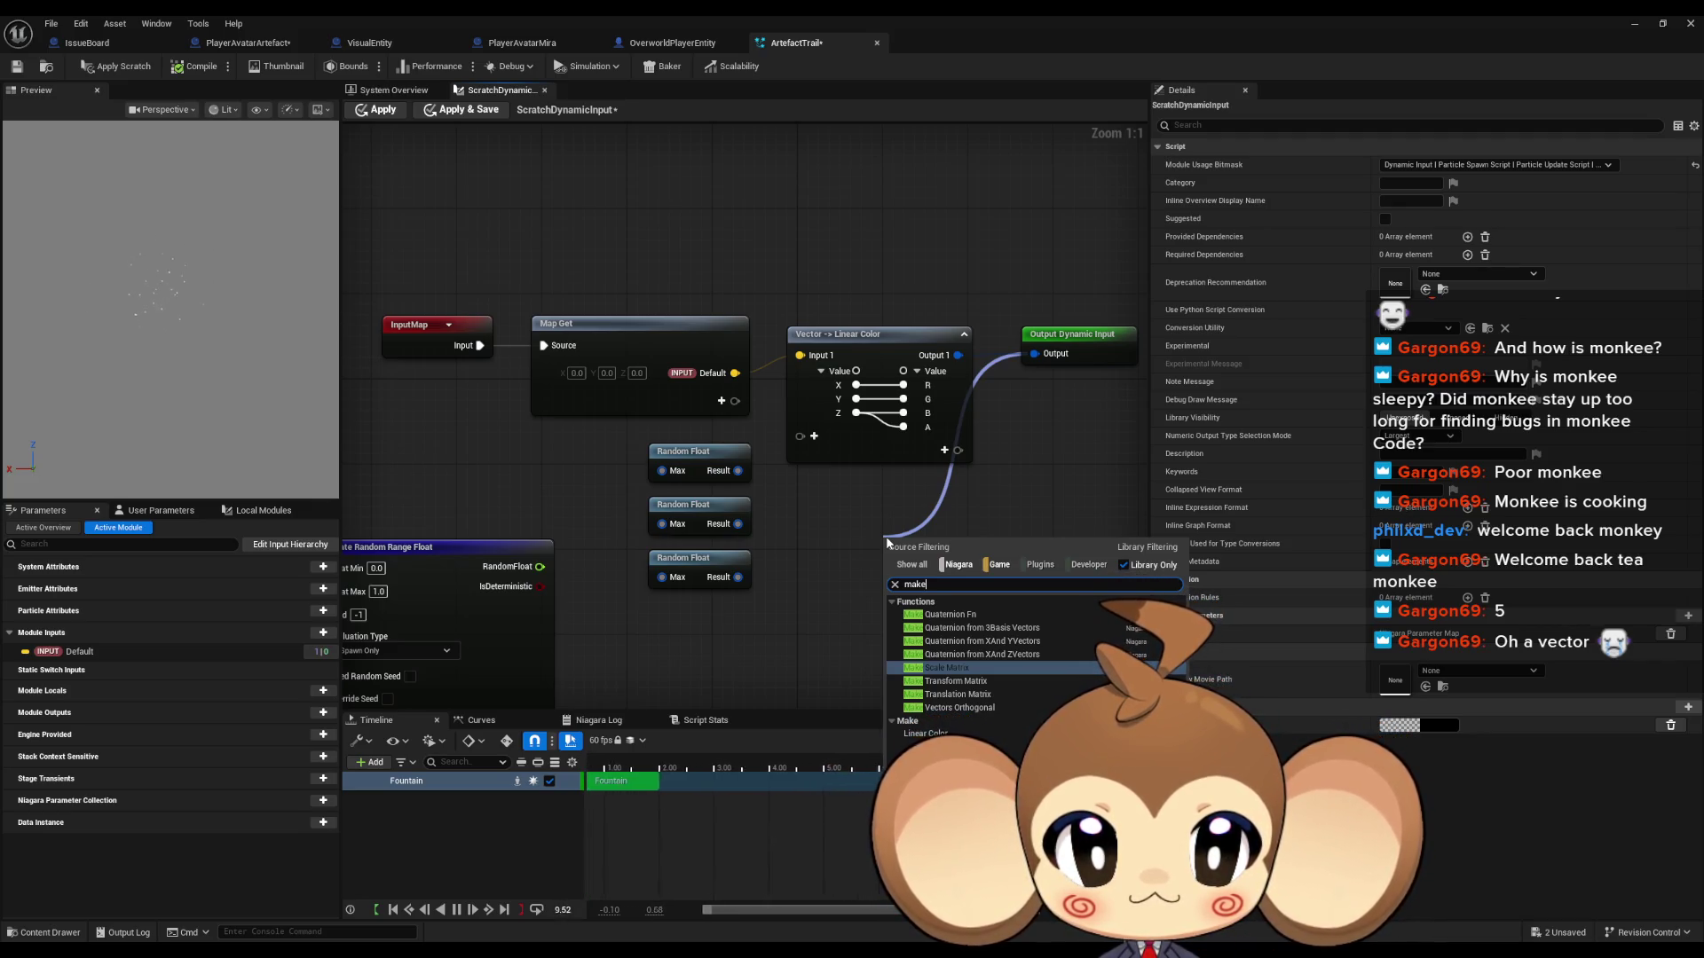
text( lin color)
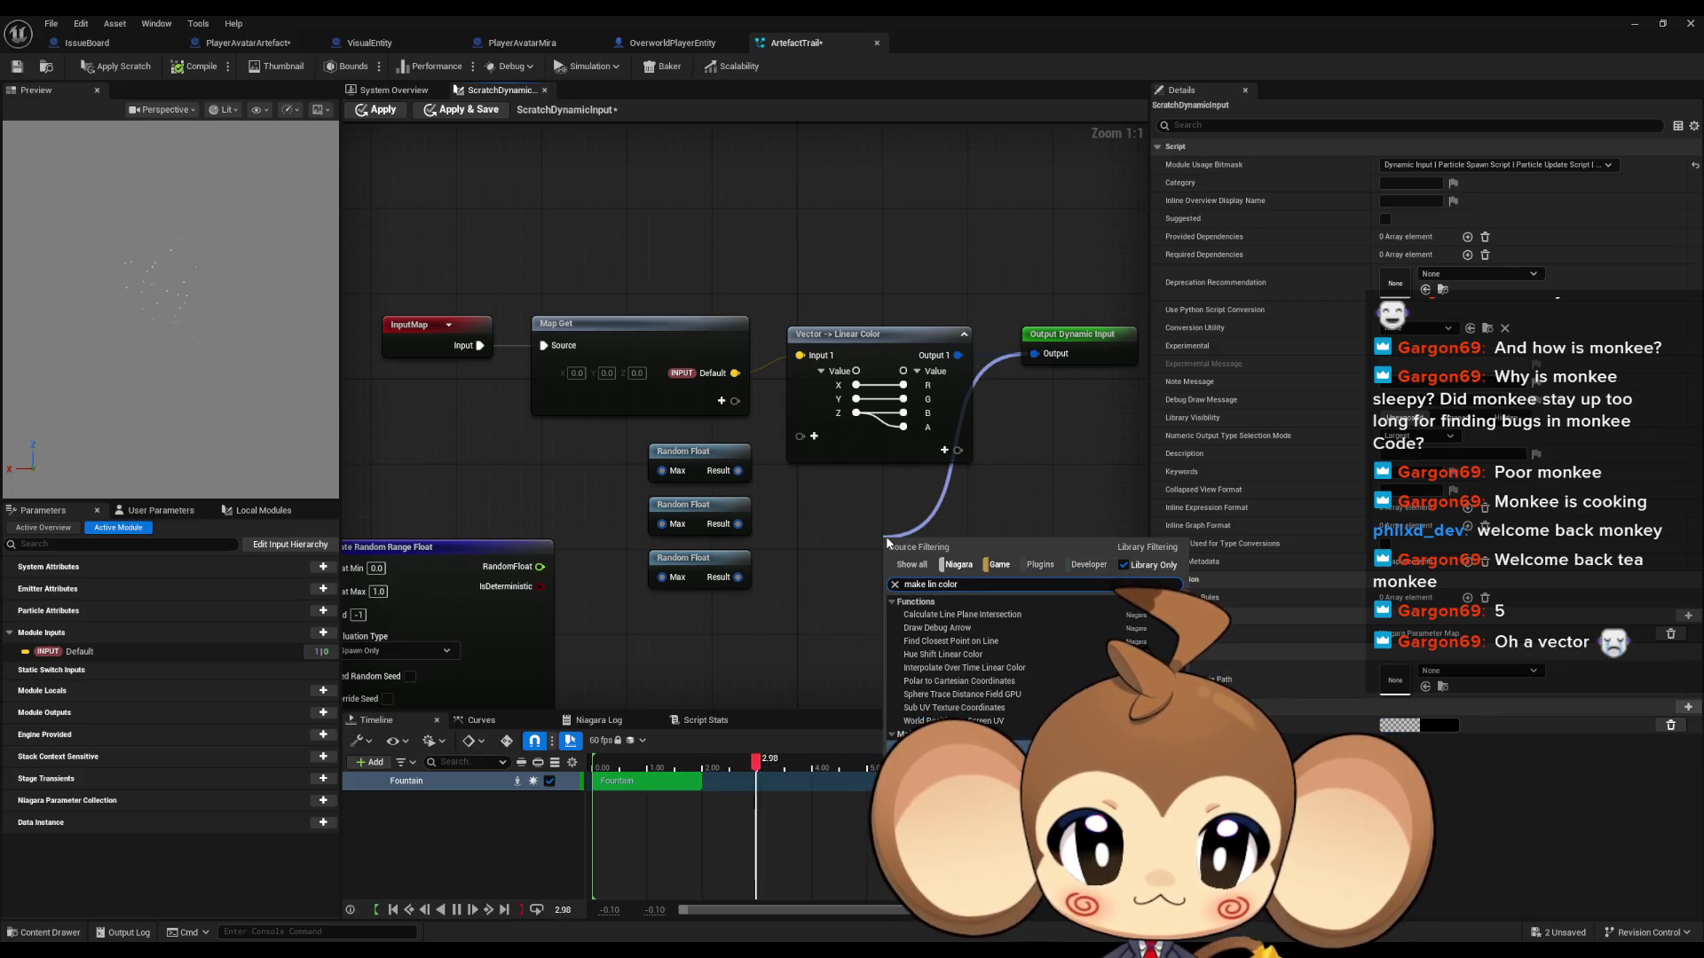
key(Return)
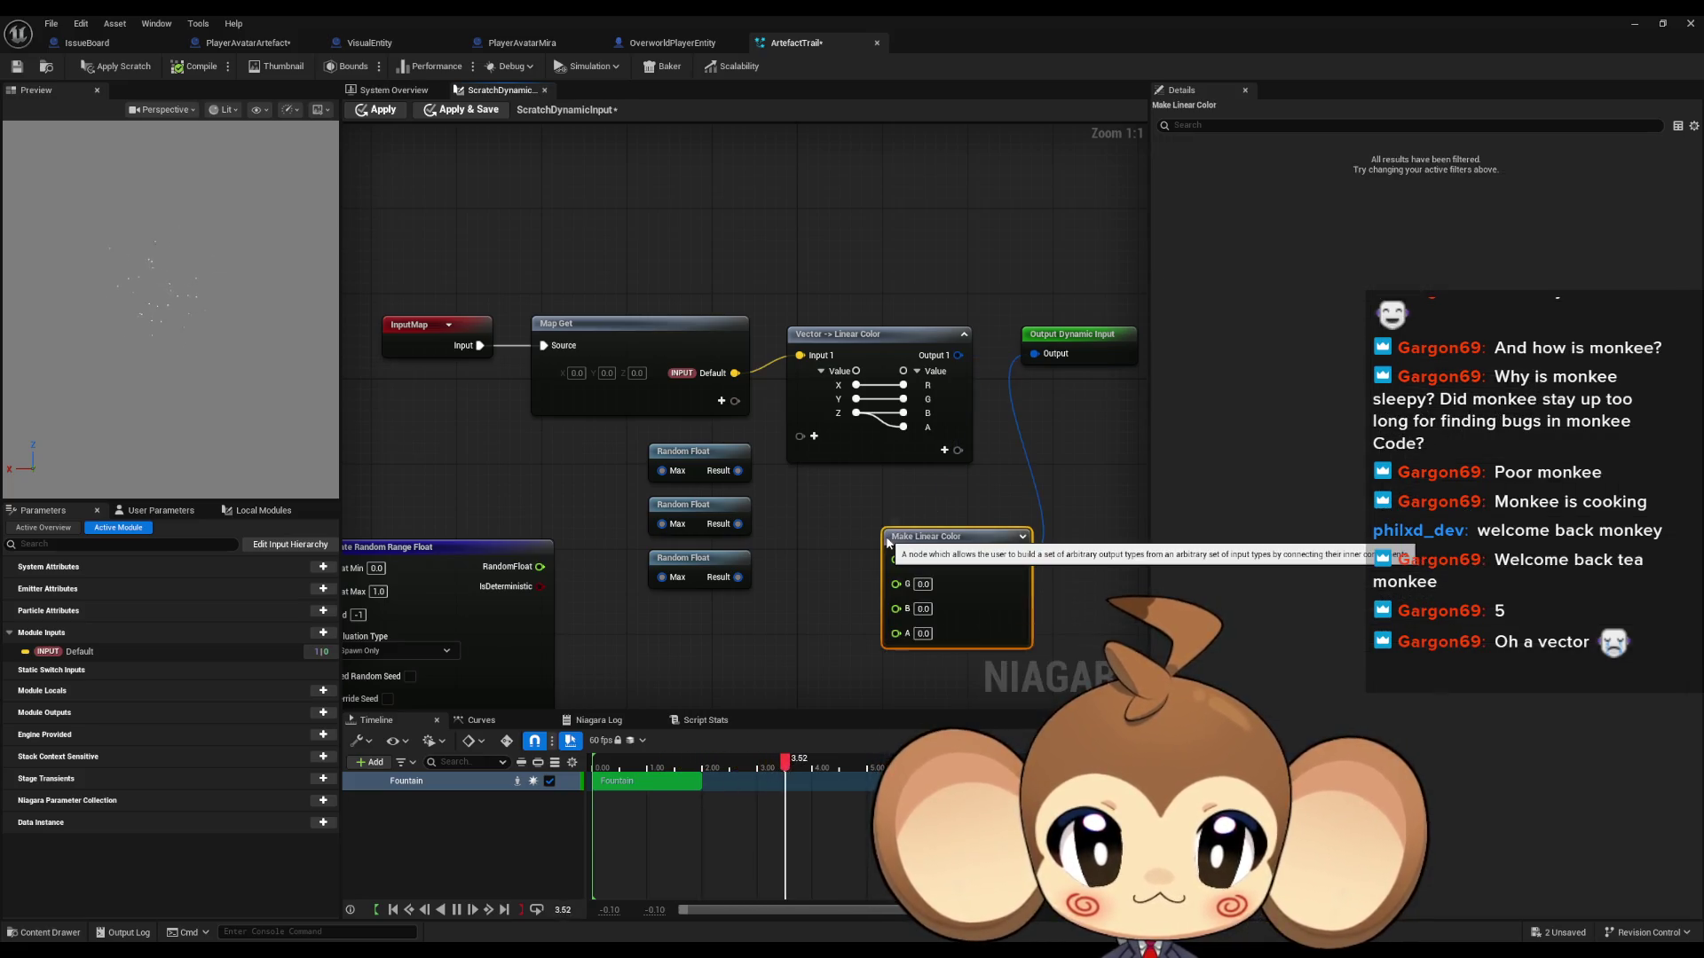
click(835, 659)
drag(923, 537, 870, 505)
Step: Wire the three Random Float results into R, G and B, then save ArtefactTrail
drag(737, 470, 842, 525)
drag(738, 523, 842, 549)
drag(842, 570, 738, 577)
click(732, 646)
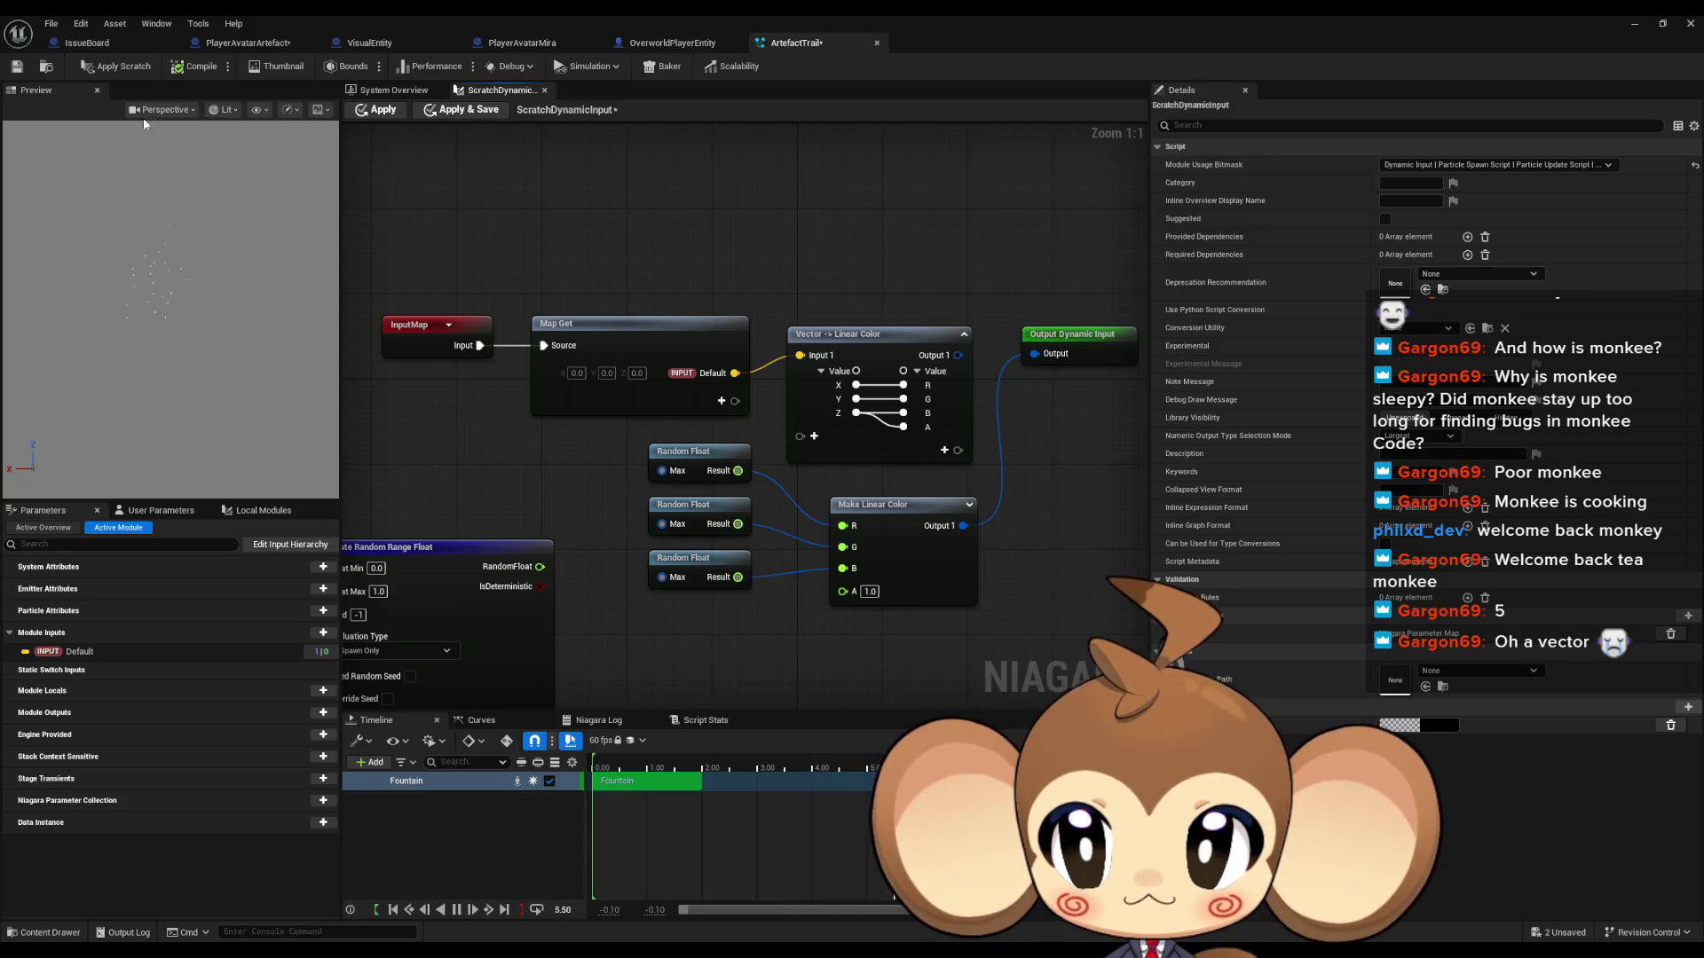
click(17, 67)
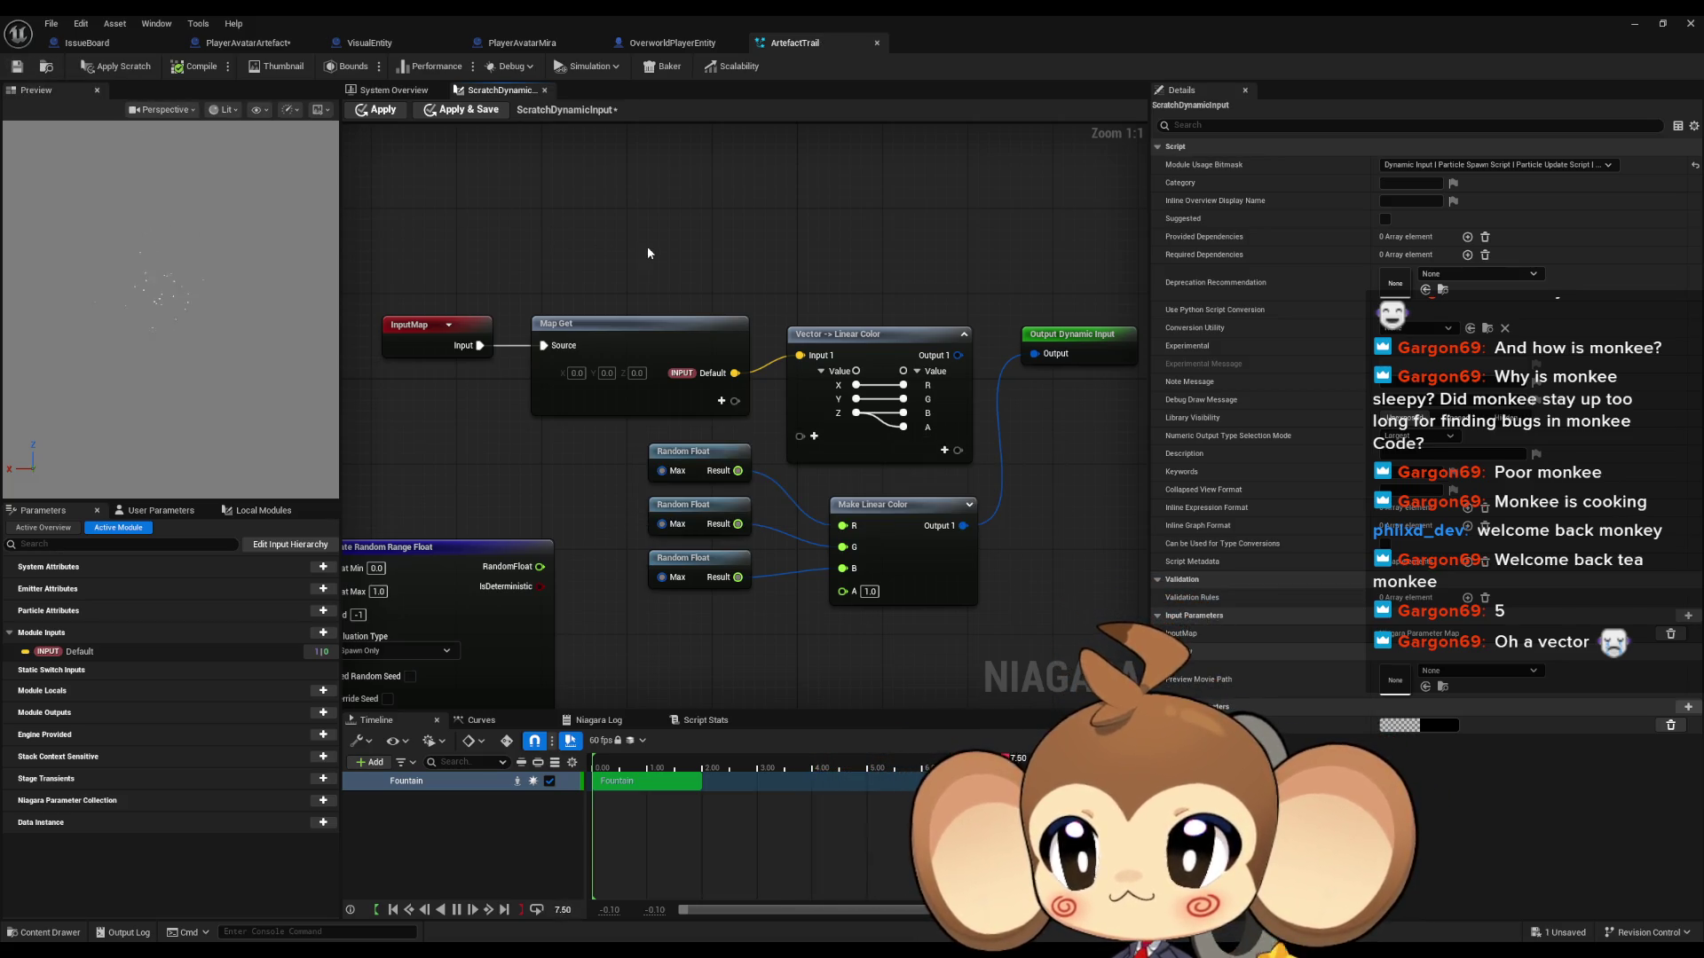
Step: Apply the scratch input changes and reposition the Vector -> Linear Color node next to the output
click(380, 109)
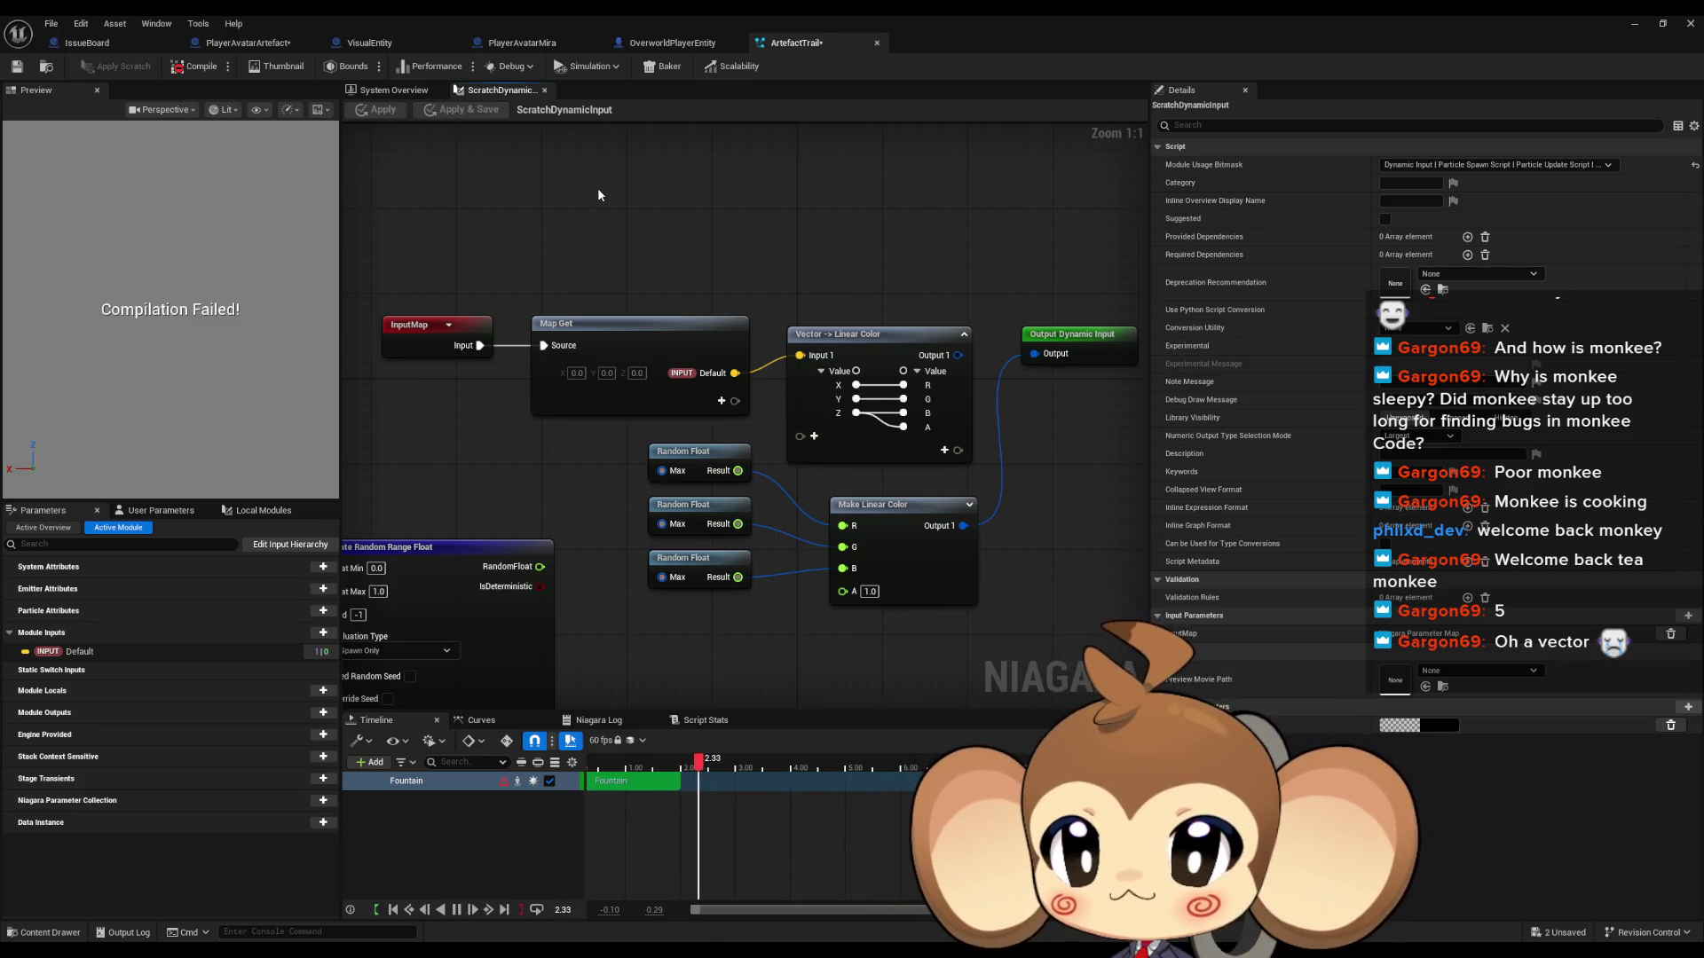
drag(845, 253, 730, 235)
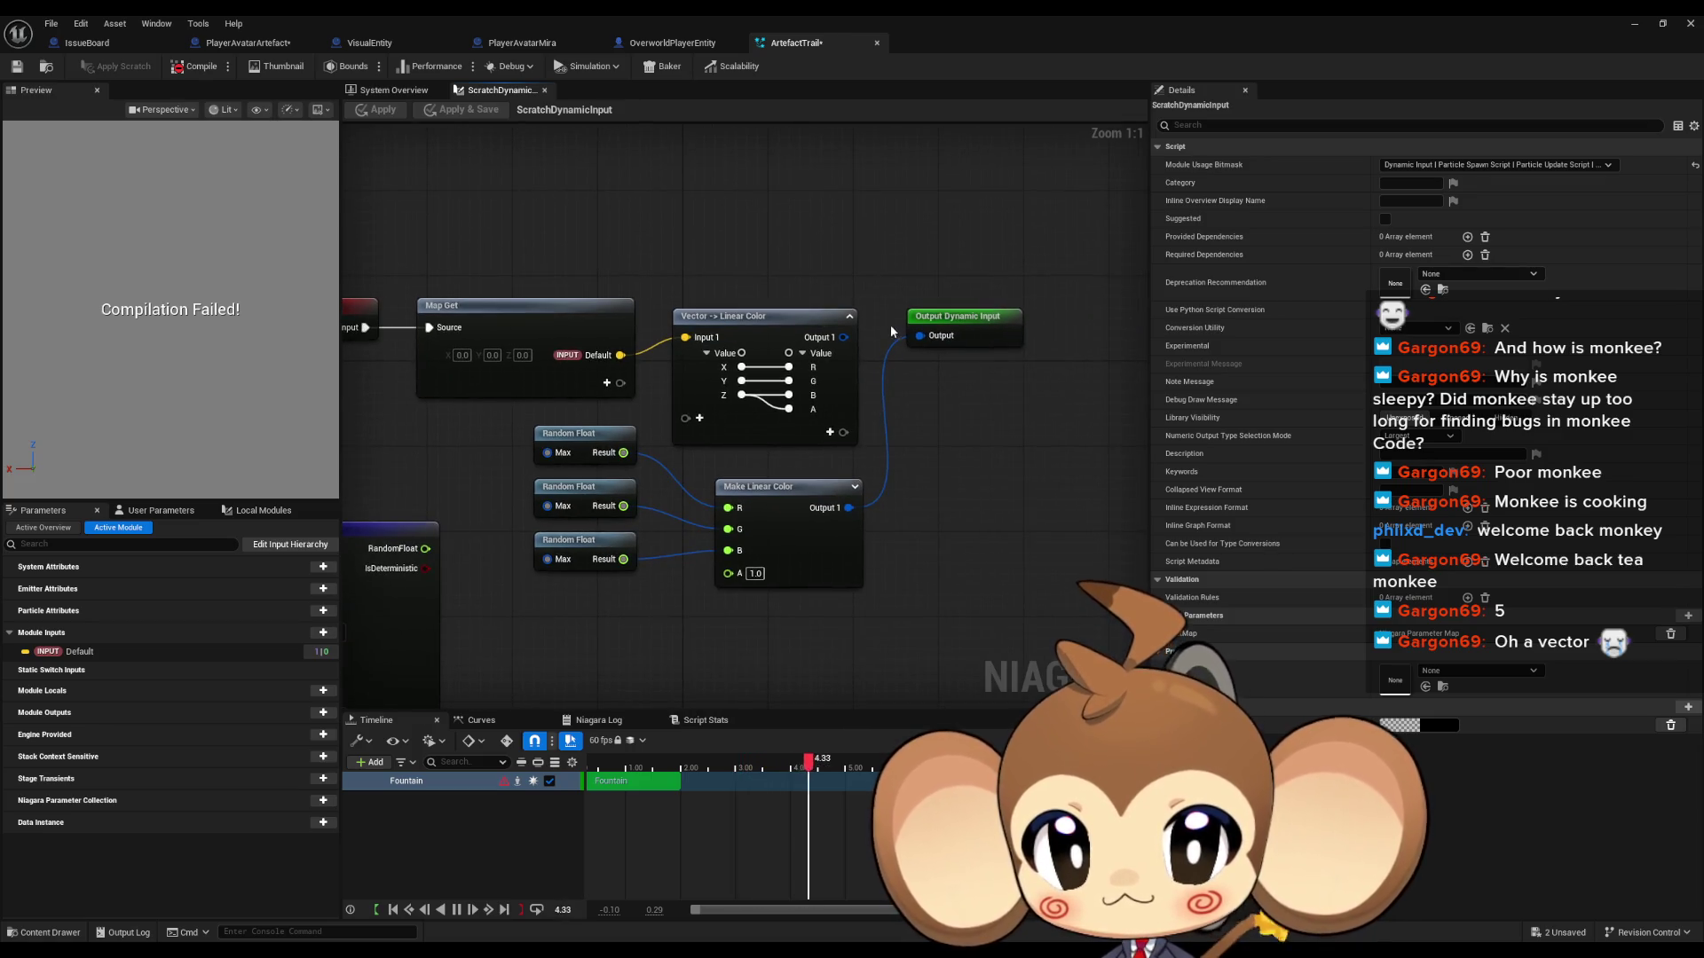
drag(699, 470, 751, 514)
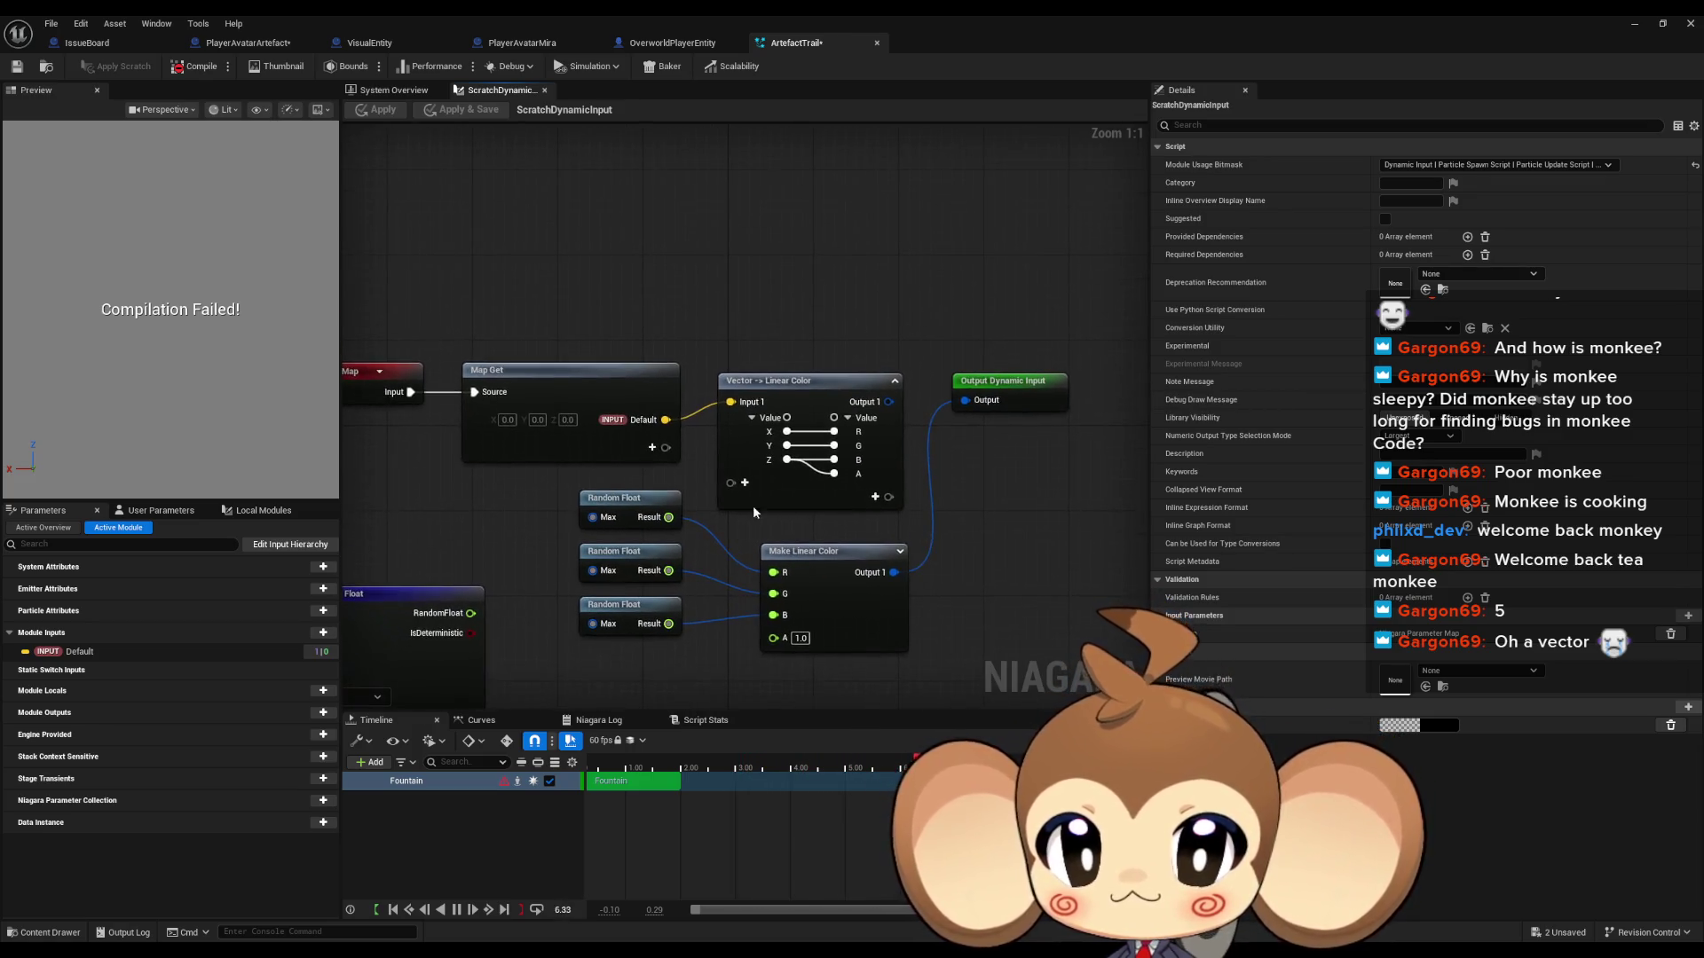
drag(815, 385, 798, 178)
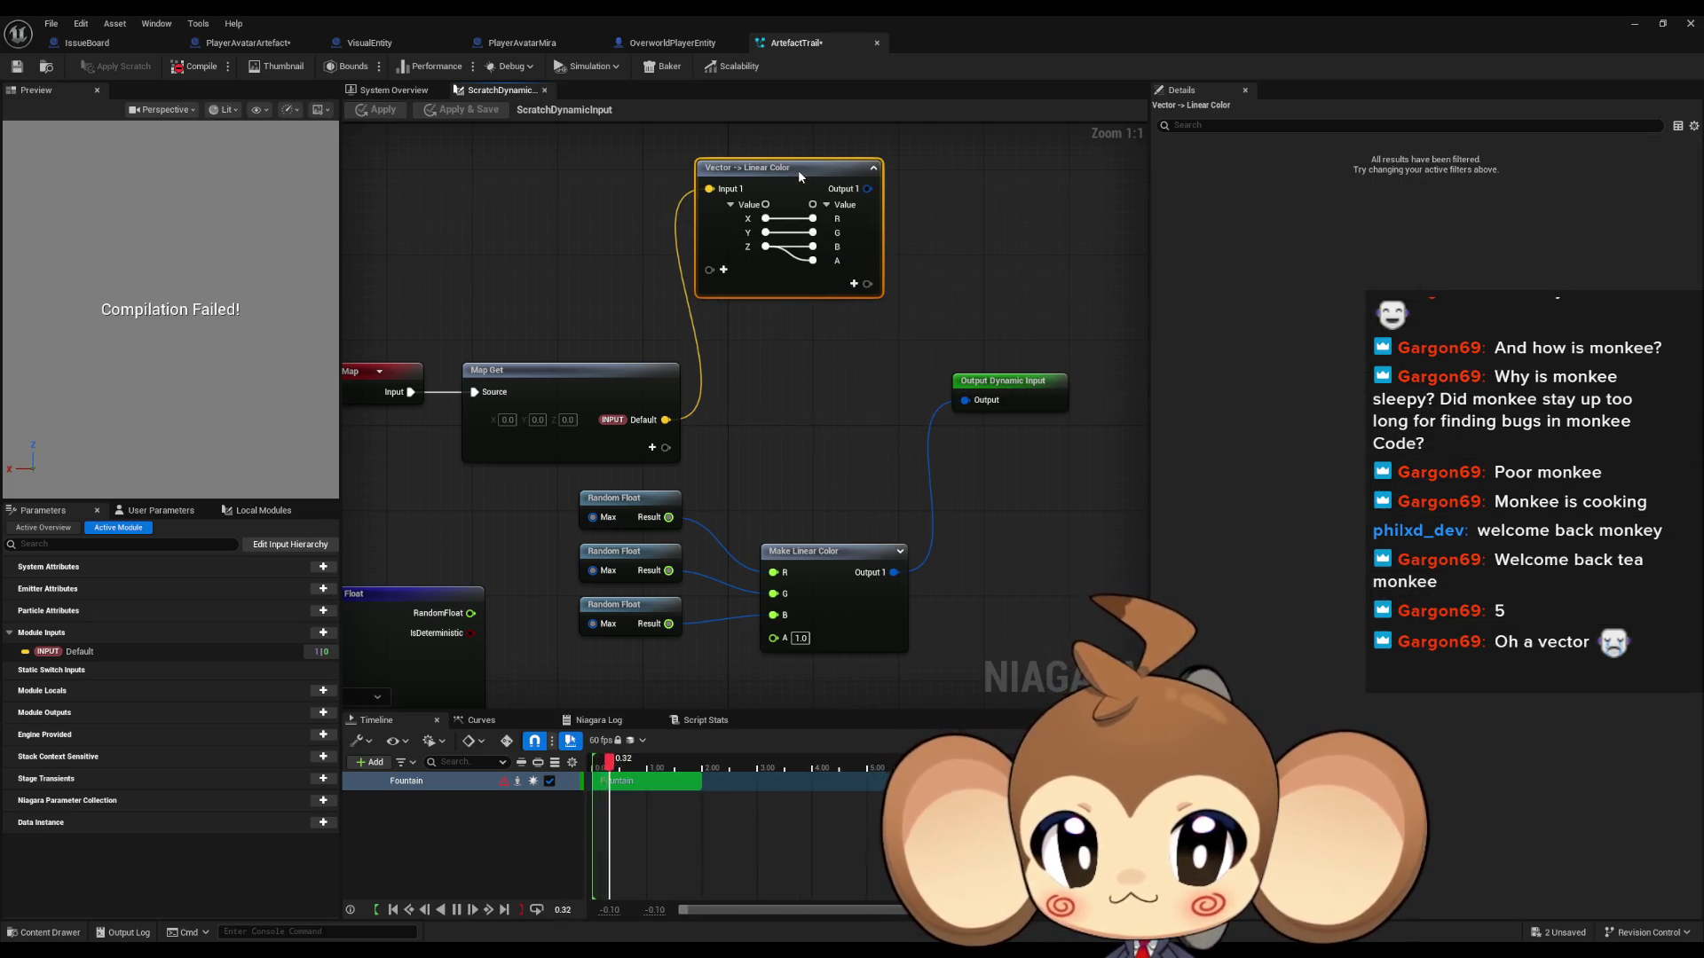
mouse_move(797, 168)
mouse_down()
mouse_move(822, 318)
mouse_move(813, 401)
mouse_move(818, 377)
mouse_move(818, 397)
mouse_move(964, 405)
mouse_up()
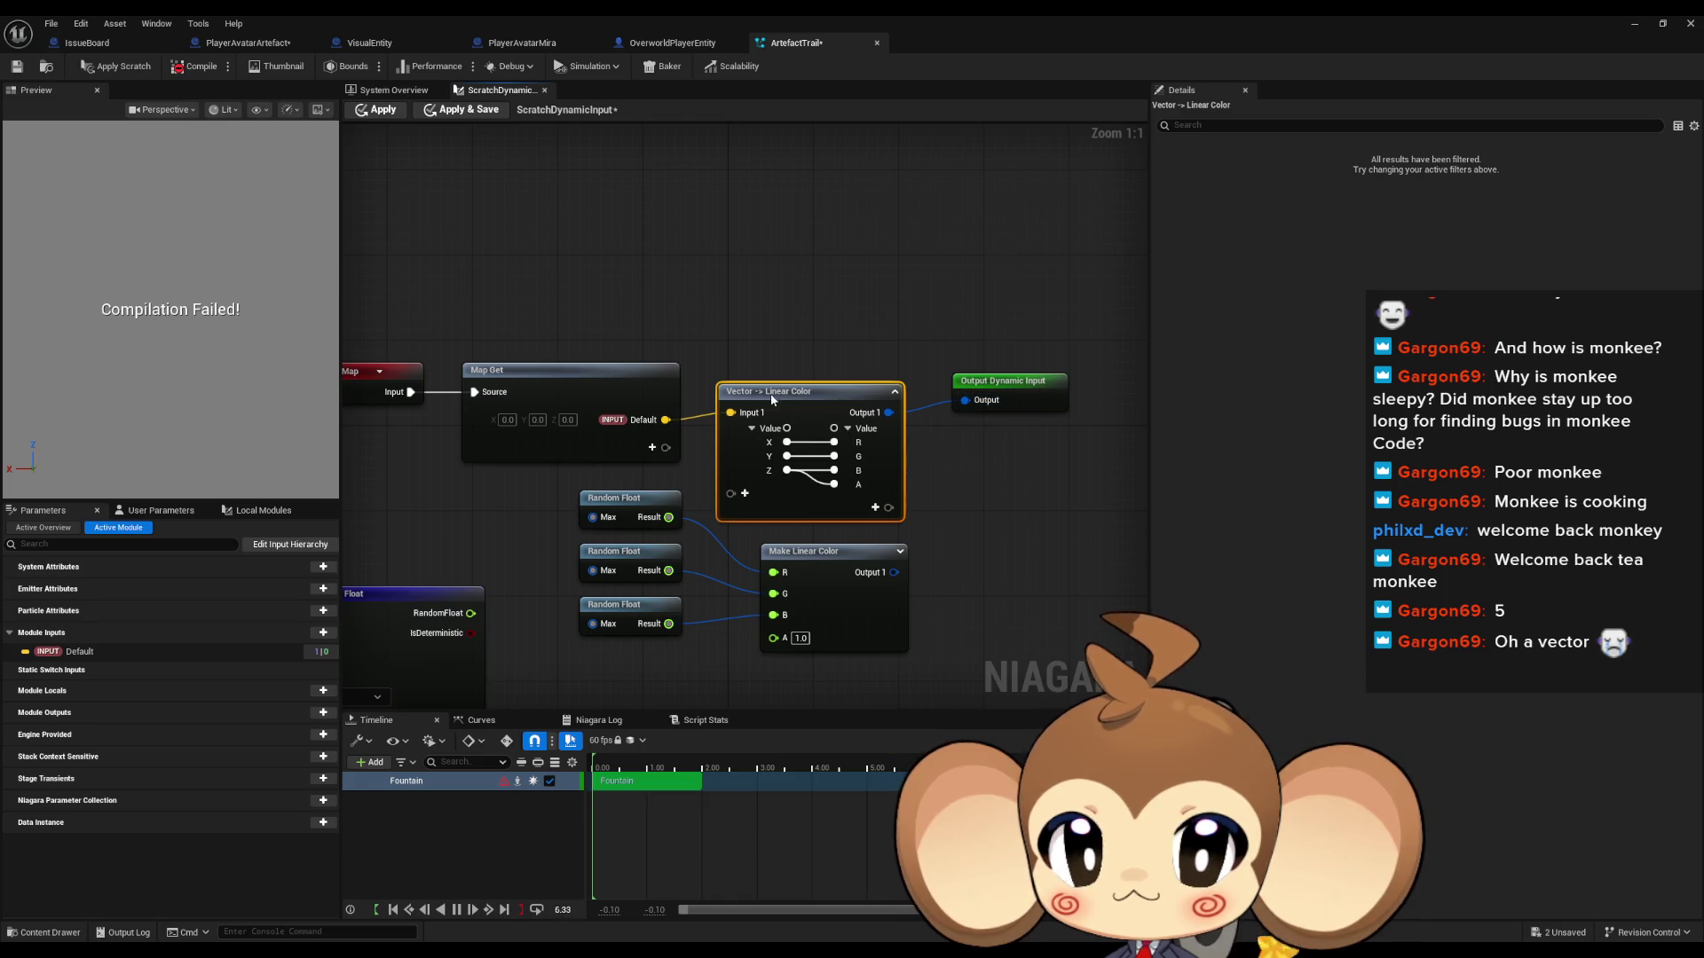
click(433, 113)
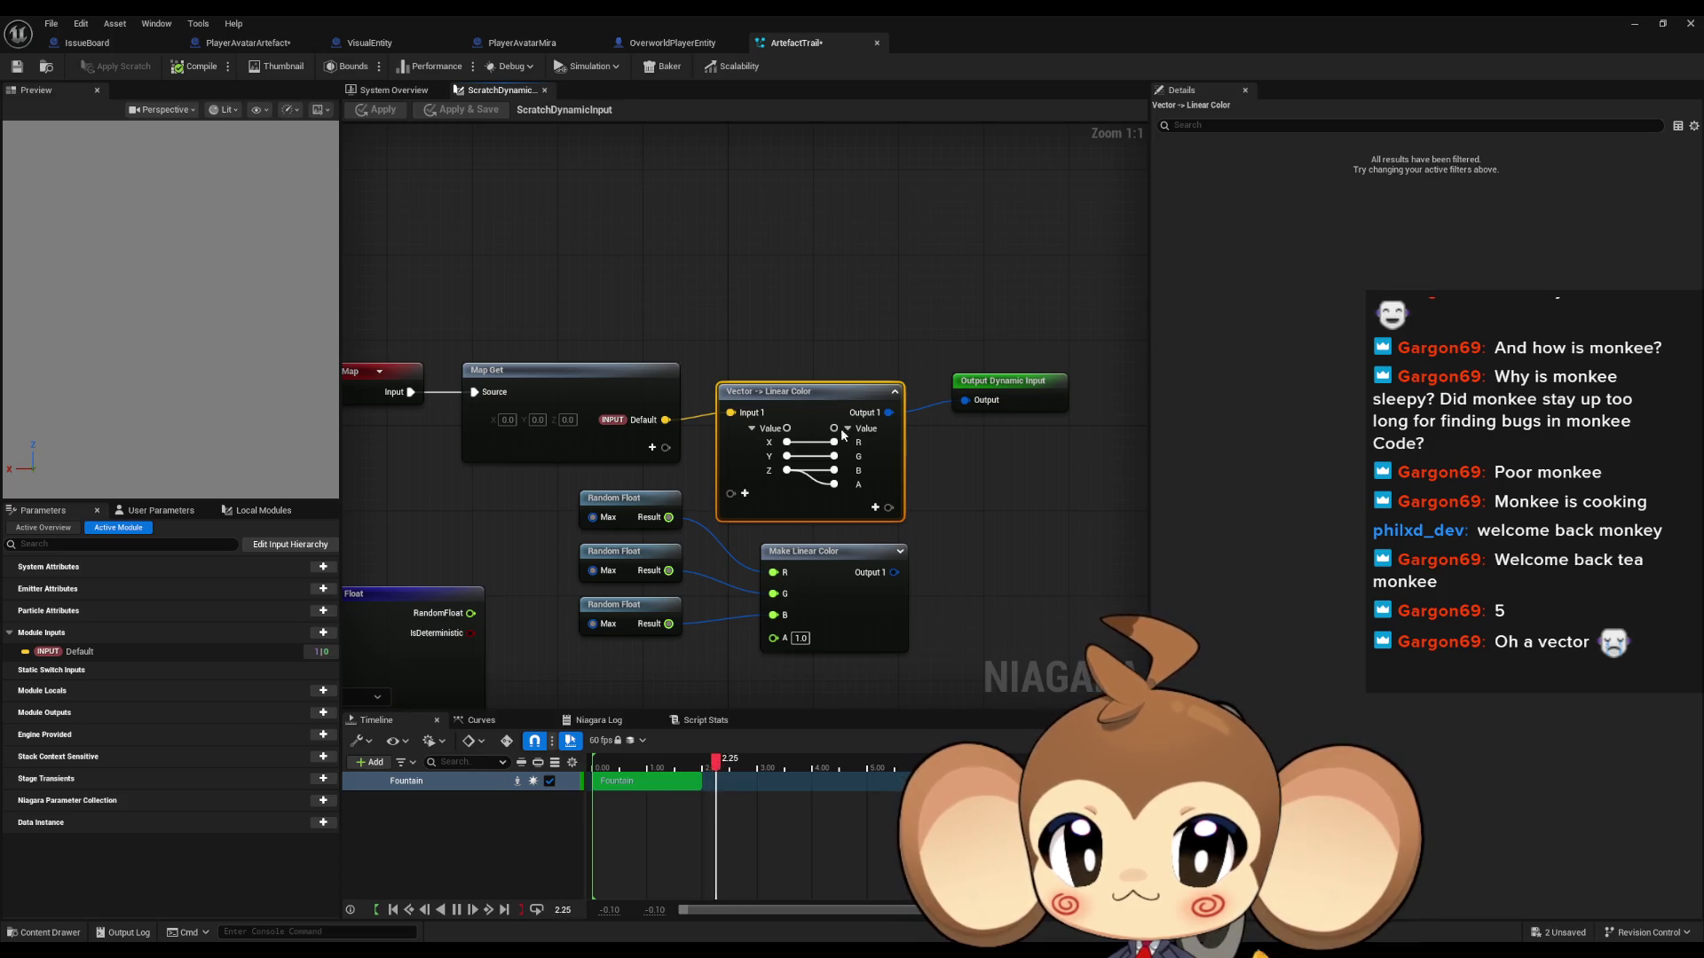
Step: Change the conversion's alpha mapping from Z to Y, applying each change
alt+click(834, 485)
click(361, 115)
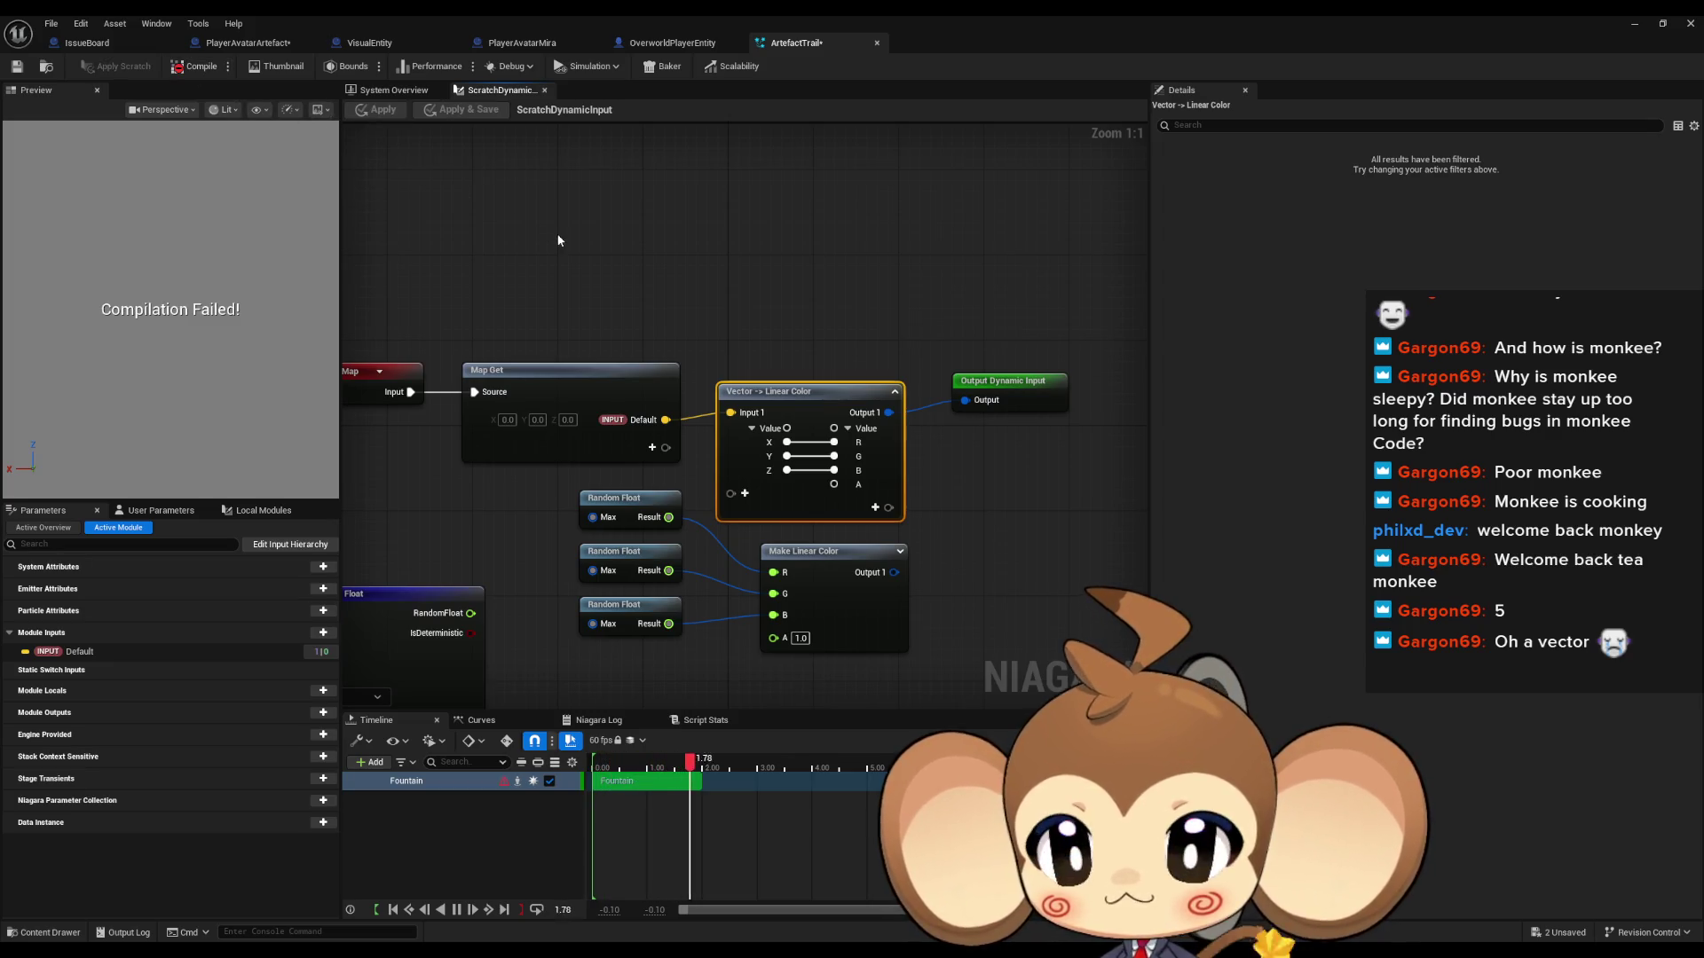
drag(786, 455, 834, 485)
click(378, 115)
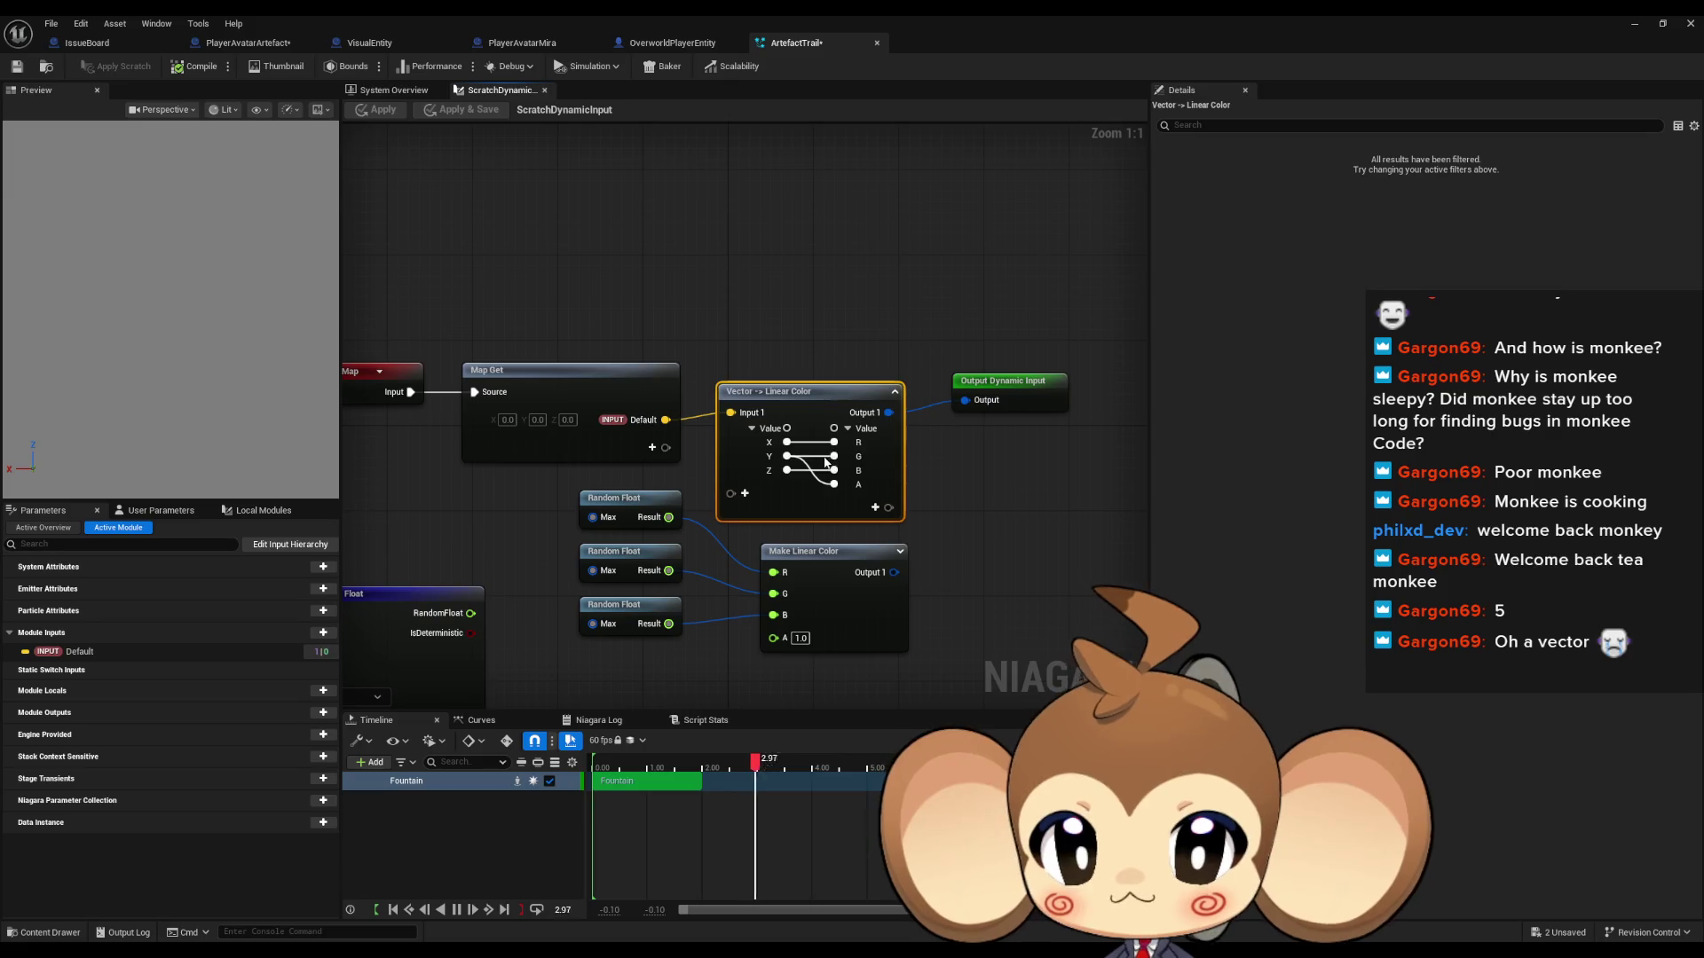
Step: Delete the conversion node, rewire Map Get's default vector to the output, and apply
key(Delete)
drag(665, 419, 1003, 397)
click(377, 109)
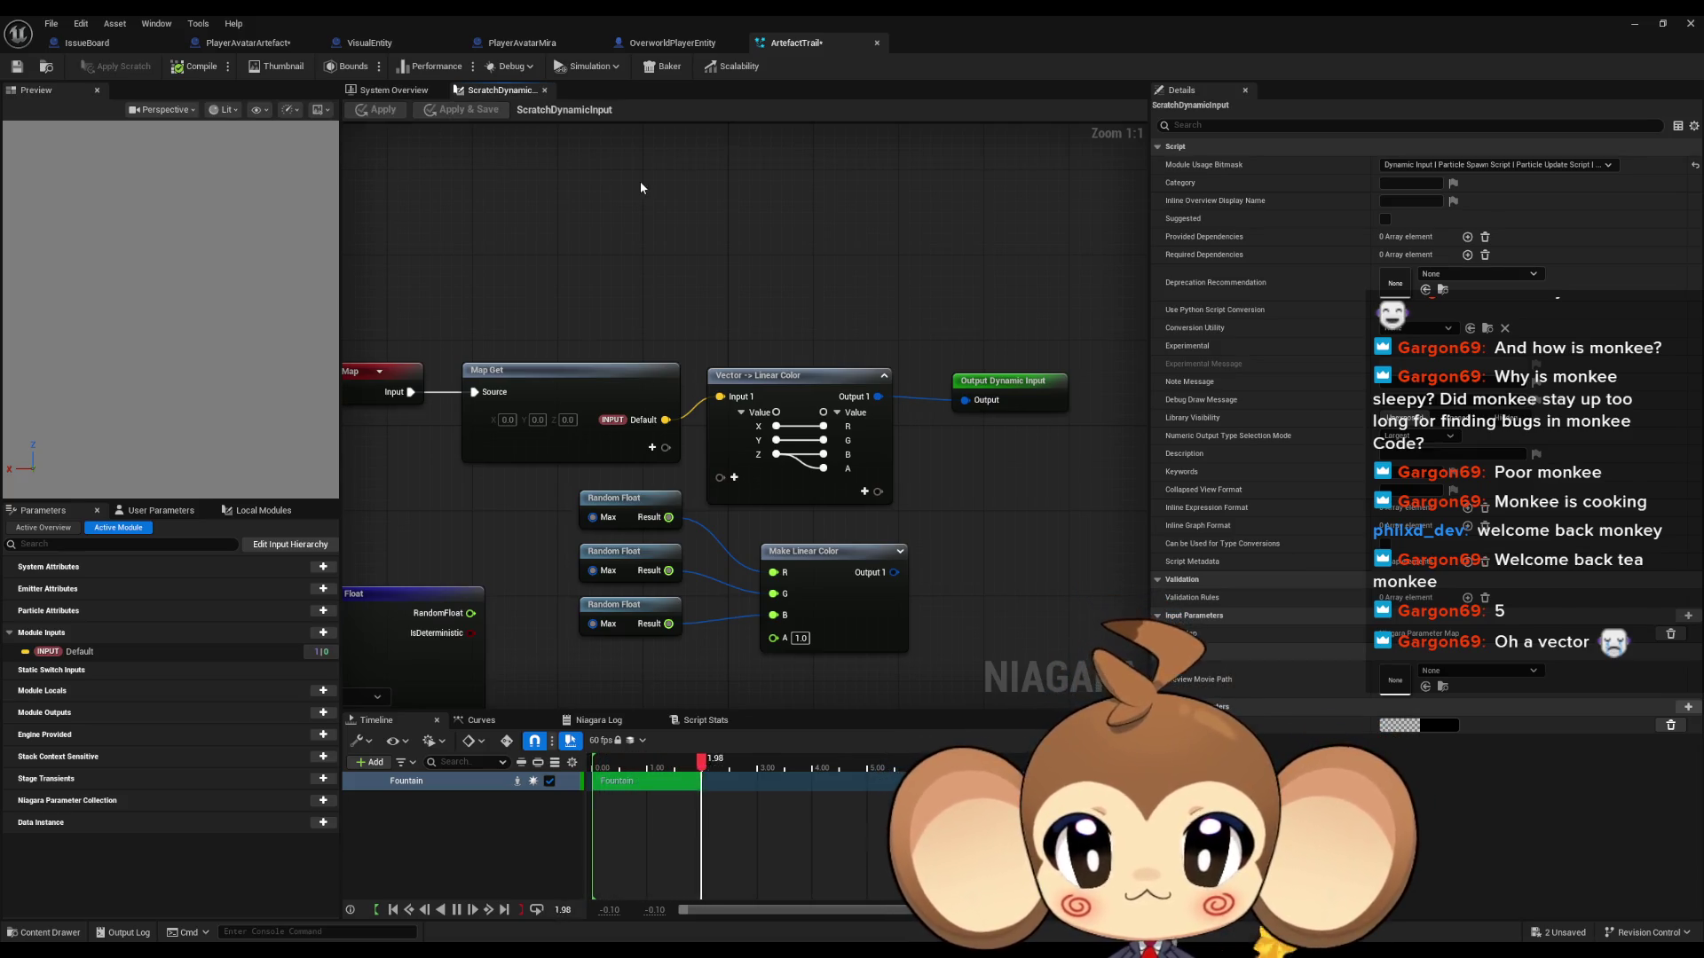
drag(640, 181, 754, 170)
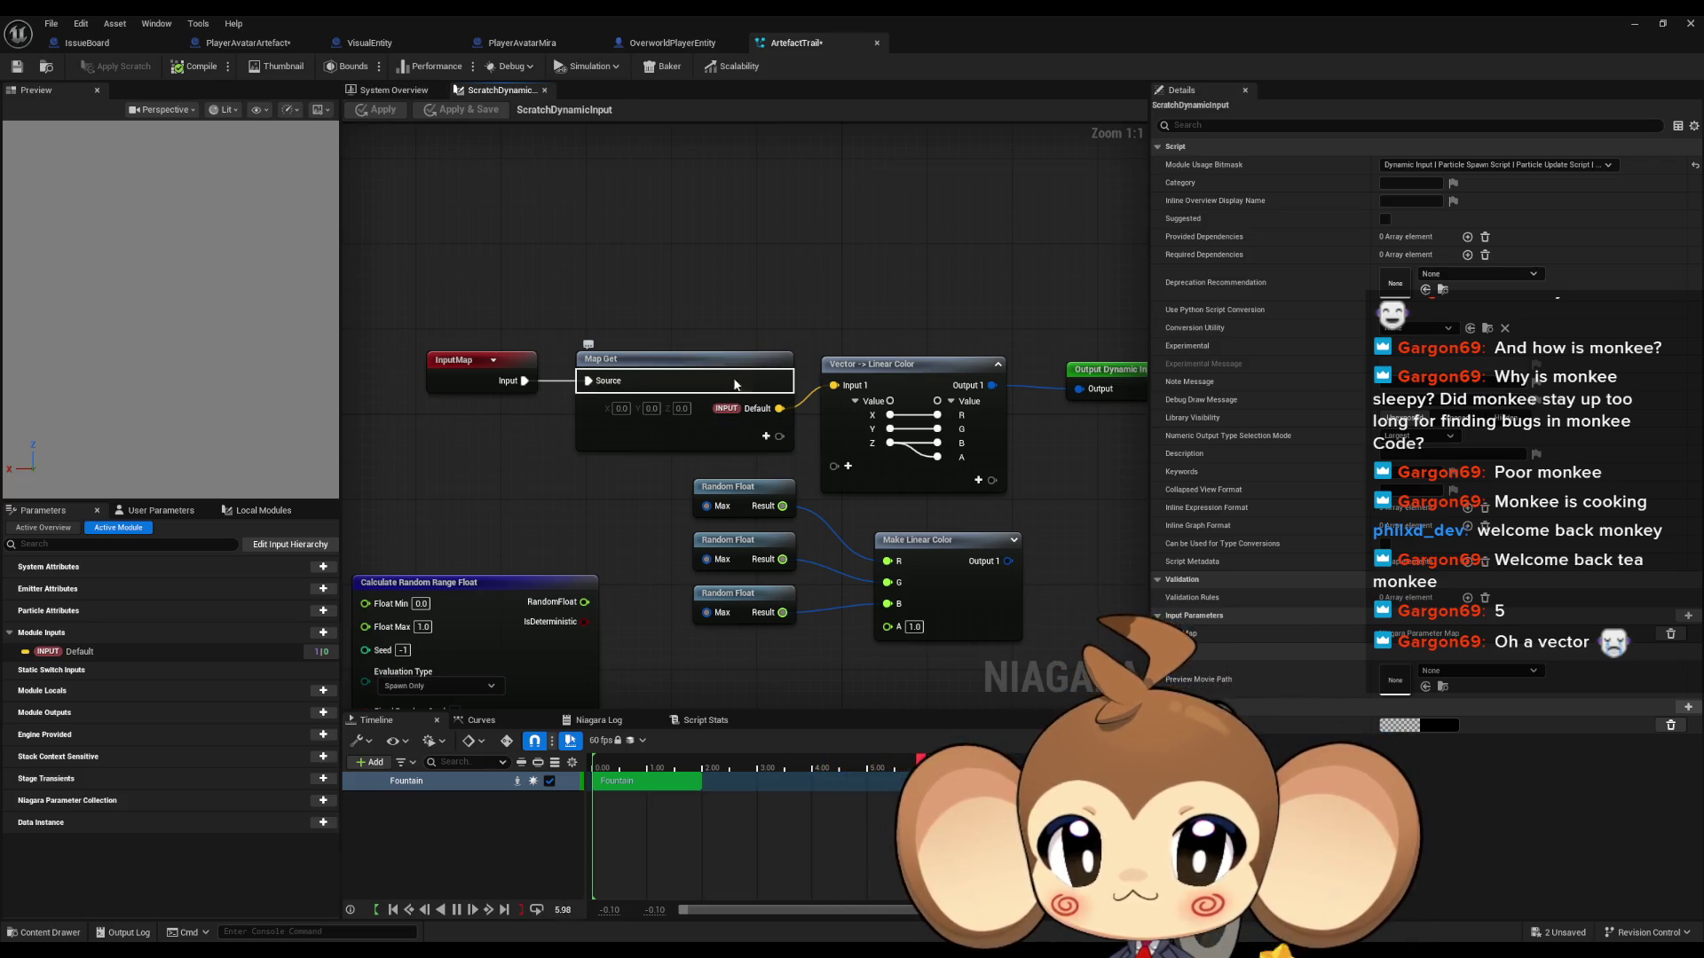
click(623, 414)
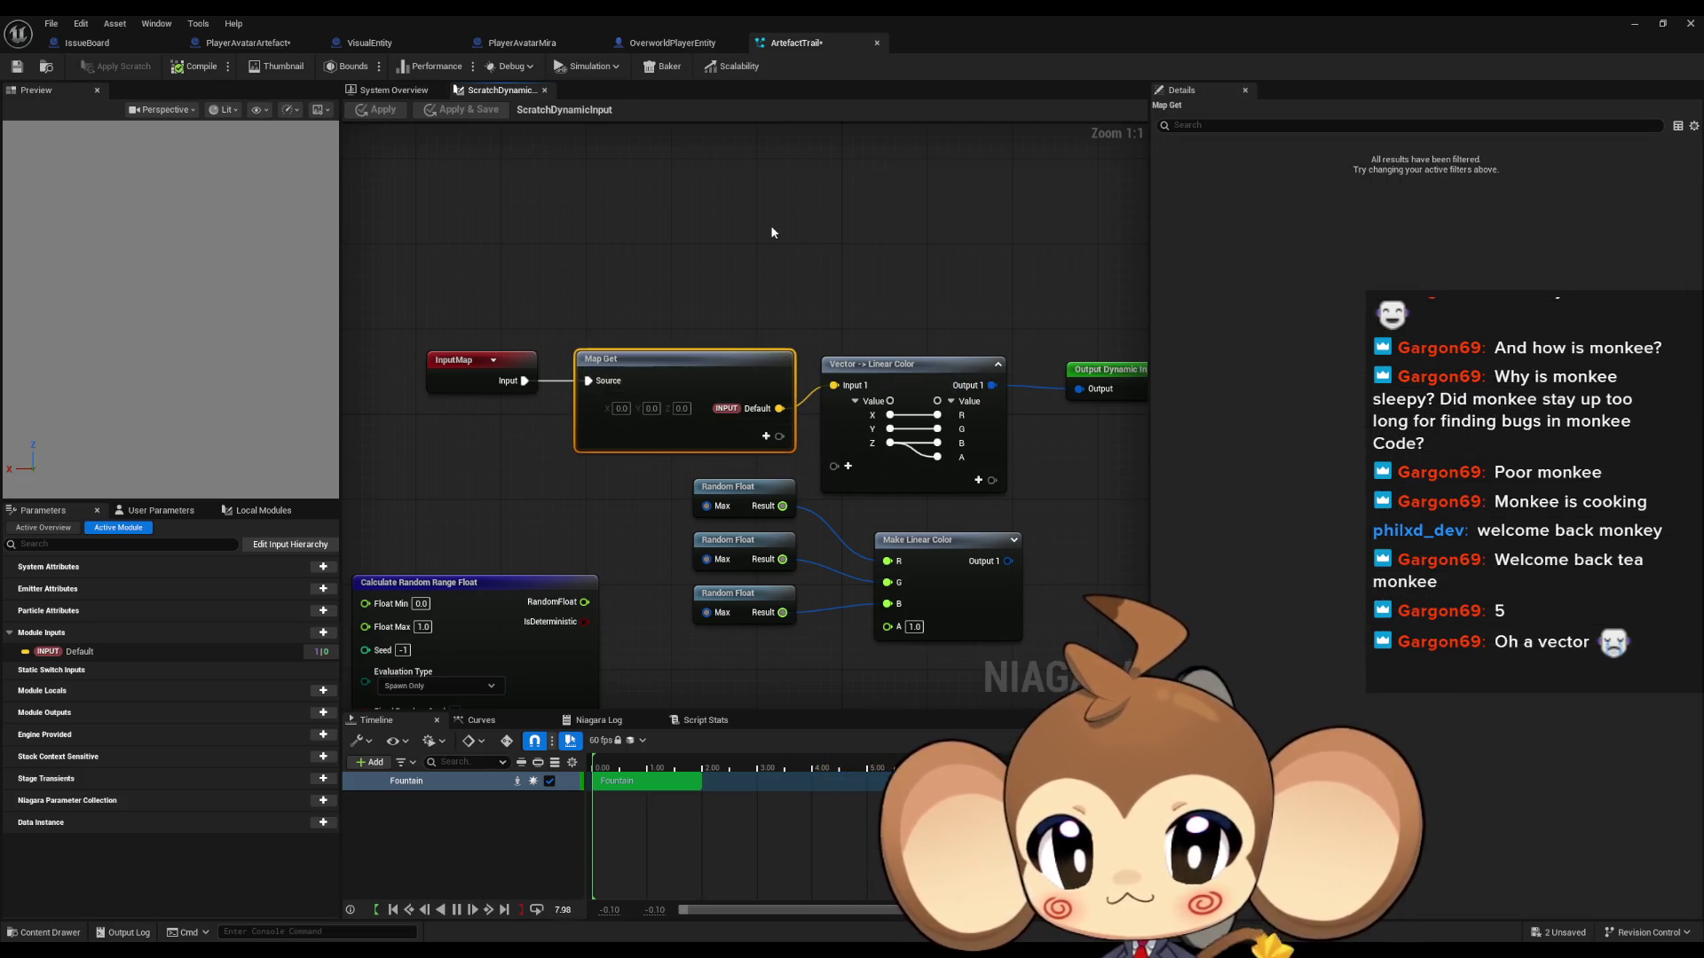
drag(770, 225, 697, 216)
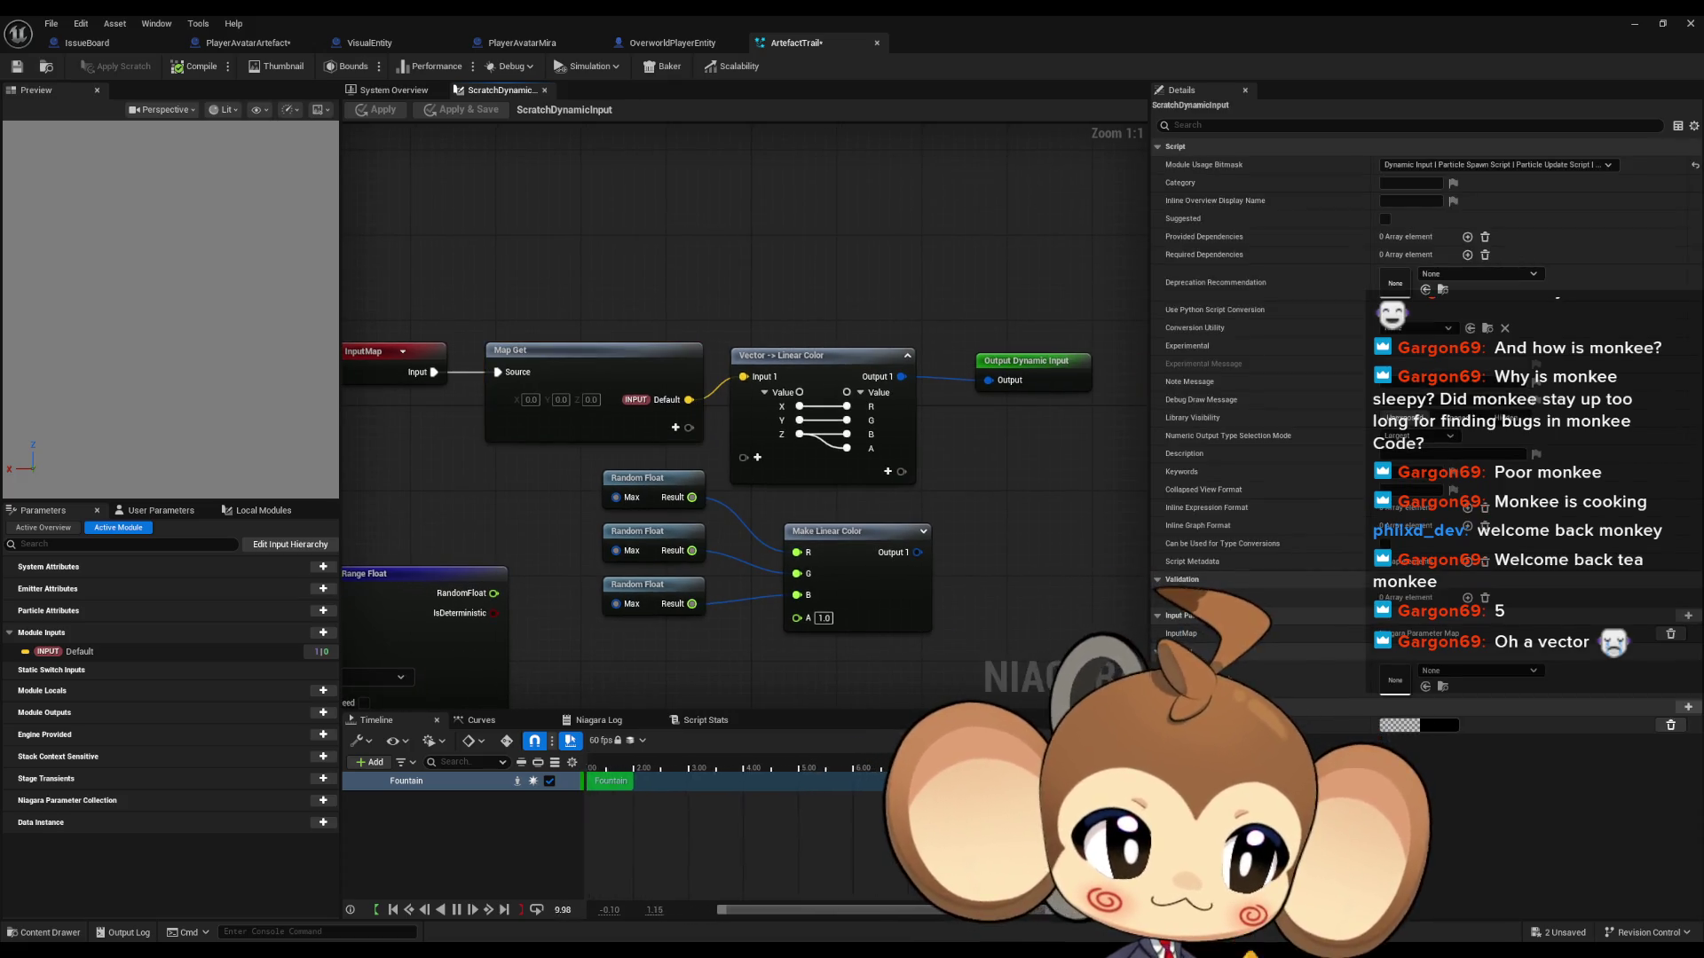
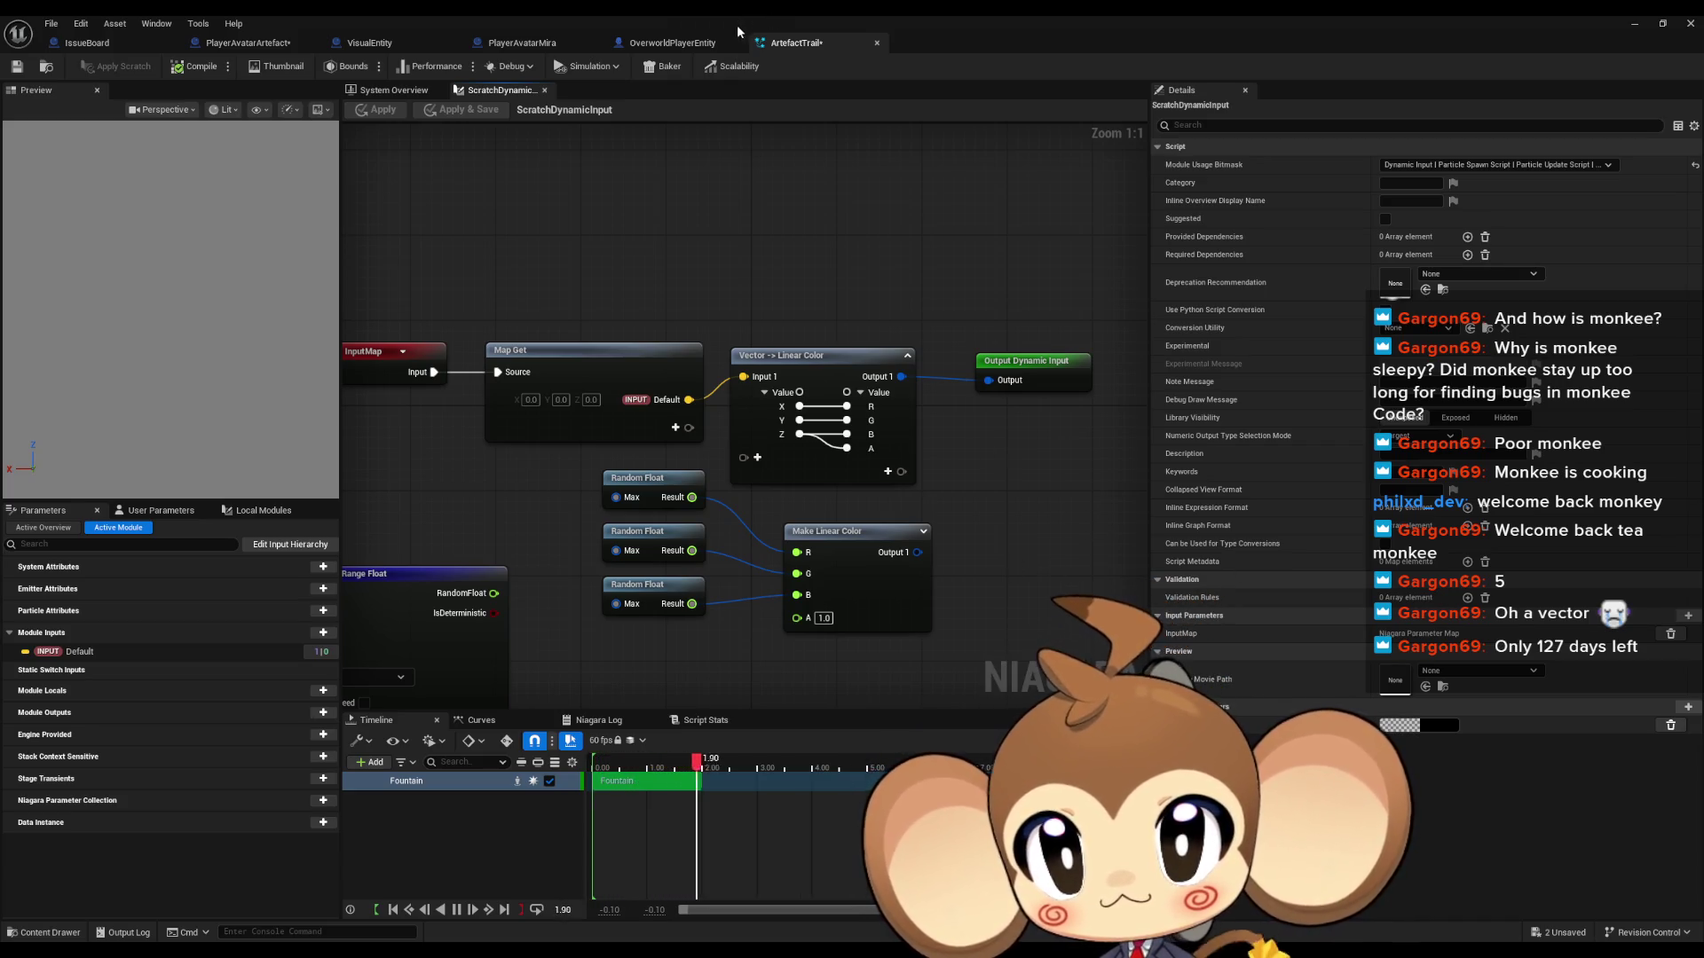
Step: Return to the ArtefactTrail system overview and inspect the Scale Color and Color modules
click(381, 92)
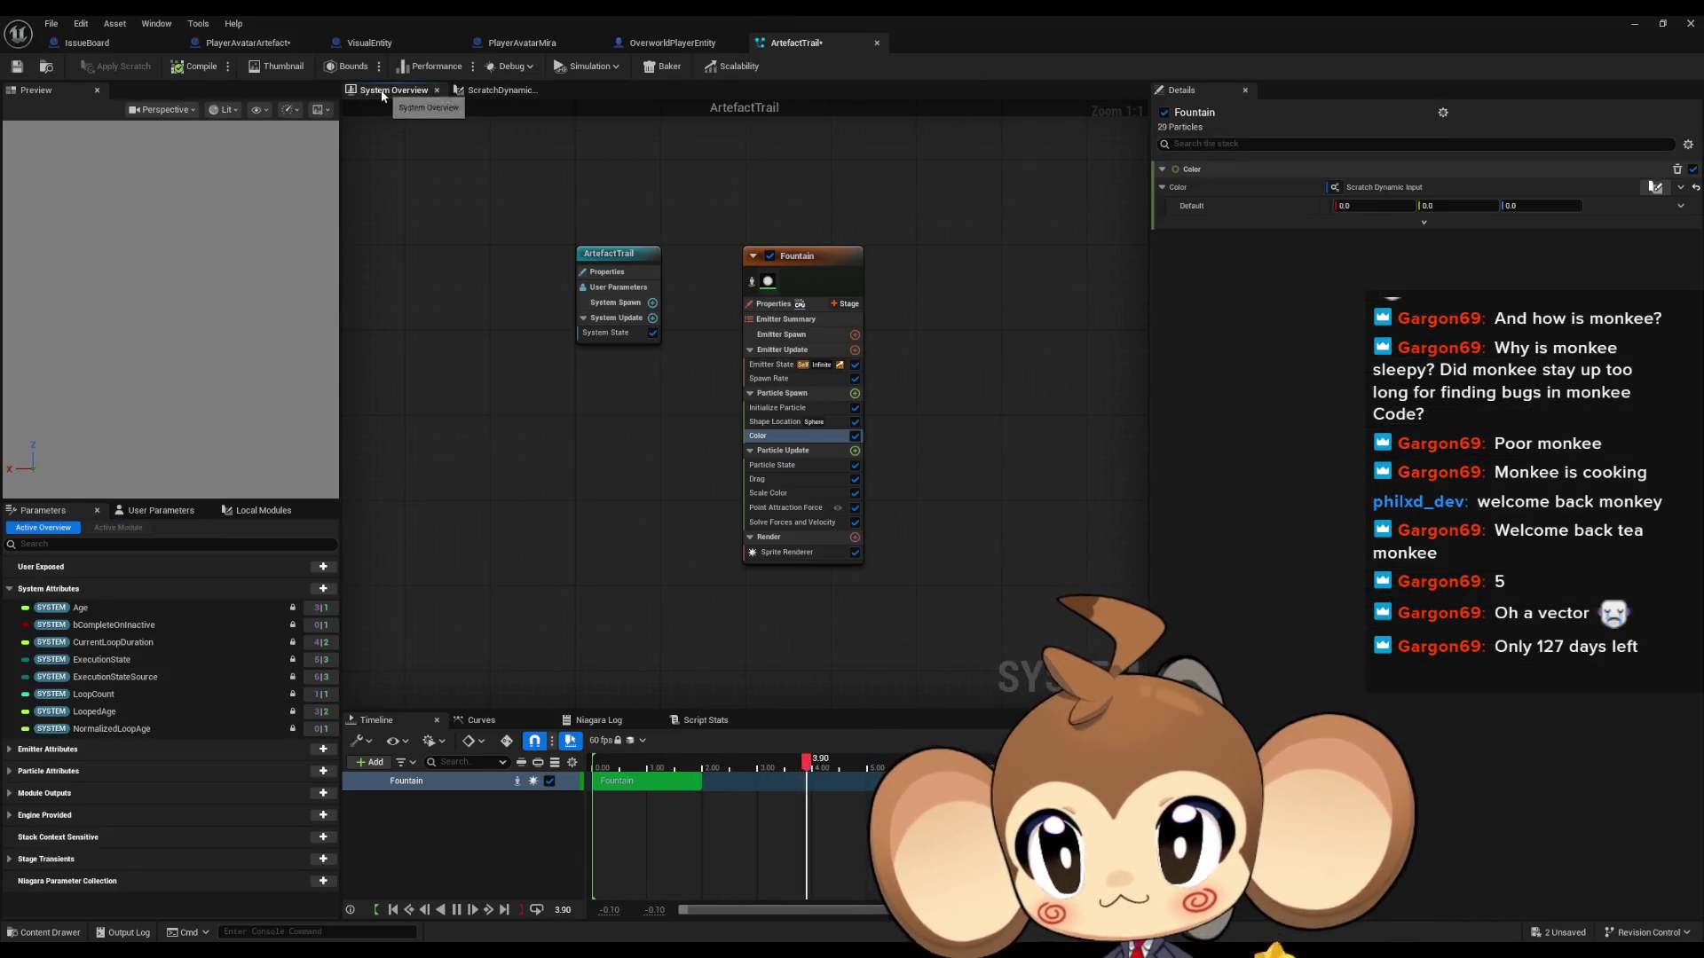
click(767, 495)
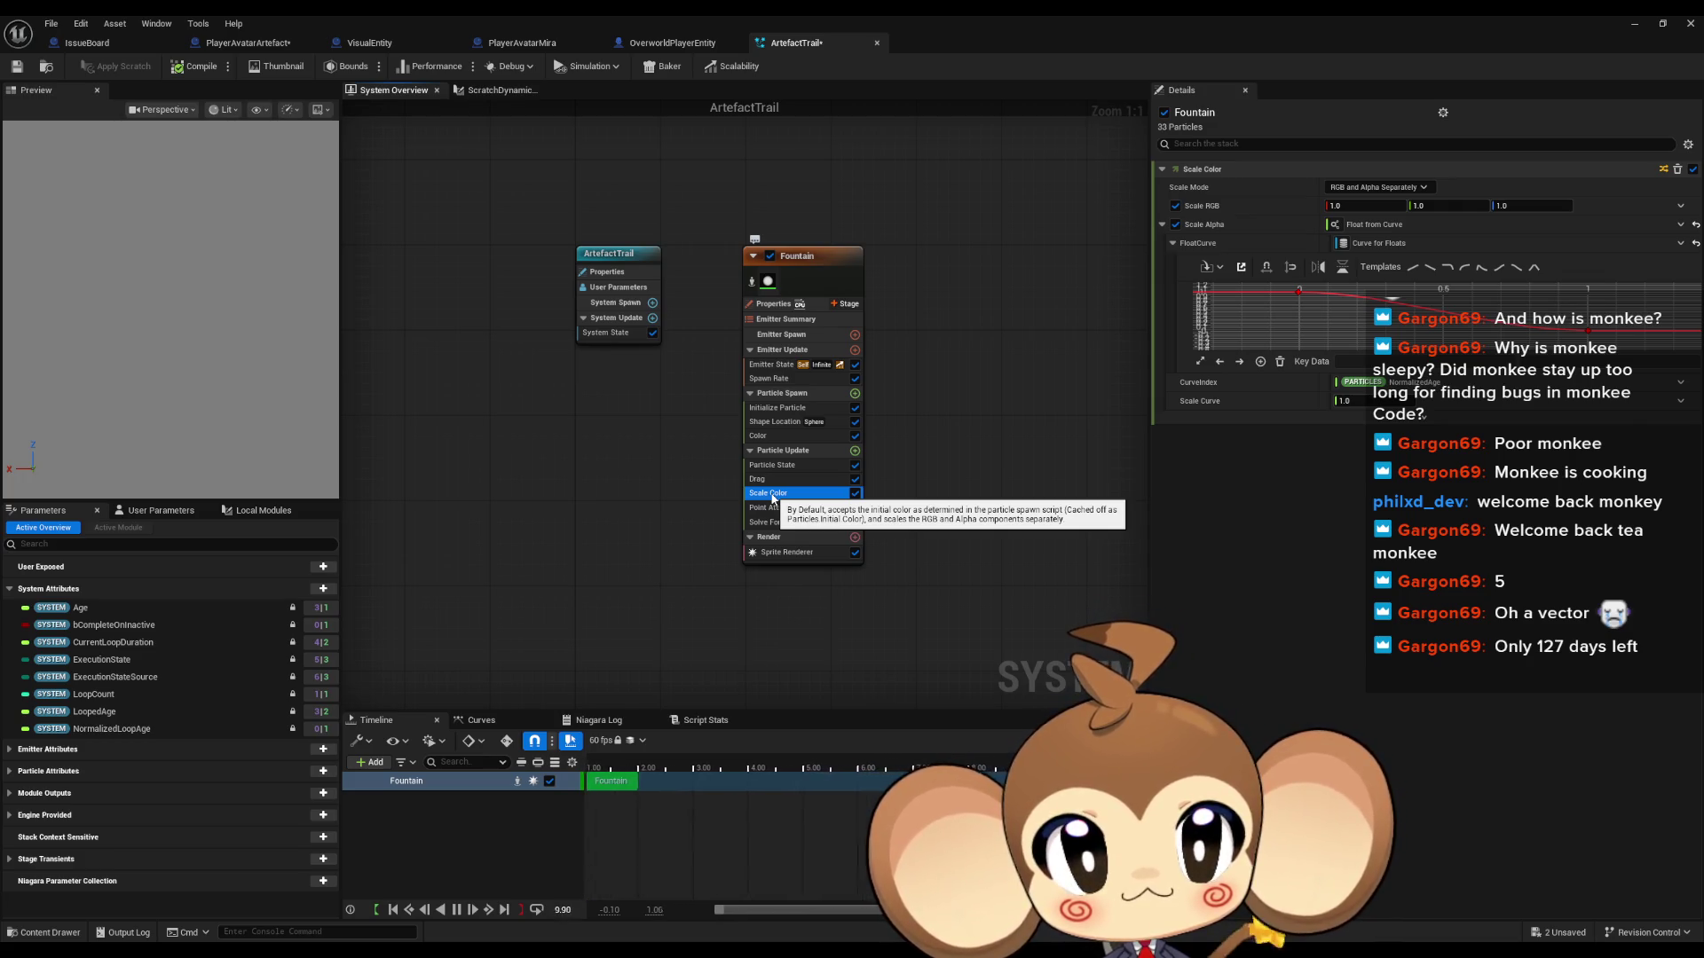
click(761, 437)
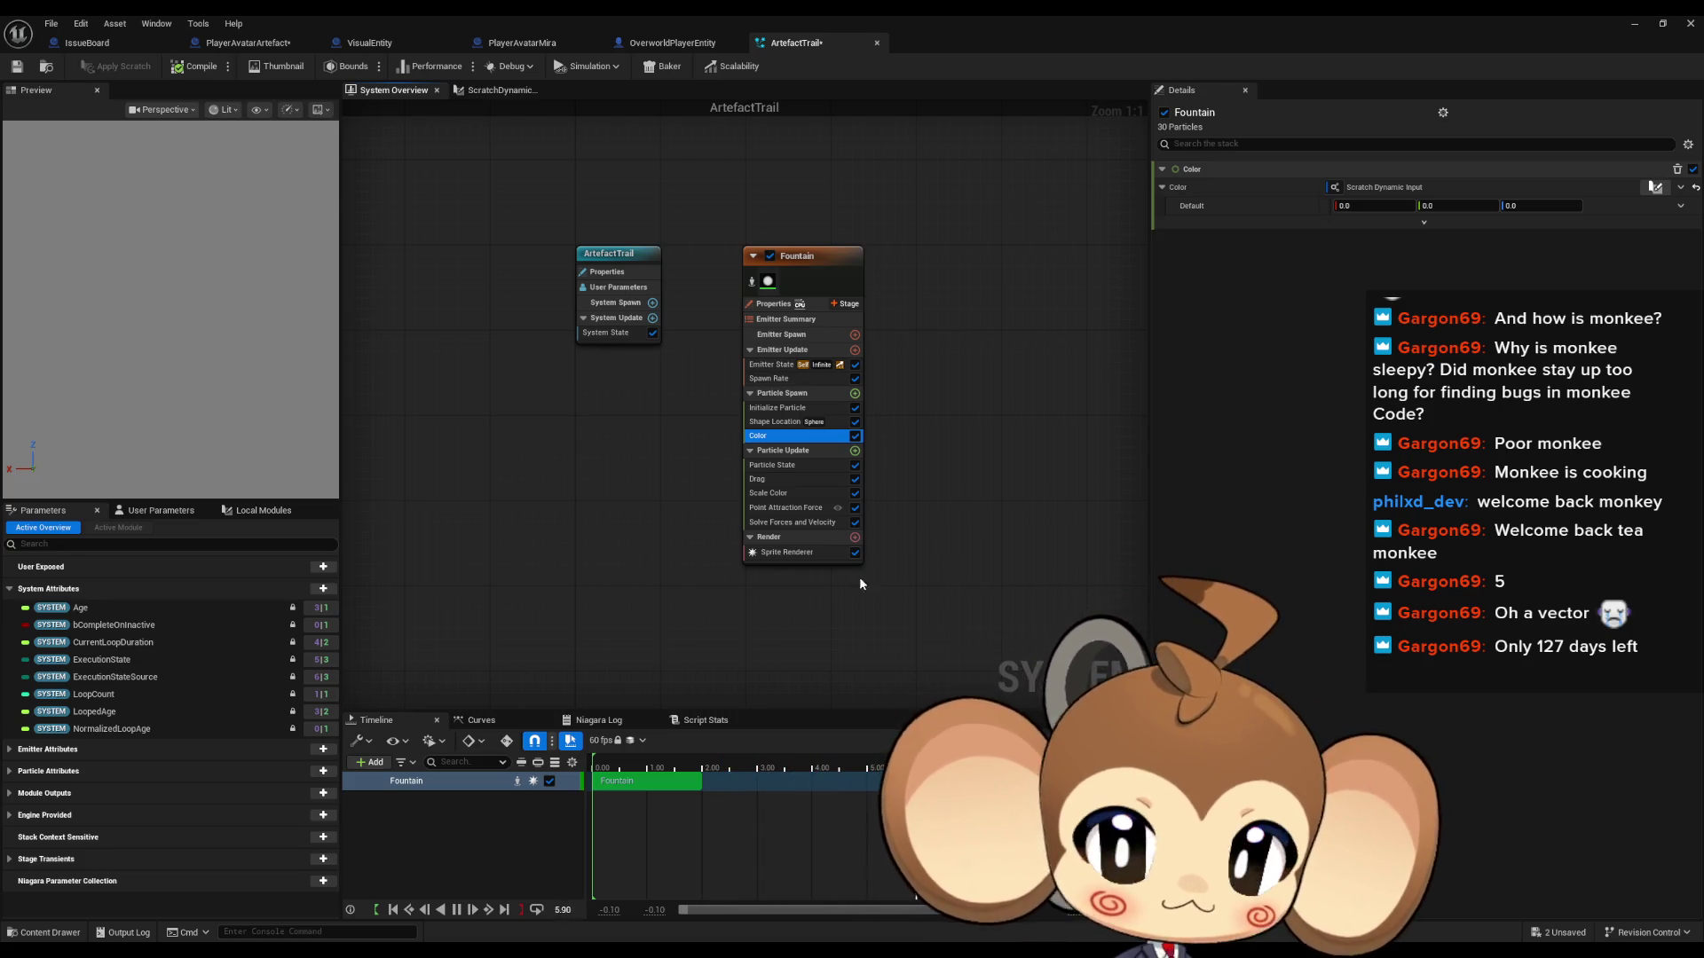
Step: Review Initialize Particle (lifetime 1.4–1.75, mass 0.75–1.25, sprite size 2.0), then select the Color module
click(790, 409)
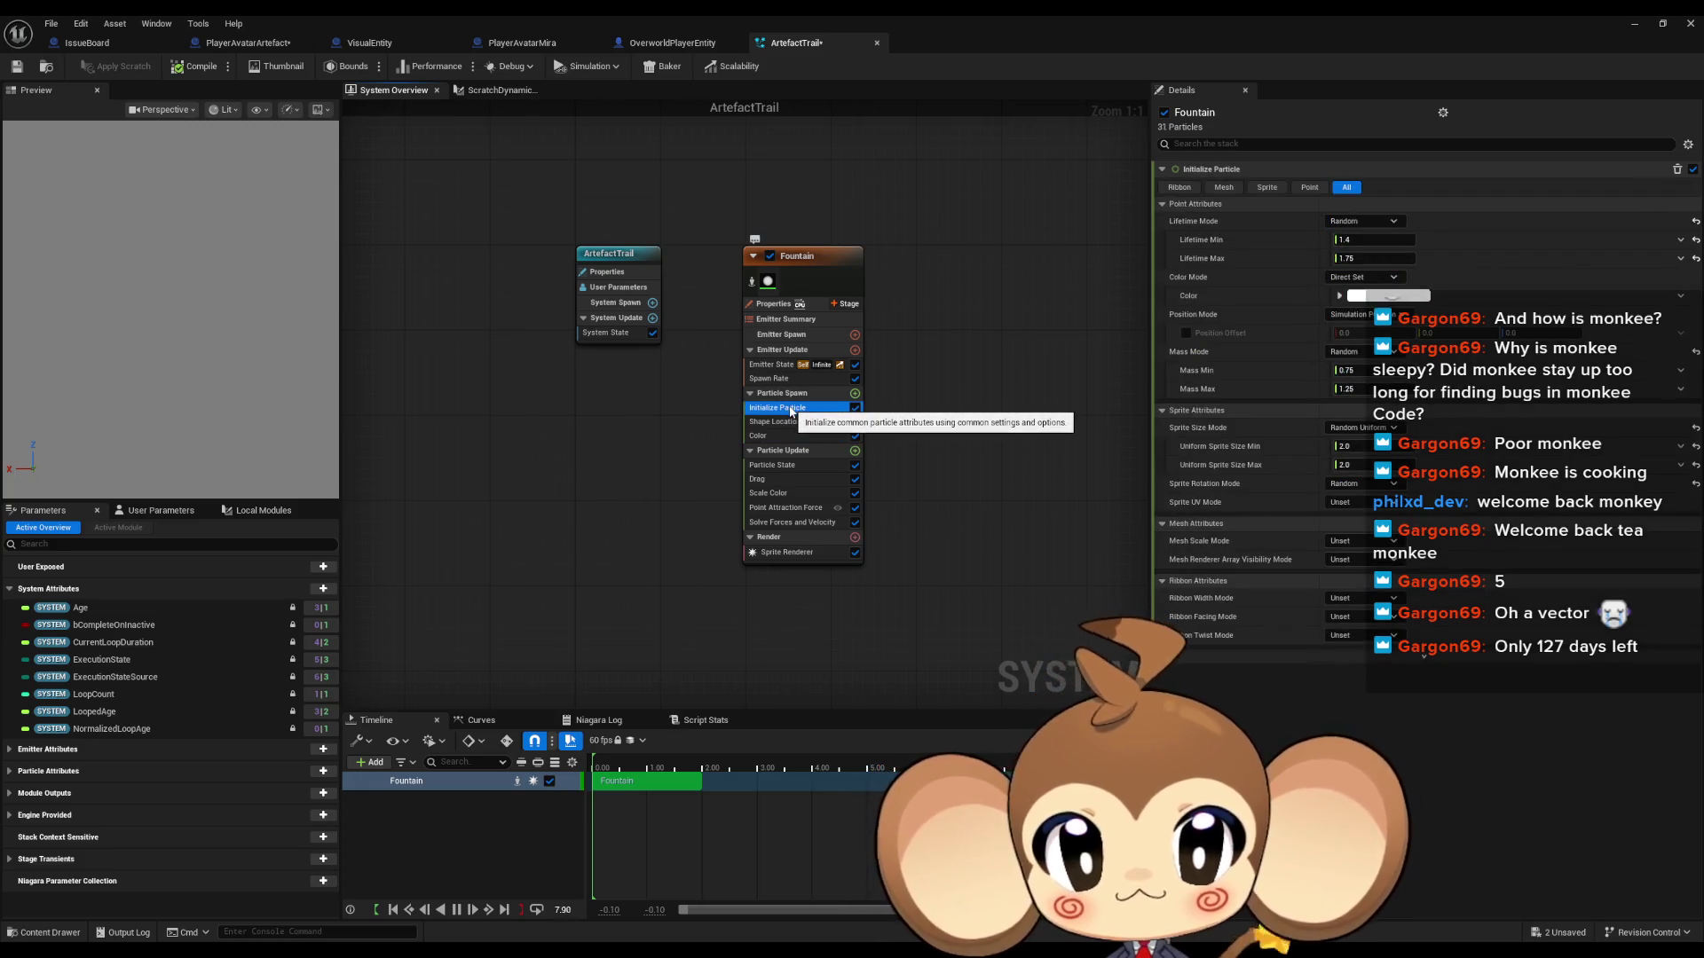
click(774, 436)
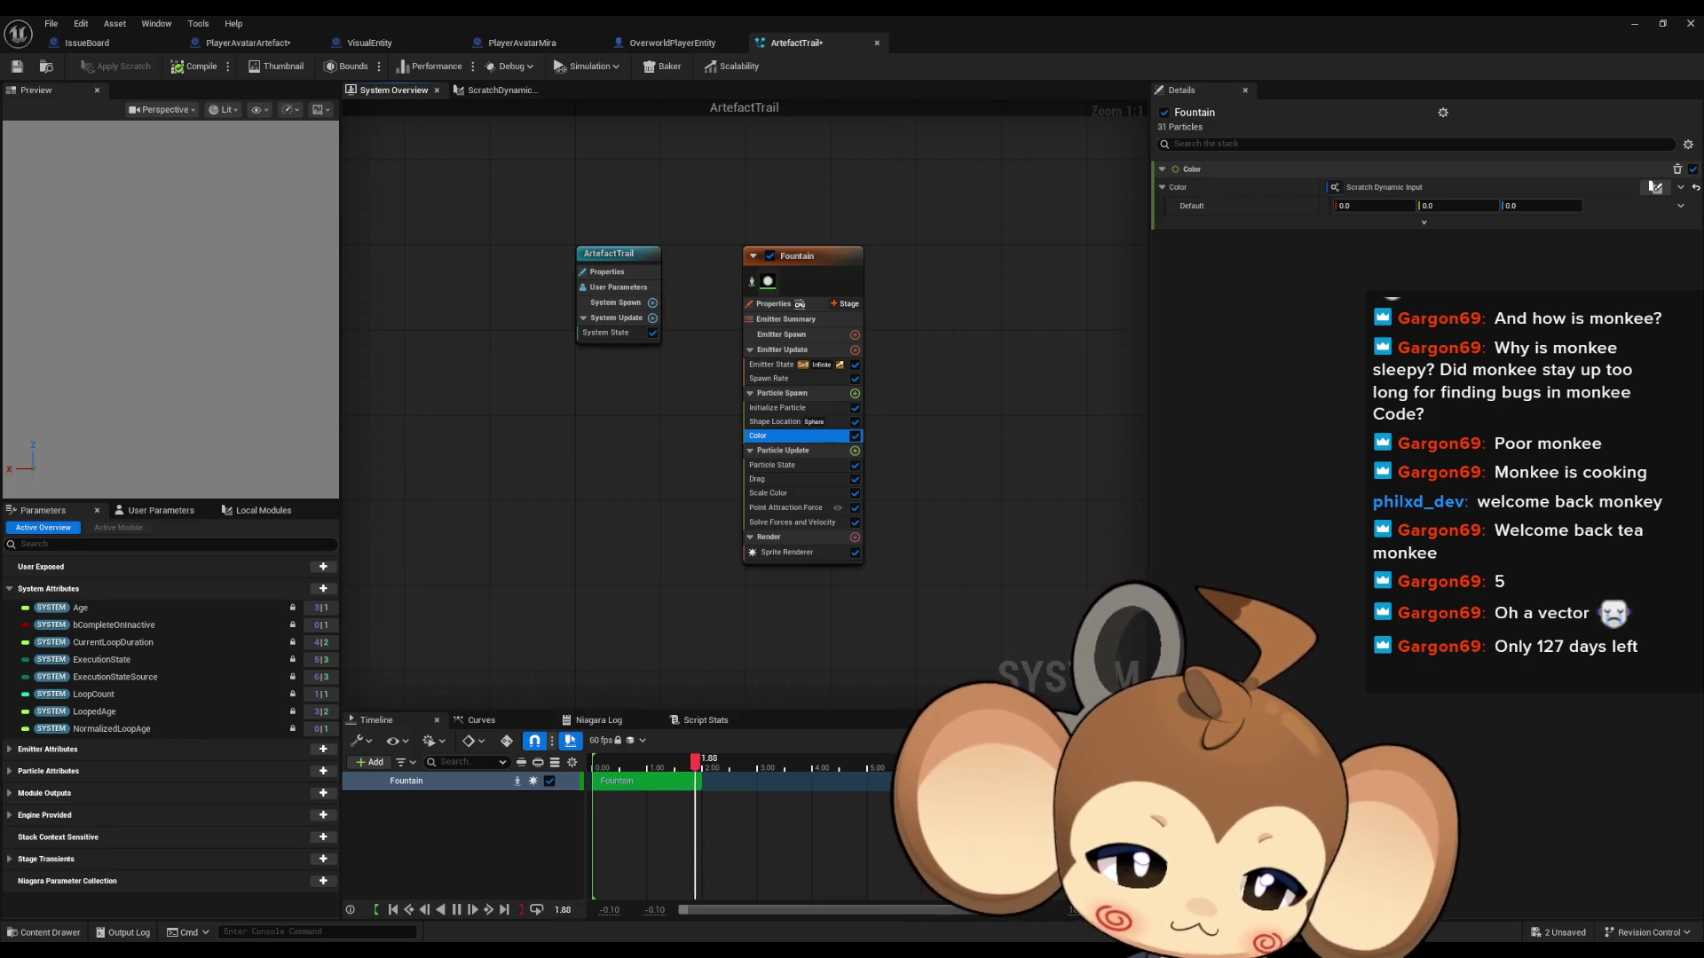
click(785, 410)
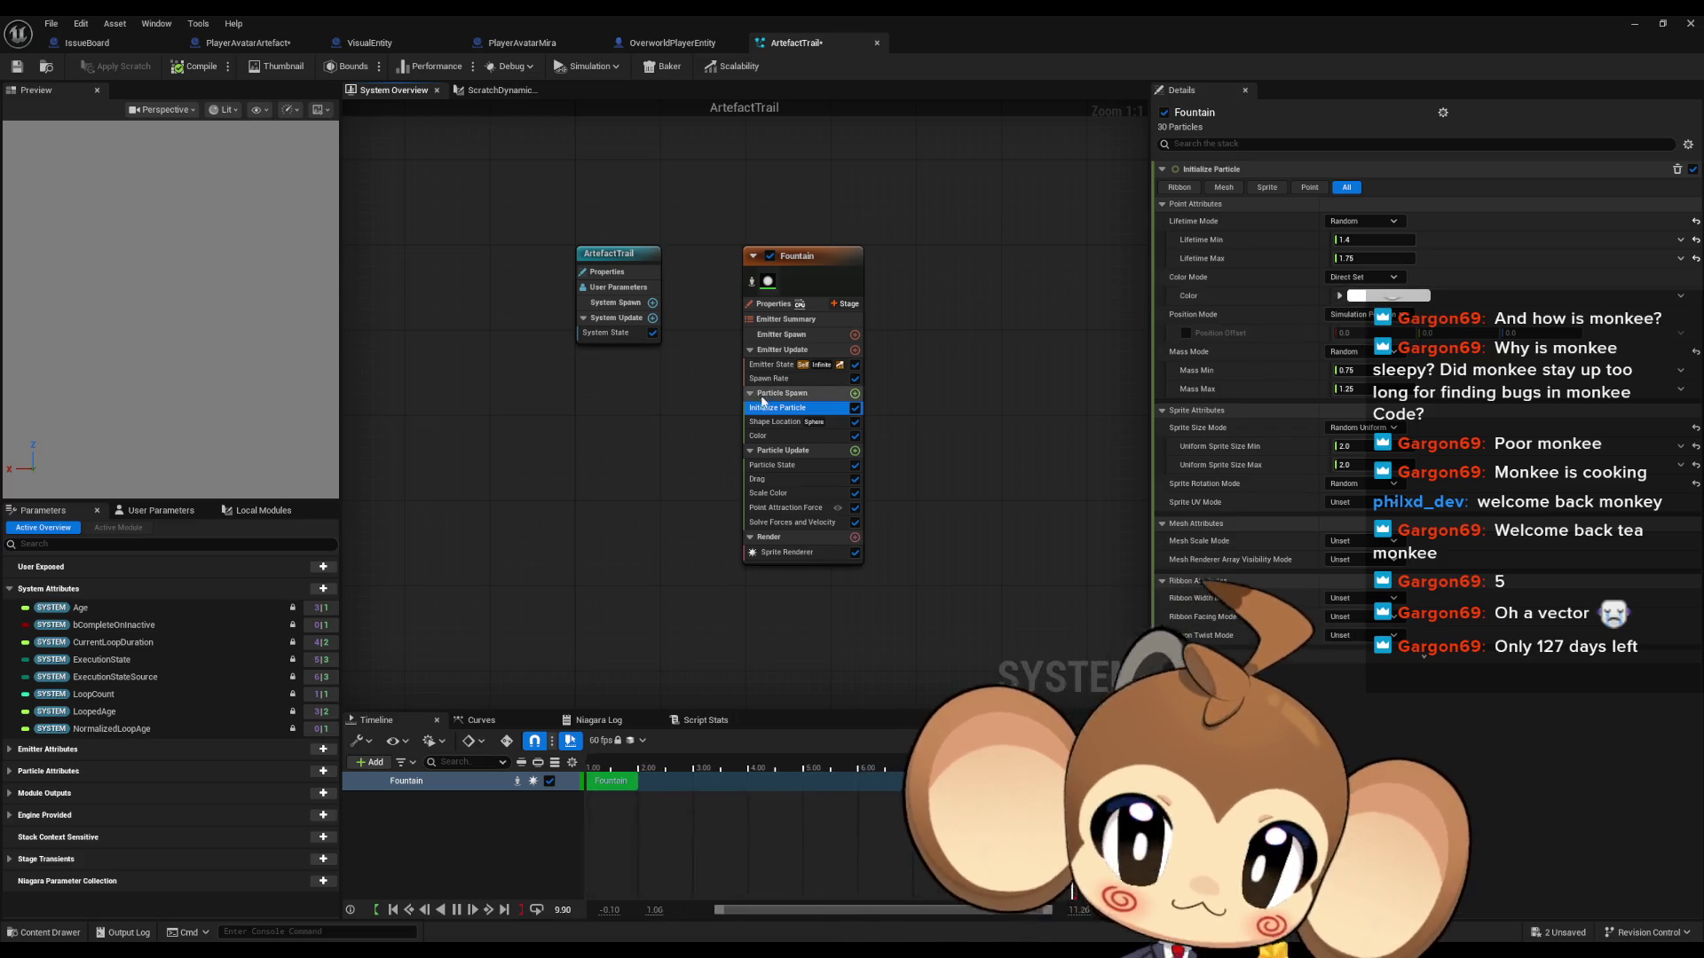
click(757, 436)
Step: Delete the Color module and set Initialize Particle's Color to Random Range Linear Color
key(Delete)
click(780, 411)
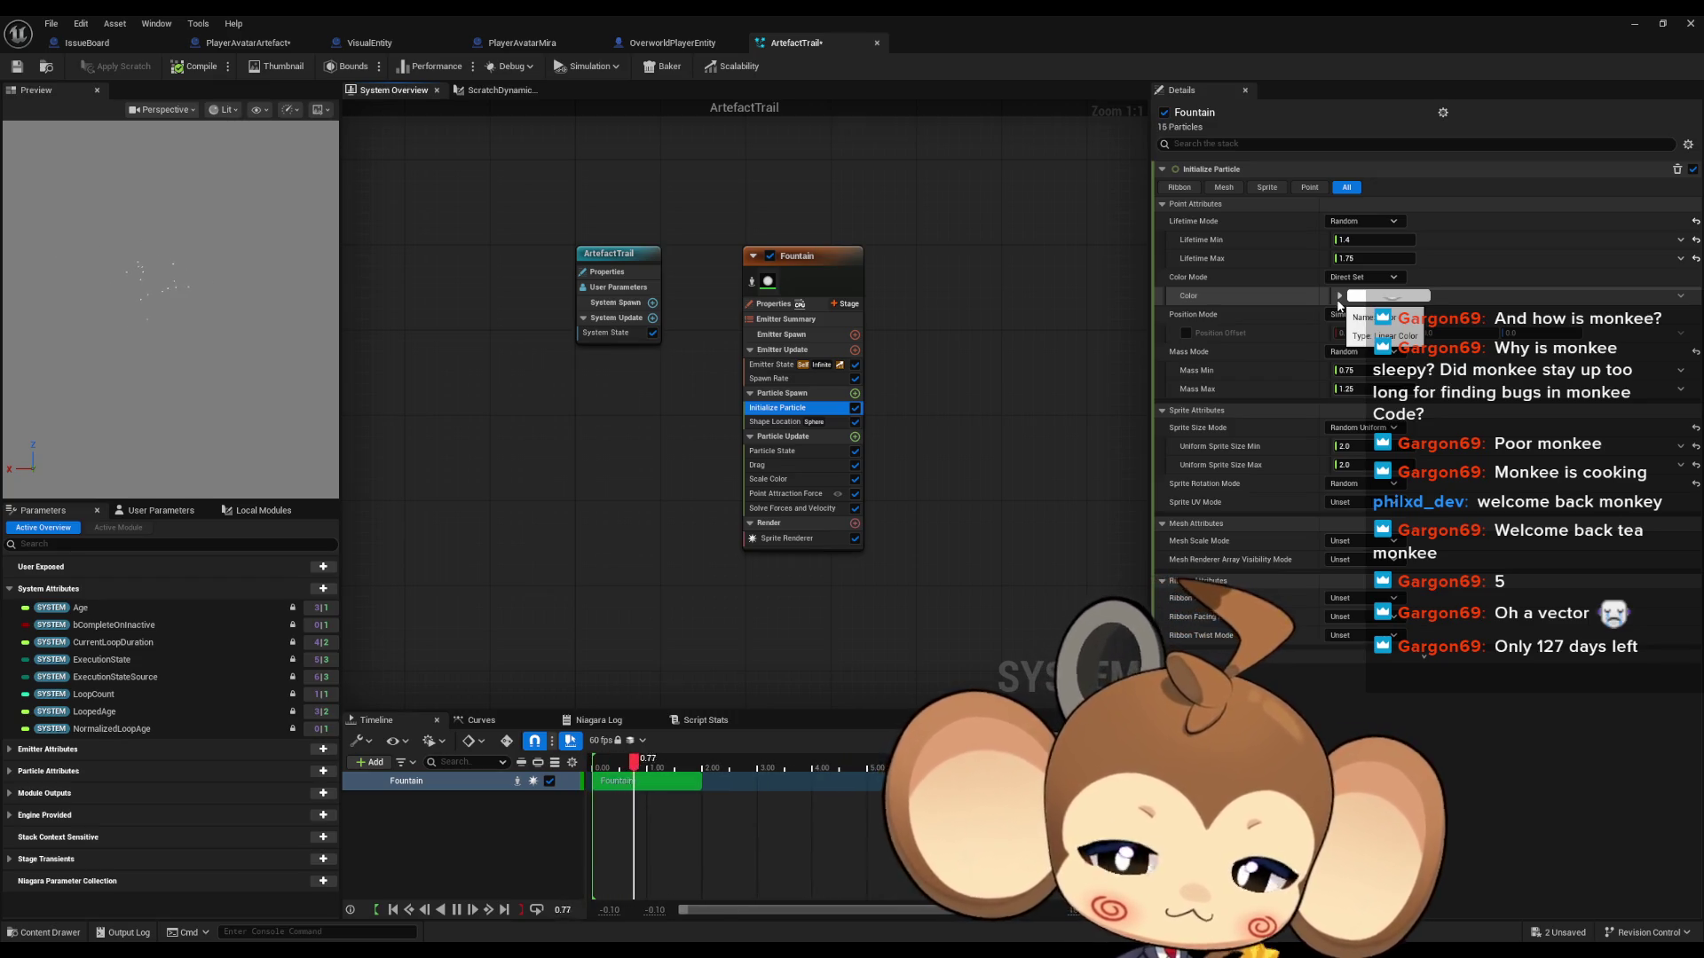
click(1680, 296)
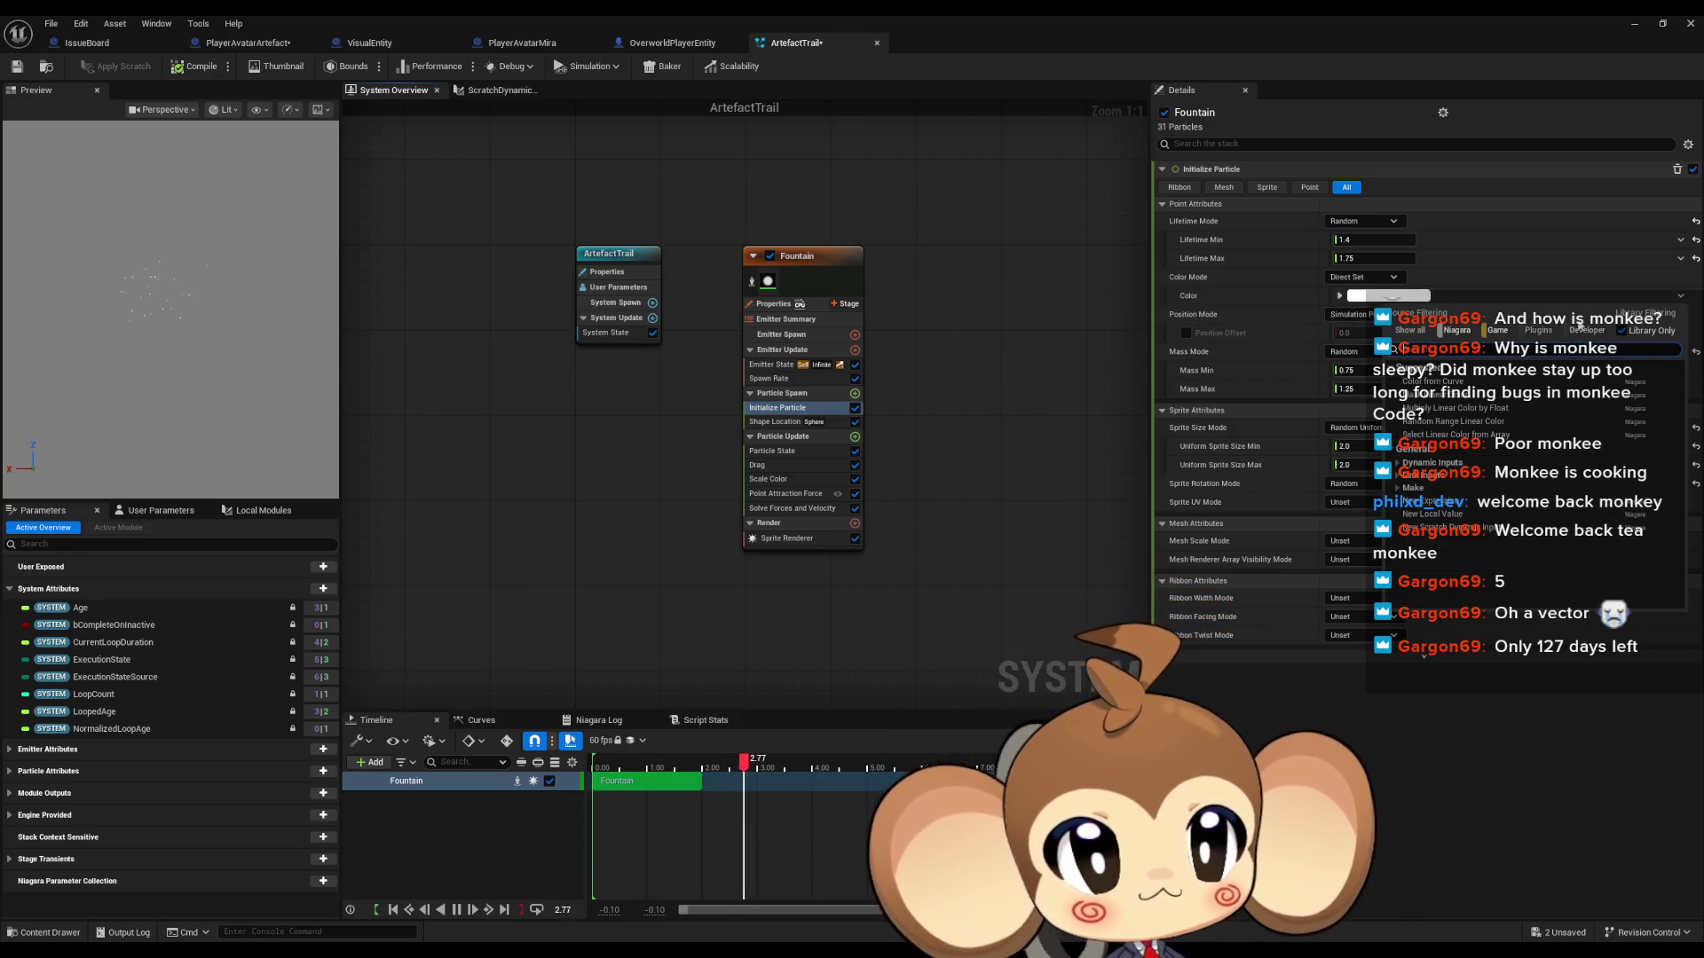
text(linear)
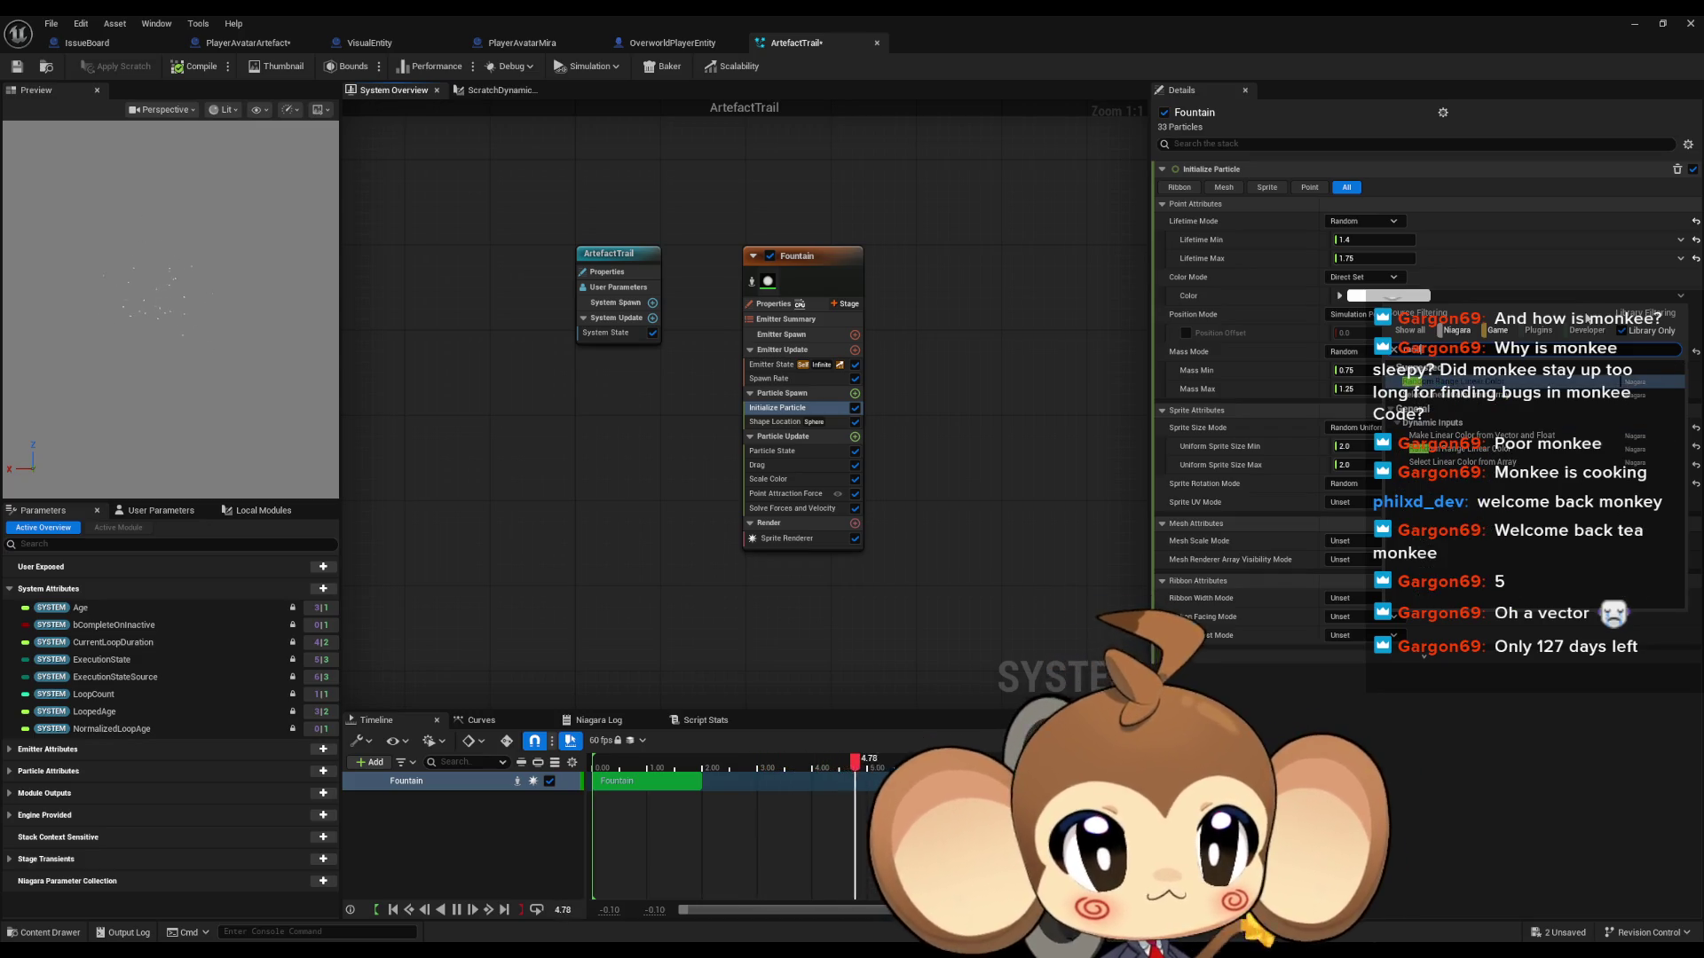
click(1484, 449)
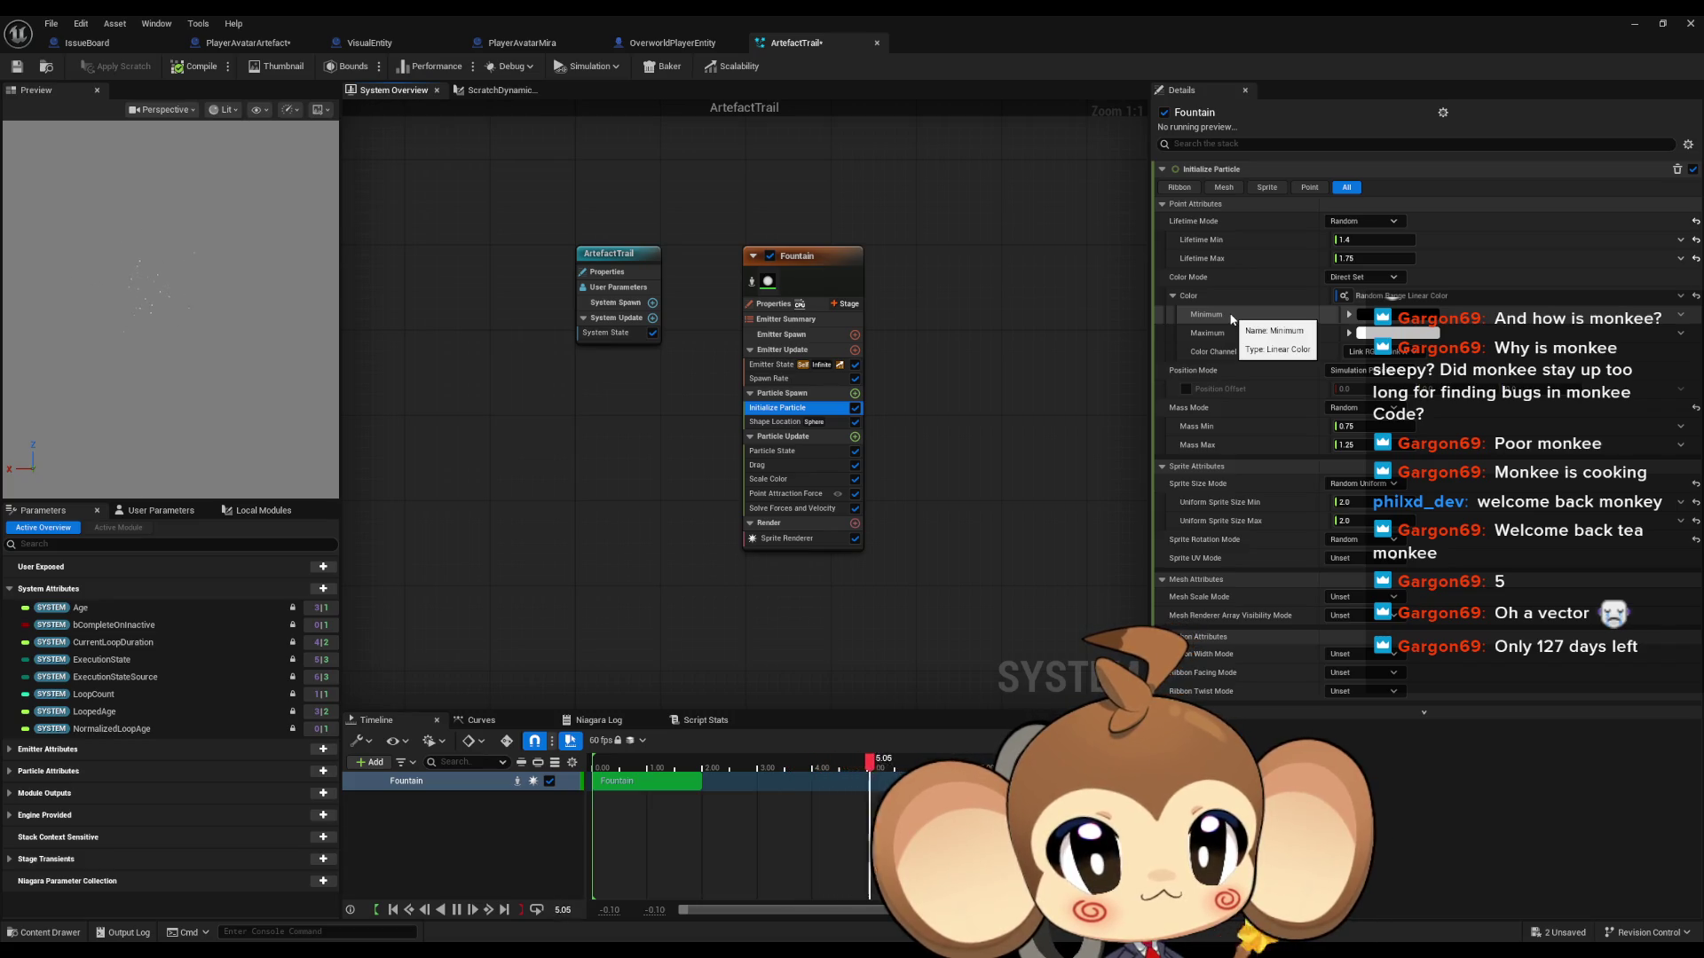
Step: Make the random range's Maximum colour yellow: red on the wheel with G set to 1
click(1365, 314)
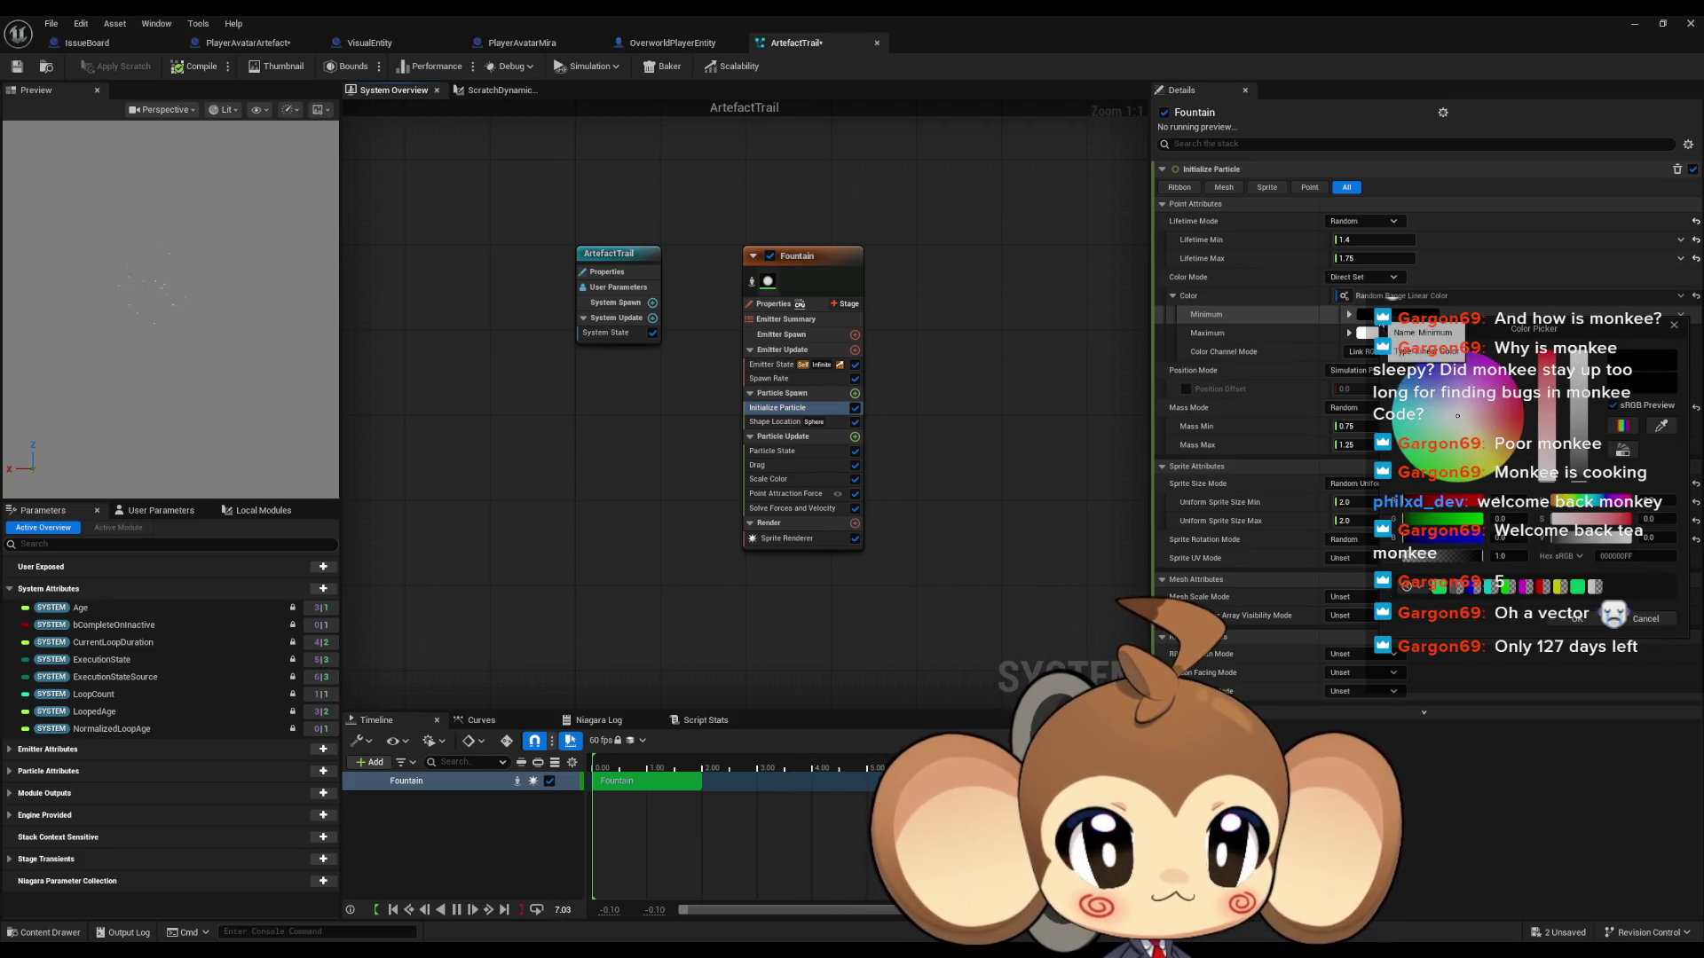
click(1647, 620)
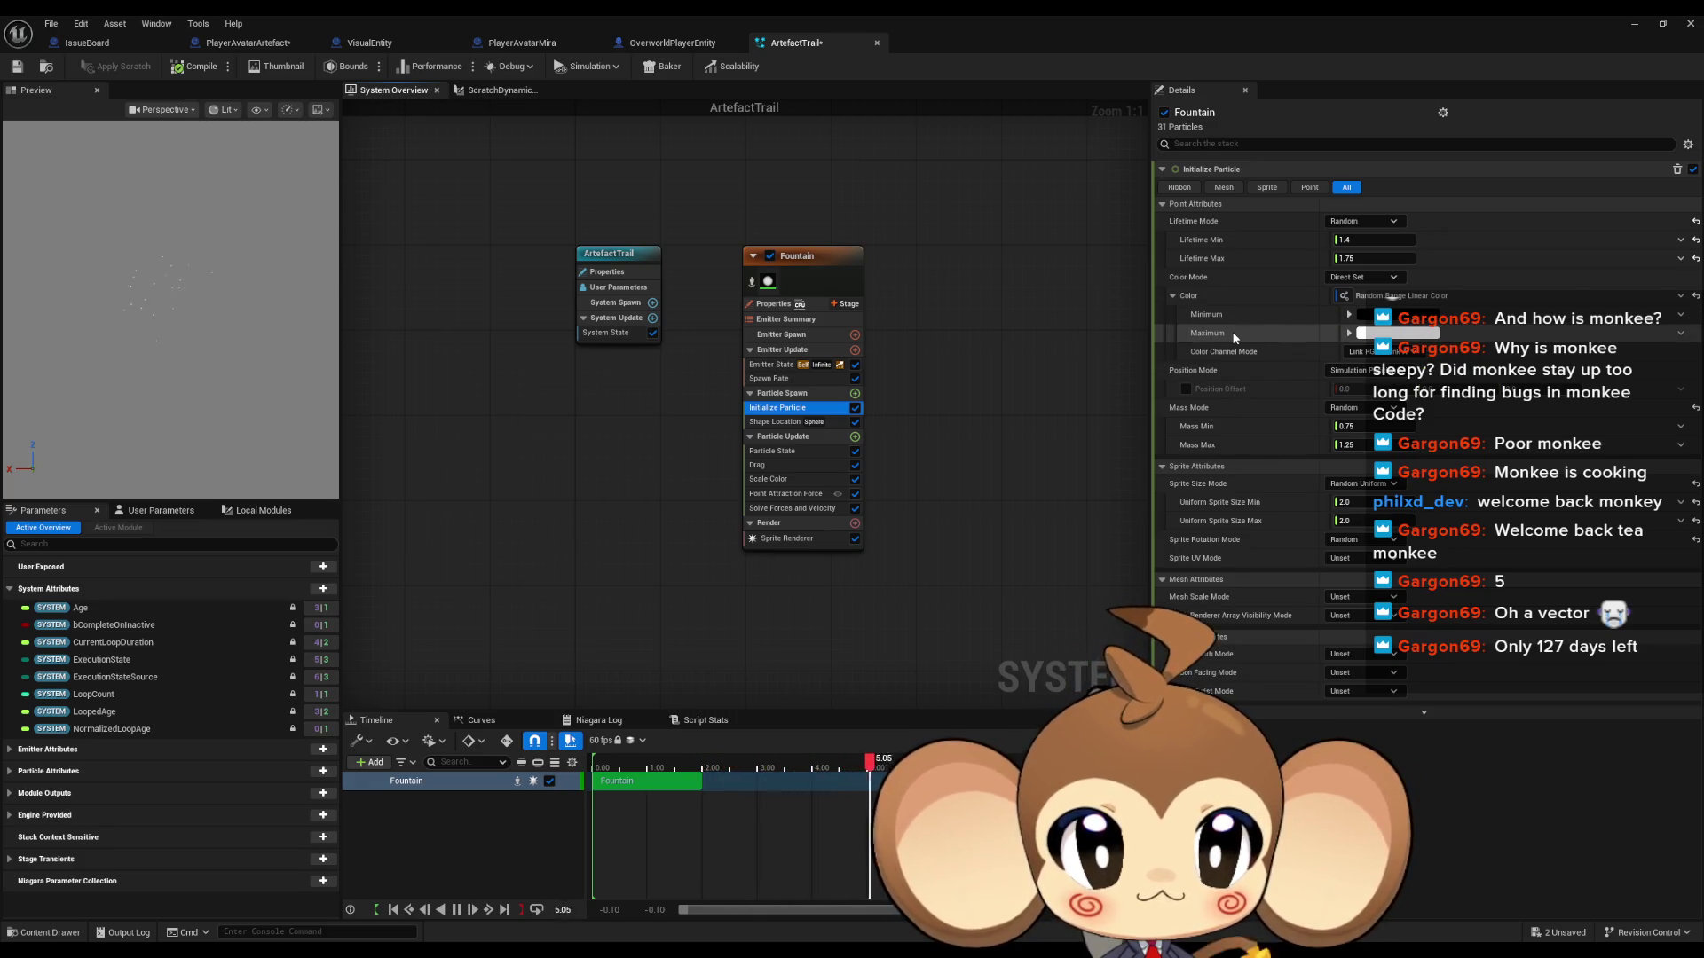
click(1350, 333)
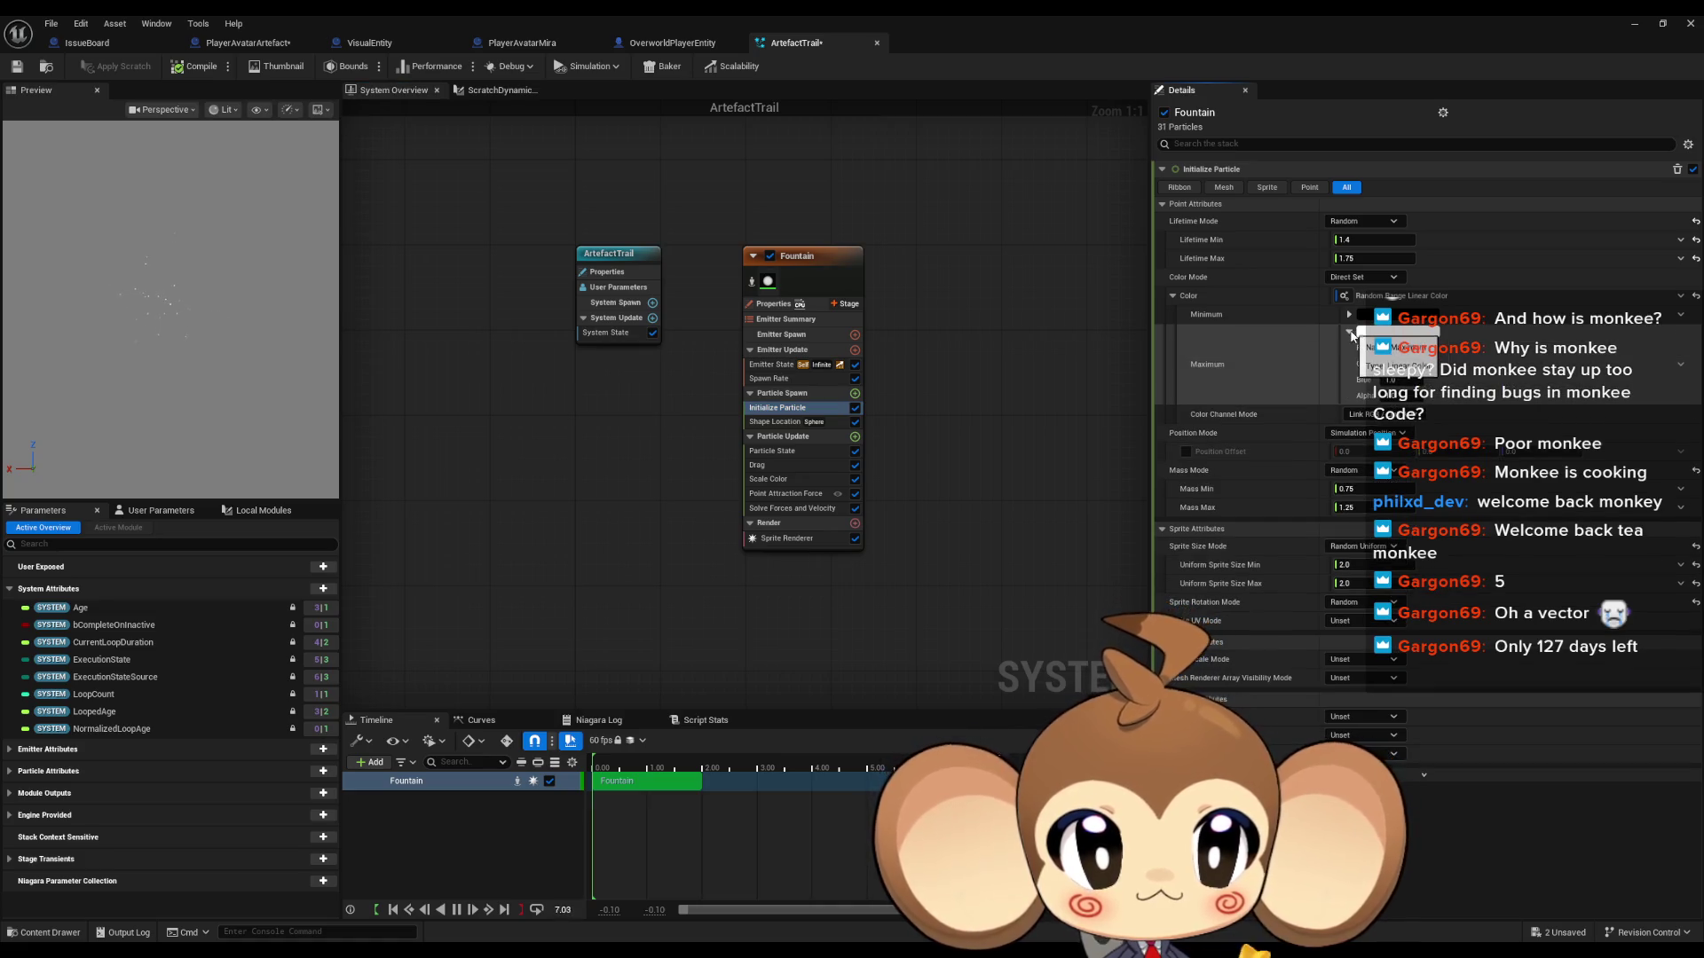
click(1350, 333)
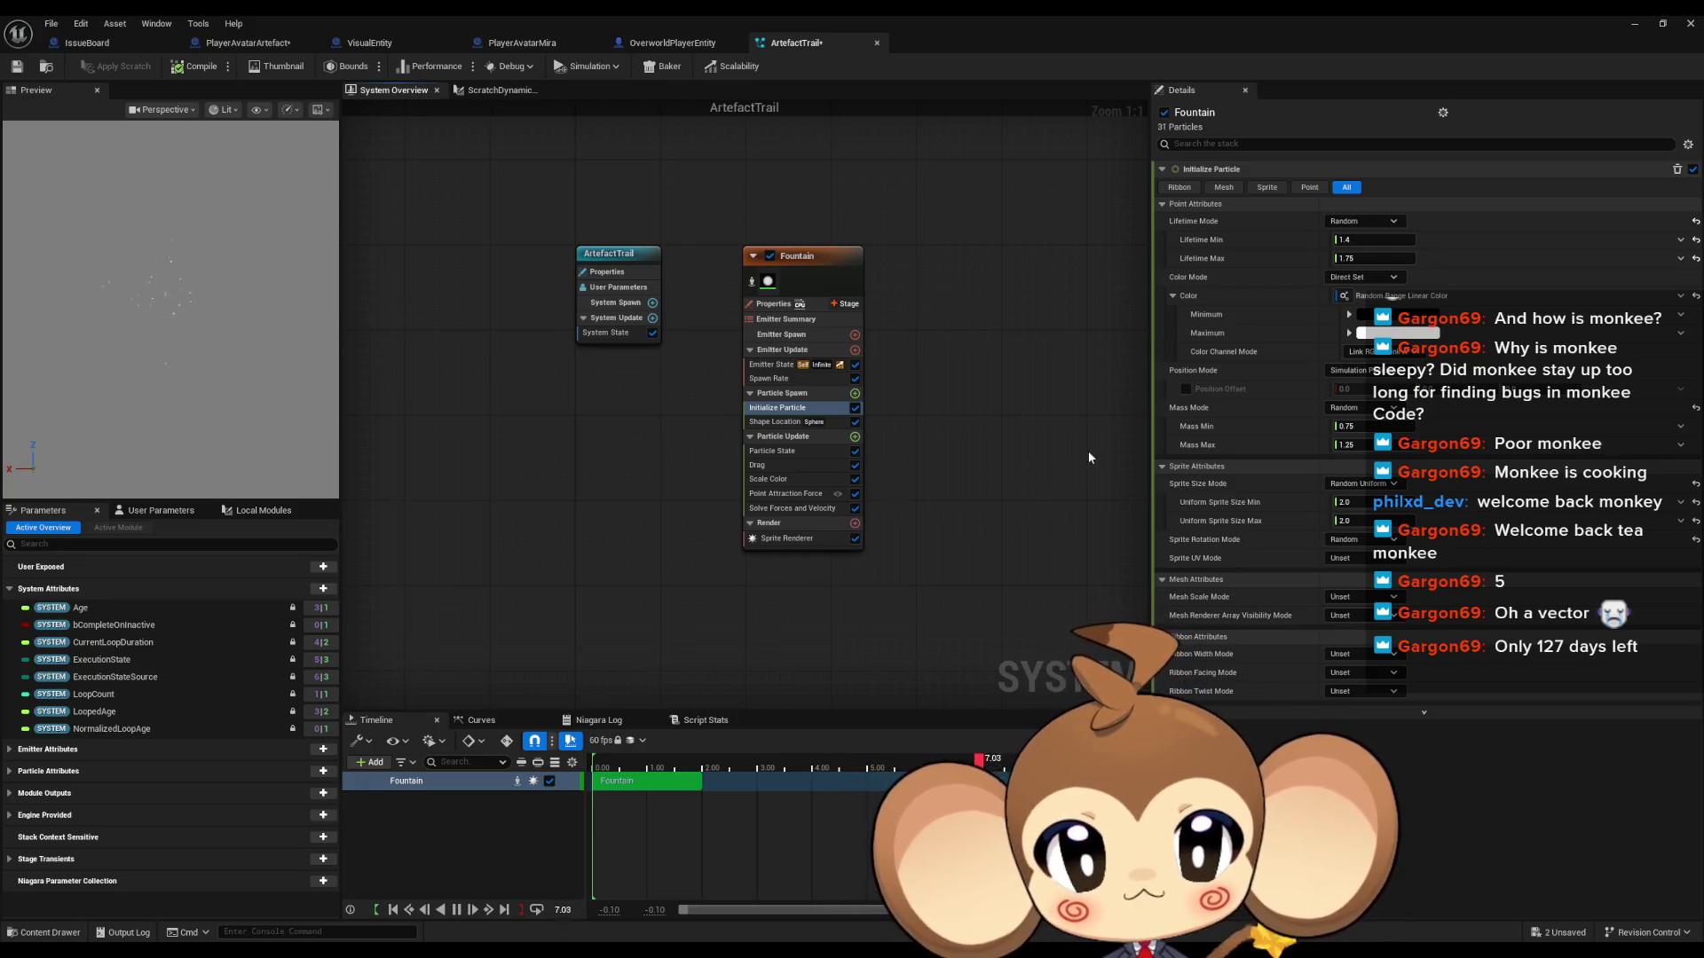
click(1398, 333)
drag(1463, 438, 1528, 441)
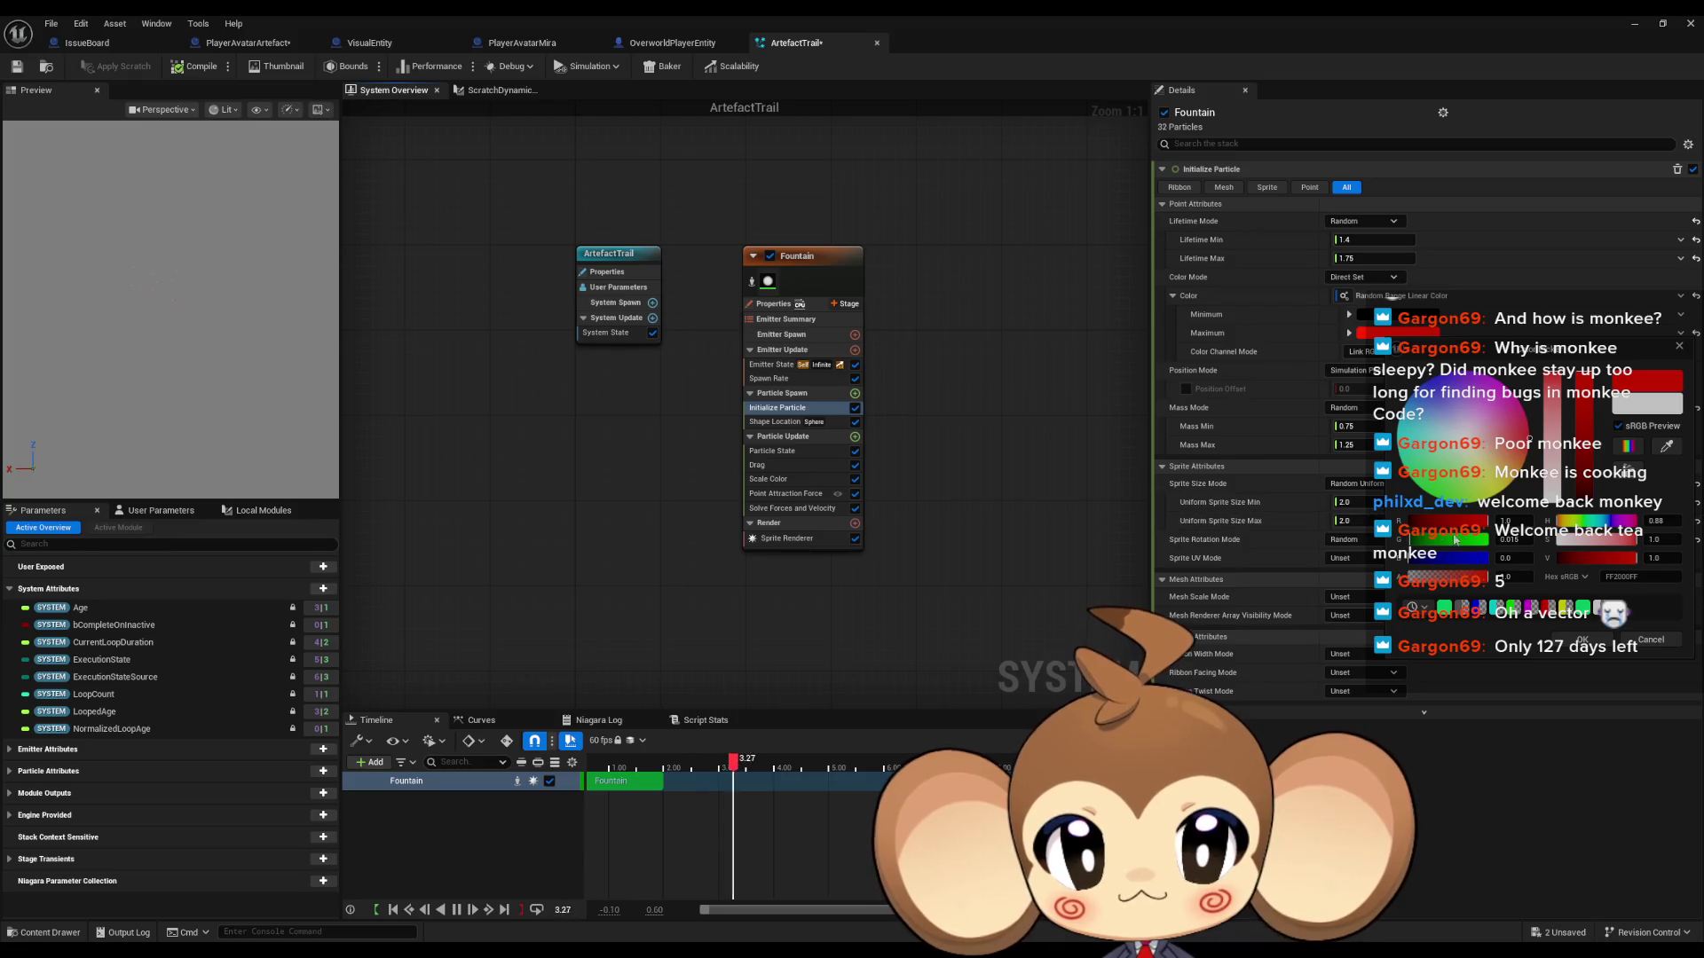
text(1)
click(1510, 561)
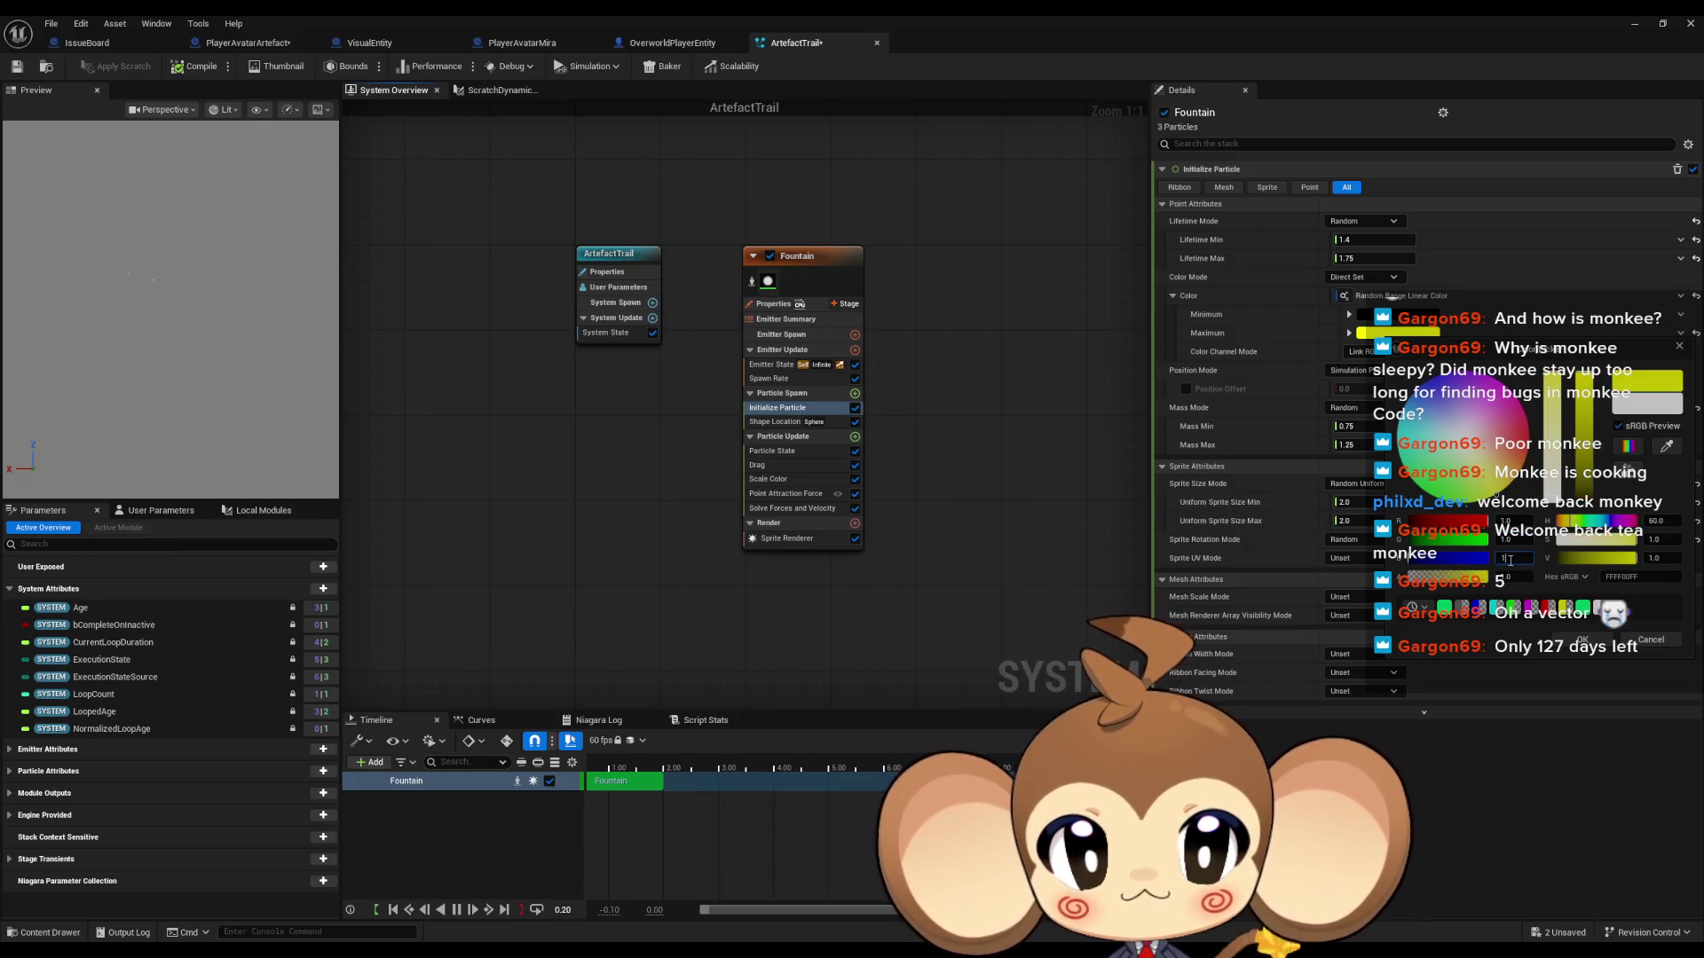
click(1558, 647)
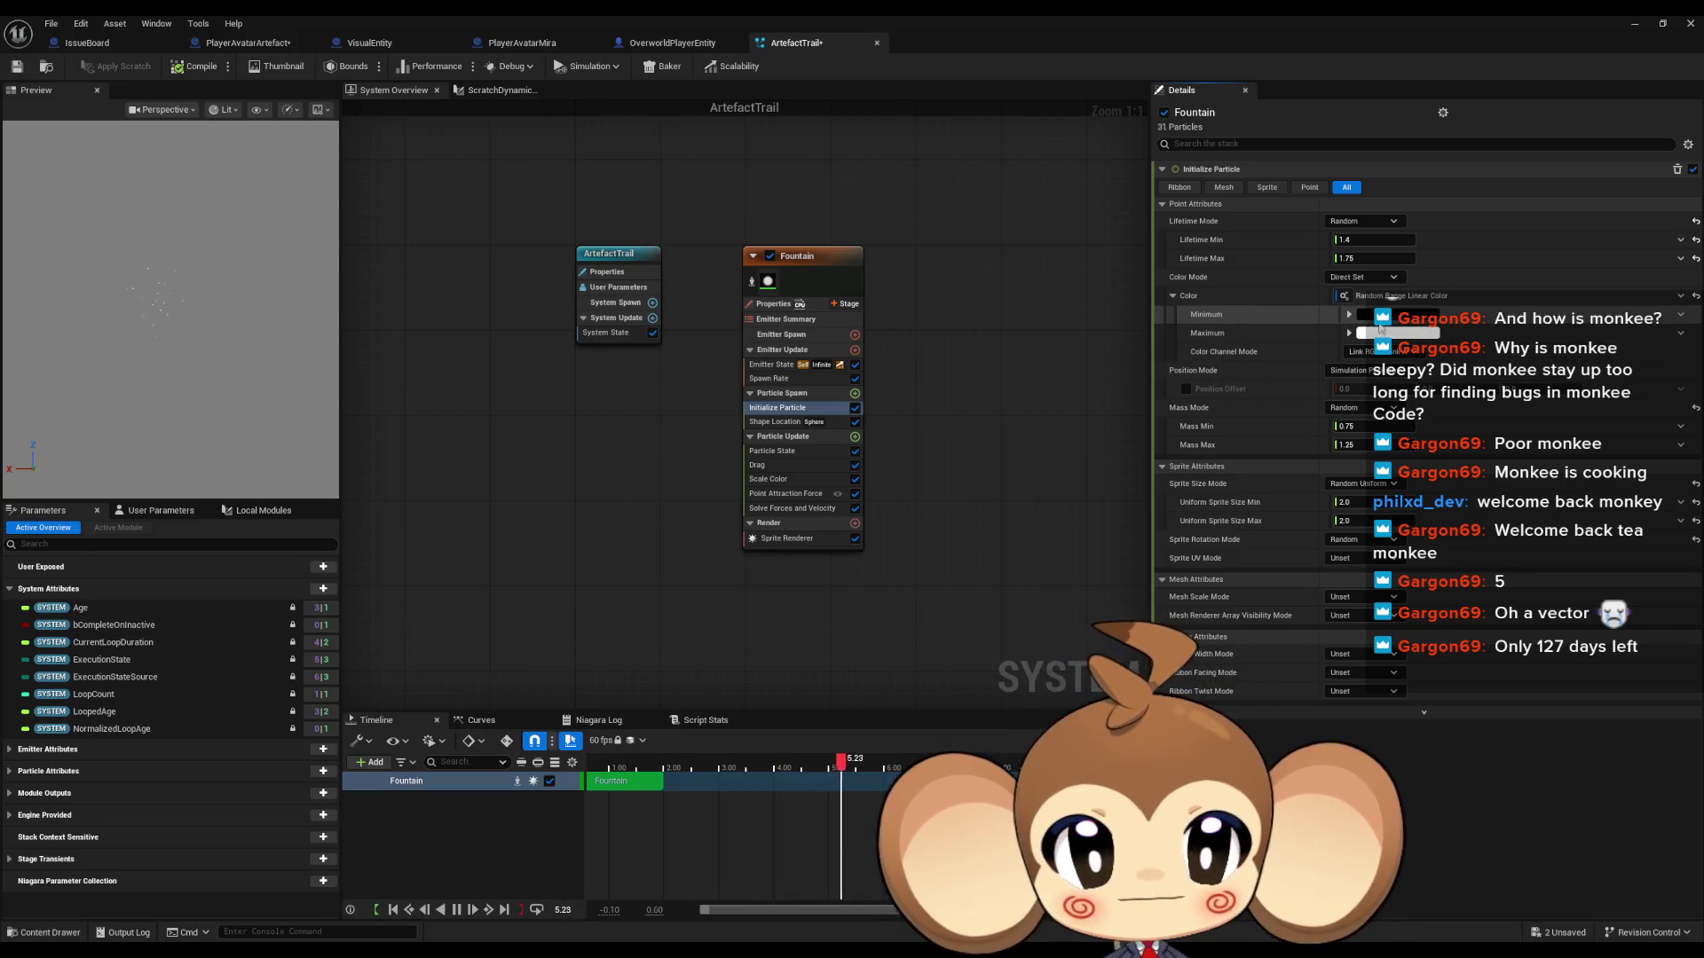
Step: Try several hues for the Minimum colour in the Color Picker
click(1362, 314)
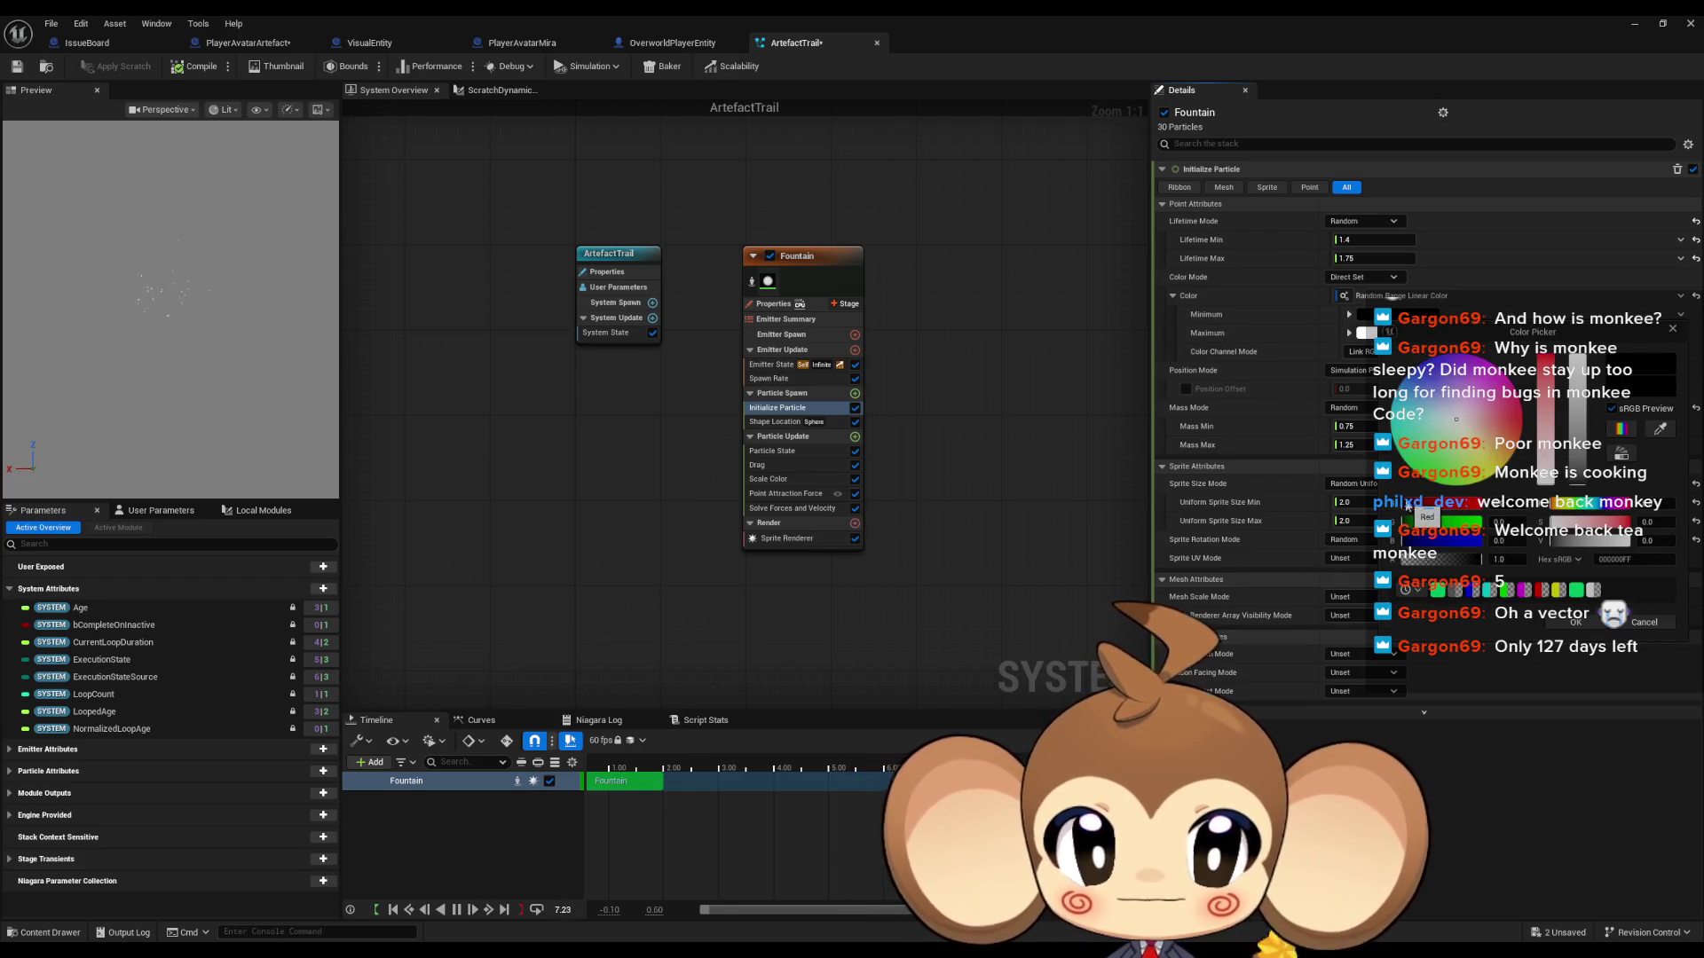
drag(1408, 517, 1481, 518)
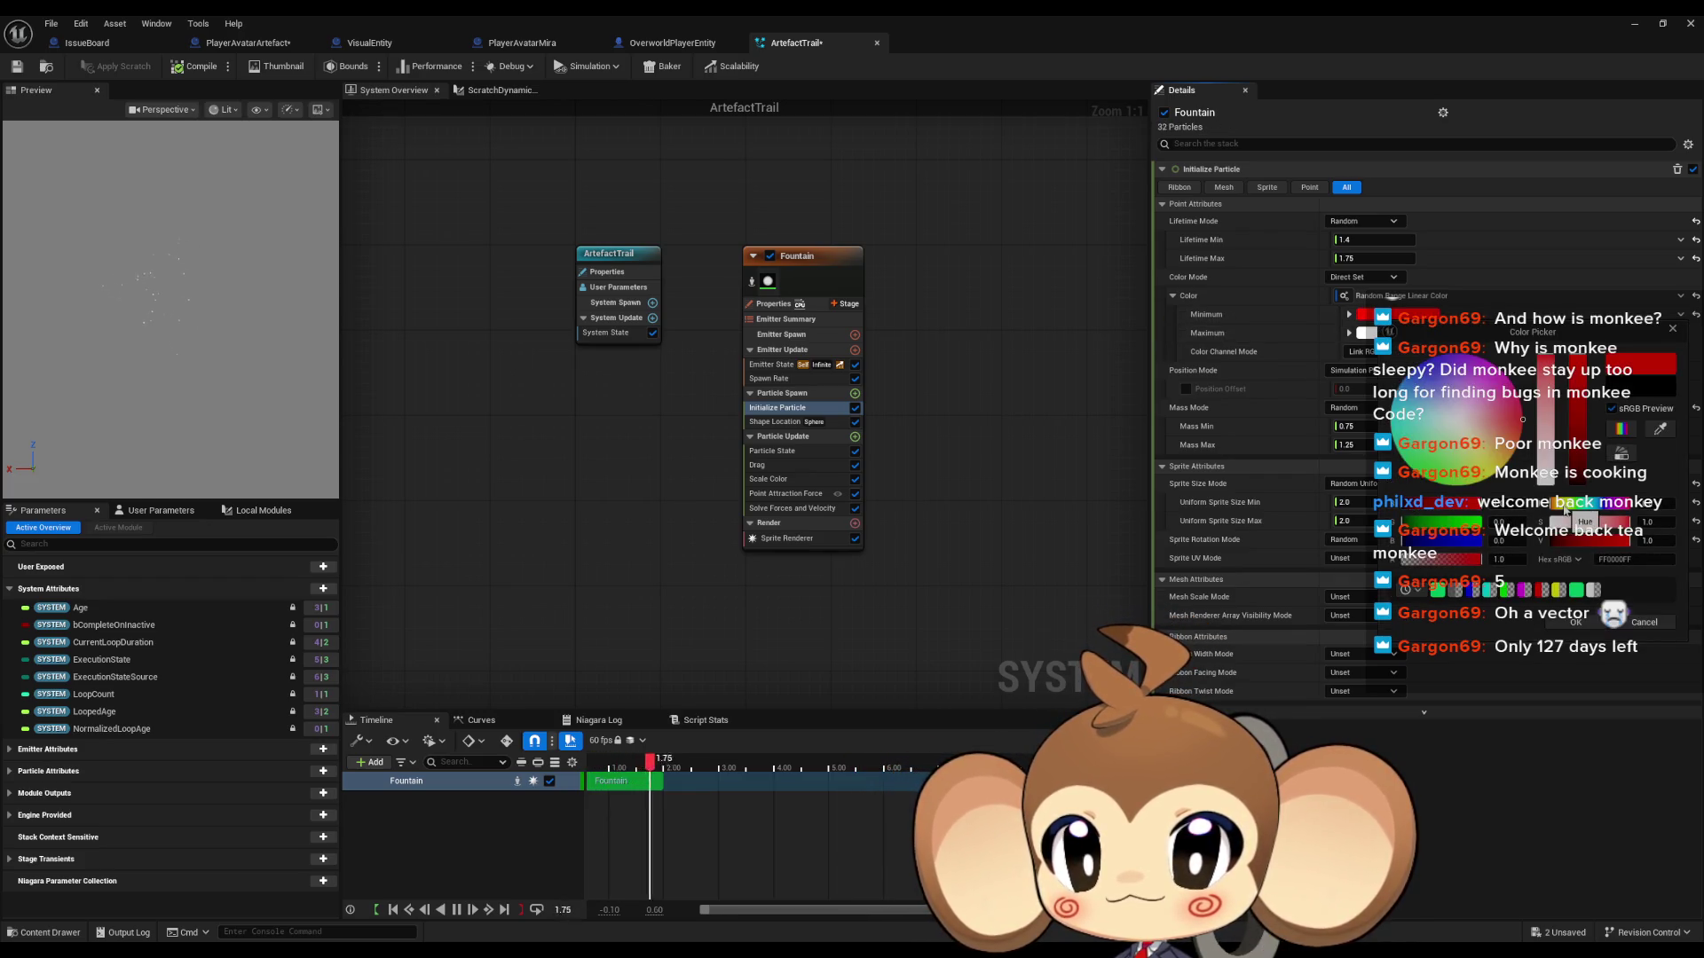
drag(1560, 522, 1567, 522)
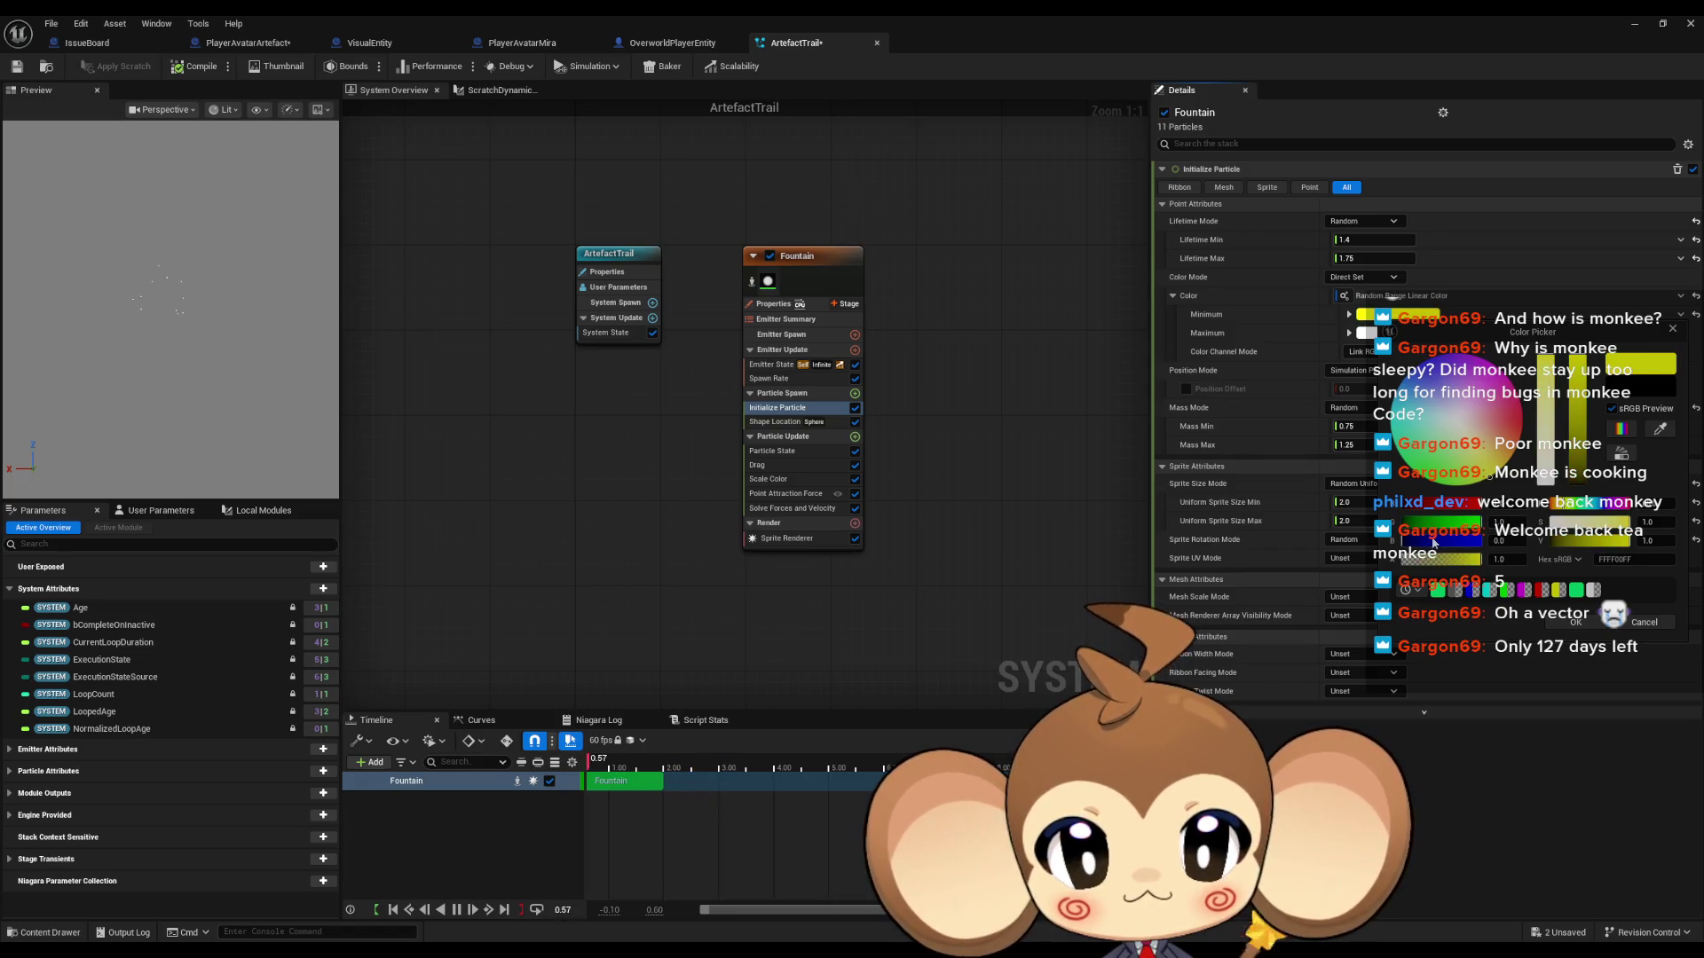
drag(1437, 541, 1556, 540)
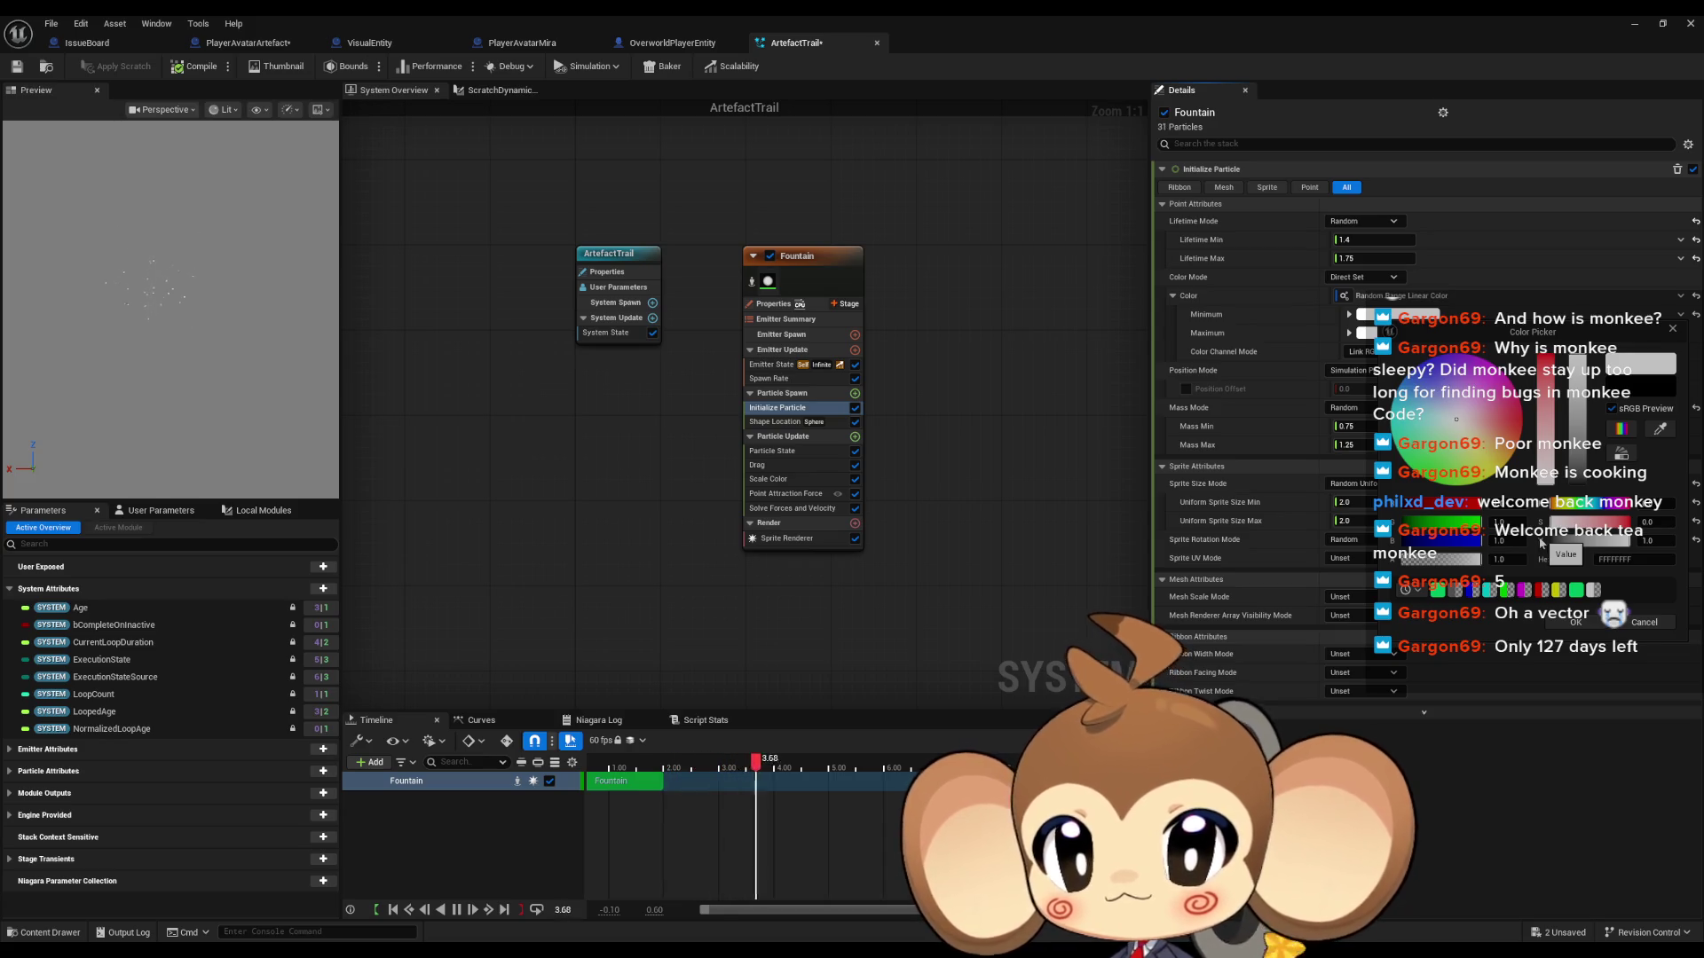
drag(1553, 523, 1633, 524)
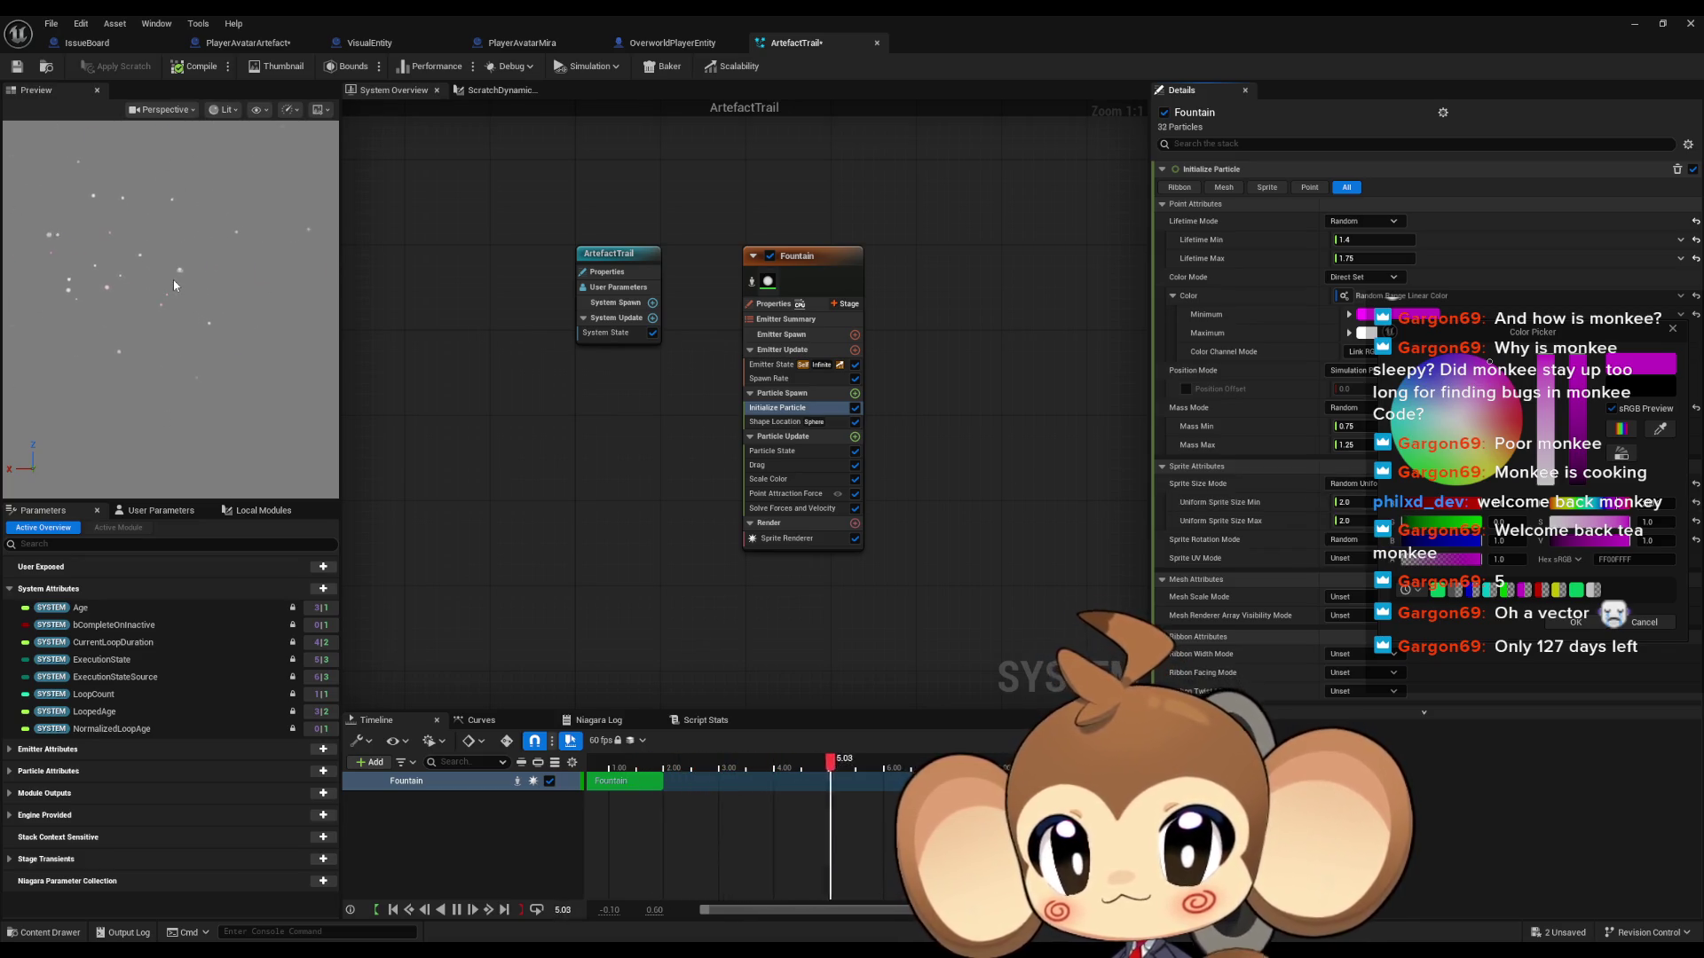
drag(1472, 512, 1233, 502)
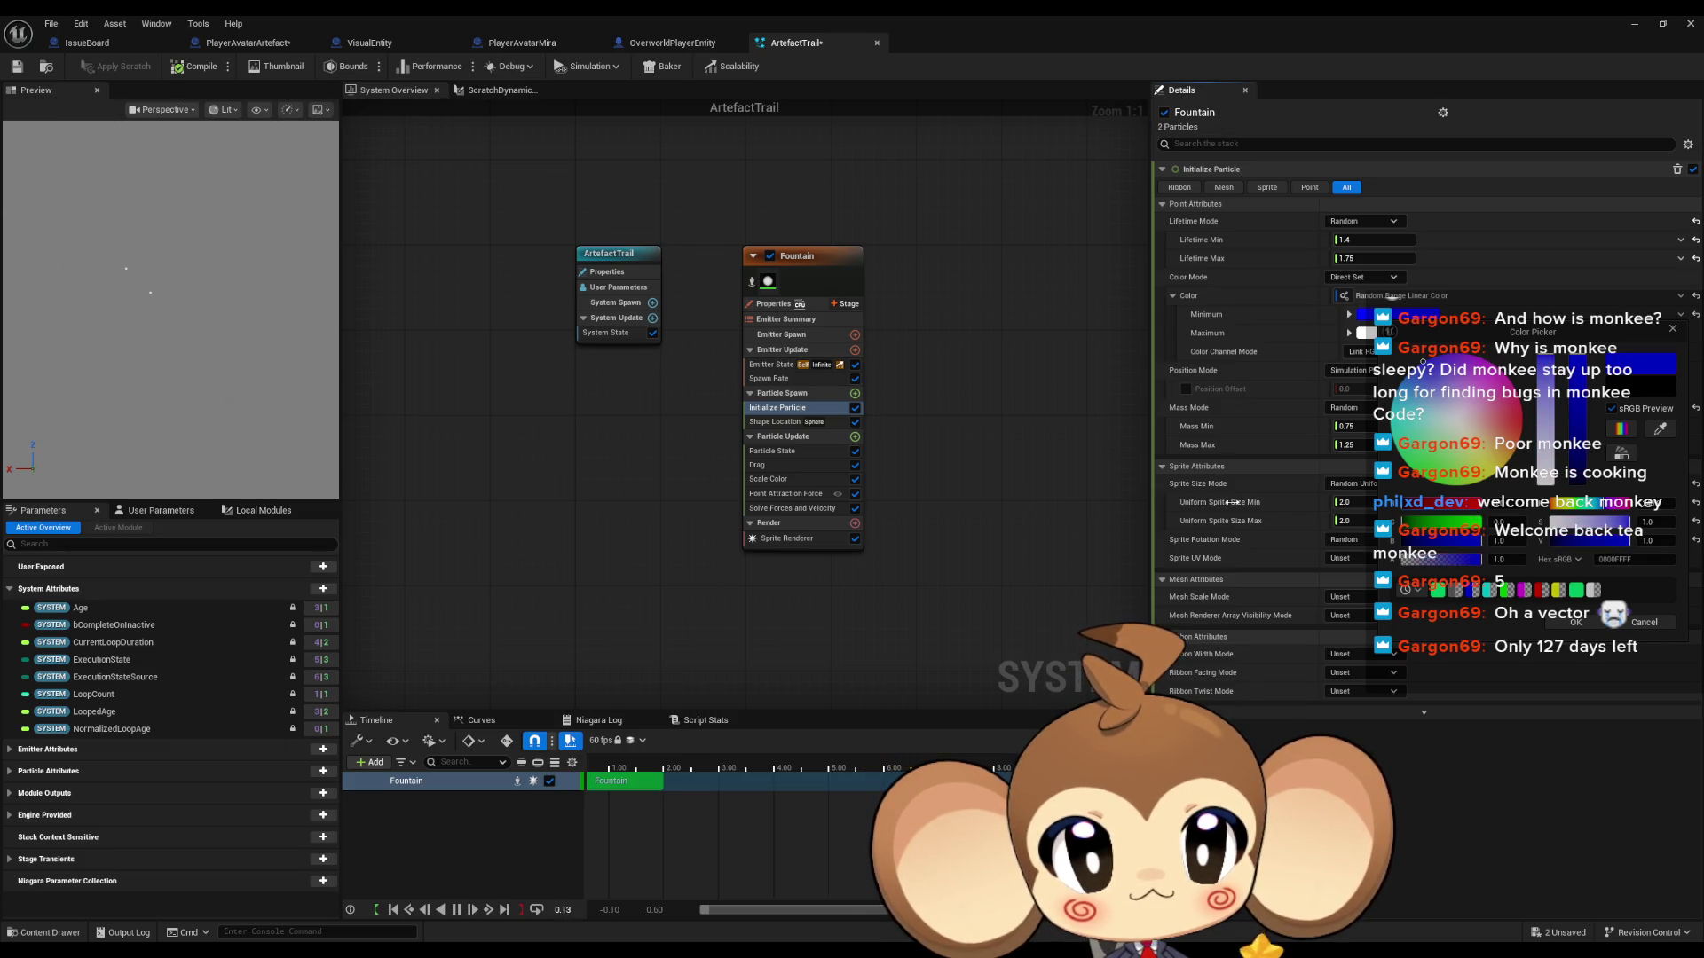
drag(1445, 548, 1233, 536)
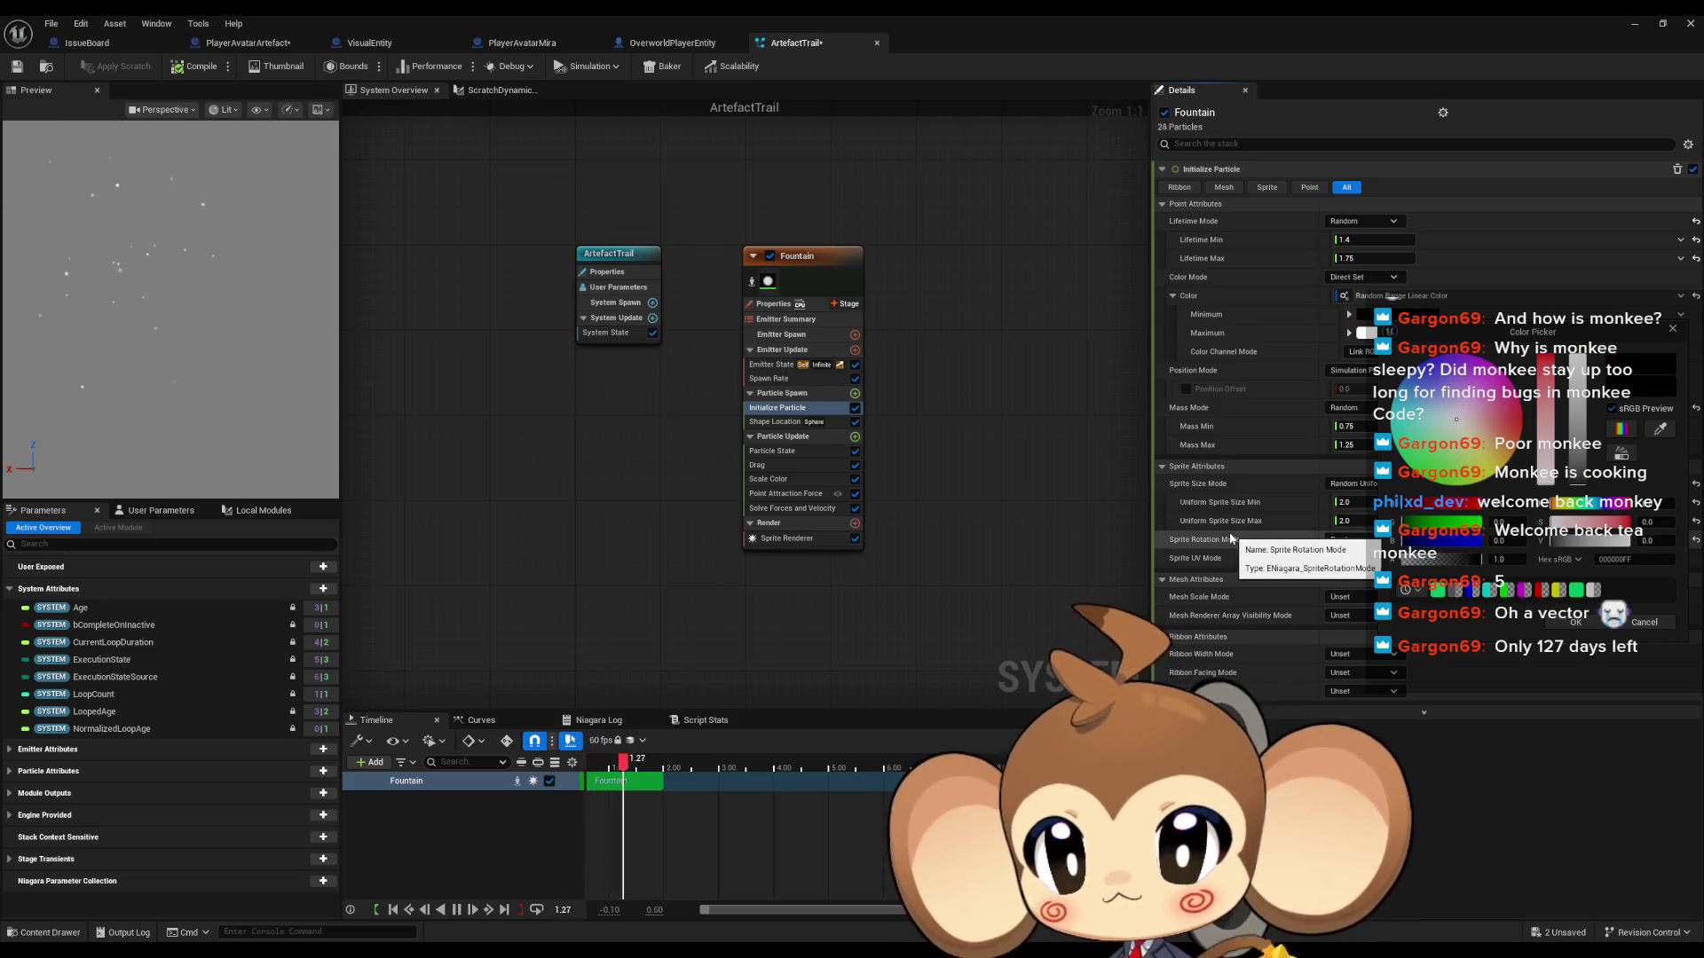
mouse_move(1420, 529)
mouse_down()
mouse_move(1438, 522)
mouse_move(1243, 533)
mouse_up()
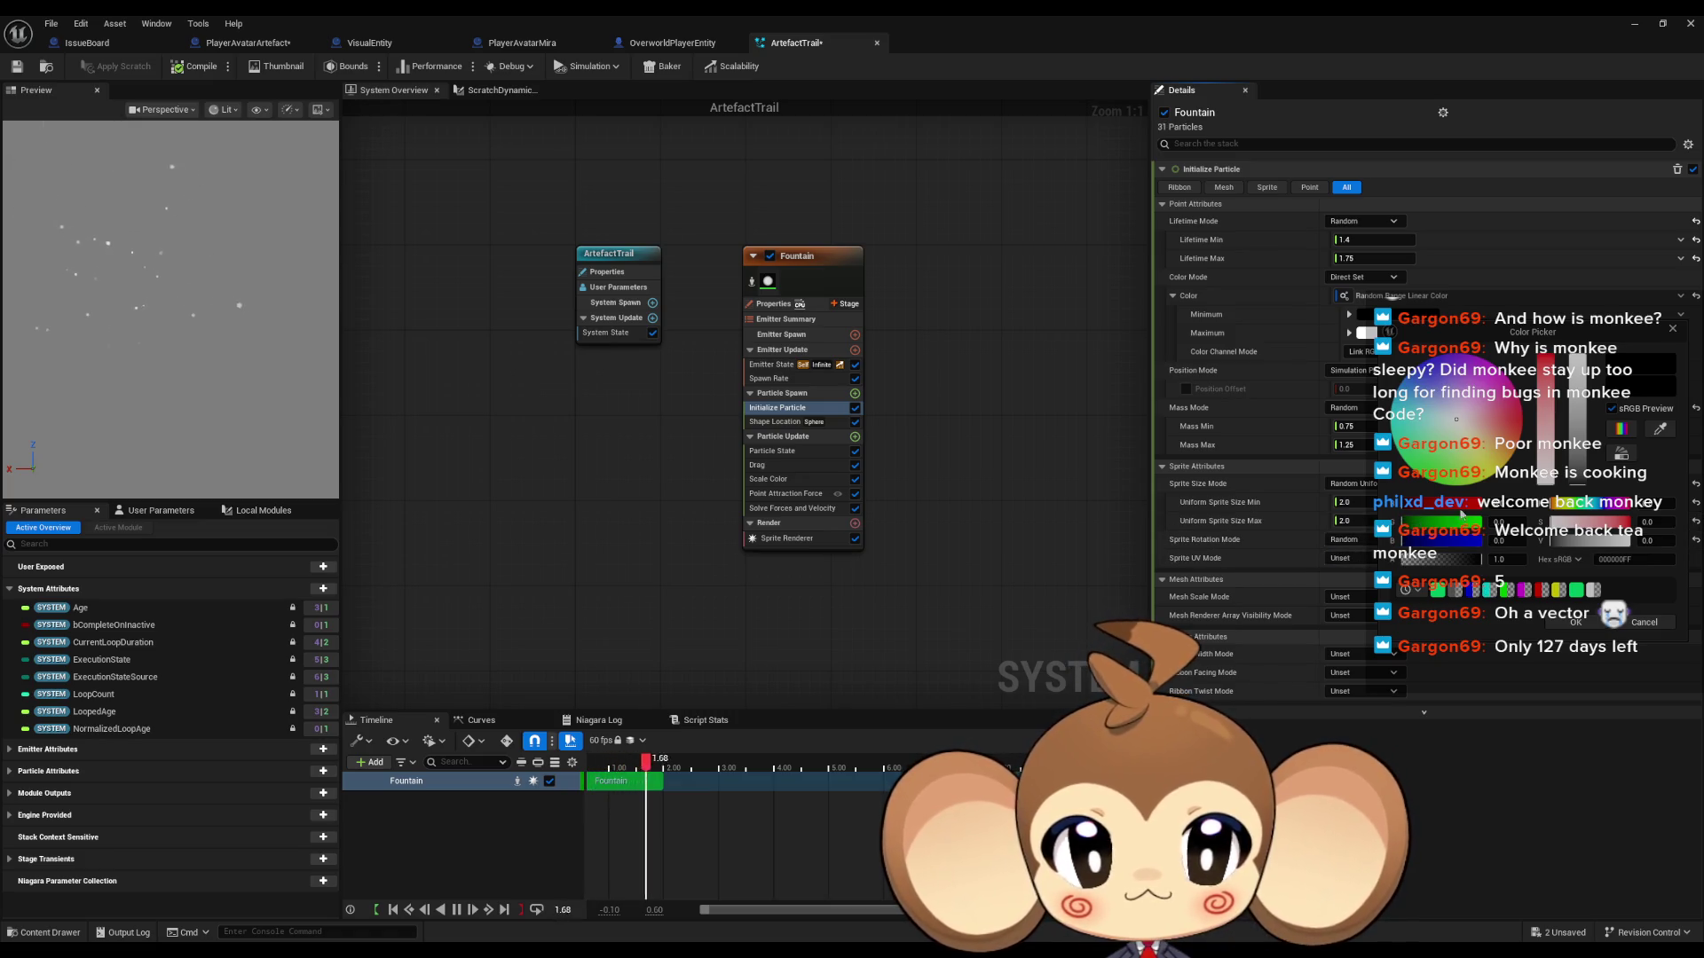
drag(1428, 515, 1599, 523)
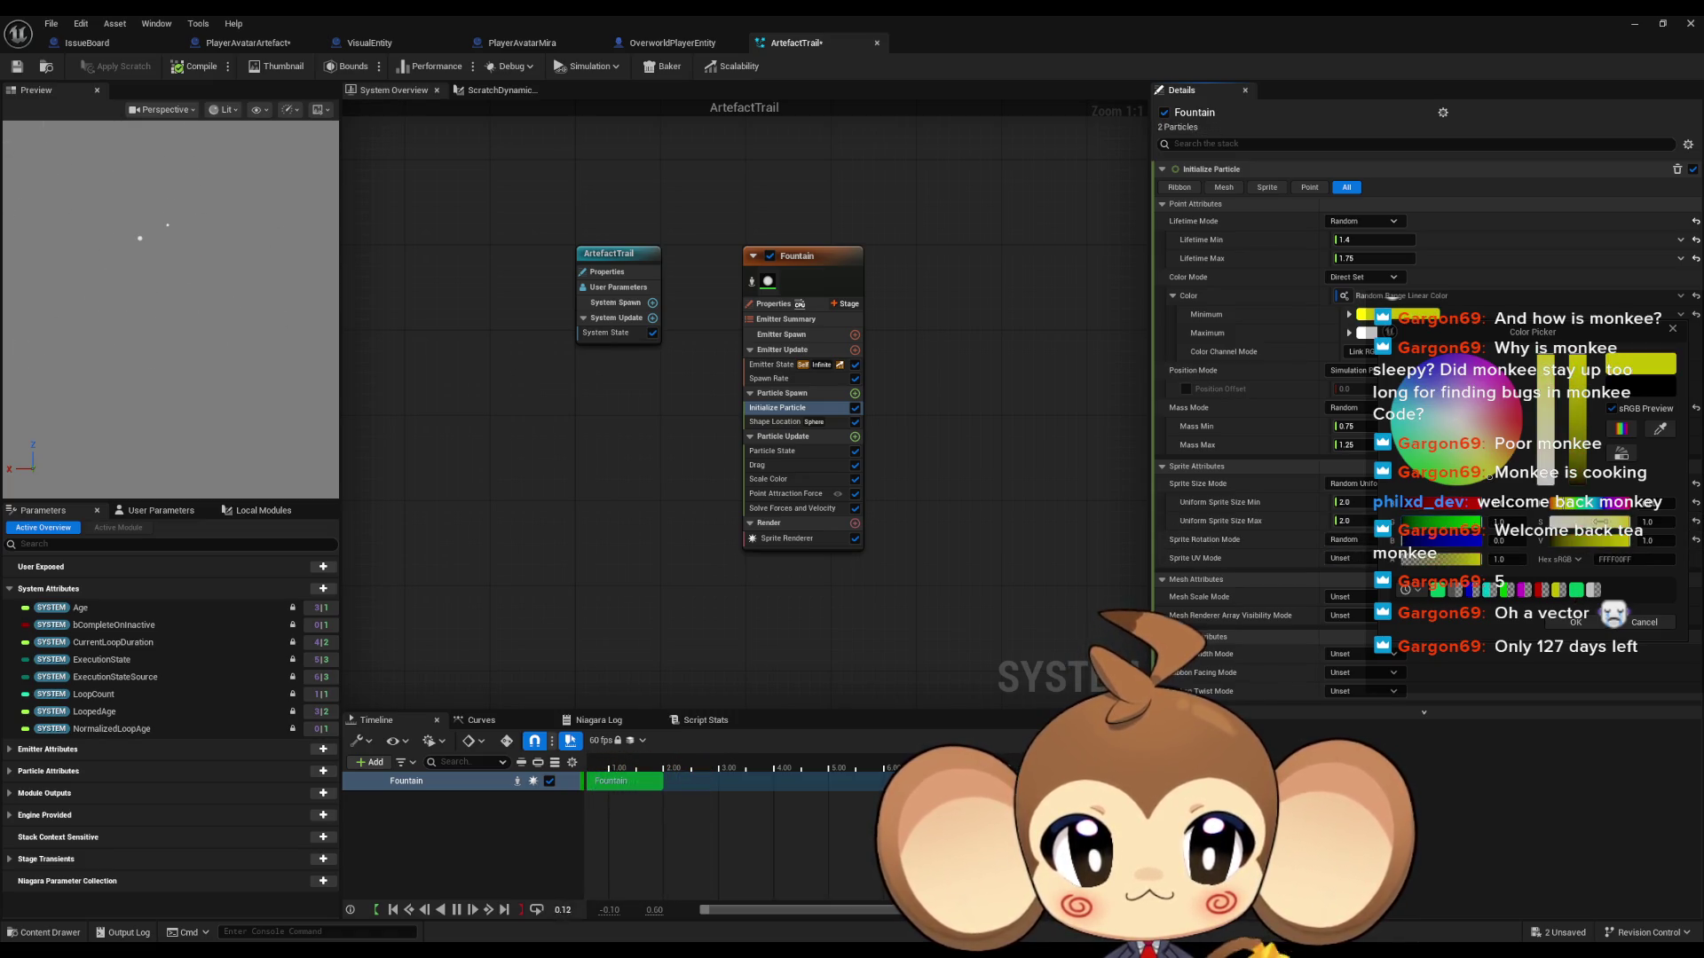
click(1576, 622)
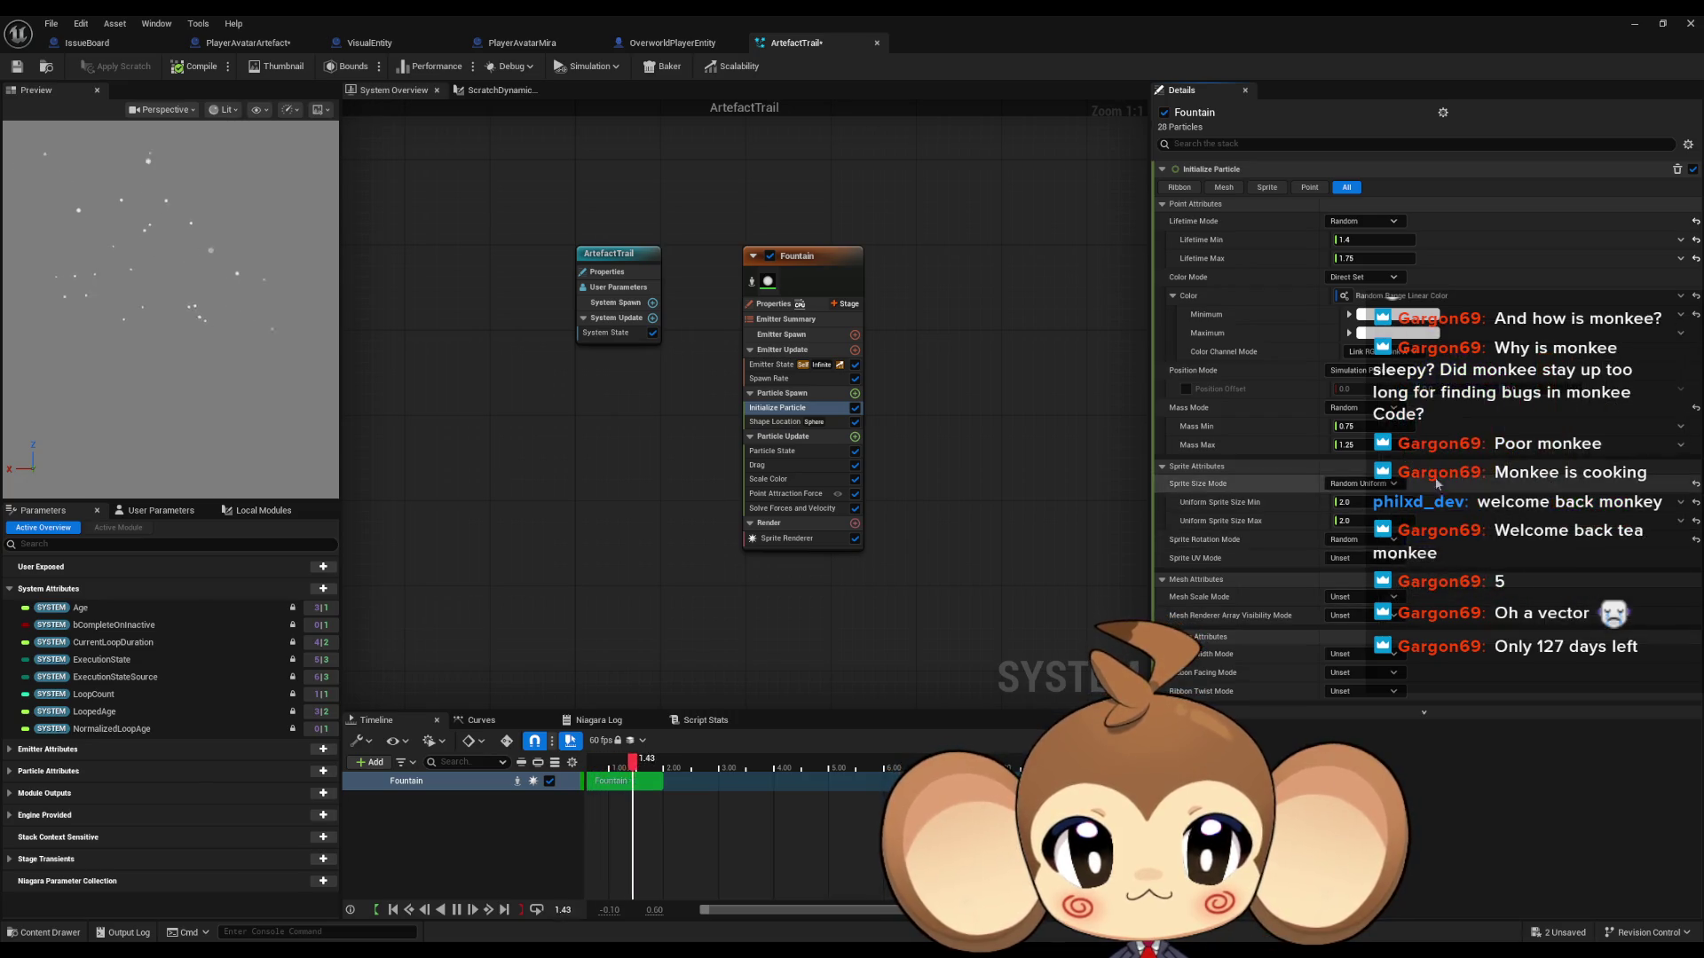
Step: Lighten the Maximum colour toward white and set the Minimum colour to black (000000FF)
click(1398, 332)
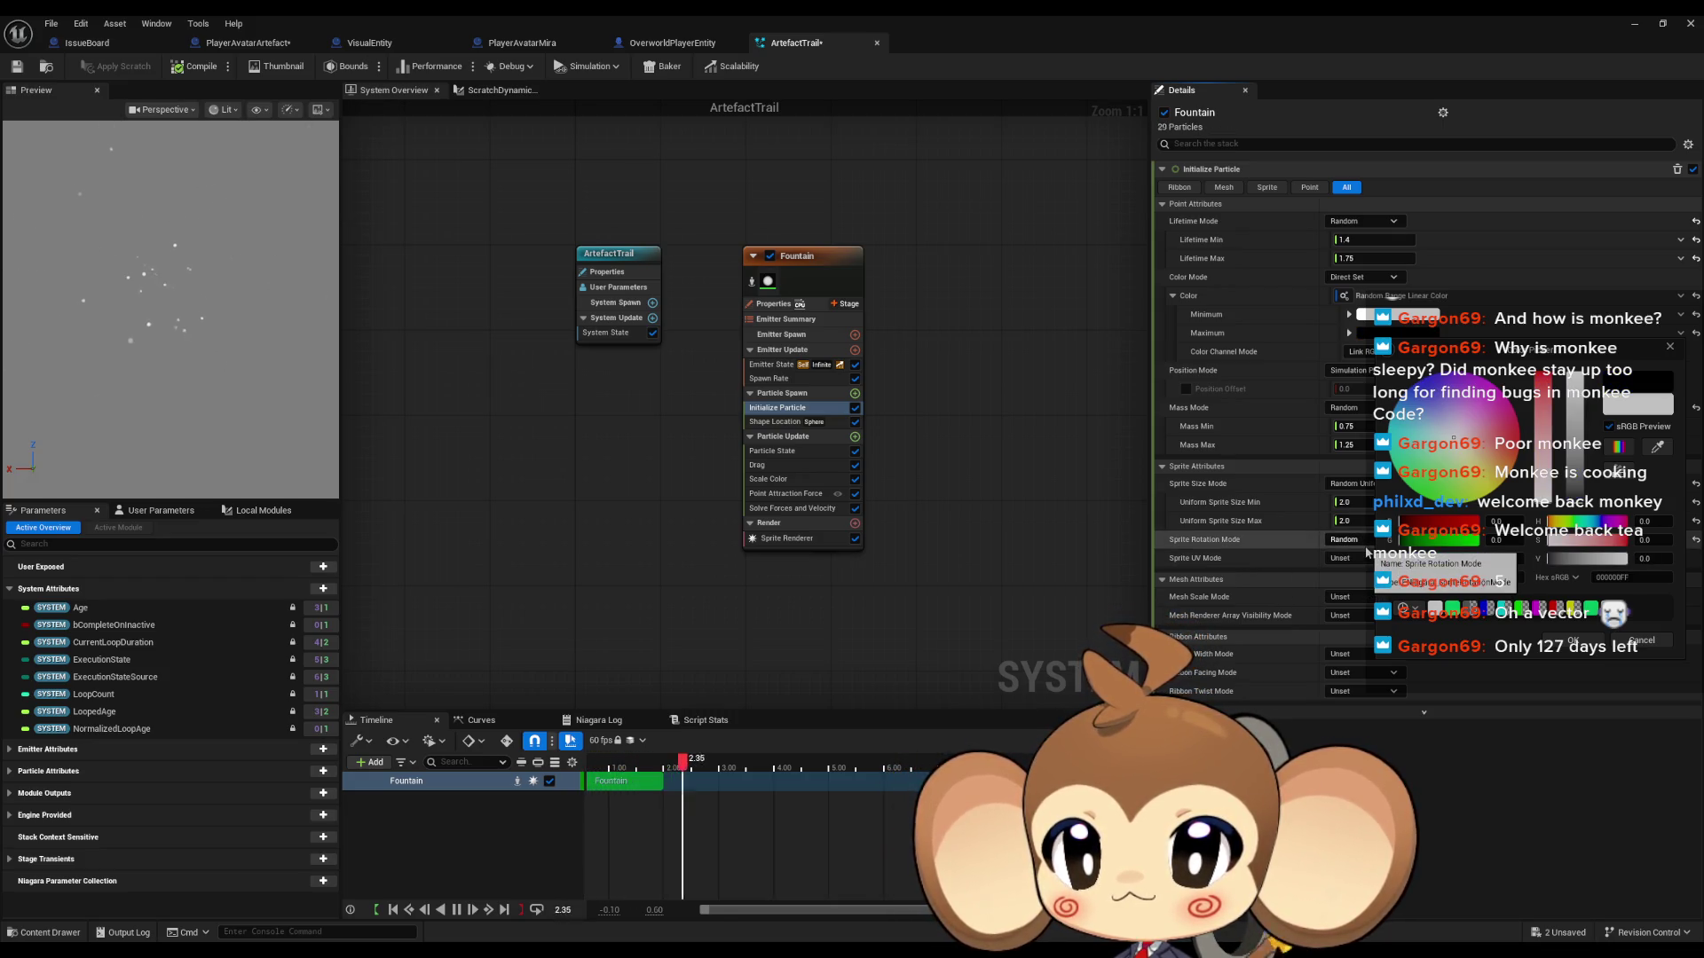
mouse_move(1416, 542)
mouse_down()
mouse_move(1564, 539)
mouse_move(1573, 564)
mouse_up()
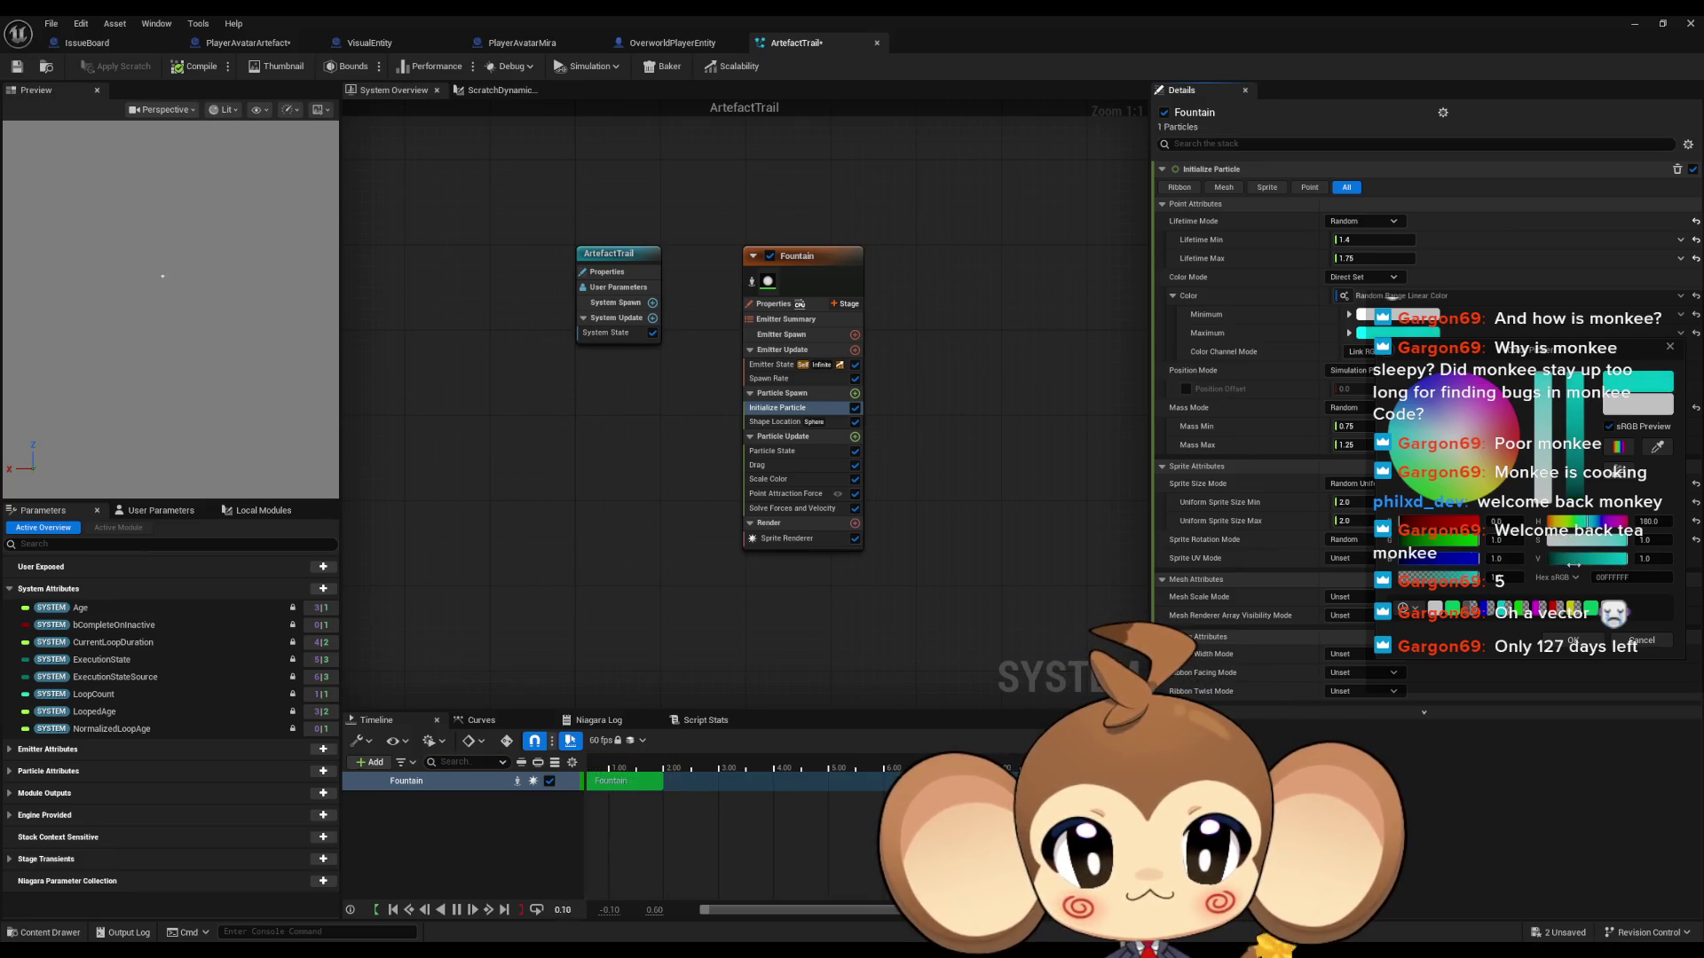
drag(1440, 527, 1629, 571)
click(1640, 640)
click(1393, 314)
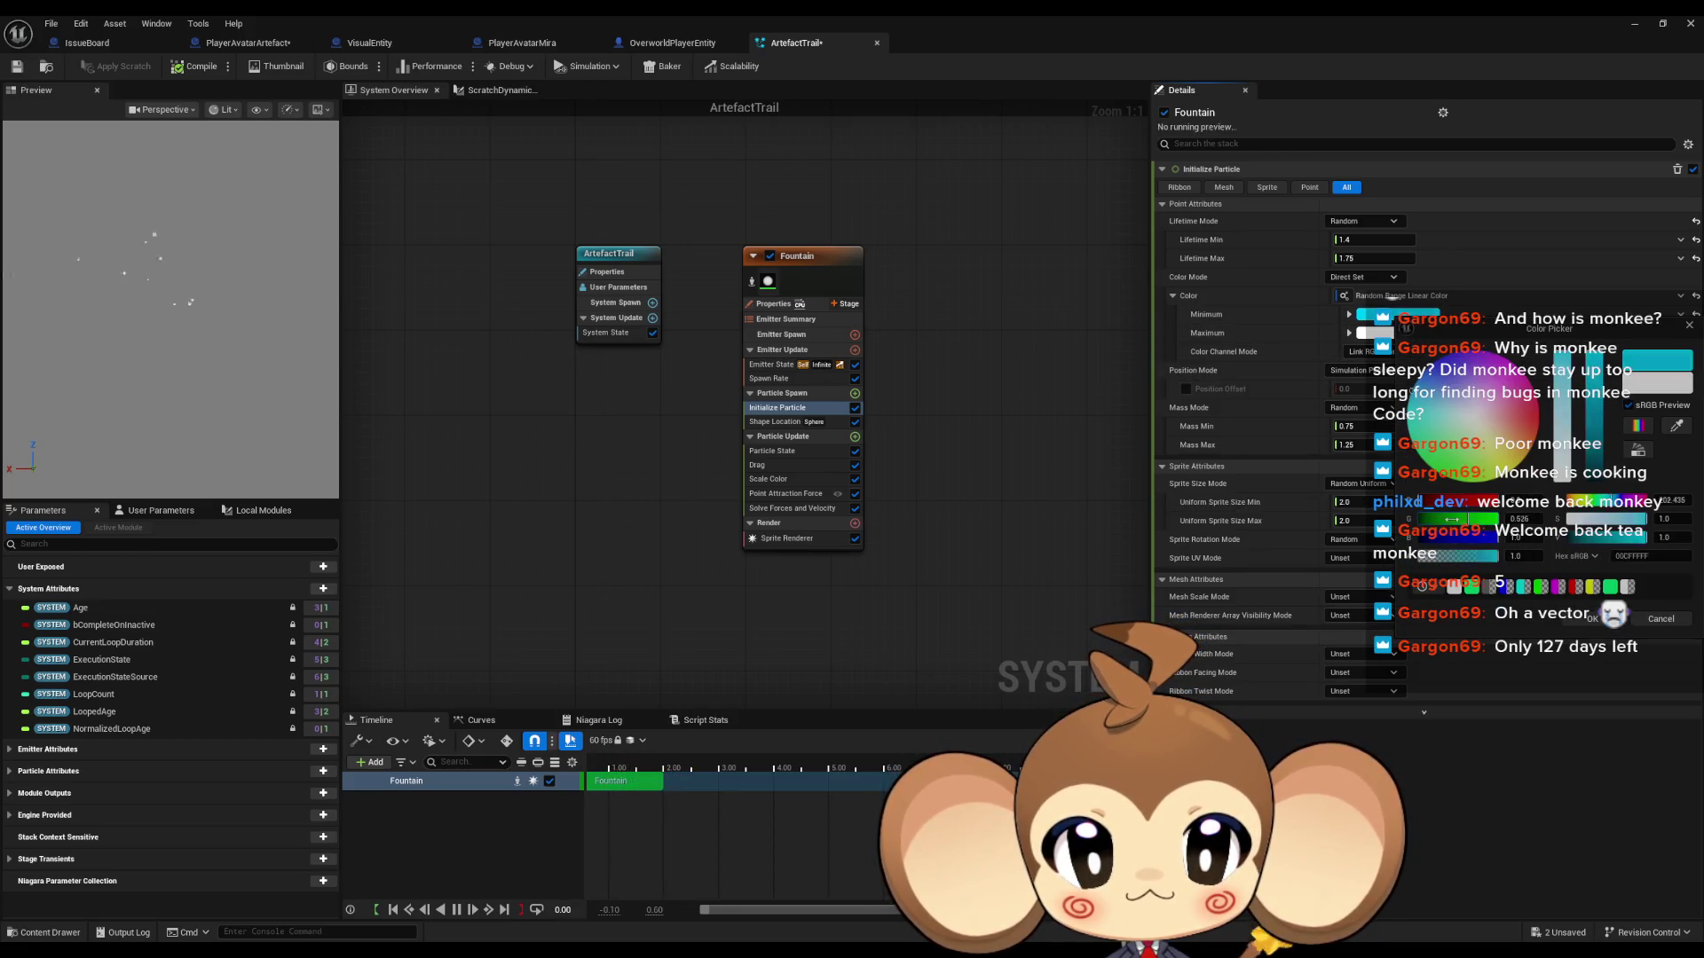
drag(1595, 417, 1584, 626)
click(1586, 619)
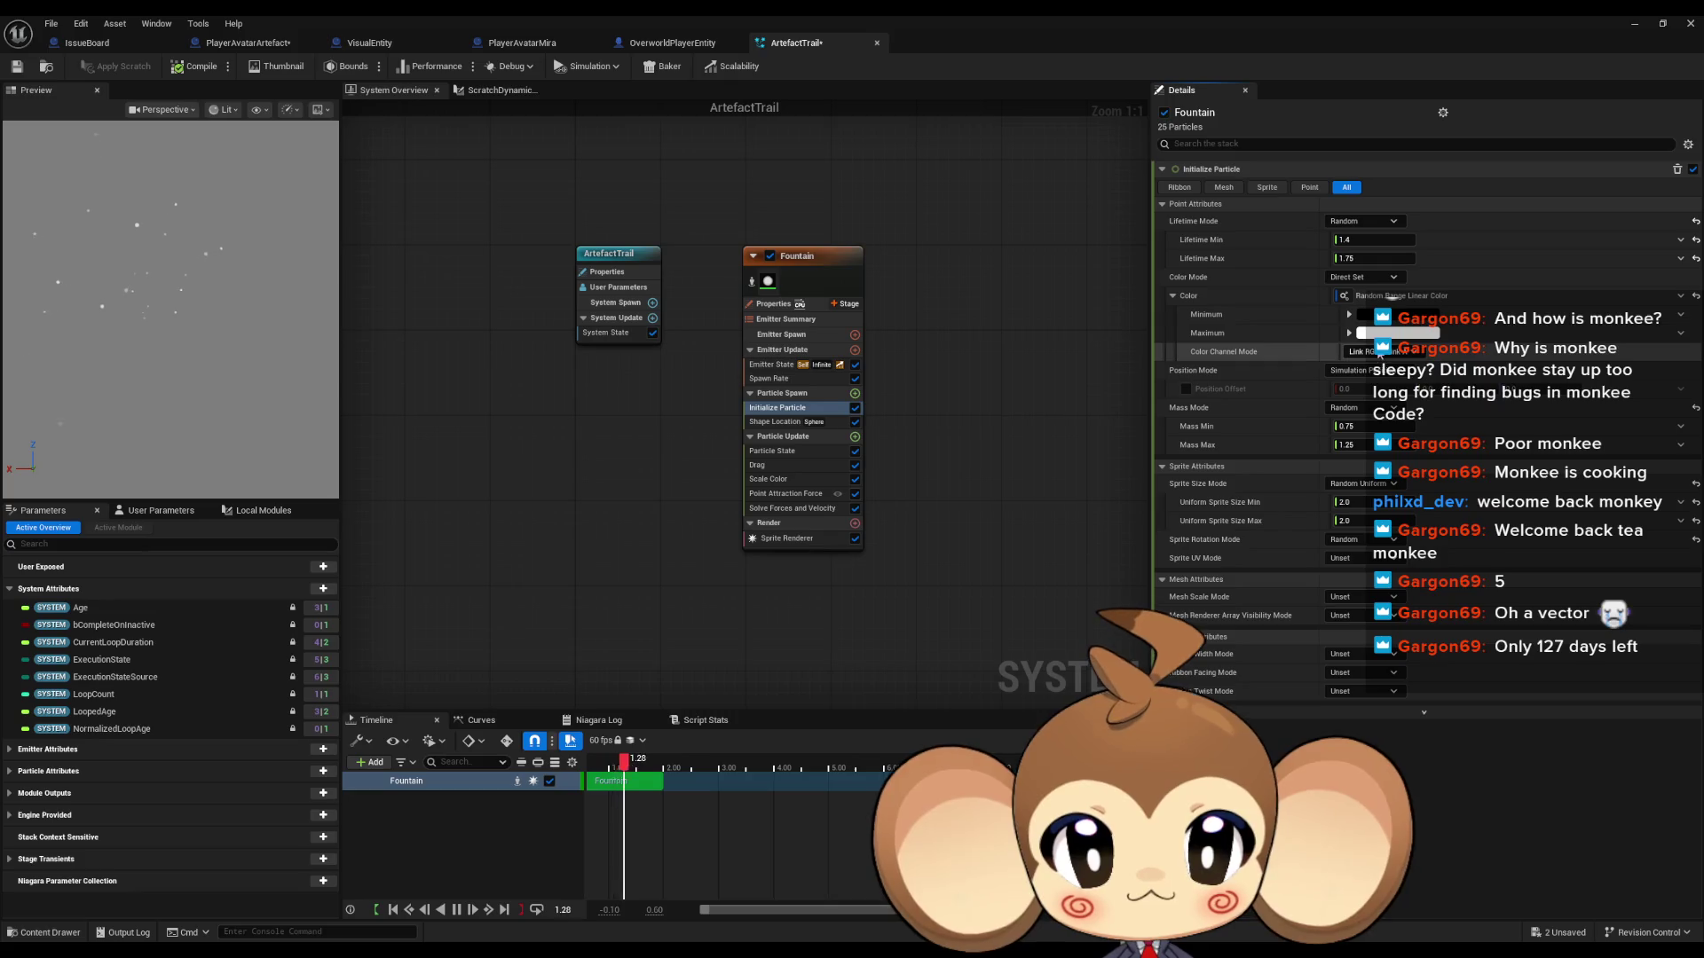
Step: Set Color Channel Mode to Random Individual Channels
click(1371, 351)
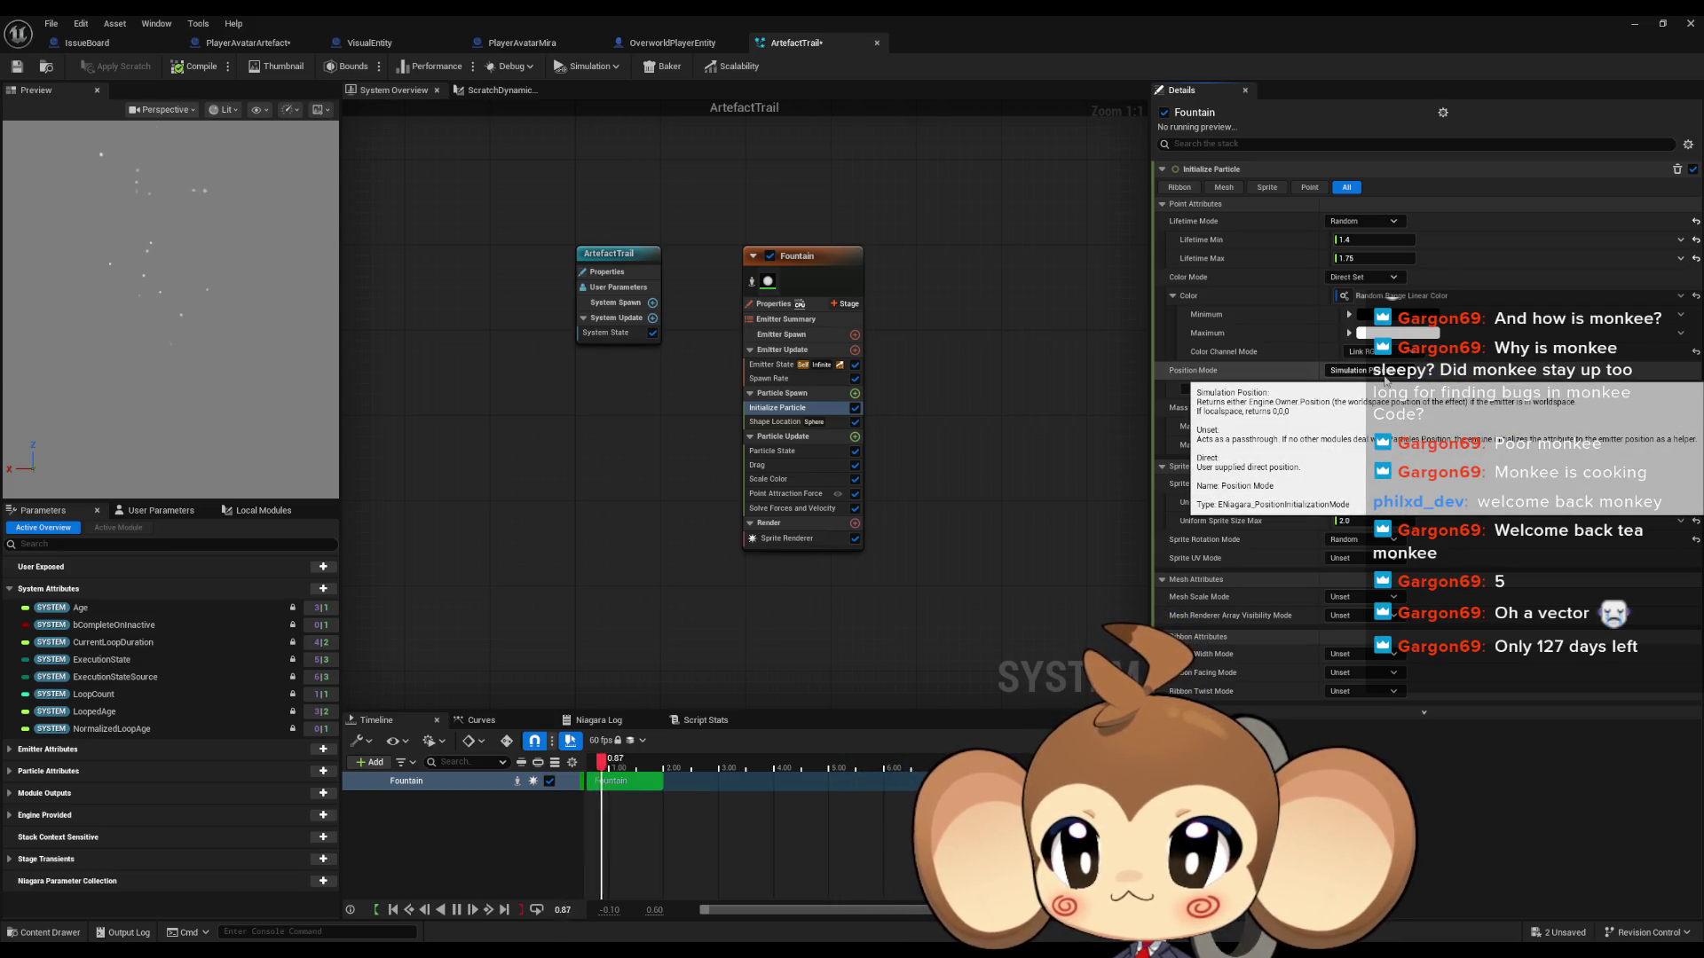
click(1387, 374)
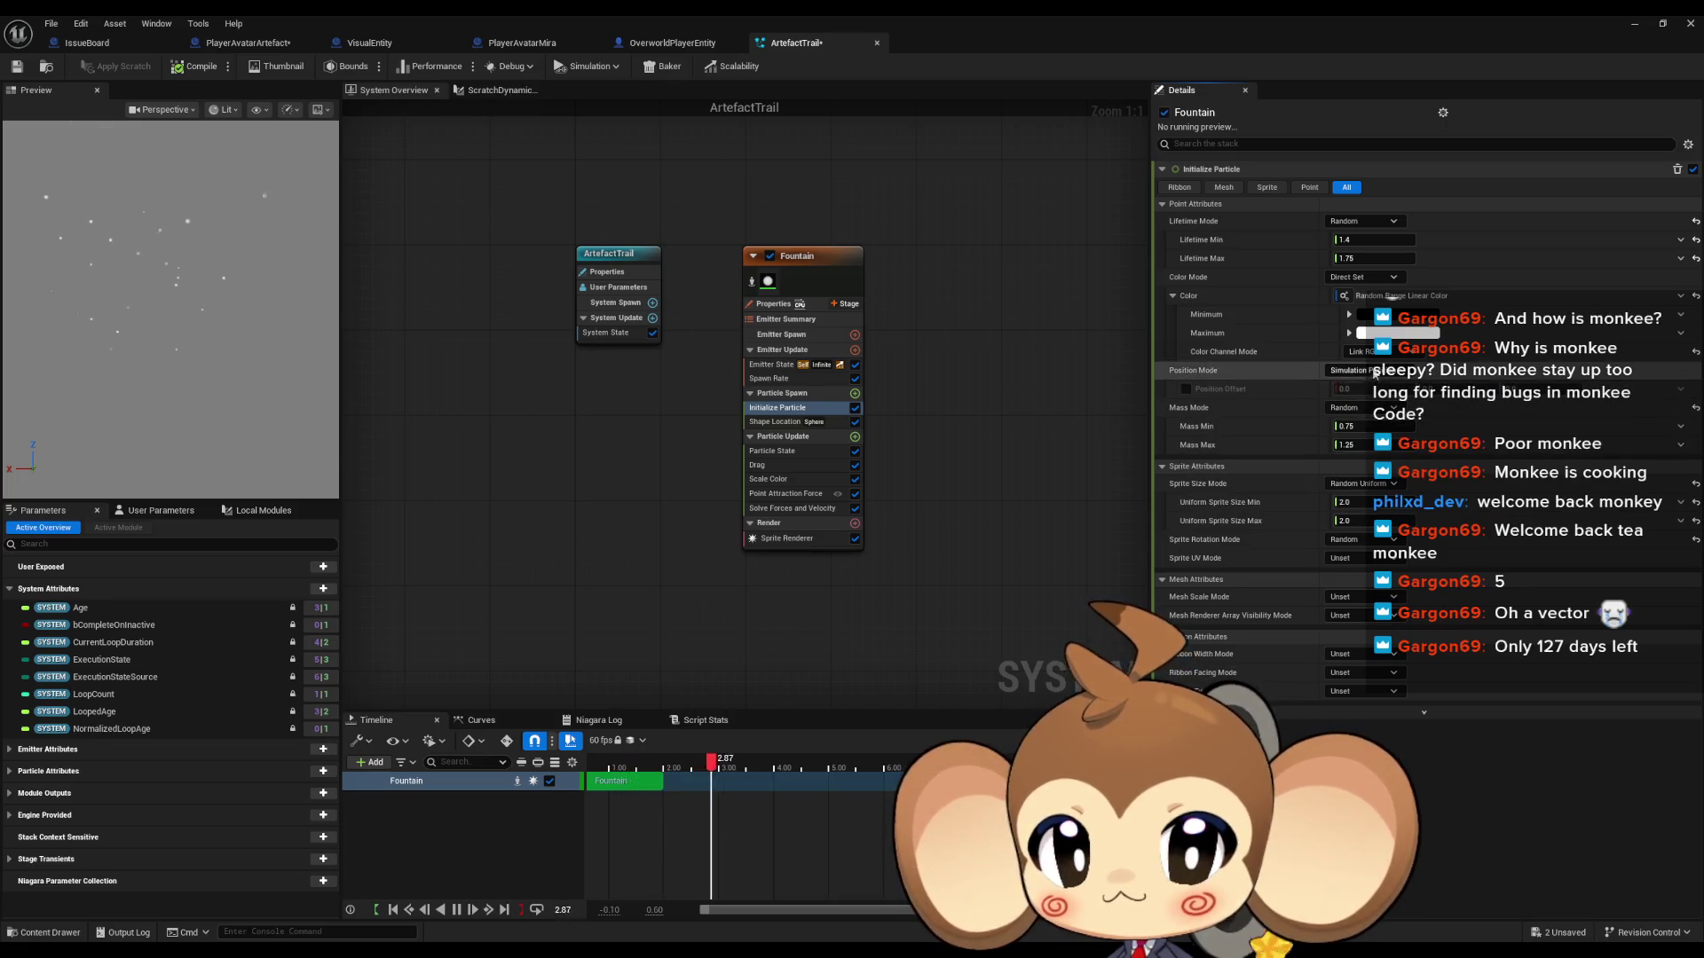
click(1371, 351)
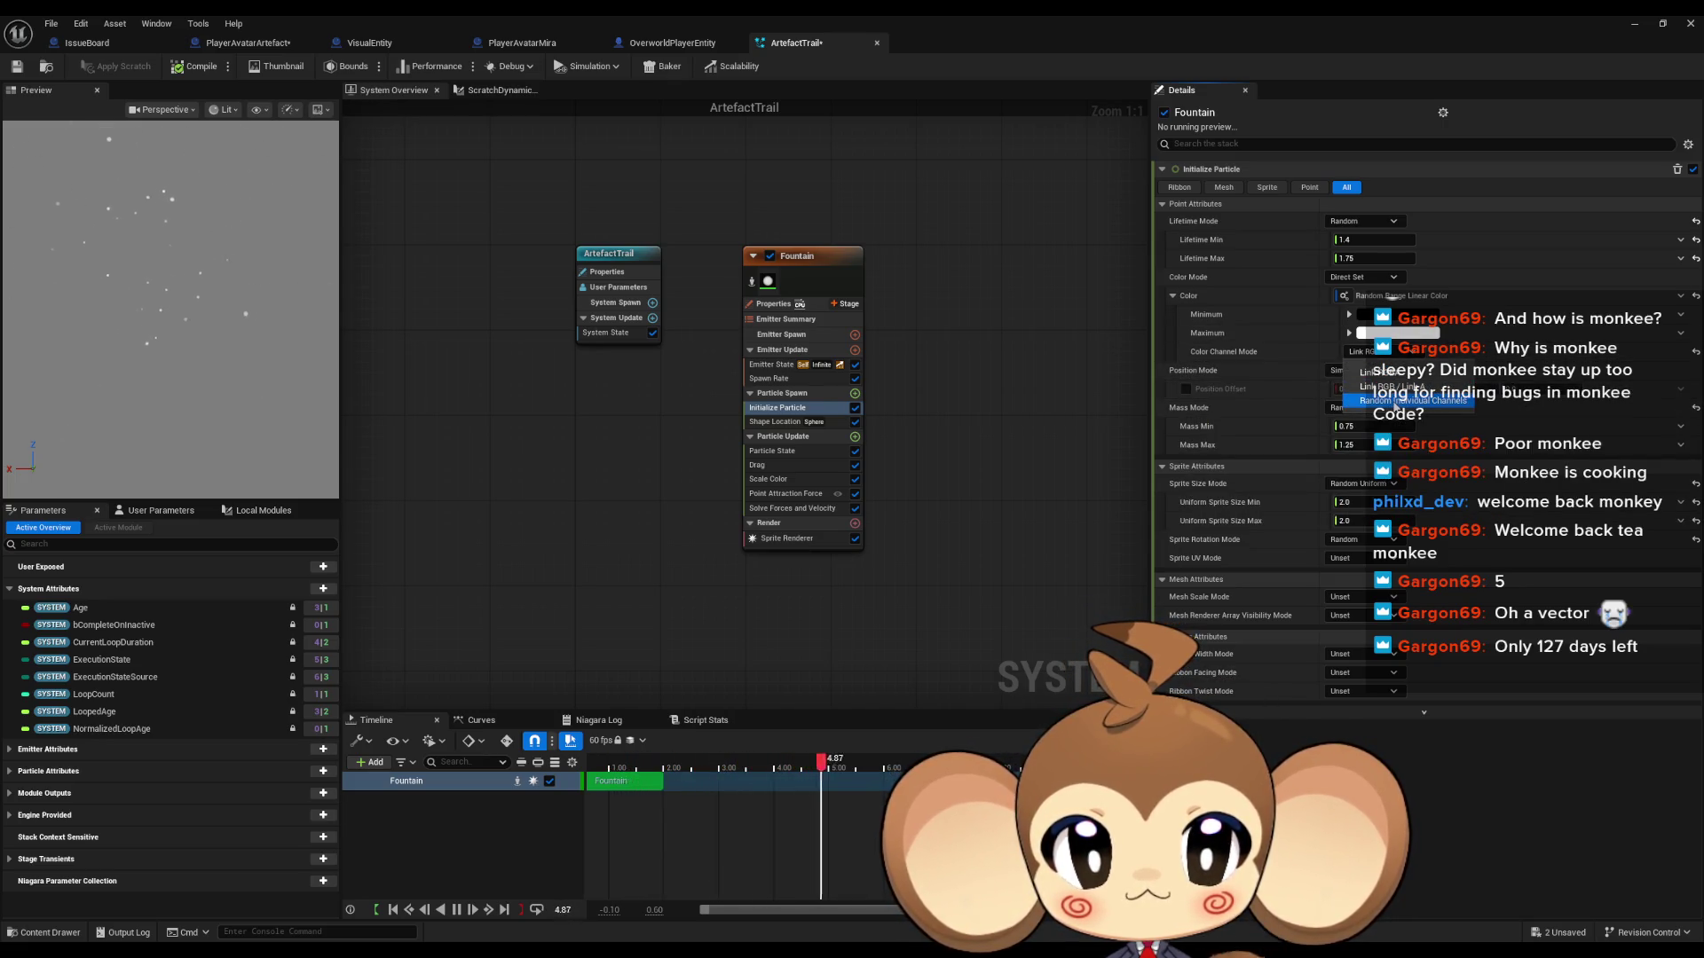
click(1397, 403)
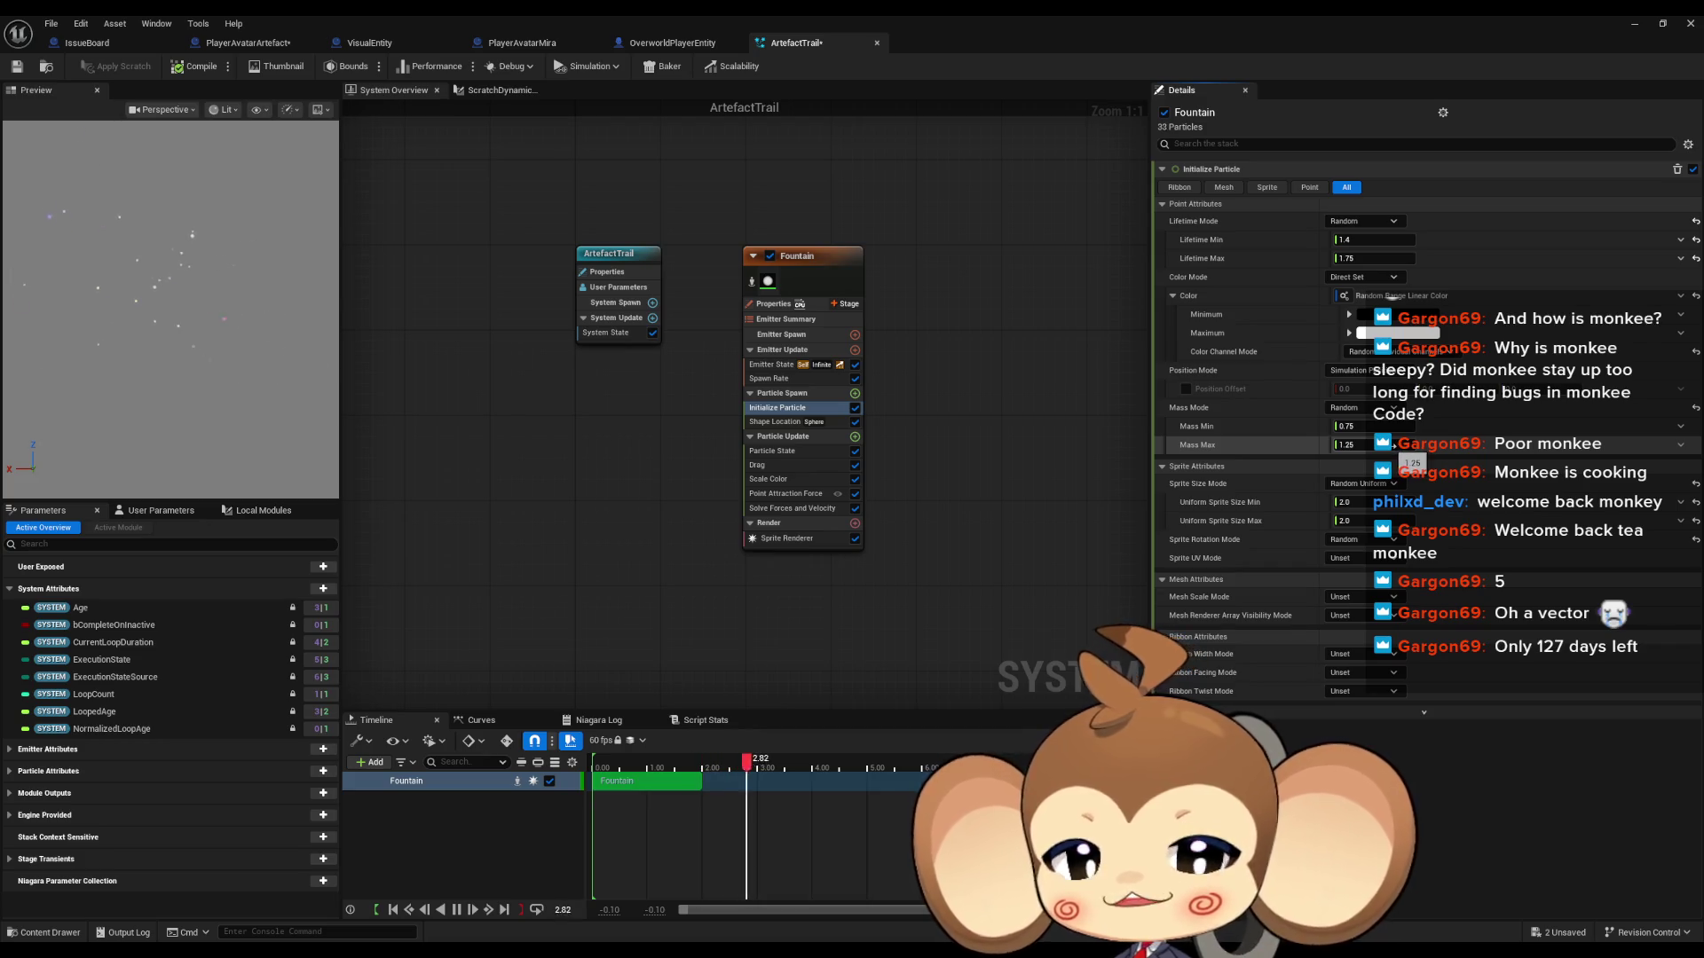
Step: Make the Maximum colour white (FFFFFFFF) and open the Random Range Linear Color script
click(1400, 334)
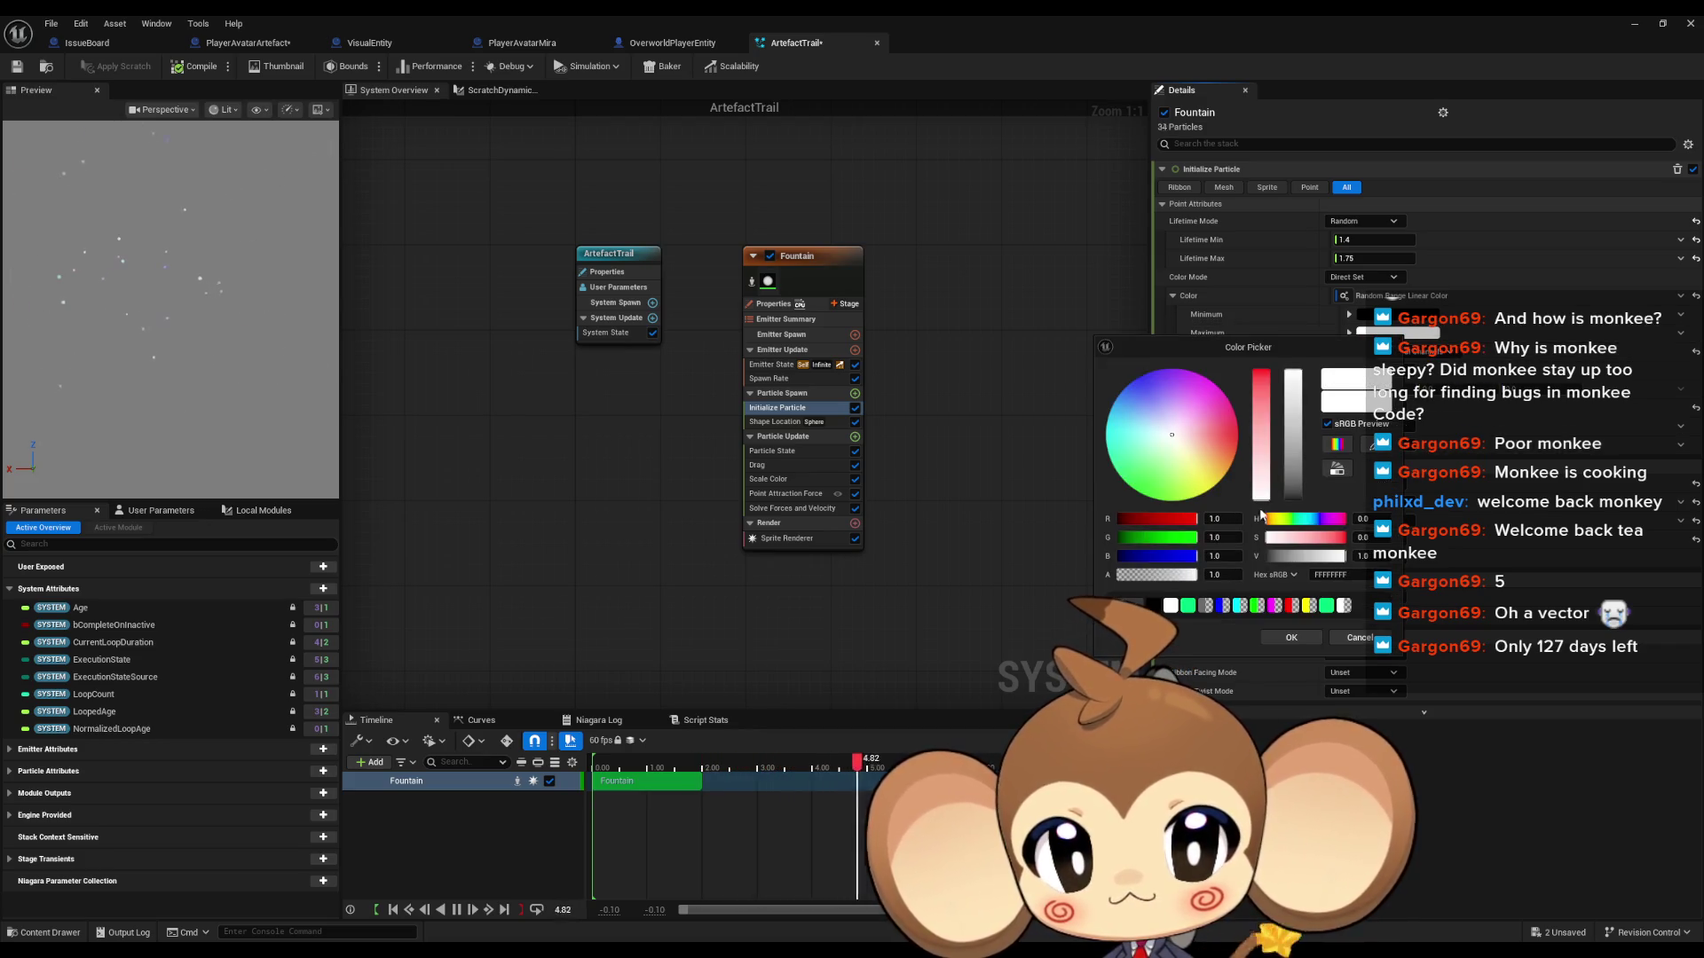
mouse_move(1225, 519)
mouse_down()
mouse_move(1154, 520)
mouse_move(1154, 541)
mouse_move(1112, 553)
mouse_move(986, 550)
mouse_up()
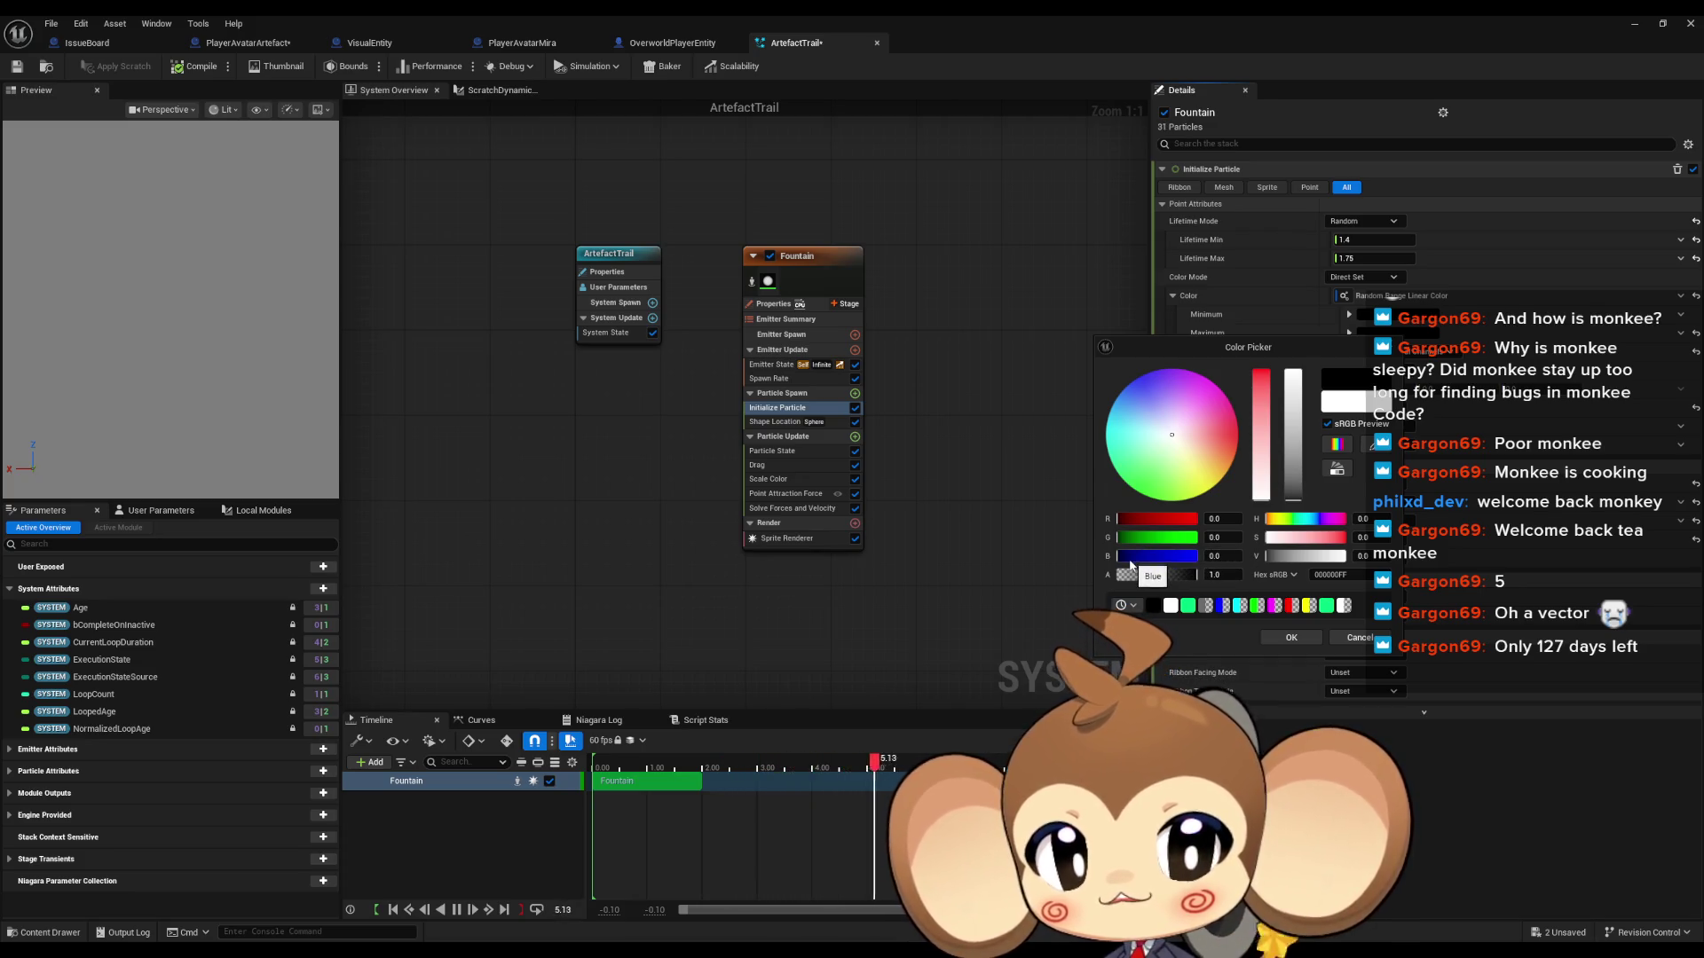
click(1171, 606)
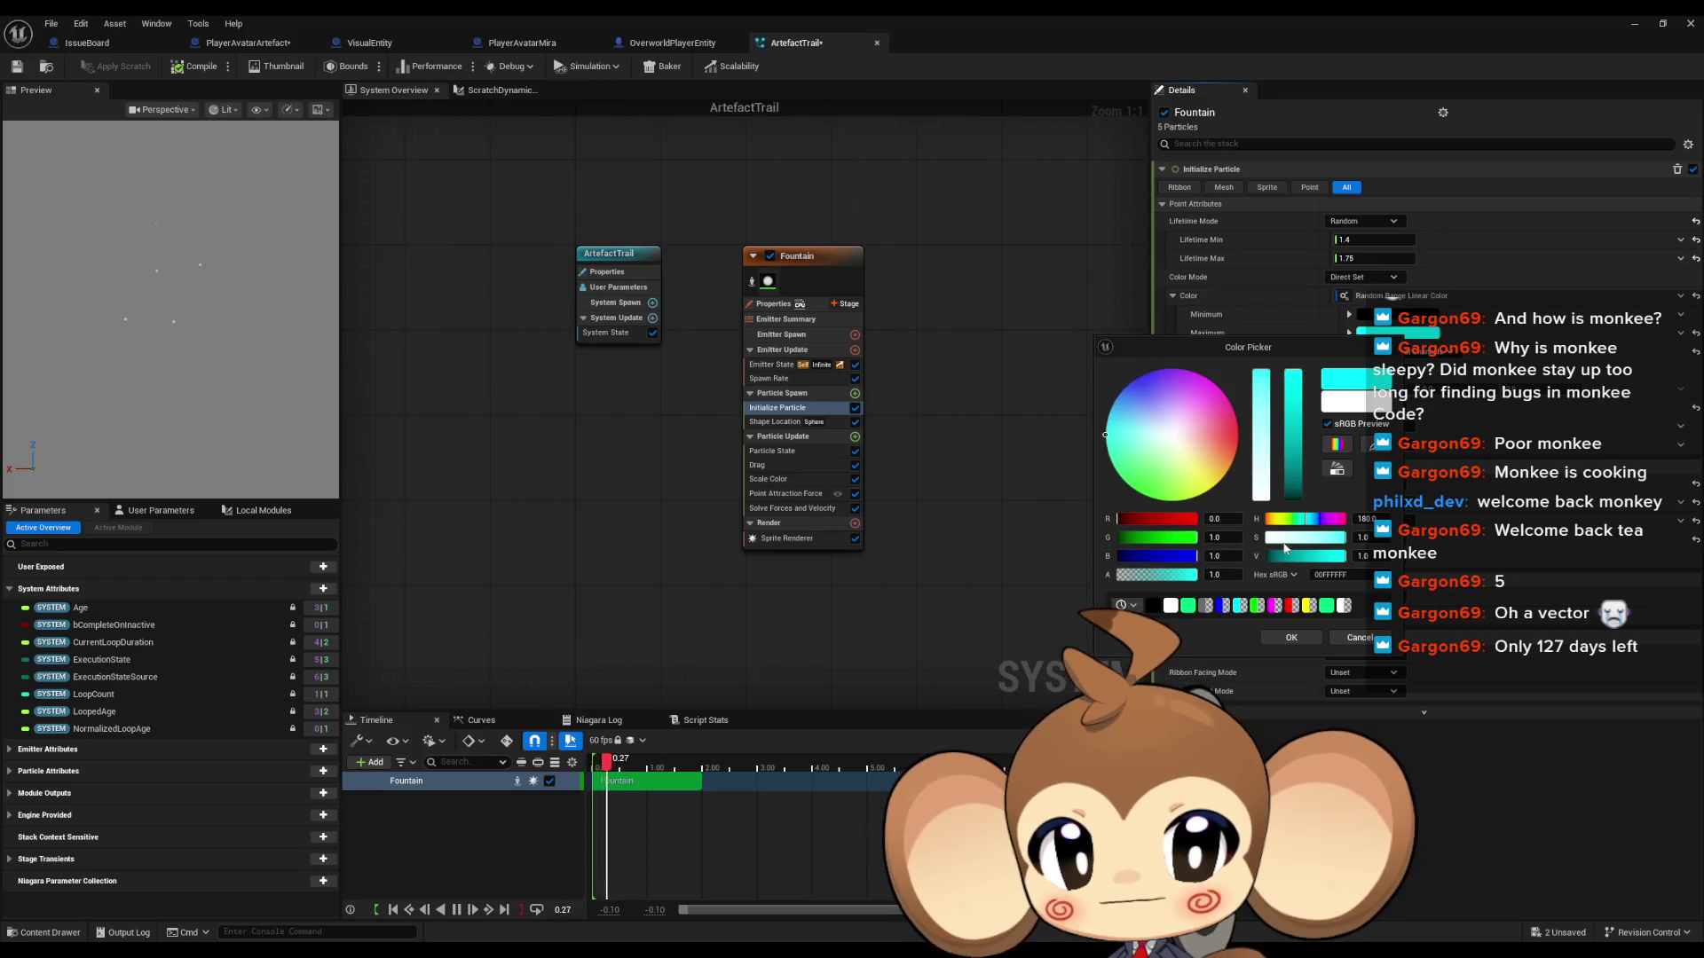
click(1292, 634)
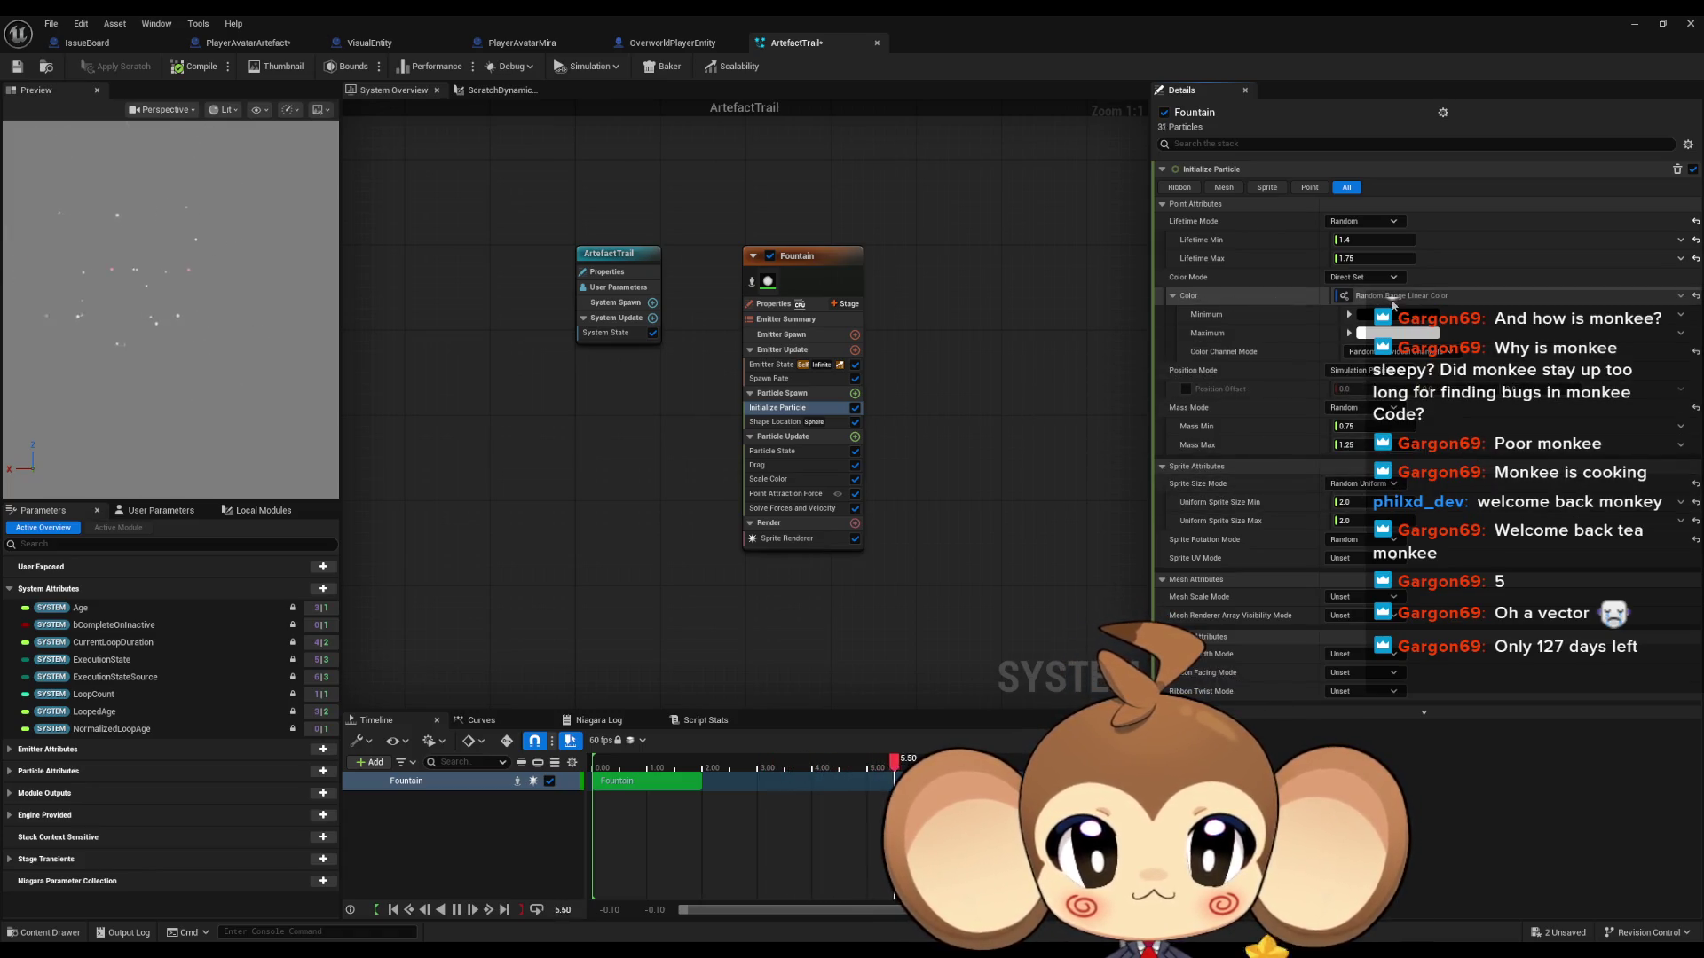
click(1398, 304)
double_click(1398, 304)
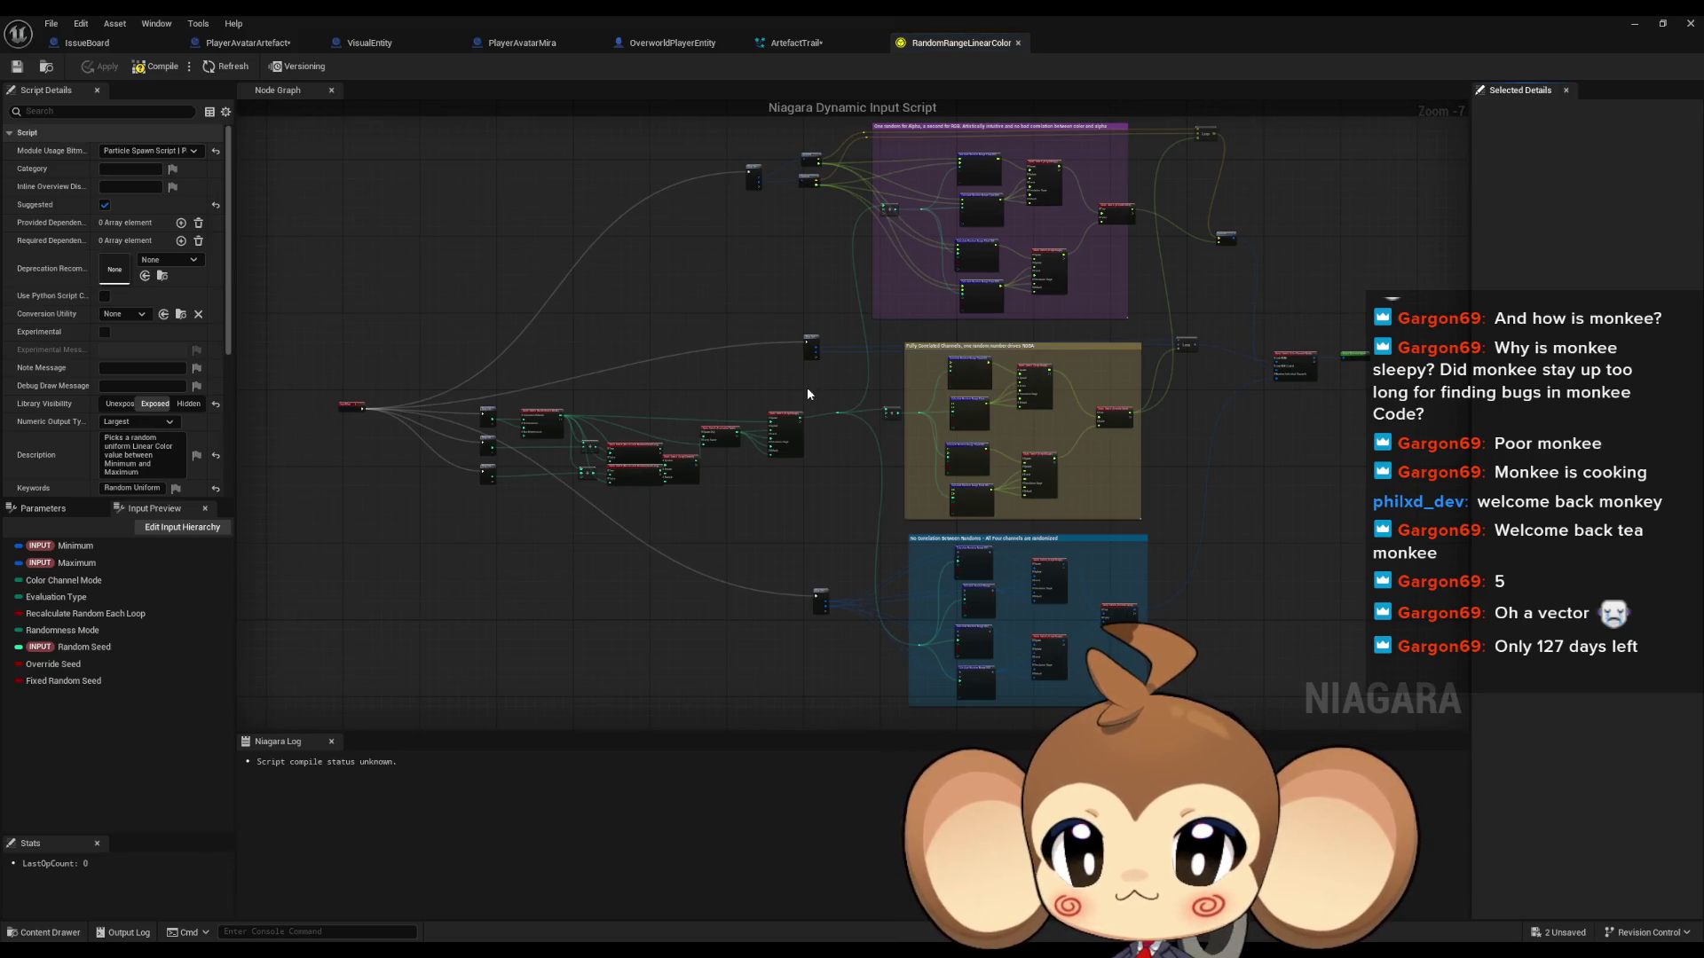
Step: Pan and zoom the RandomRangeLinearColor graph to inspect its InputMap, Static Switch and Lerp nodes
mouse_move(850, 334)
mouse_down()
mouse_move(672, 472)
mouse_move(540, 451)
mouse_up()
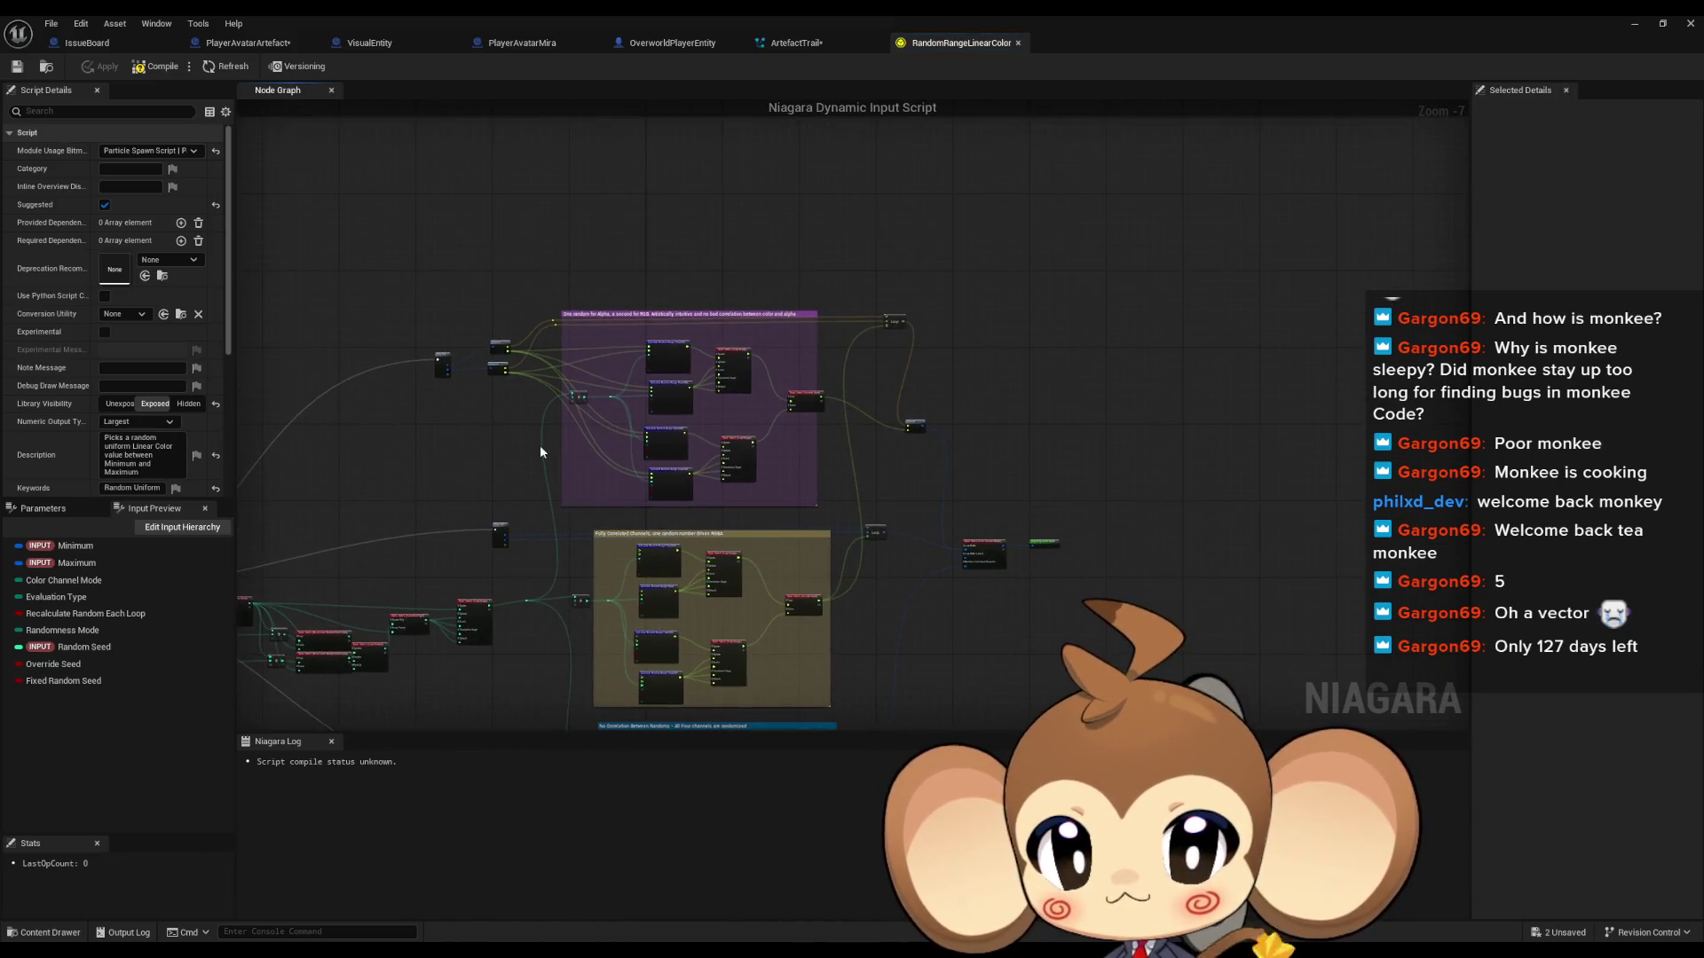
scroll(695, 376, up, 5)
mouse_move(765, 438)
mouse_down()
mouse_move(1317, 481)
mouse_move(1406, 440)
mouse_up()
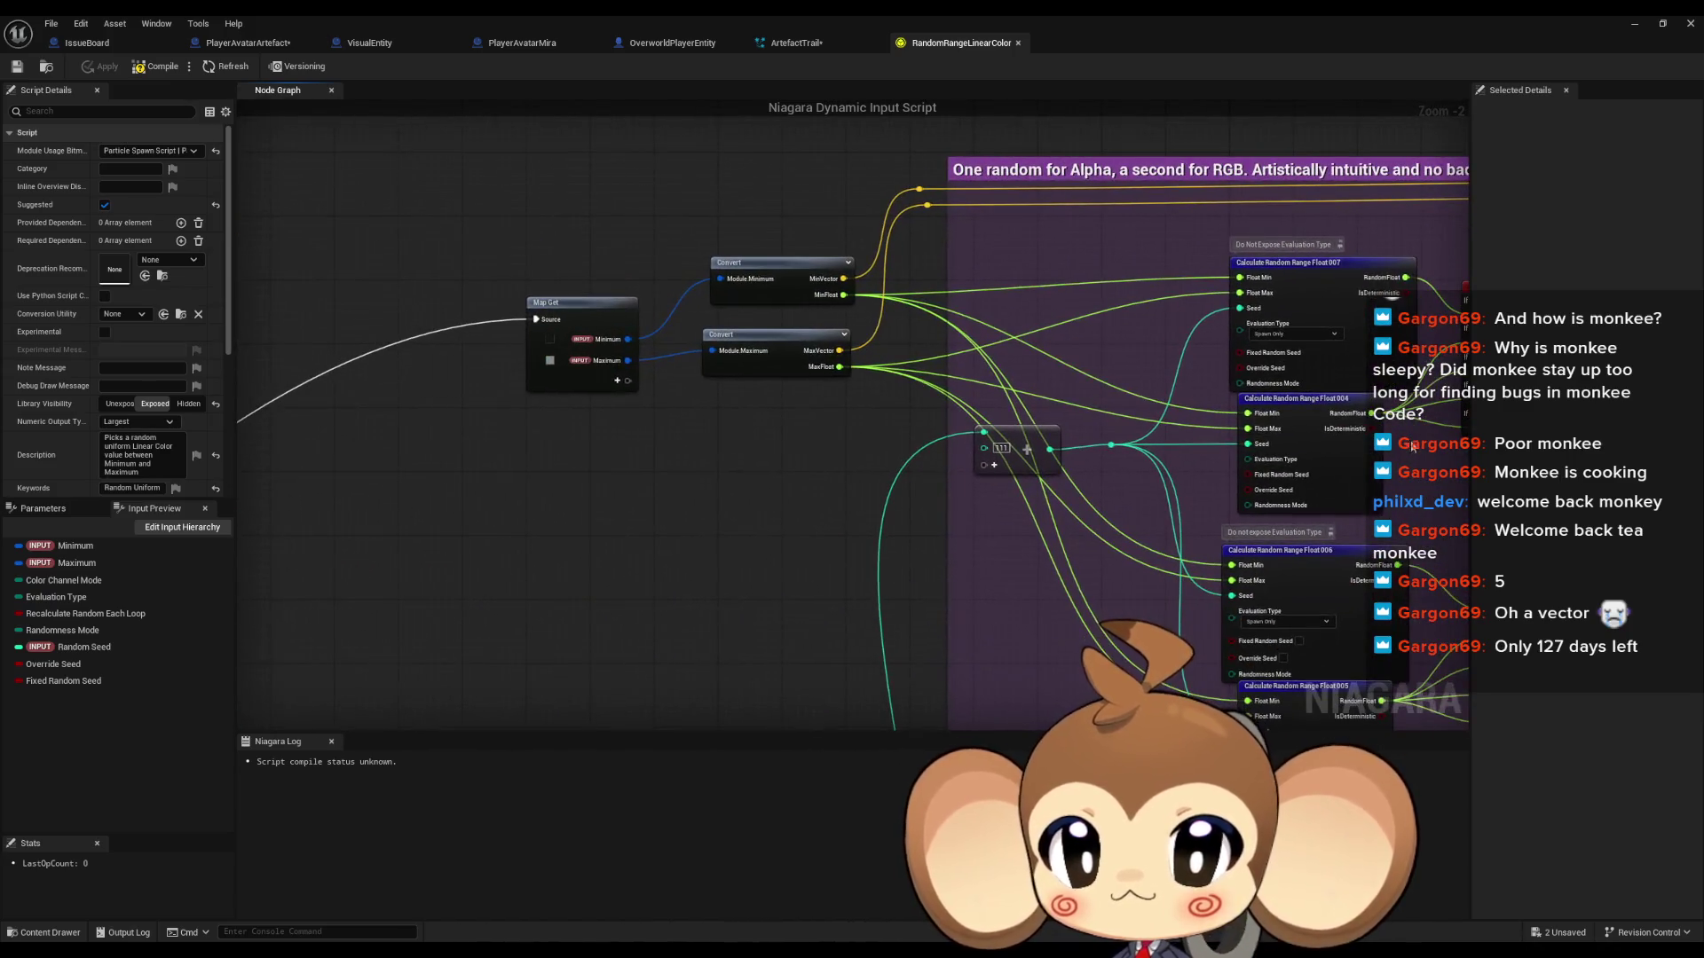
scroll(760, 424, down, 2)
mouse_move(683, 470)
mouse_down()
mouse_move(767, 419)
mouse_move(673, 201)
mouse_up()
scroll(767, 419, up, 5)
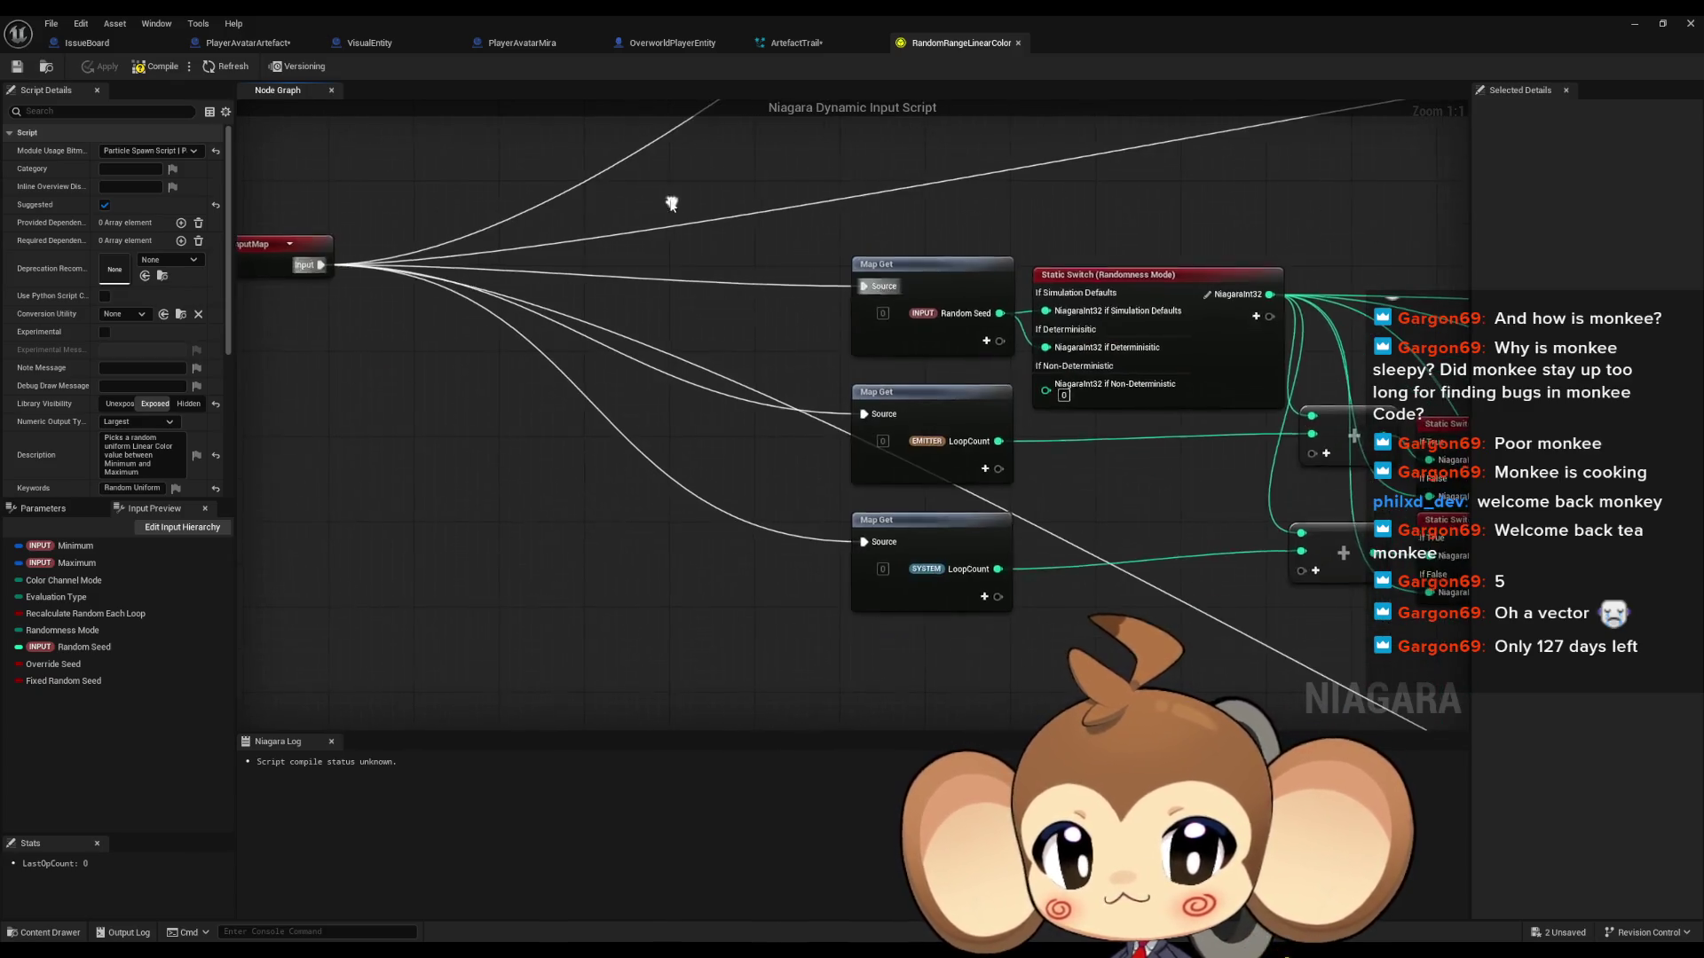
scroll(667, 347, down, 5)
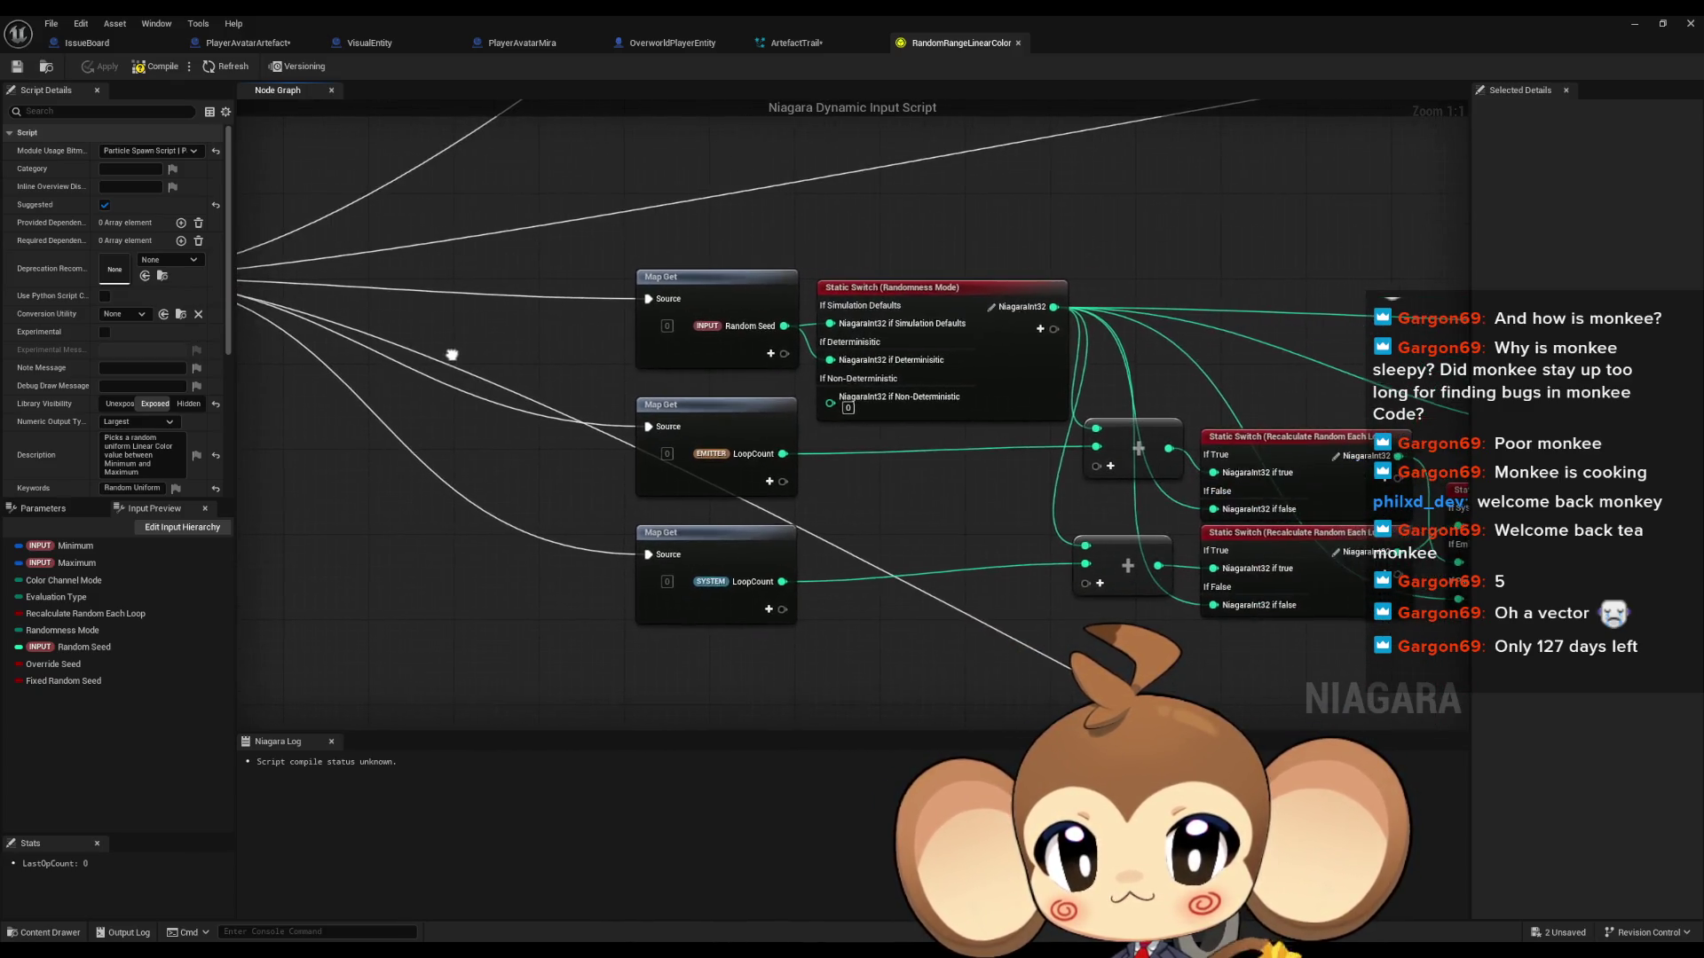
scroll(630, 346, down, 1)
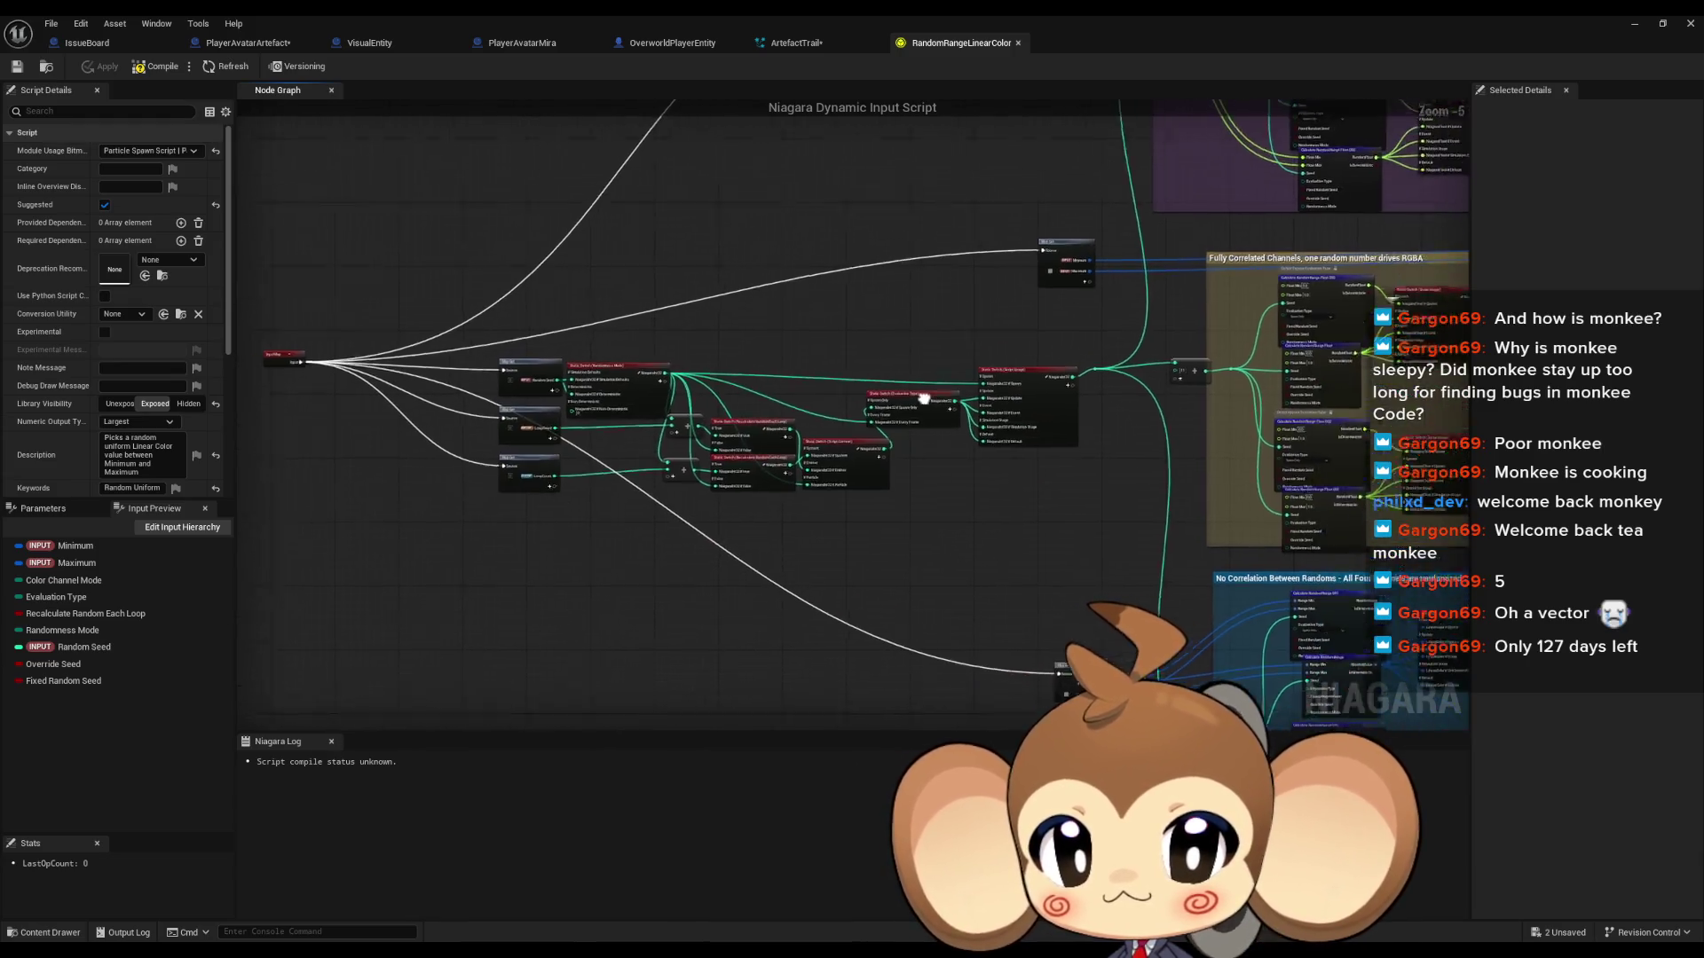
scroll(972, 425, up, 3)
mouse_move(973, 425)
mouse_down()
mouse_move(426, 541)
mouse_move(400, 578)
mouse_up()
scroll(994, 495, up, 2)
mouse_move(1069, 476)
mouse_down()
mouse_move(892, 588)
mouse_move(792, 527)
mouse_up()
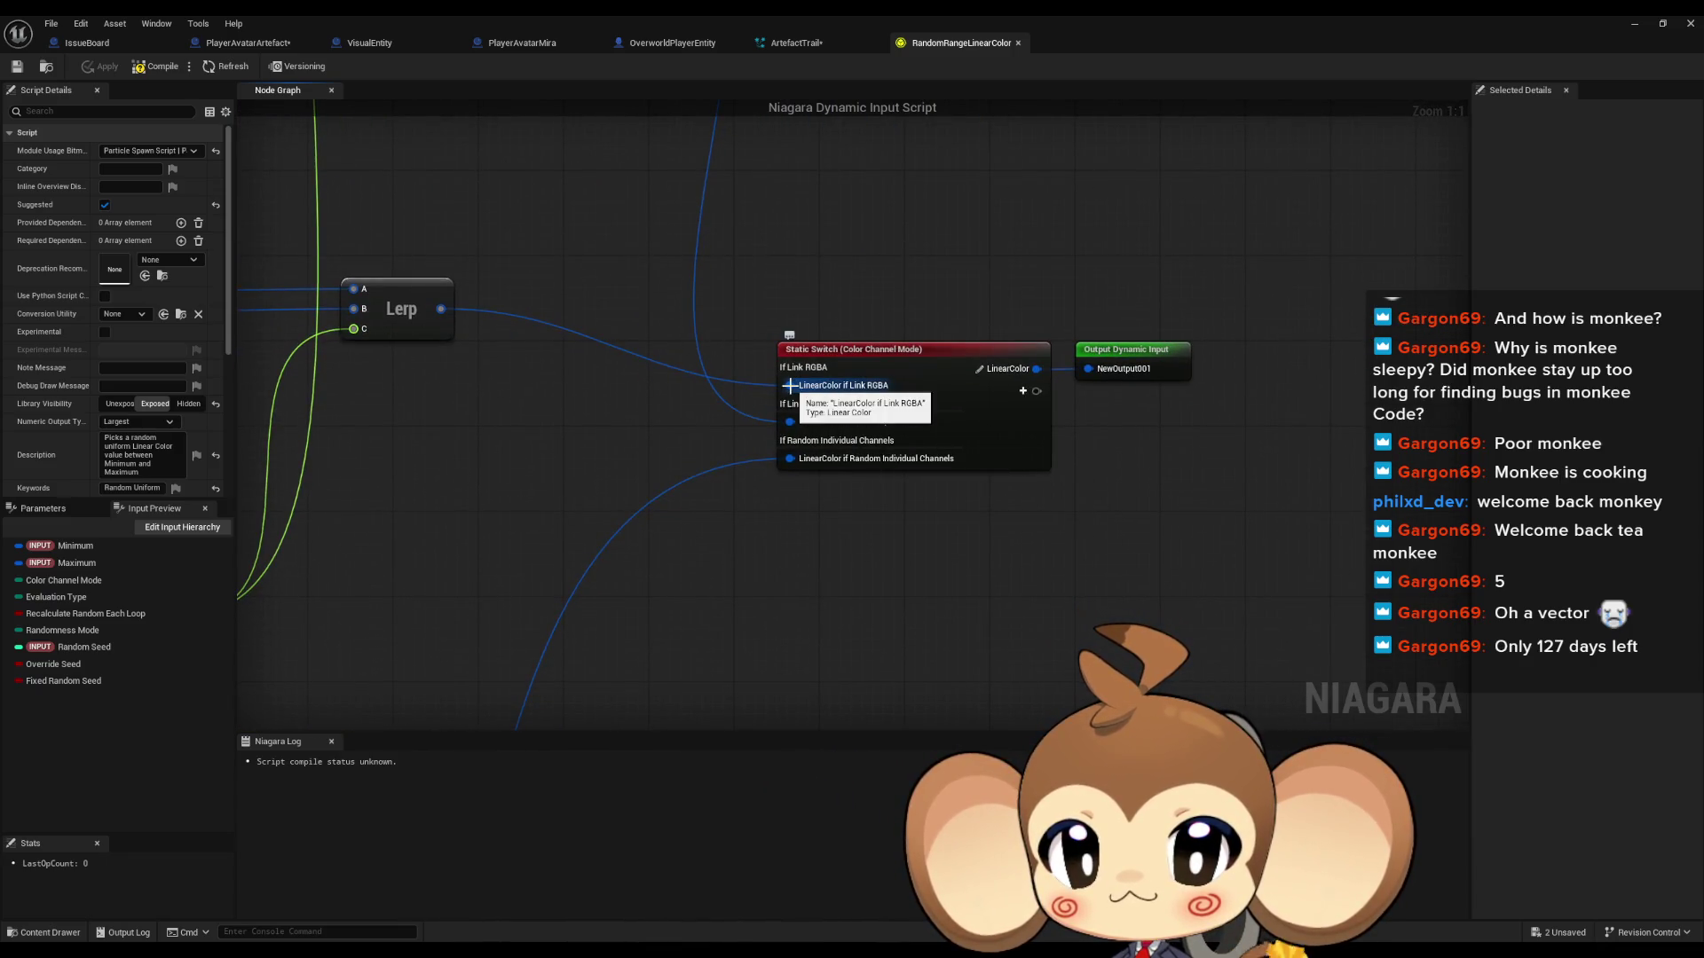
scroll(799, 462, down, 5)
Step: Move the view to the No Correlation comment and its Map Get node
mouse_move(801, 468)
mouse_down()
mouse_move(834, 213)
mouse_move(1110, 53)
mouse_up()
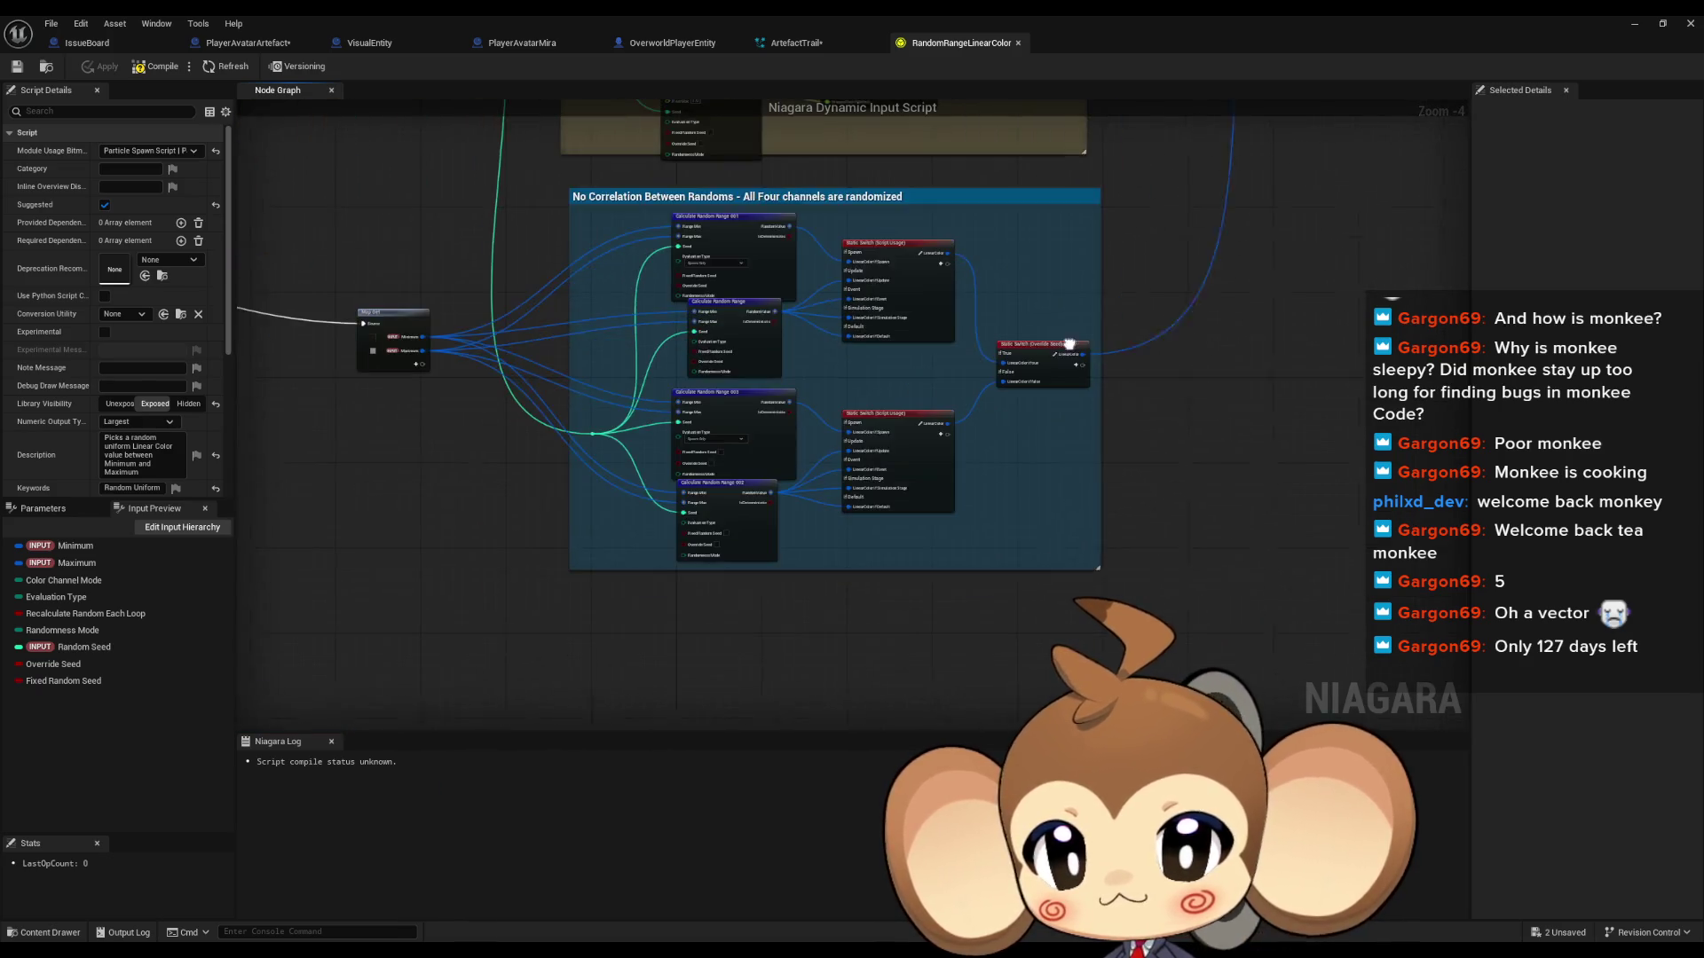
scroll(852, 355, up, 3)
mouse_move(799, 399)
mouse_down()
mouse_move(1180, 480)
mouse_move(834, 373)
mouse_up()
drag(1260, 639, 532, 417)
scroll(578, 433, up, 3)
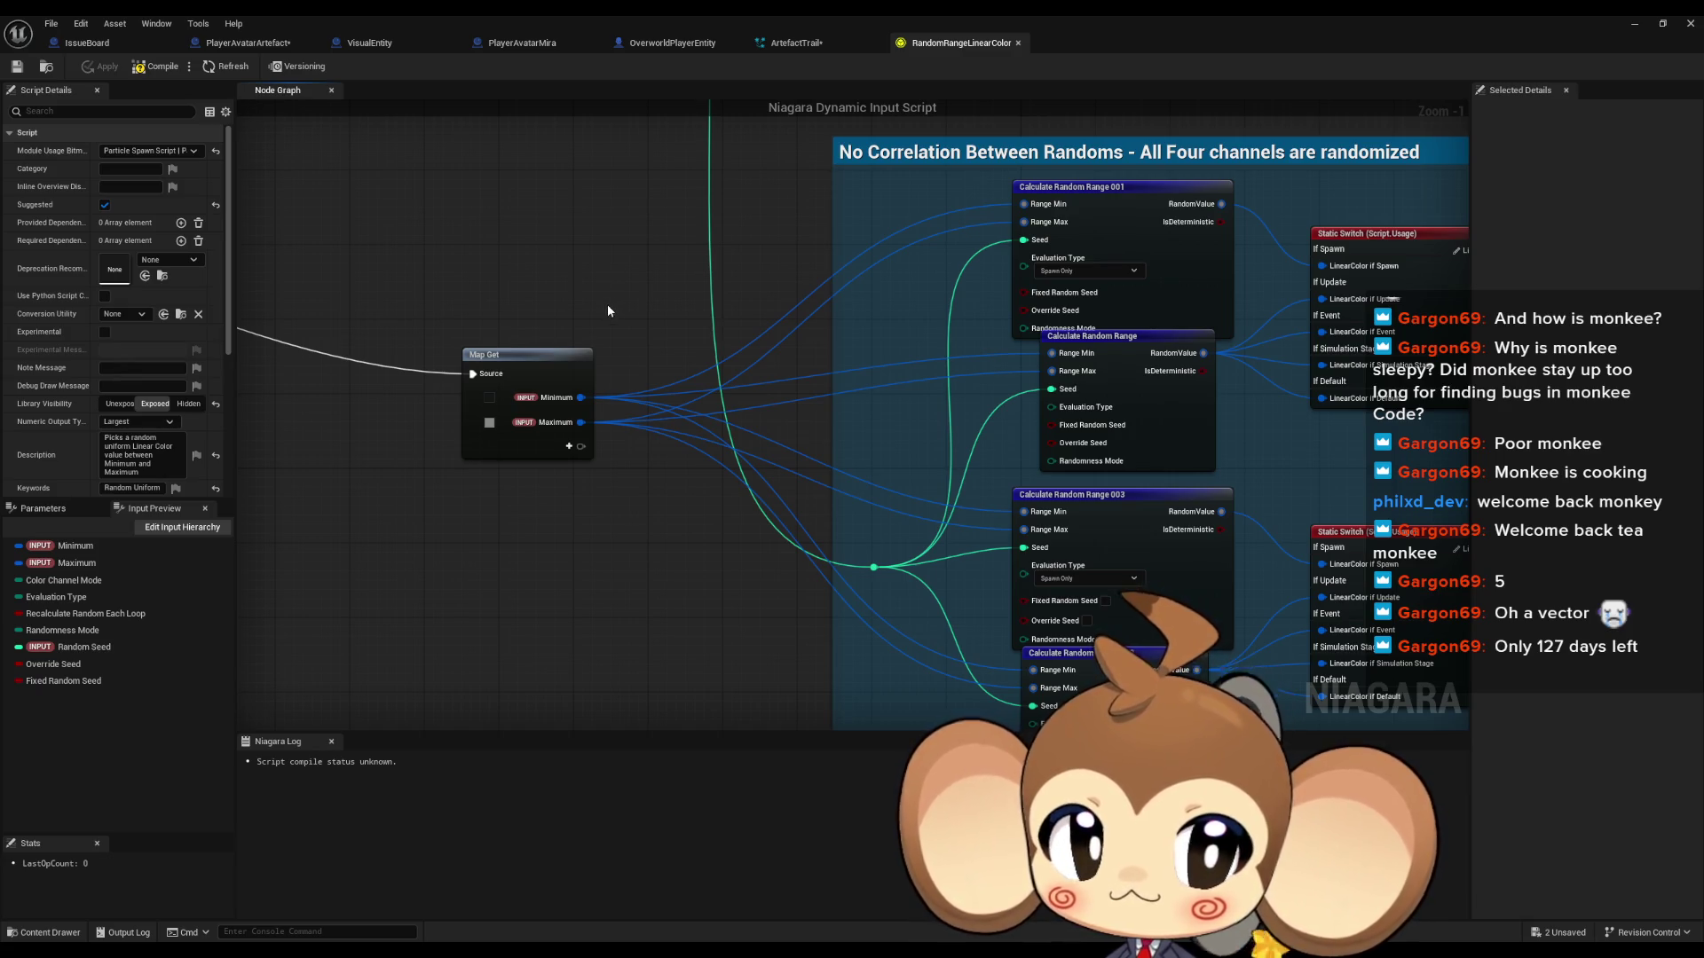
drag(797, 263, 604, 353)
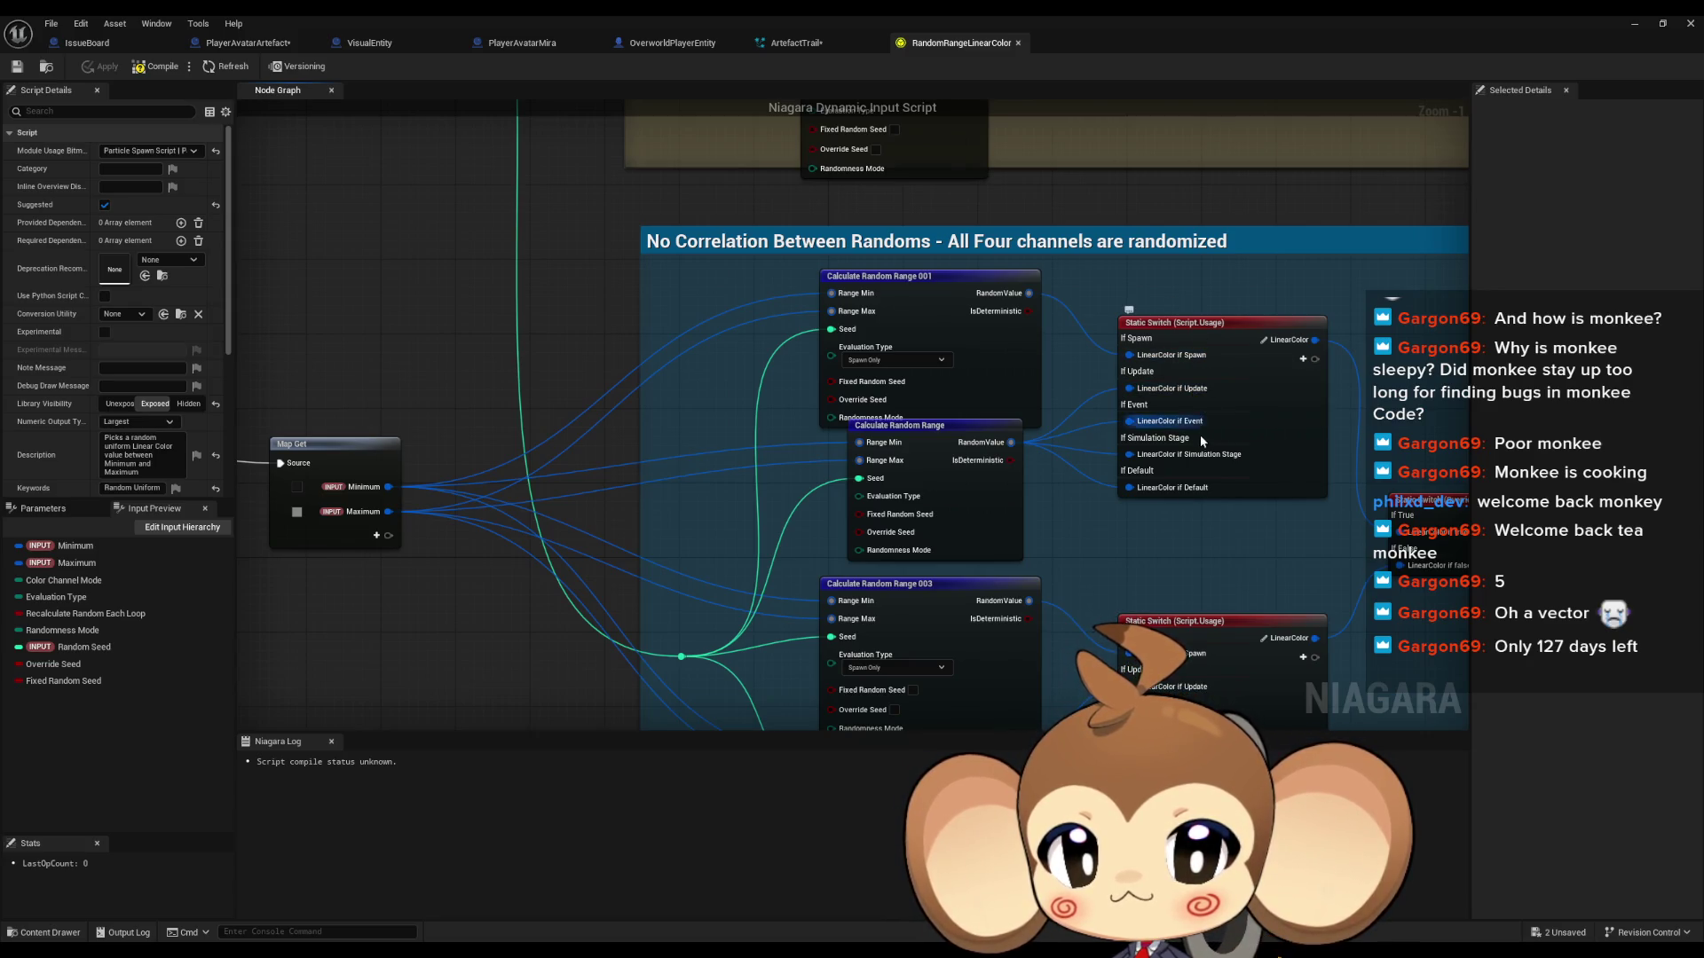
Step: Pan across the random range nodes, then close the RandomRangeLinearColor tab
drag(1264, 471, 824, 354)
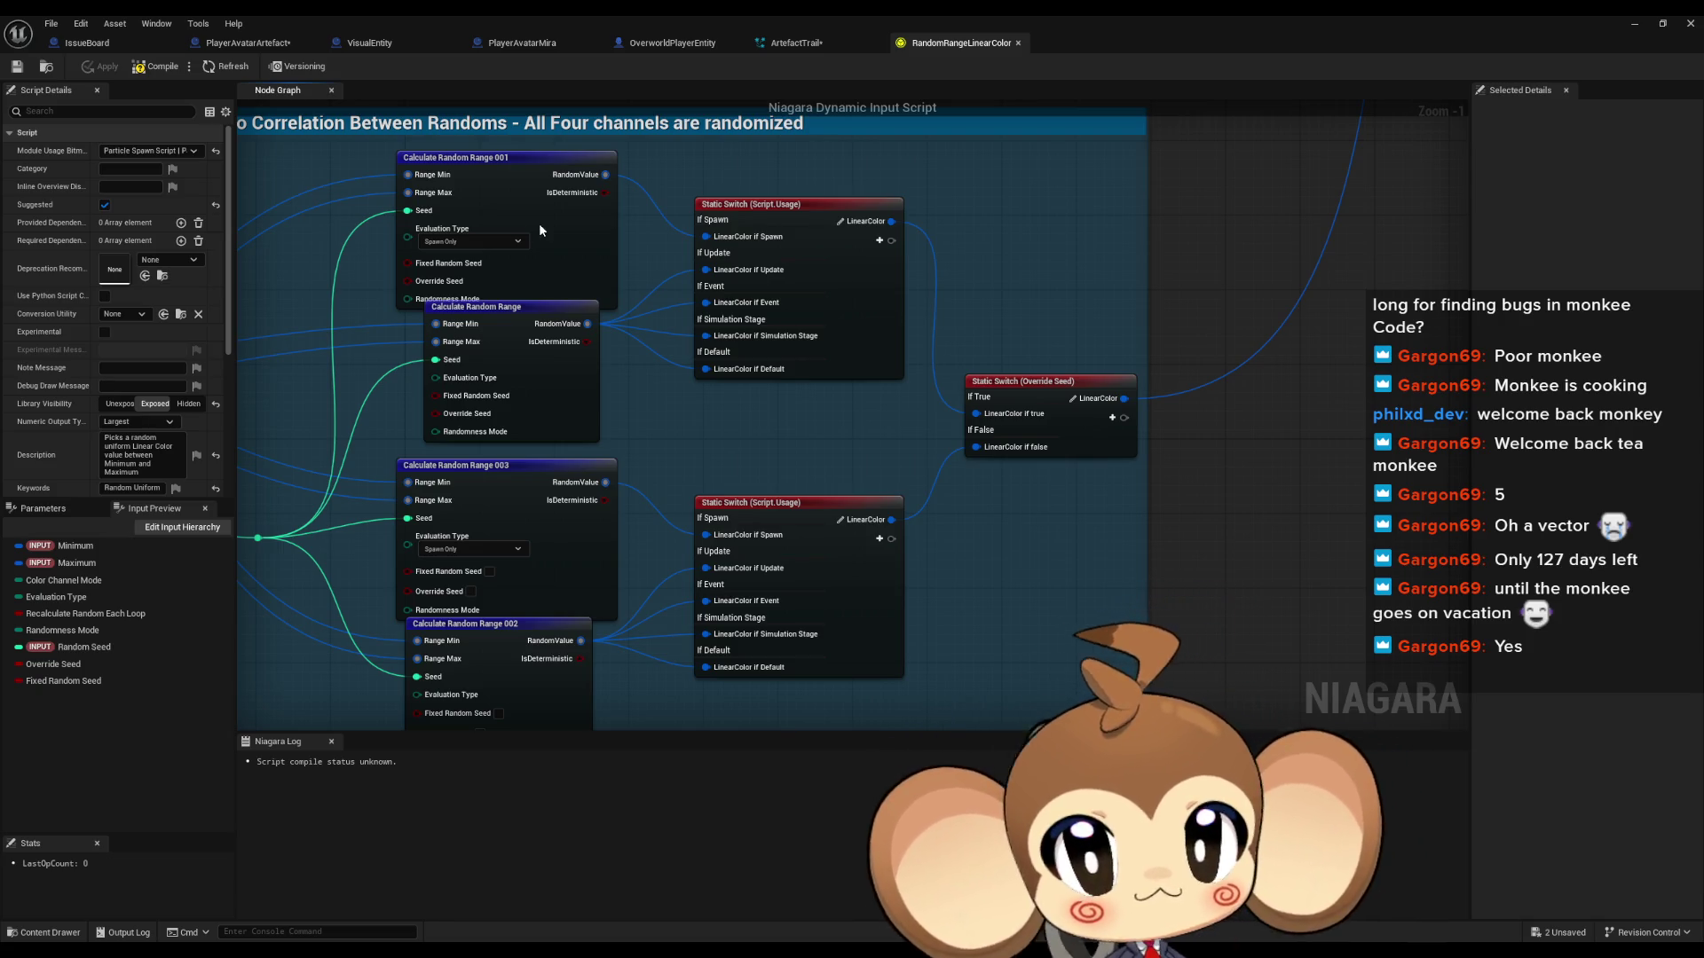
middle_click(943, 46)
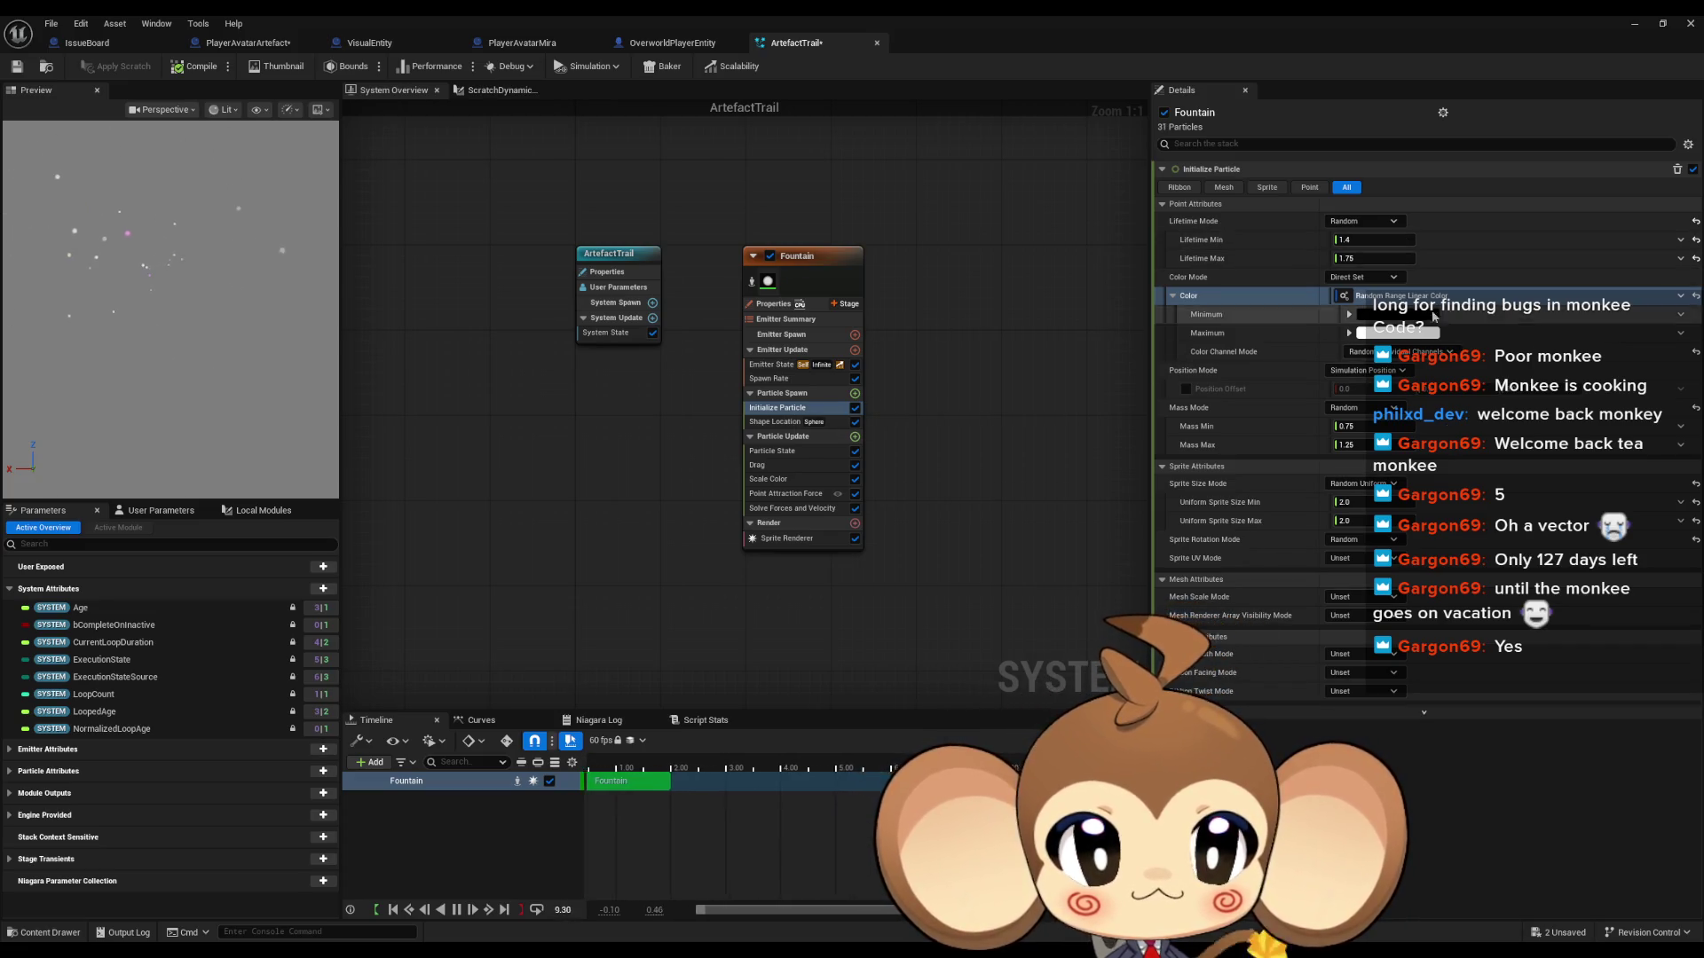
Step: Reset Color to a plain white linear colour and start searching its dynamic inputs
click(1696, 297)
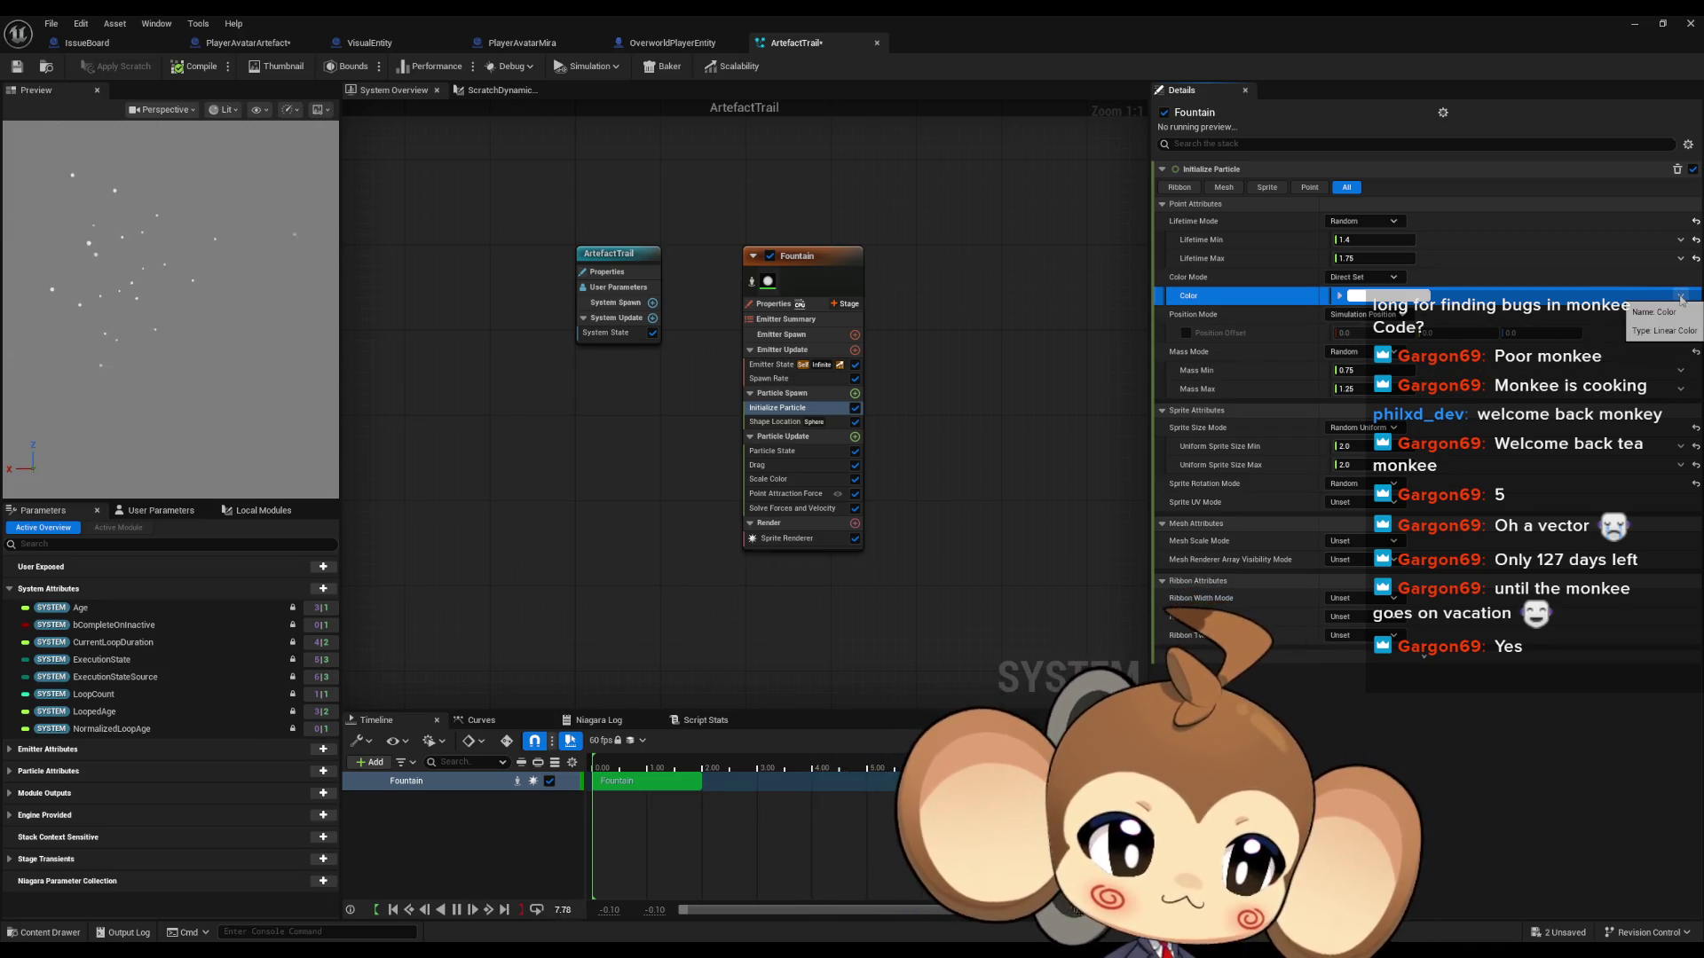
click(1681, 296)
text(ar)
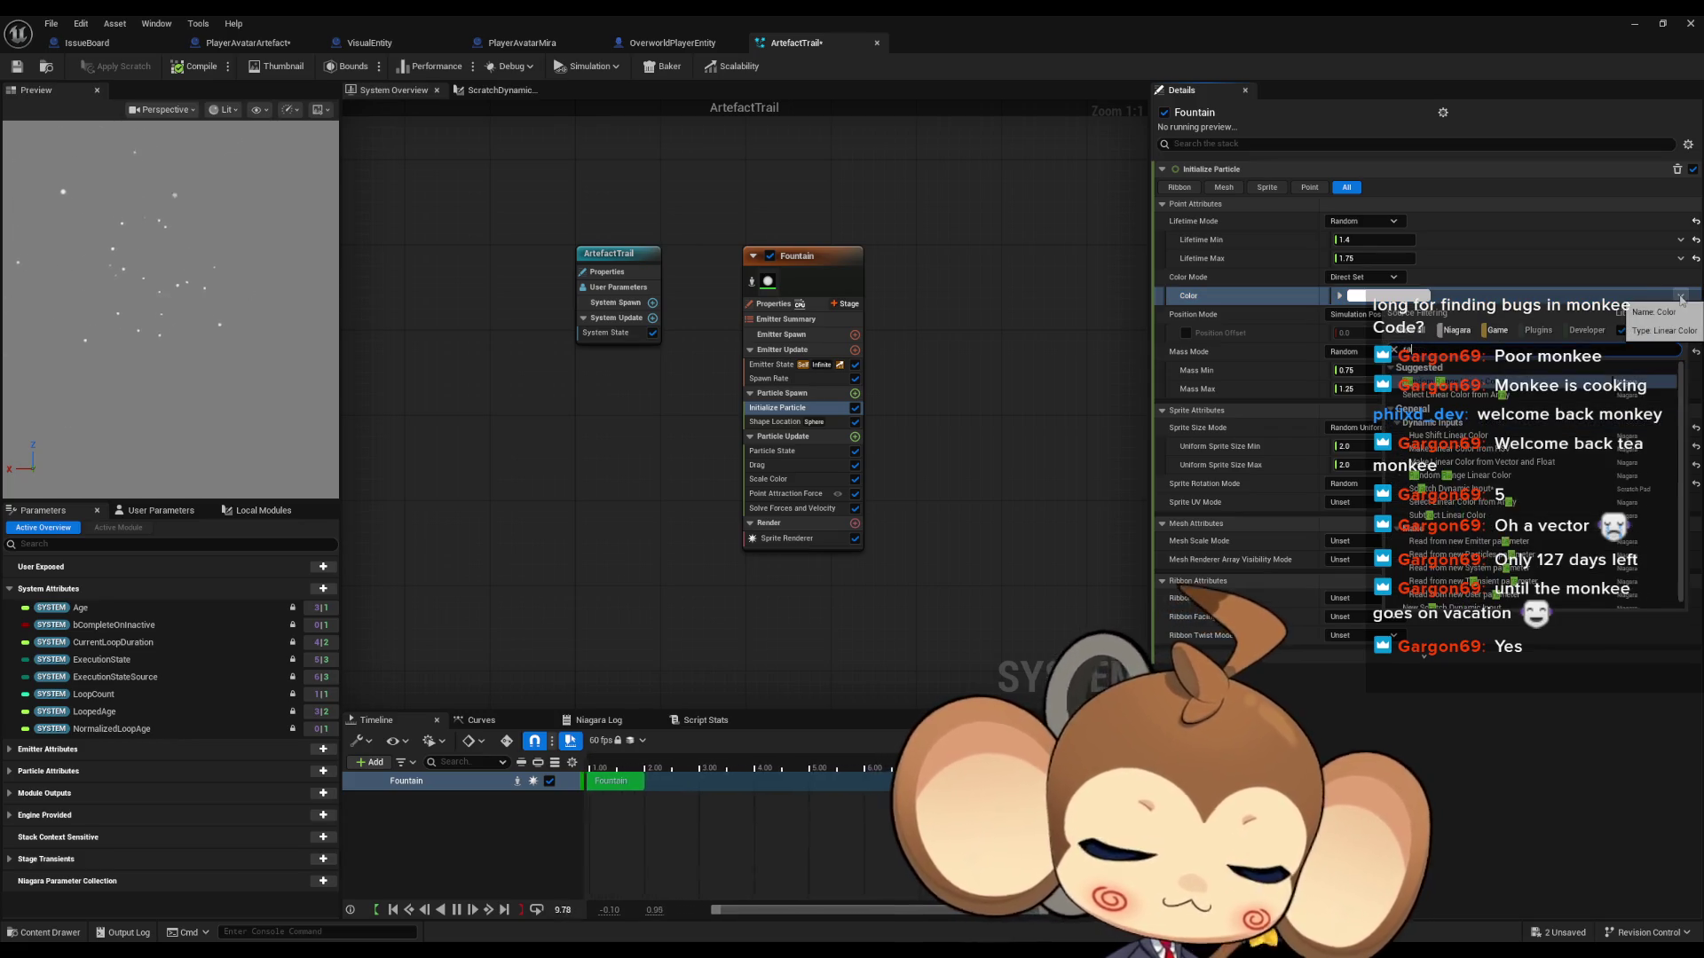
text(nd ra)
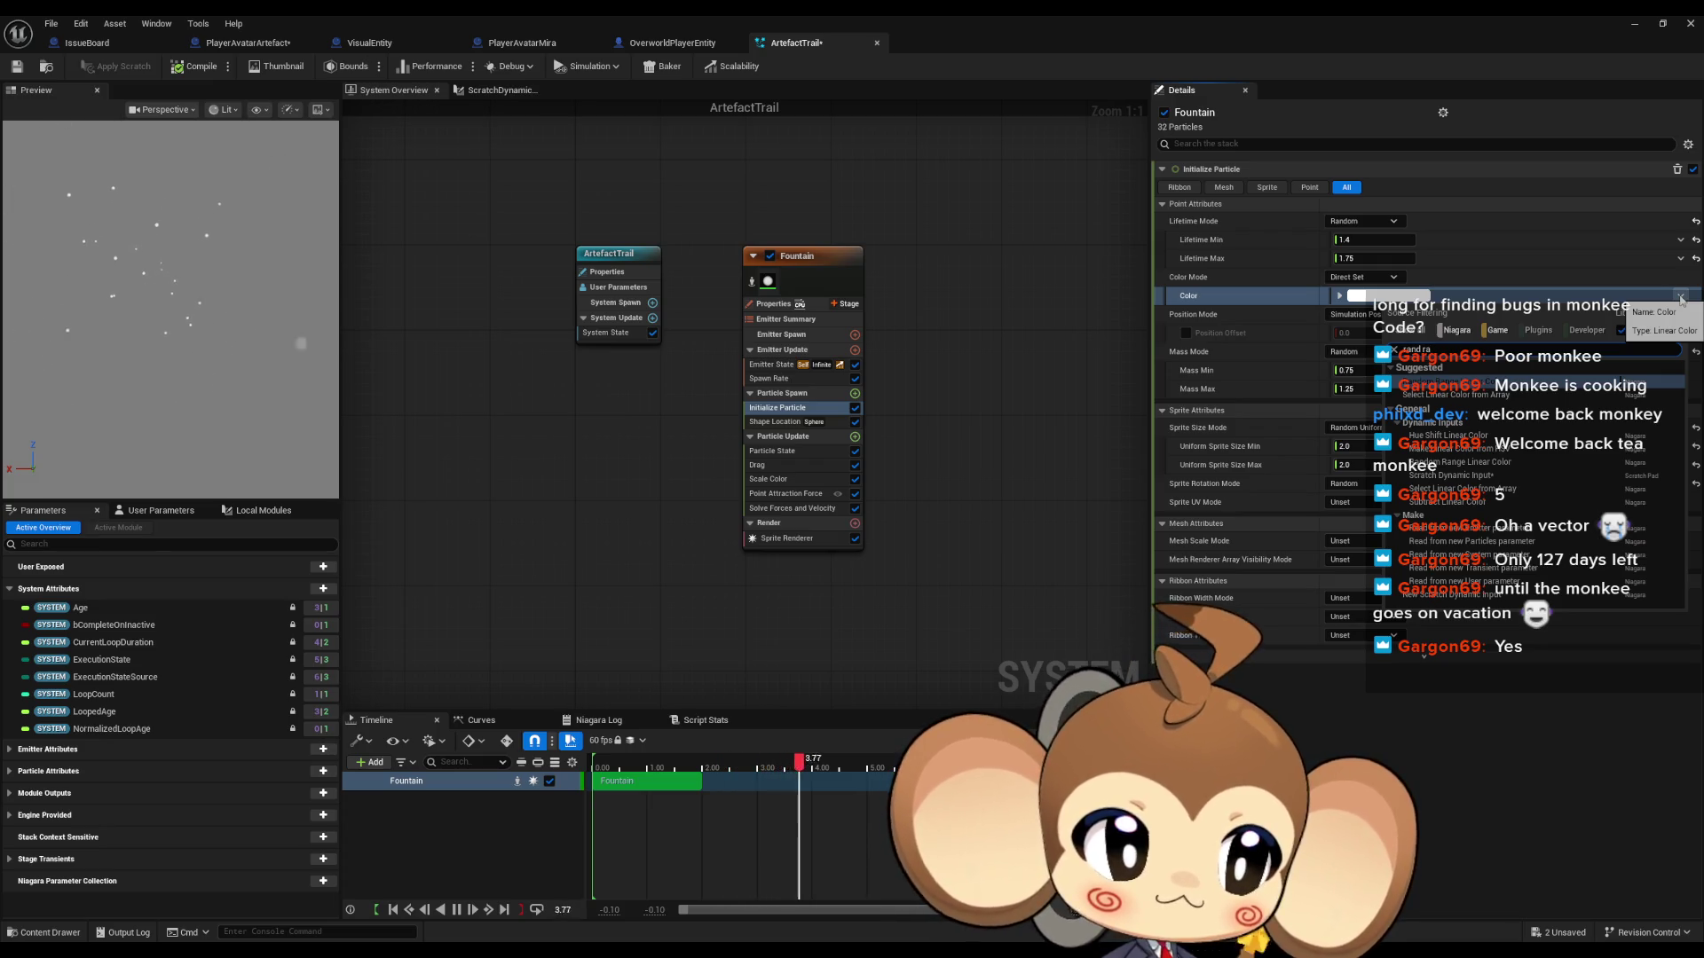
text(float)
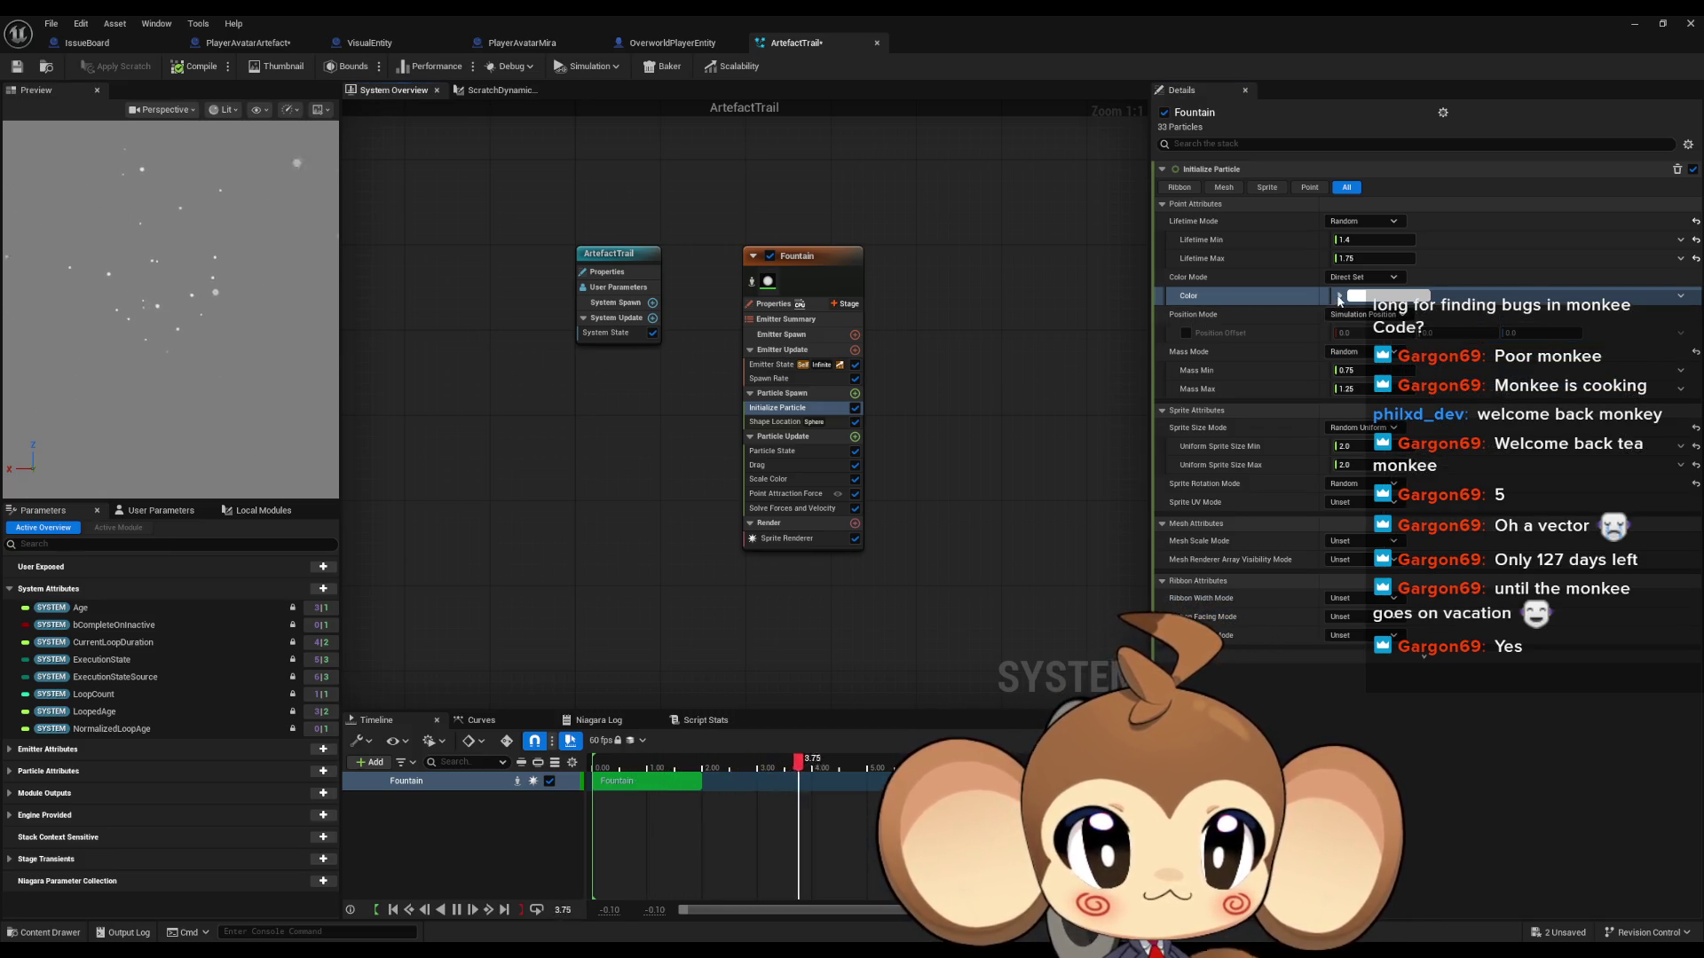
click(1339, 296)
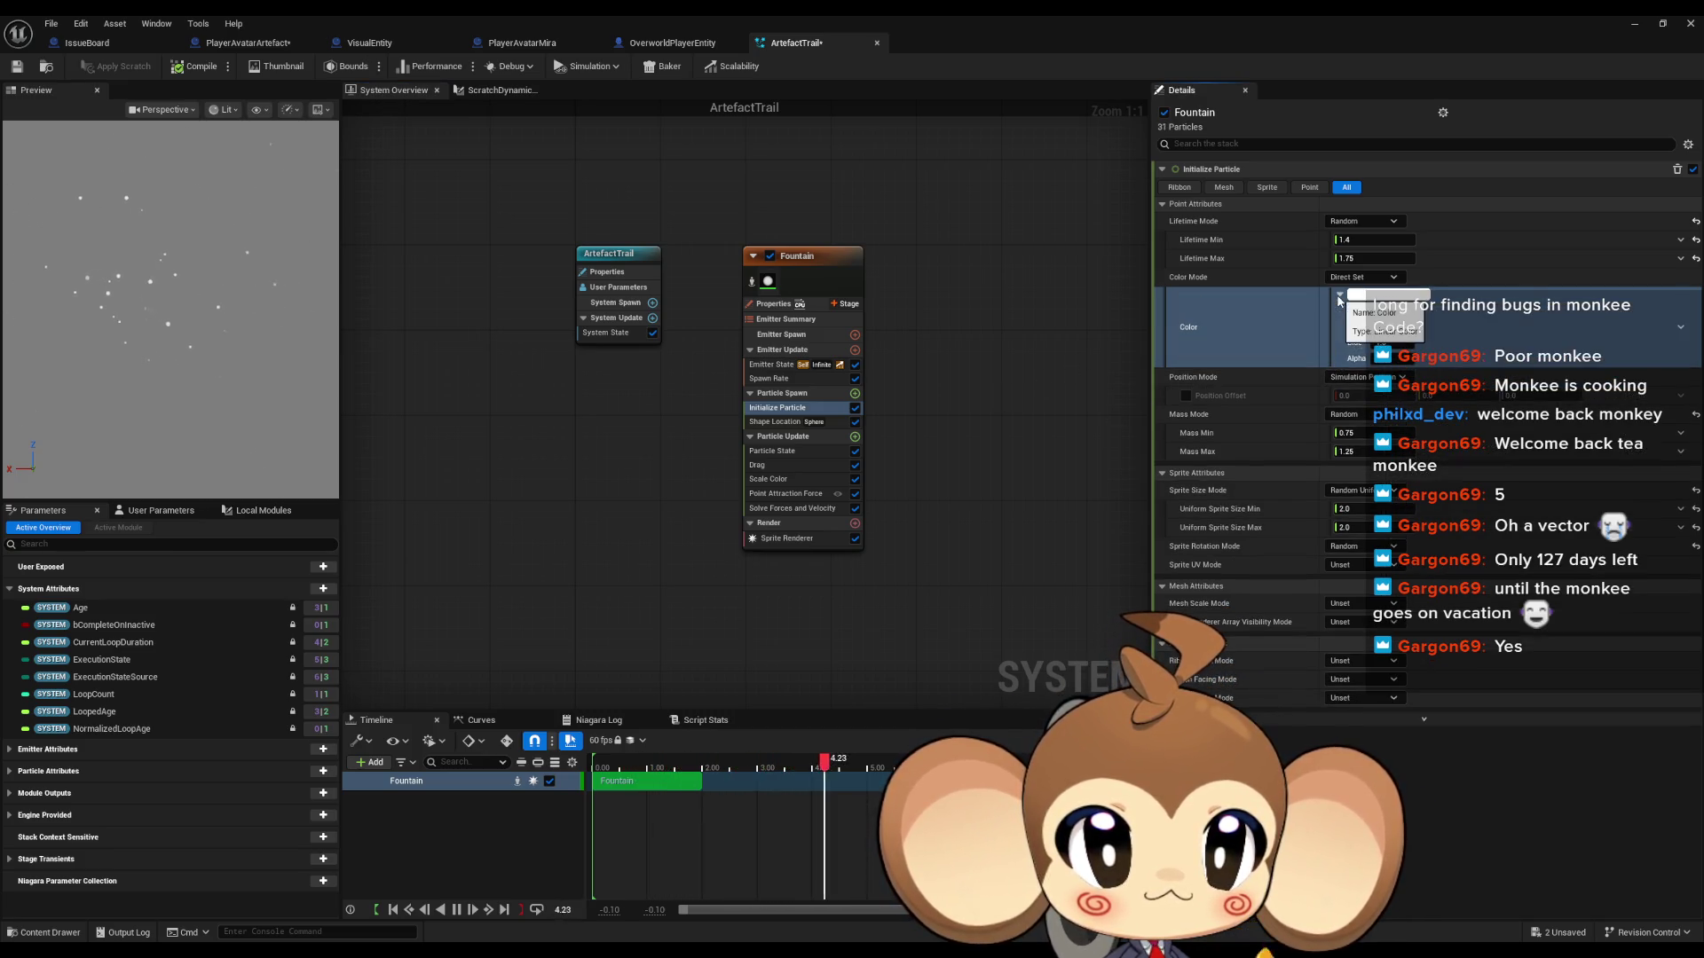
click(1680, 329)
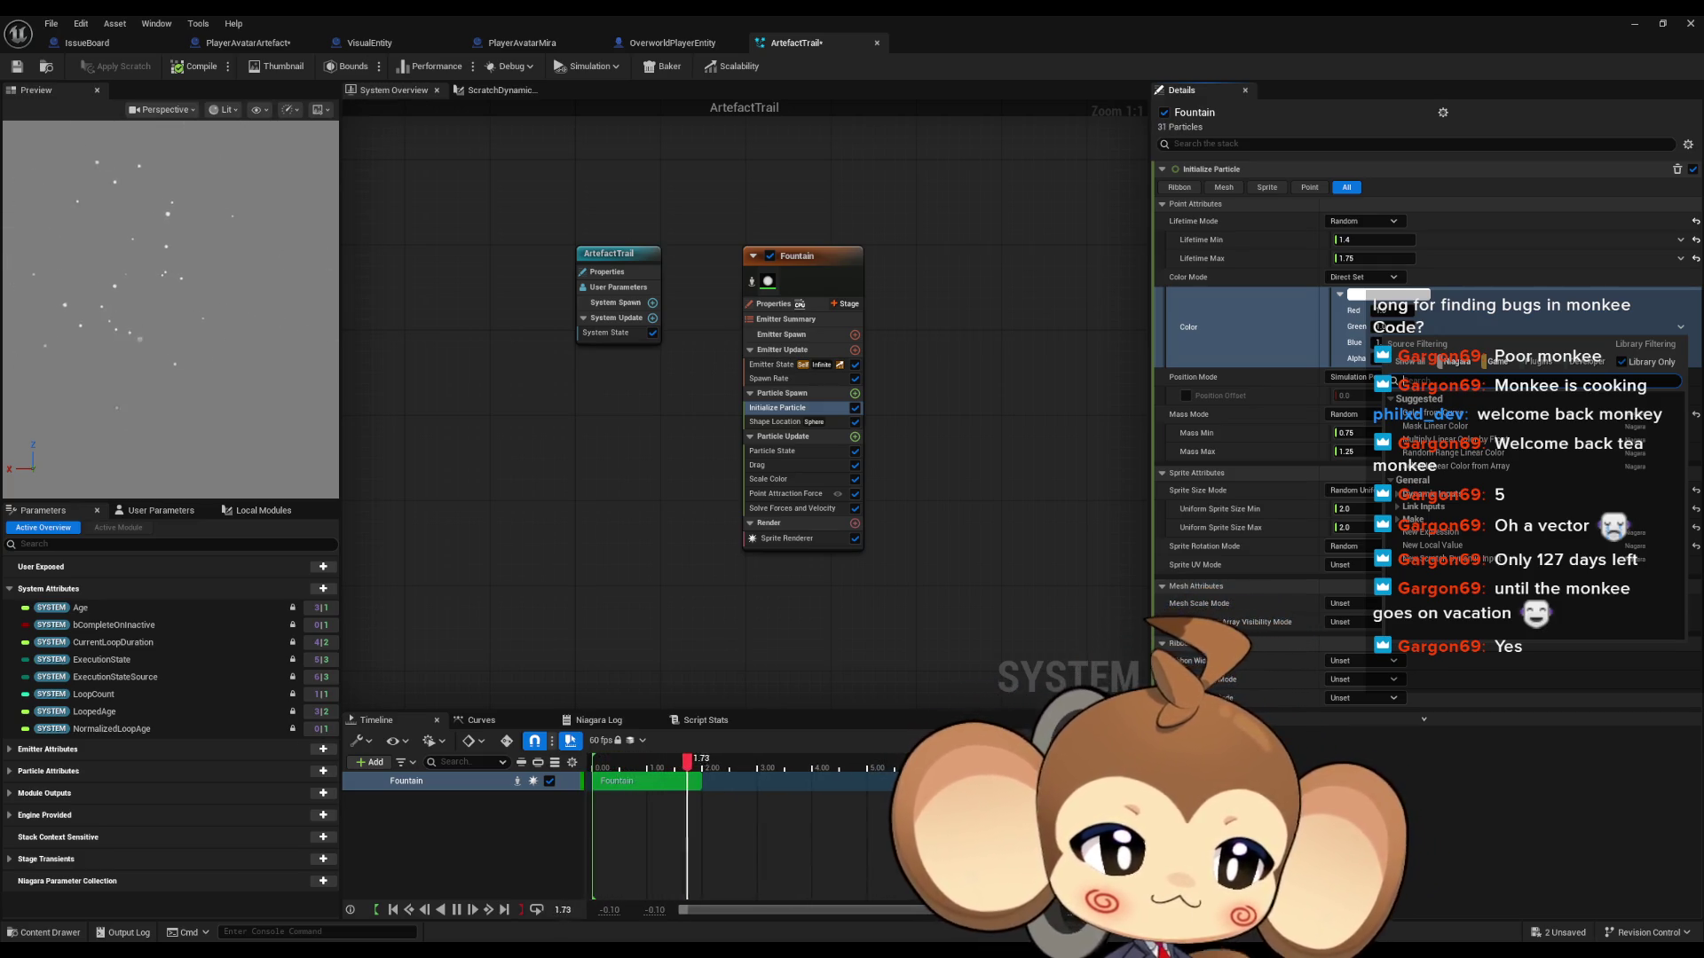
key(Escape)
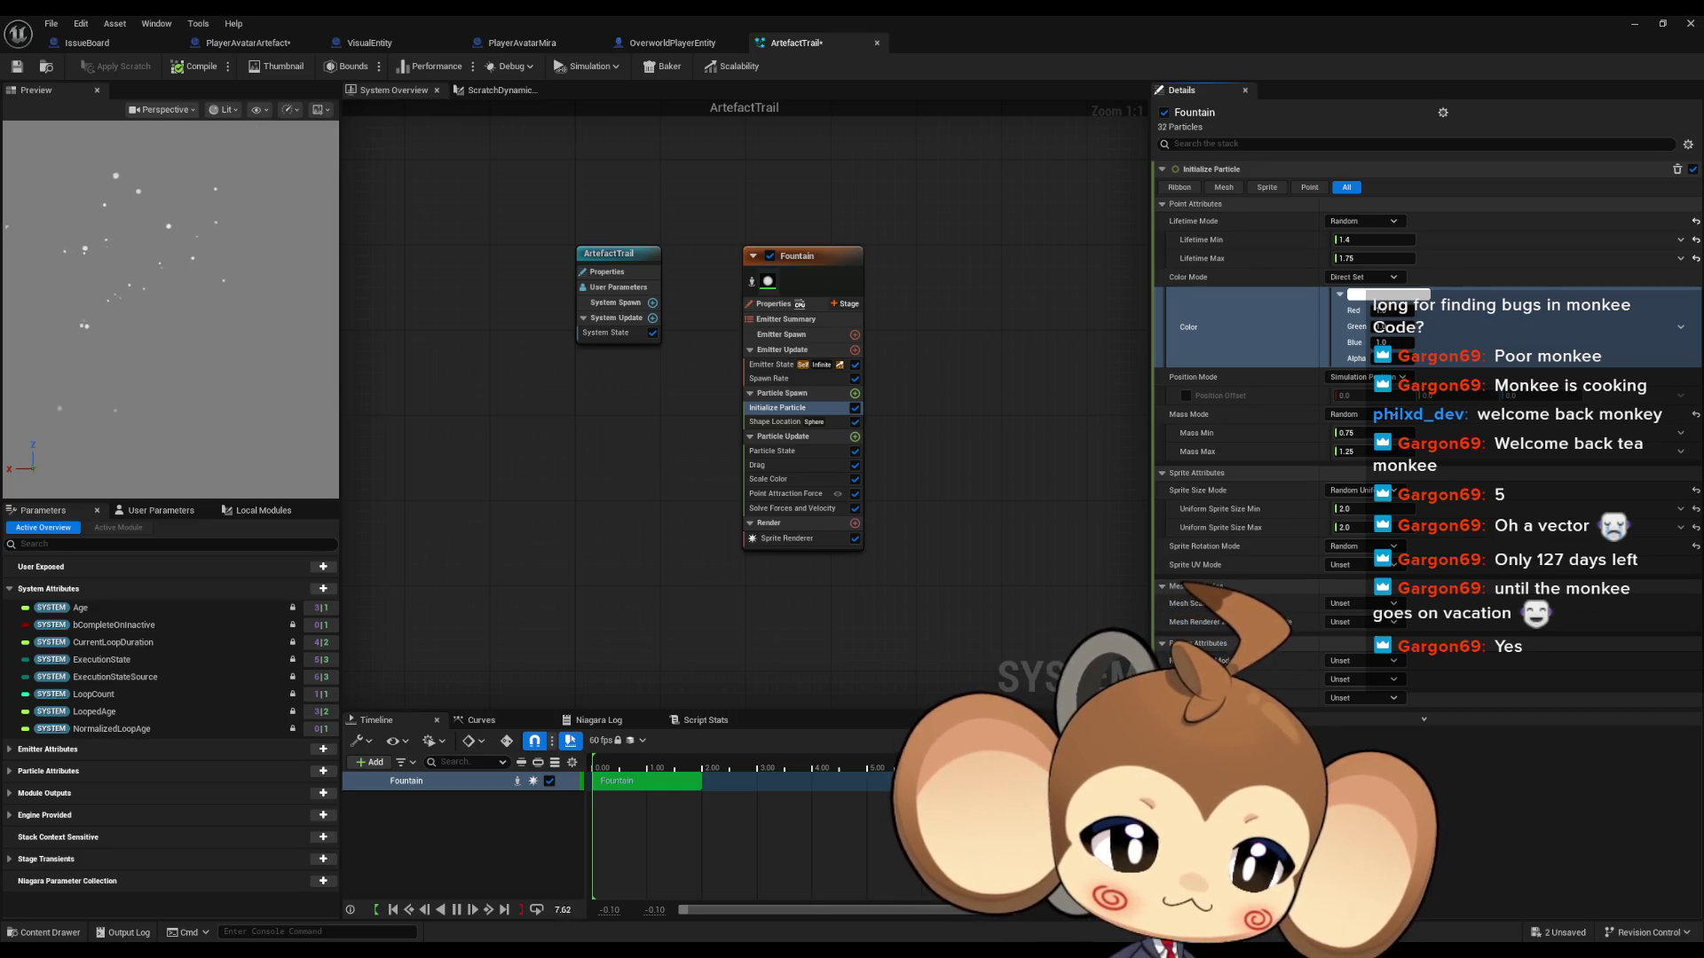
click(1680, 327)
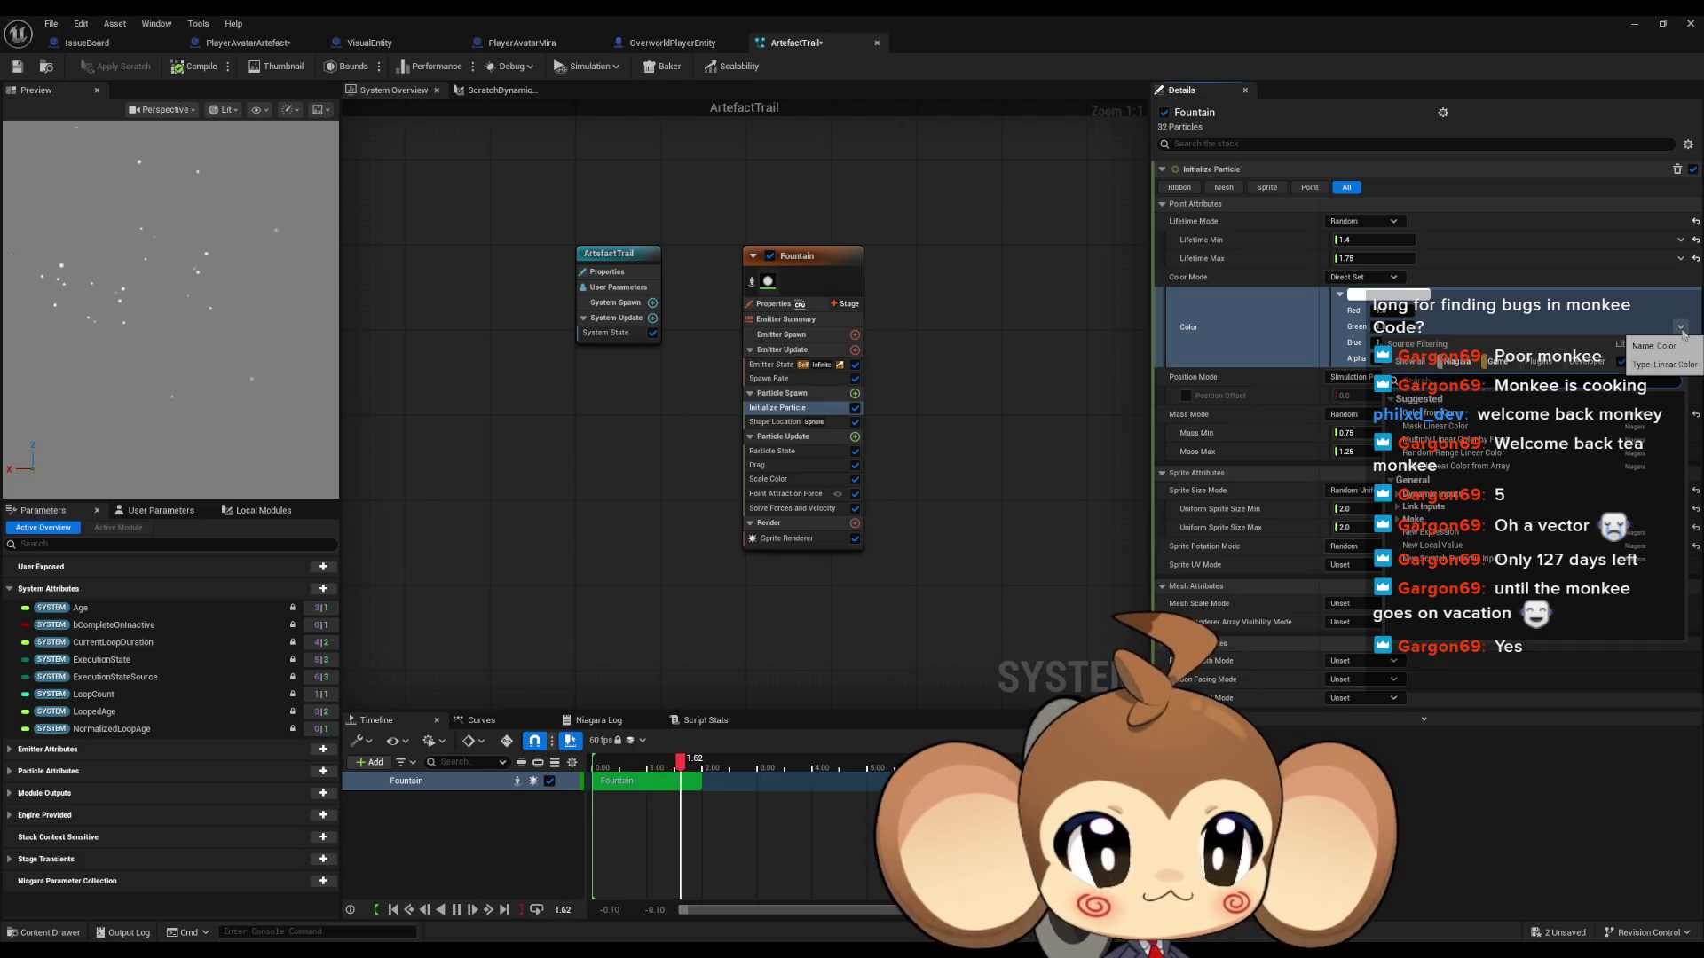
text(rand)
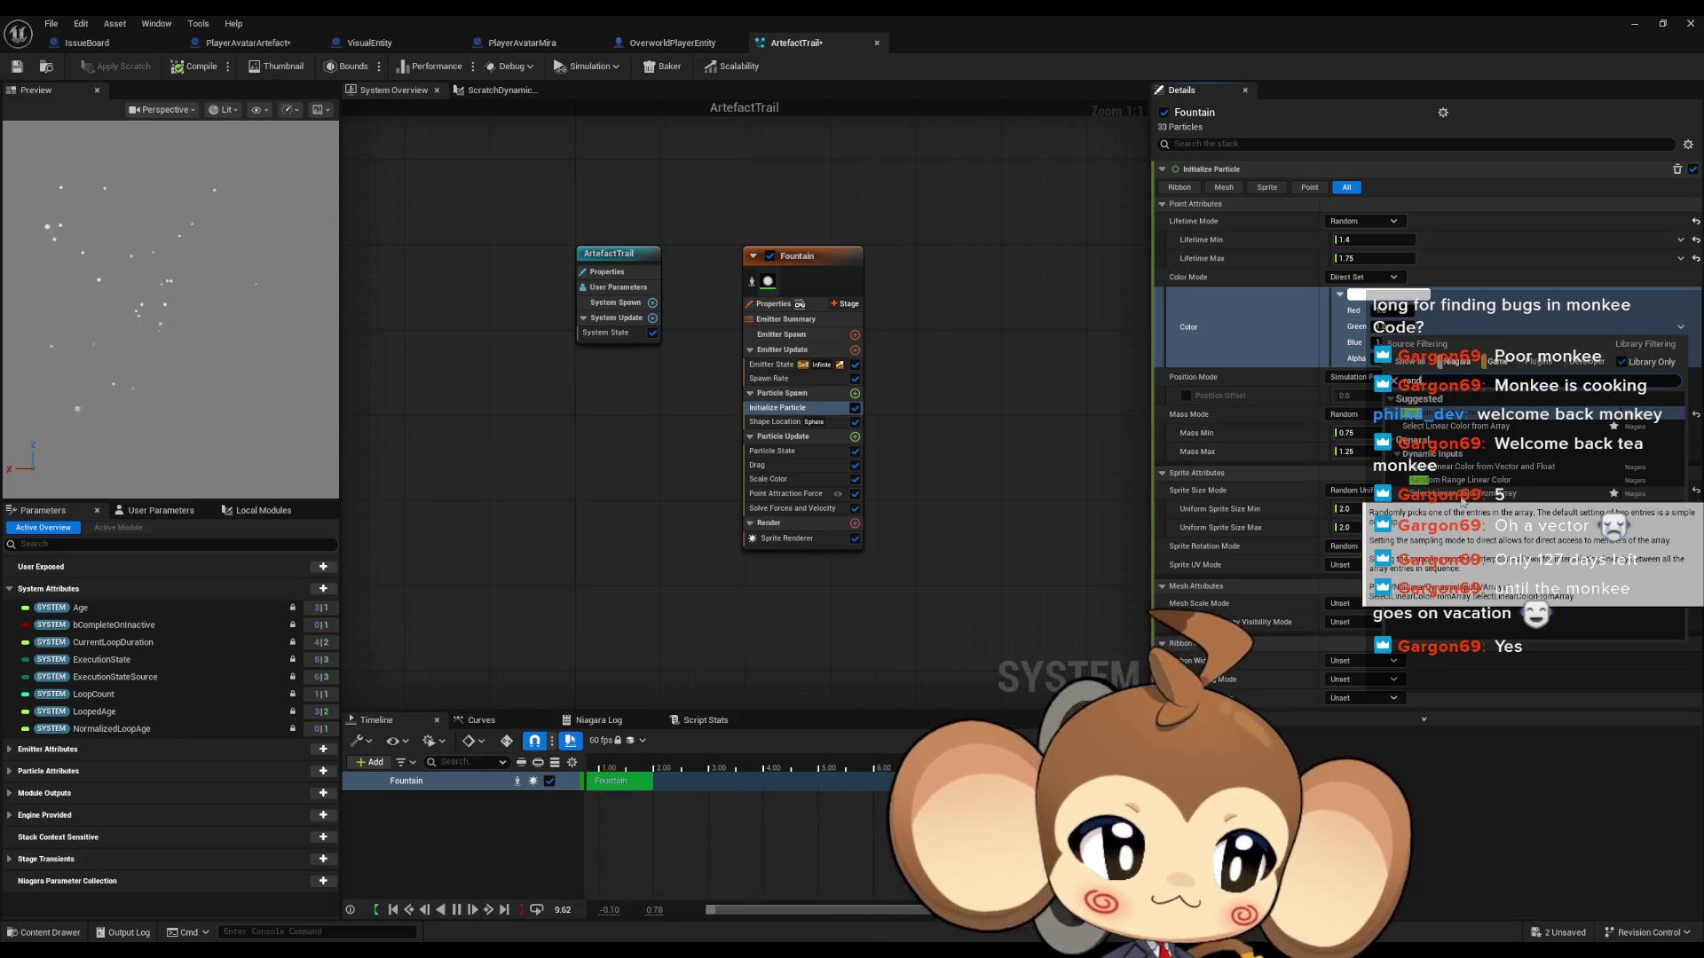
key(BackSpace)
key(BackSpace)
key(BackSpace)
text(const)
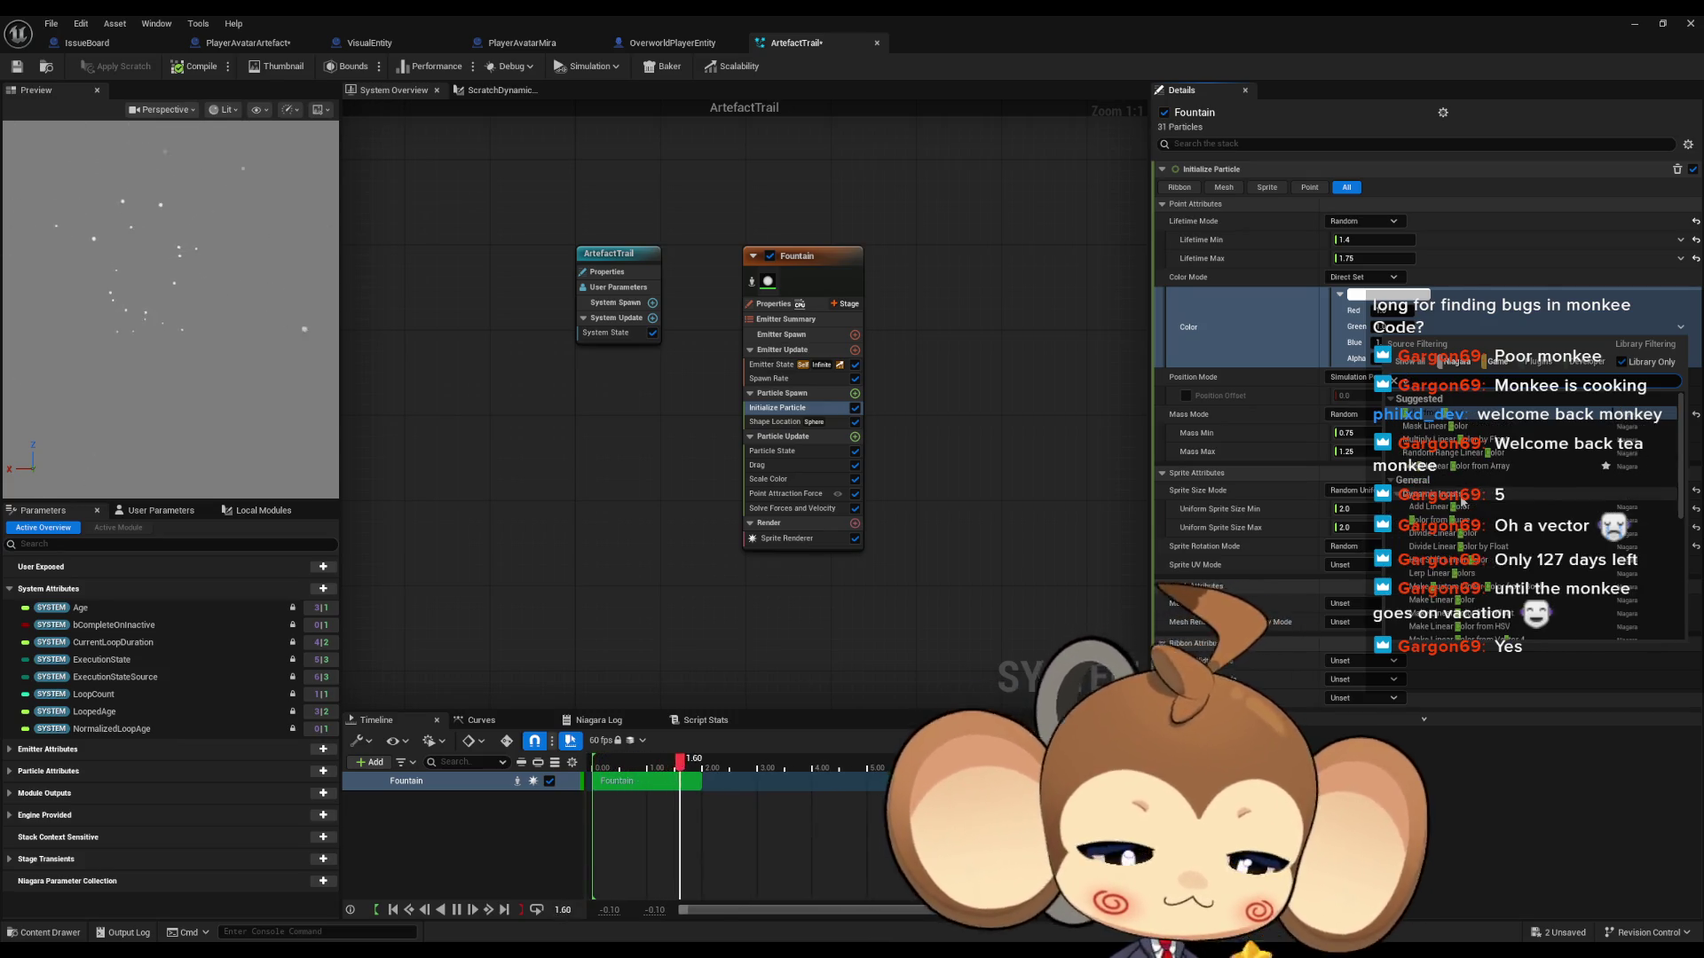
key(BackSpace)
key(BackSpace)
key(BackSpace)
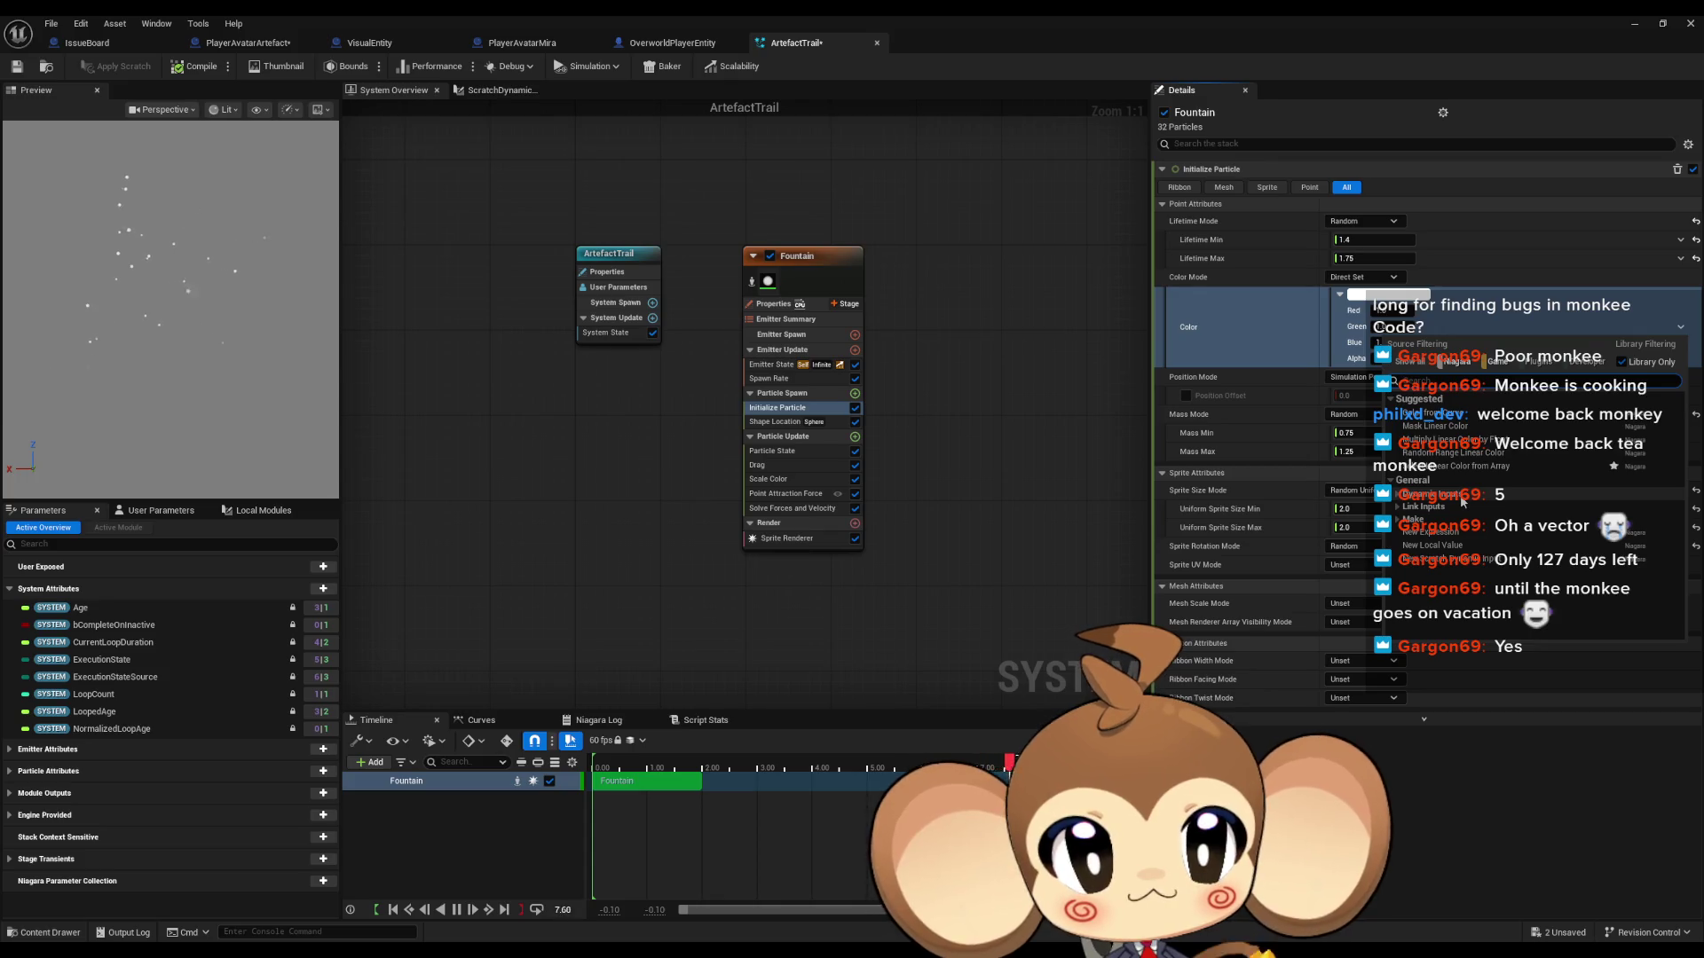
text(scra)
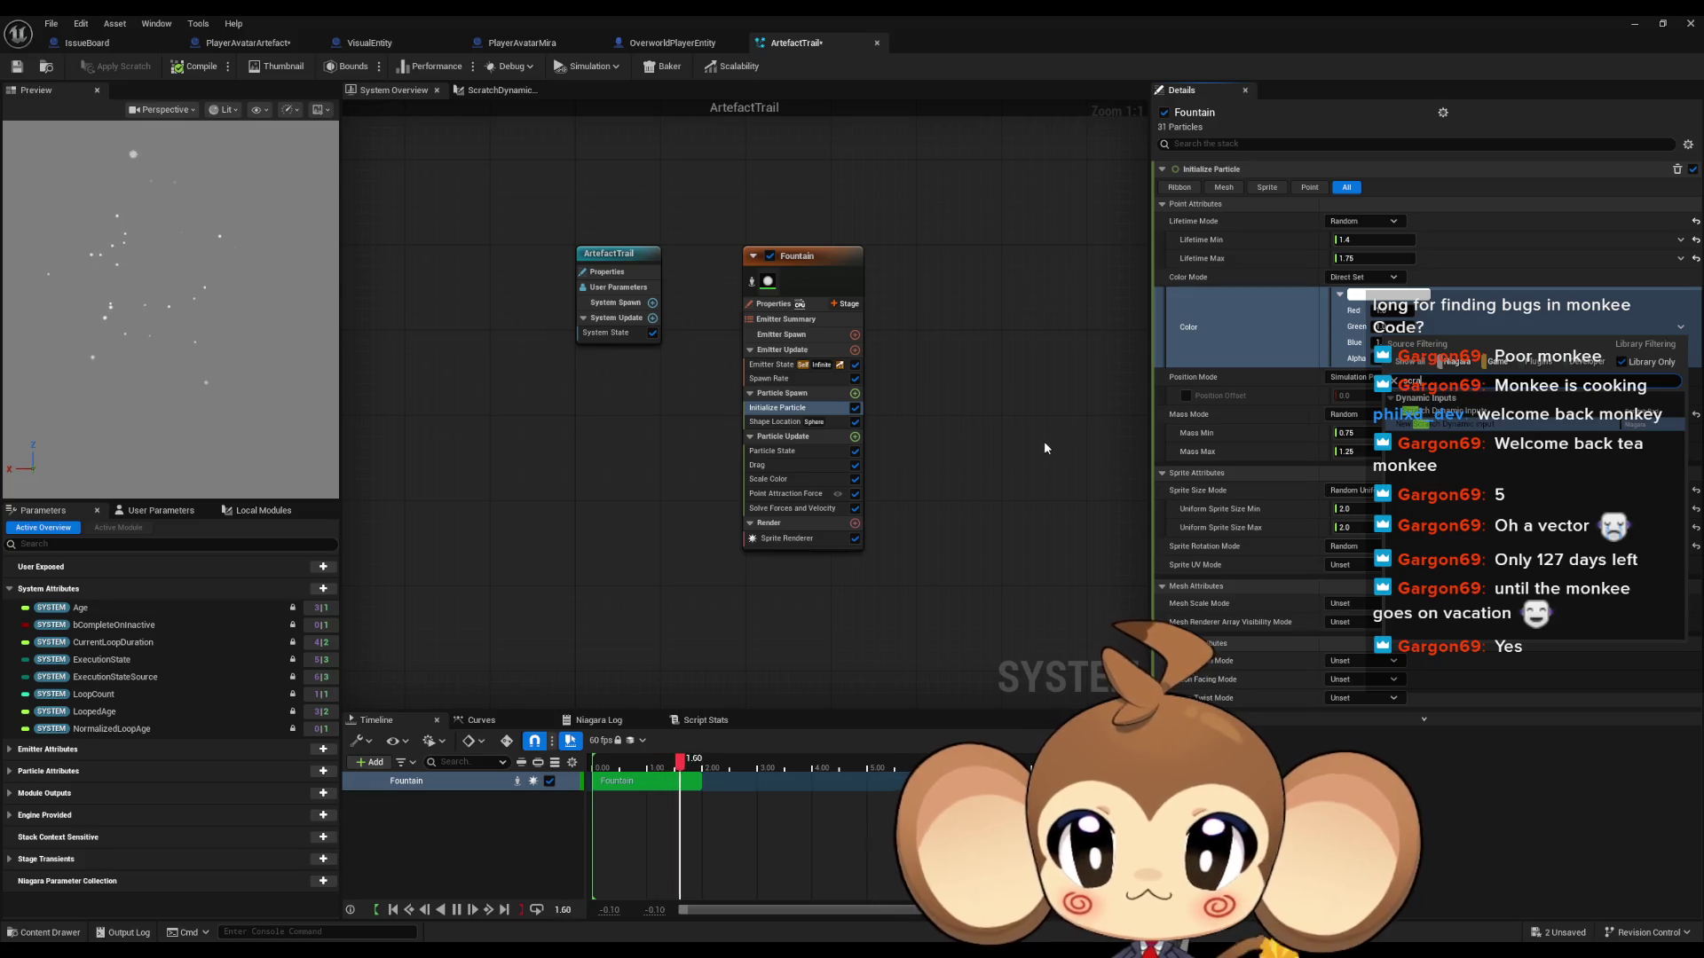
key(Escape)
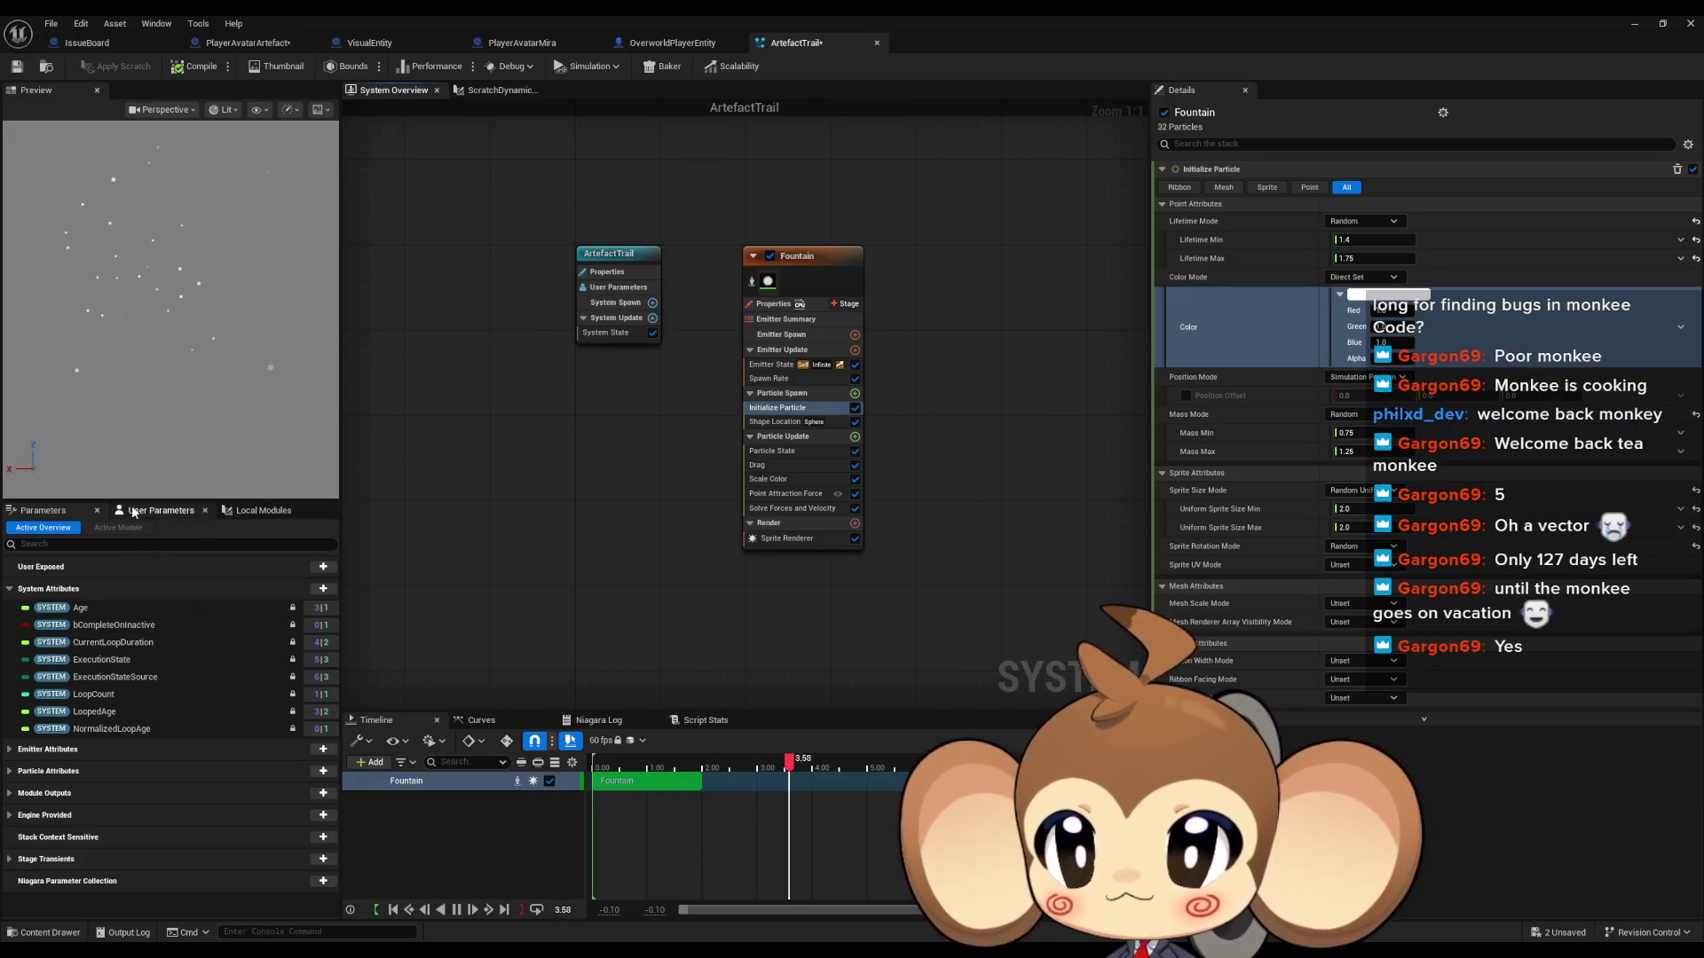
Step: Finish renaming the ScratchDynamicInput script in Local Modules and open its graph
click(253, 512)
click(124, 613)
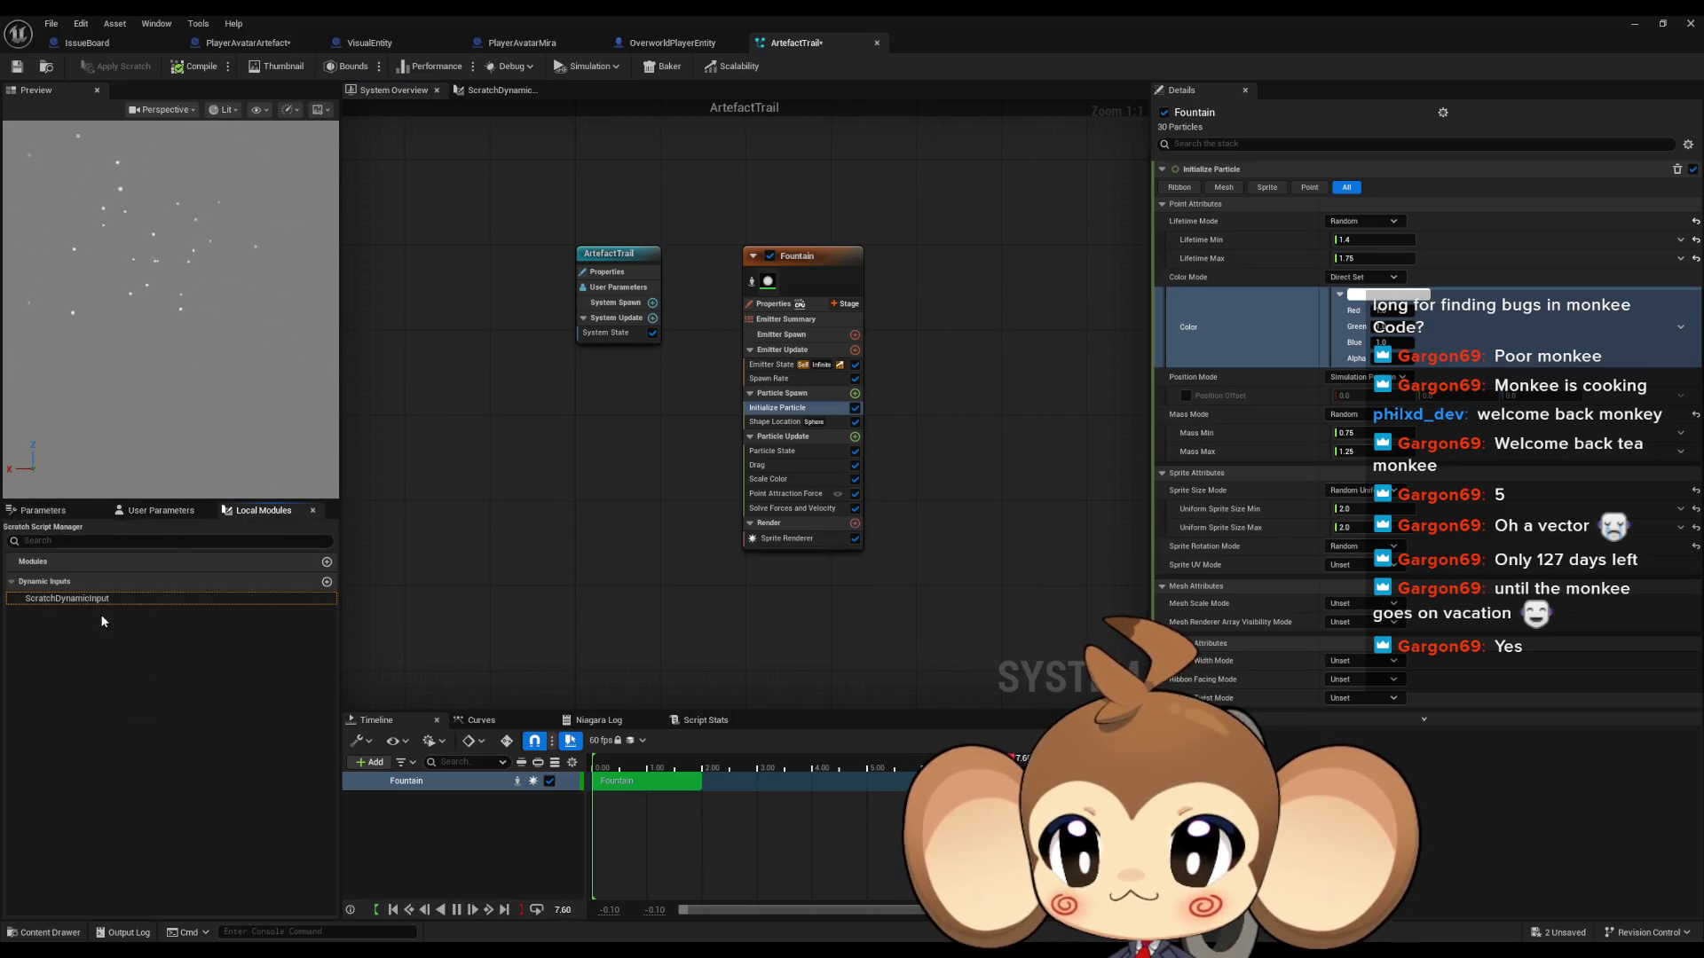
click(77, 600)
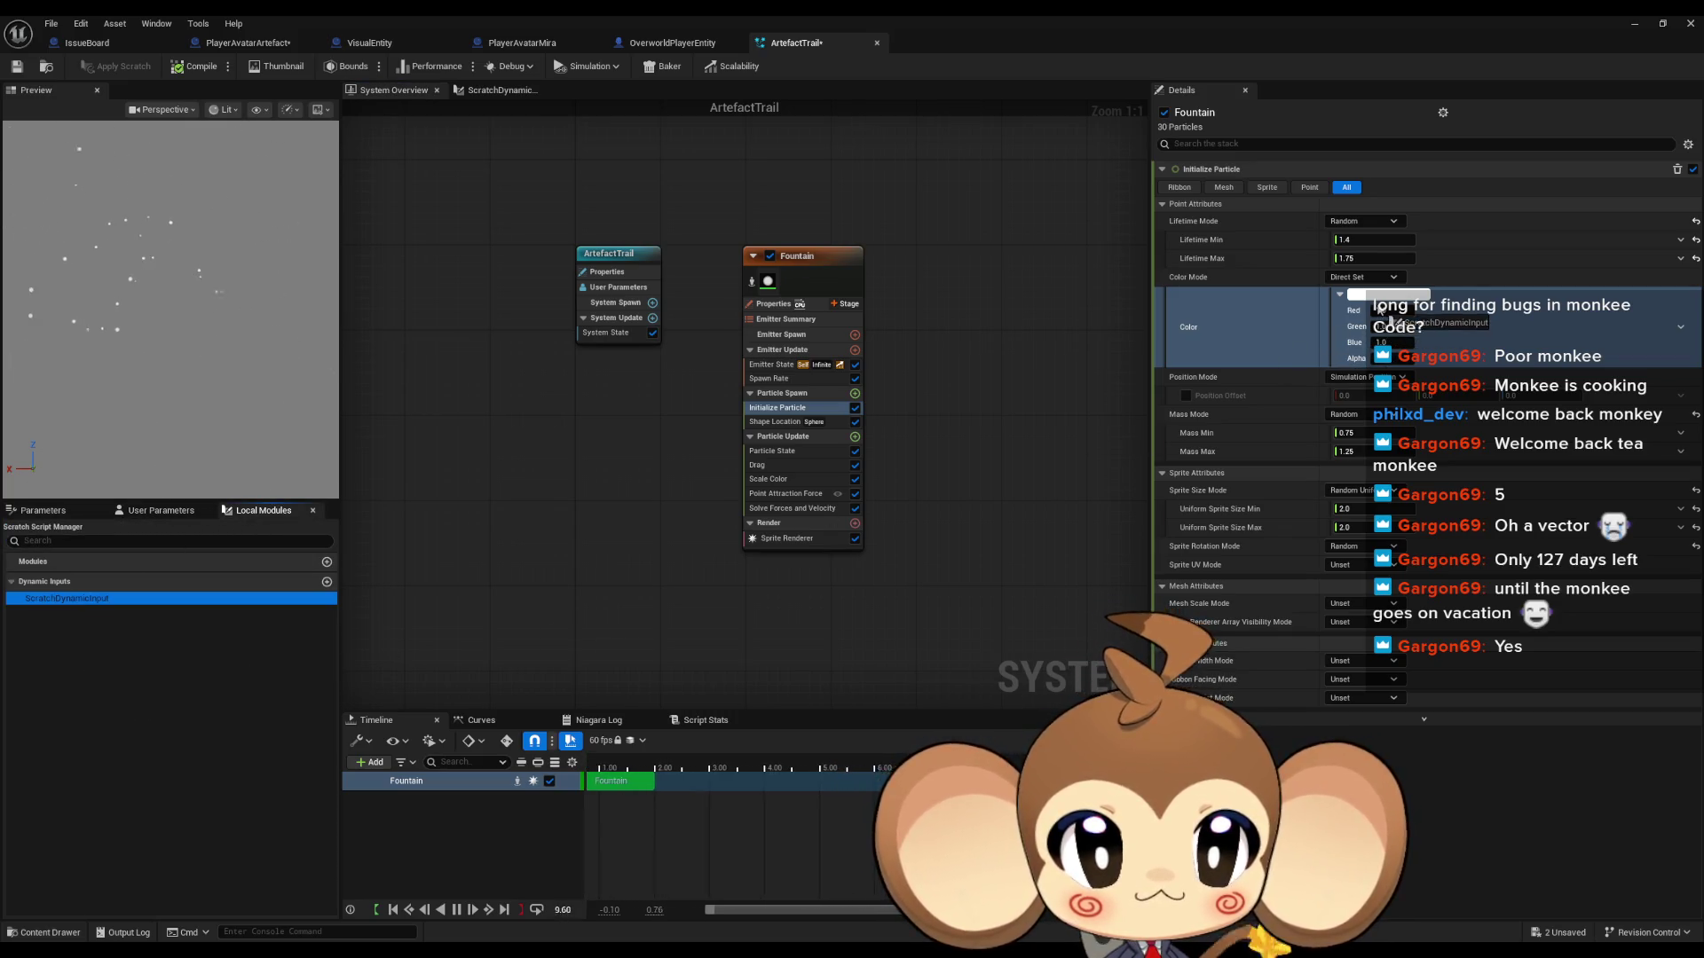
double_click(124, 600)
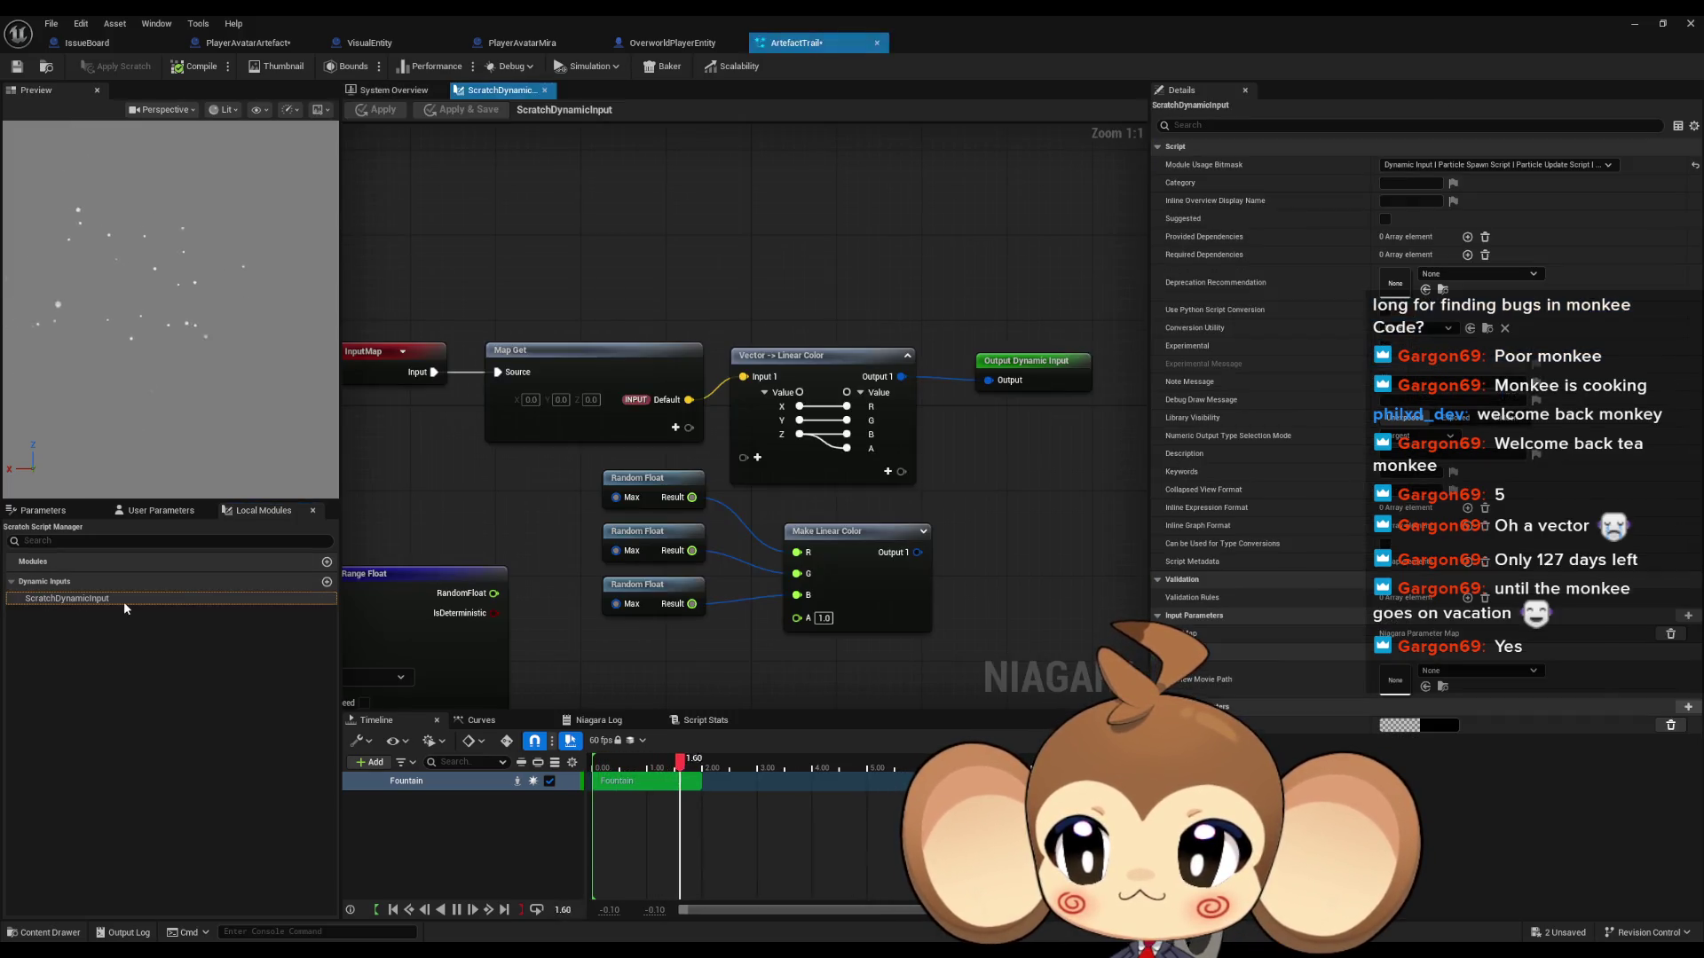
Step: Give Color a new scratch dynamic input named RandomColor and open its graph
click(394, 89)
click(1680, 327)
text(scra)
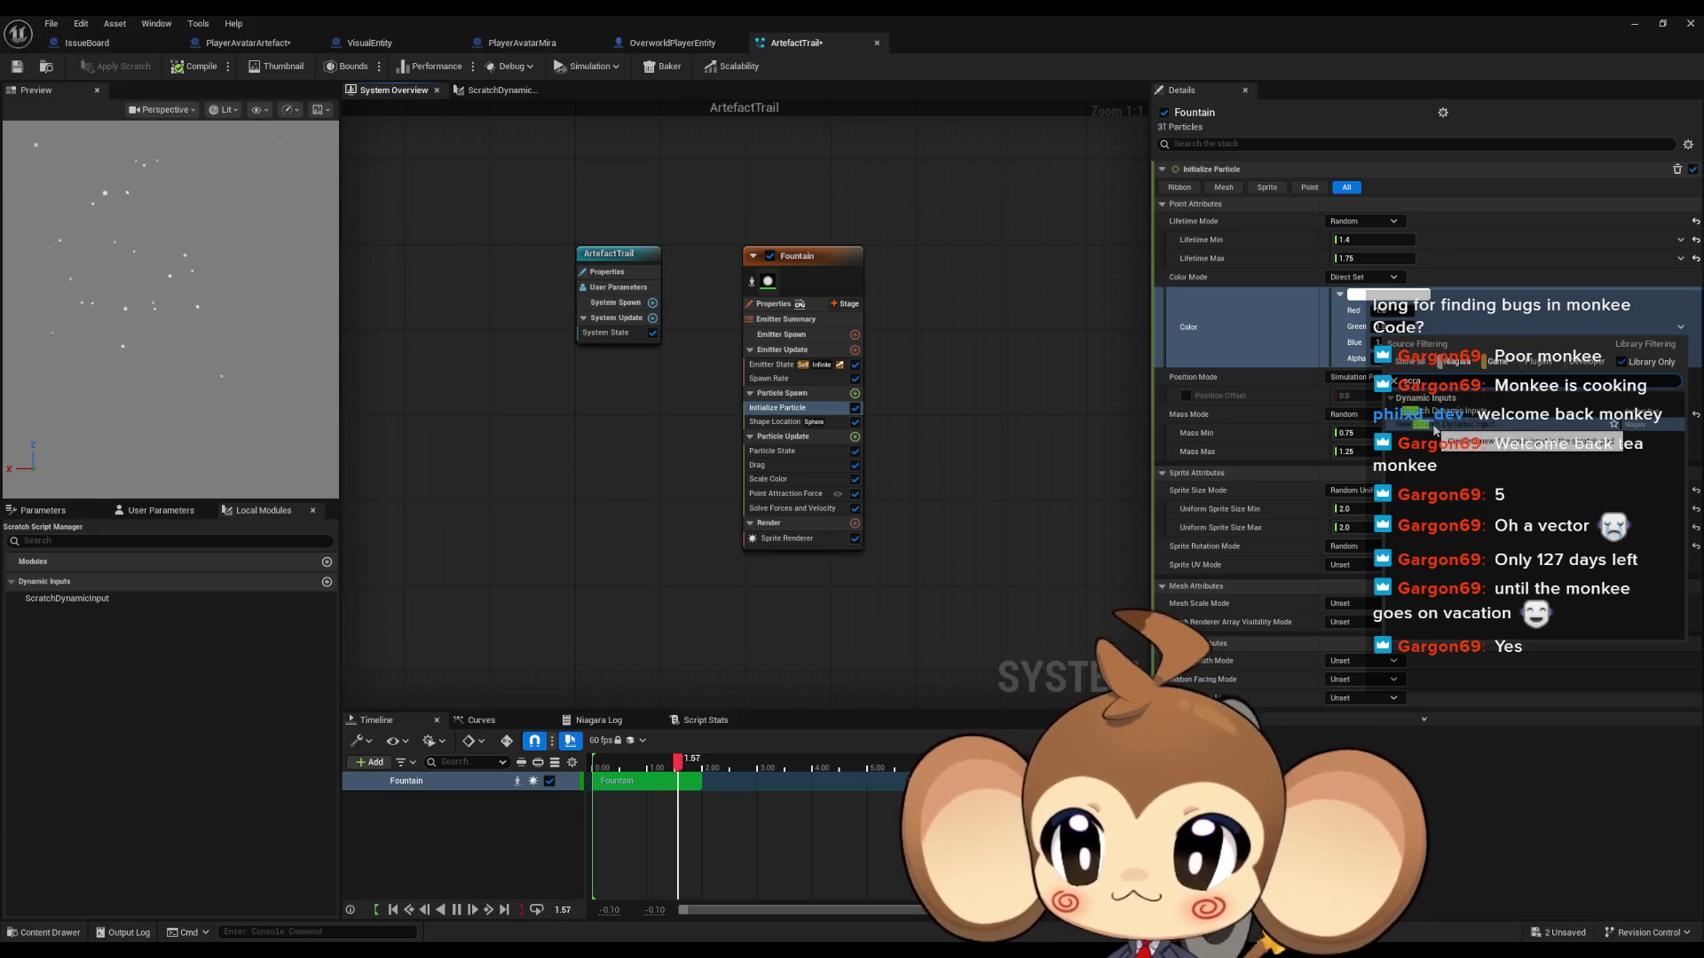
click(1462, 417)
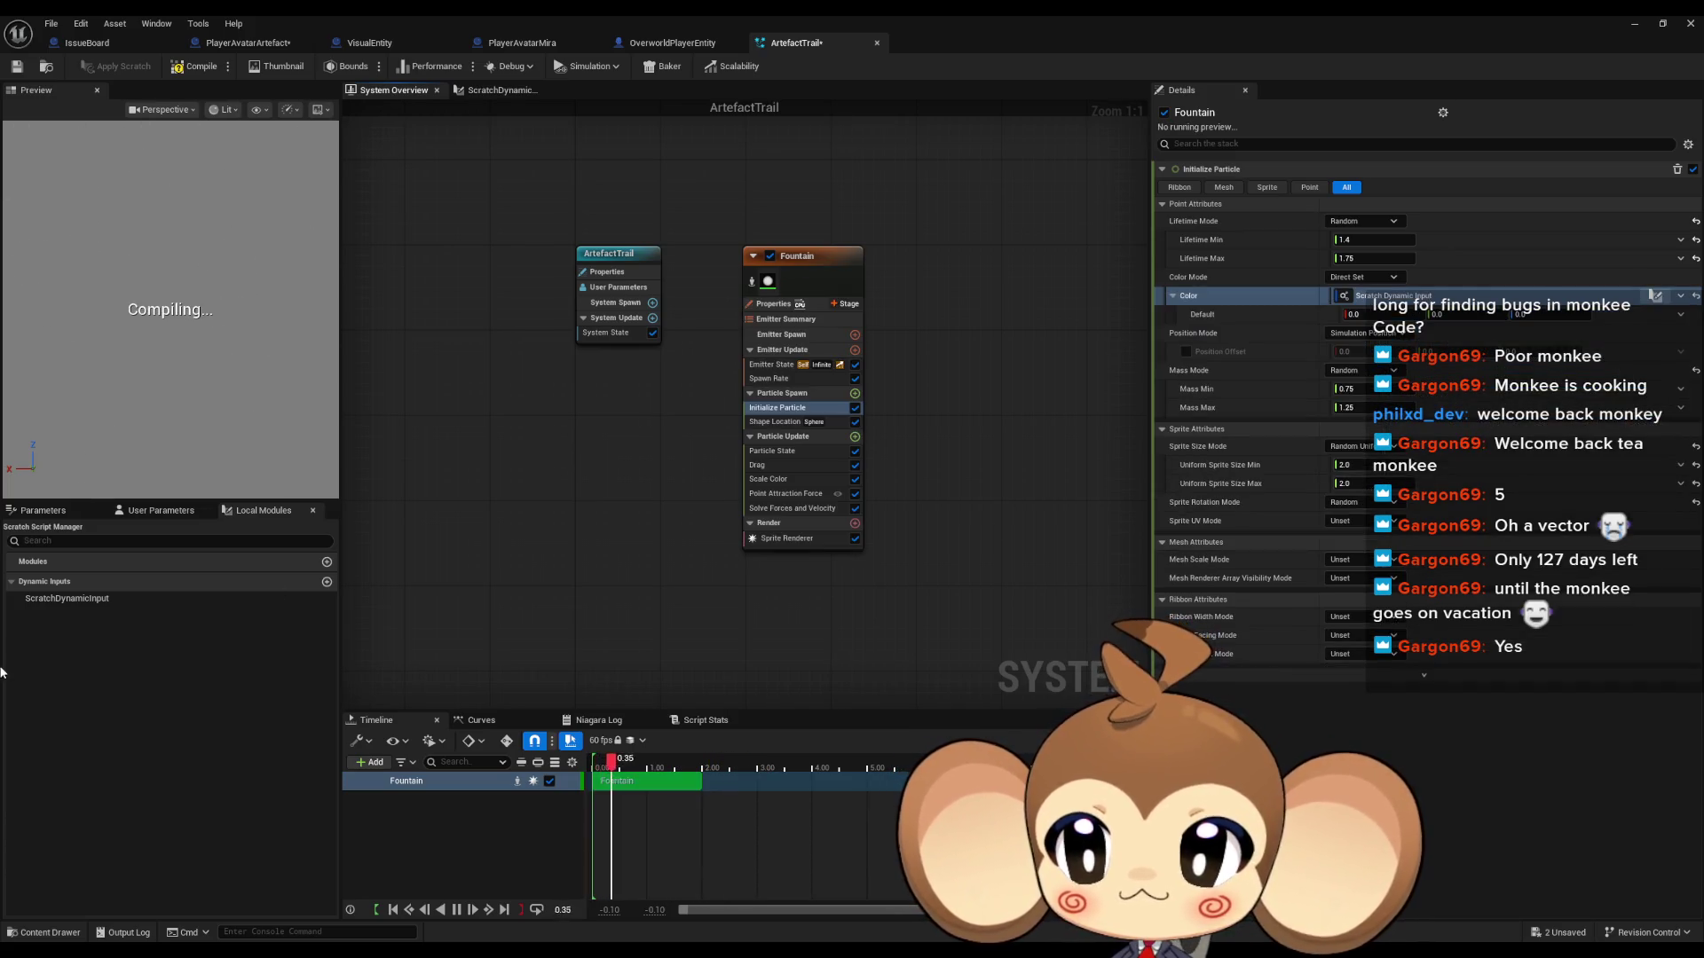
text(Ra)
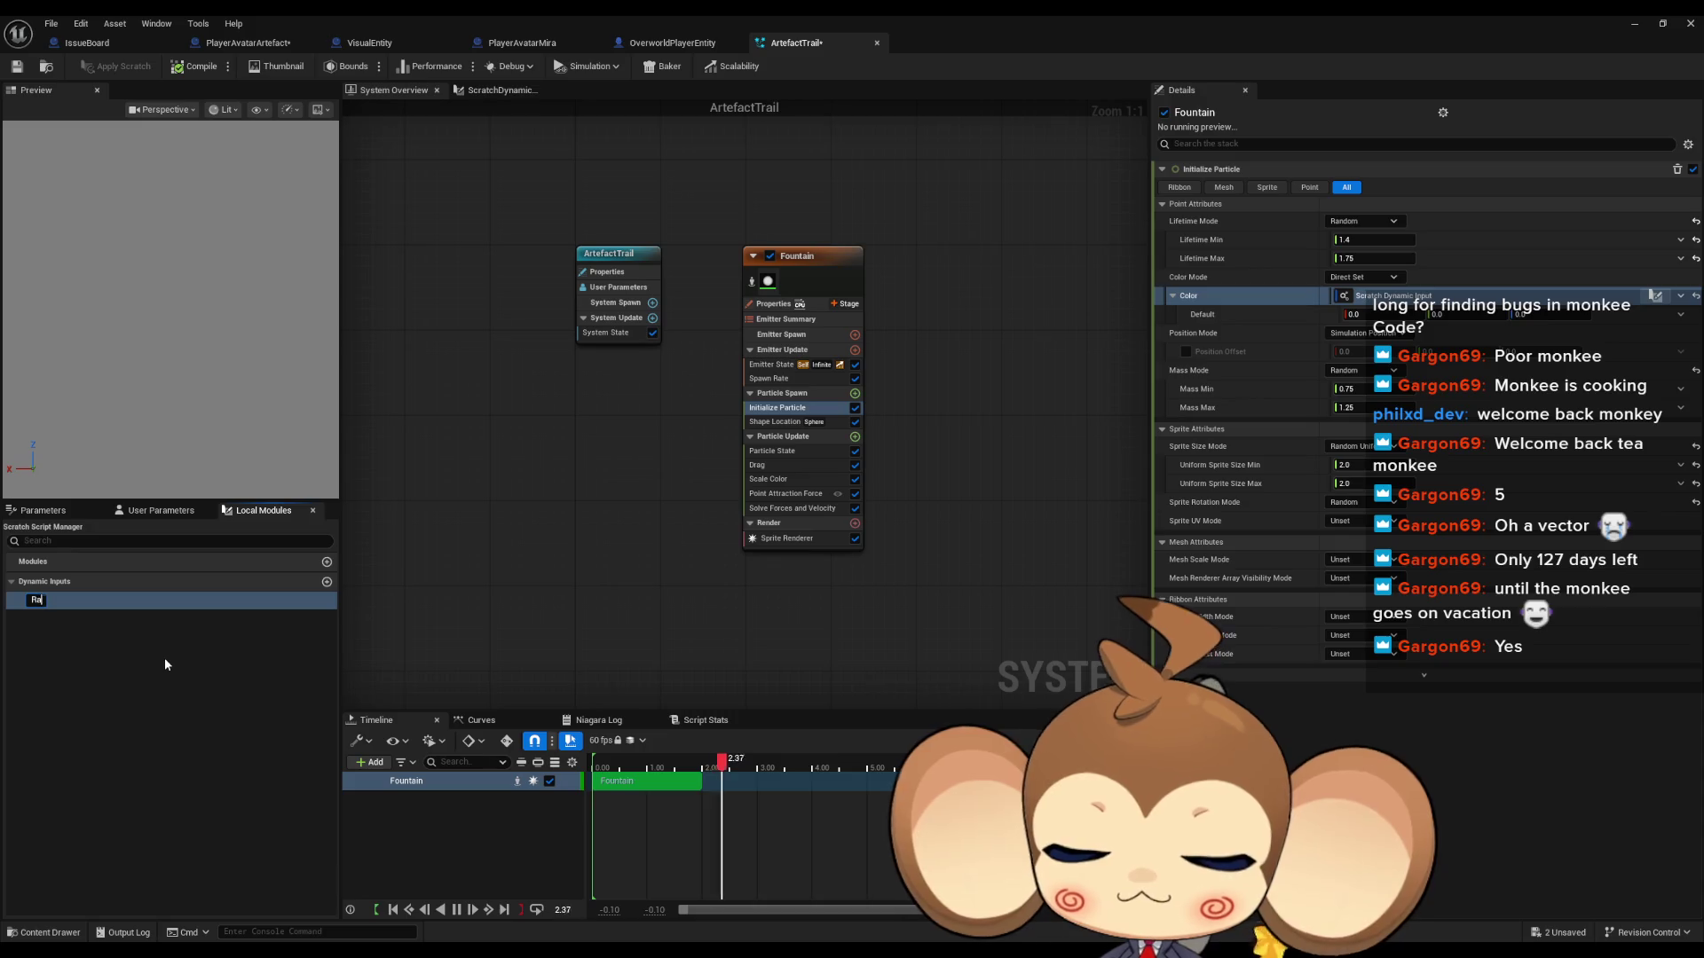
text(ndomColor)
key(Return)
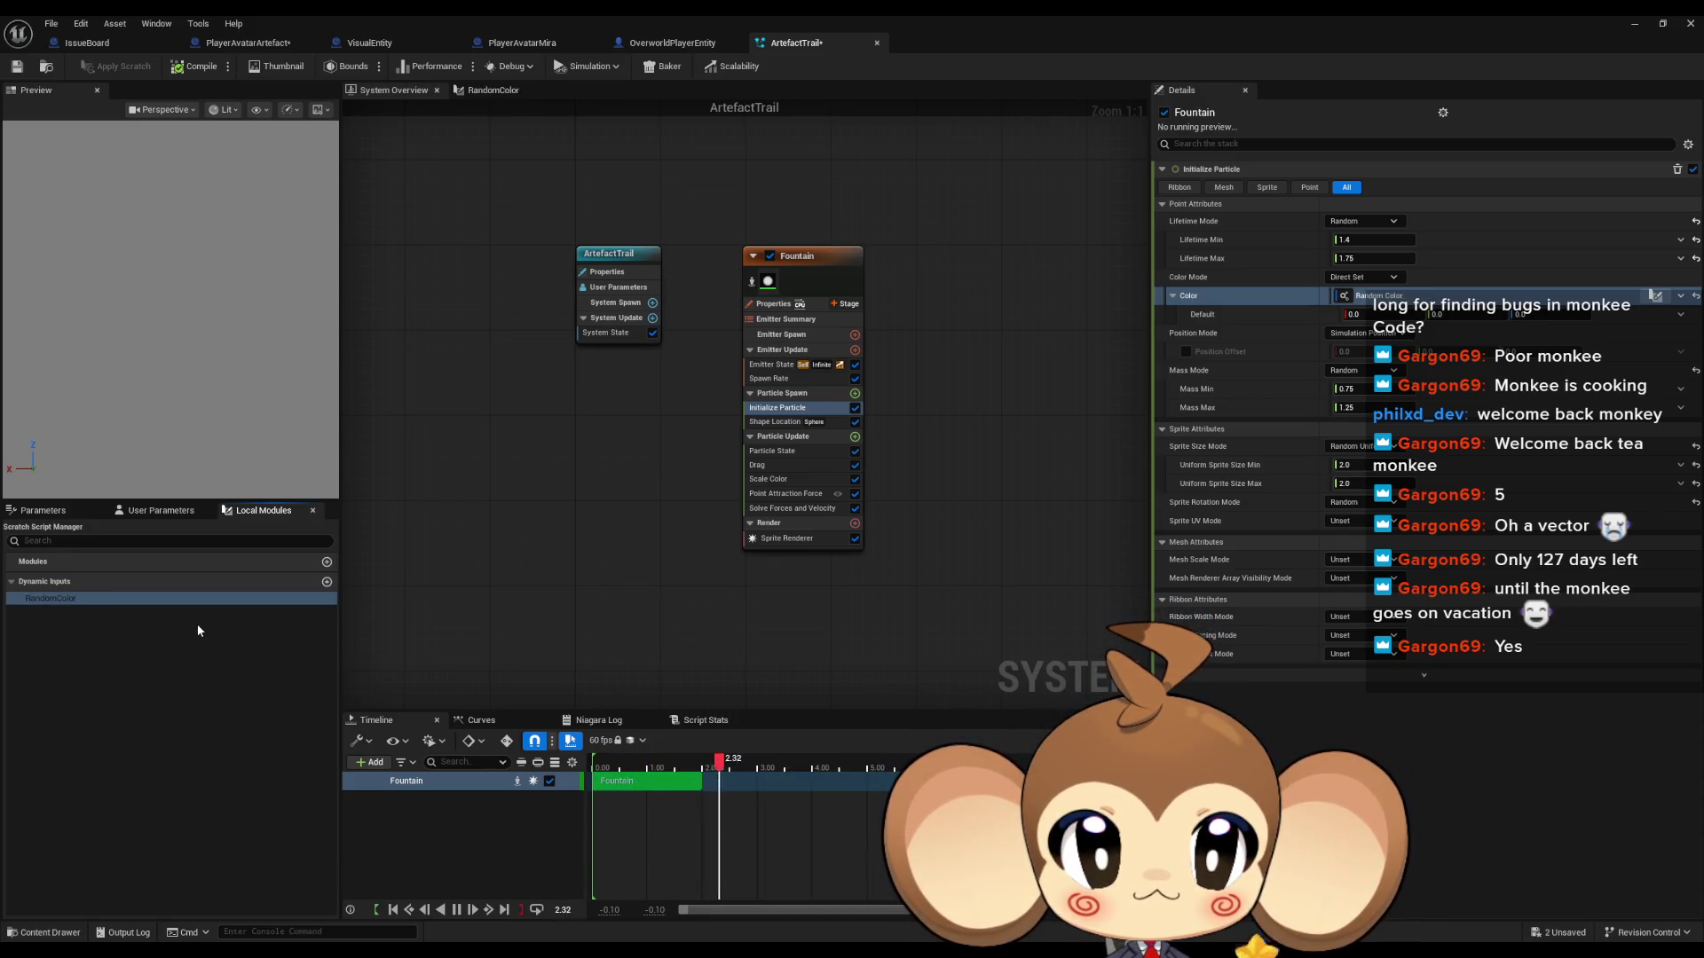
double_click(70, 598)
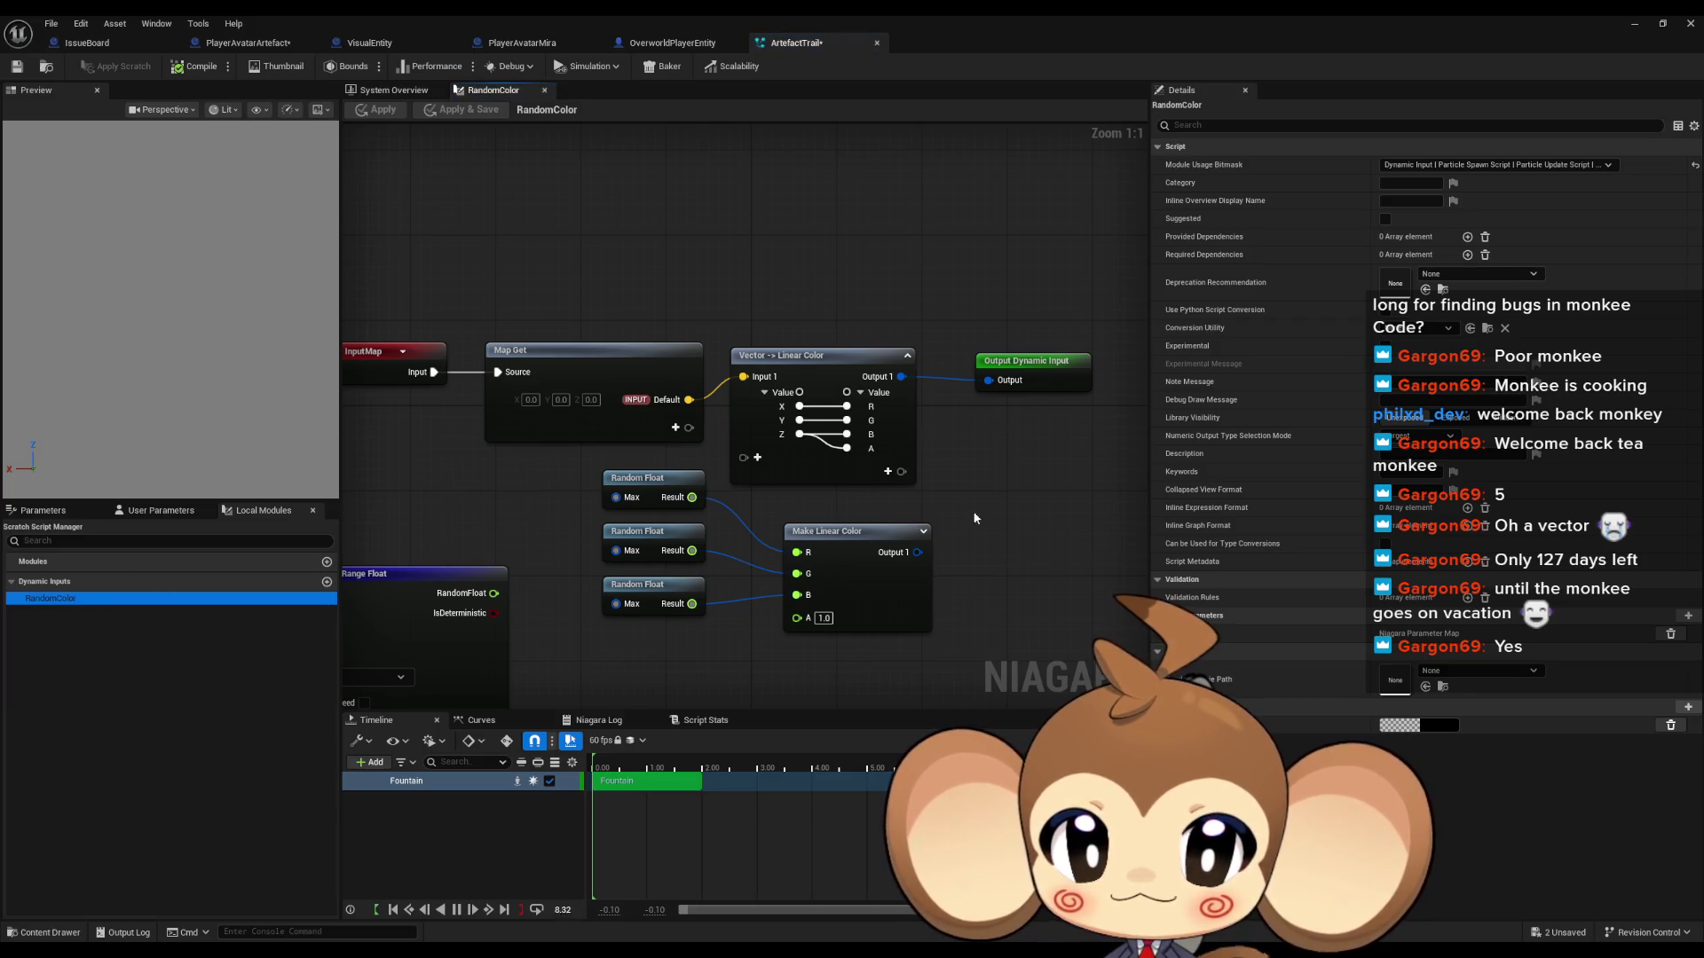
Step: Shift the RandomColor graph view to show its Random Float and Make Linear Color nodes
drag(975, 519, 1003, 459)
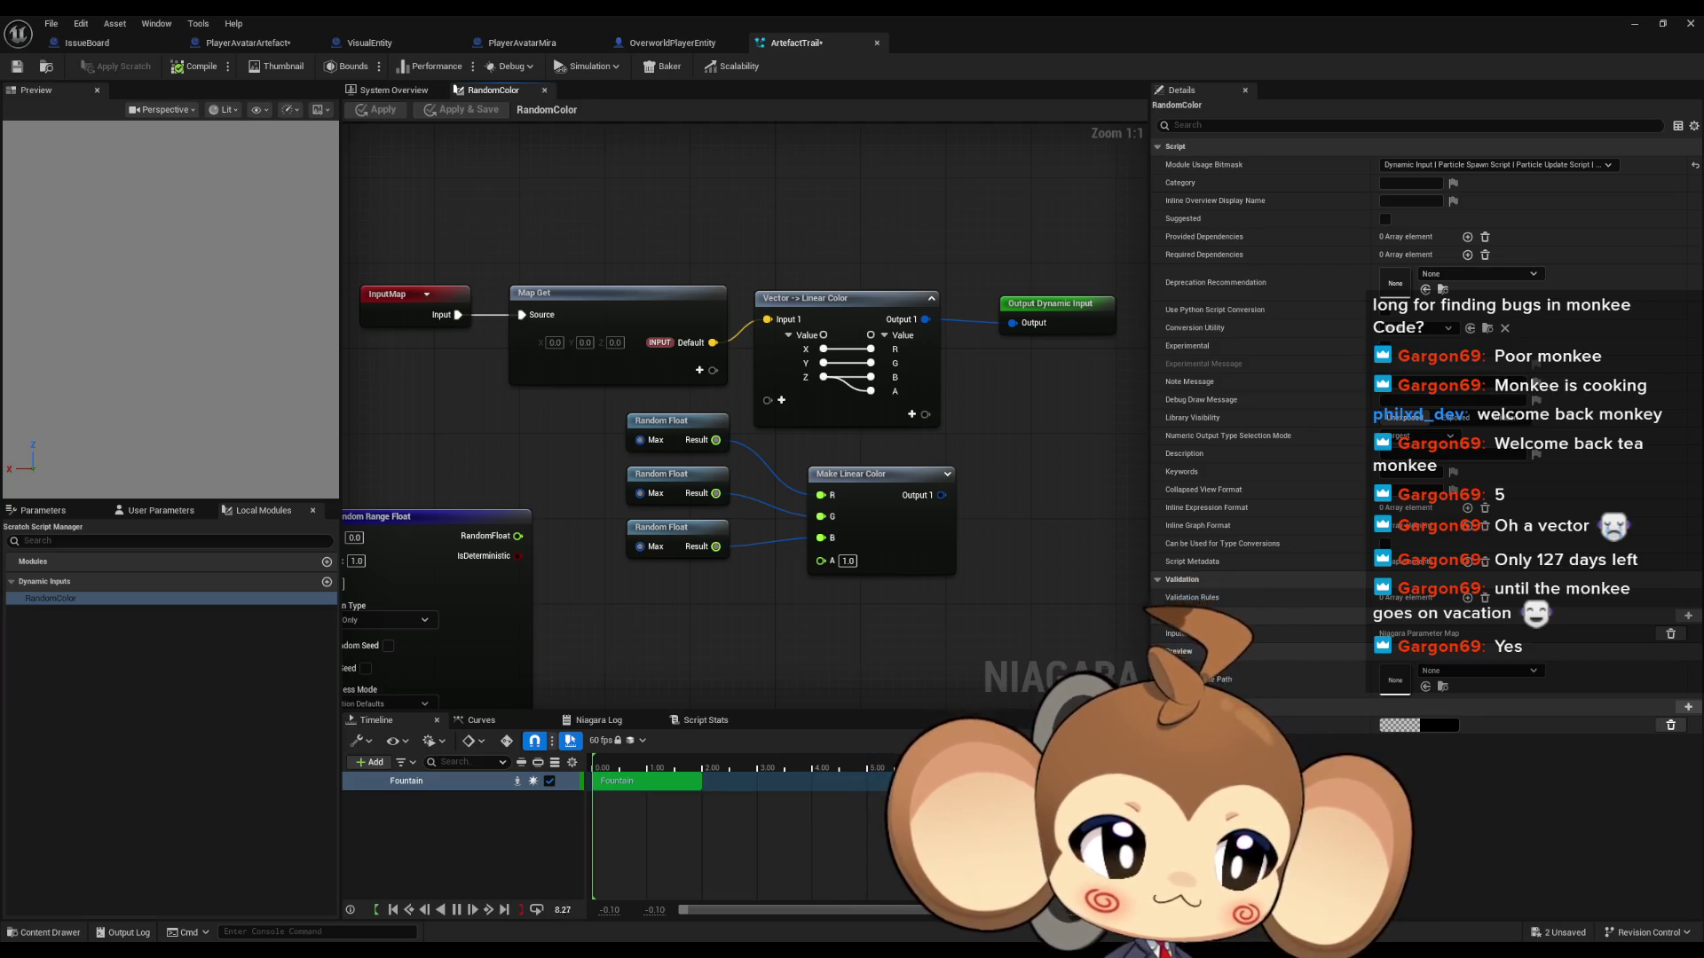
Step: Search 'ran range float' and place a Calculate Random Range Float node (Min 0.0, Max 1.0, Seed -1)
right_click(685, 618)
text(ran rang)
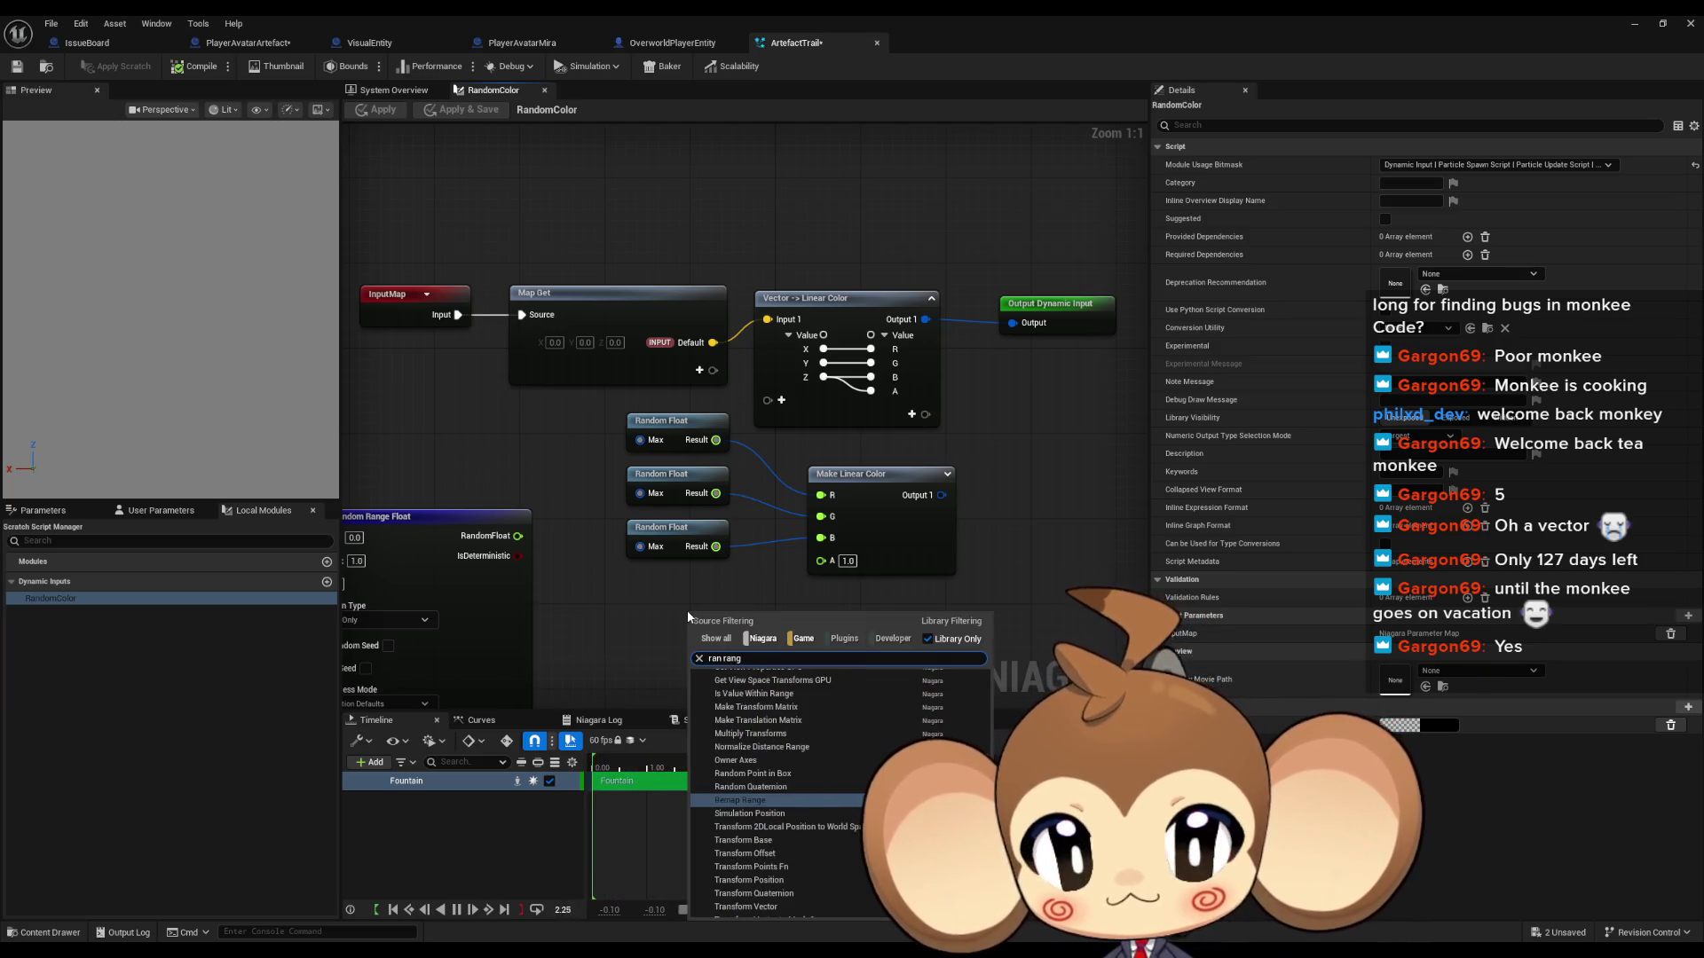
text(e float)
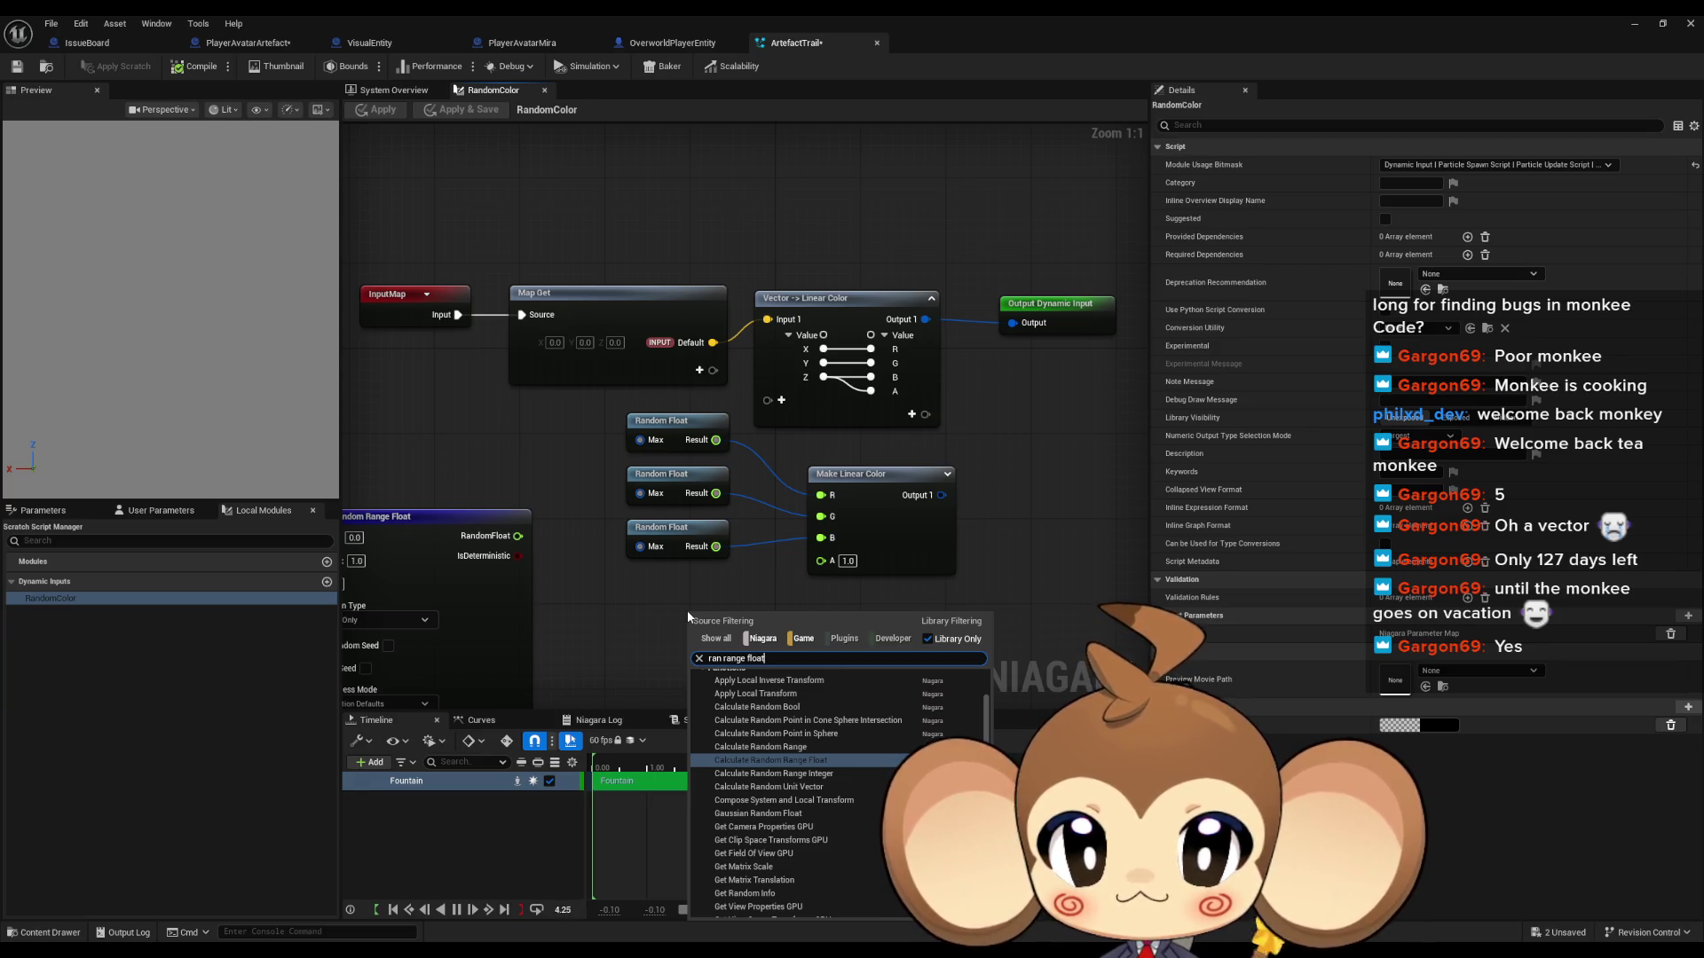
key(Return)
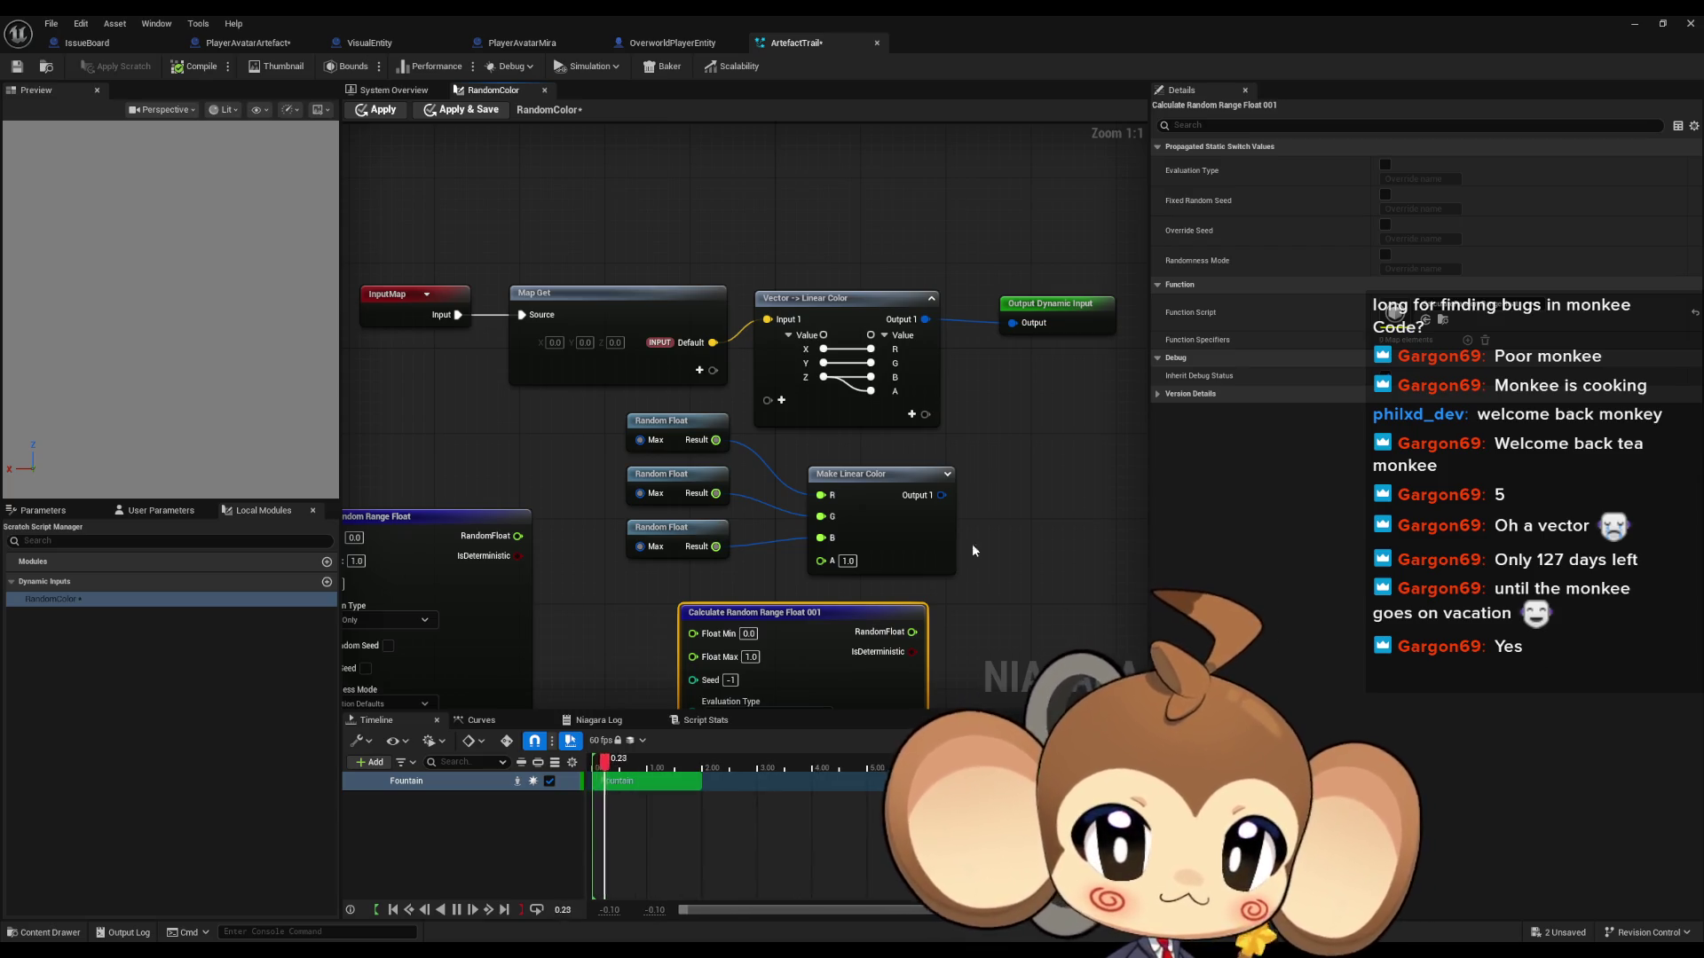
Step: Add a second Make Linear Color node by searching 'make lin color'
right_click(1004, 543)
text(make clor)
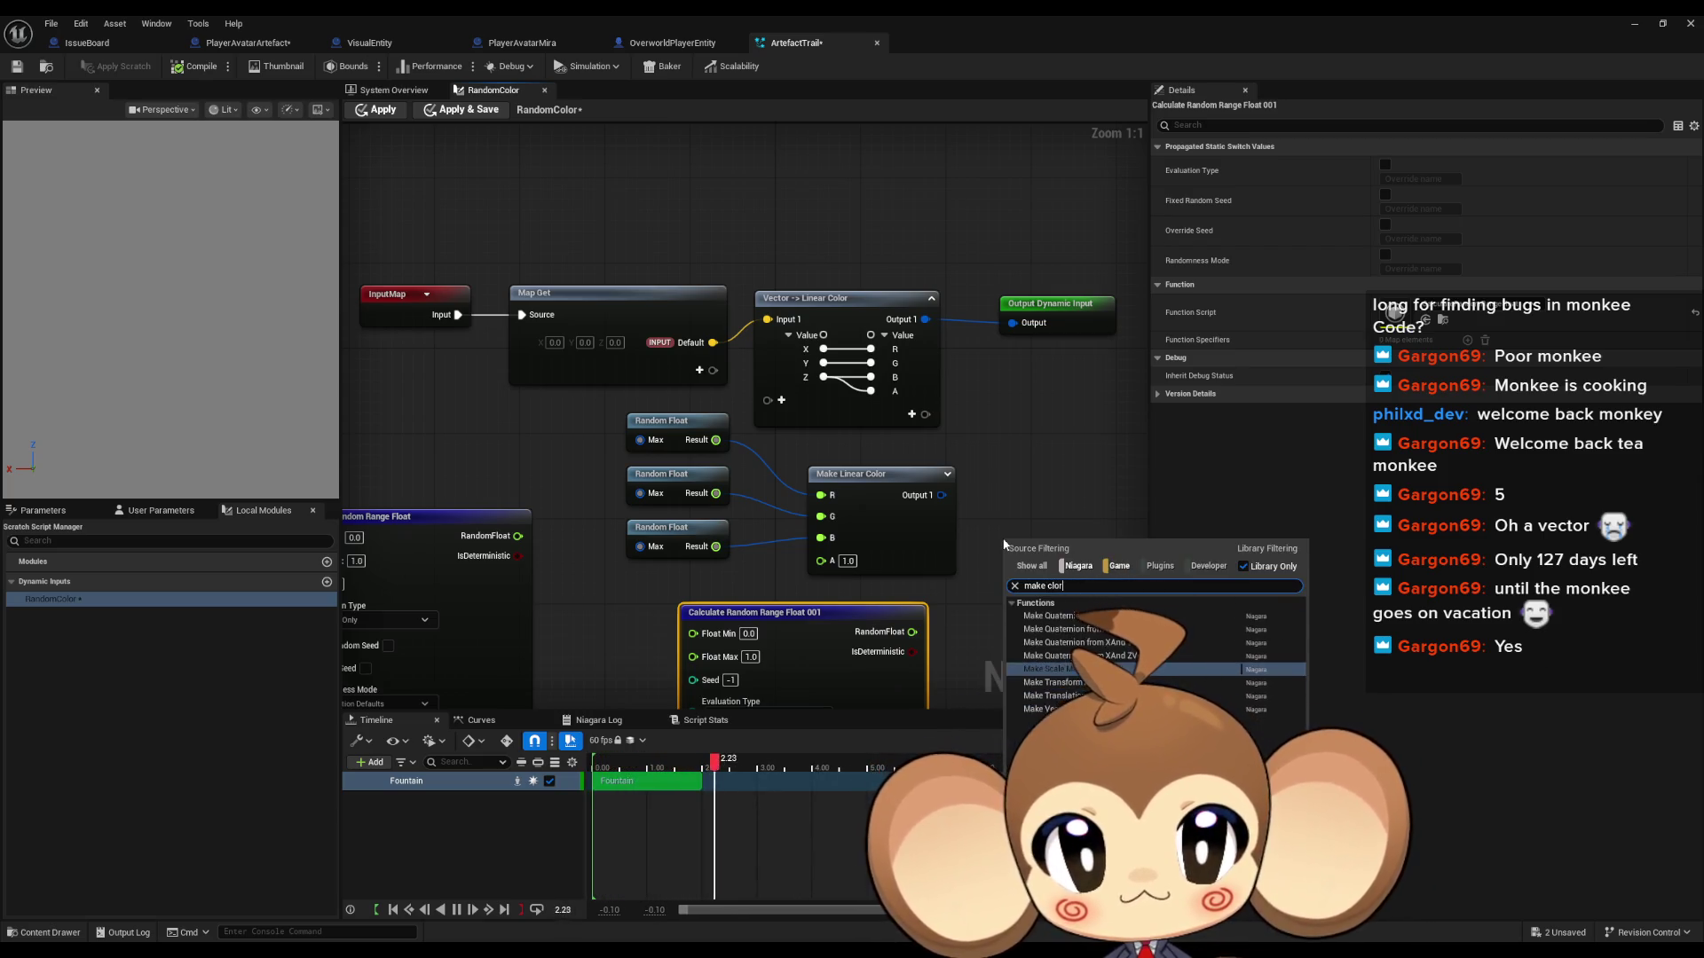
text( lin)
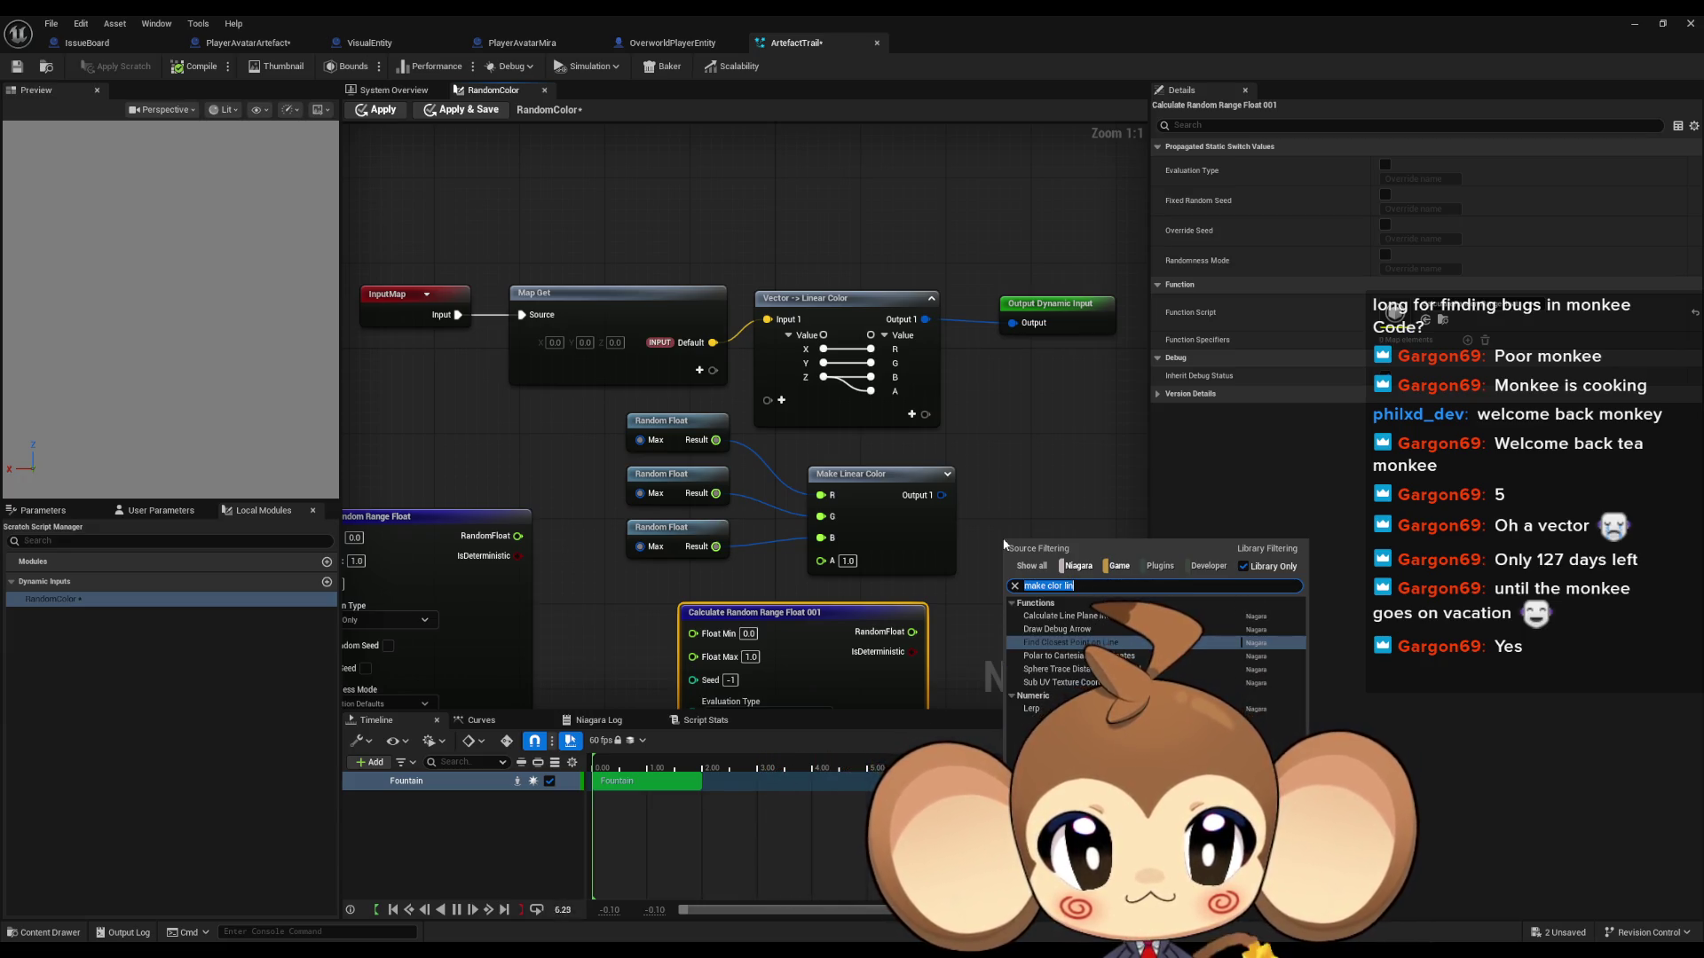
key(BackSpace)
key(BackSpace)
key(BackSpace)
text(lin color)
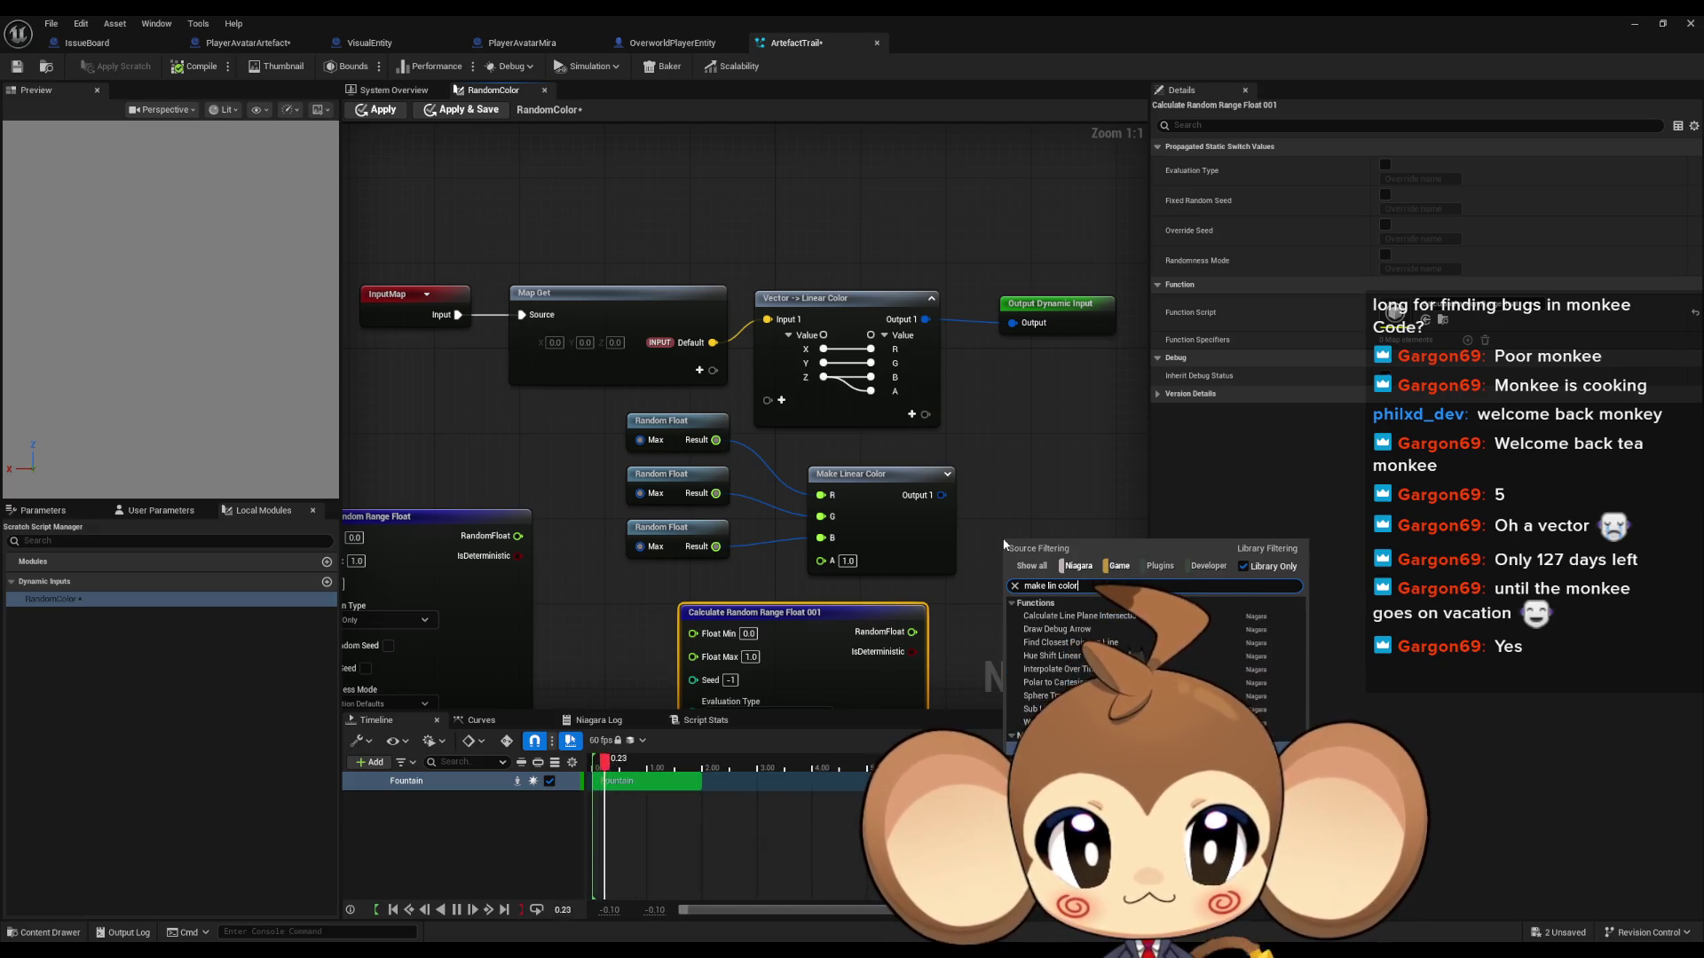
key(Return)
Step: Move the new Make Linear Color up and wire its output into Output Dynamic Input
drag(1057, 519, 820, 491)
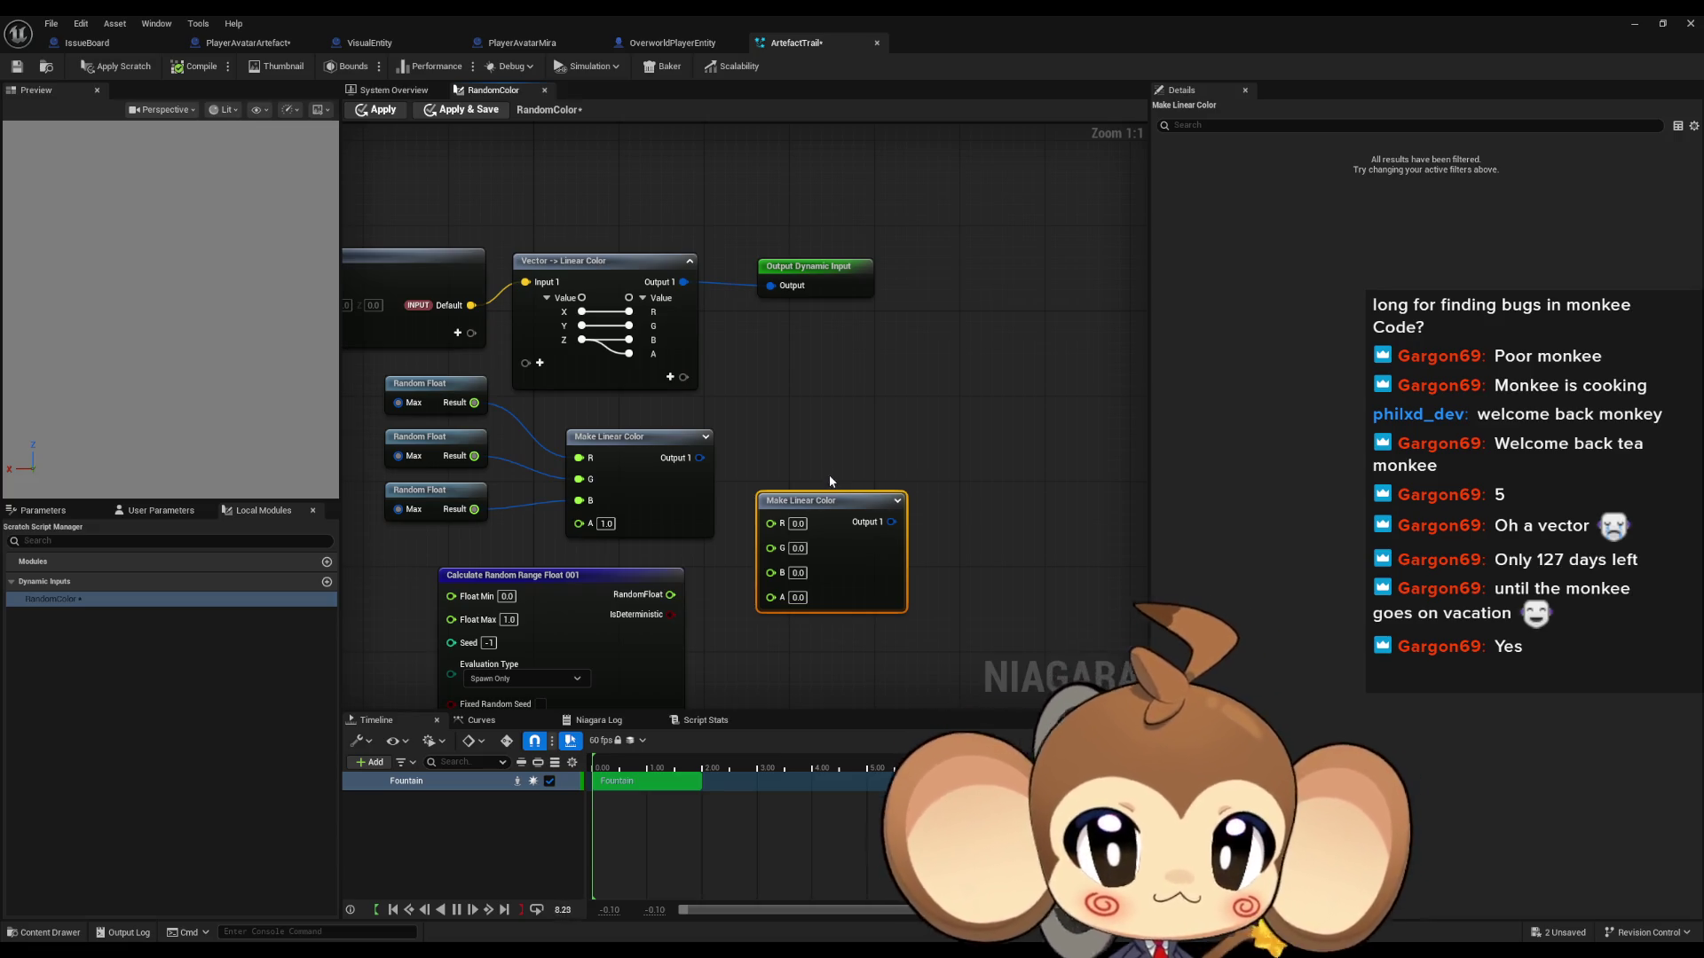
mouse_move(816, 497)
mouse_down()
mouse_move(805, 380)
mouse_move(942, 465)
mouse_up()
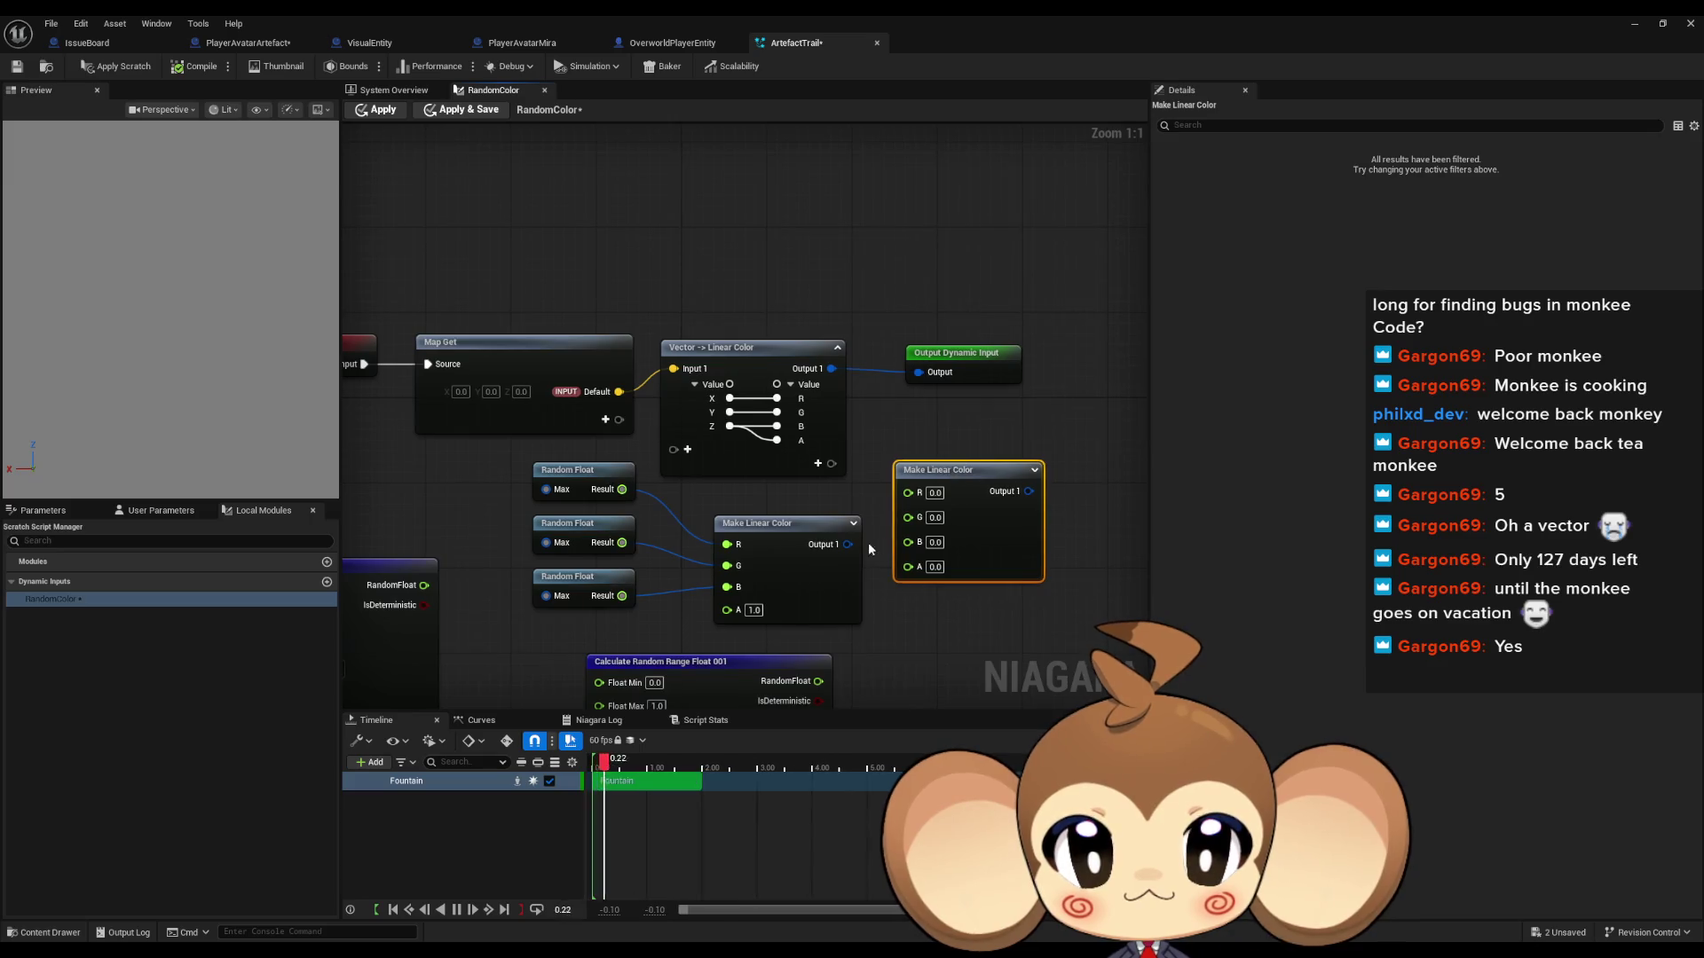
drag(848, 544, 918, 371)
click(974, 424)
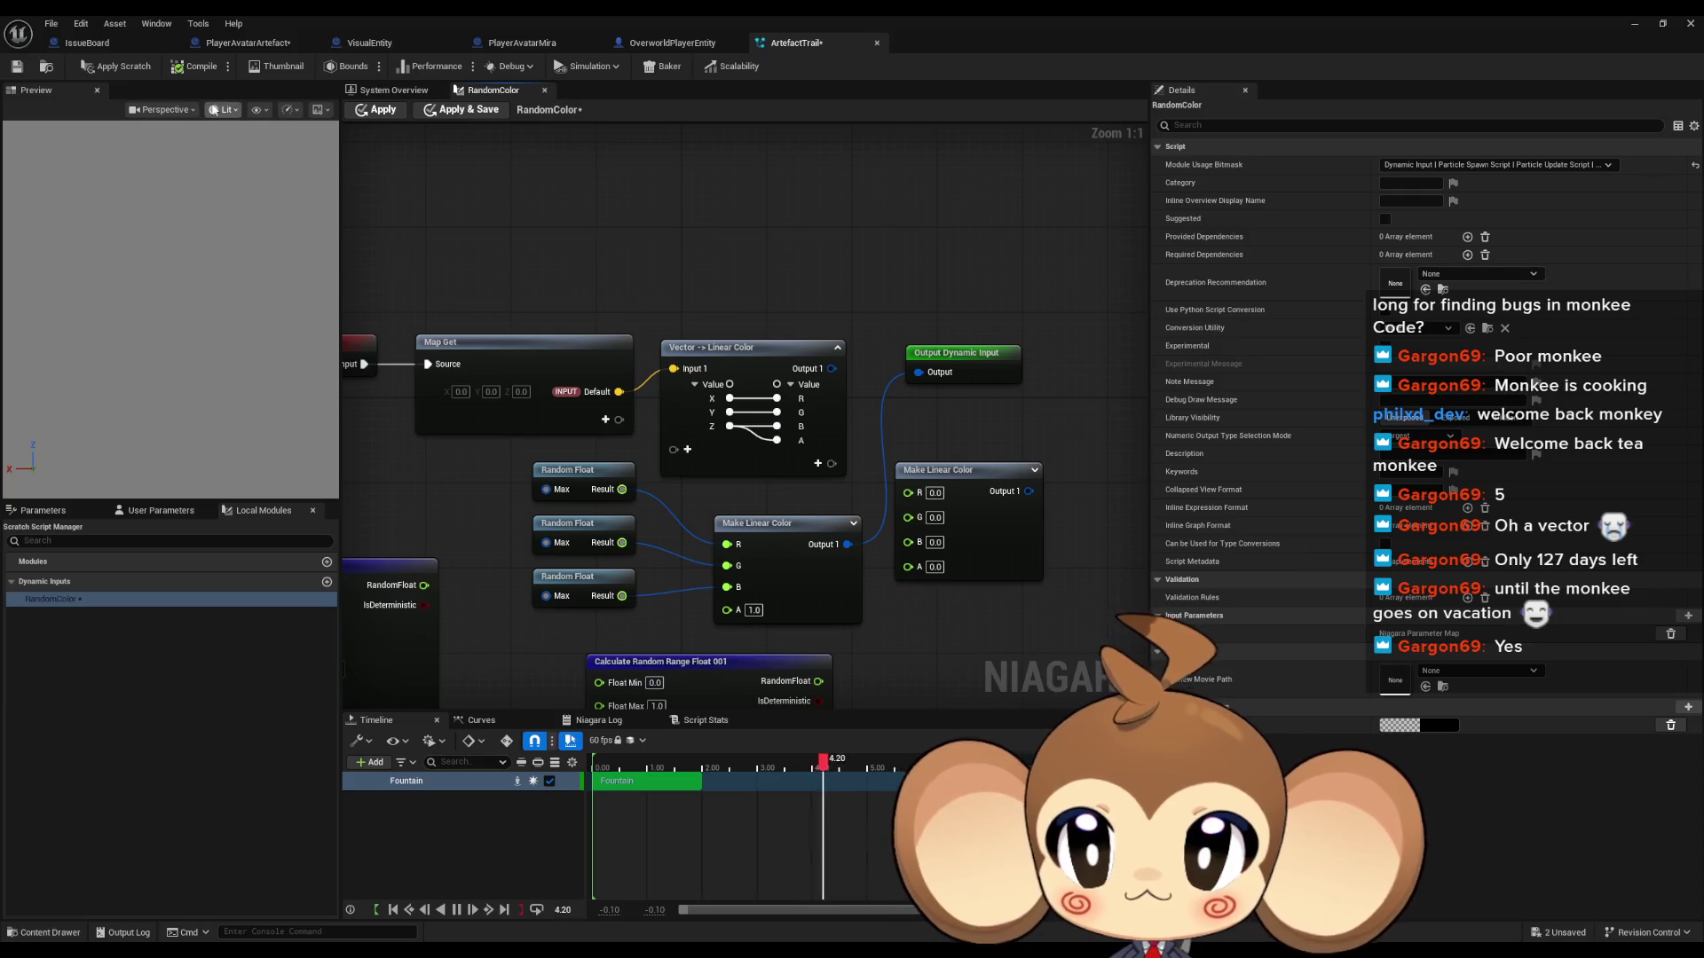
Step: Reconnect Make Linear Color's Output 1 to Output Dynamic Input and apply the script
click(385, 110)
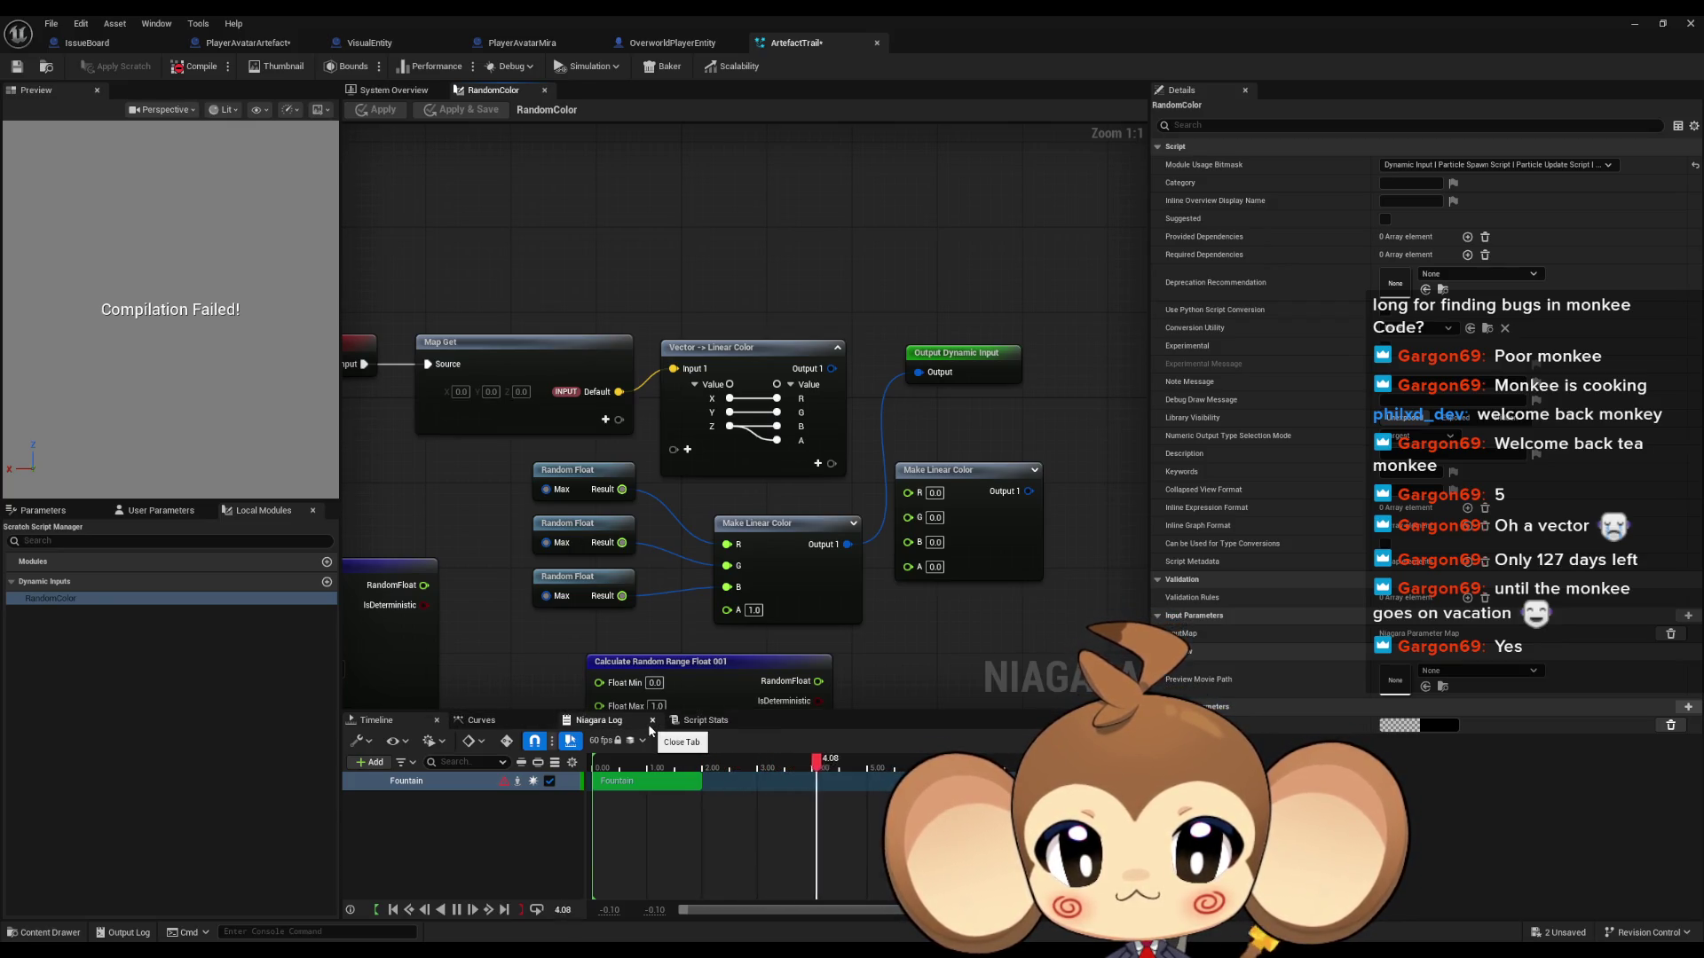
click(714, 721)
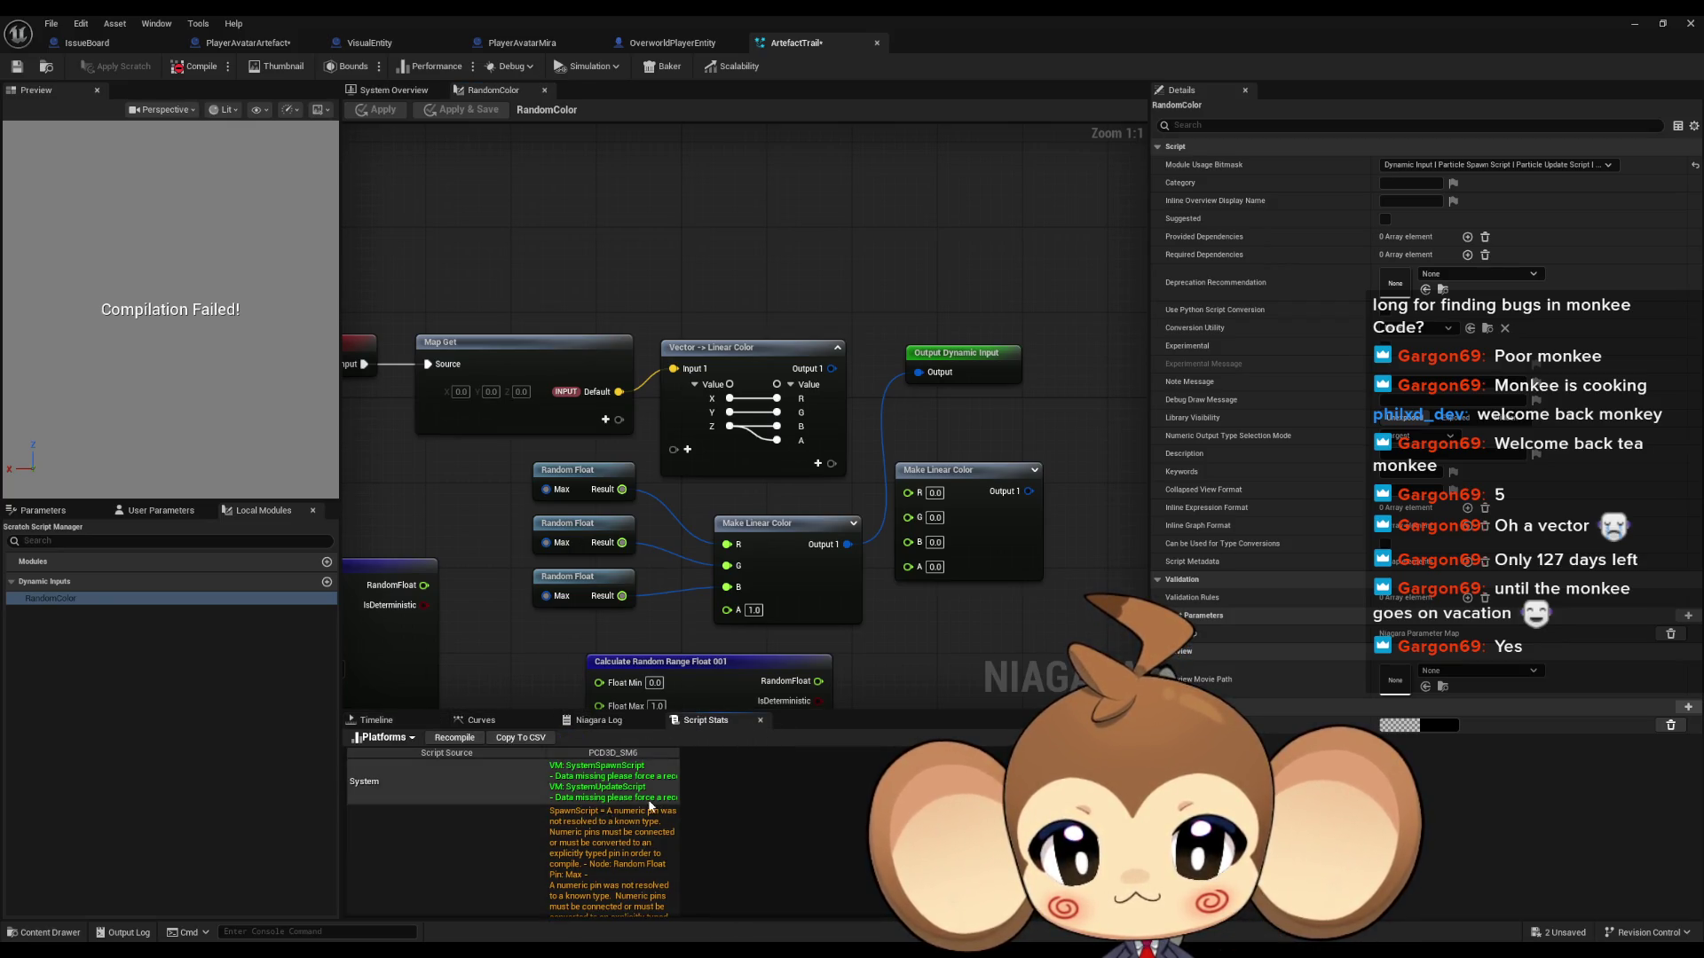
alt+click(920, 372)
drag(832, 368, 931, 377)
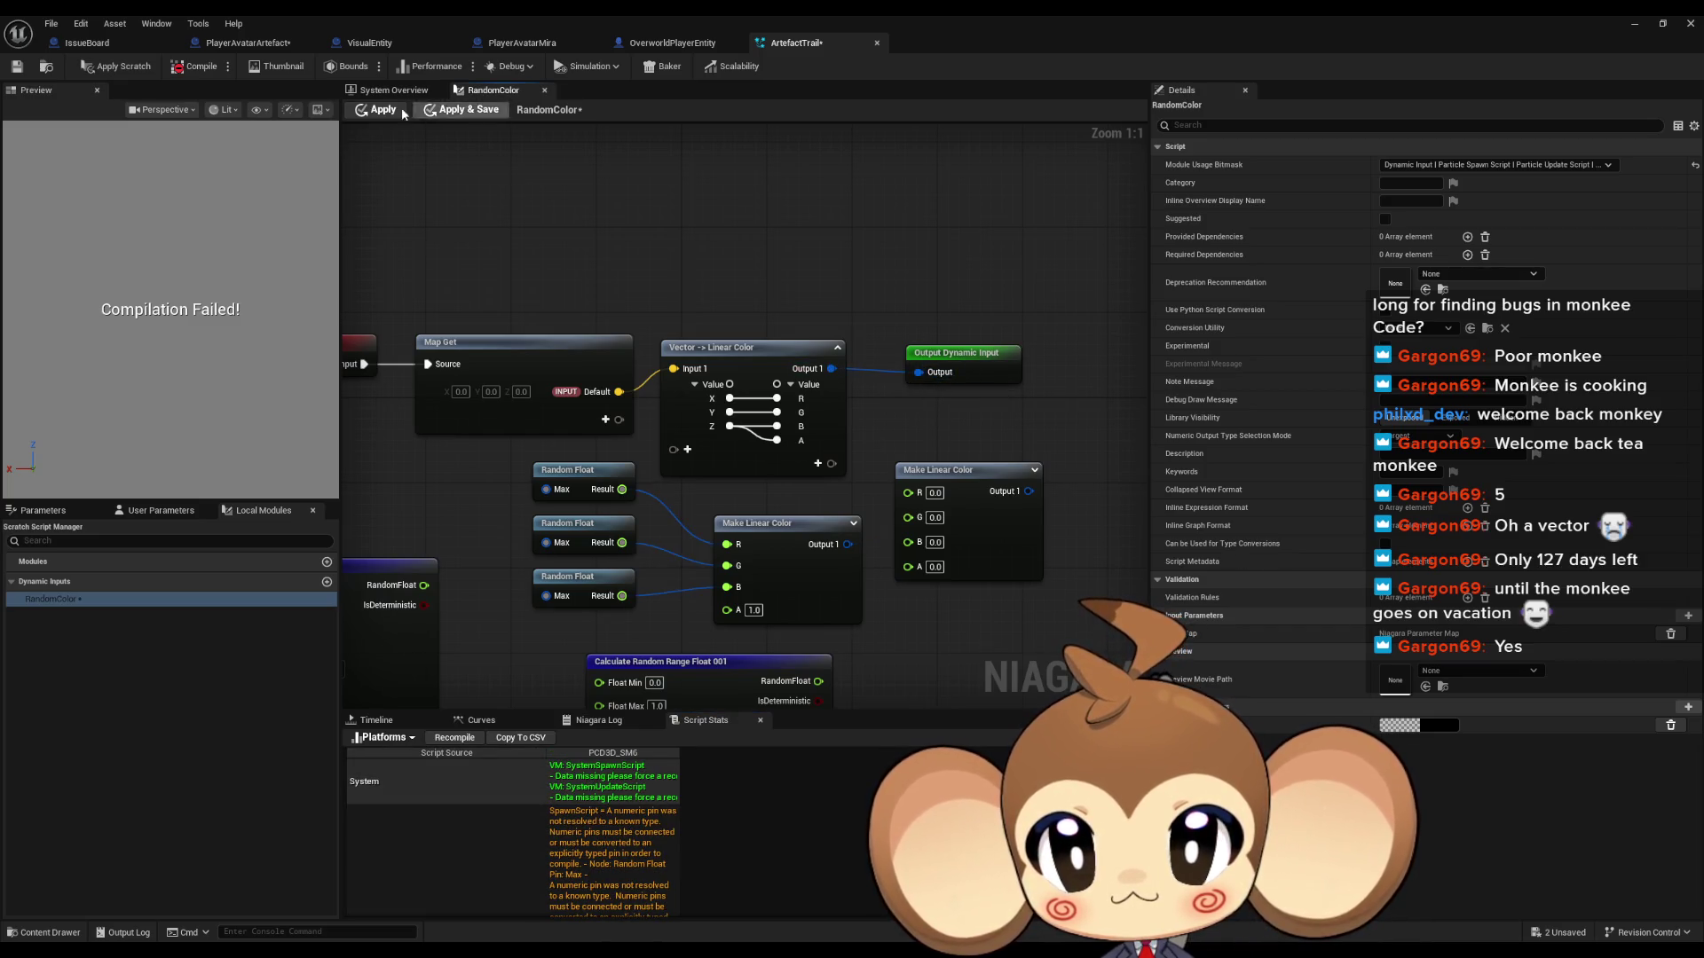
click(397, 110)
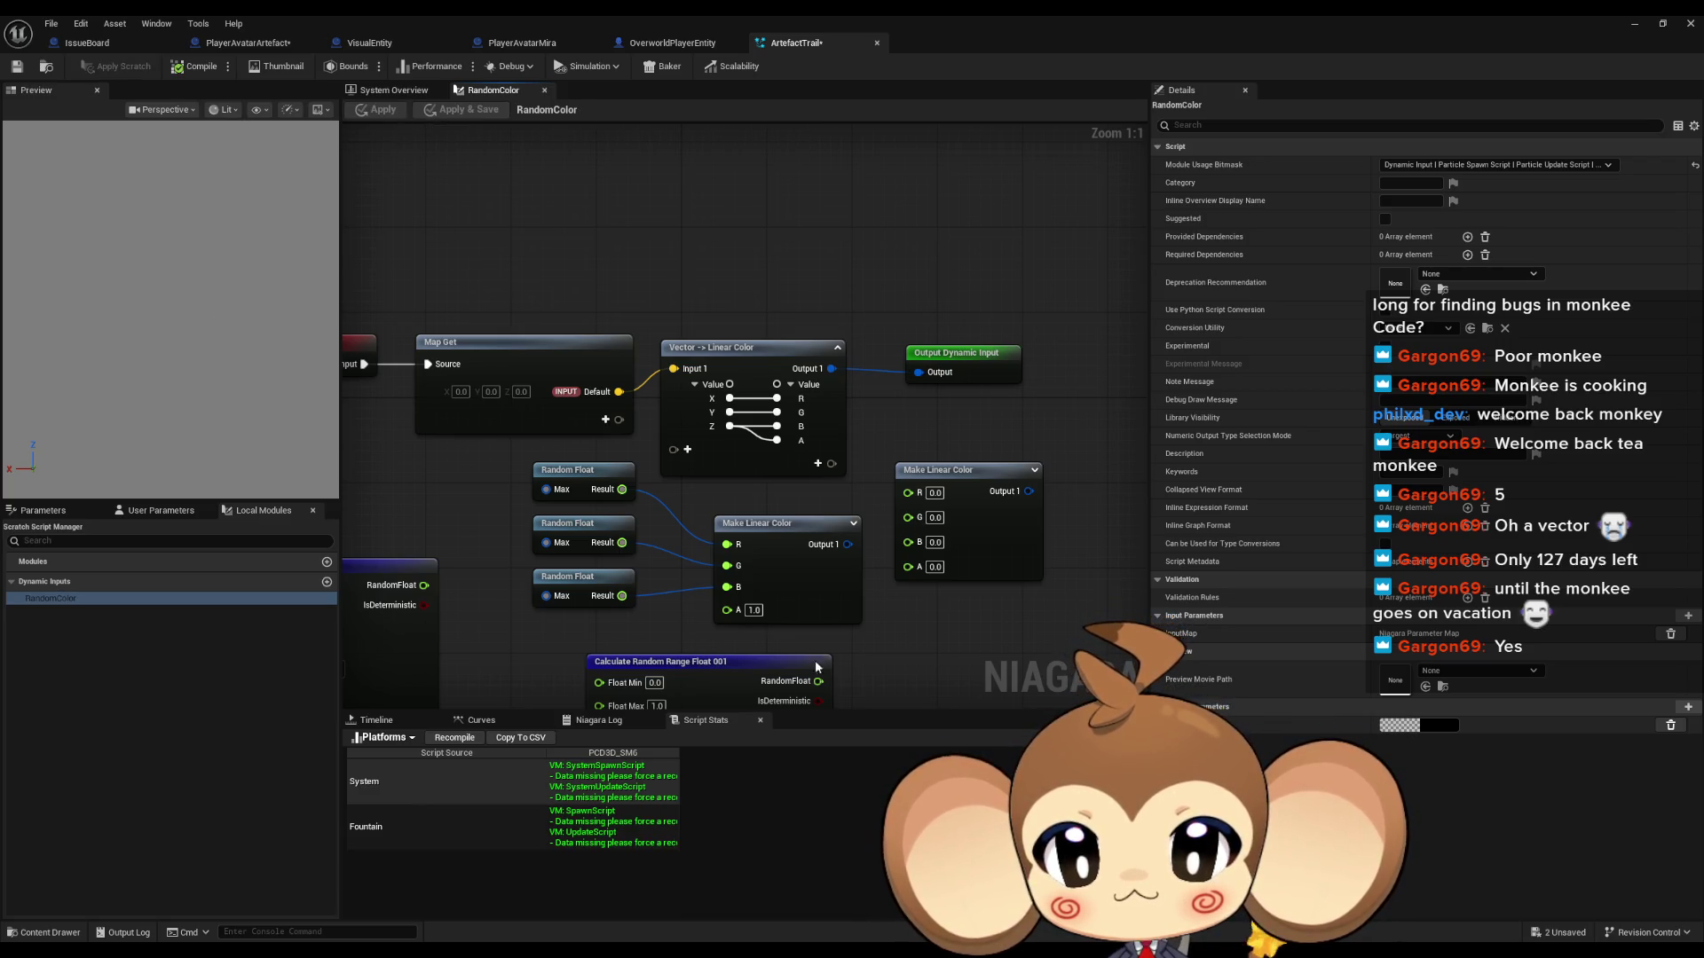
drag(847, 544, 920, 372)
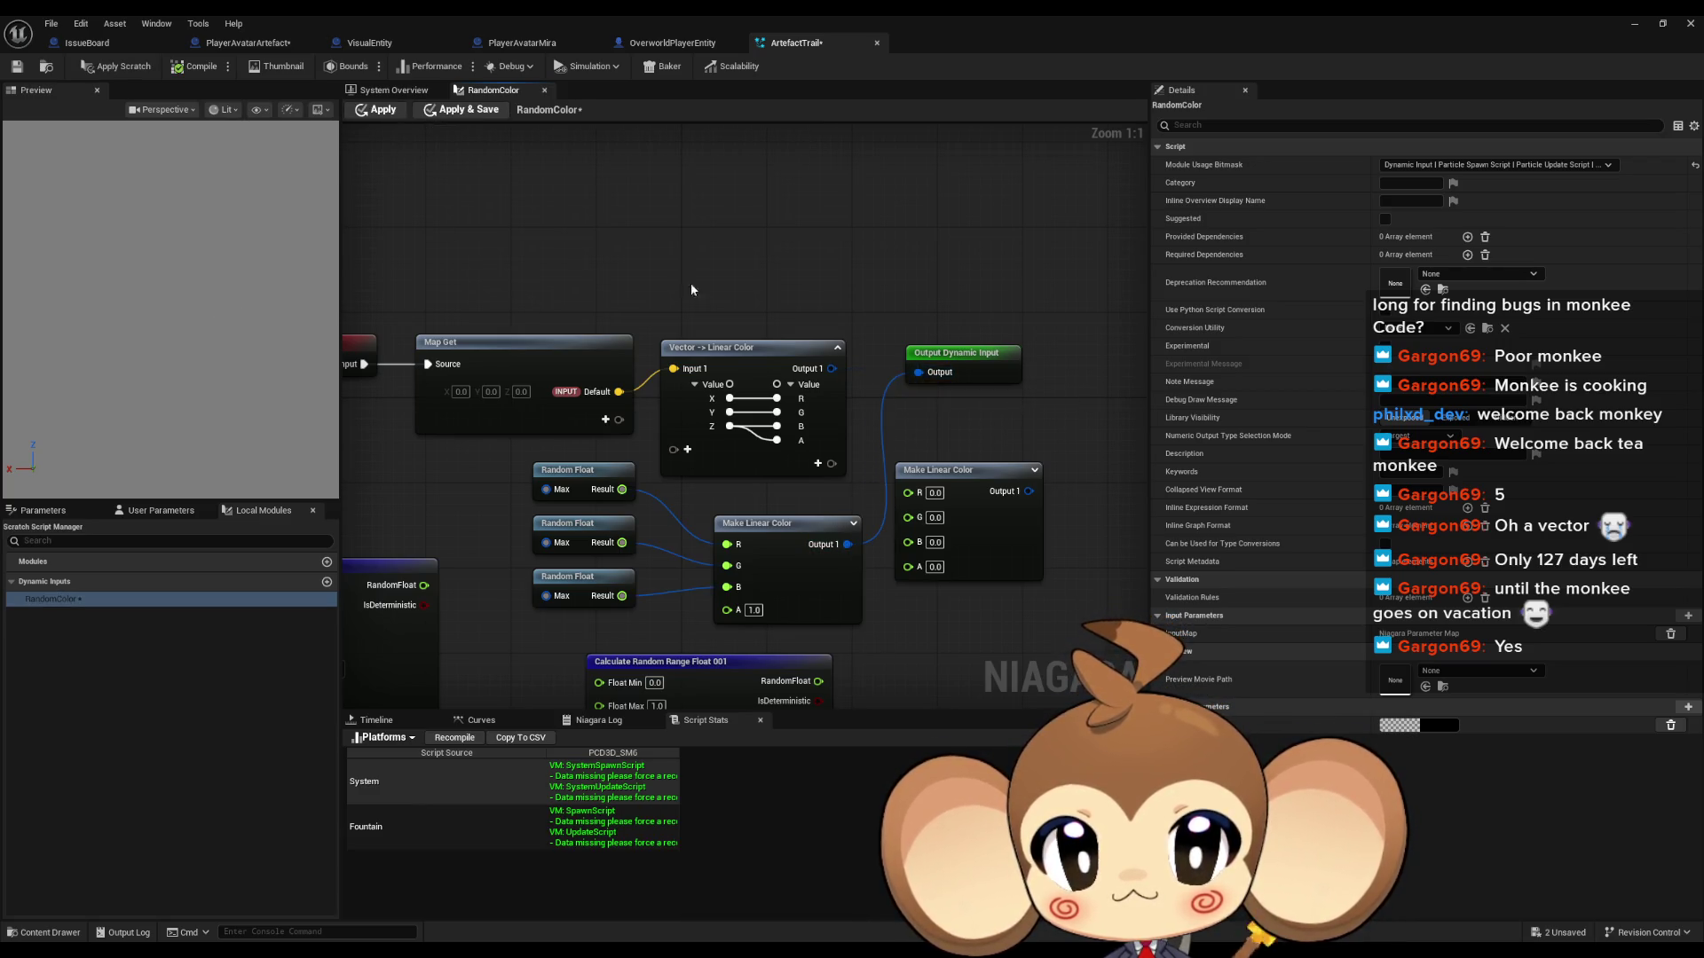
click(381, 116)
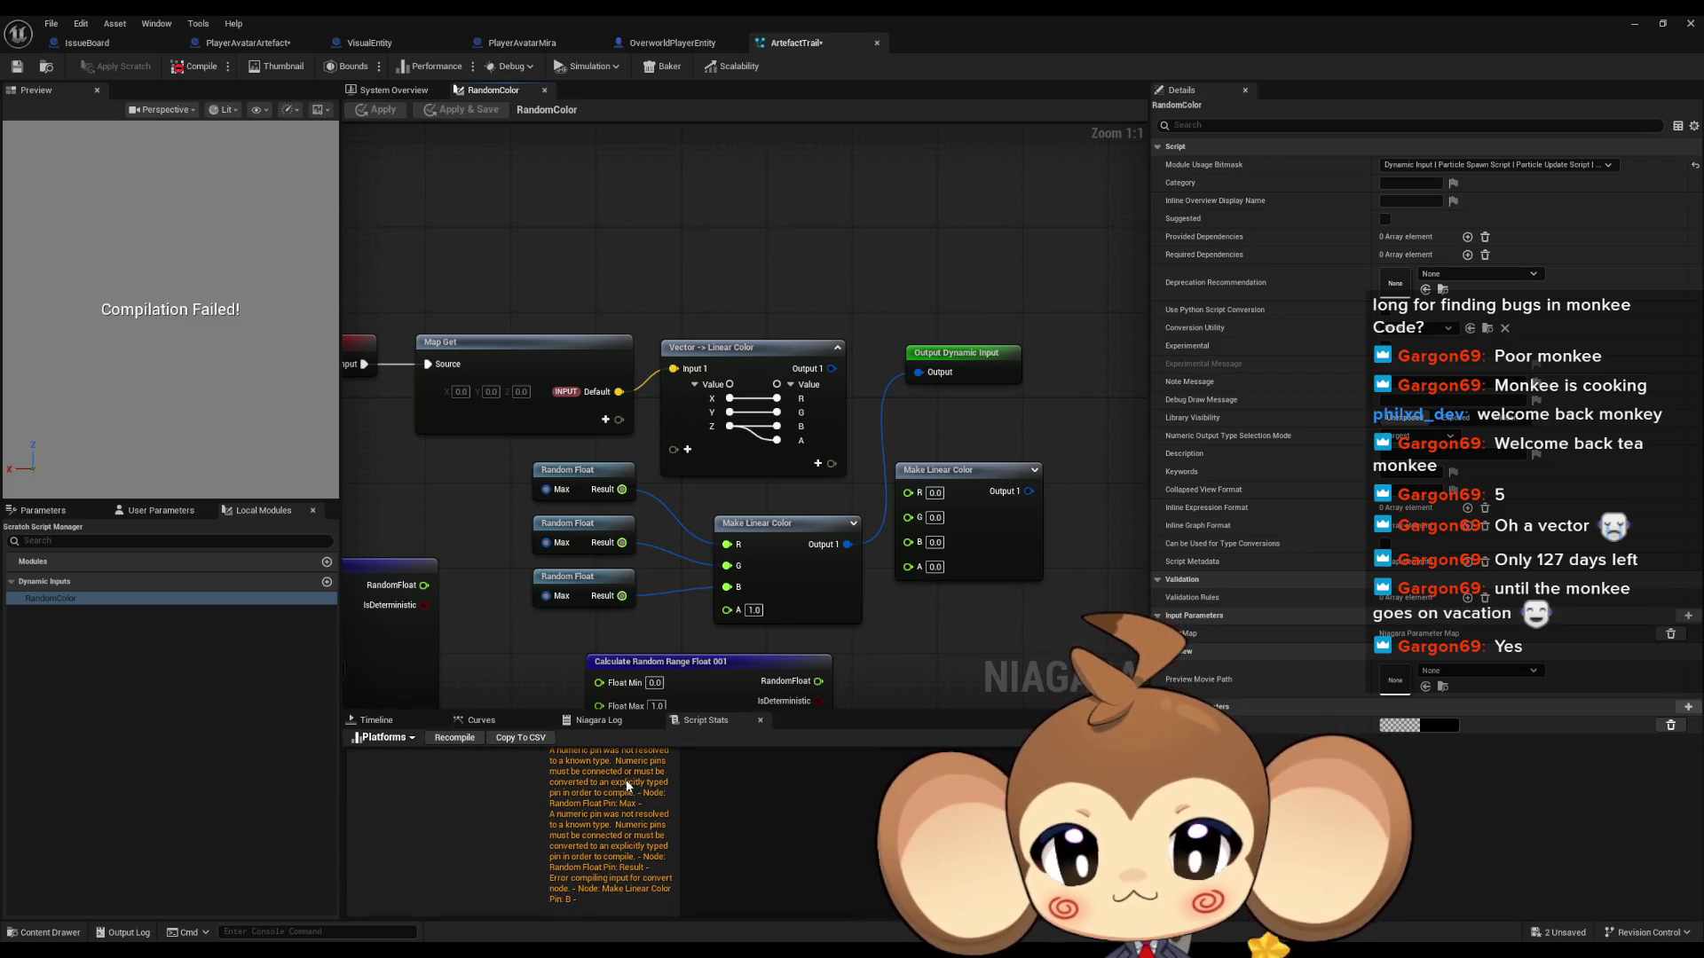
Step: Review the unresolved Random Float pin errors listed in Script Stats
scroll(636, 795, up, 3)
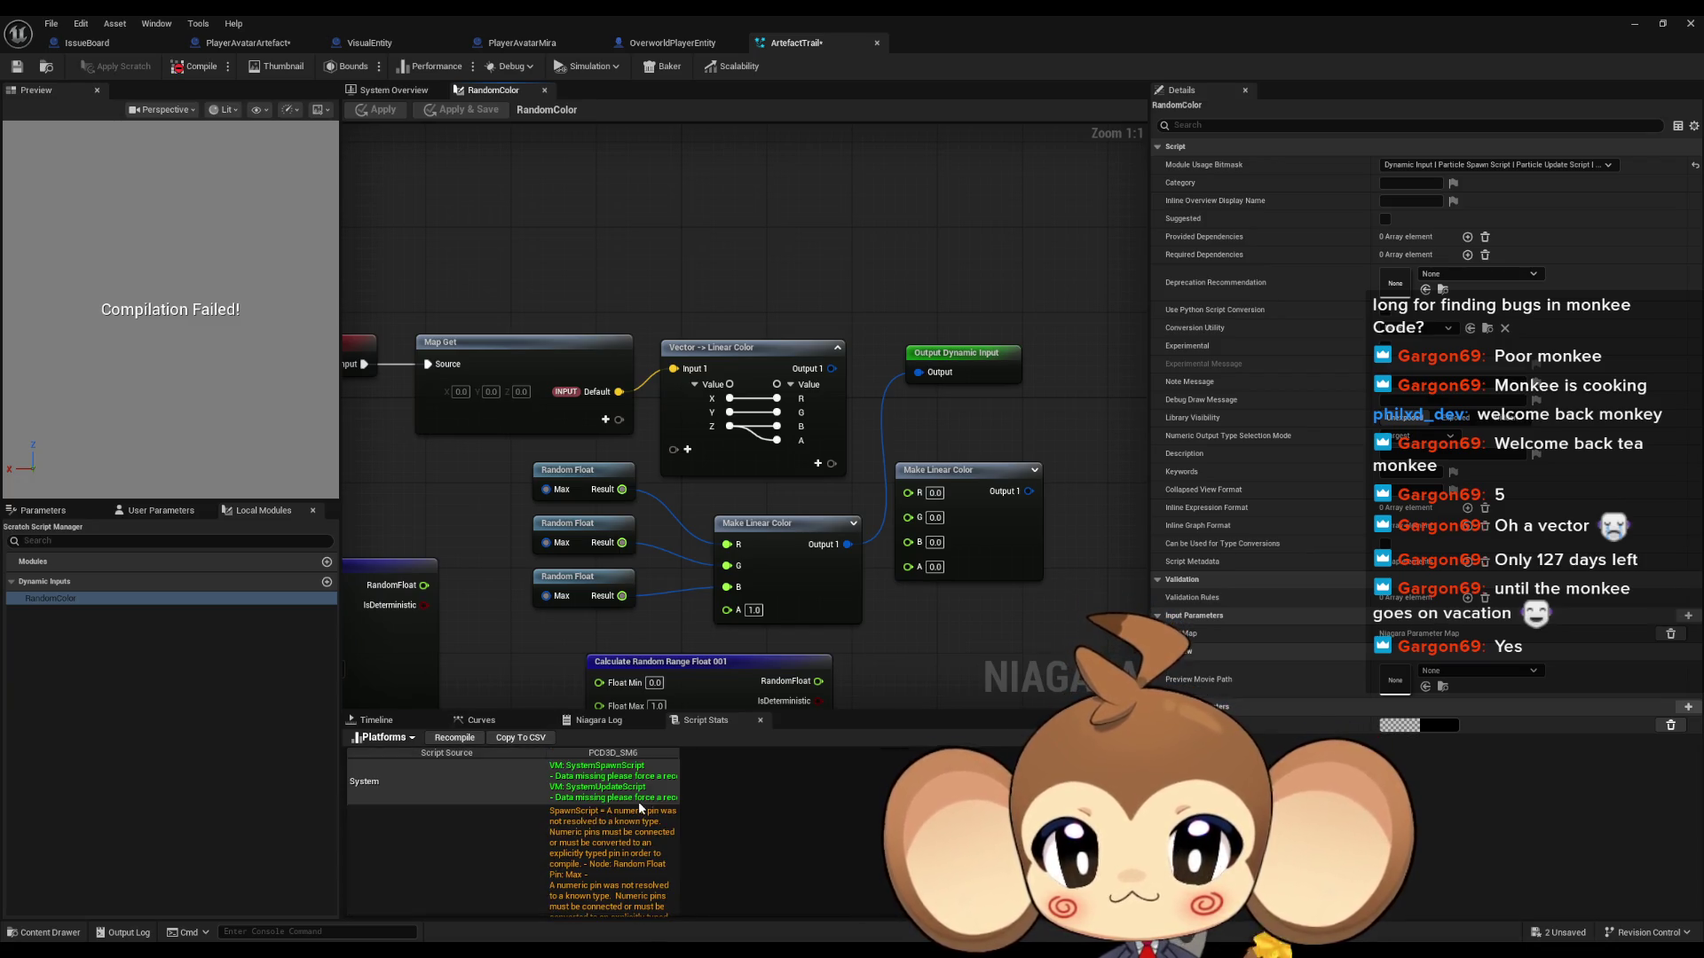
click(553, 817)
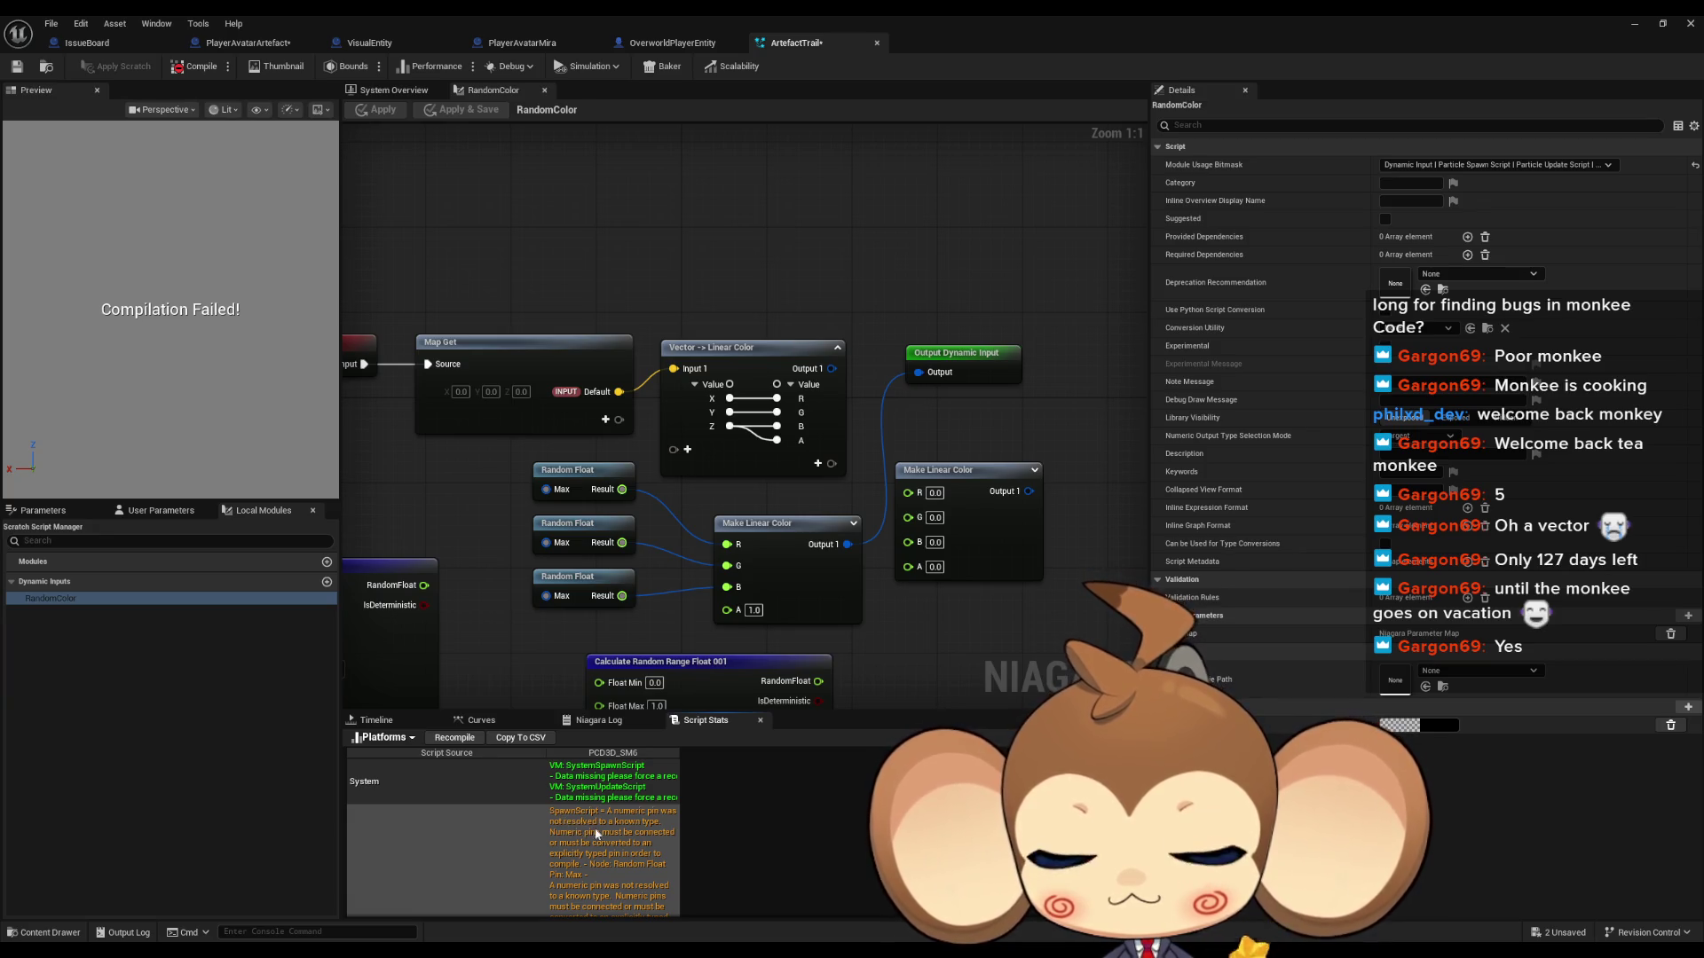
scroll(598, 827, down, 5)
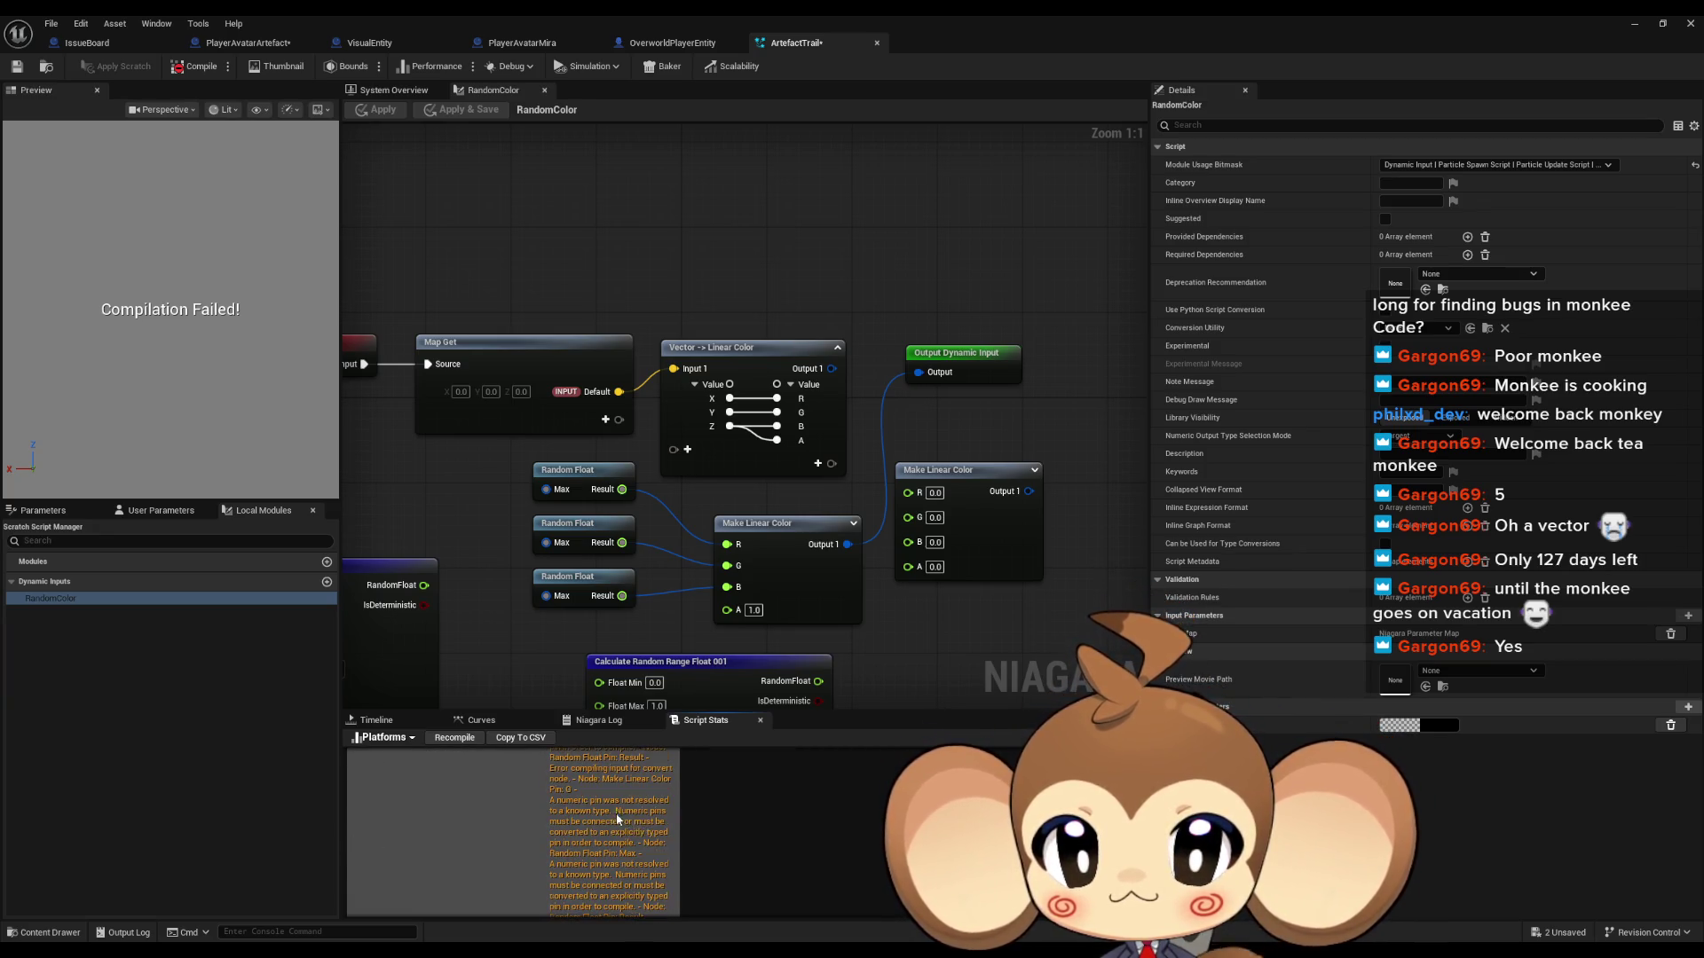
scroll(654, 827, down, 3)
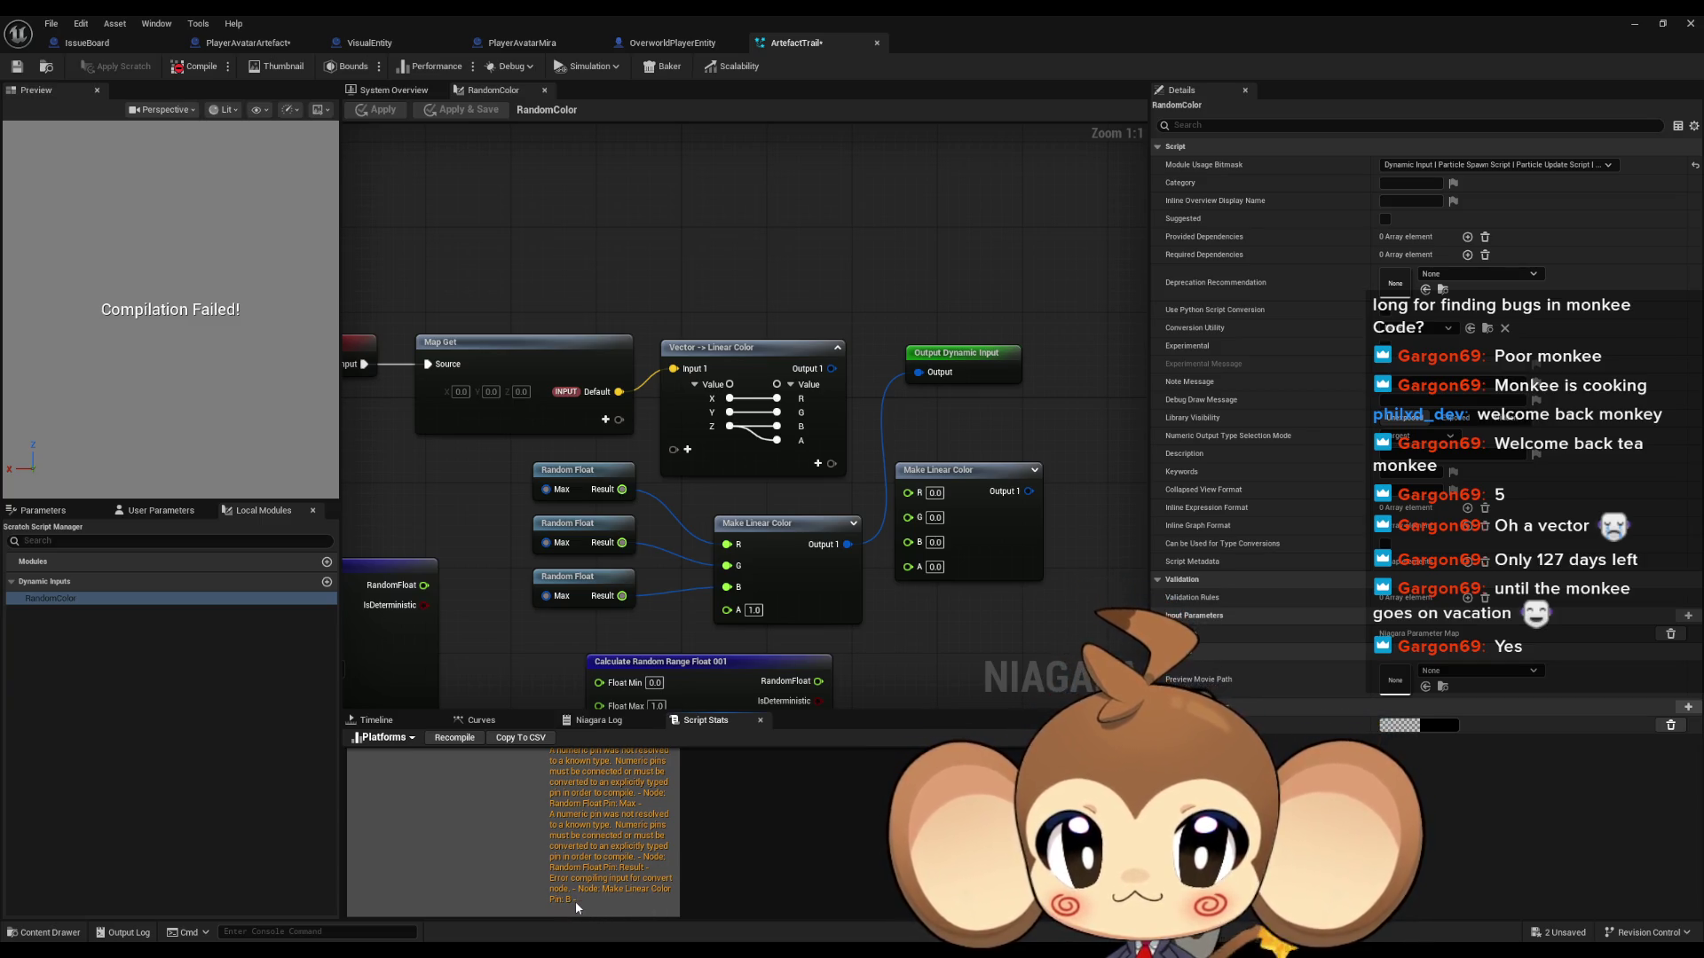
scroll(576, 902, down, 1)
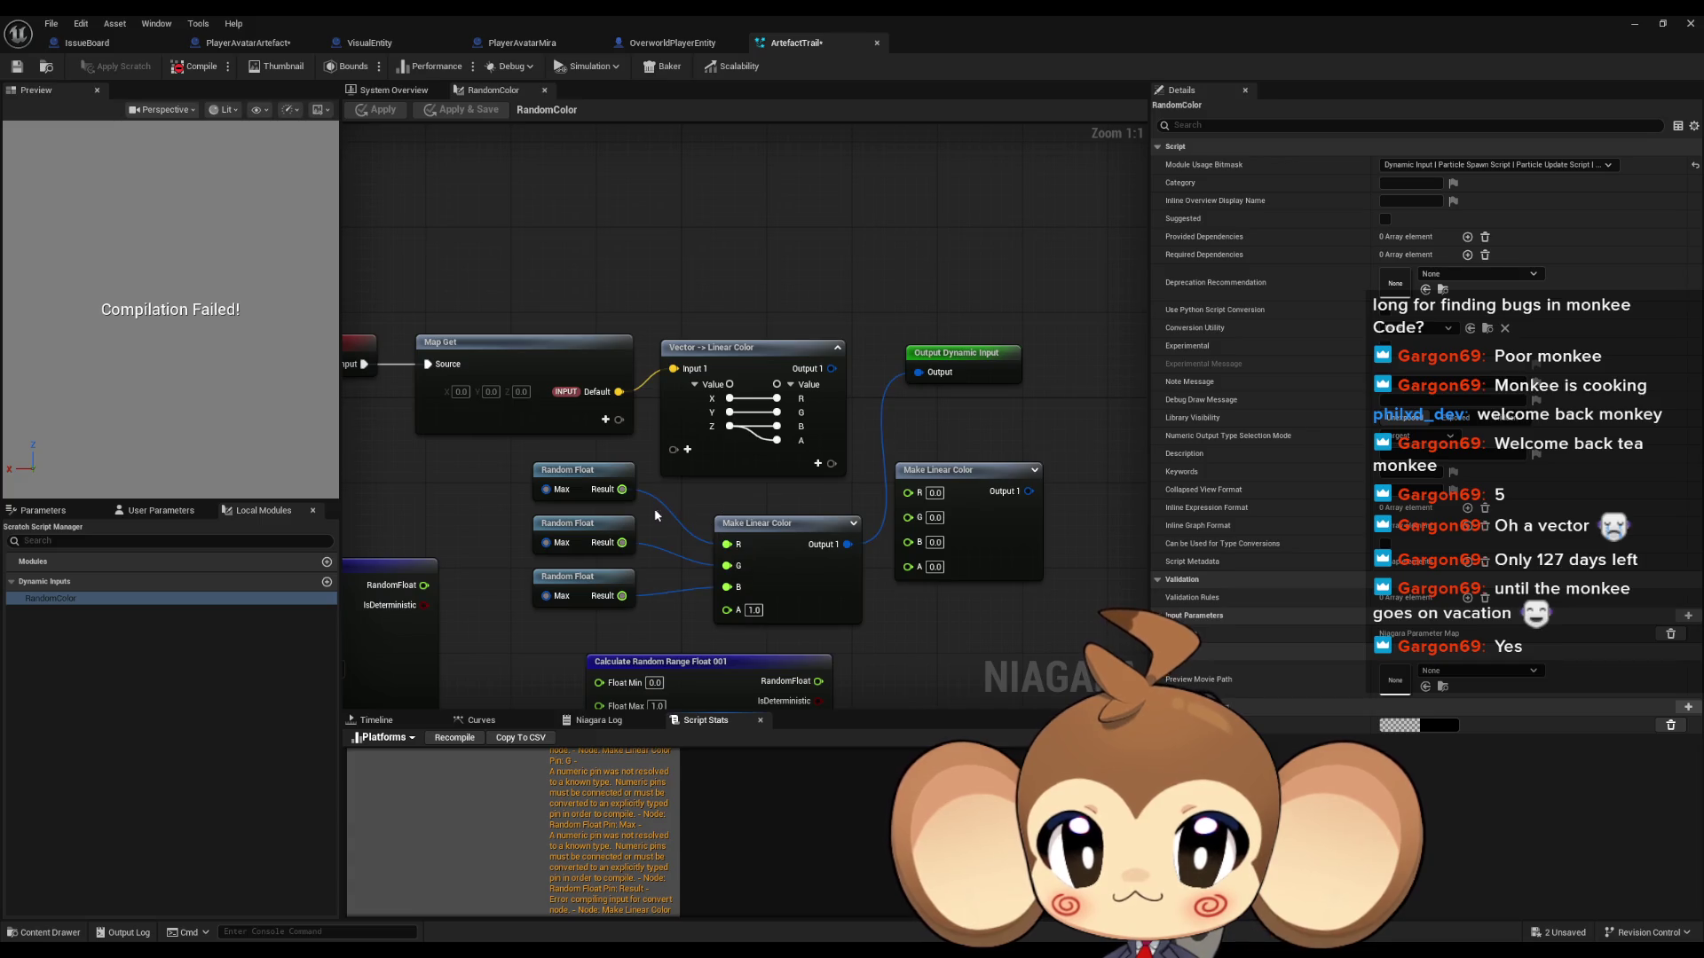
right_click(676, 521)
Step: Break the Random Float links into R, G and B, discarding a trial Make float node, and apply
key(Escape)
alt+click(727, 544)
drag(619, 494, 673, 517)
text(float)
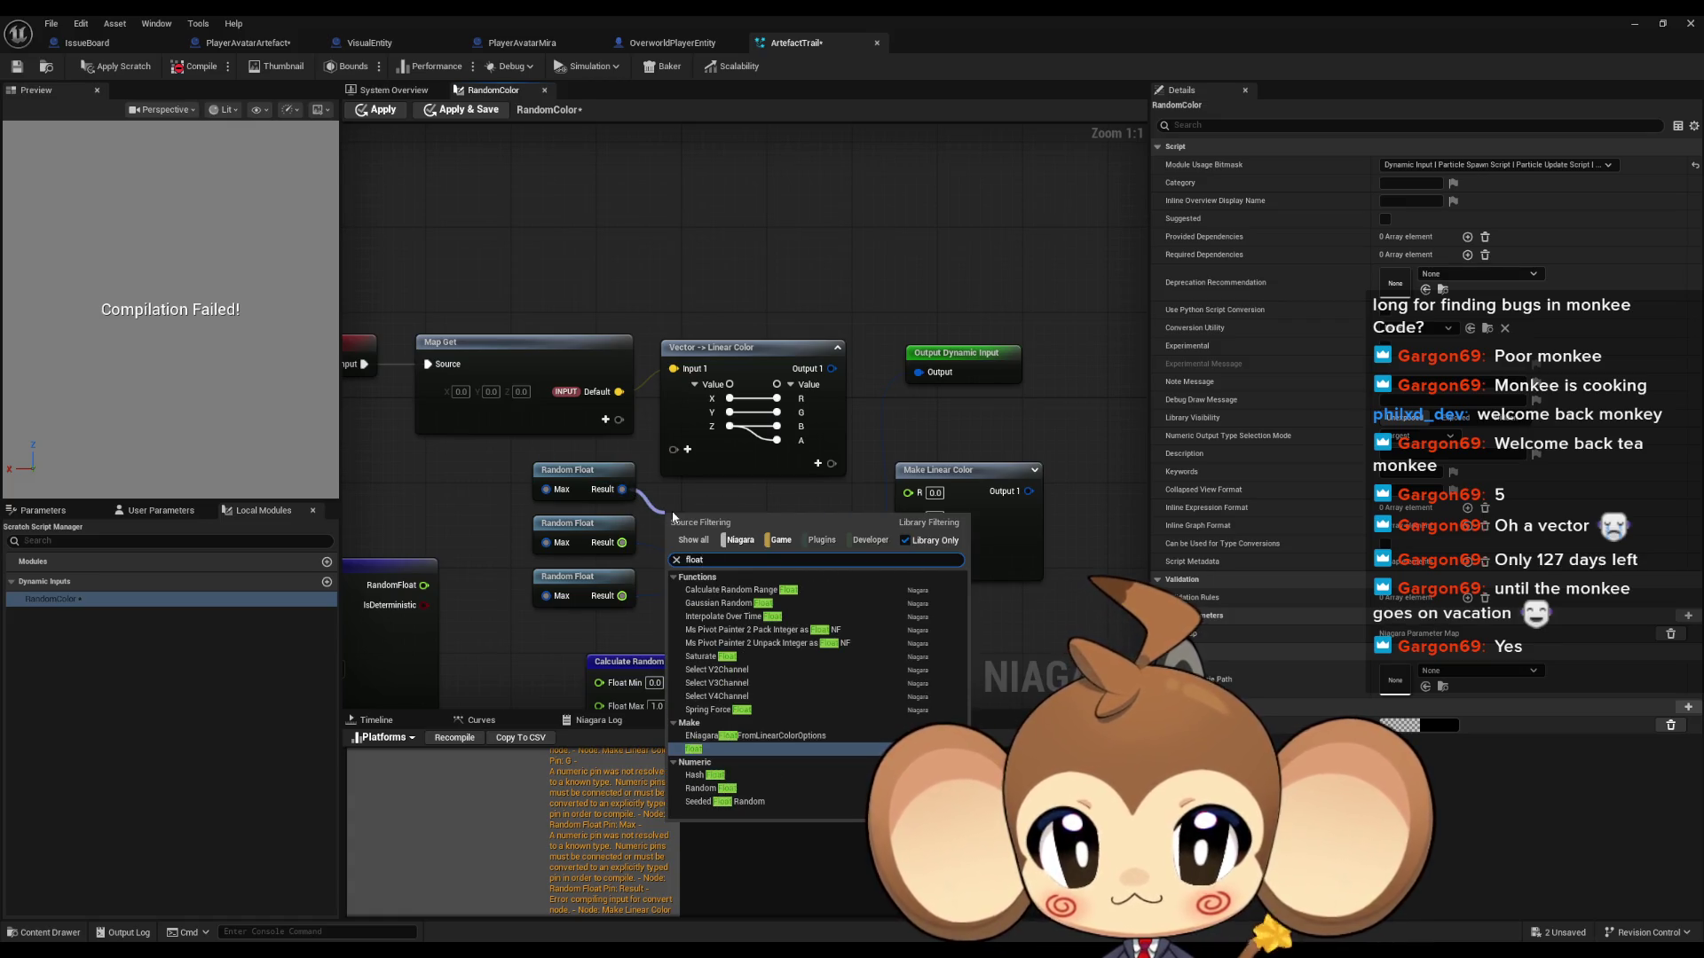
key(Return)
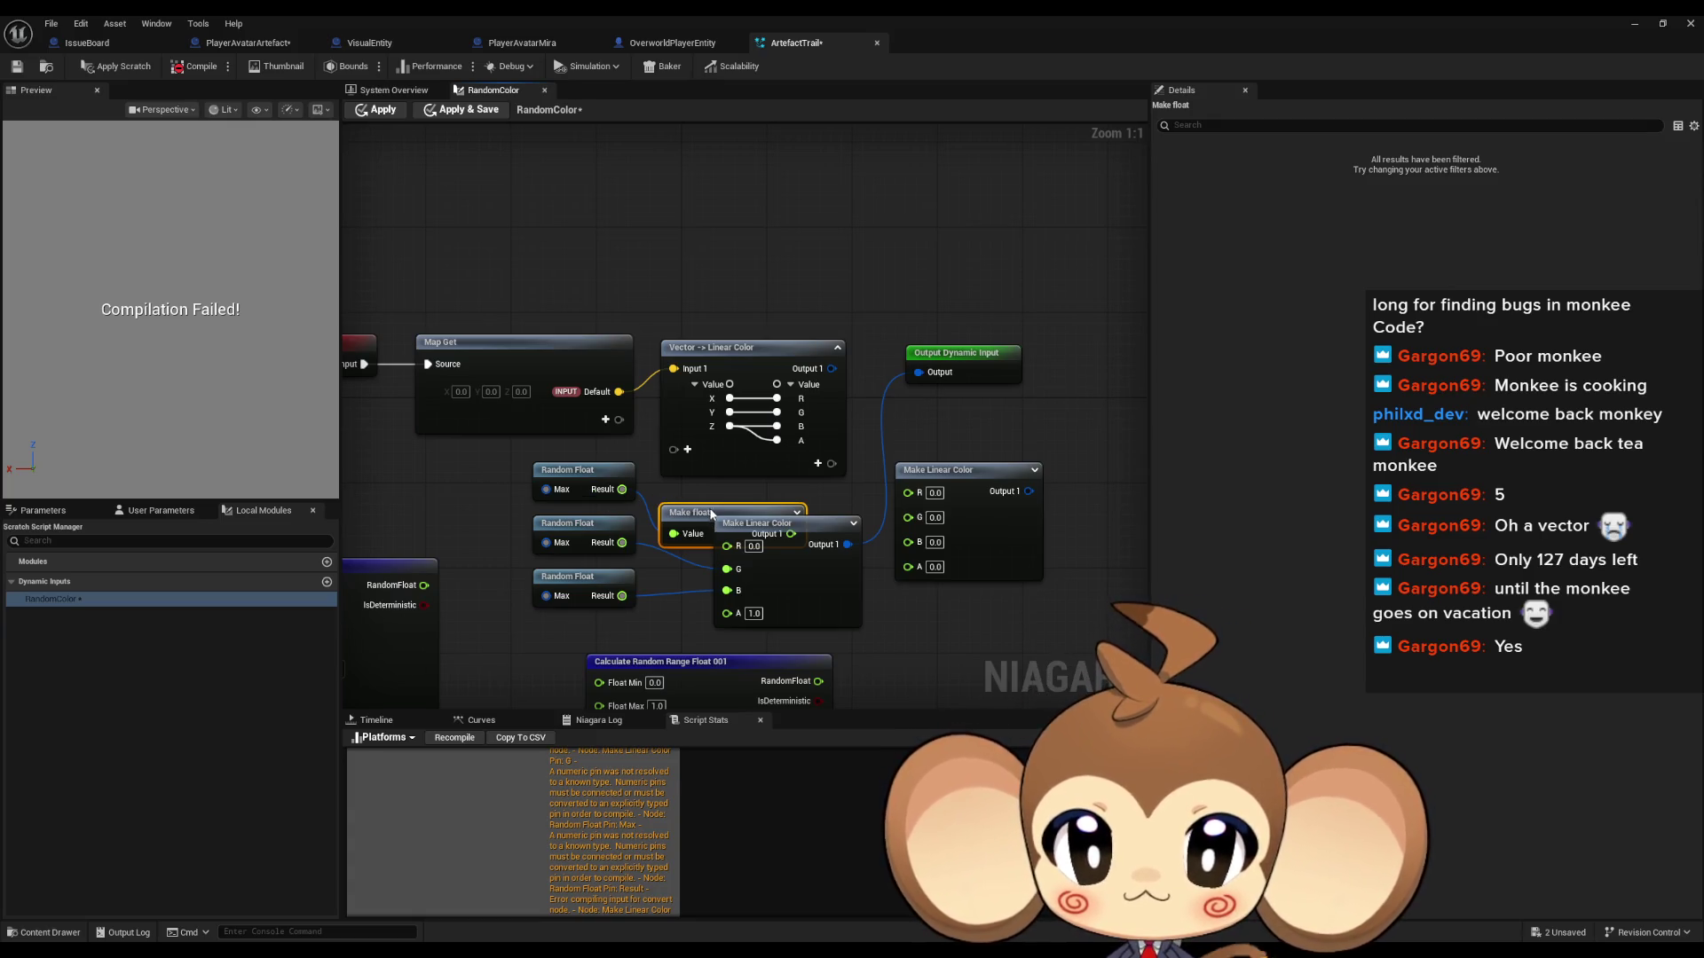
key(Delete)
alt+click(728, 590)
alt+click(728, 570)
click(387, 113)
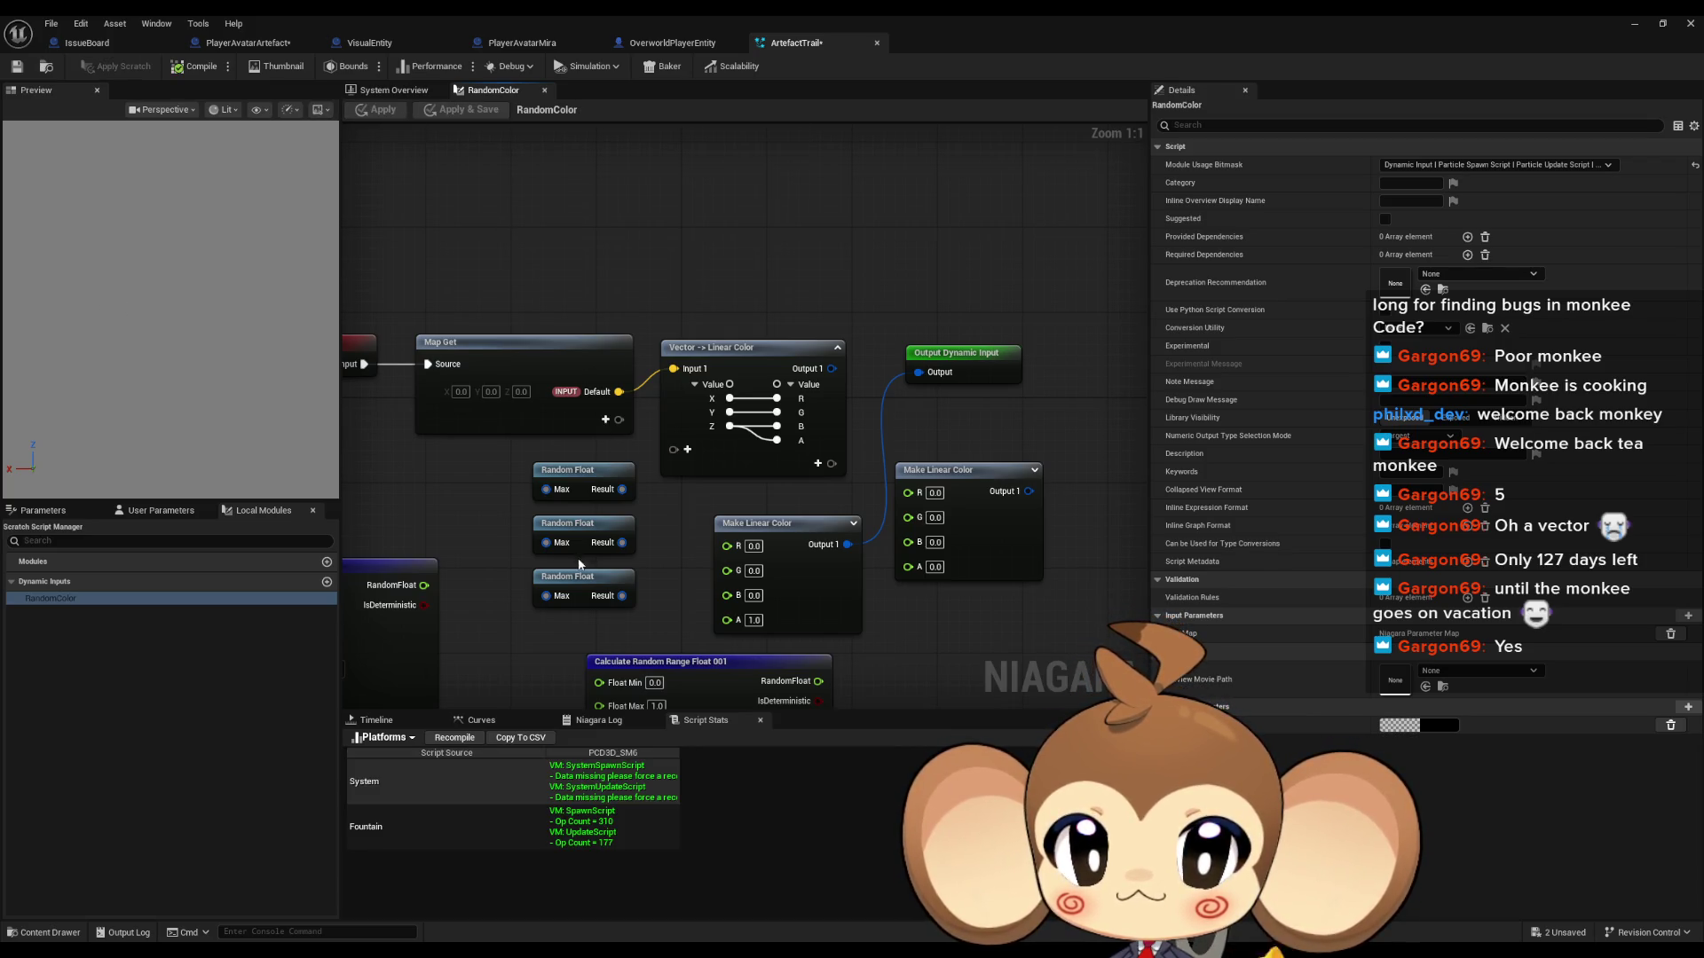
Step: Wire Calculate Random Range Float 001's result into Make Linear Color's R and apply
mouse_move(513, 471)
mouse_down()
mouse_move(605, 634)
mouse_move(622, 506)
mouse_up()
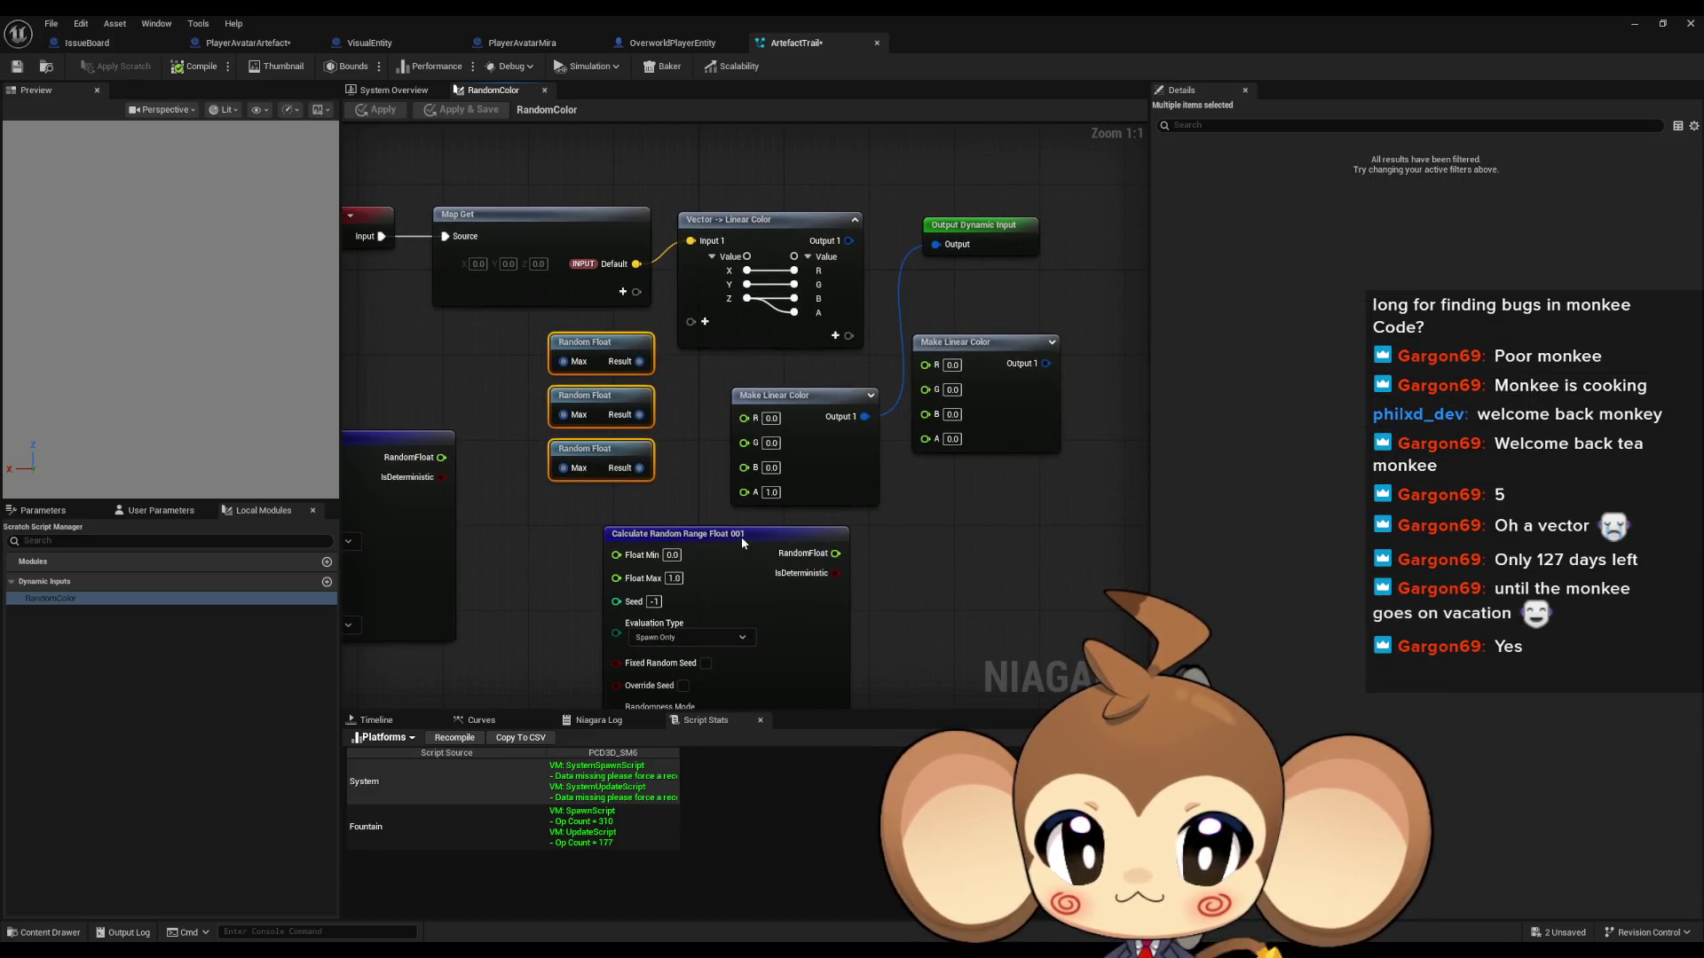
drag(742, 536, 639, 540)
drag(751, 553, 744, 416)
click(394, 110)
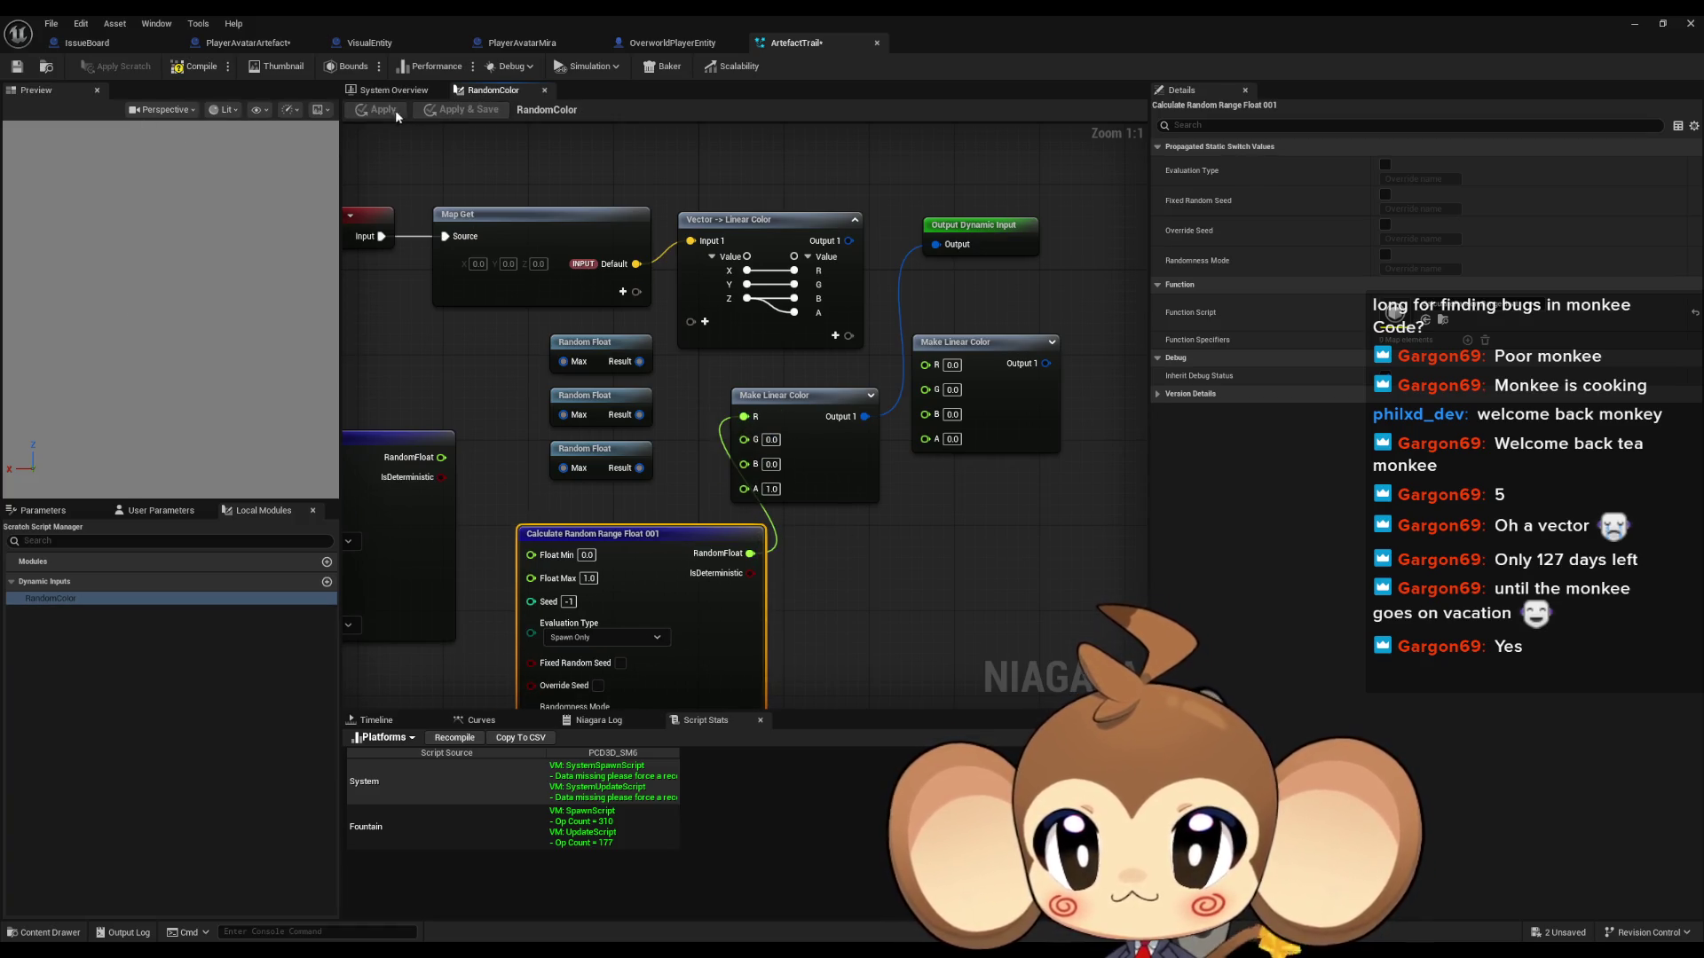
Step: Set Make Linear Color's G and B to 1.0 and apply
text(1)
key(Return)
text(1)
click(966, 557)
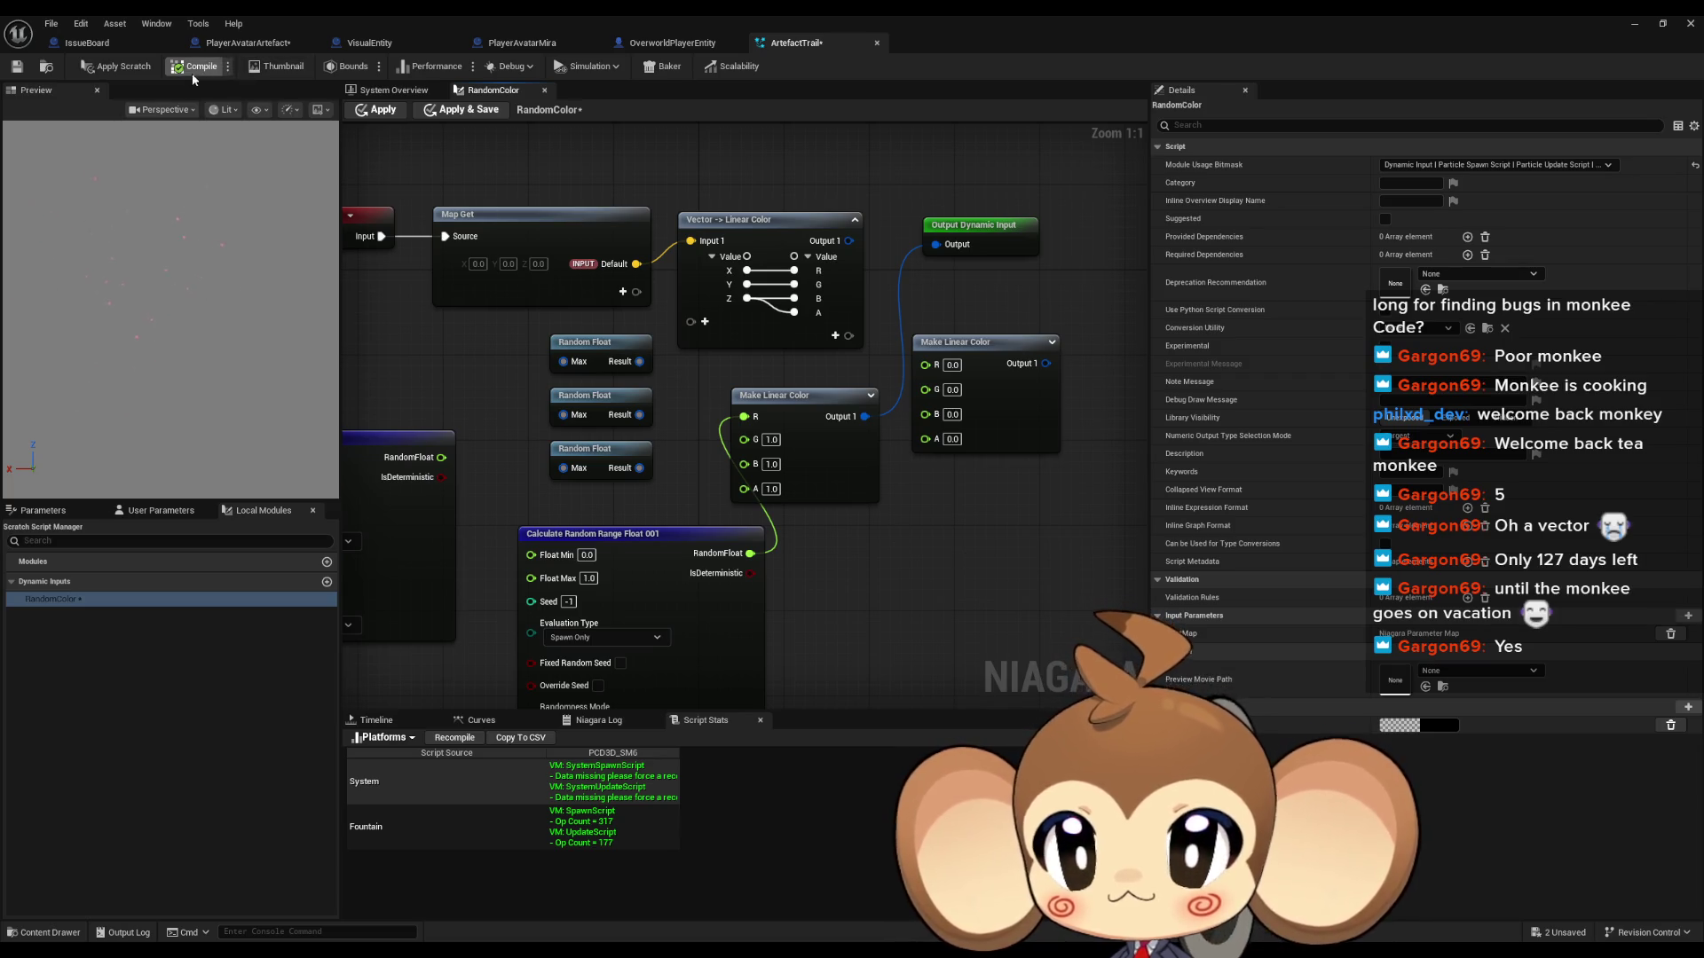
click(383, 111)
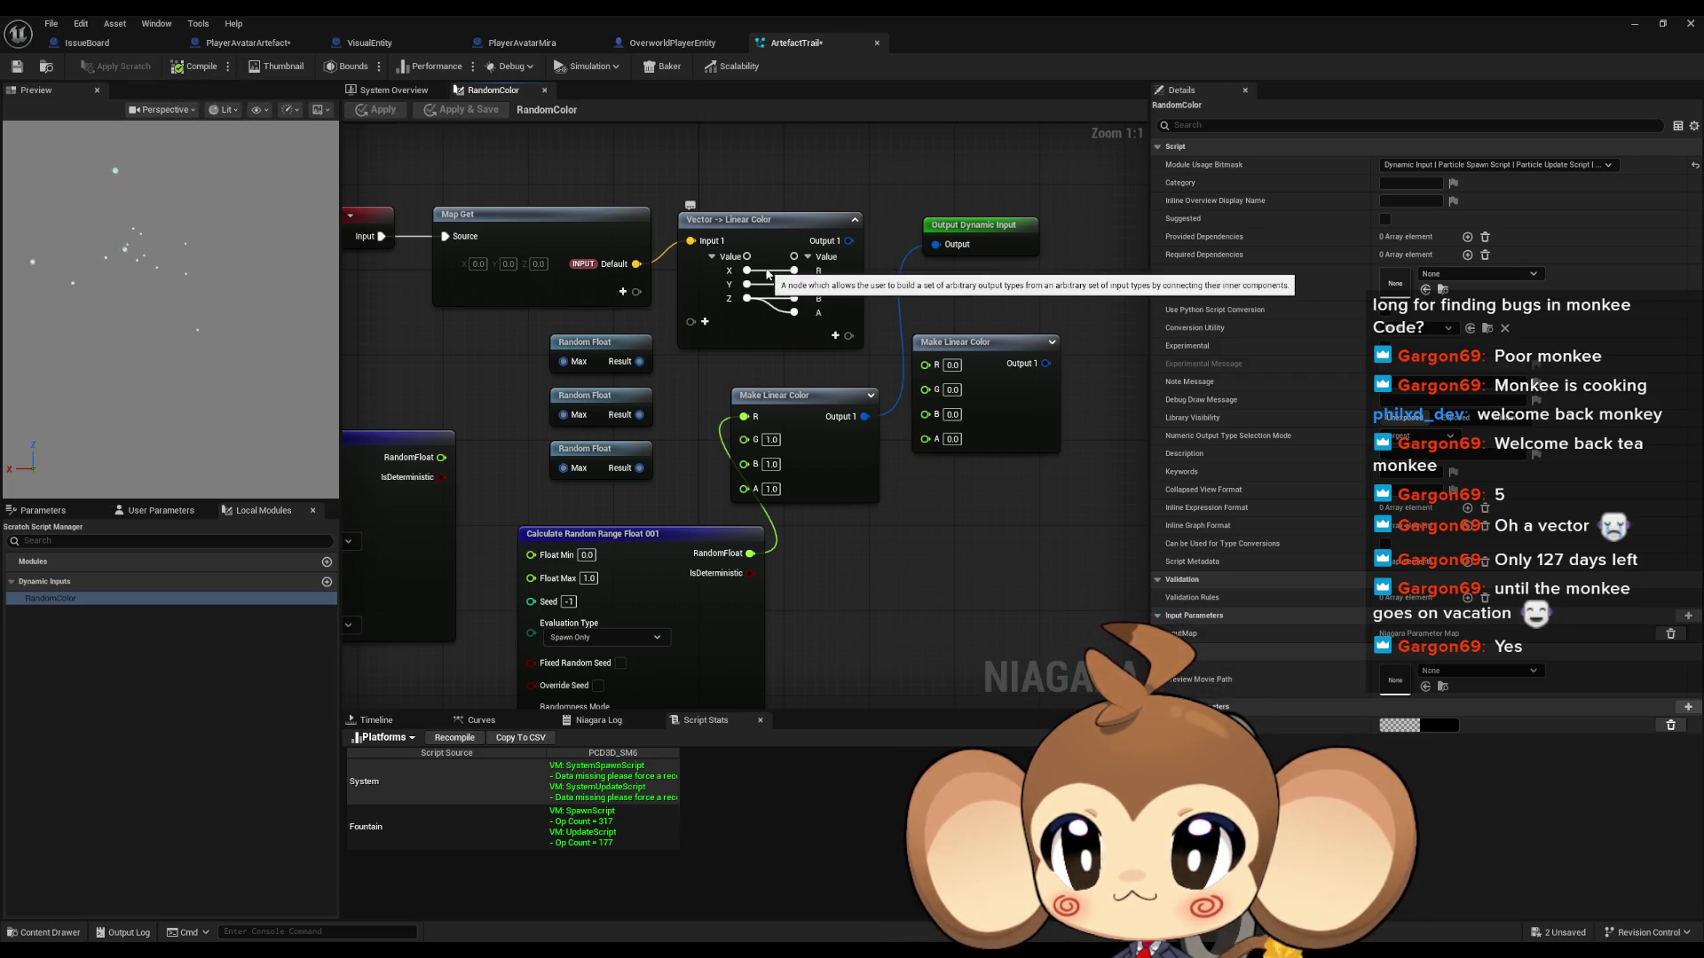
Step: Confirm Calculate Random Range Float's Evaluation Type stays on Spawn Only
mouse_move(794, 566)
mouse_down()
mouse_move(881, 396)
mouse_move(969, 453)
mouse_up()
click(802, 512)
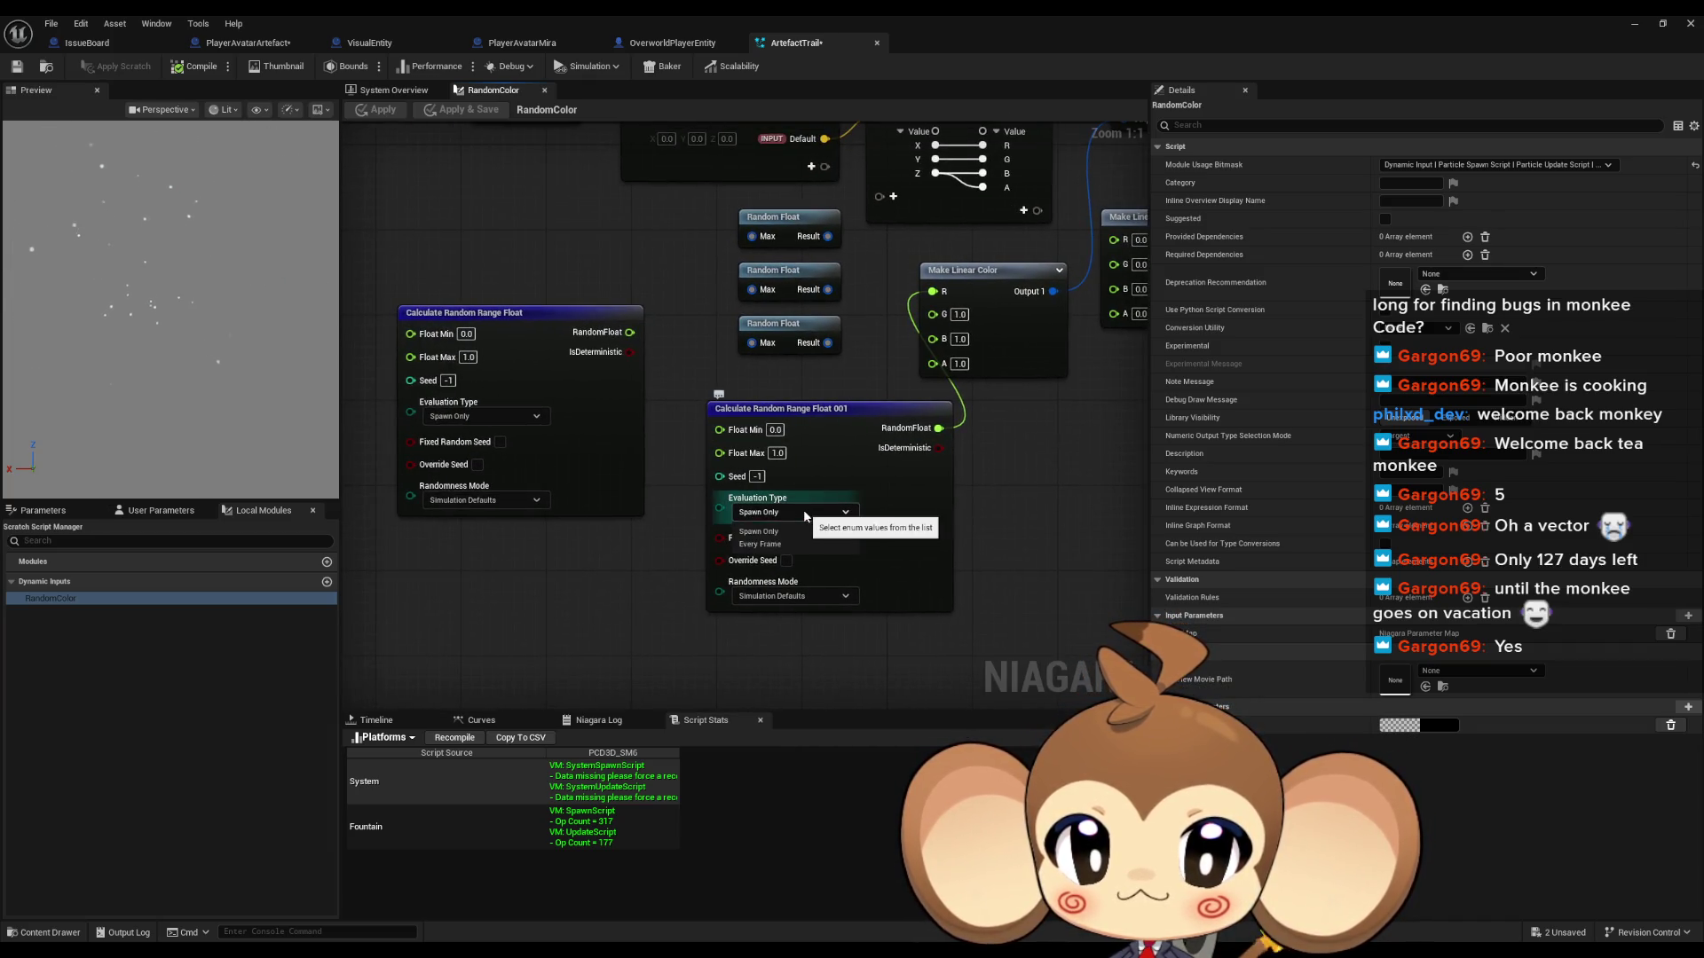
click(802, 509)
drag(839, 465, 666, 507)
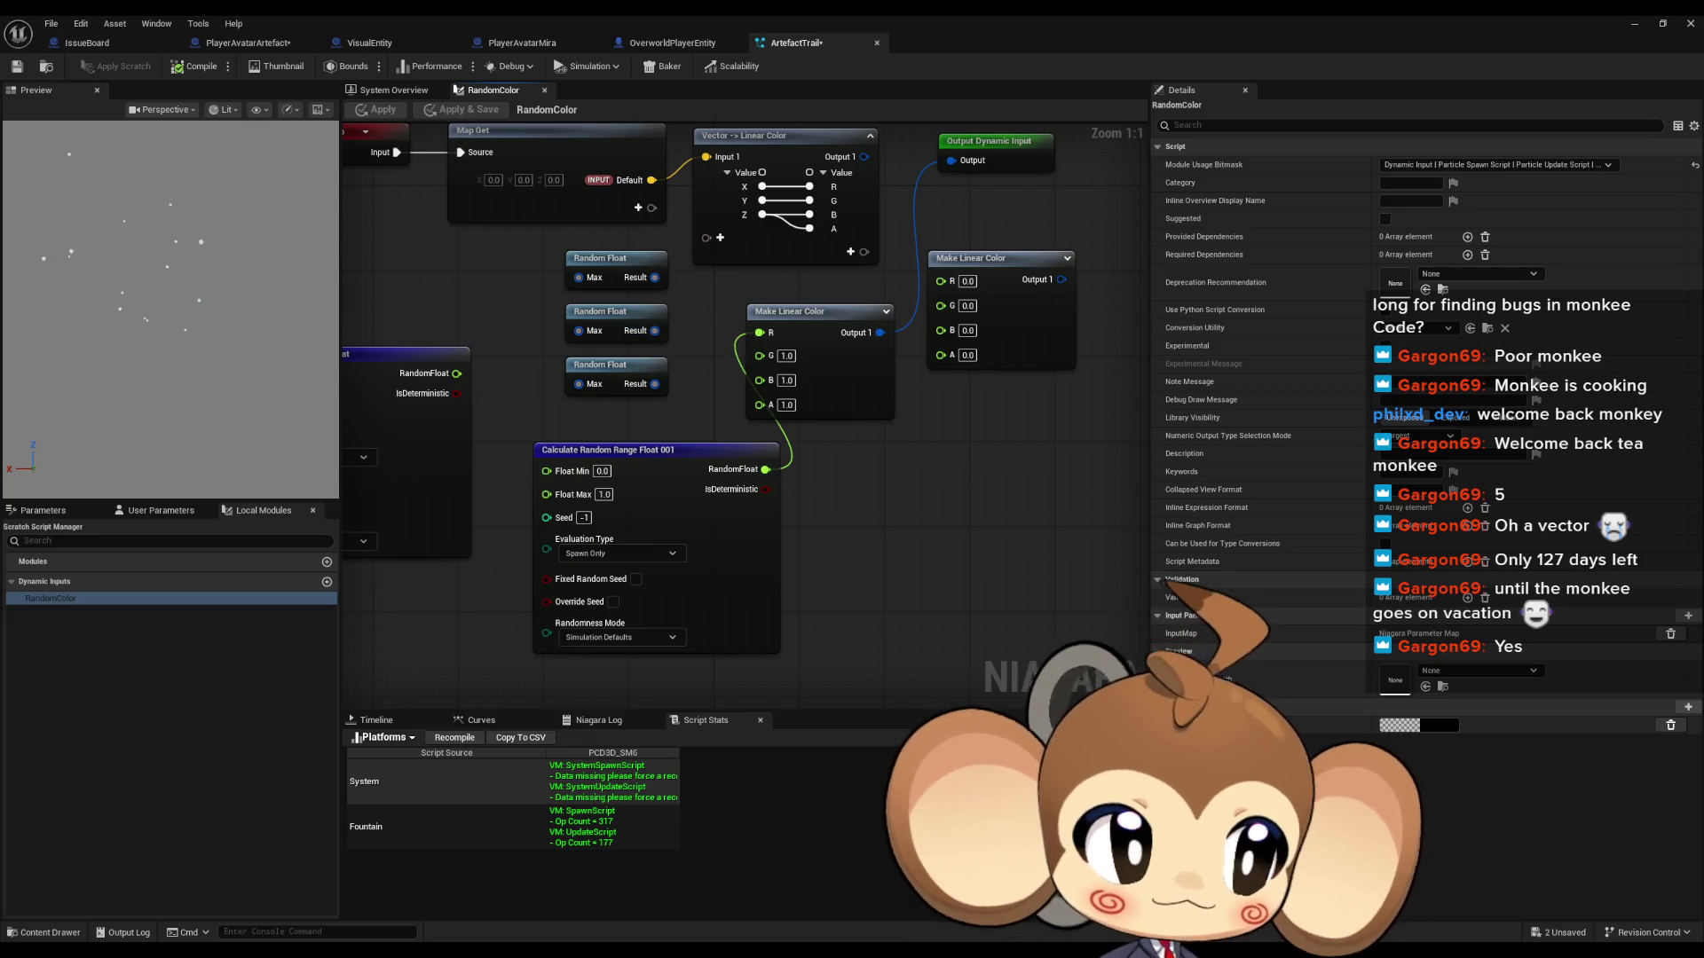
mouse_move(537, 306)
mouse_down()
mouse_move(607, 363)
mouse_move(797, 289)
mouse_up()
Step: Move both Calculate Random Range Float nodes and the Random Float nodes left, then open the Calculate function script
mouse_move(644, 310)
mouse_down()
mouse_move(801, 460)
mouse_move(649, 611)
mouse_up()
mouse_move(779, 211)
mouse_down()
mouse_move(883, 364)
mouse_move(660, 428)
mouse_up()
drag(693, 325, 765, 322)
text(f)
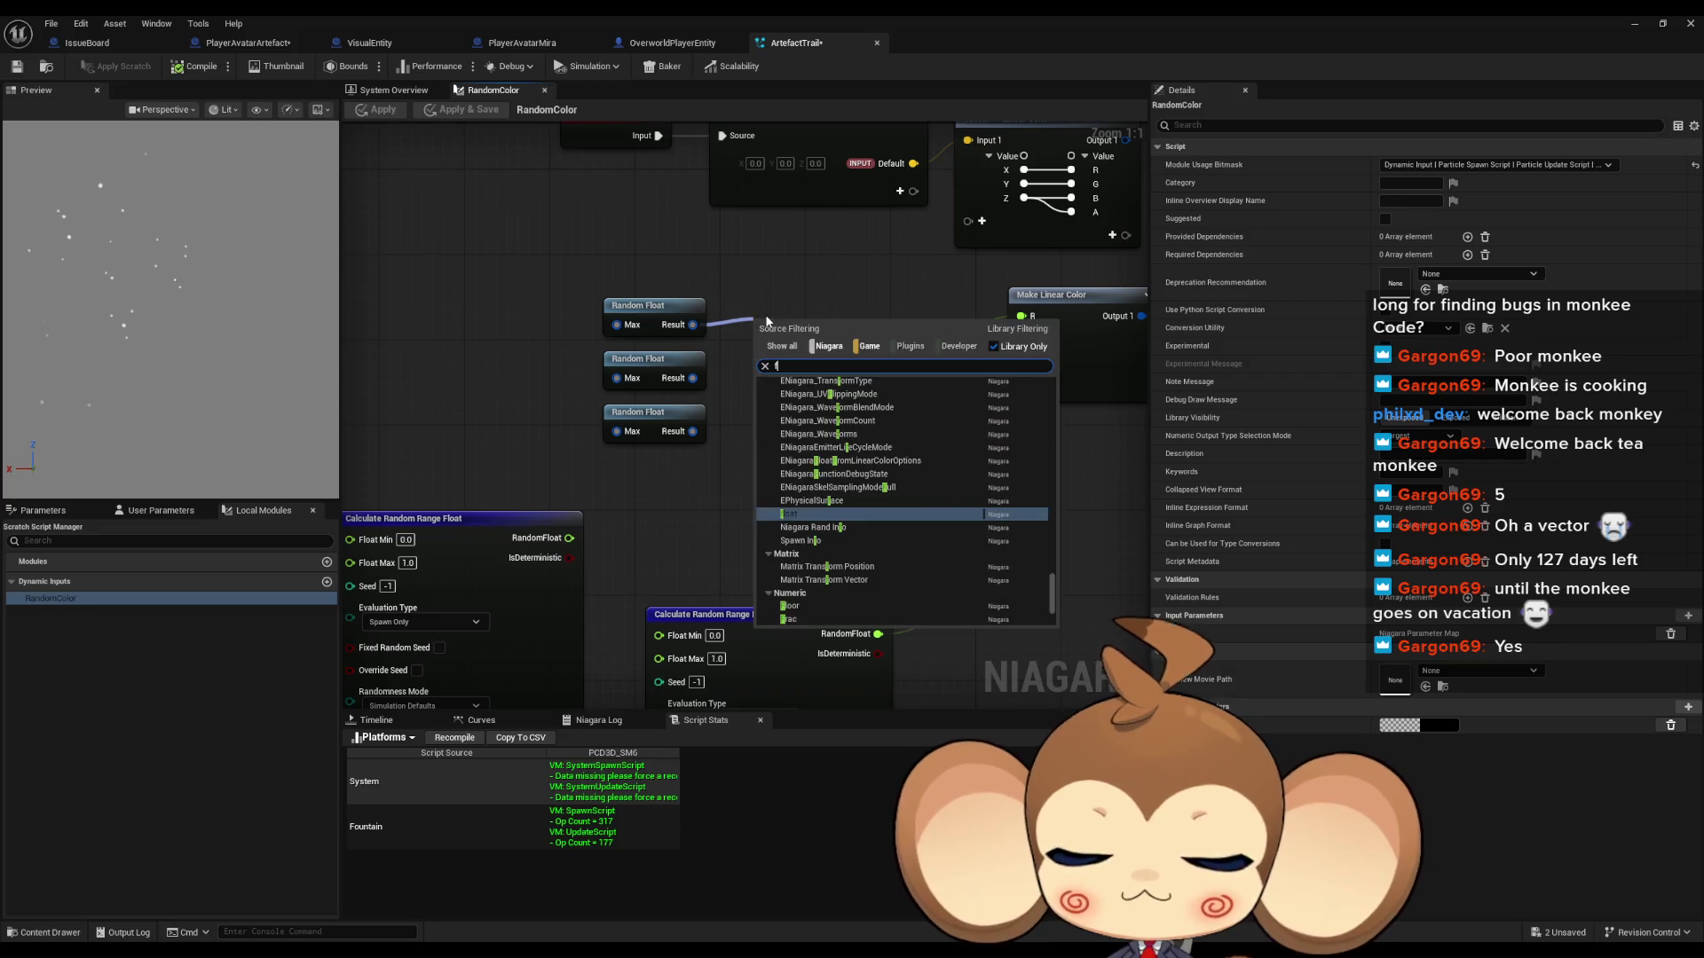
text(loat)
key(Escape)
double_click(705, 616)
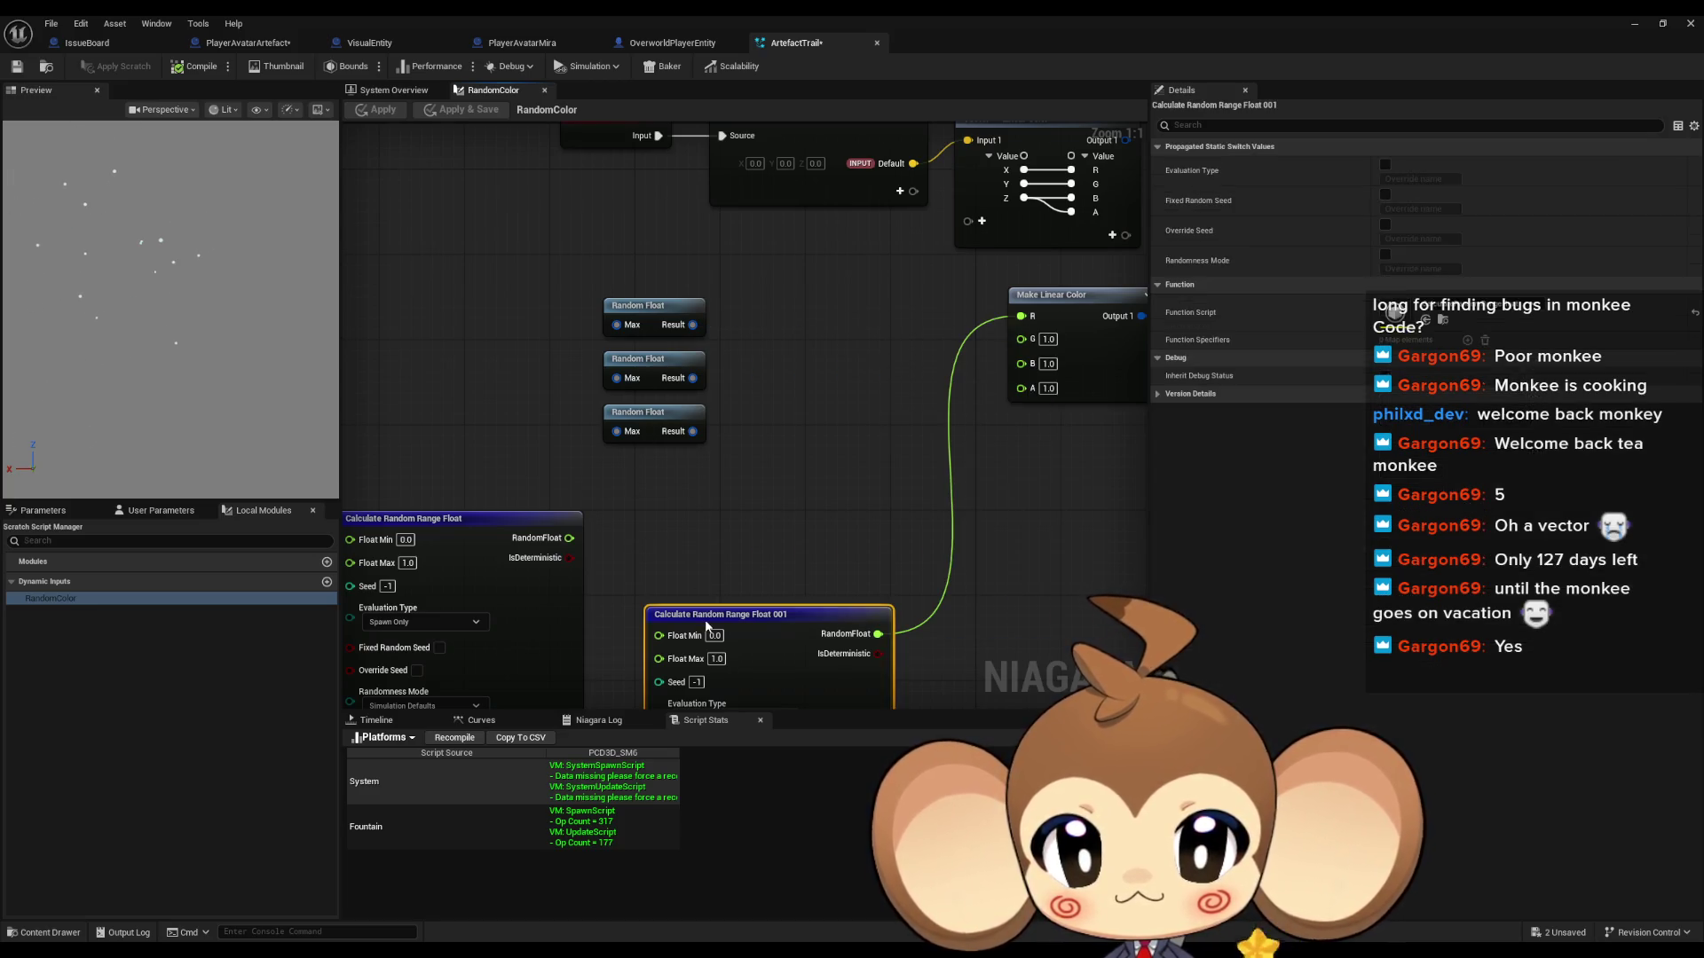
drag(754, 501, 804, 503)
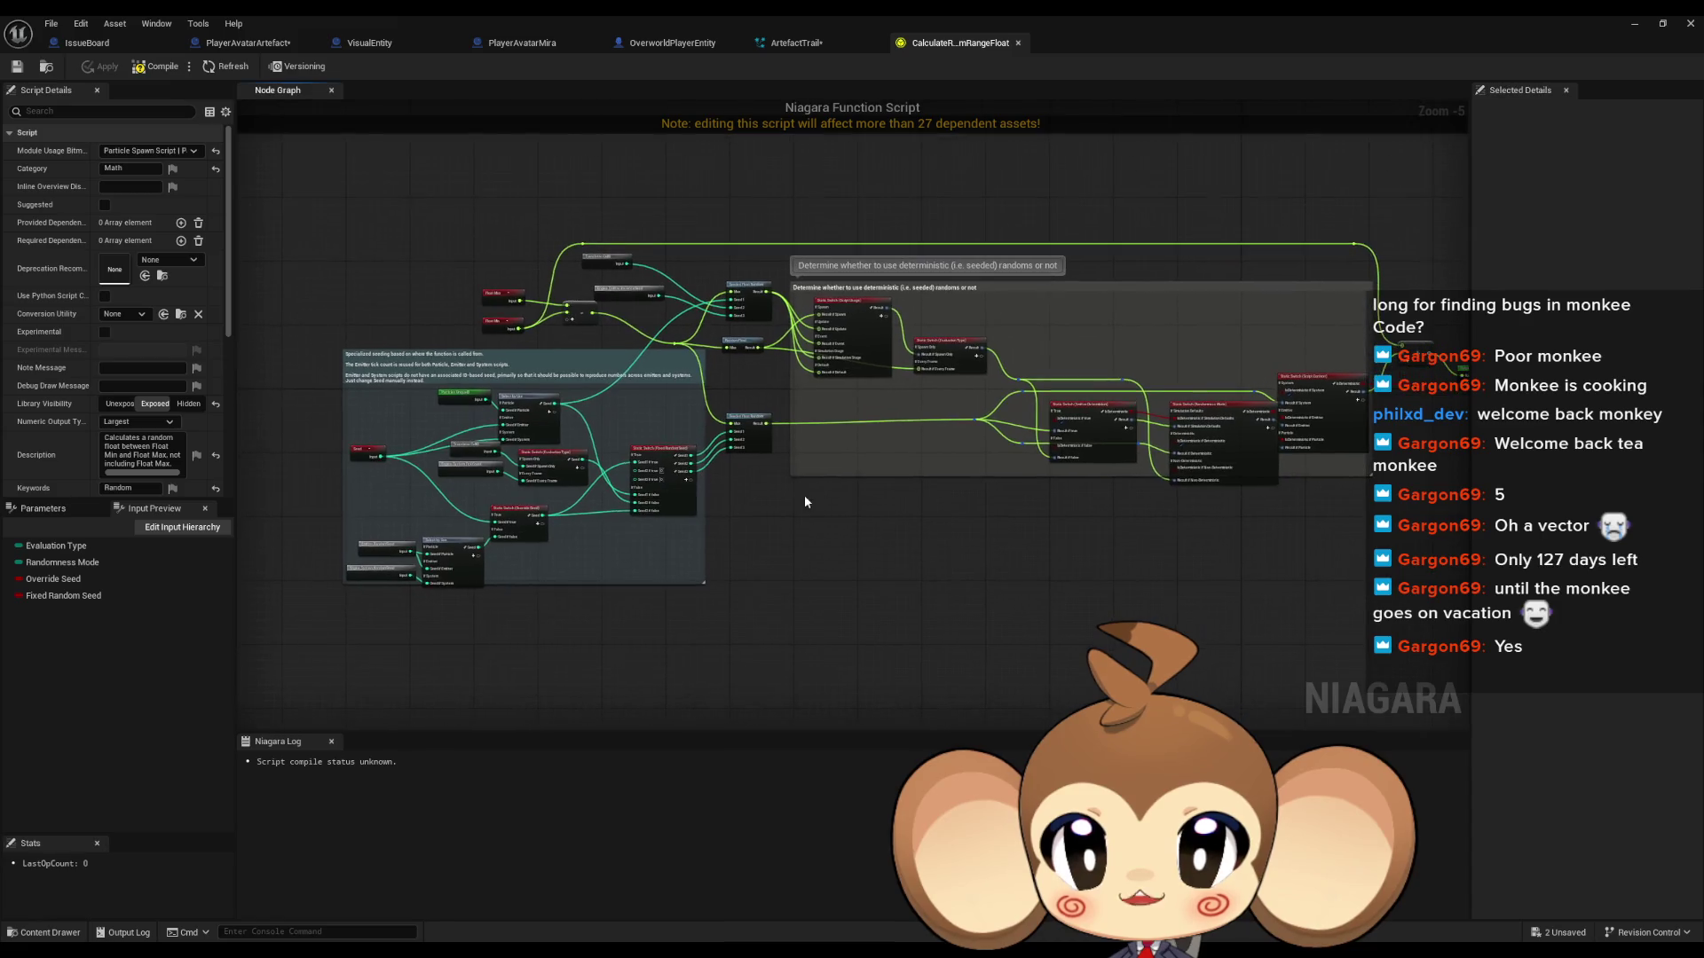
scroll(652, 332, up, 4)
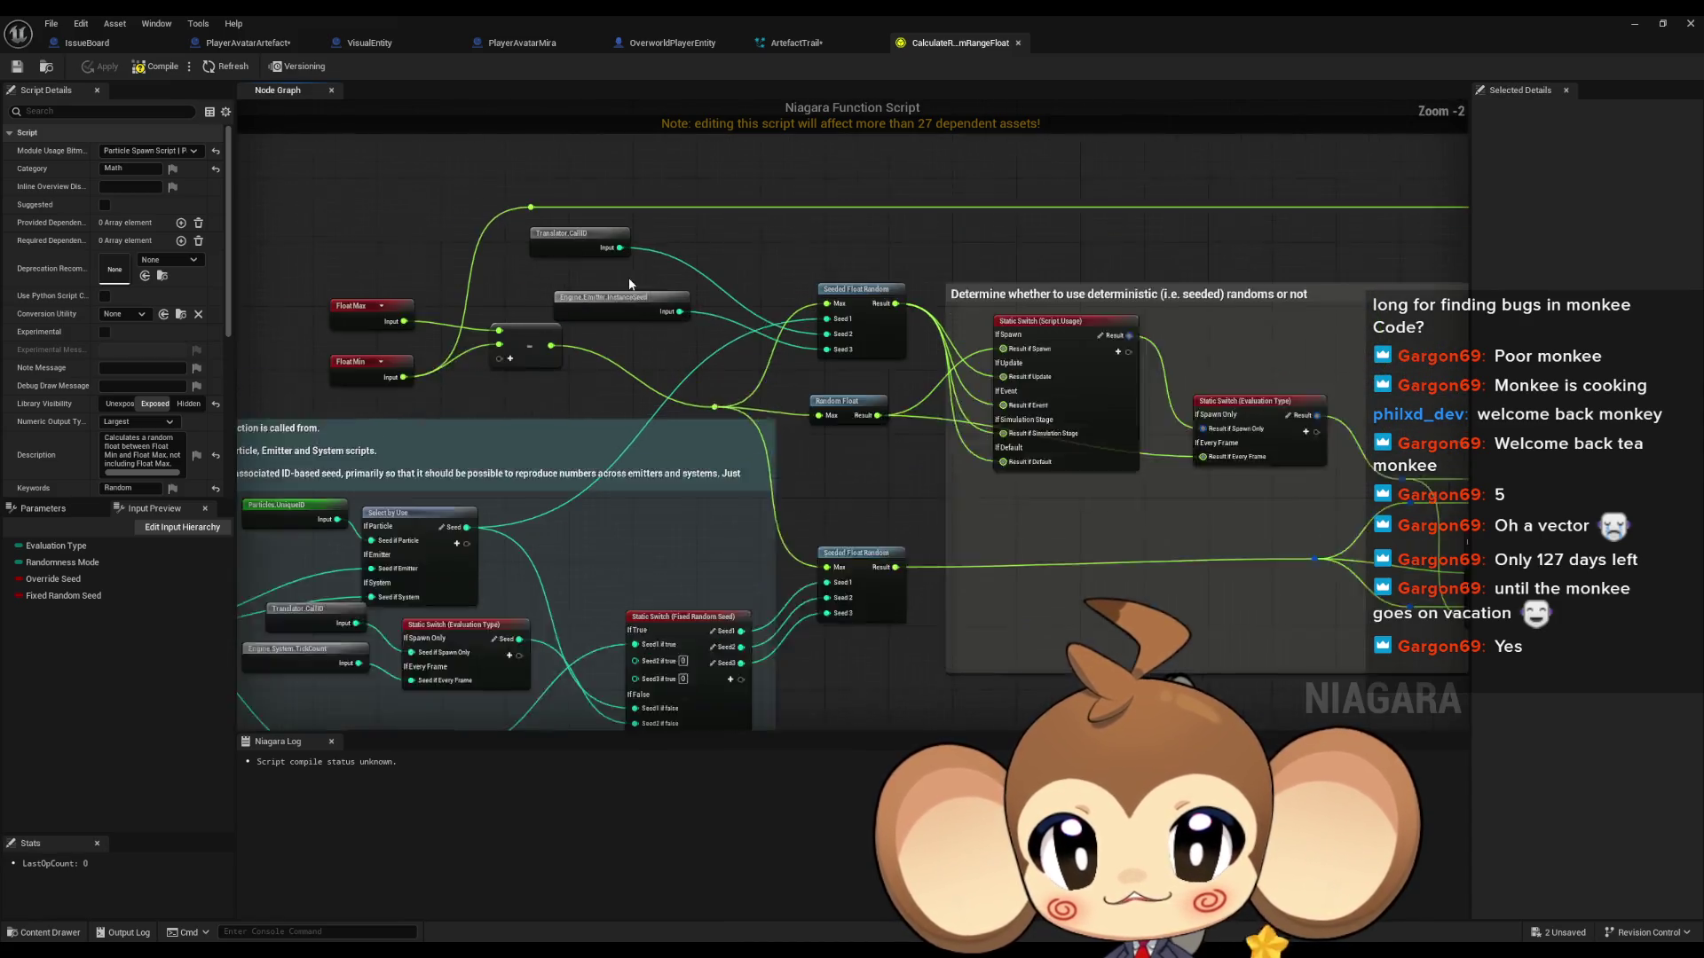
mouse_move(656, 342)
mouse_down()
mouse_move(952, 265)
mouse_move(604, 319)
mouse_move(266, 303)
mouse_move(248, 382)
mouse_move(320, 384)
mouse_move(676, 490)
mouse_up()
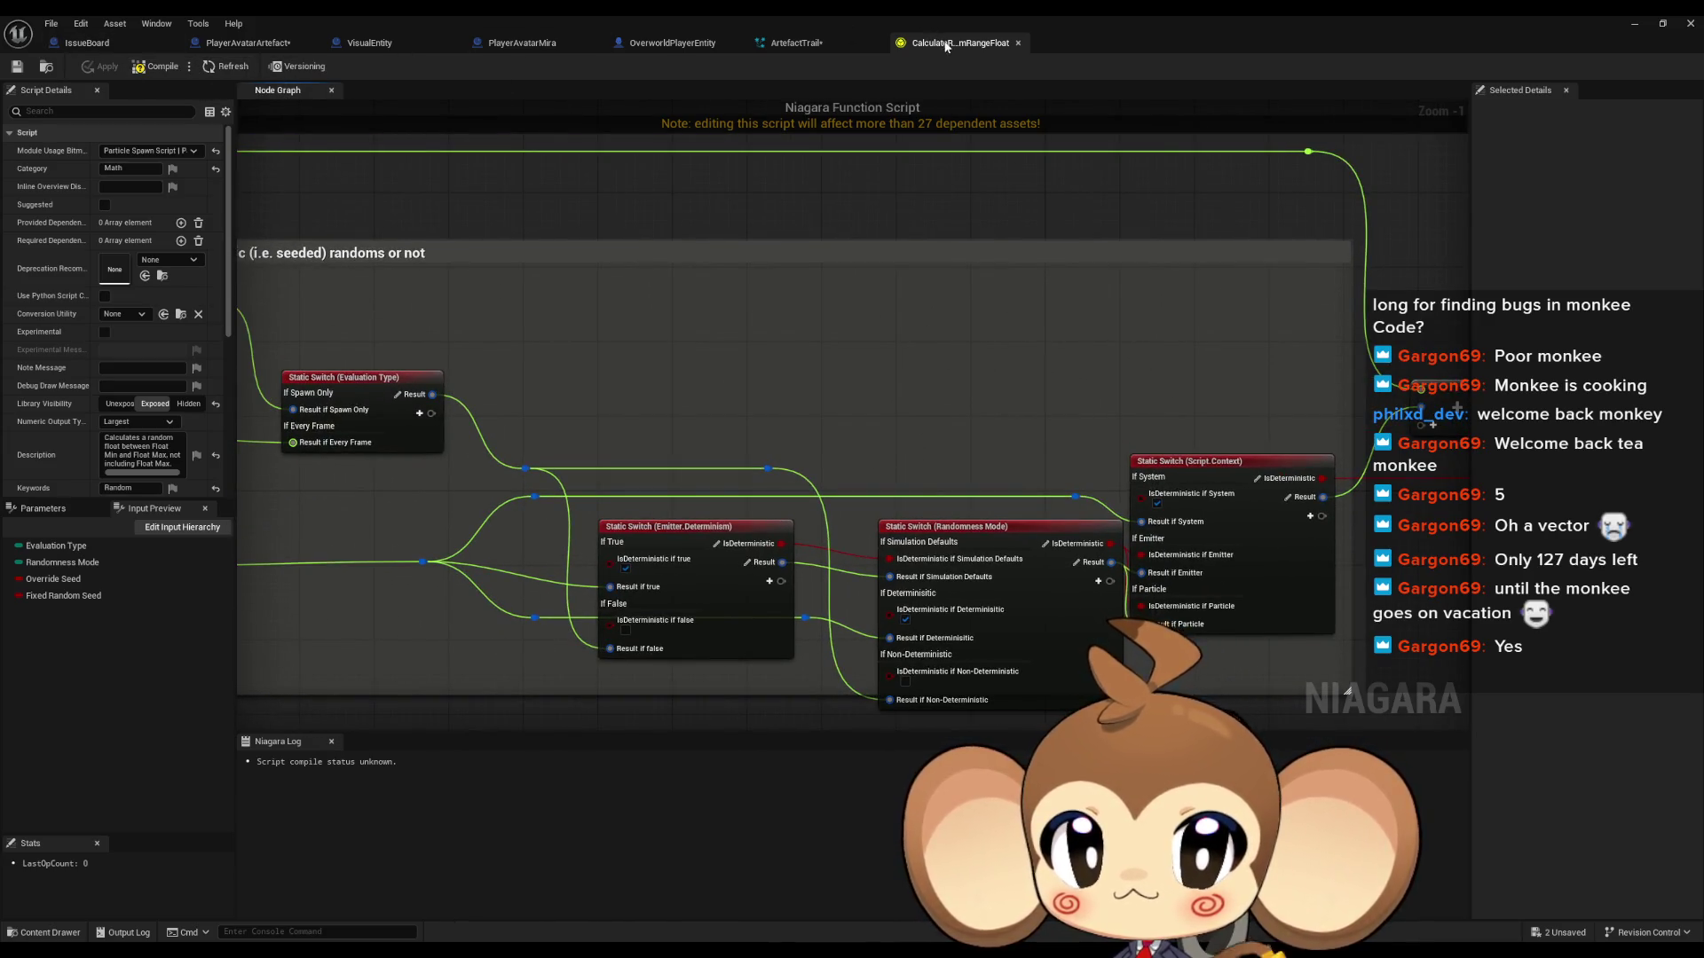
click(786, 43)
click(769, 465)
drag(692, 324, 797, 339)
text(float)
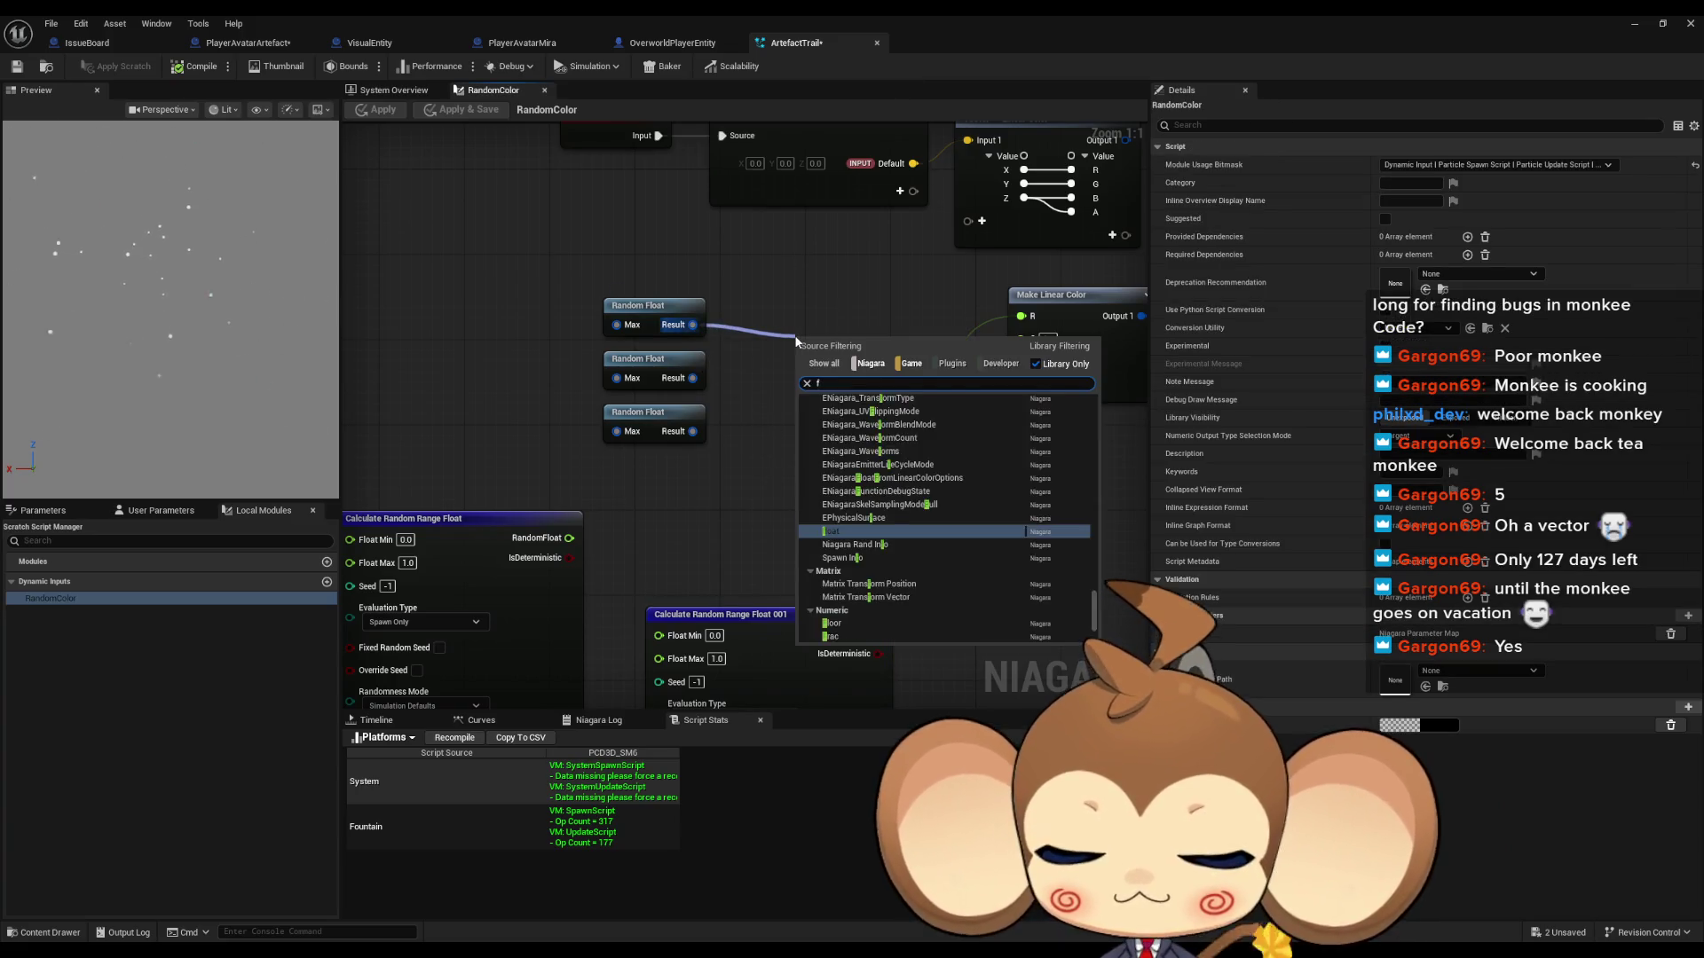
Step: Wire a new Make float into Make Linear Color's R and compile, then break its Random Float link
key(Return)
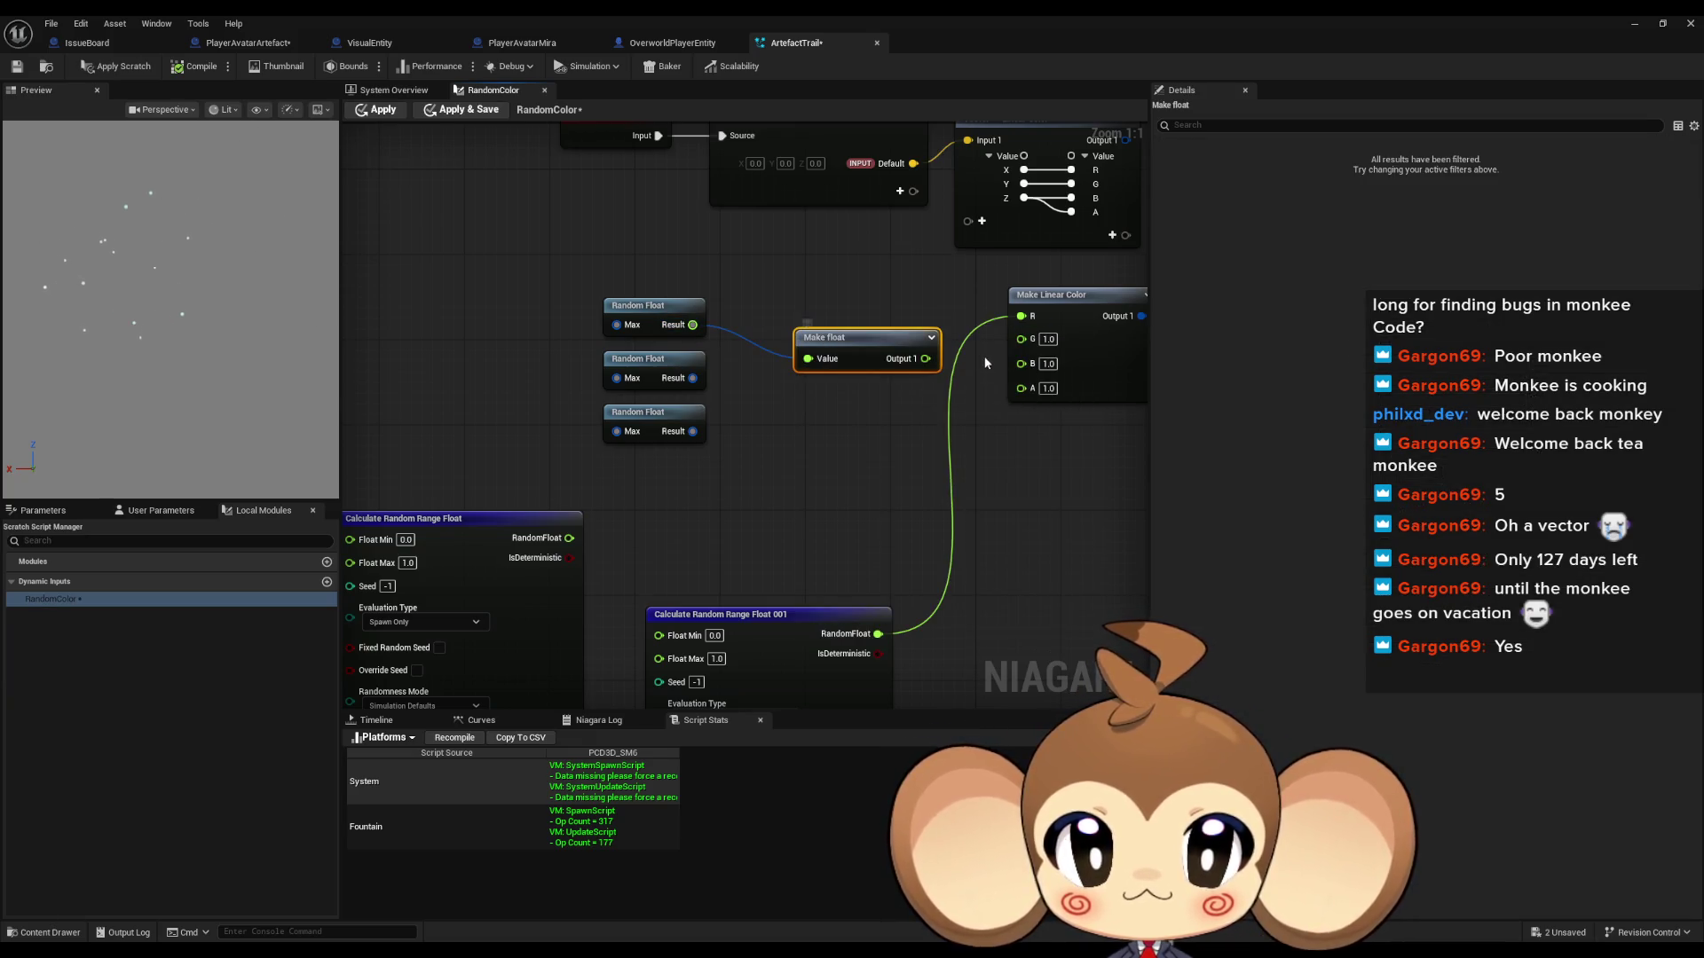
drag(926, 359, 1032, 319)
click(185, 74)
mouse_move(833, 373)
mouse_down()
mouse_move(779, 439)
mouse_move(755, 441)
mouse_up()
click(570, 375)
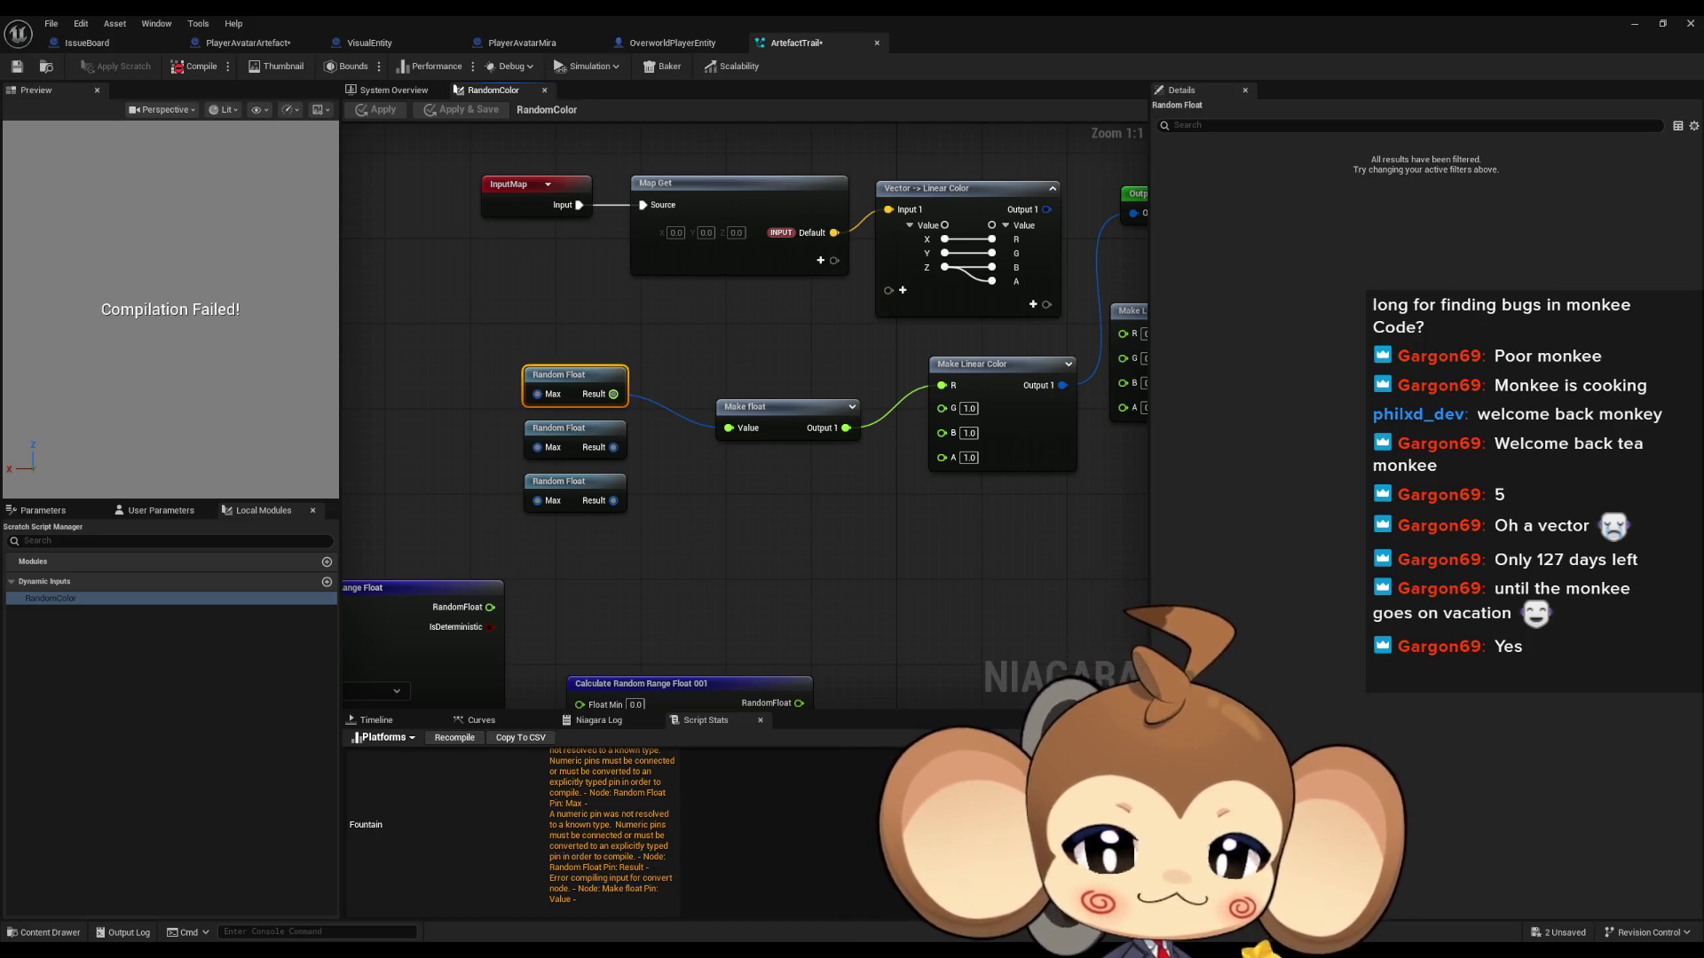
alt+click(613, 394)
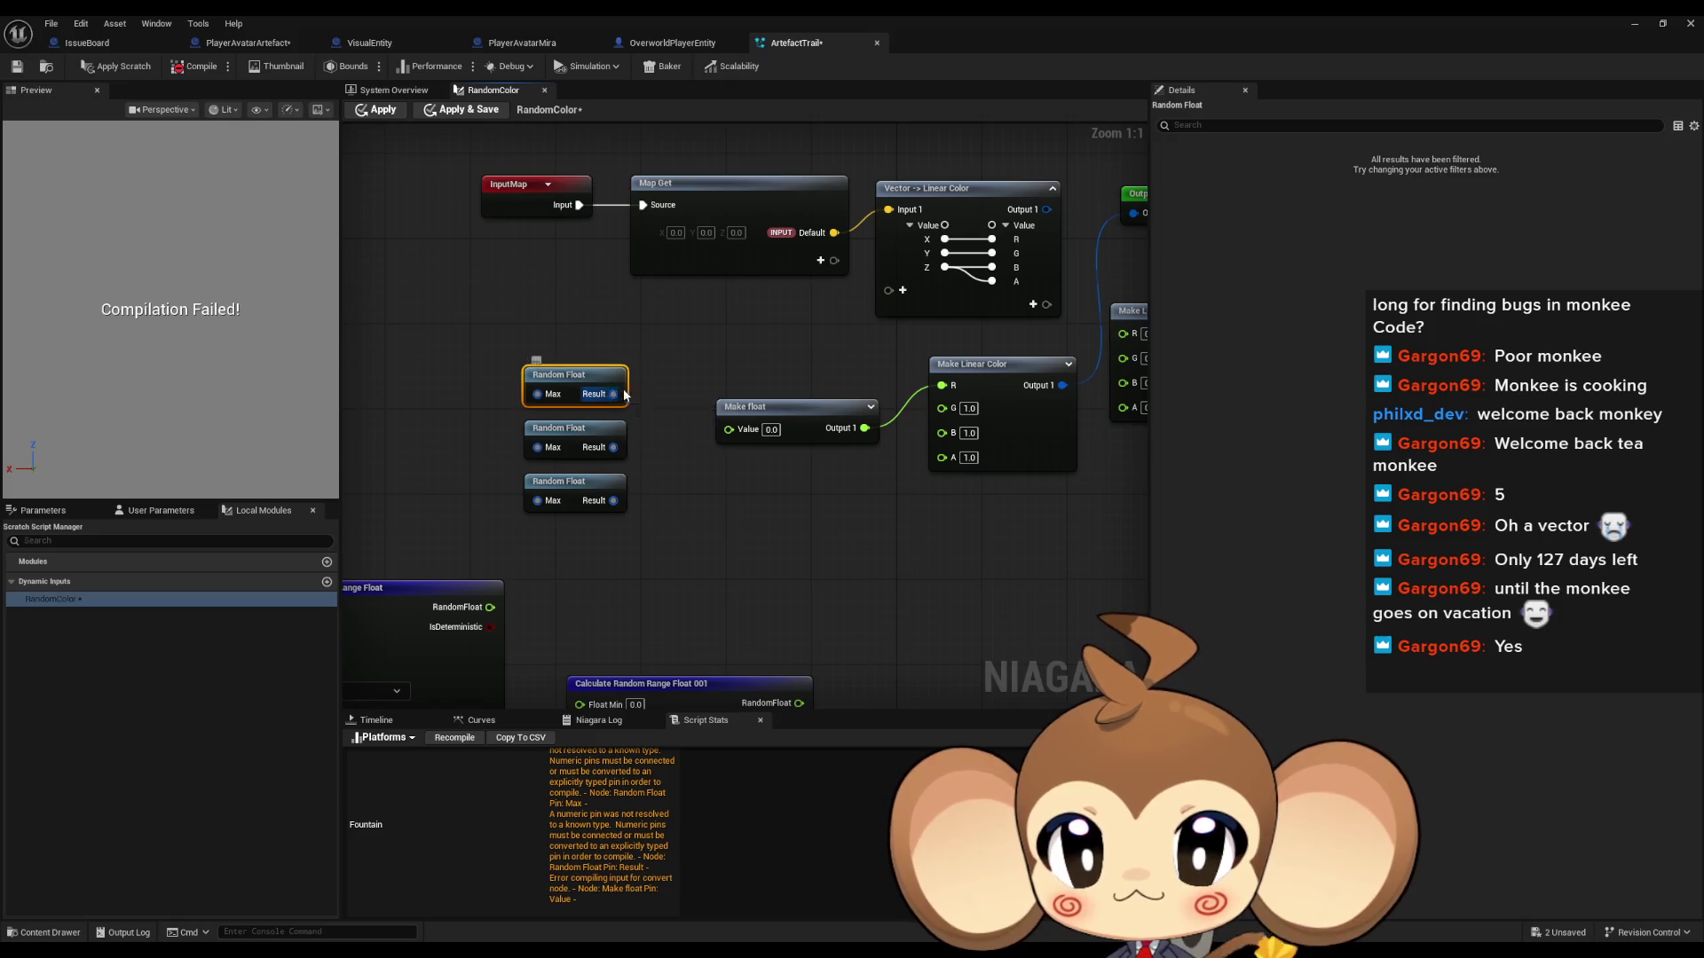
Step: Abandon a node search from Random Float's result and check the forum thread on Niagara float parameters
drag(613, 394, 661, 368)
text(brea)
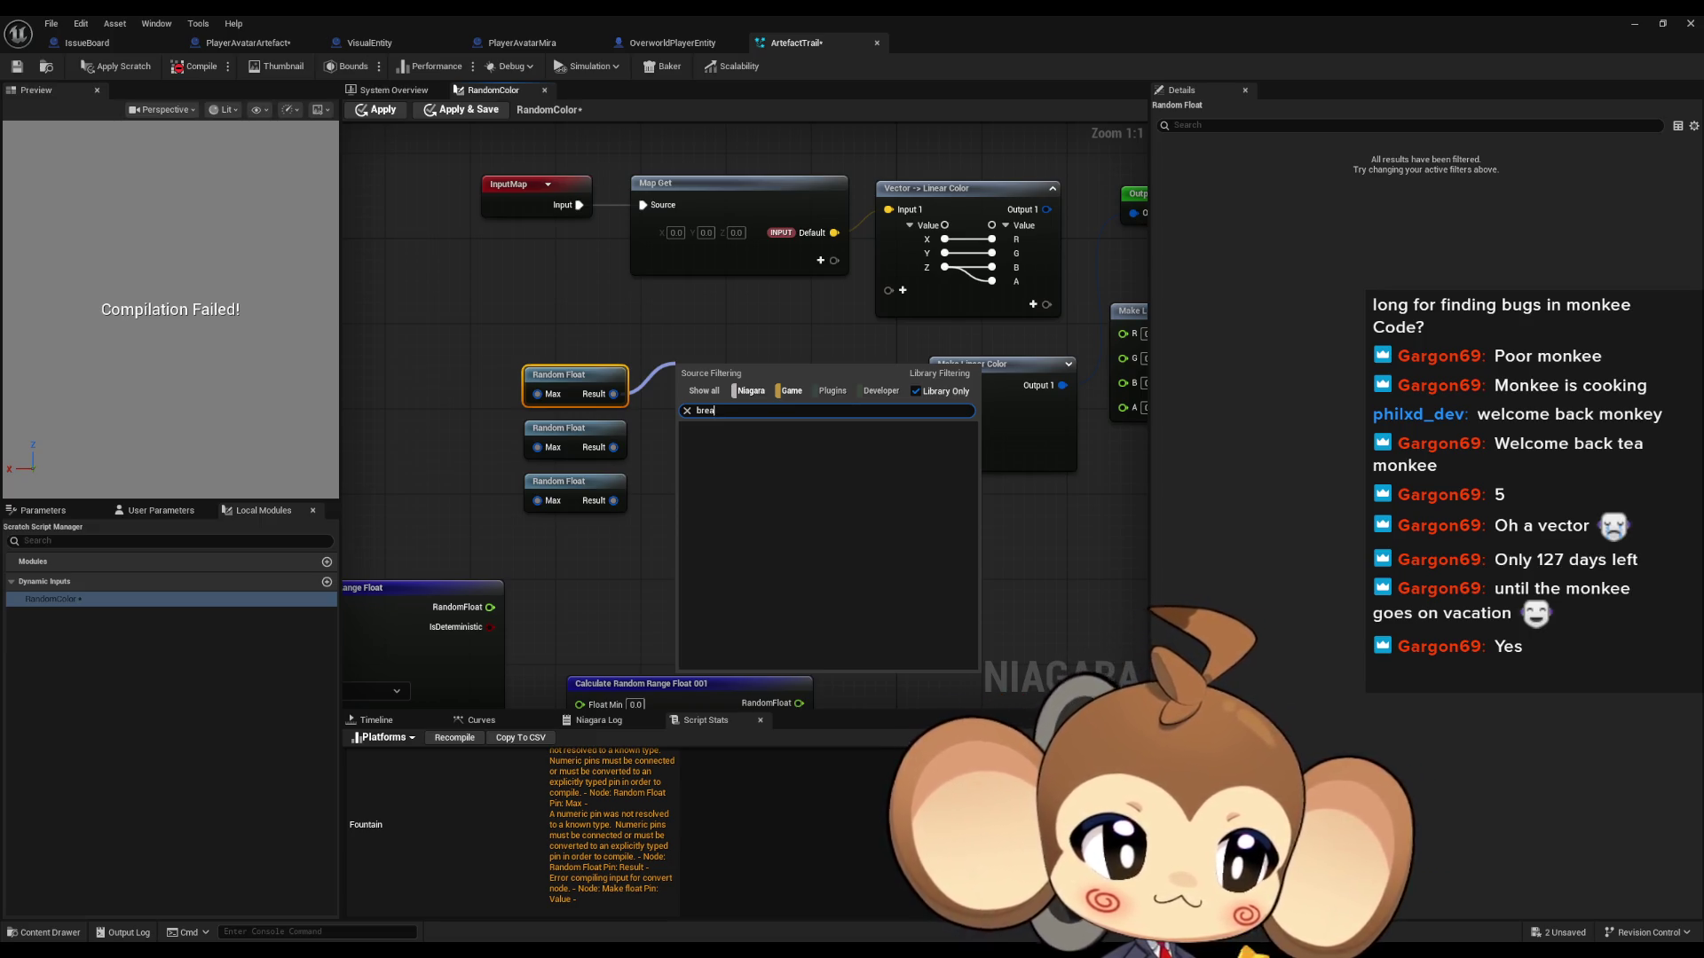
click(632, 541)
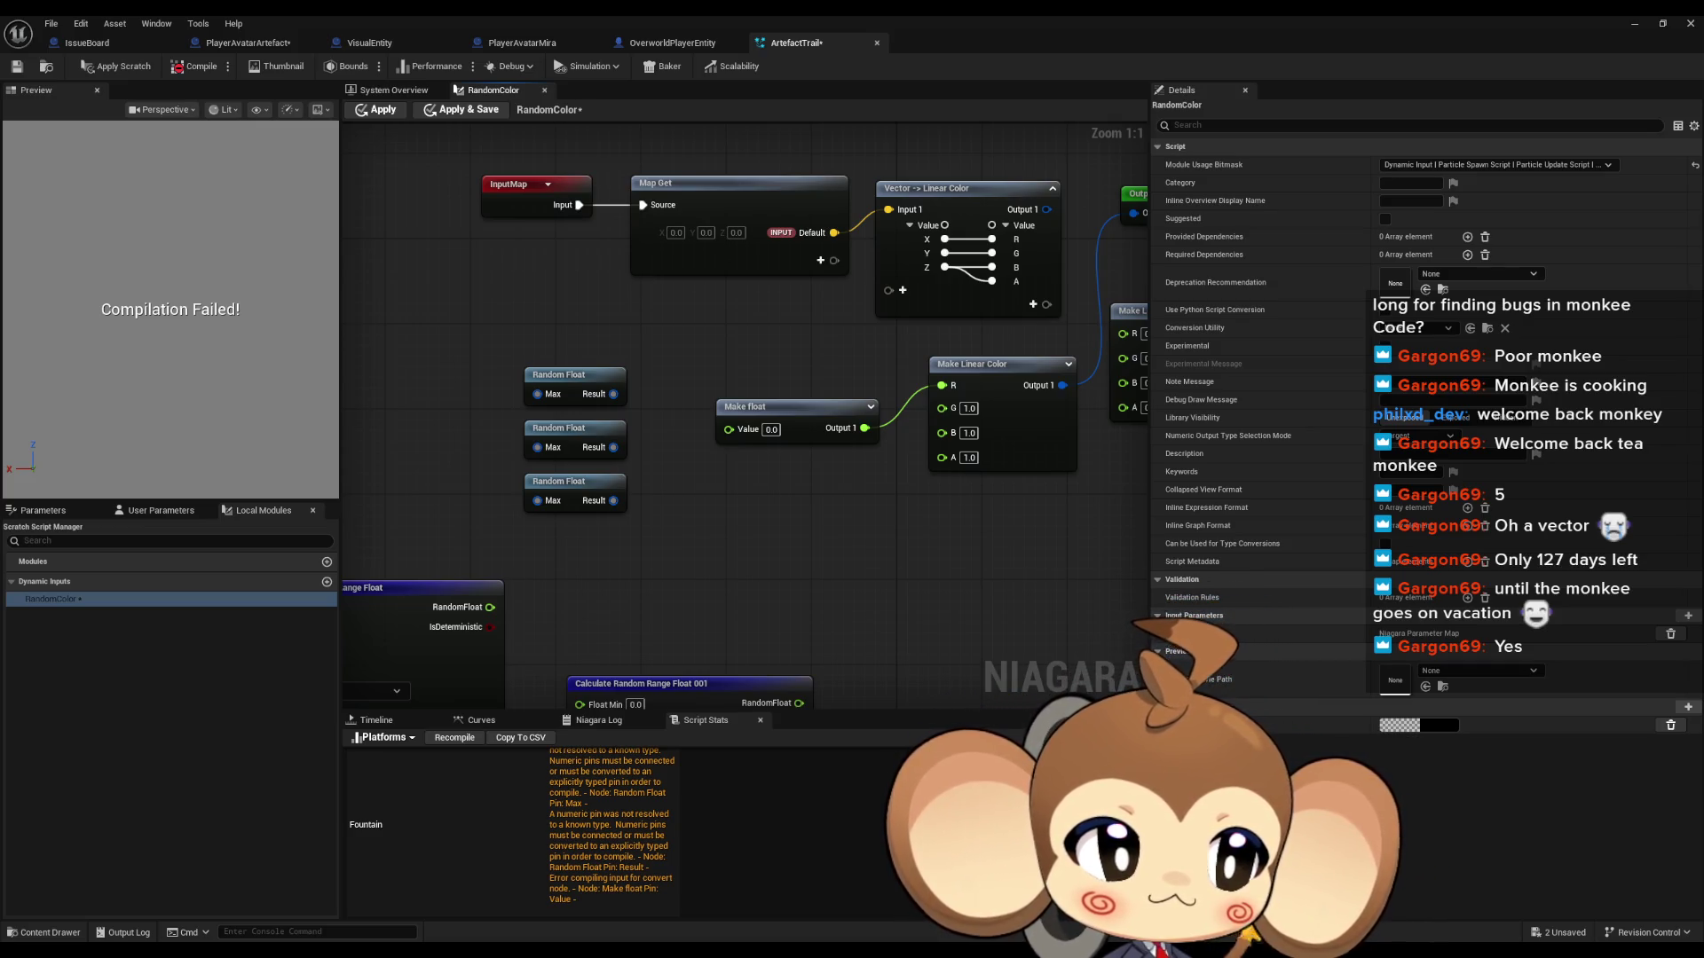
key(alt+Tab)
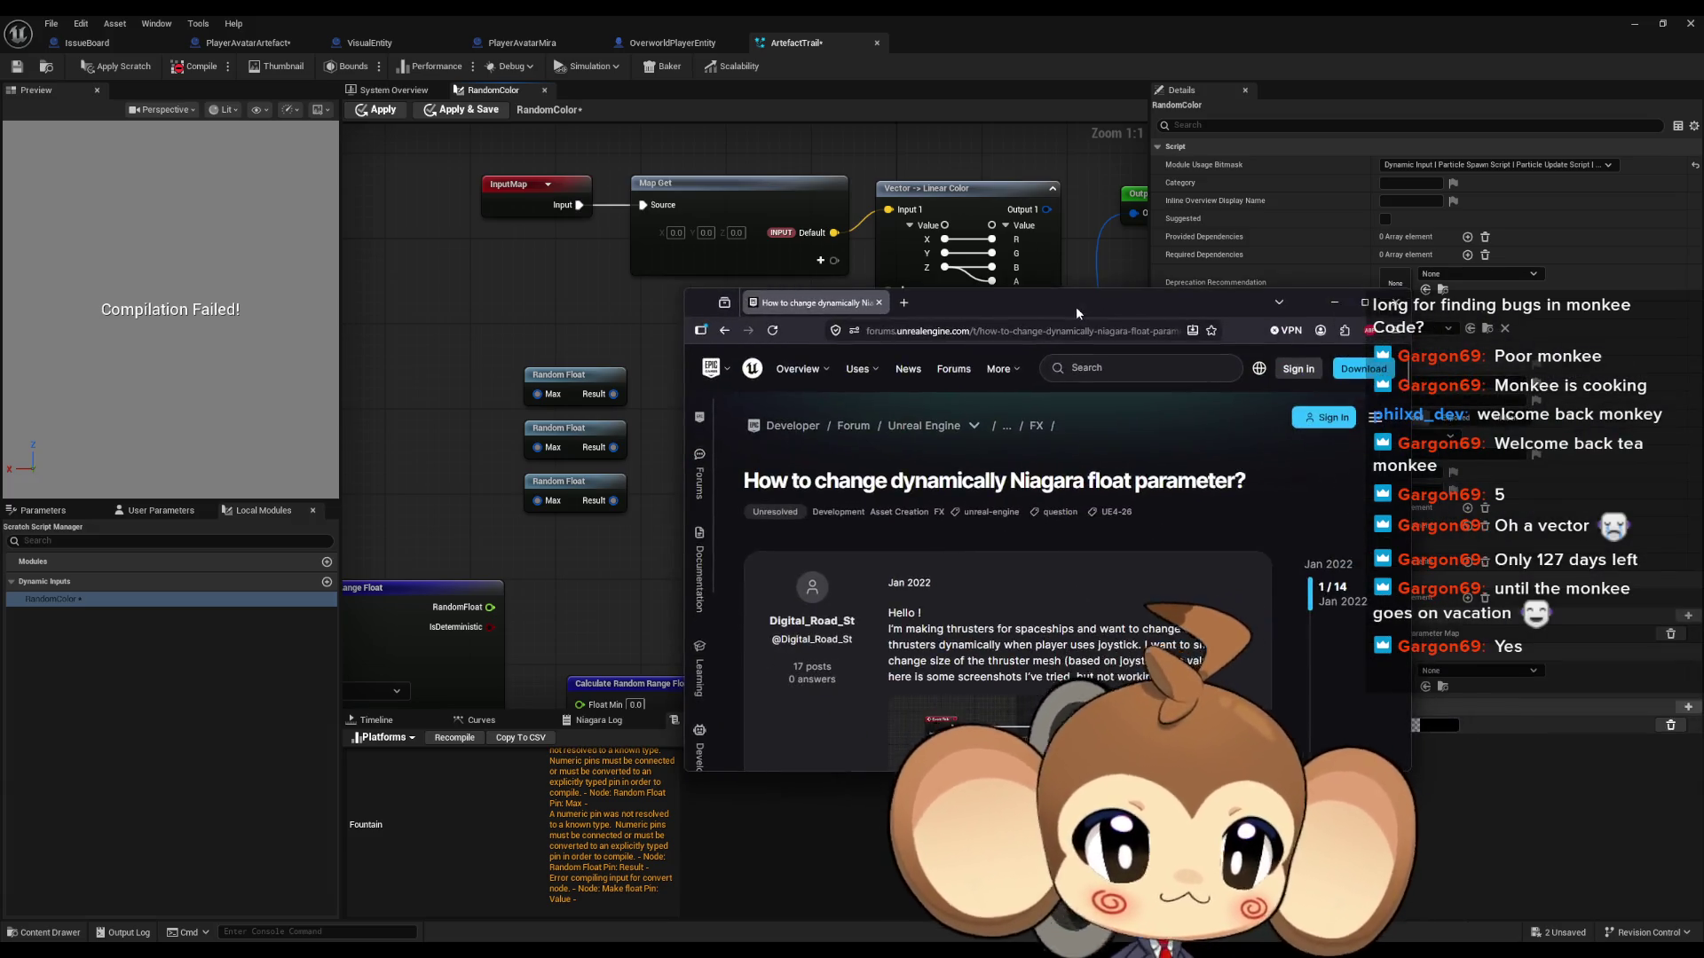
scroll(972, 338, down, 6)
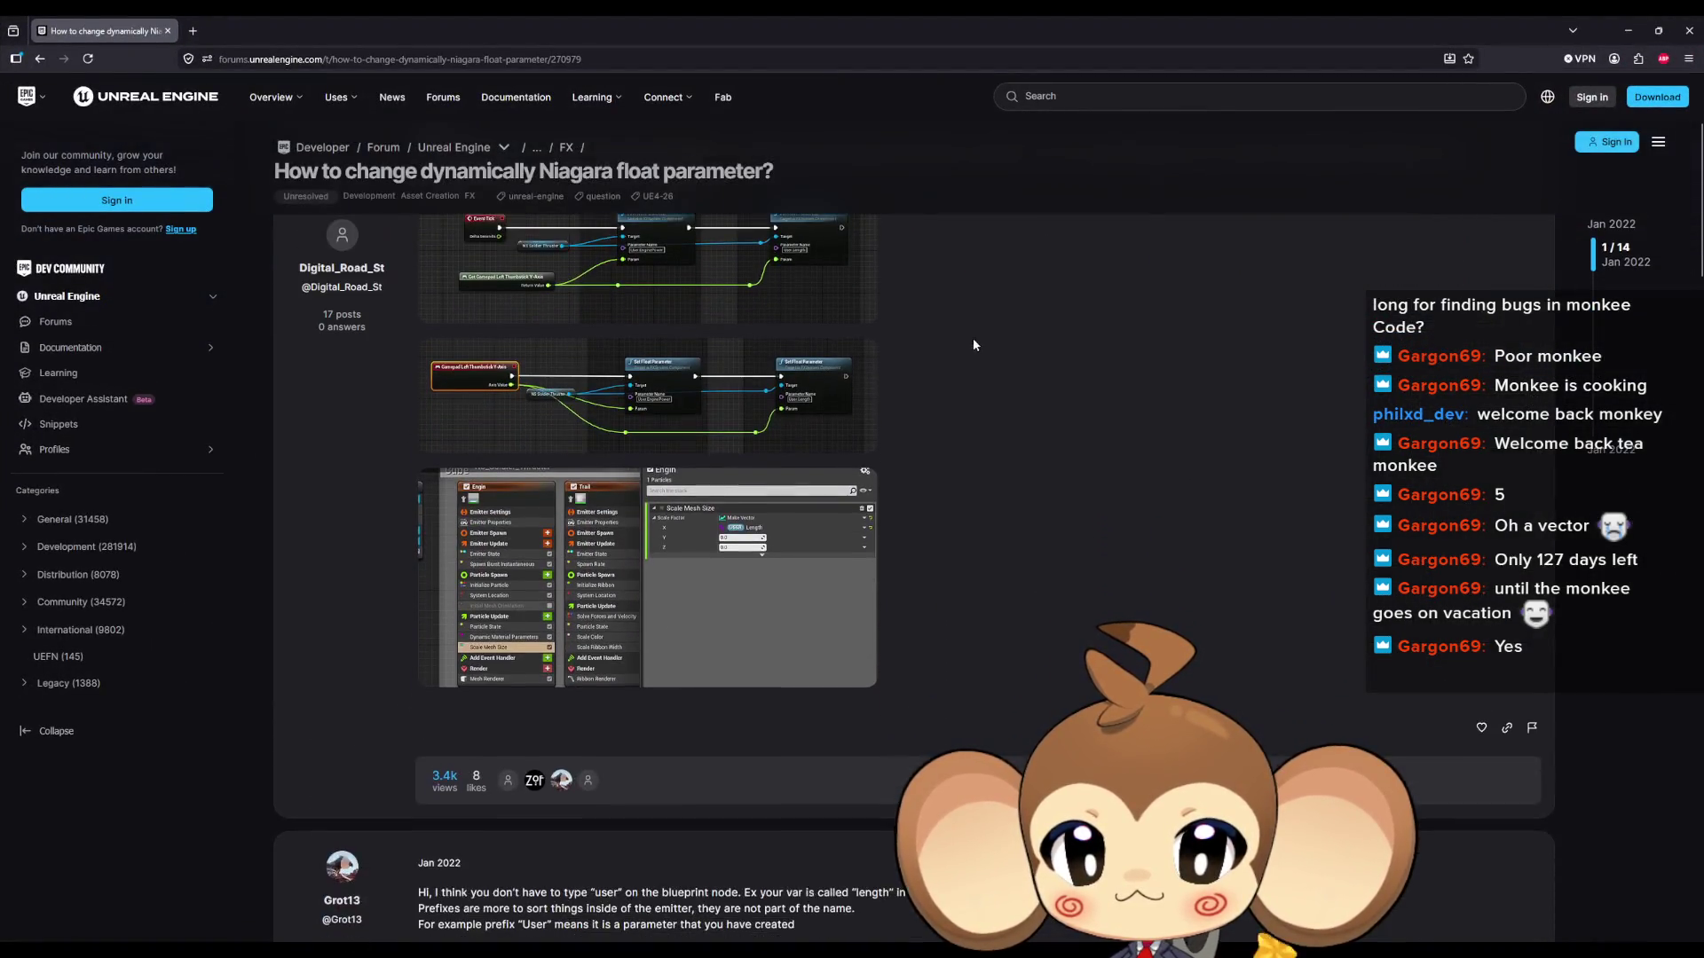
scroll(886, 409, down, 10)
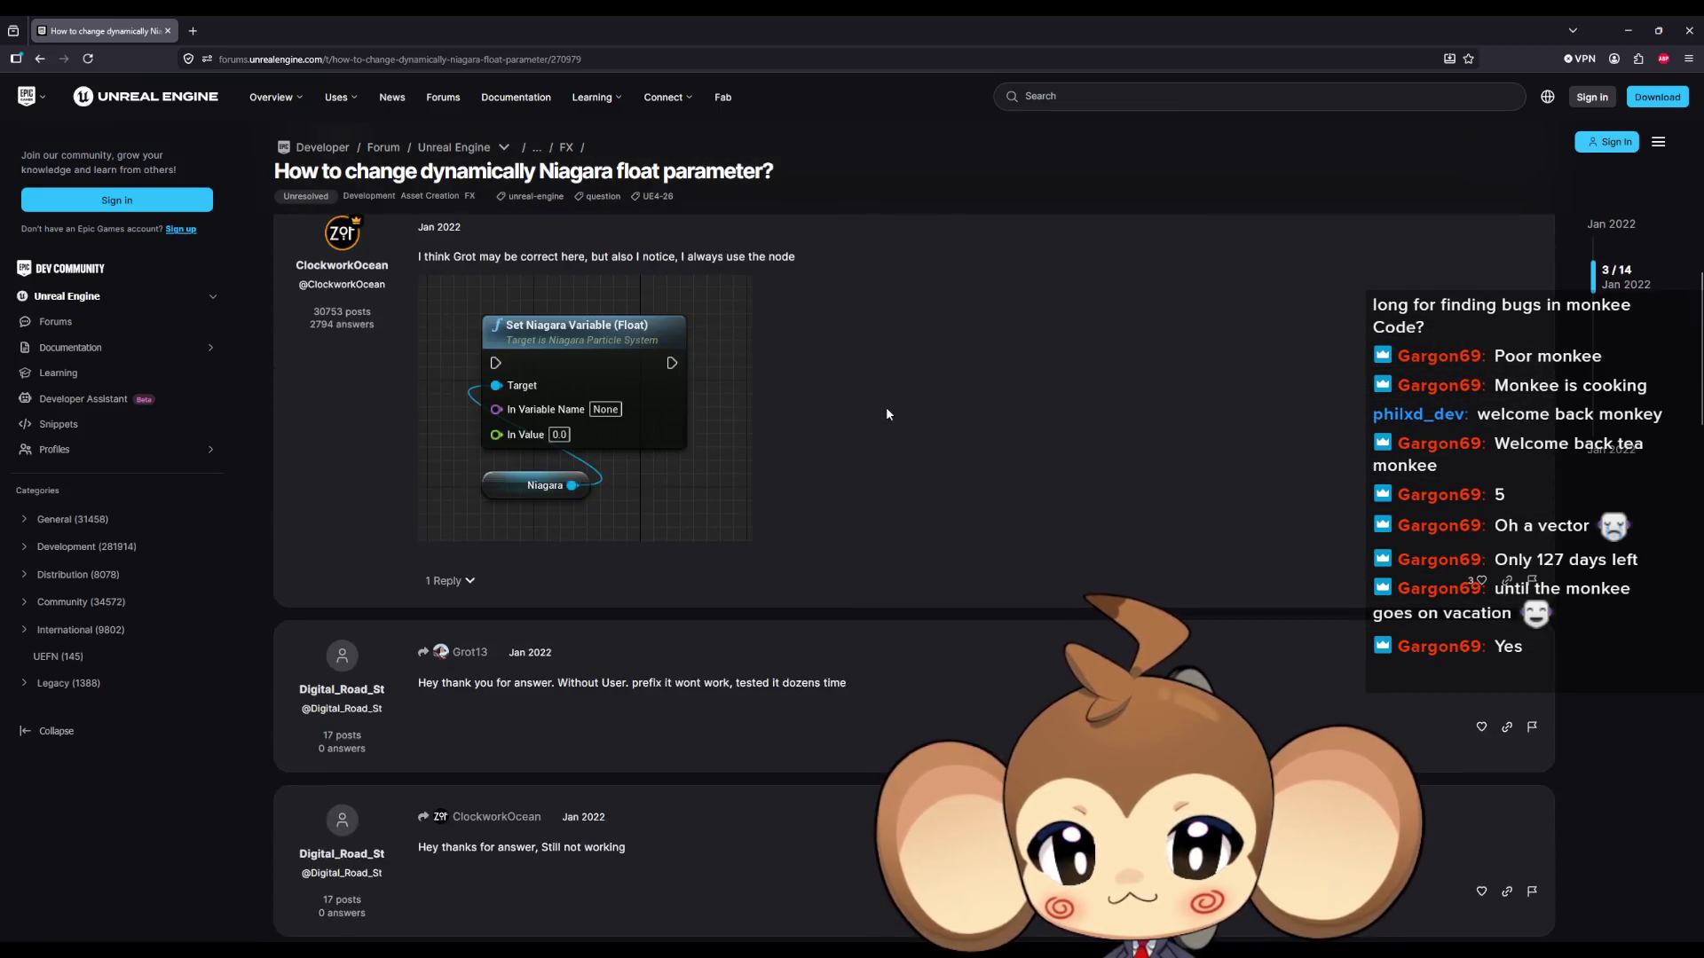
key(alt+Tab)
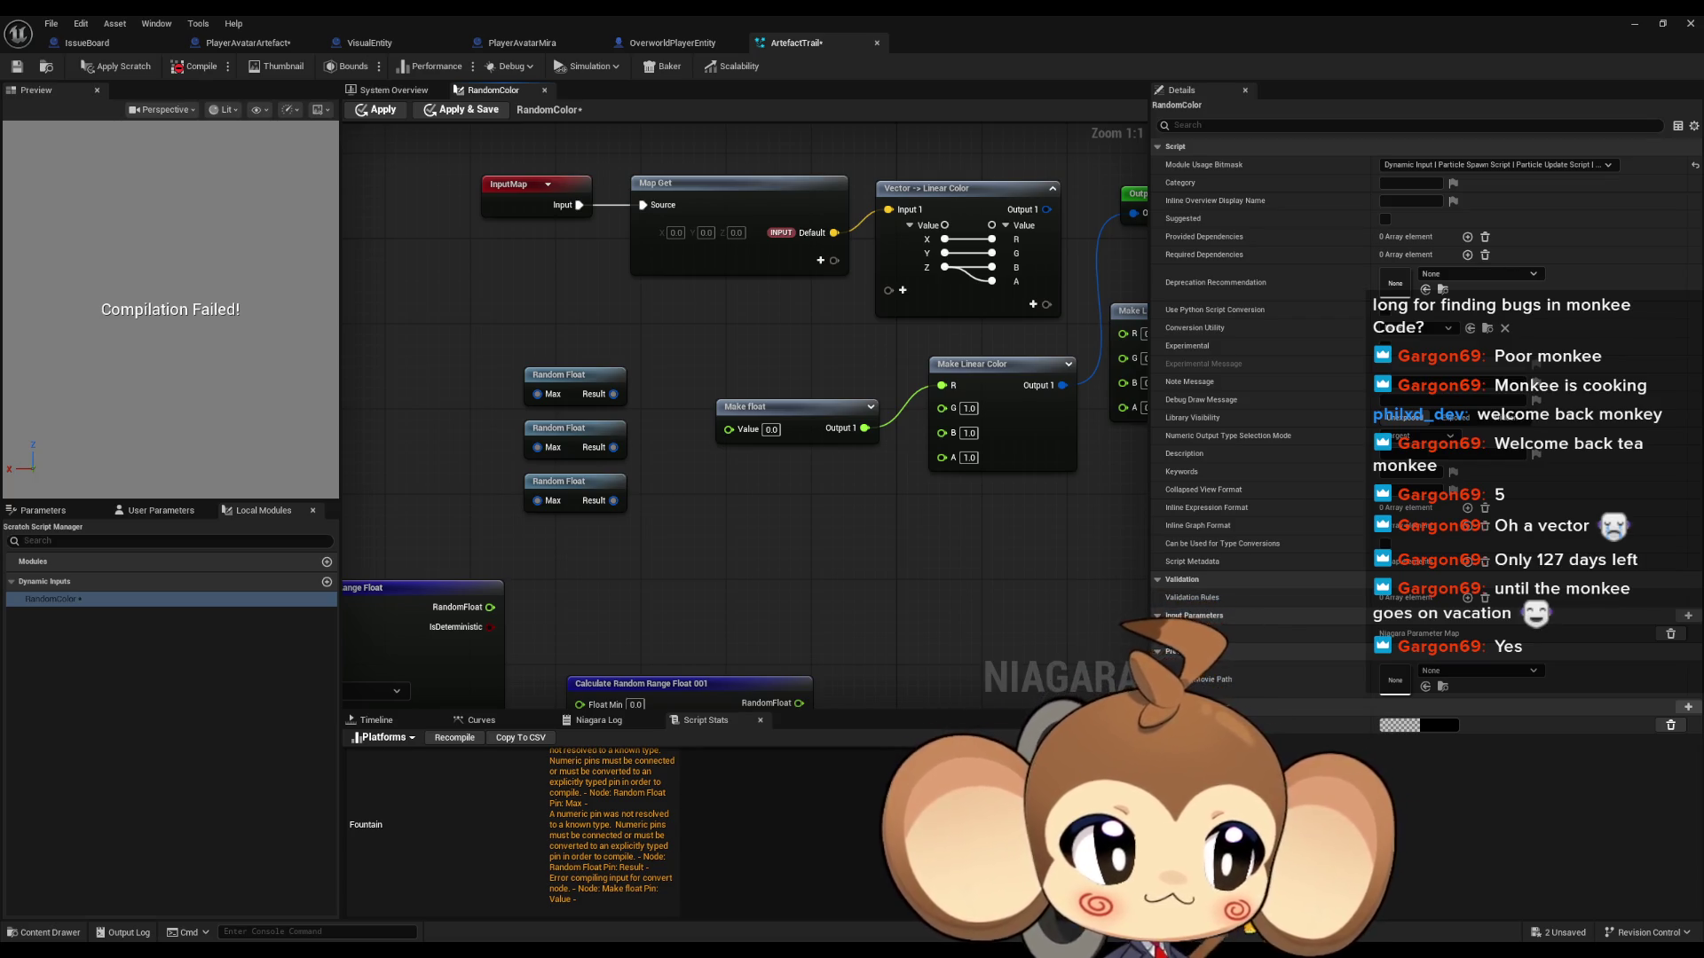
key(alt+Tab)
double_click(652, 305)
scroll(806, 497, down, 5)
scroll(810, 500, down, 15)
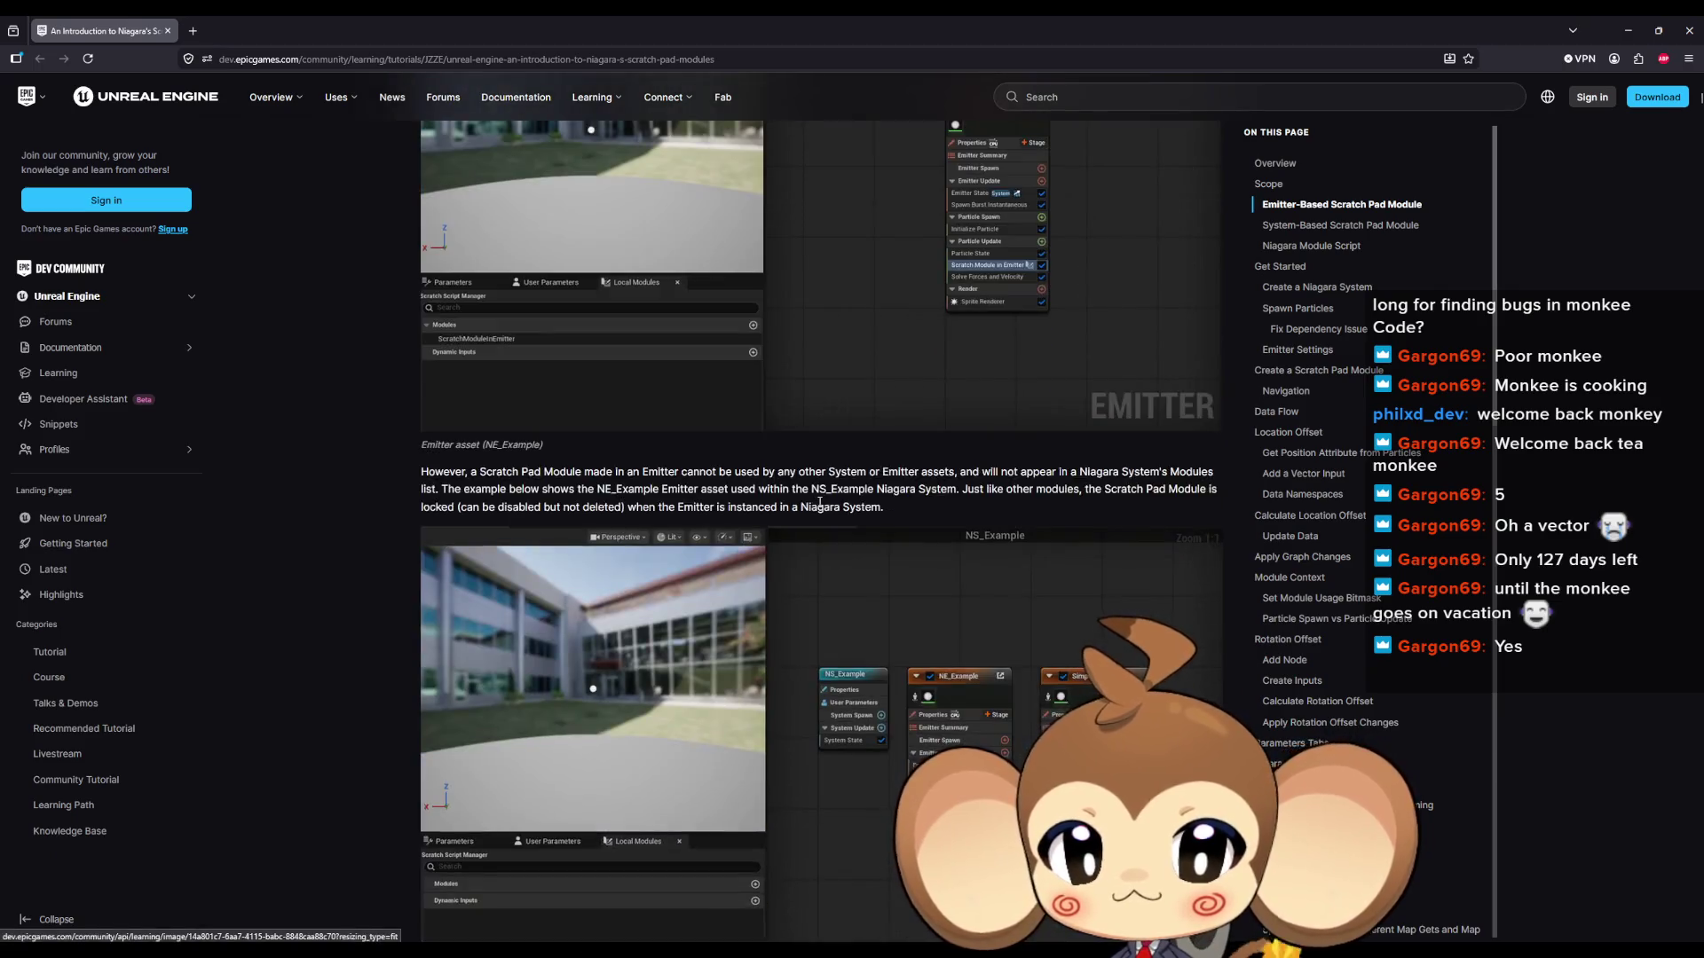
scroll(823, 504, down, 5)
scroll(823, 502, down, 4)
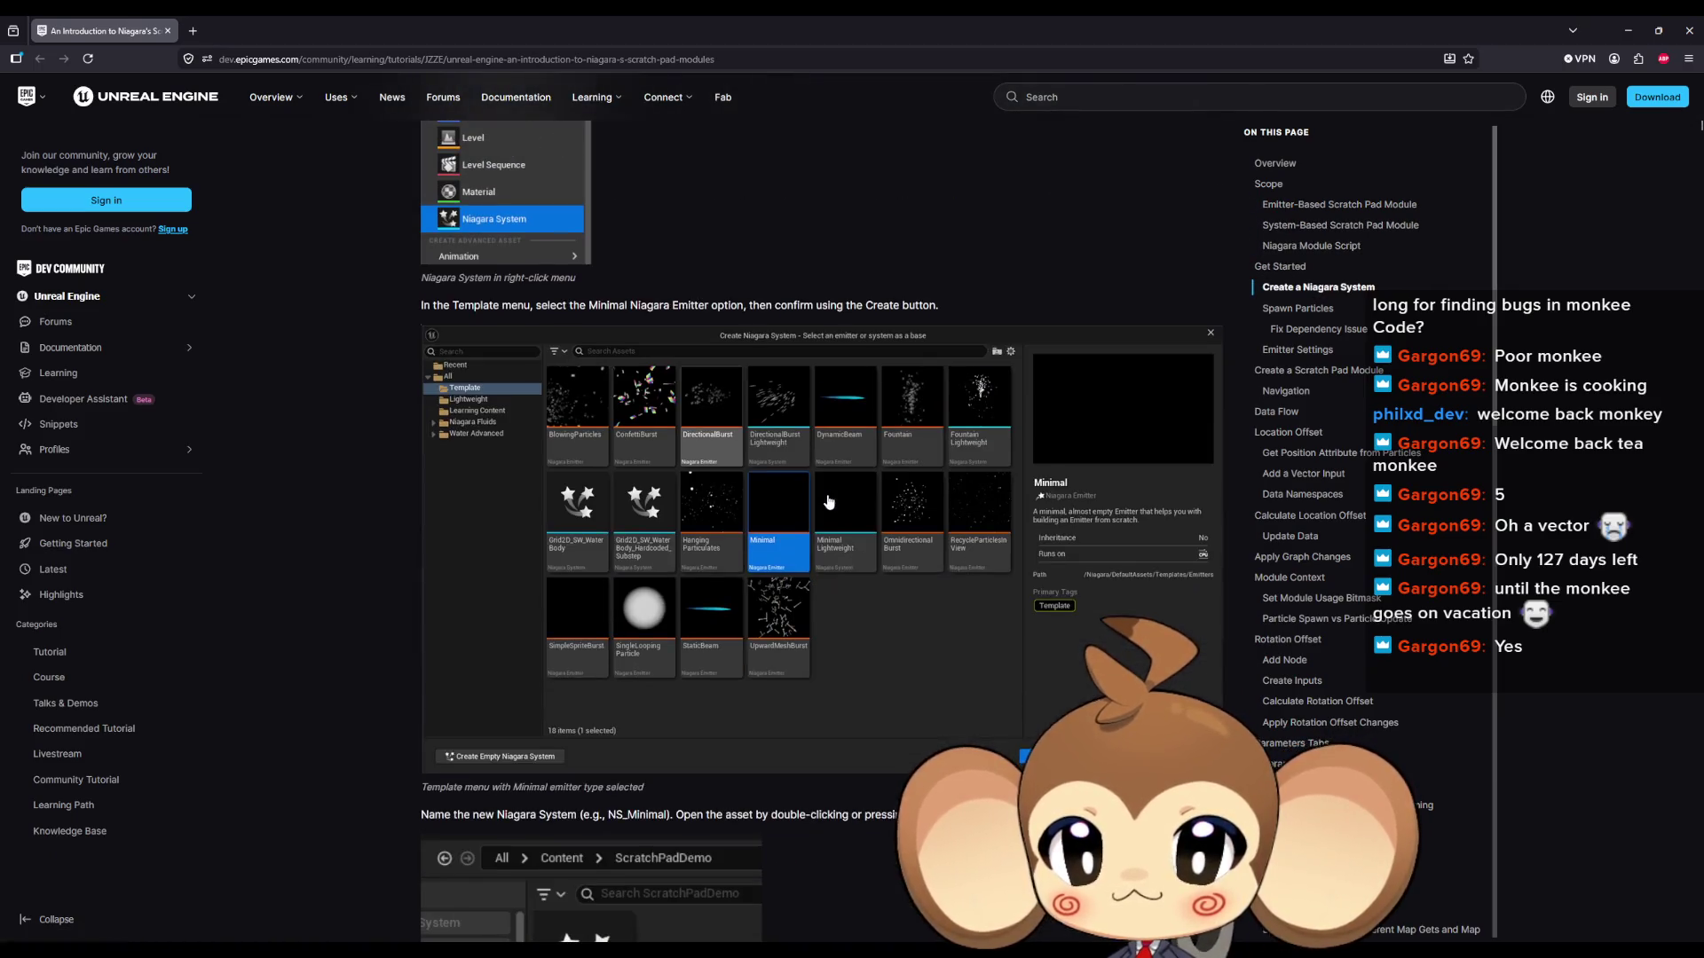
scroll(831, 502, down, 7)
scroll(832, 501, down, 10)
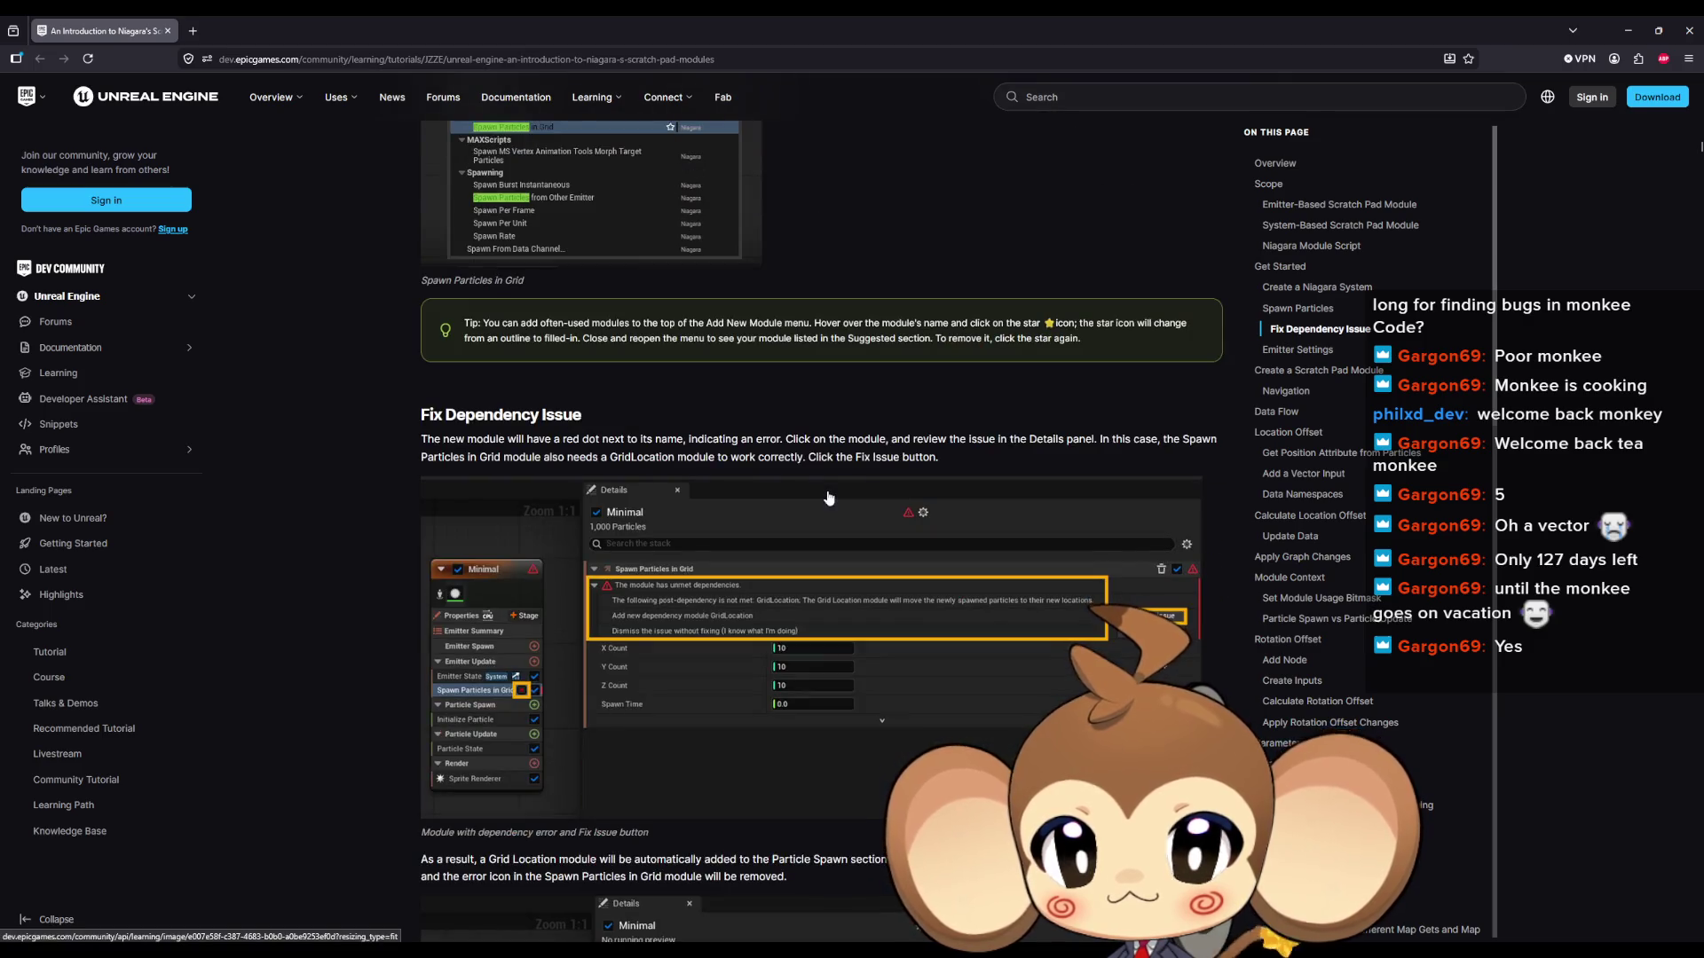
scroll(829, 498, down, 5)
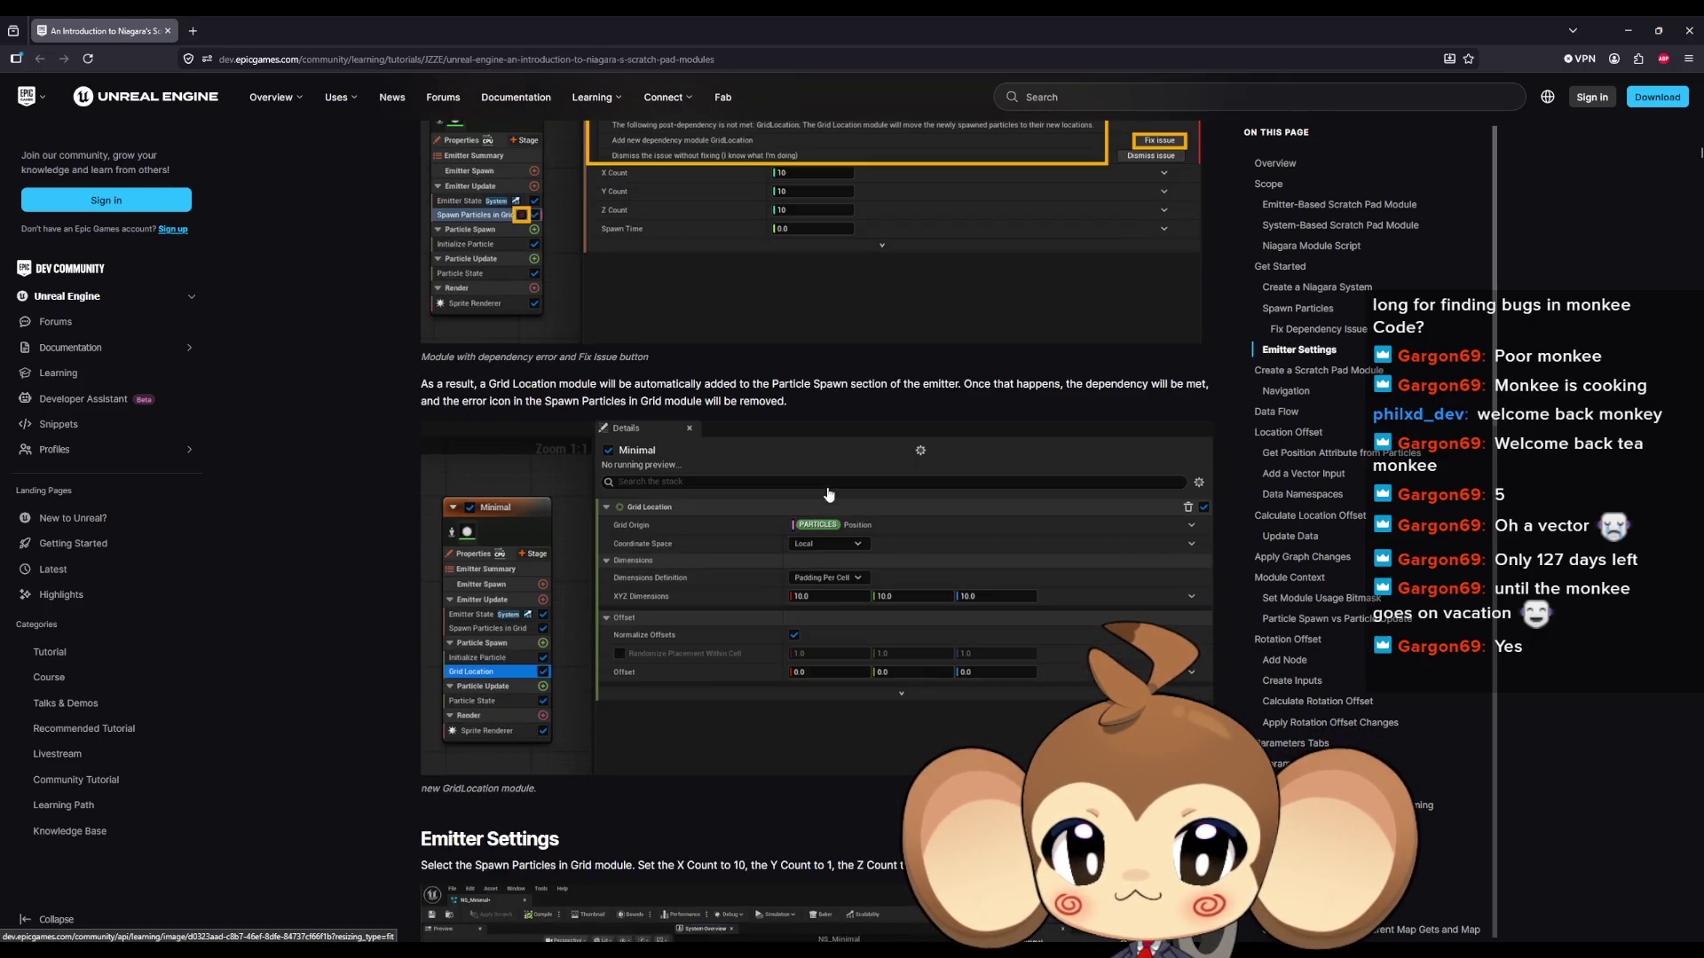
scroll(635, 476, down, 4)
scroll(642, 476, down, 14)
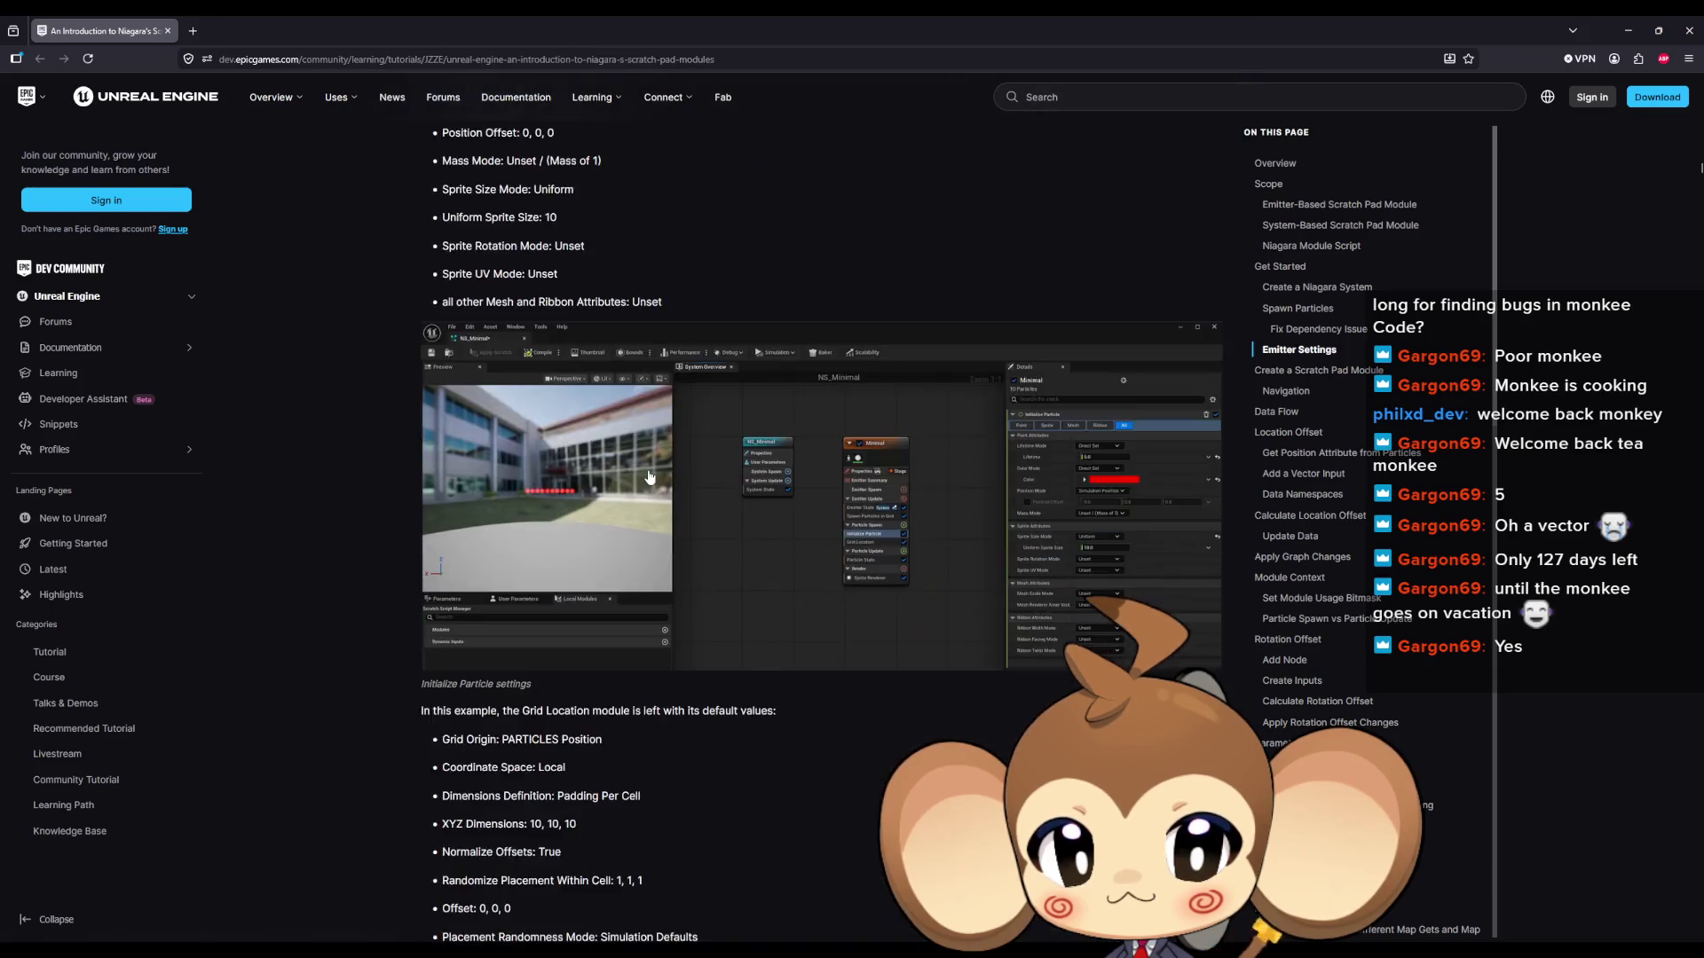
scroll(651, 475, down, 15)
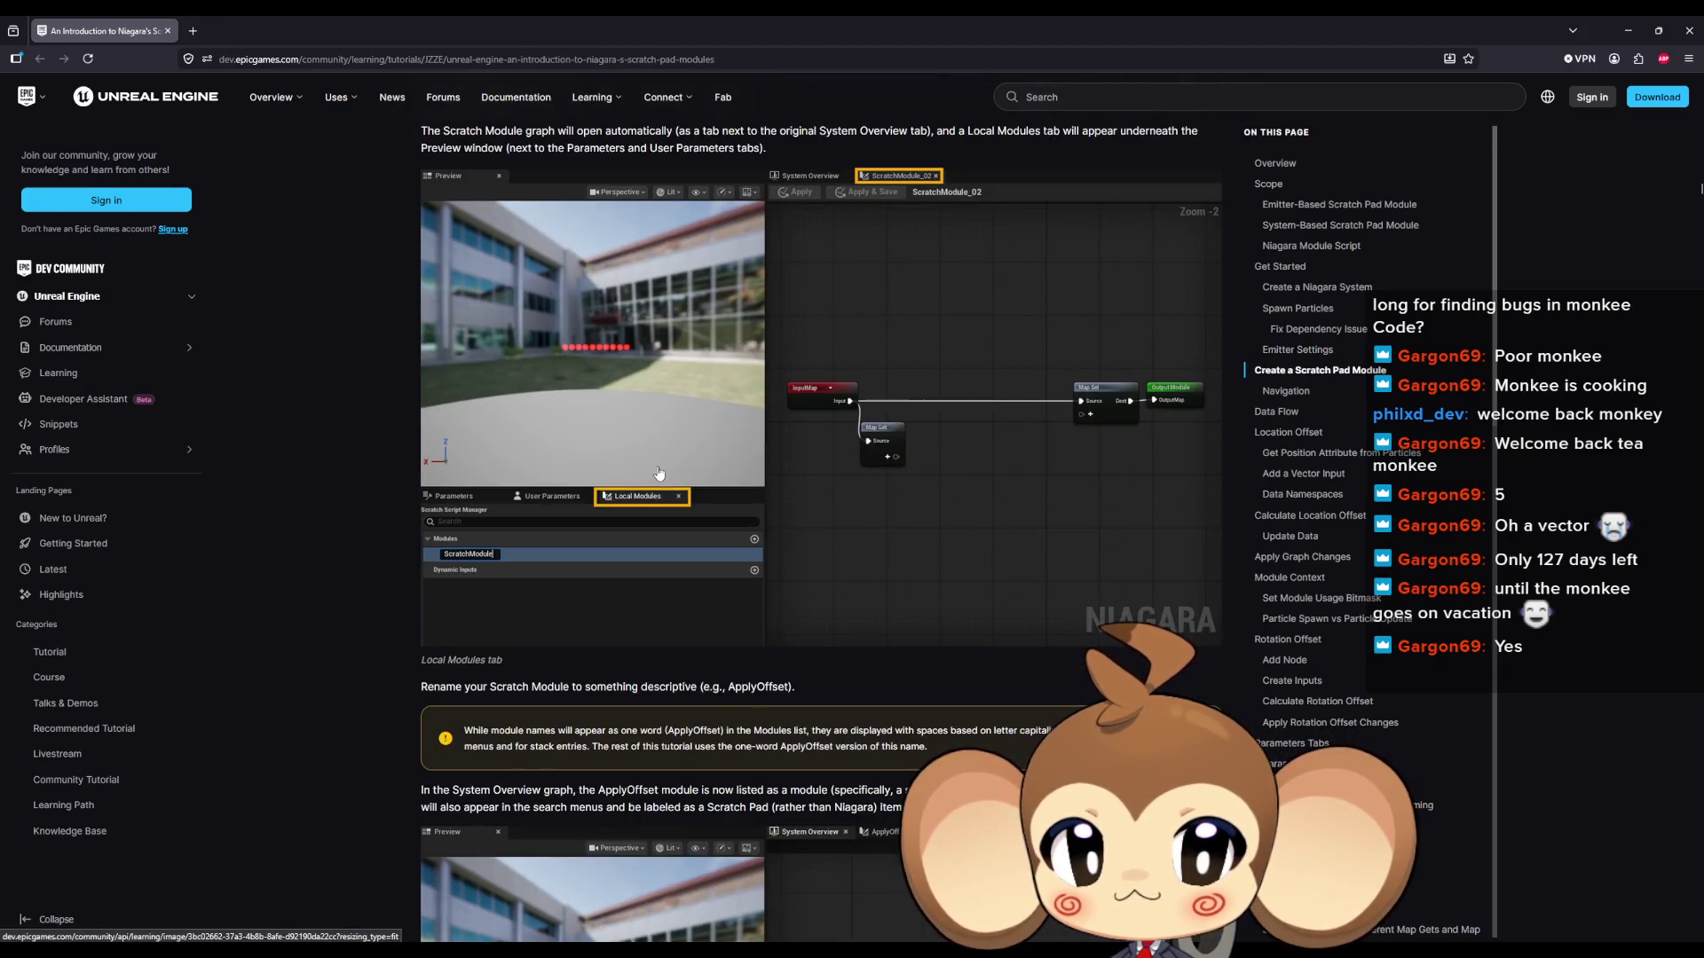
scroll(658, 473, down, 5)
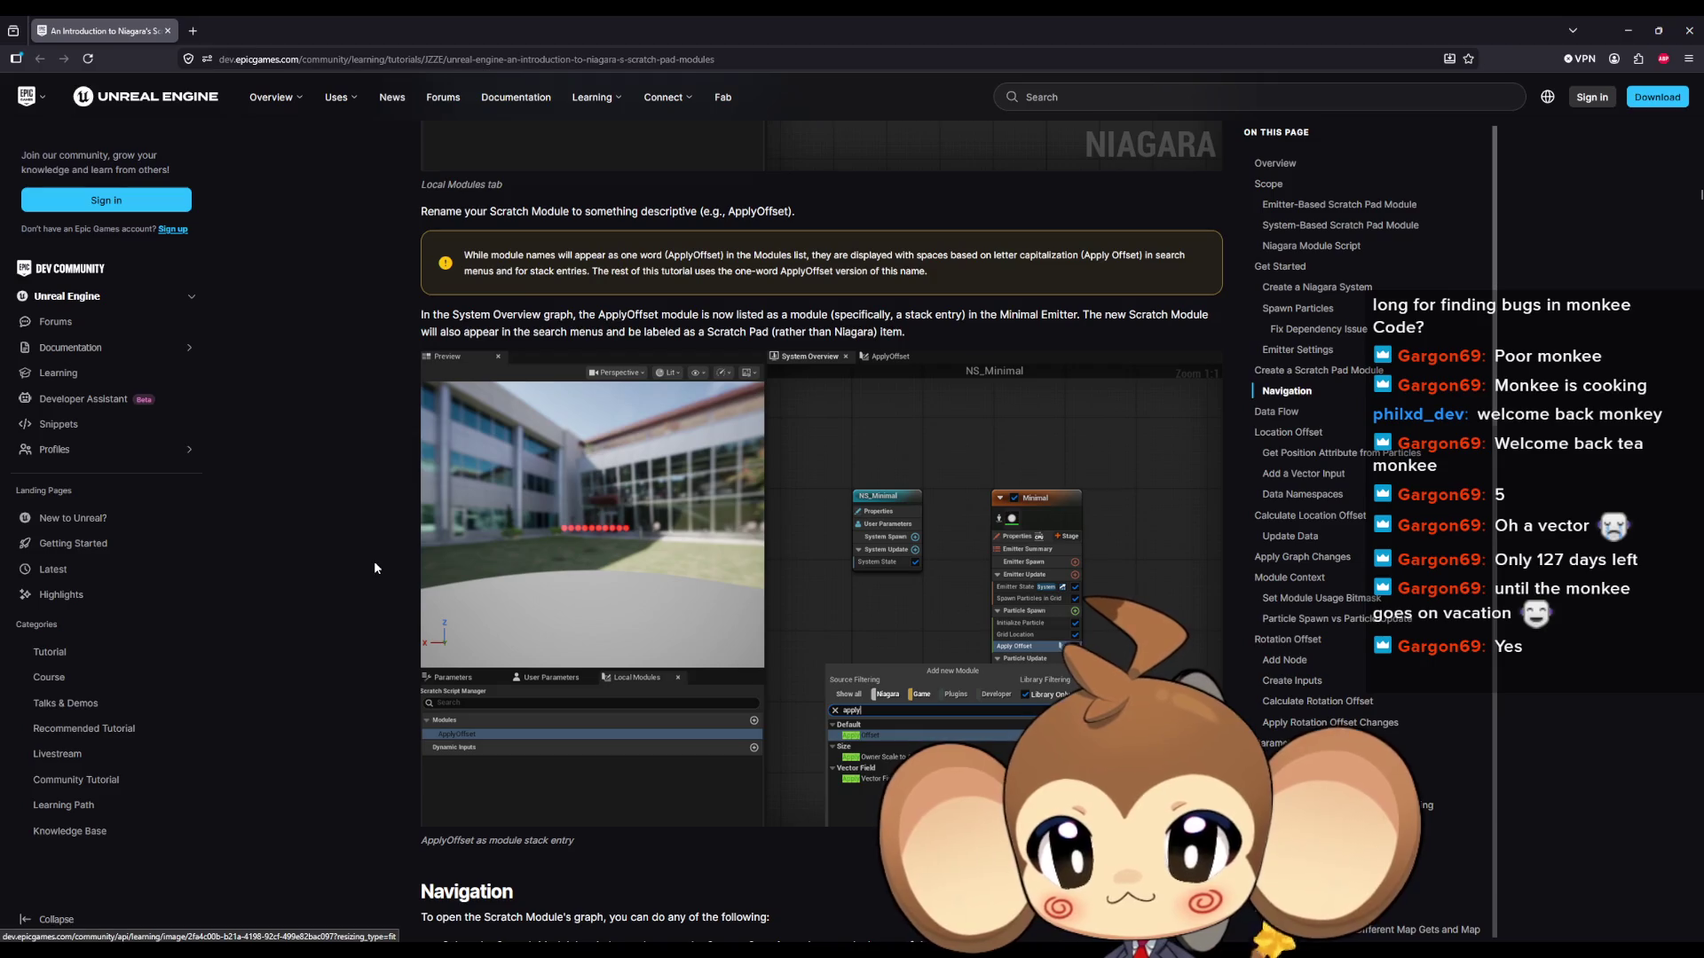
key(ctrl+f)
text(numer)
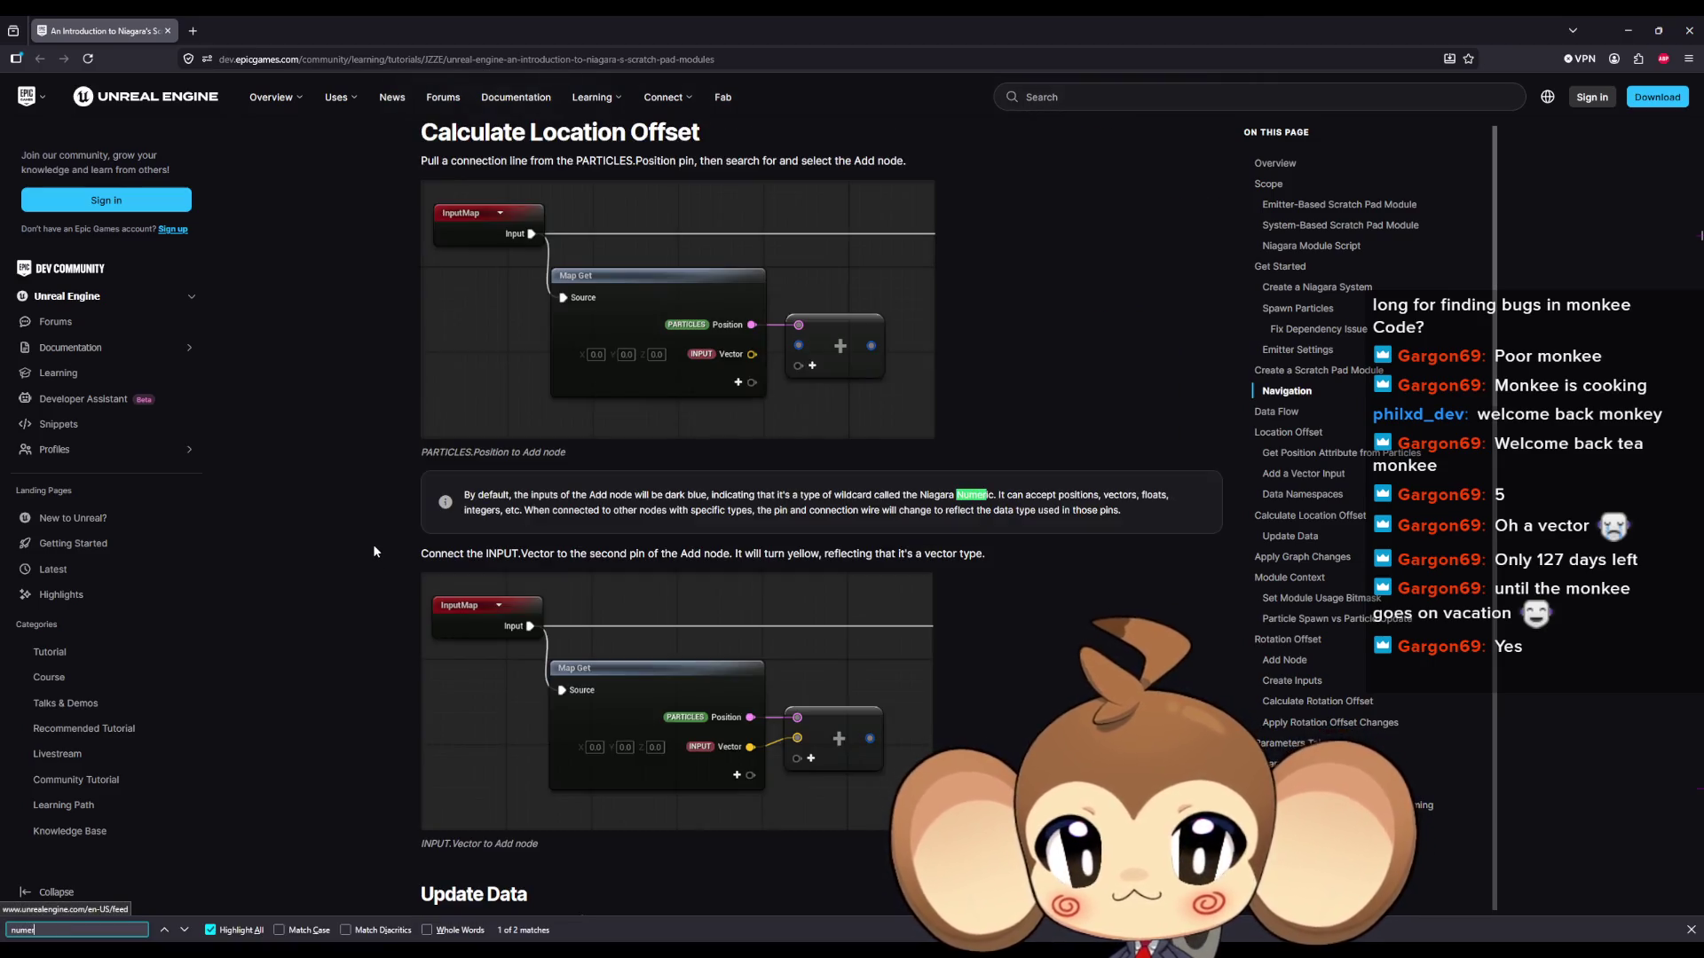
text(ic)
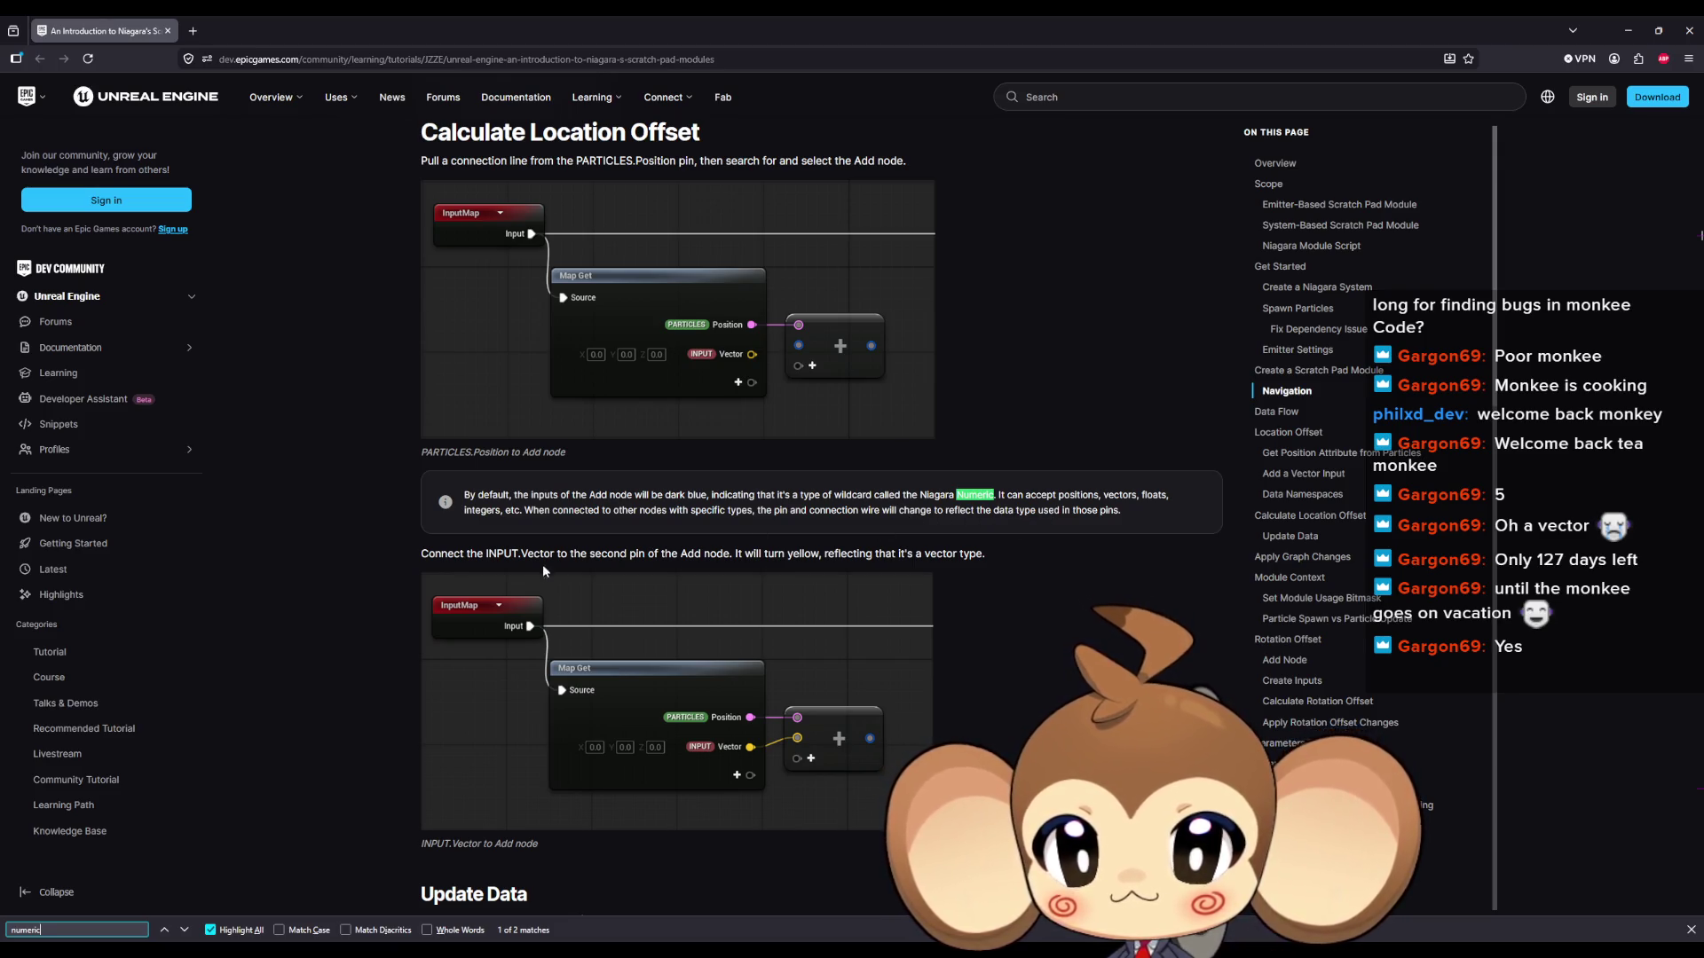
scroll(558, 561, down, 6)
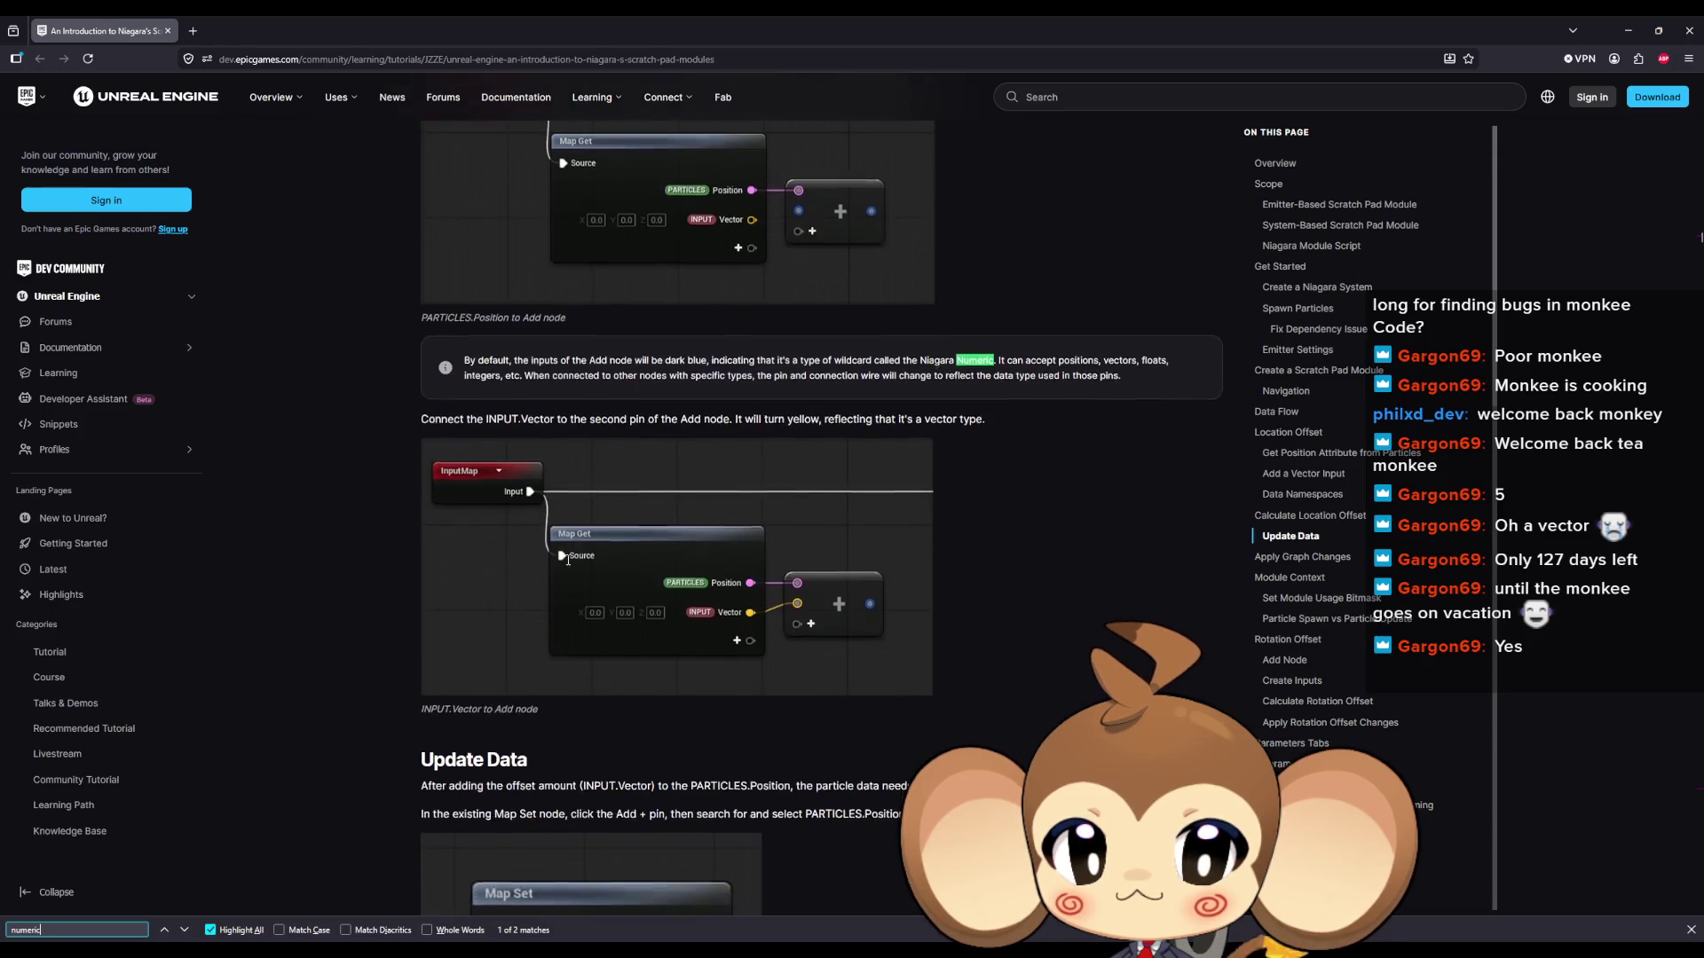
scroll(574, 557, down, 4)
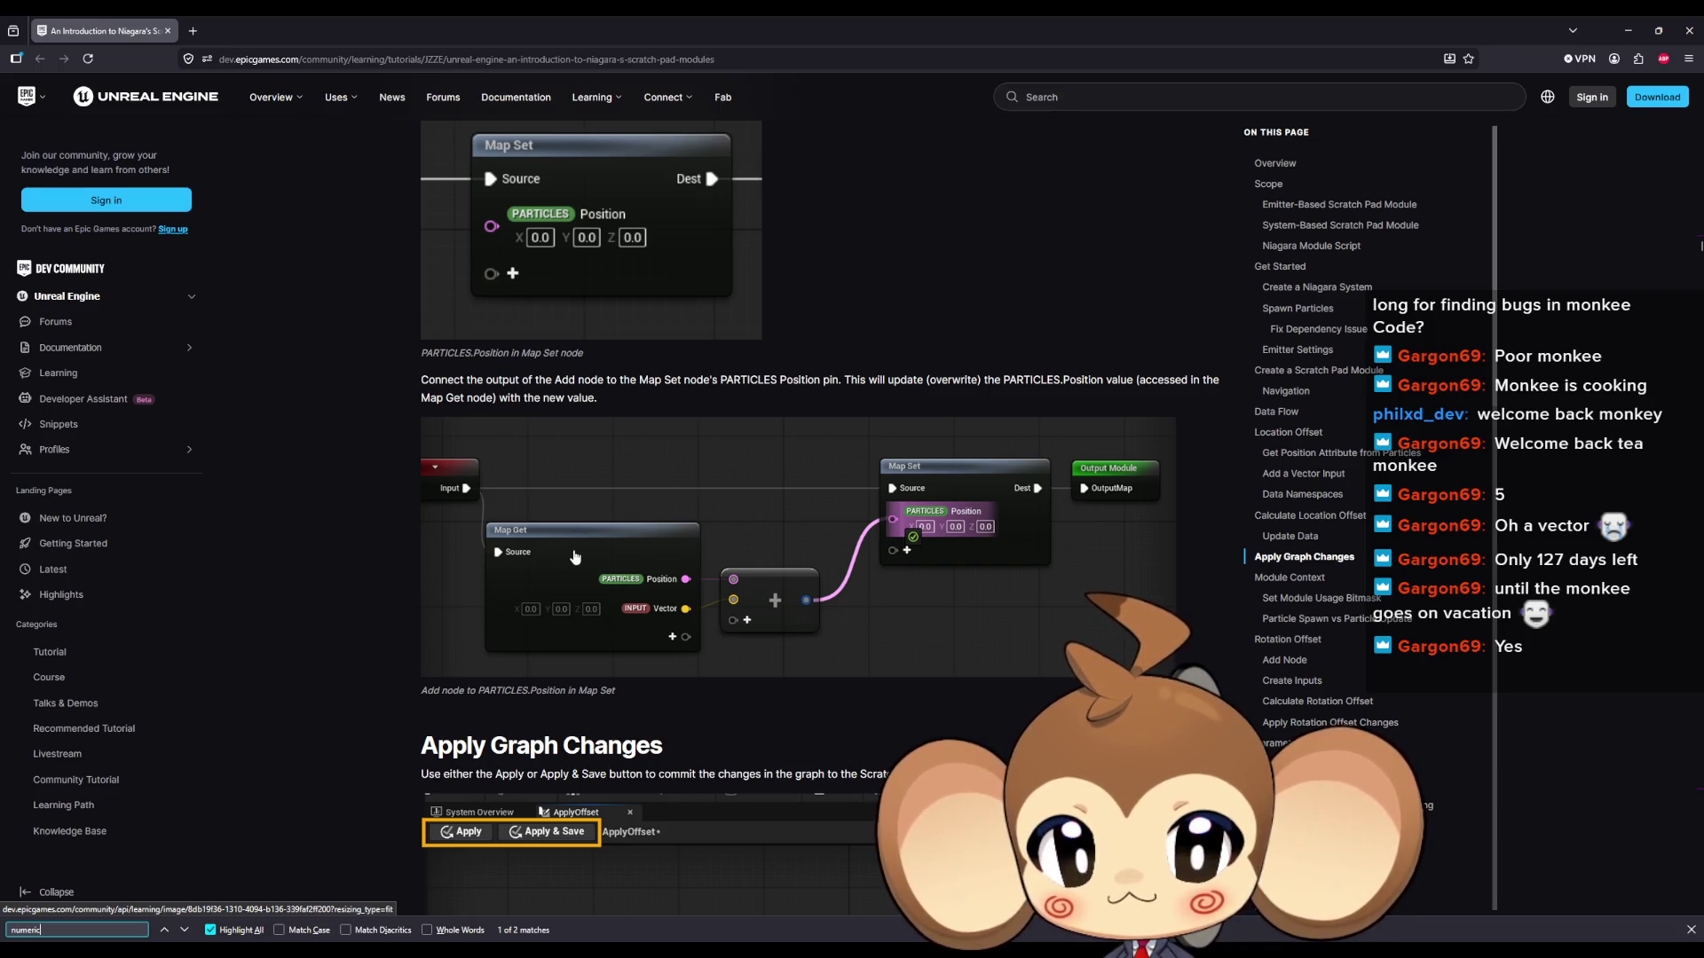
scroll(575, 557, down, 1)
scroll(575, 557, down, 4)
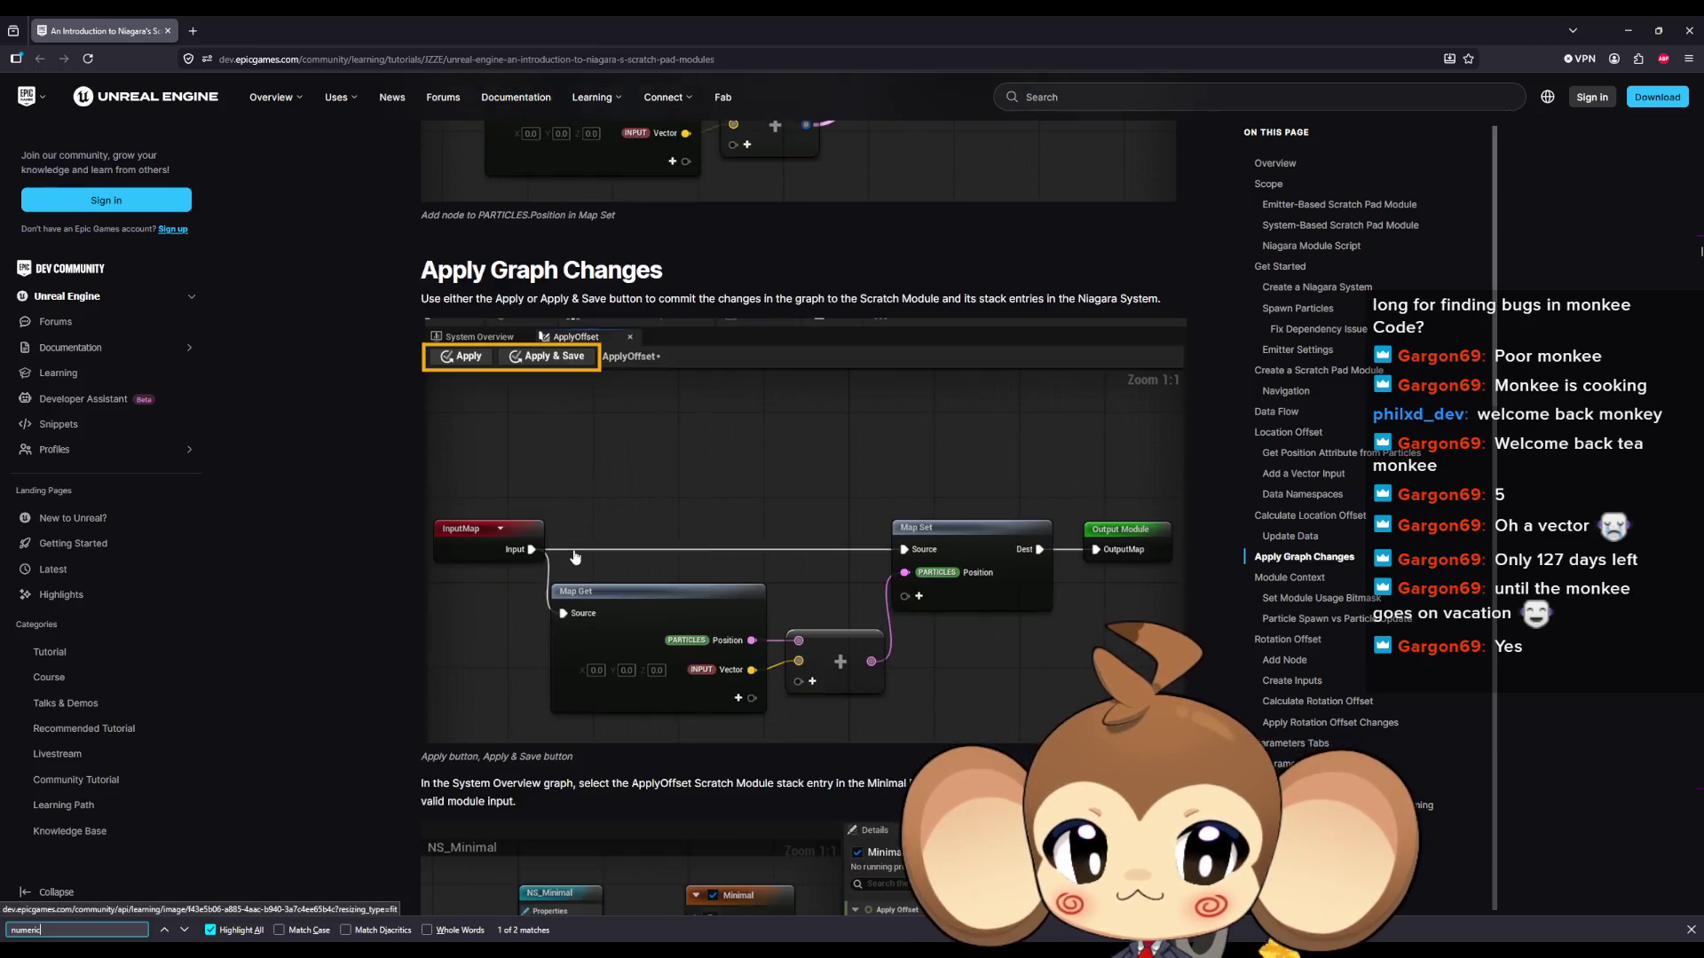
scroll(576, 556, down, 3)
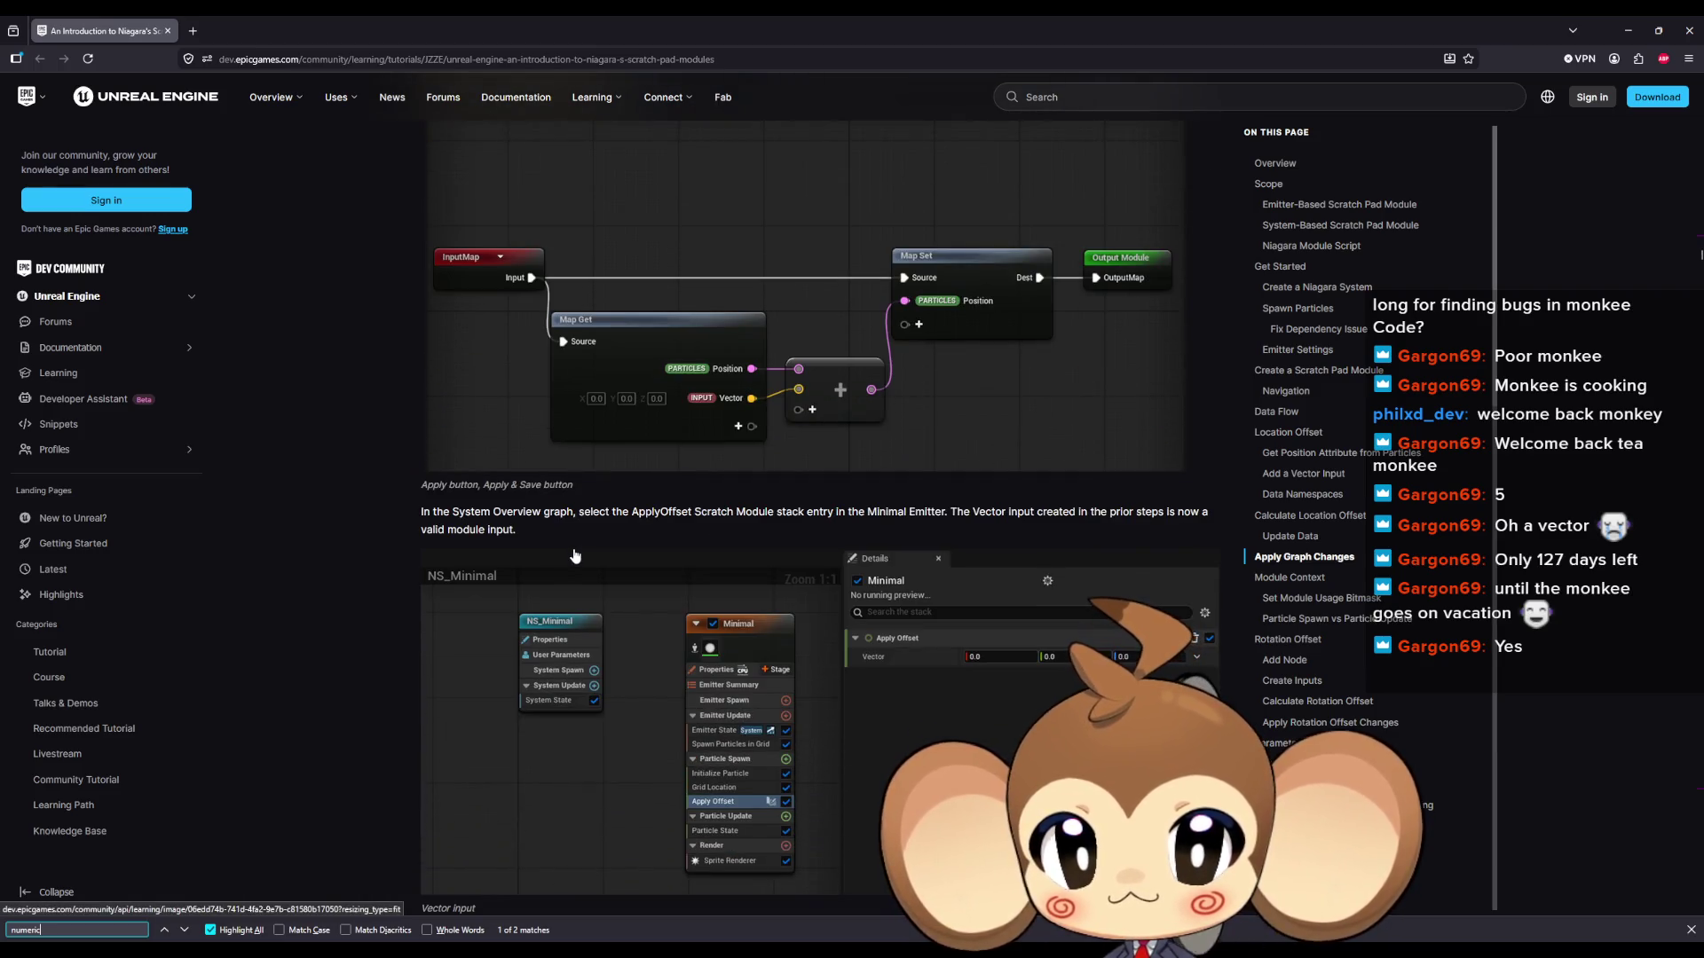
scroll(575, 557, down, 3)
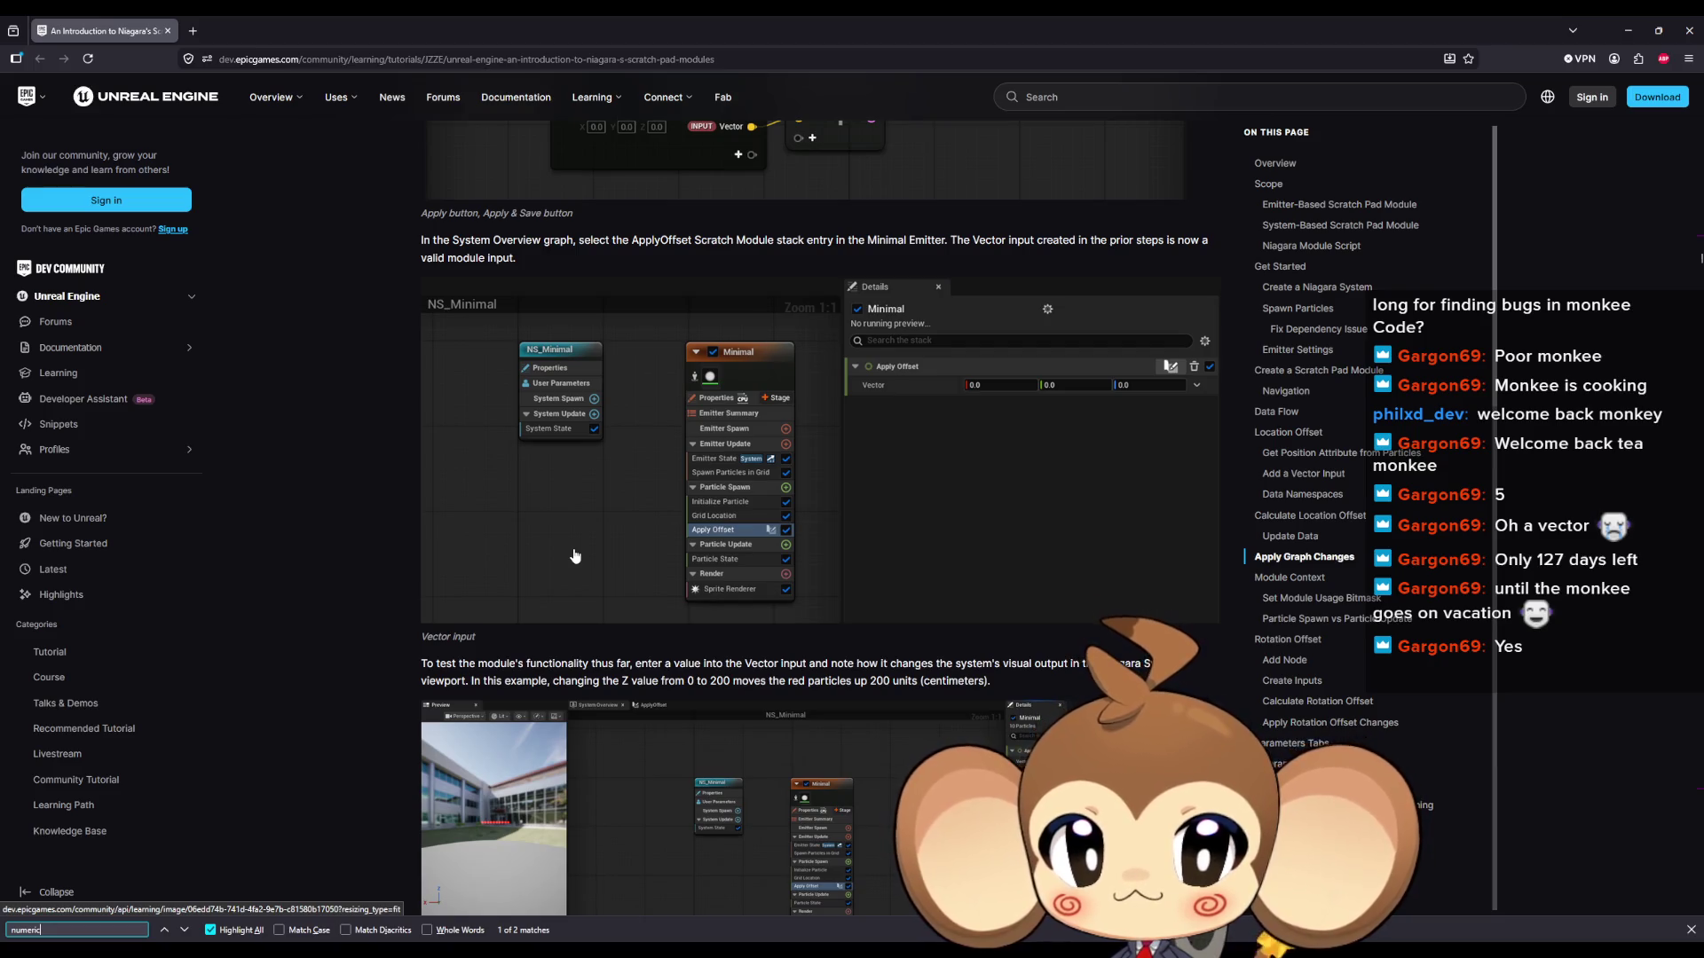
scroll(575, 557, down, 5)
scroll(575, 555, down, 8)
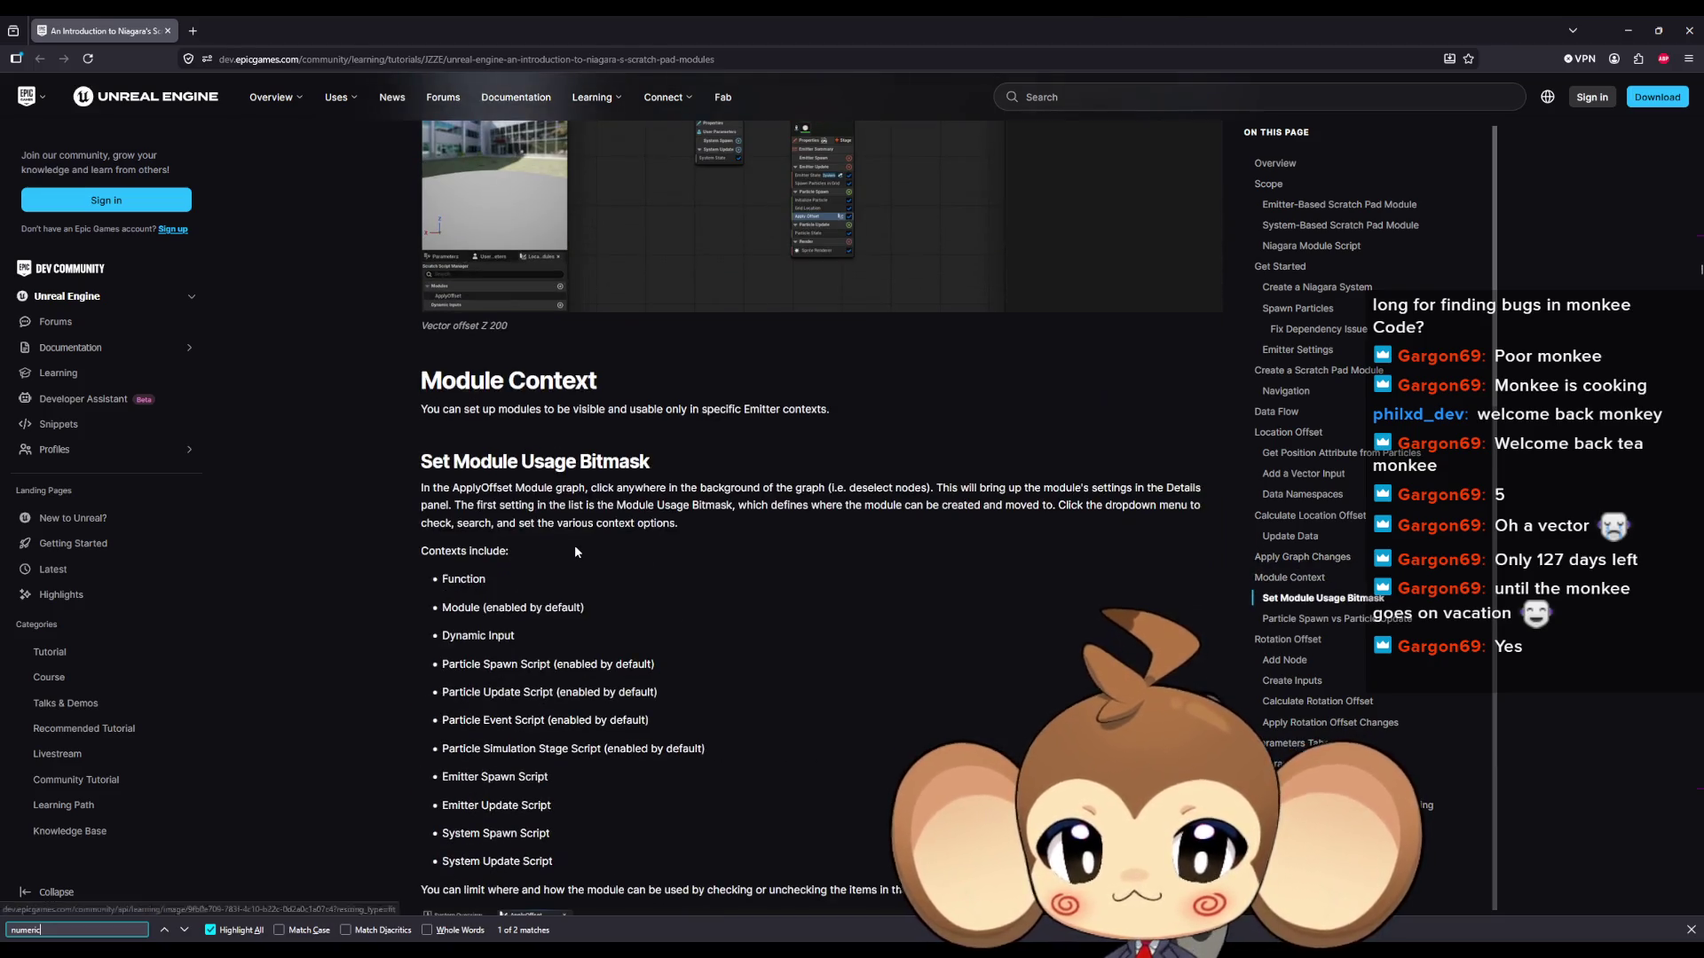
scroll(575, 556, down, 5)
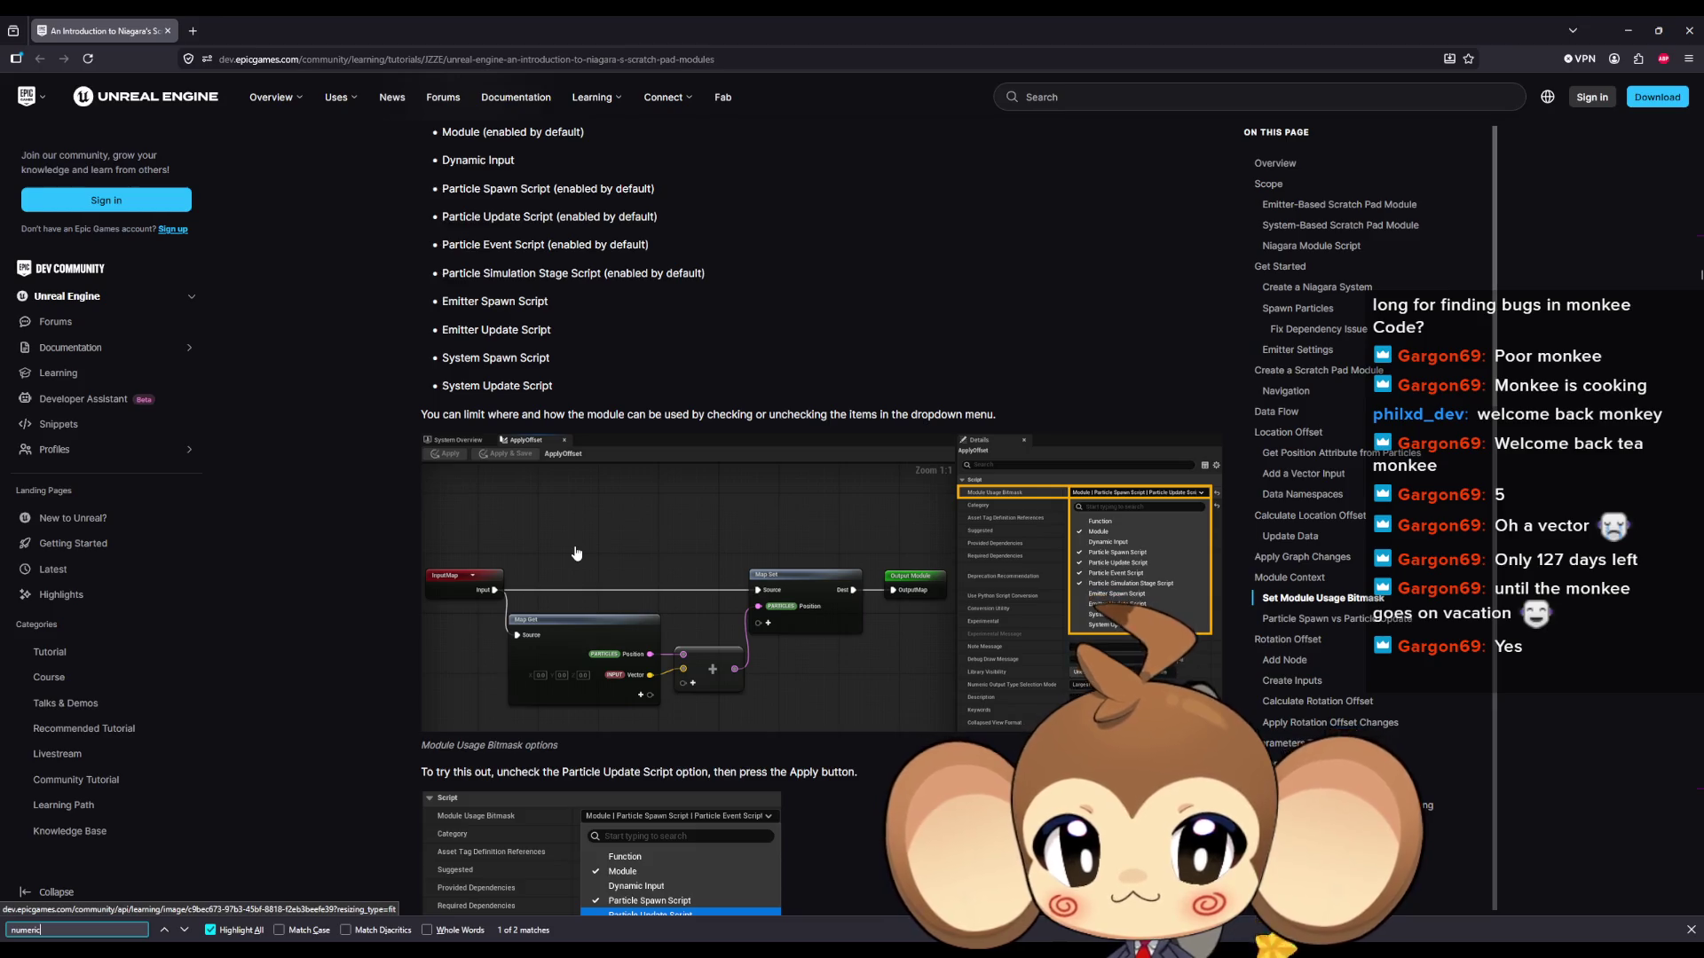
scroll(576, 553, down, 4)
scroll(575, 554, down, 20)
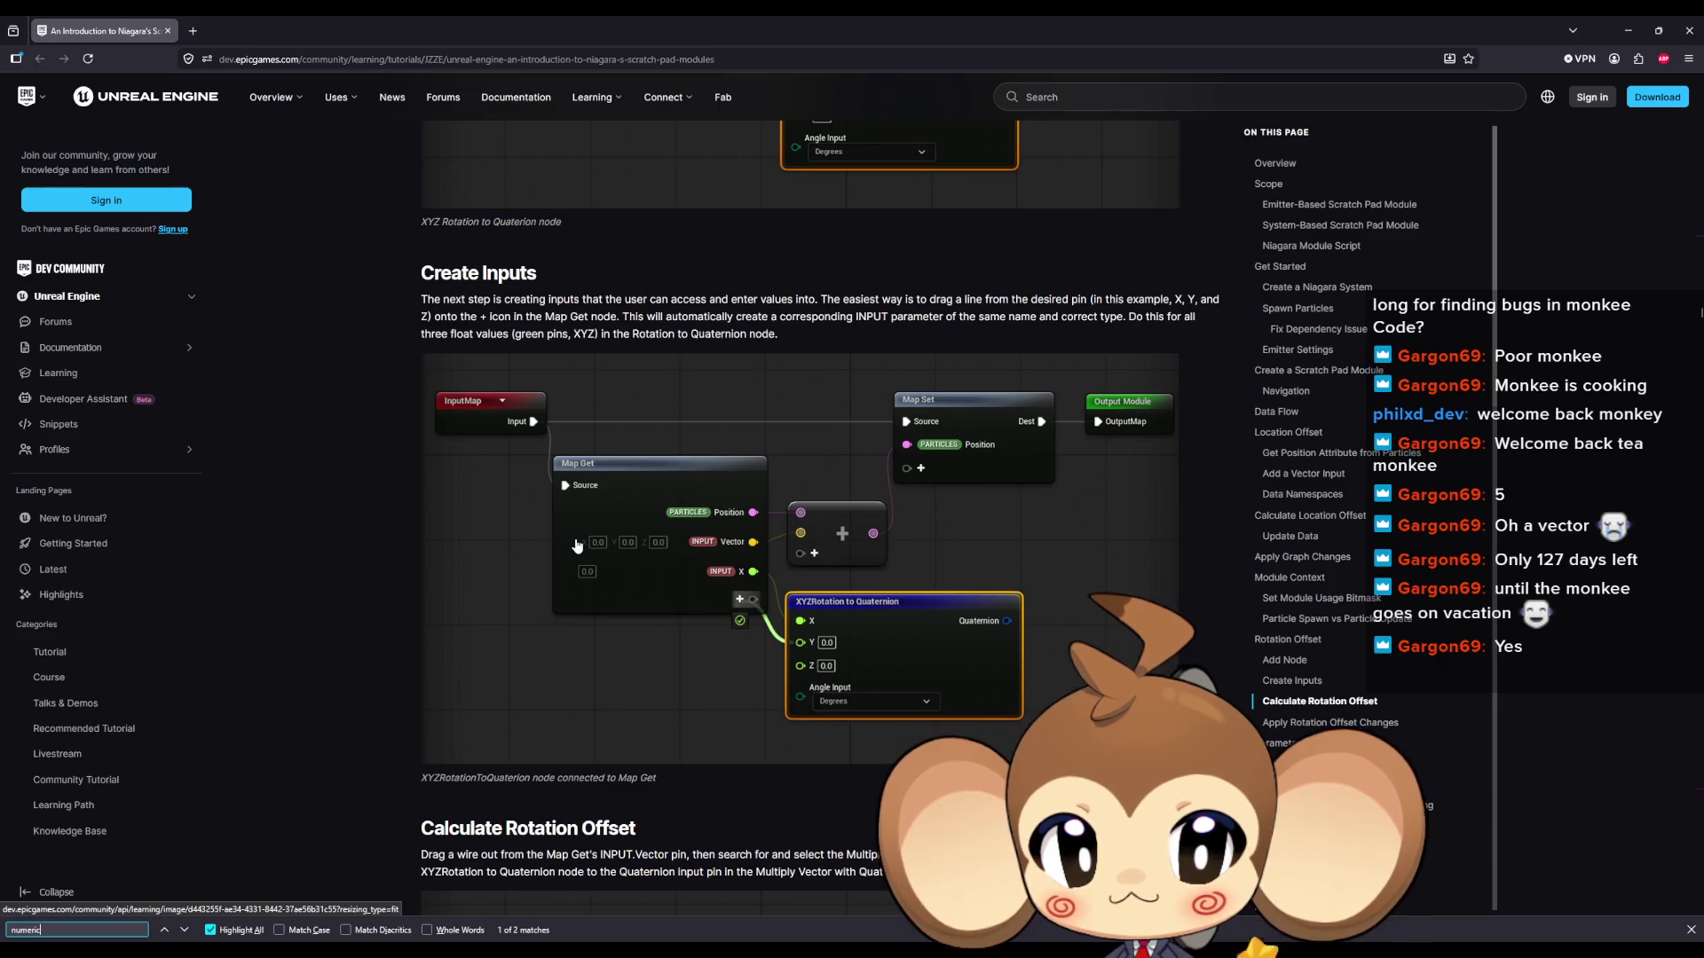
scroll(577, 545, down, 6)
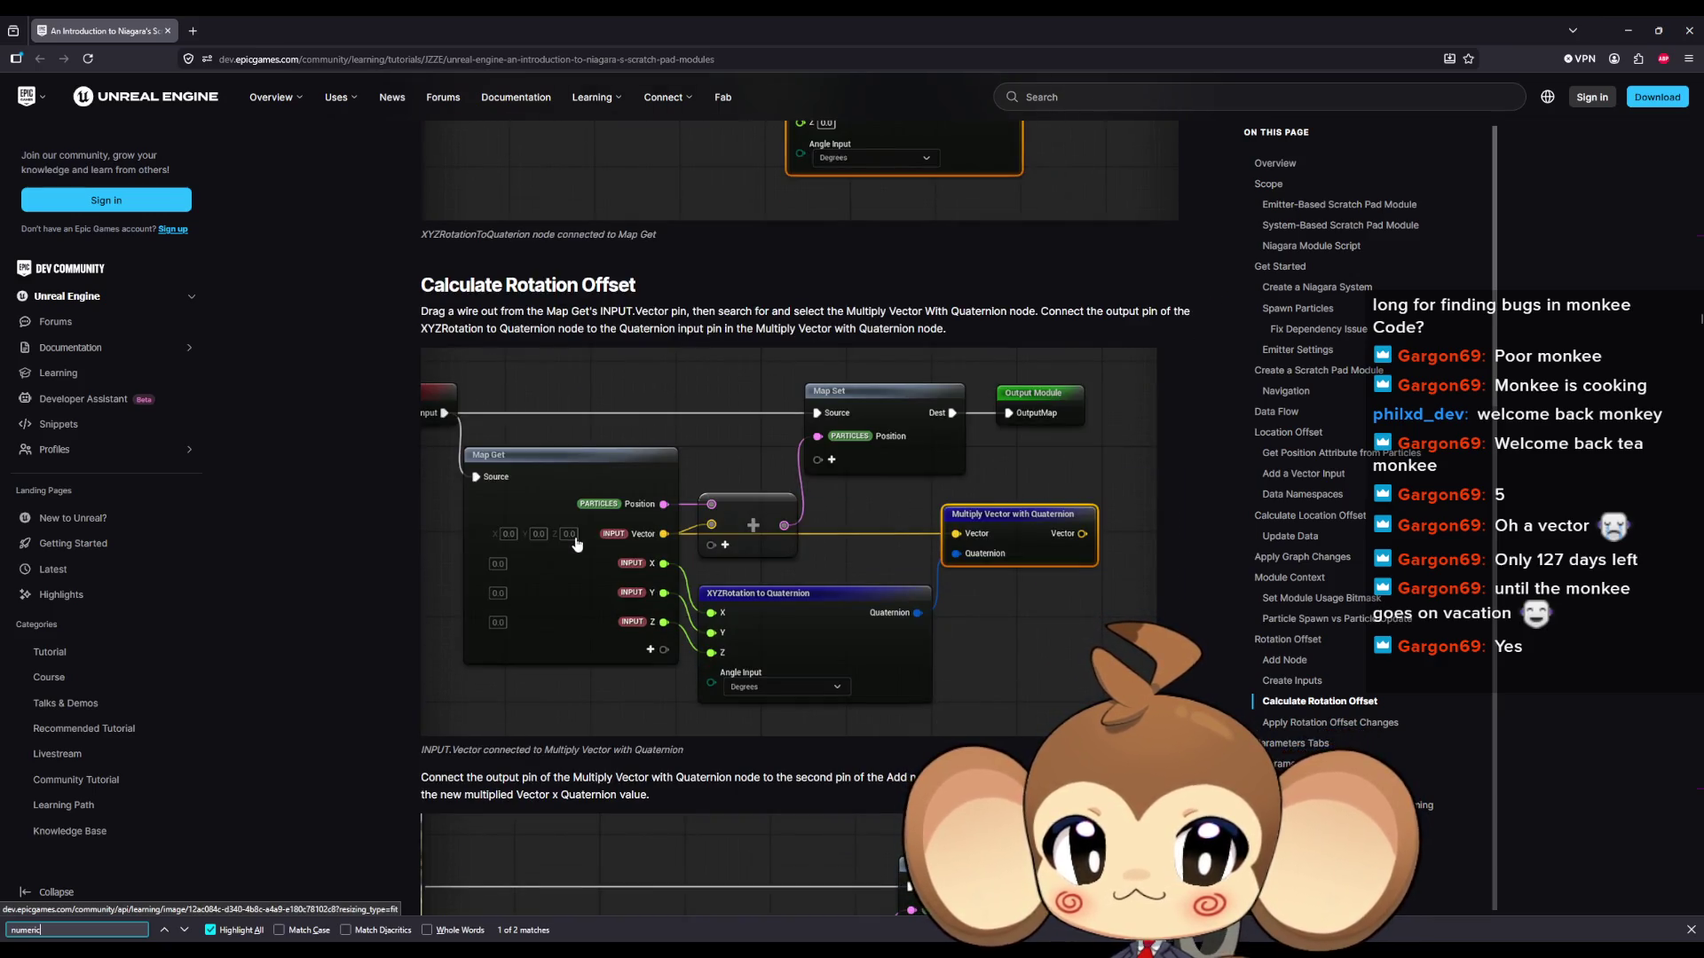
scroll(576, 544, down, 10)
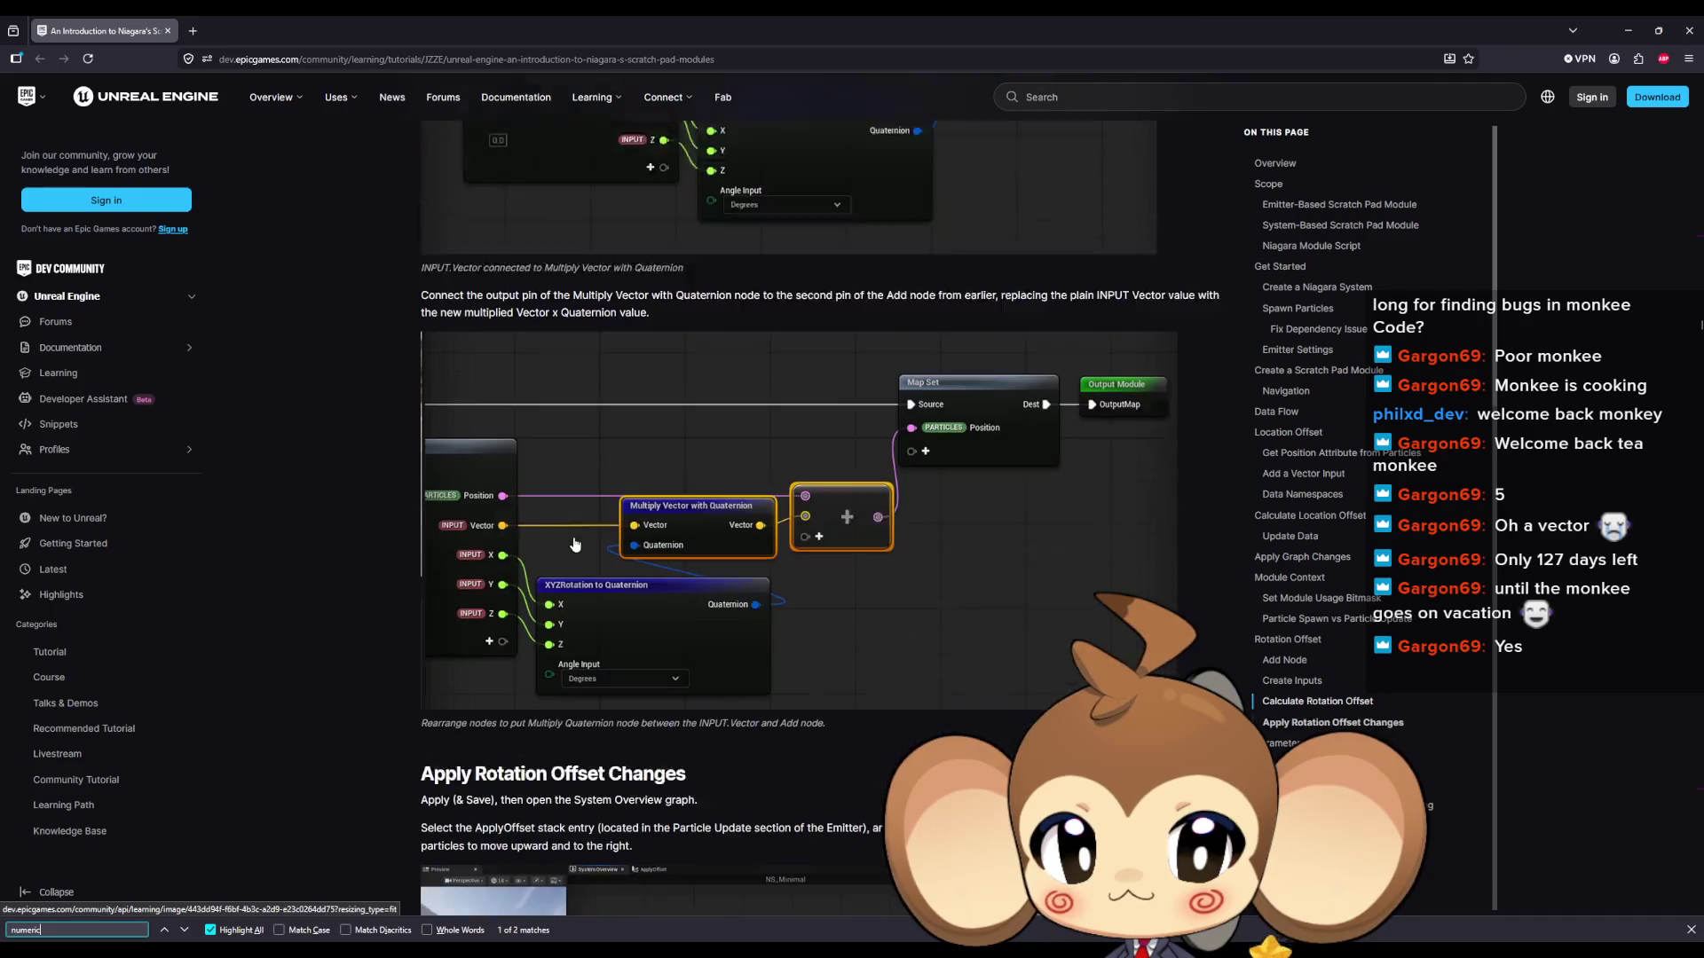
scroll(573, 539, down, 2)
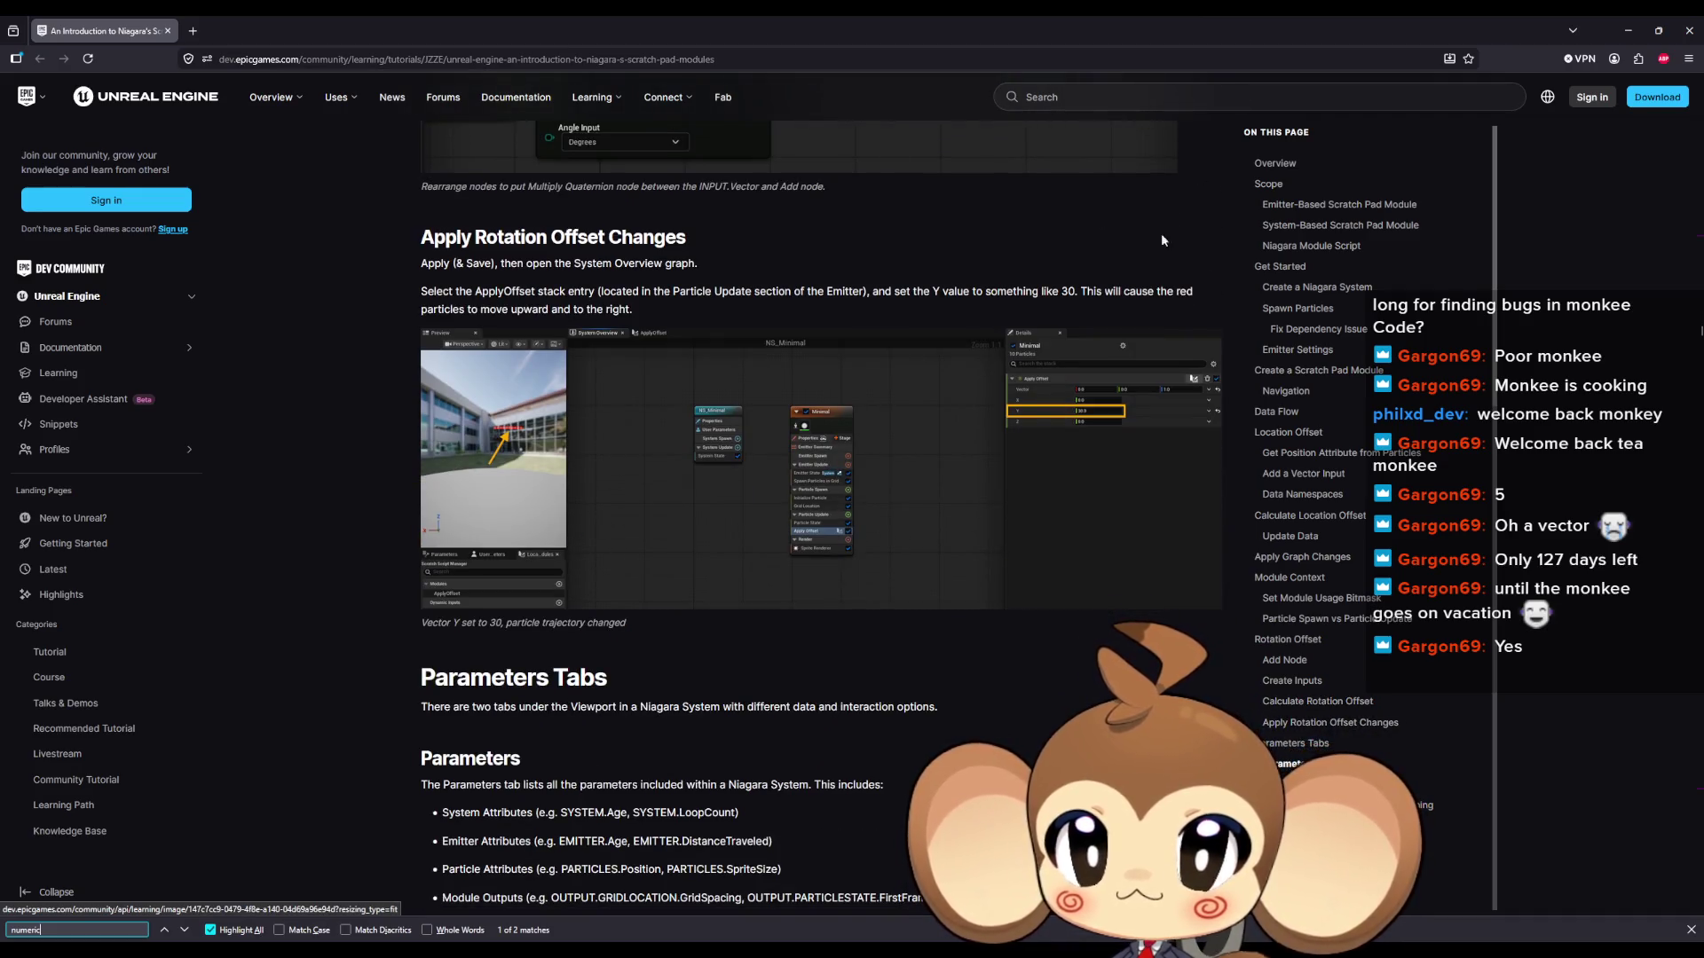
click(1628, 29)
Step: Wire the first Random Float result into Make float and route Make float's output into R
mouse_move(844, 520)
mouse_down()
mouse_move(675, 446)
mouse_move(859, 472)
mouse_up()
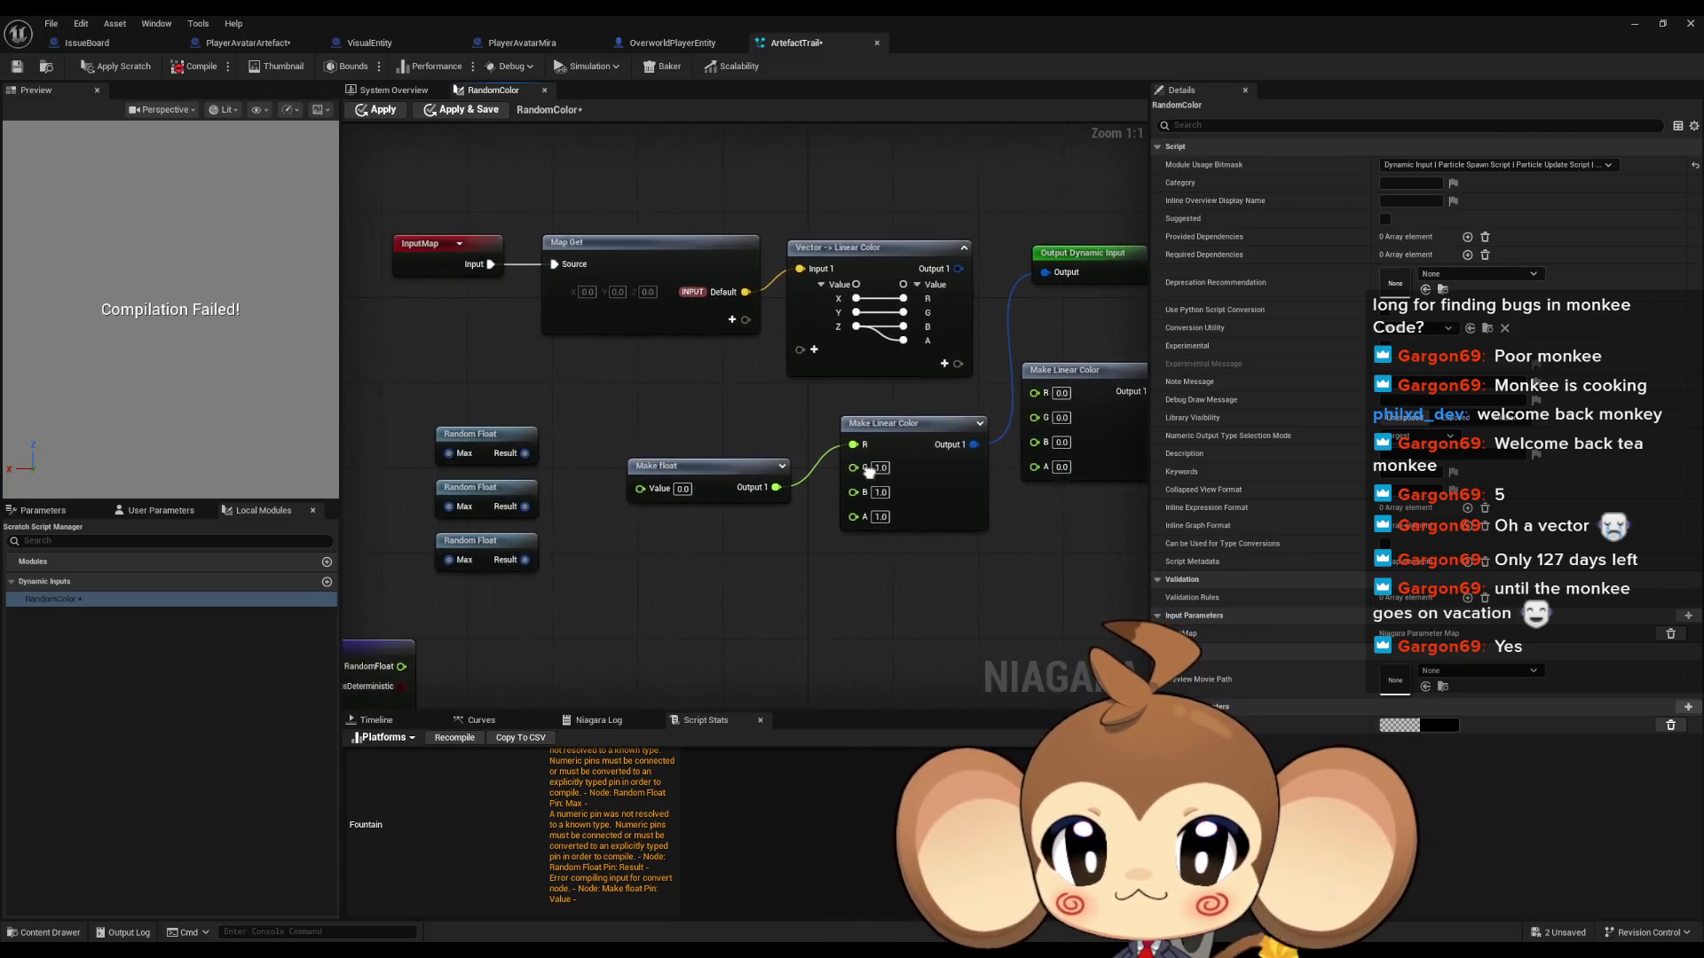
drag(531, 453, 647, 488)
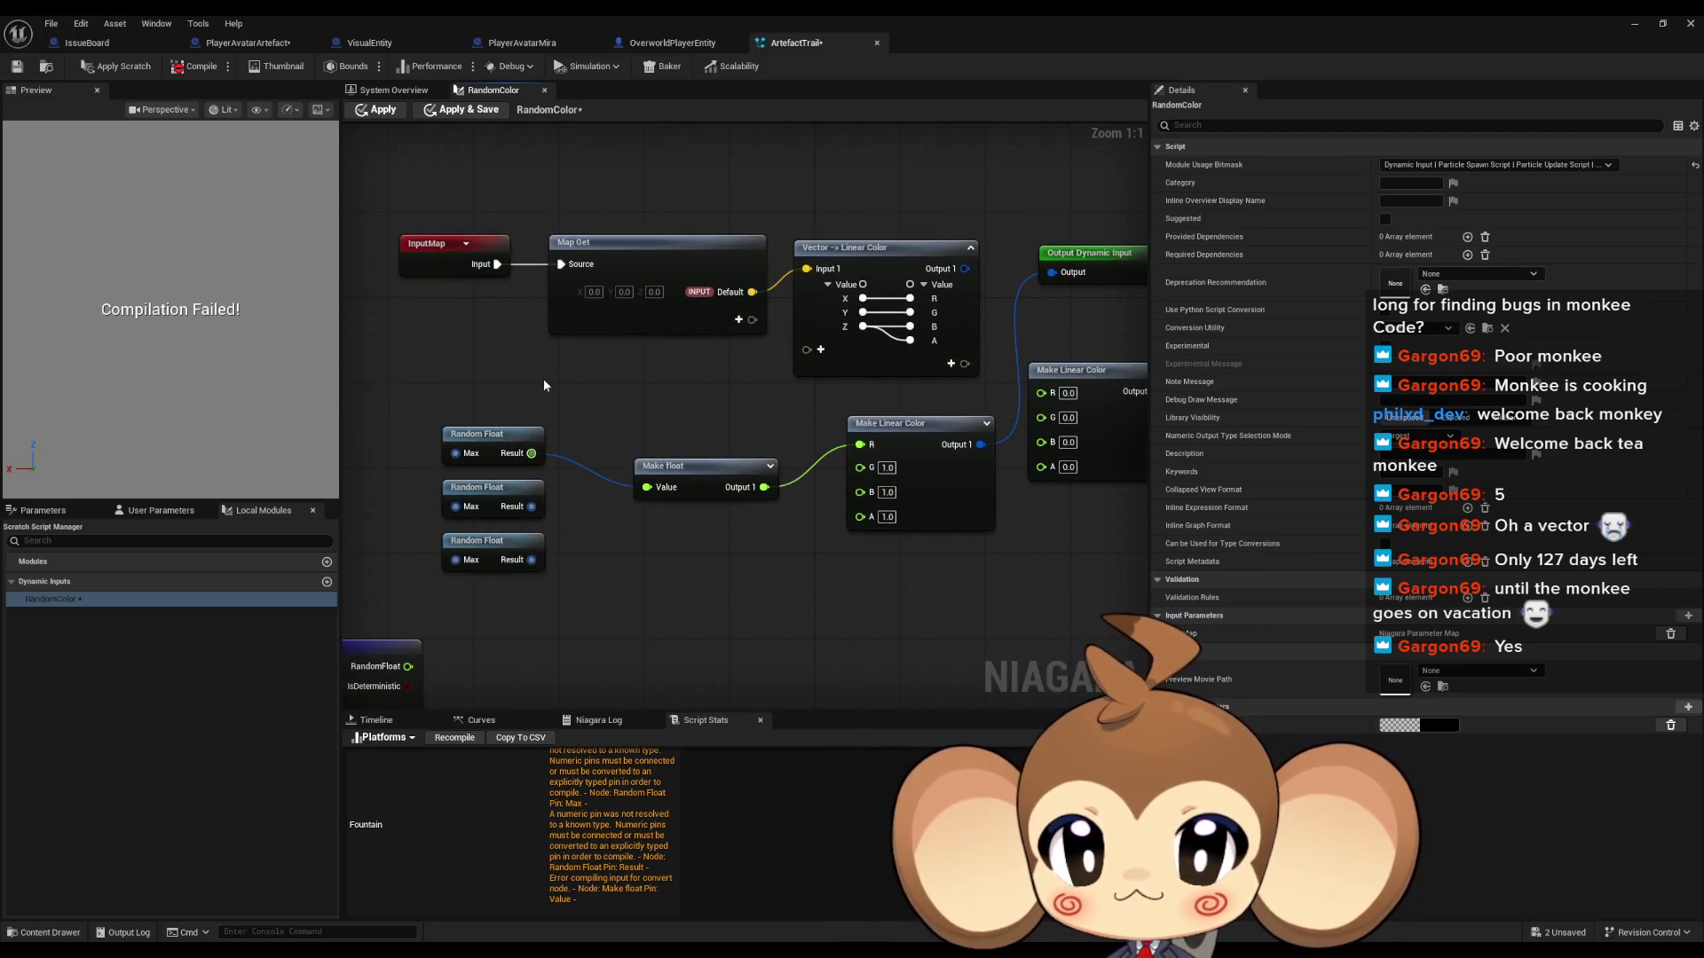
click(377, 110)
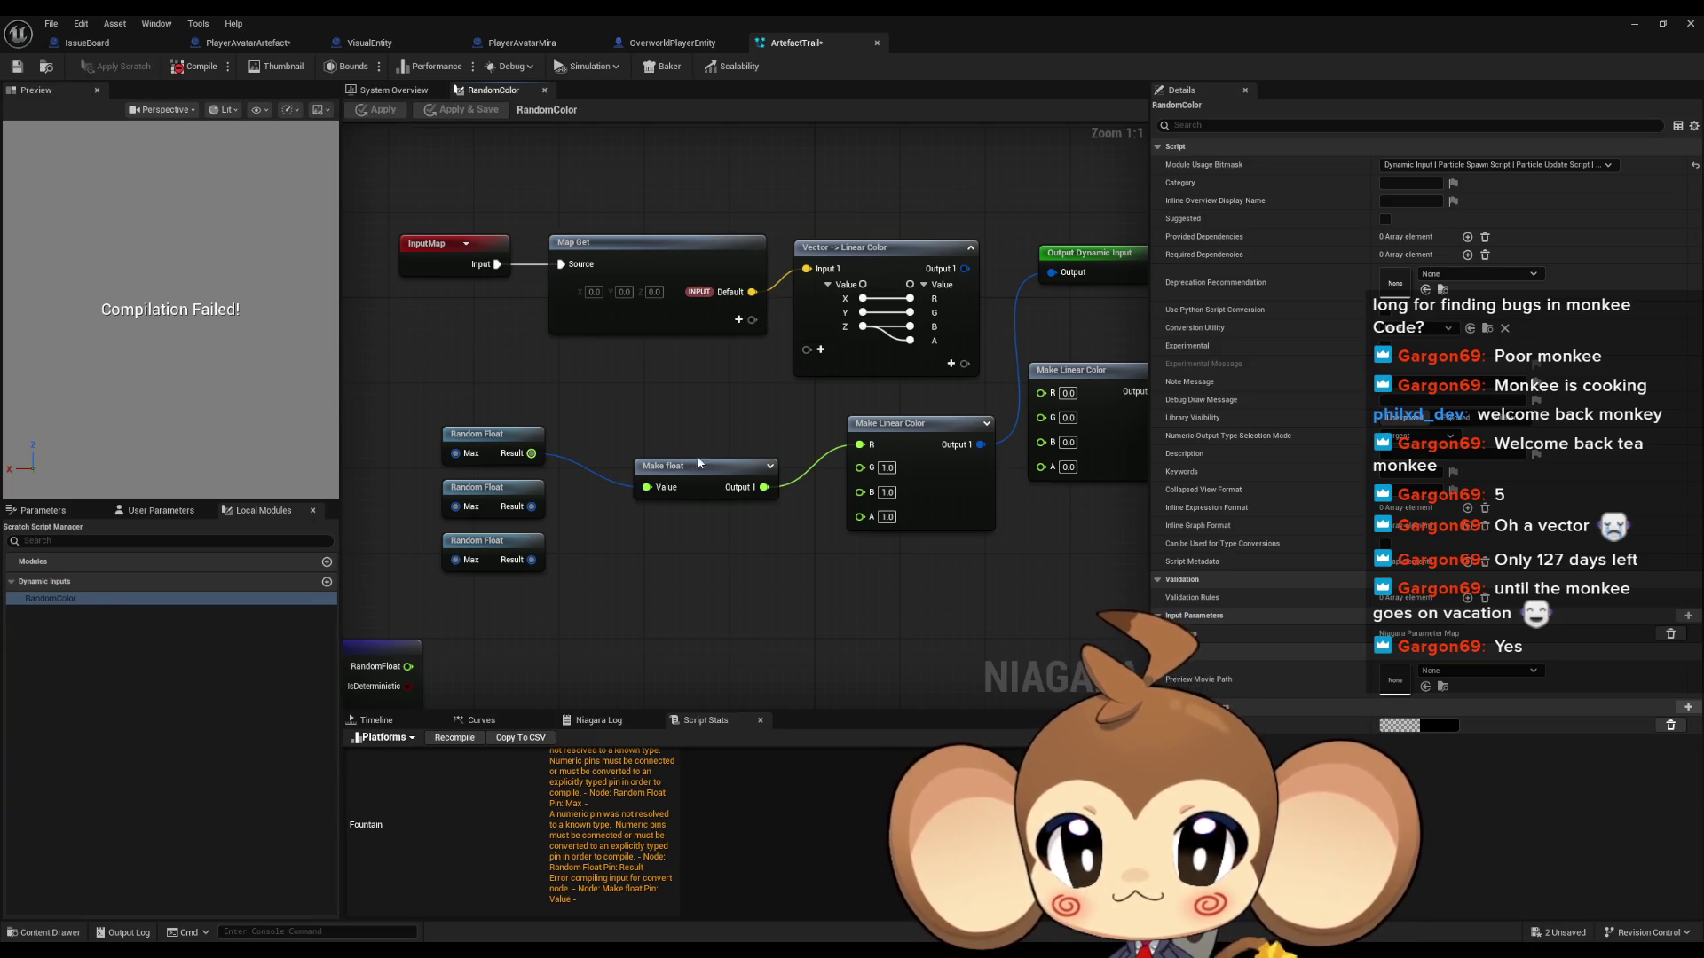
drag(762, 488, 763, 487)
click(199, 66)
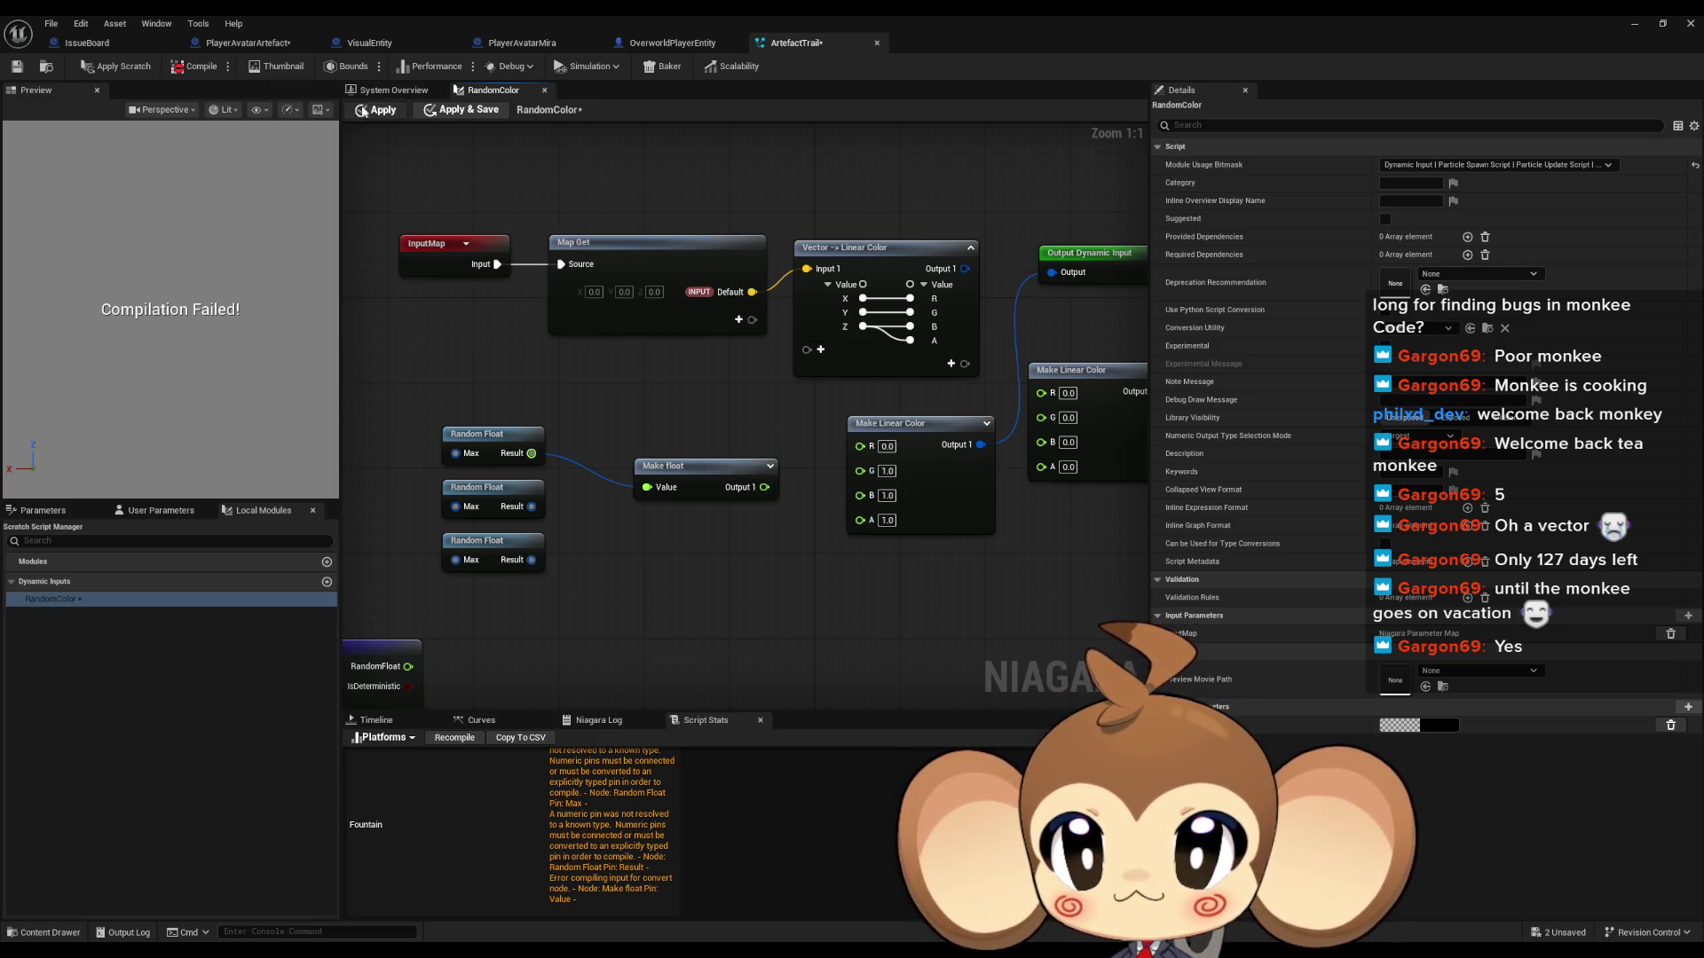
drag(764, 488, 860, 444)
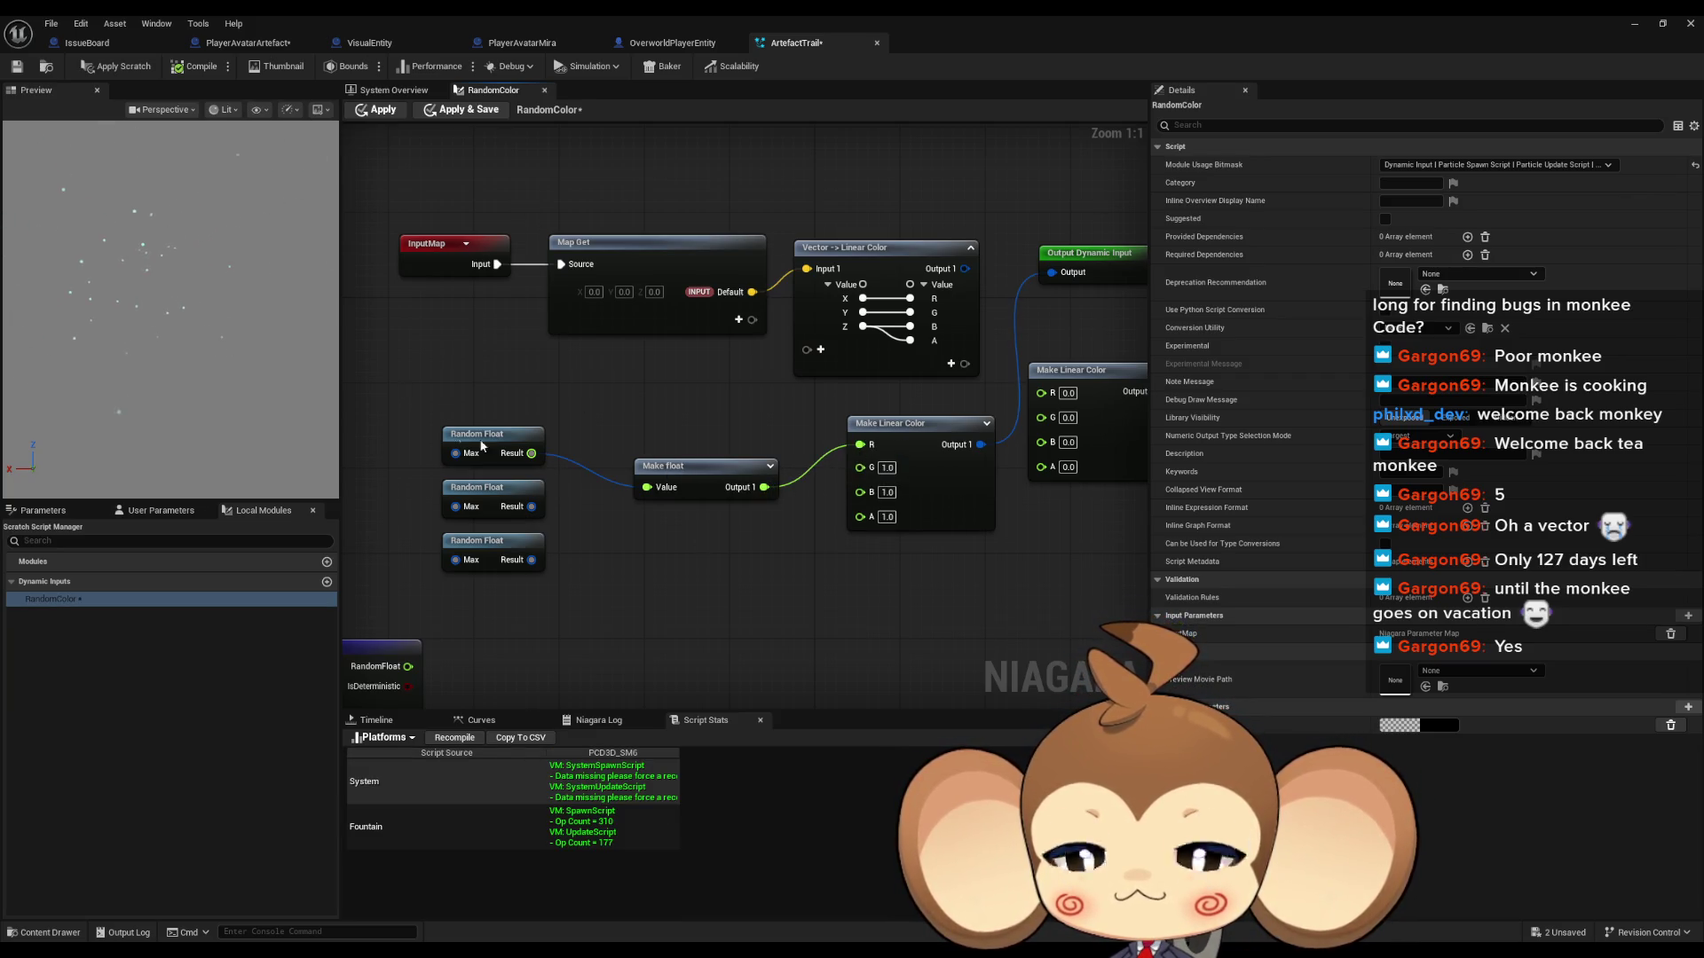
Step: Feed a Make float of value 1 into Random Float Max and send its result into R
drag(524, 449, 697, 444)
key(ctrl+v)
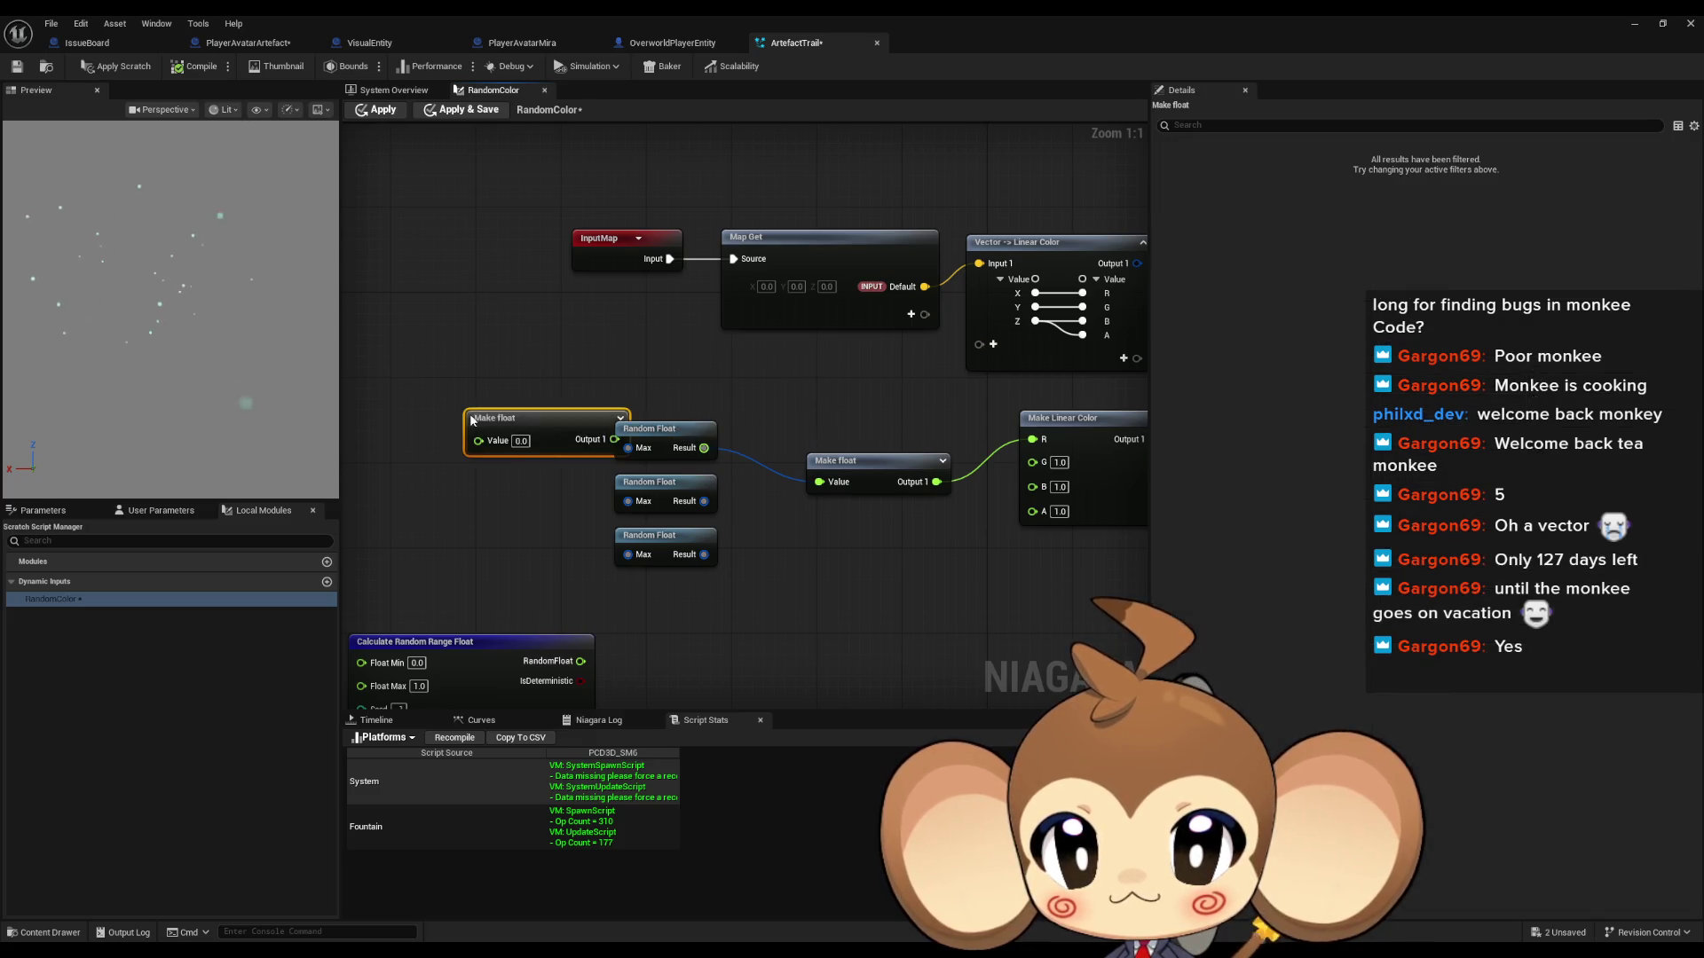
text(1)
click(479, 468)
drag(550, 440, 628, 448)
click(377, 109)
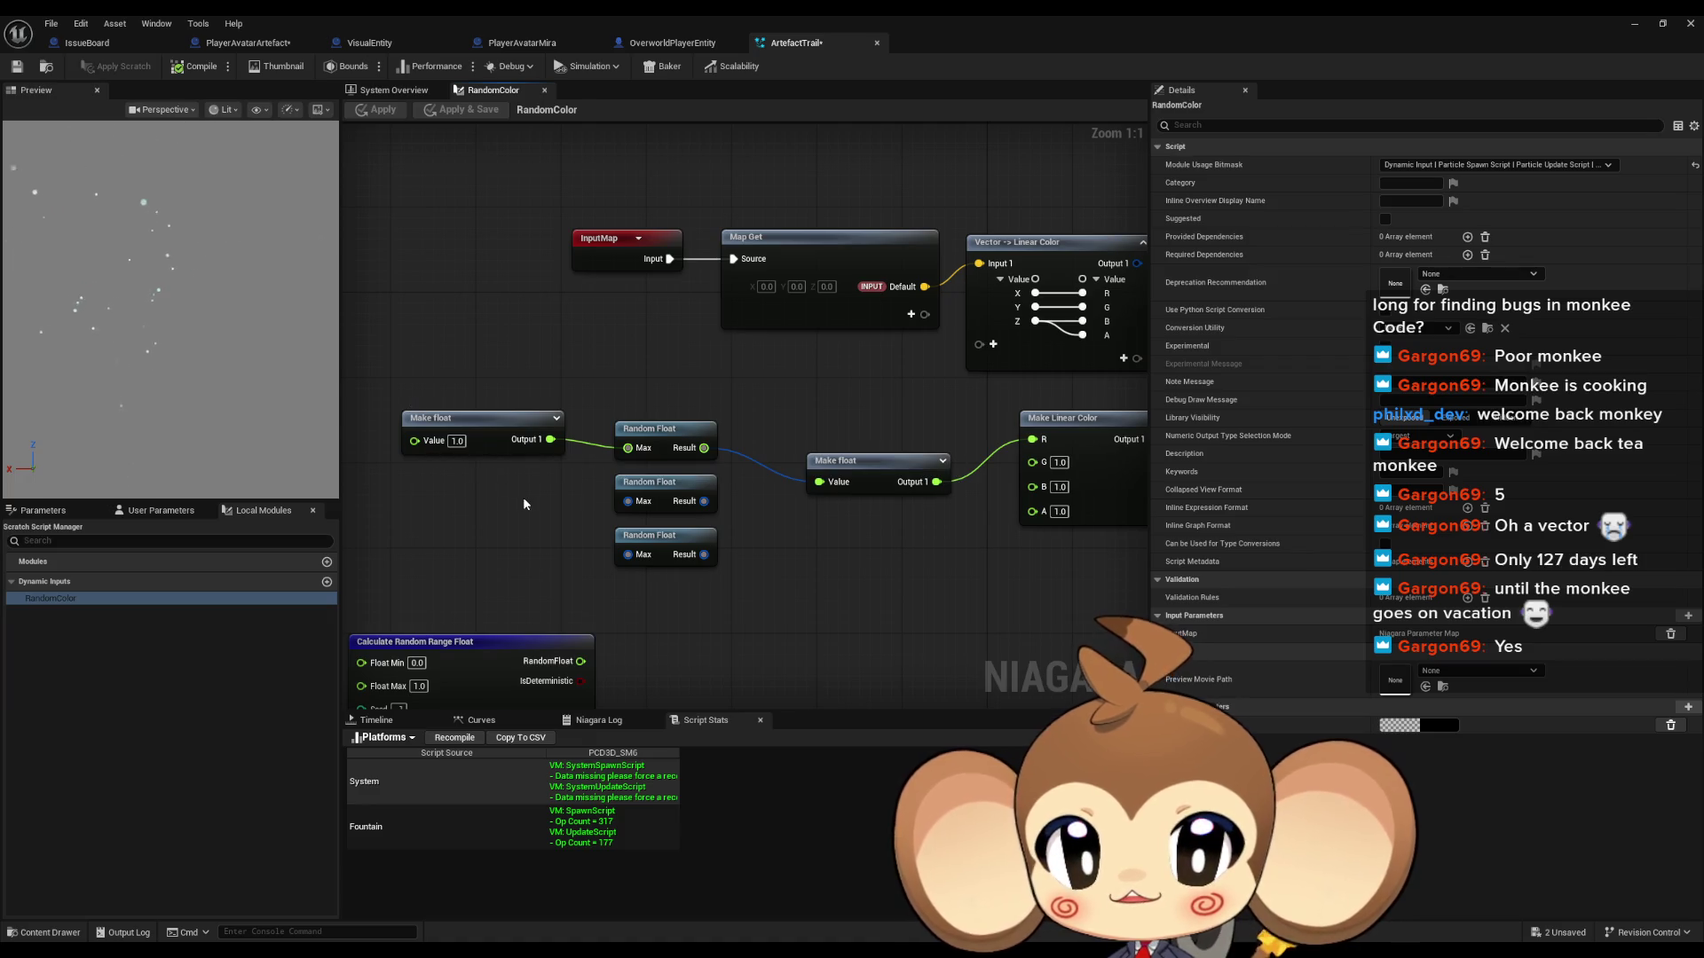
mouse_move(705, 448)
mouse_down()
mouse_move(1020, 458)
mouse_move(1031, 441)
mouse_up()
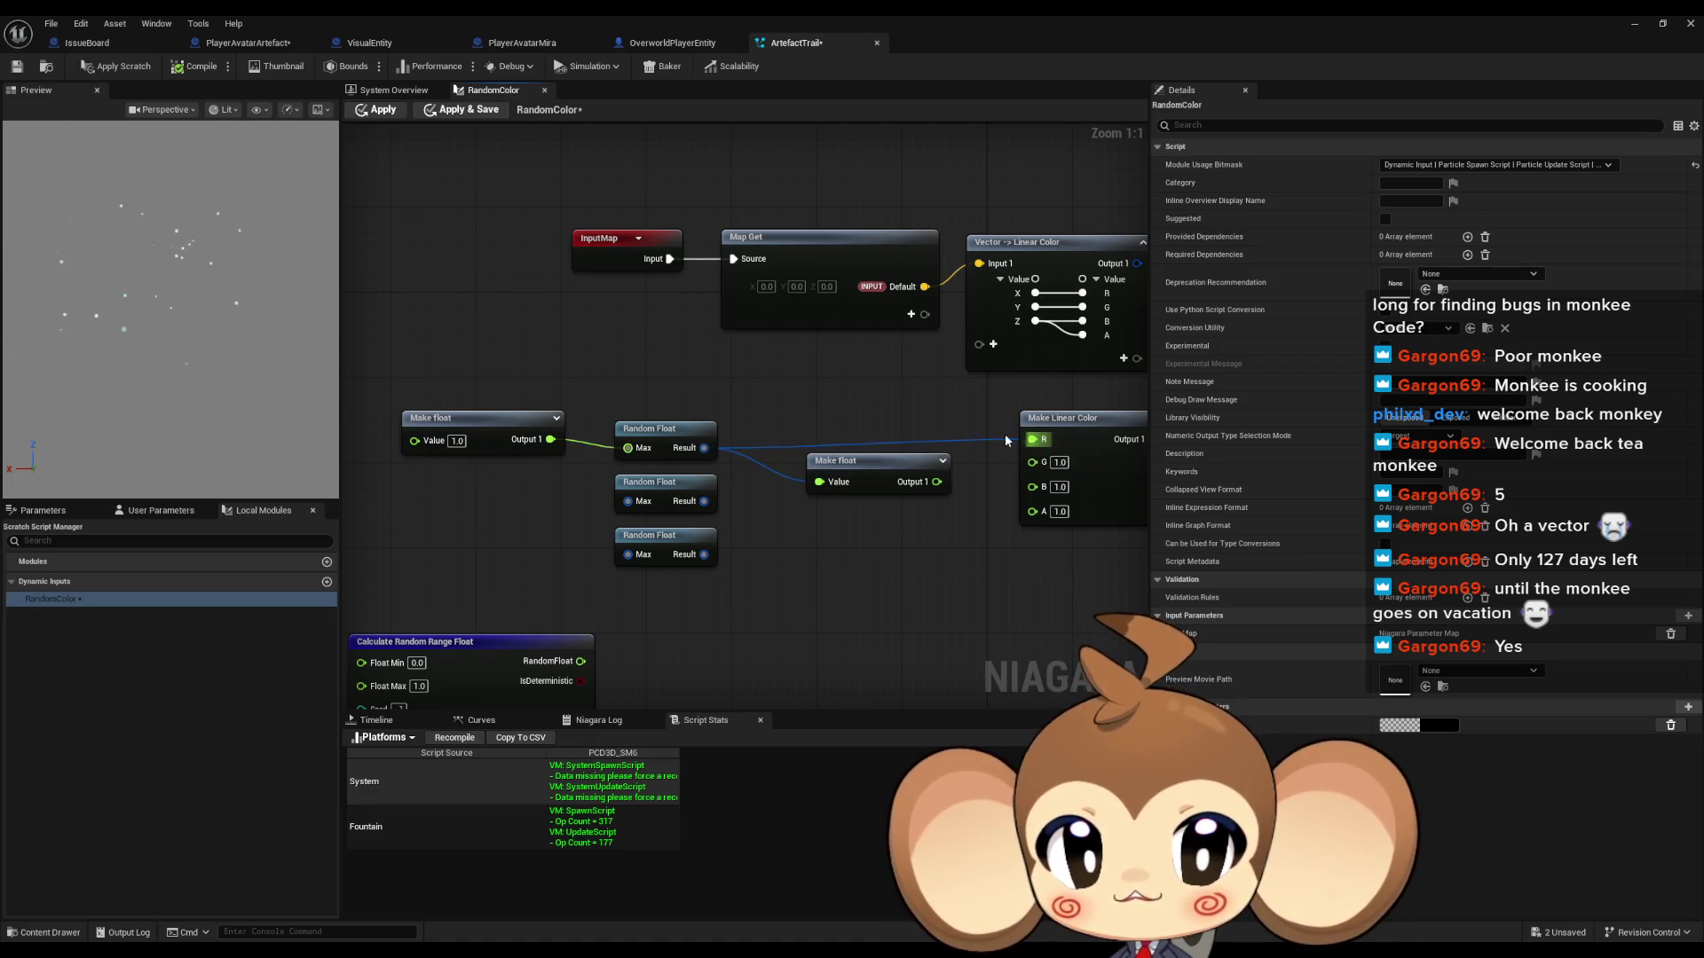
click(377, 109)
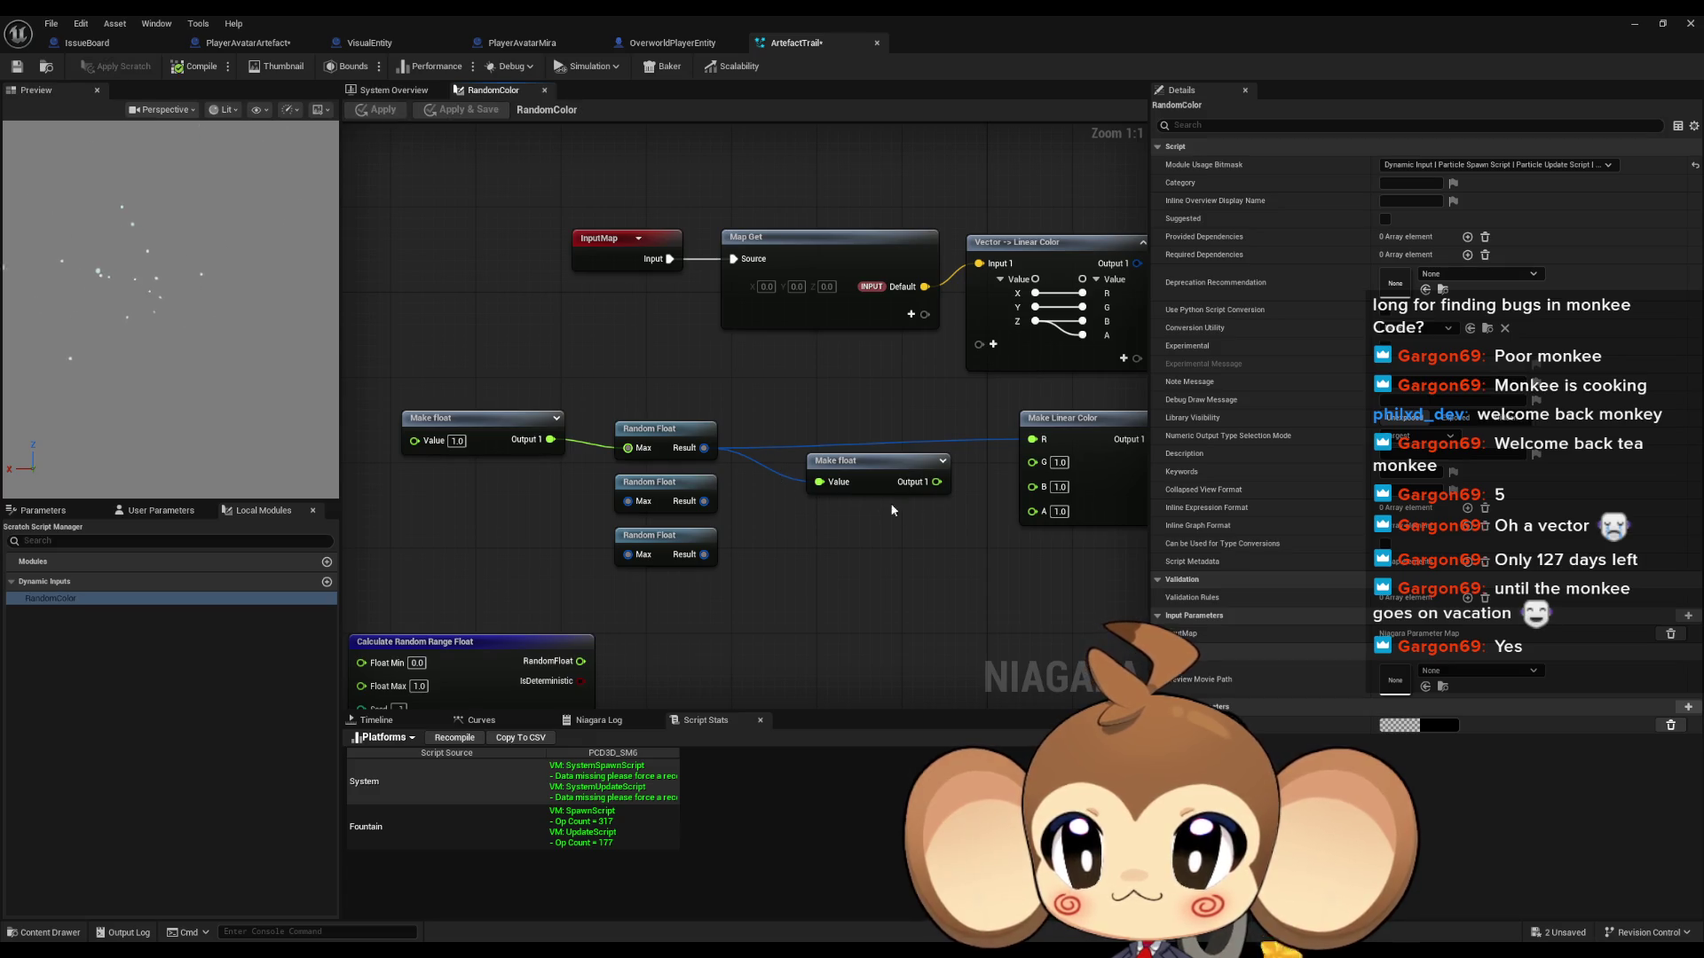
Step: Add two more Make float copies driving the other Random Float Max pins, feeding G and B
click(834, 461)
key(Delete)
drag(652, 434, 652, 423)
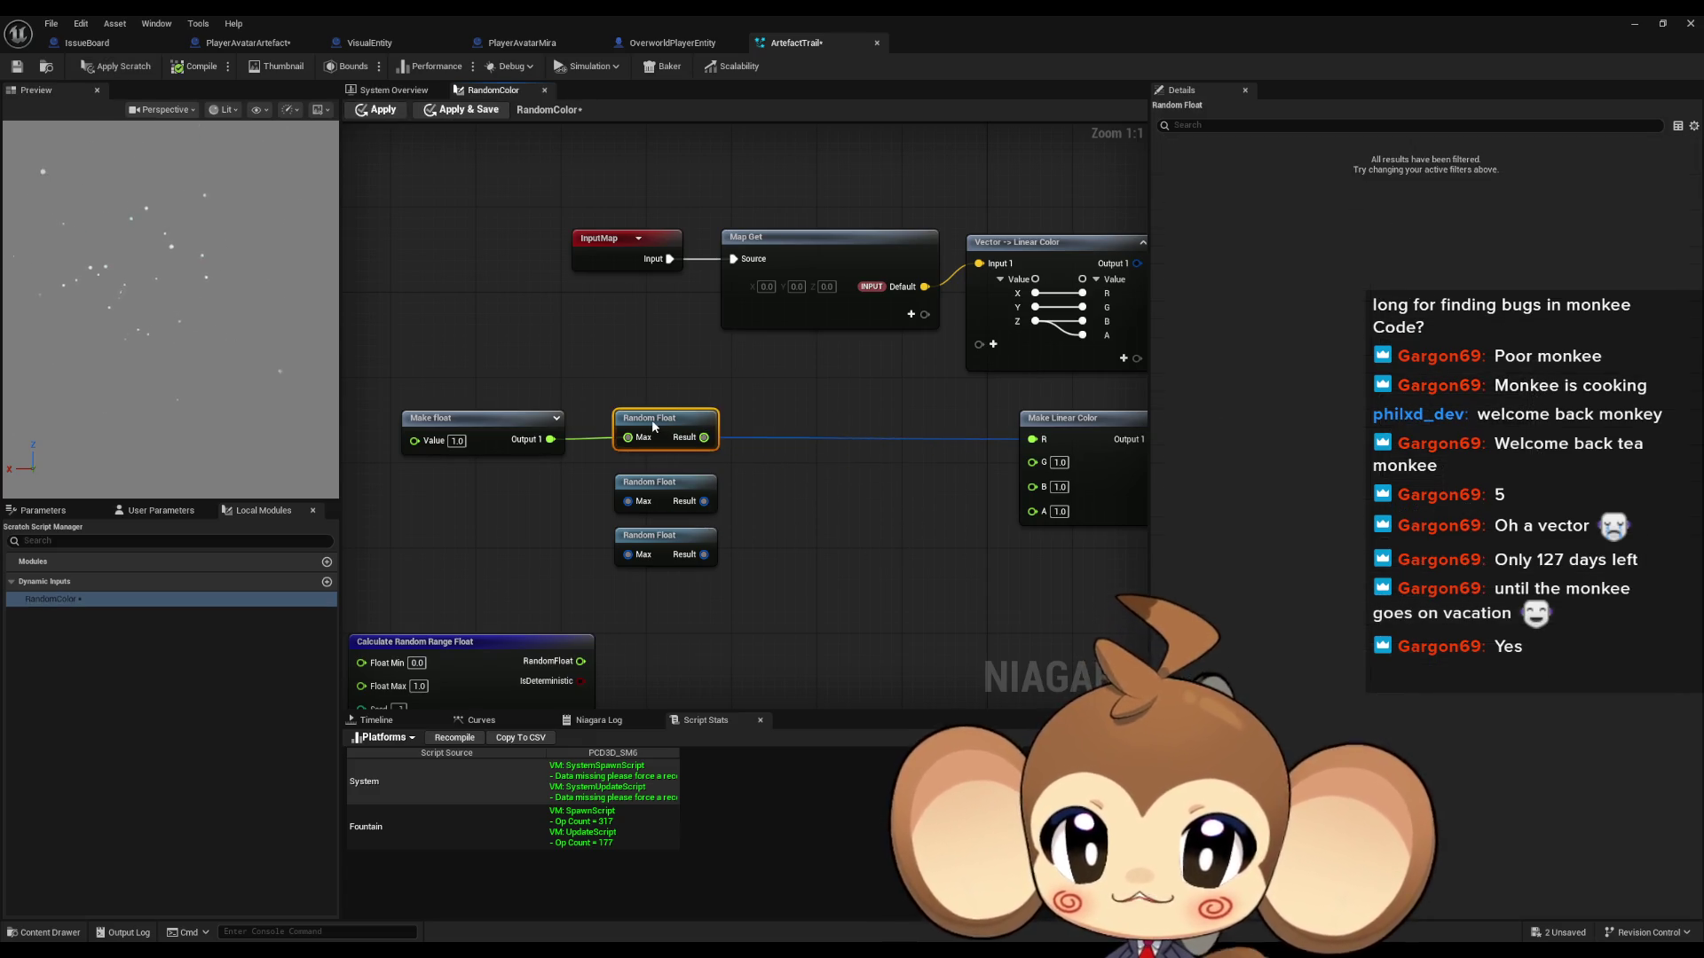
click(444, 418)
key(ctrl+c)
key(ctrl+v)
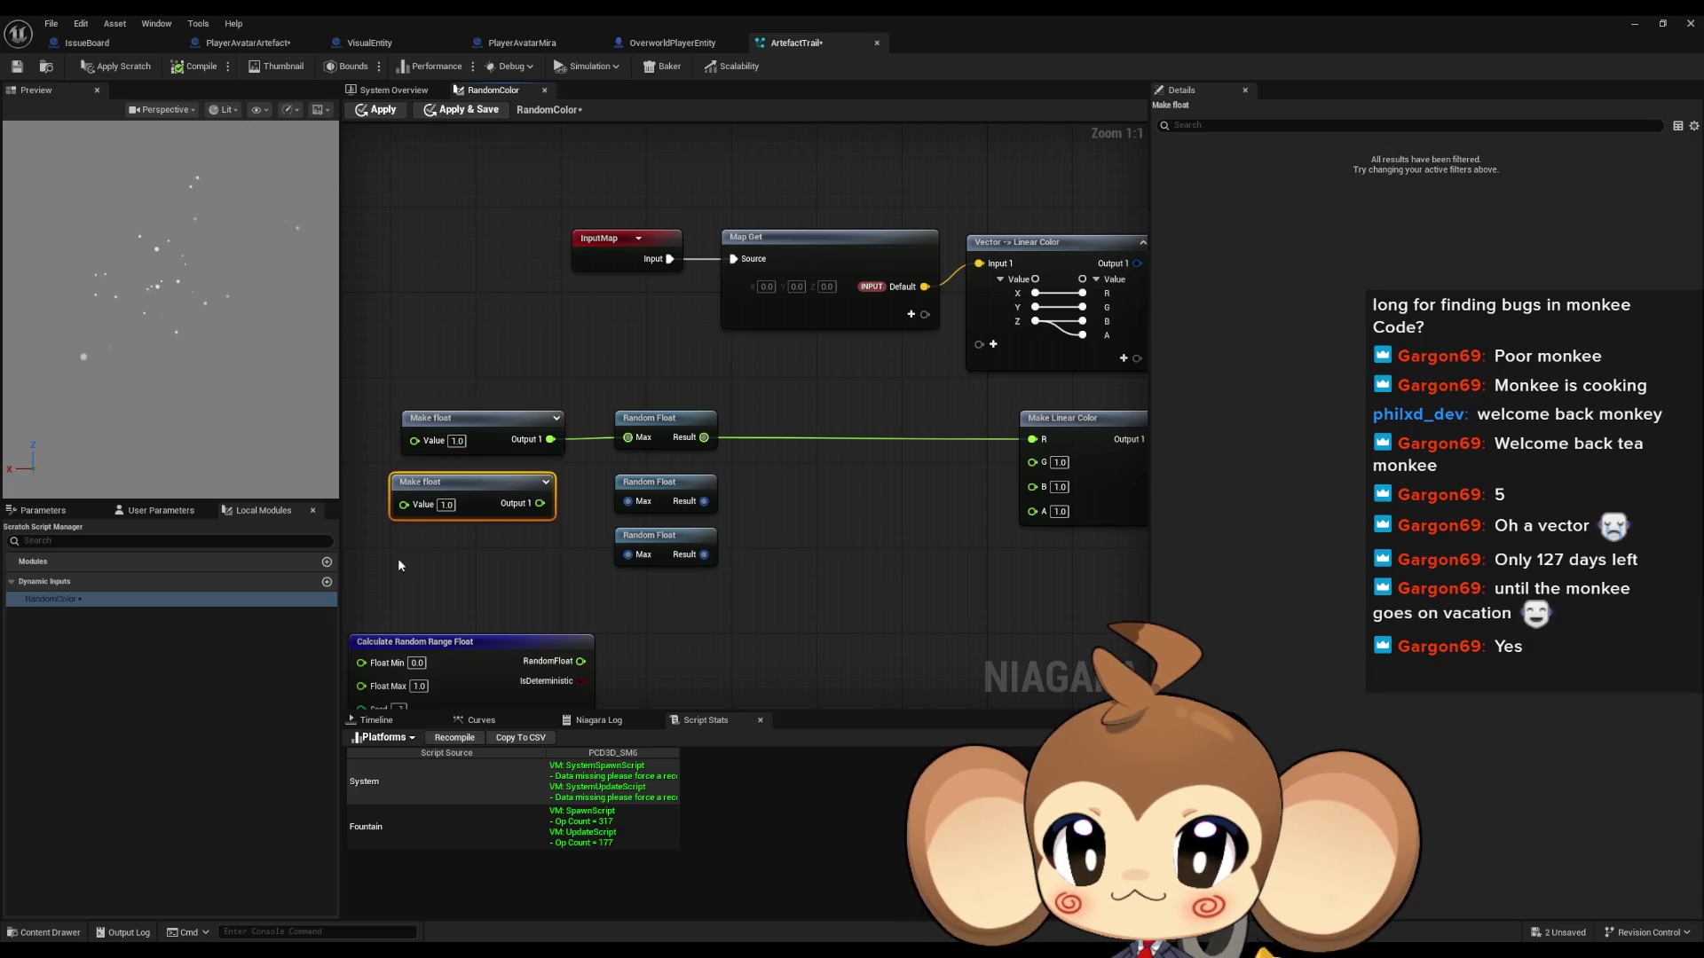
key(ctrl+v)
drag(539, 588, 629, 555)
mouse_move(540, 503)
mouse_down()
mouse_move(932, 486)
mouse_move(1032, 461)
mouse_up()
drag(704, 555, 1032, 482)
click(785, 530)
click(113, 67)
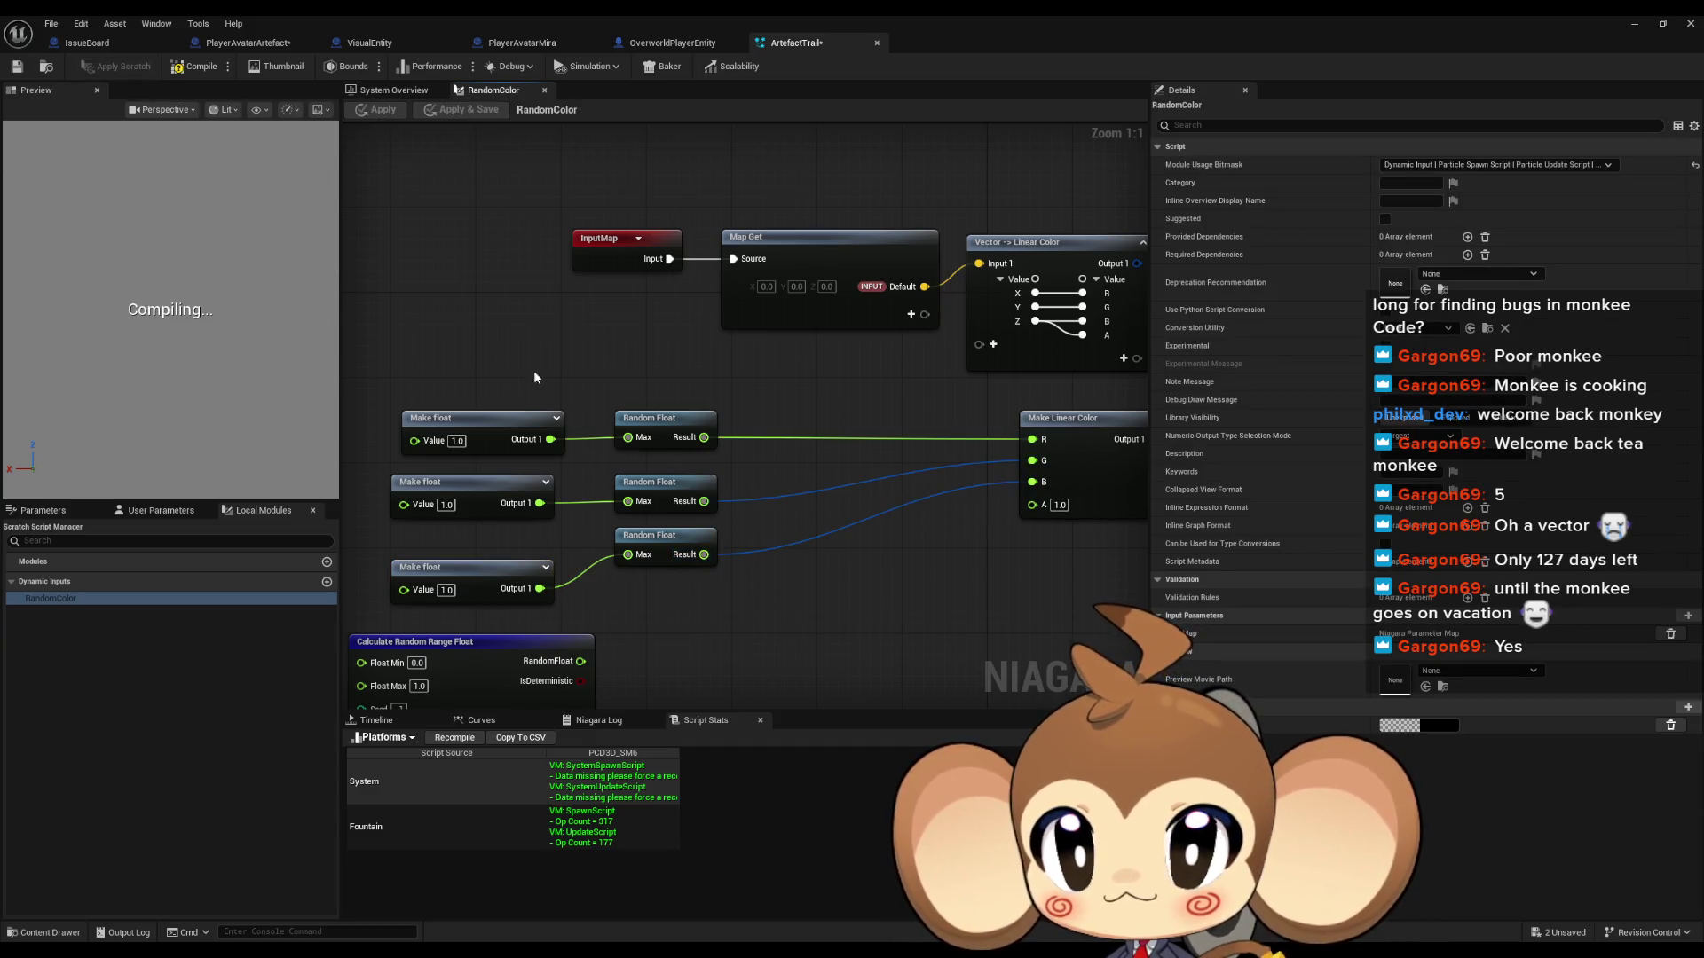
Step: Break the R, G and B links and delete the Make Linear Color node
drag(661, 421, 613, 432)
mouse_move(479, 373)
mouse_down()
mouse_move(621, 423)
mouse_move(471, 416)
mouse_up()
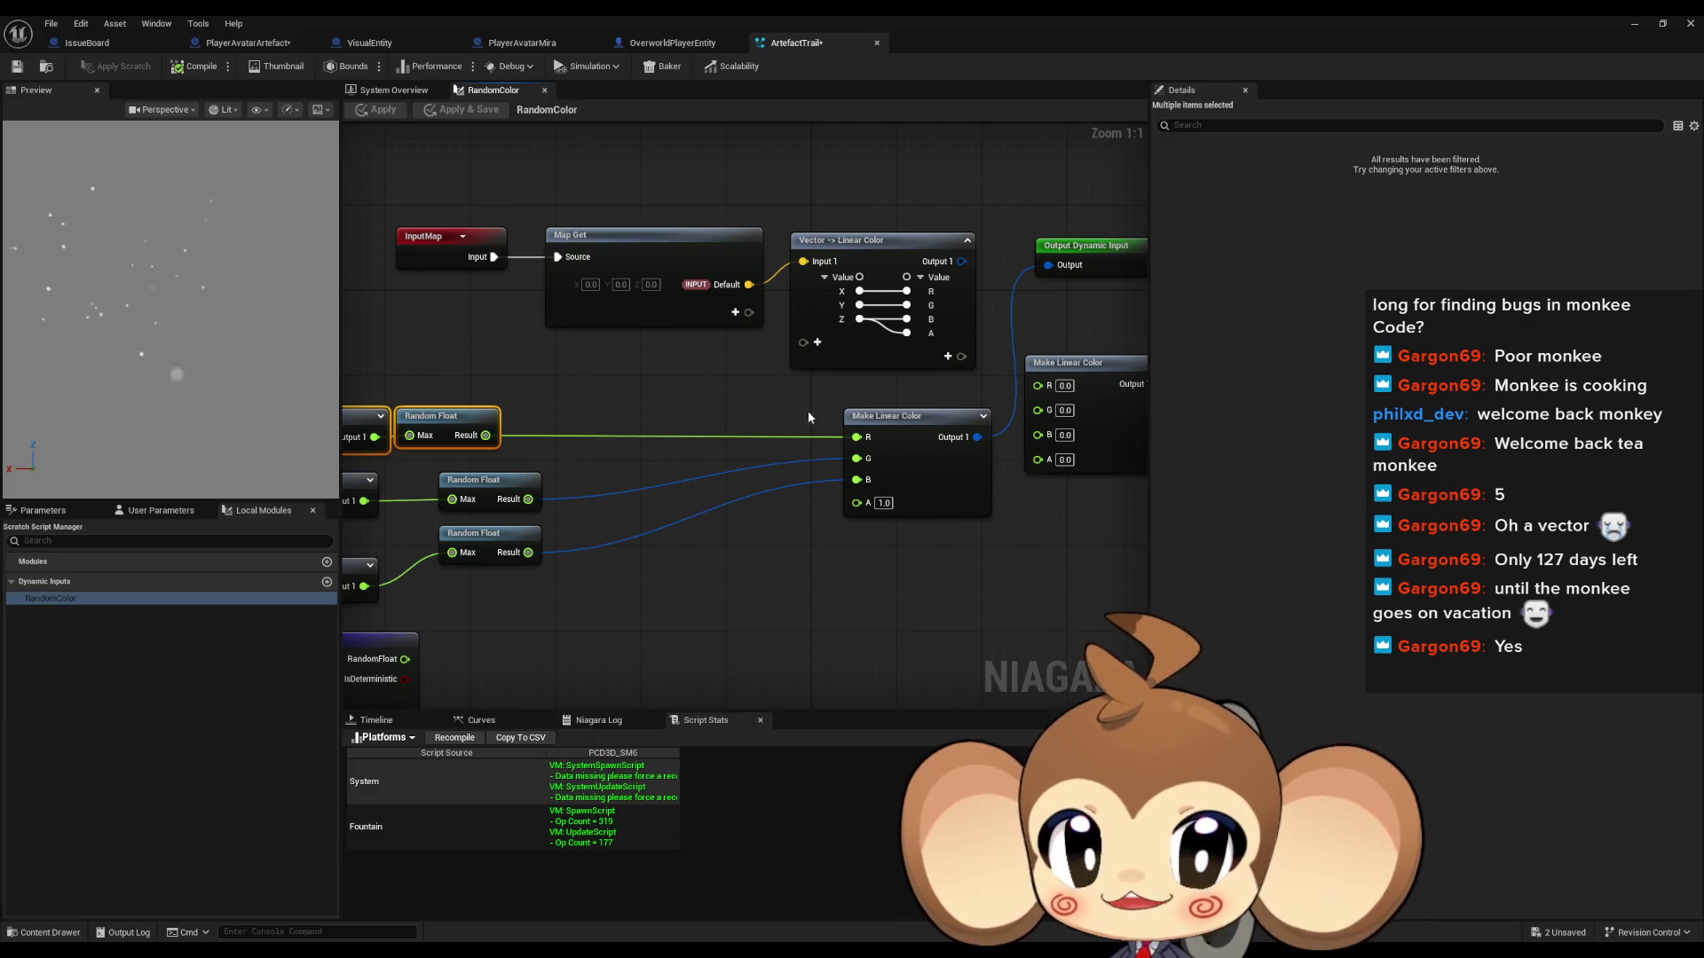
alt+click(857, 438)
alt+click(857, 463)
alt+click(857, 486)
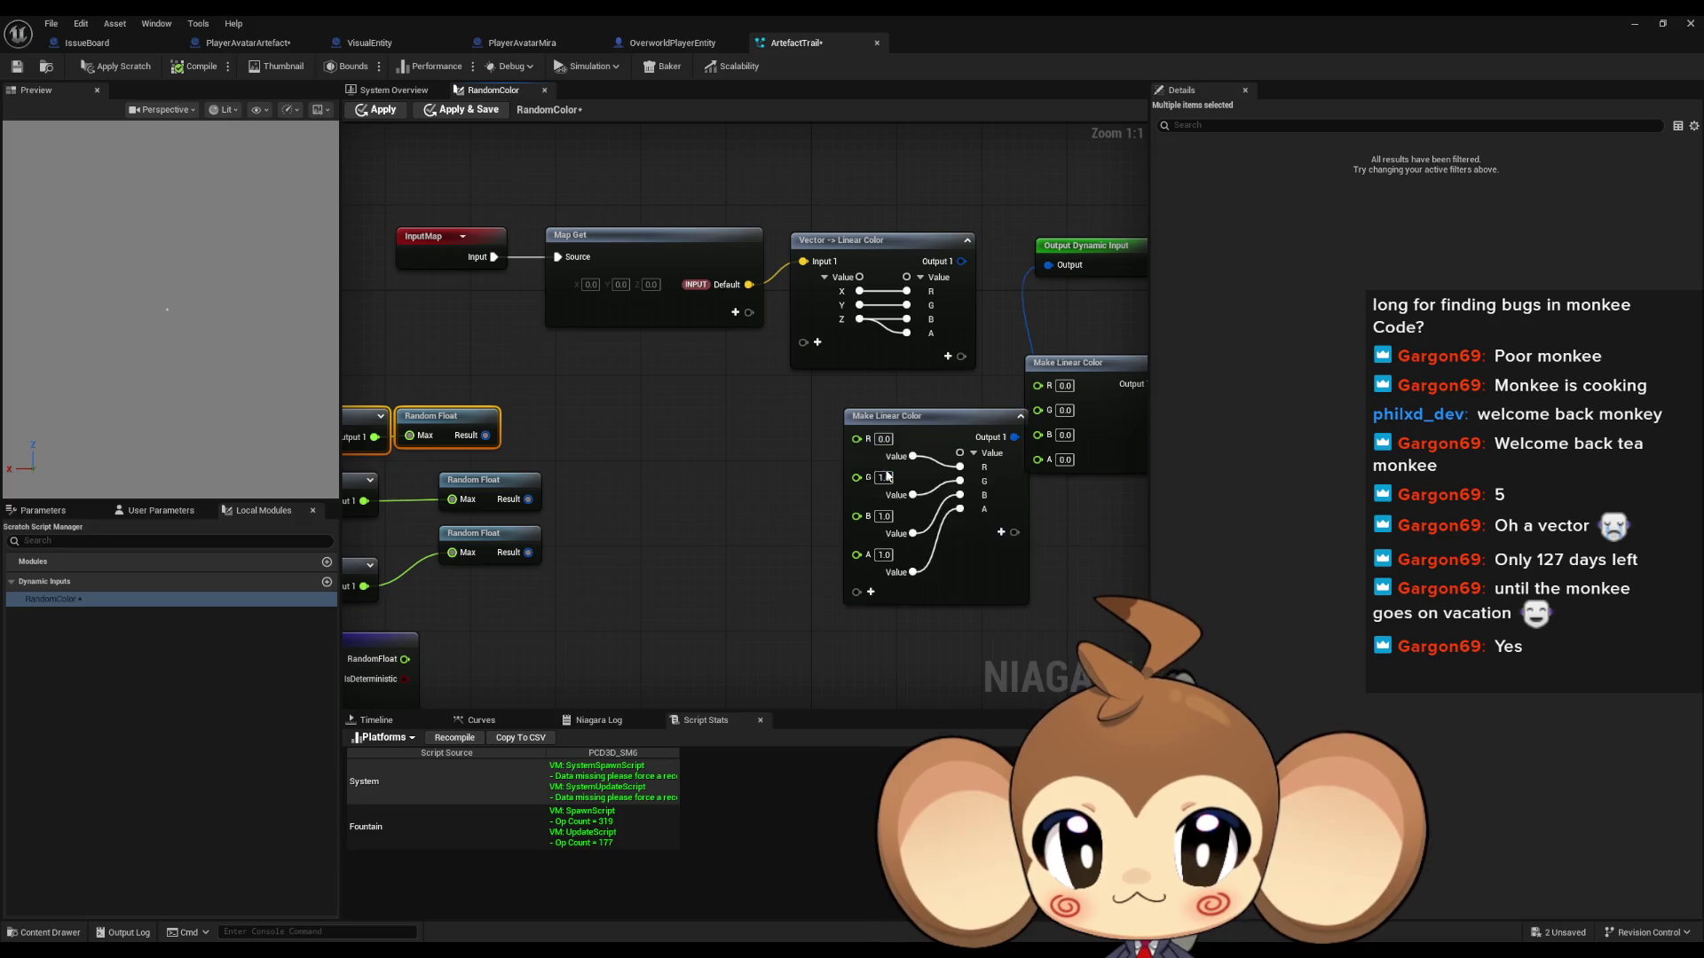
click(898, 419)
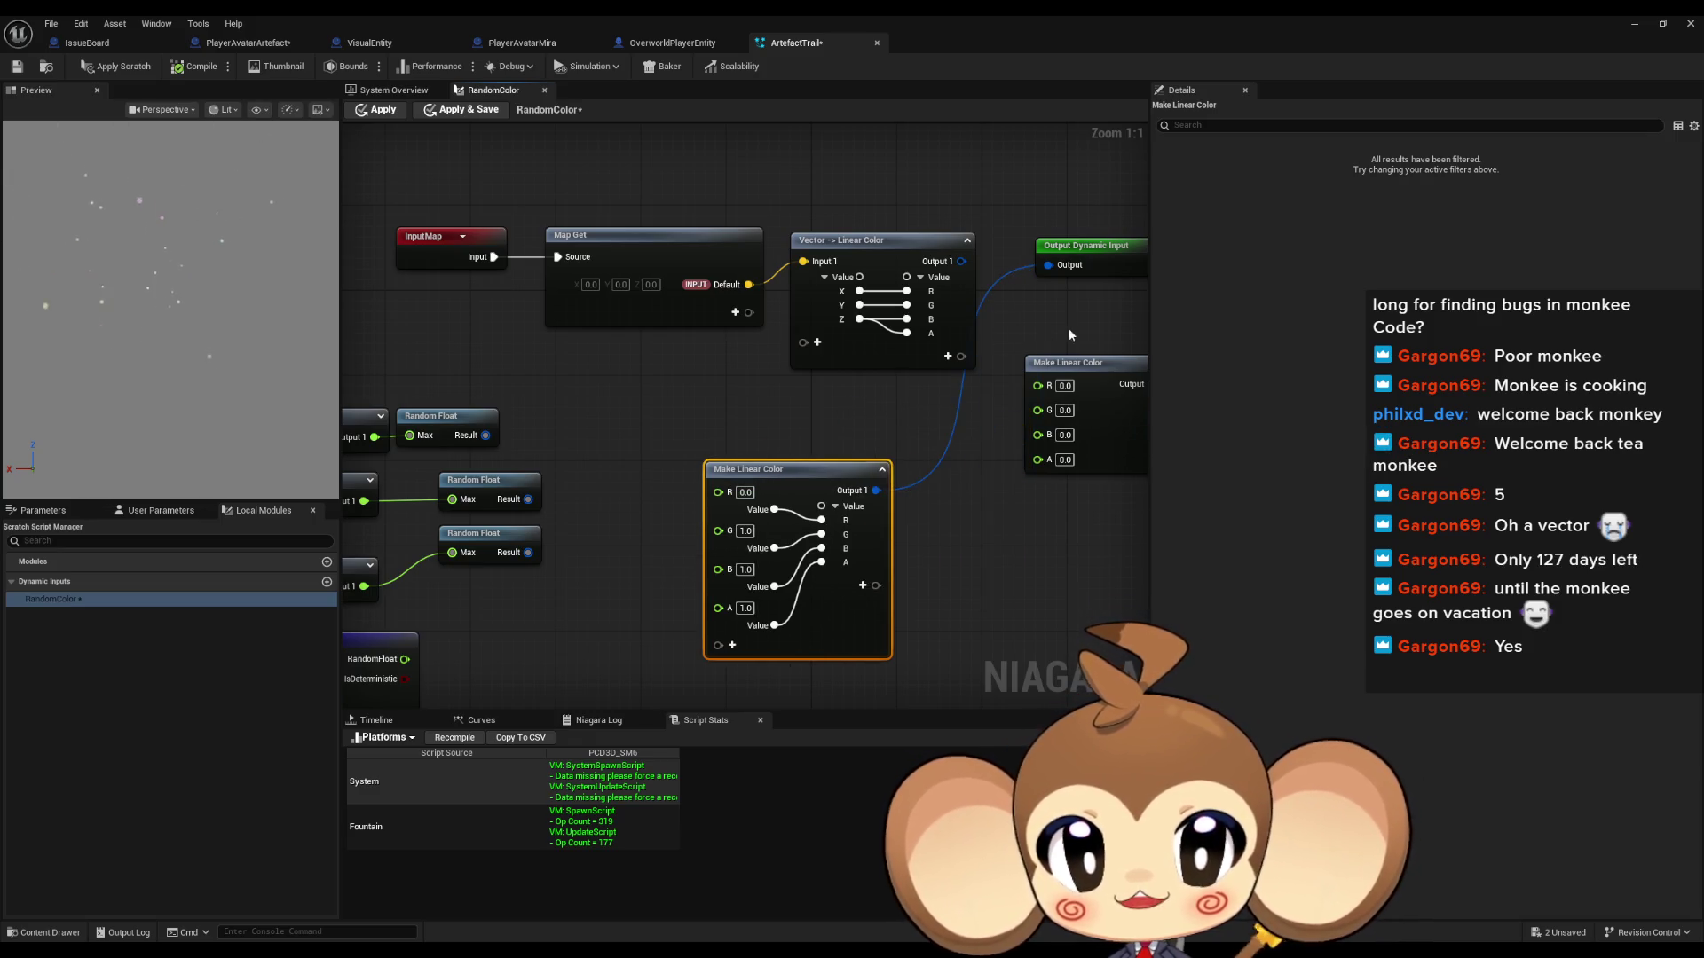
key(Delete)
Step: Build a new Linear Color from Output Dynamic Input with alpha 1.0 and apply
drag(999, 271, 789, 488)
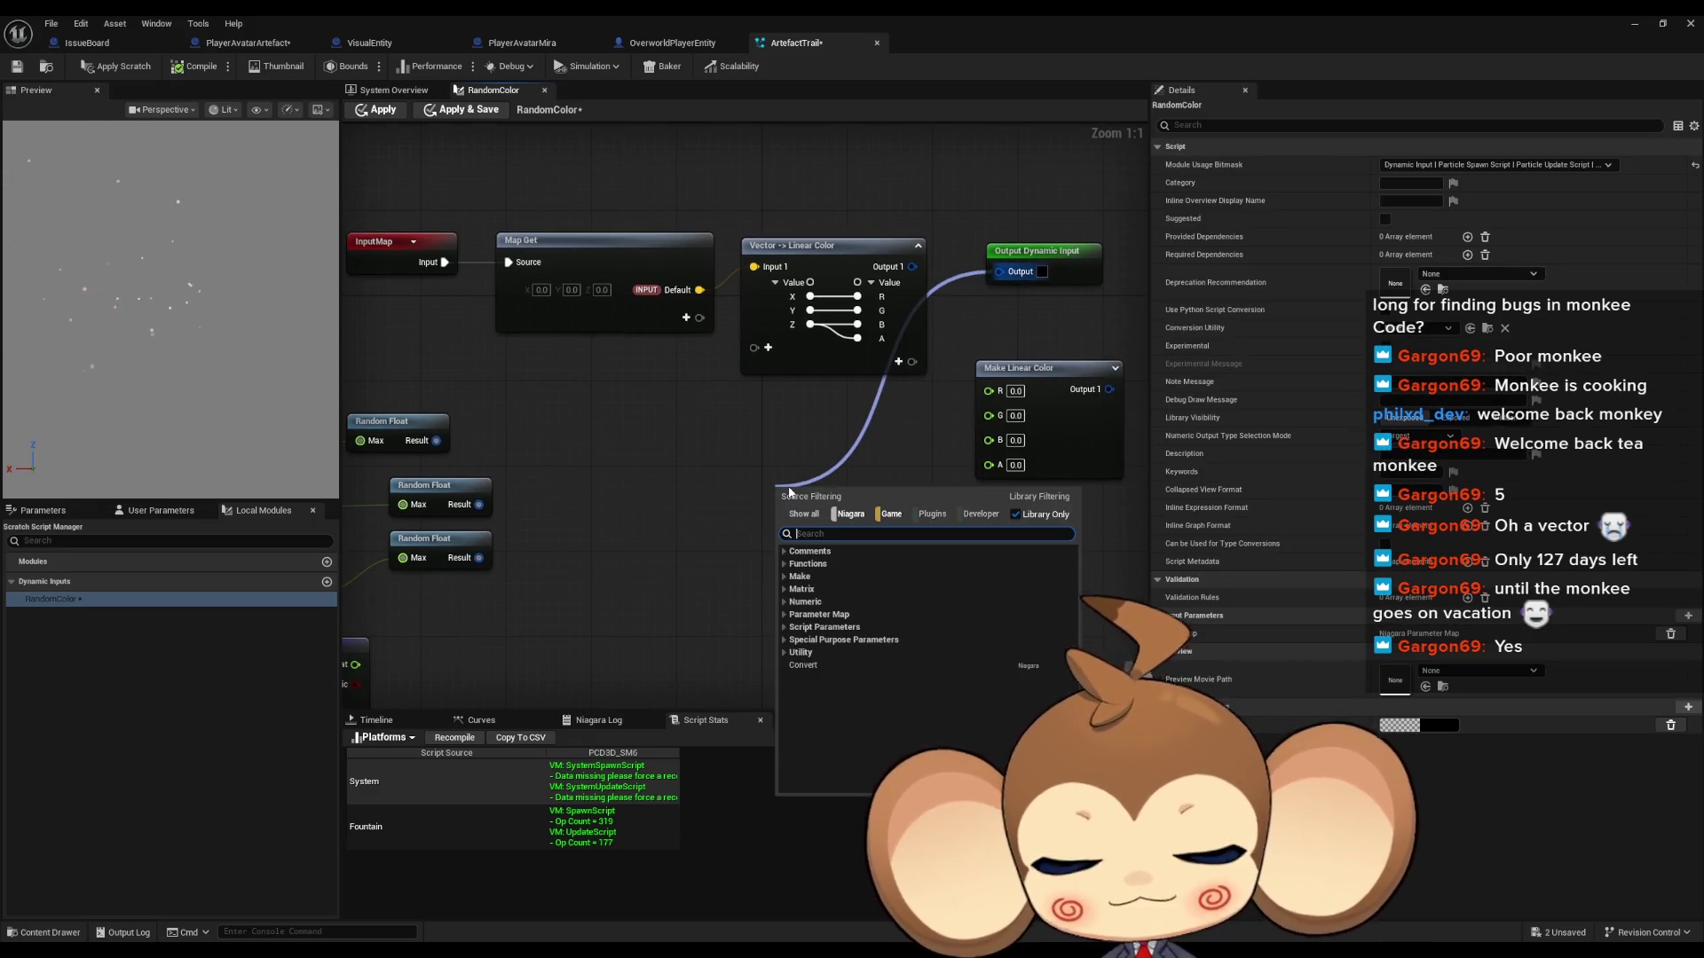
text(lin colo)
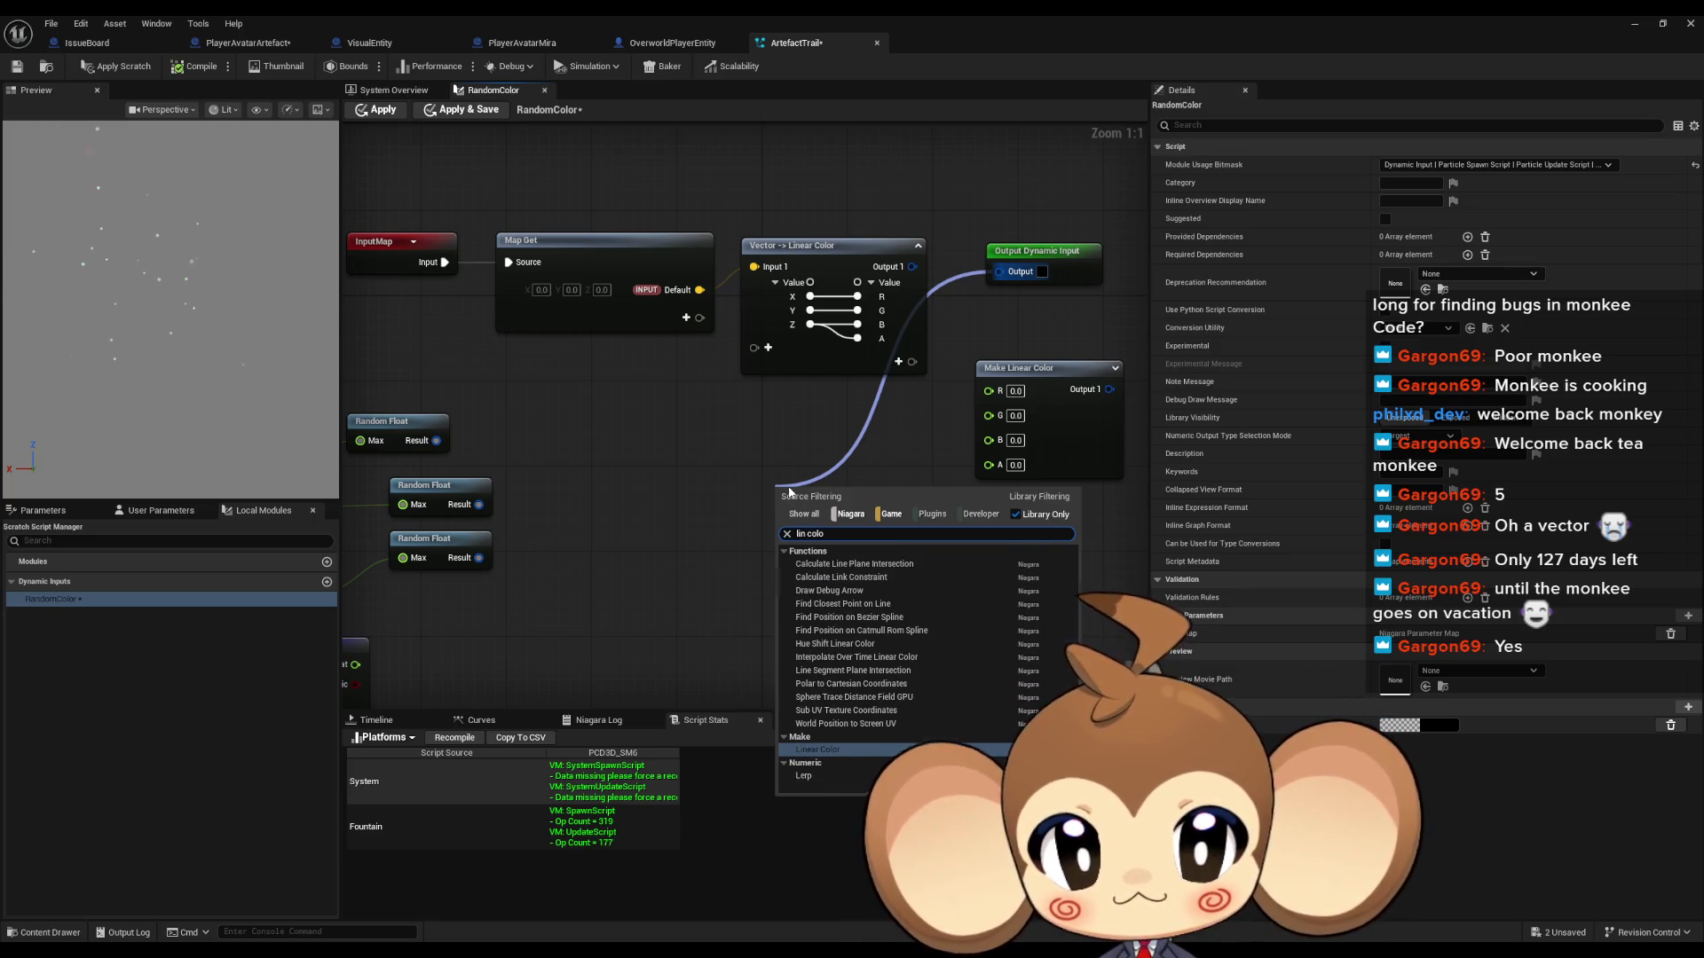
key(Return)
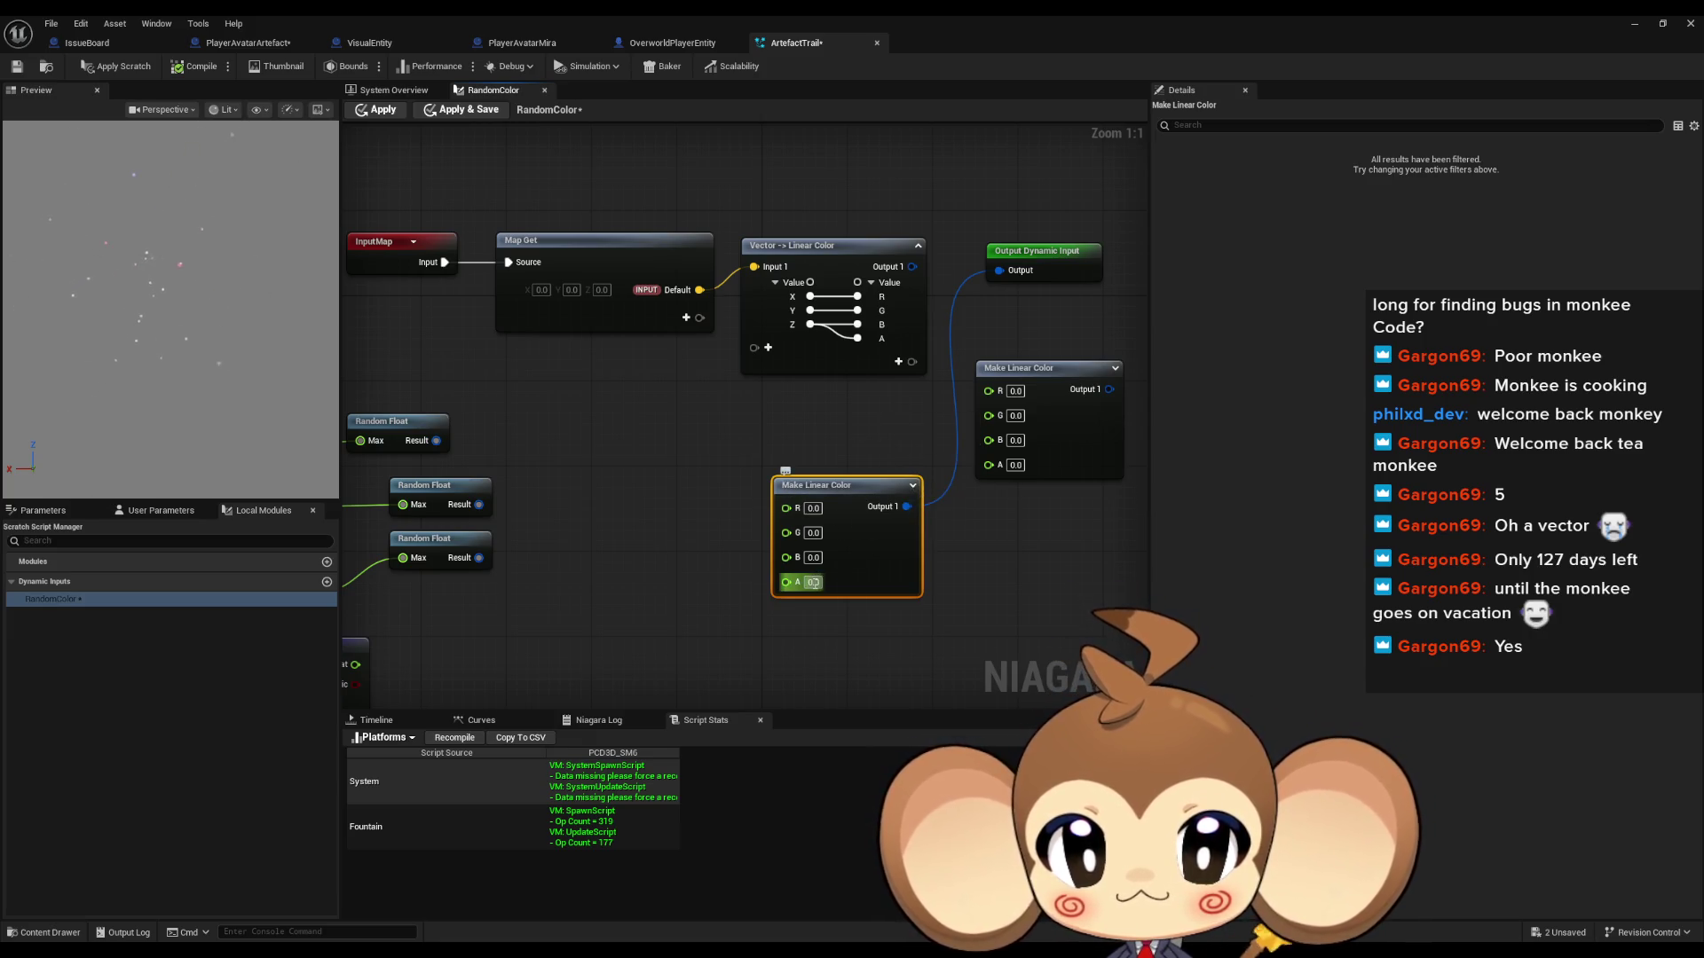
text(1)
click(568, 355)
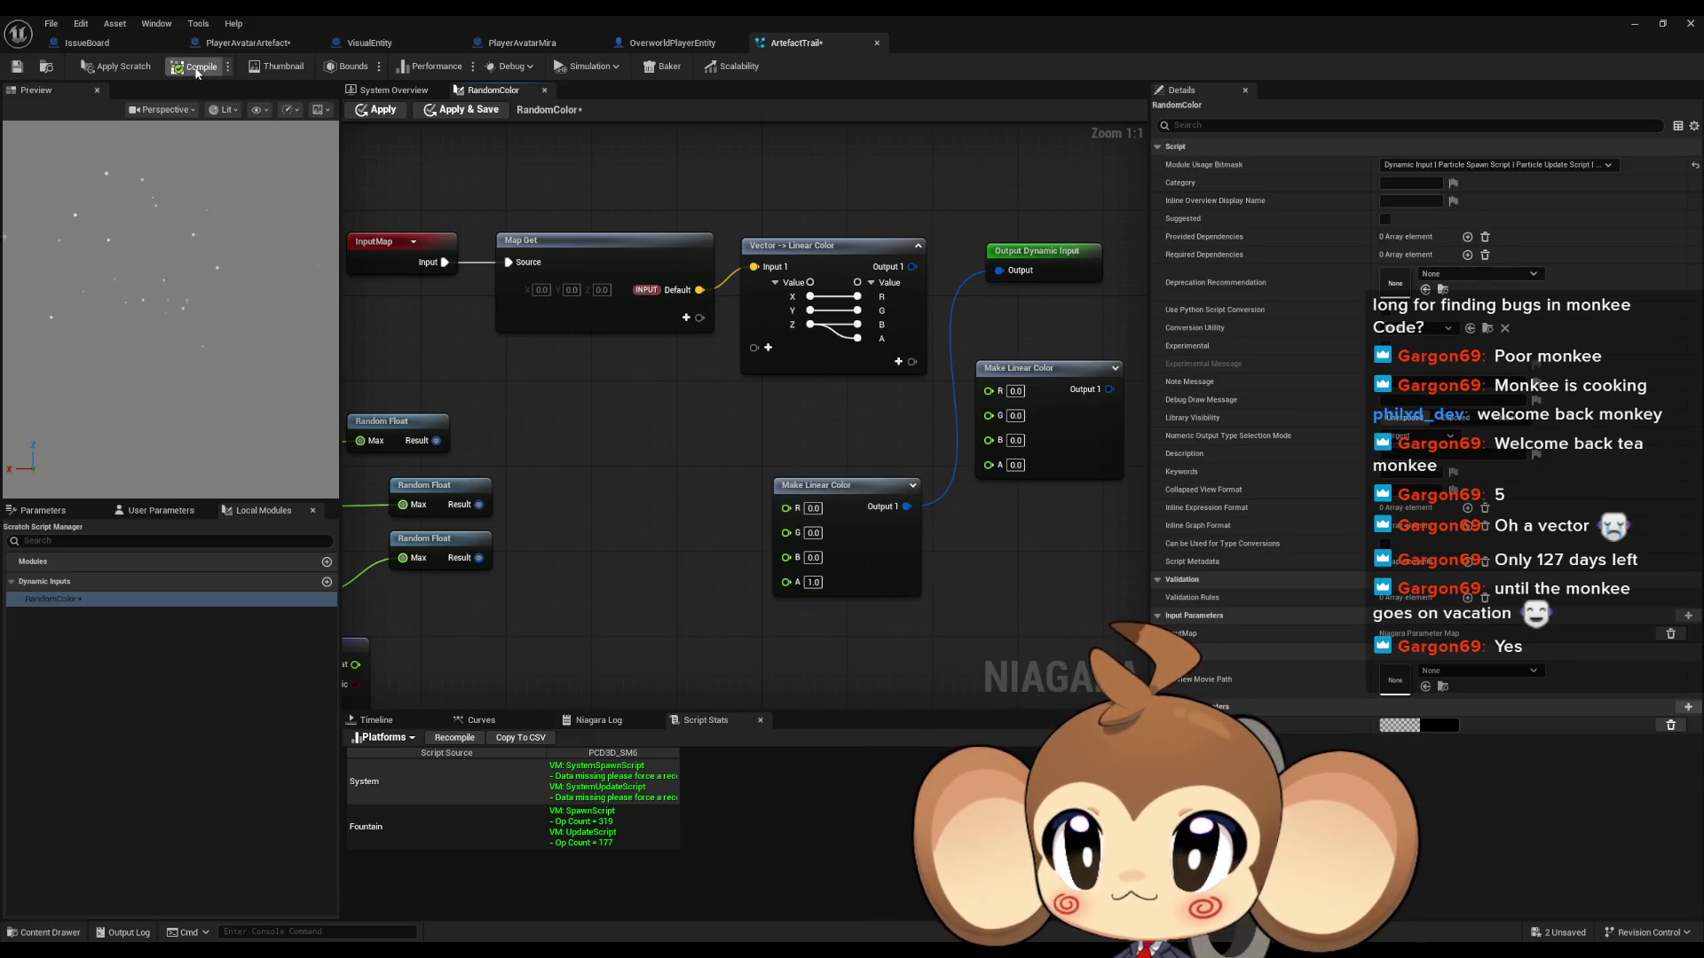
click(363, 109)
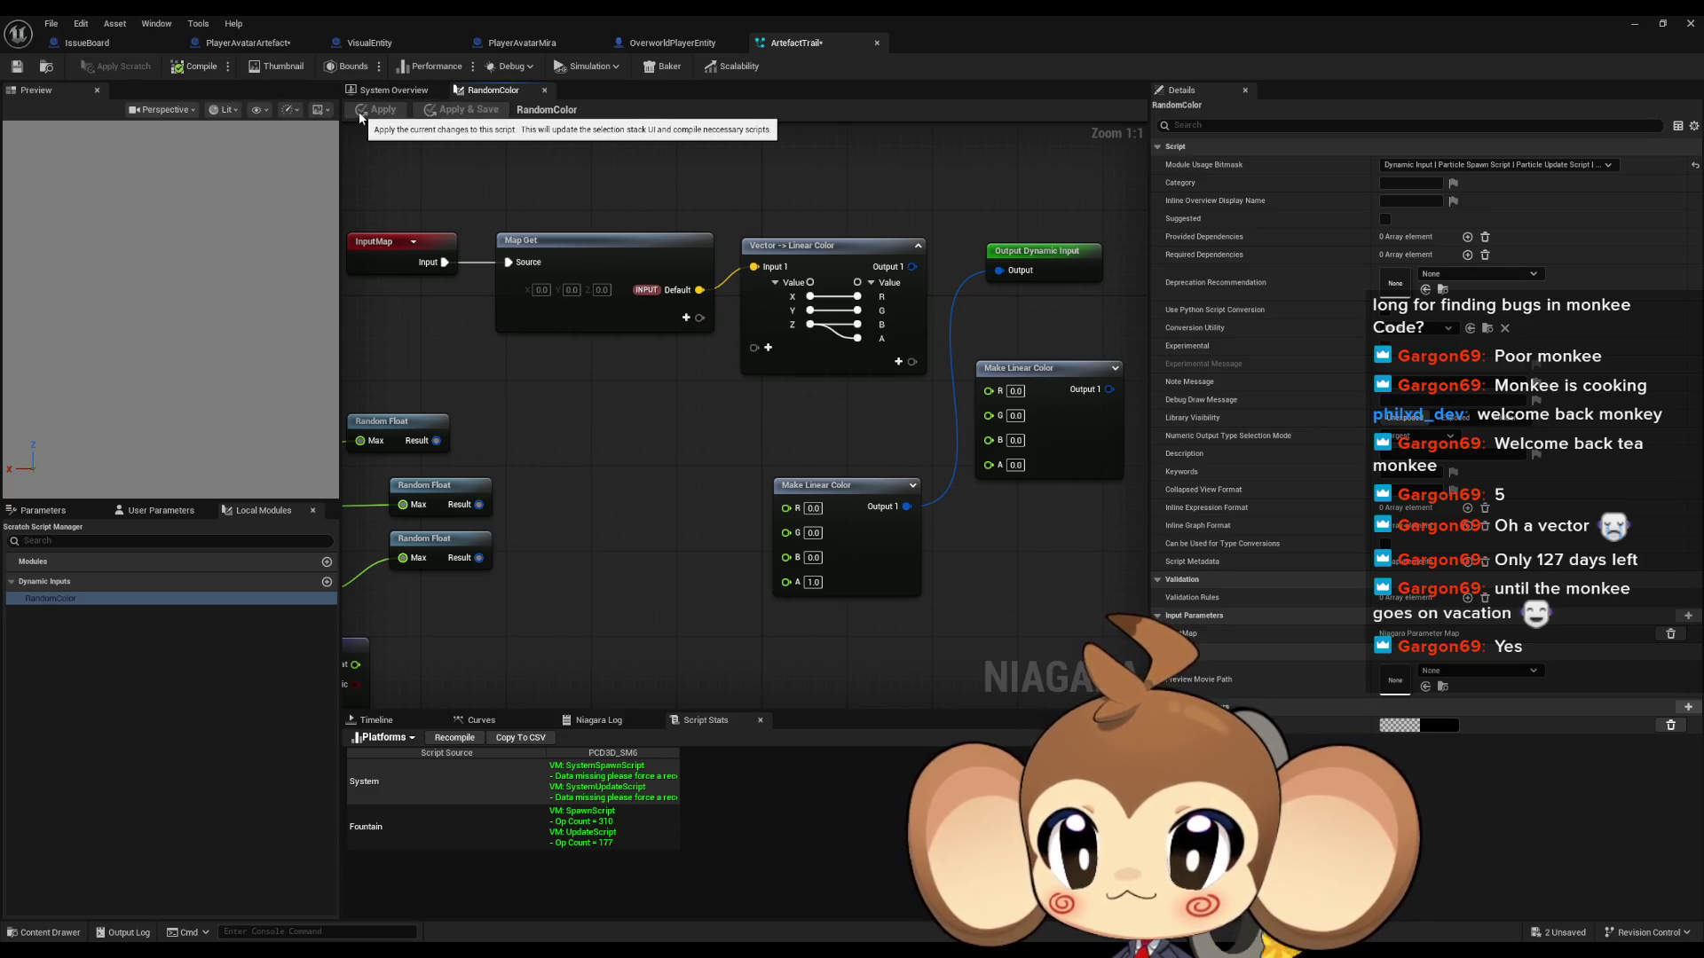
drag(943, 578, 770, 646)
drag(682, 565, 669, 507)
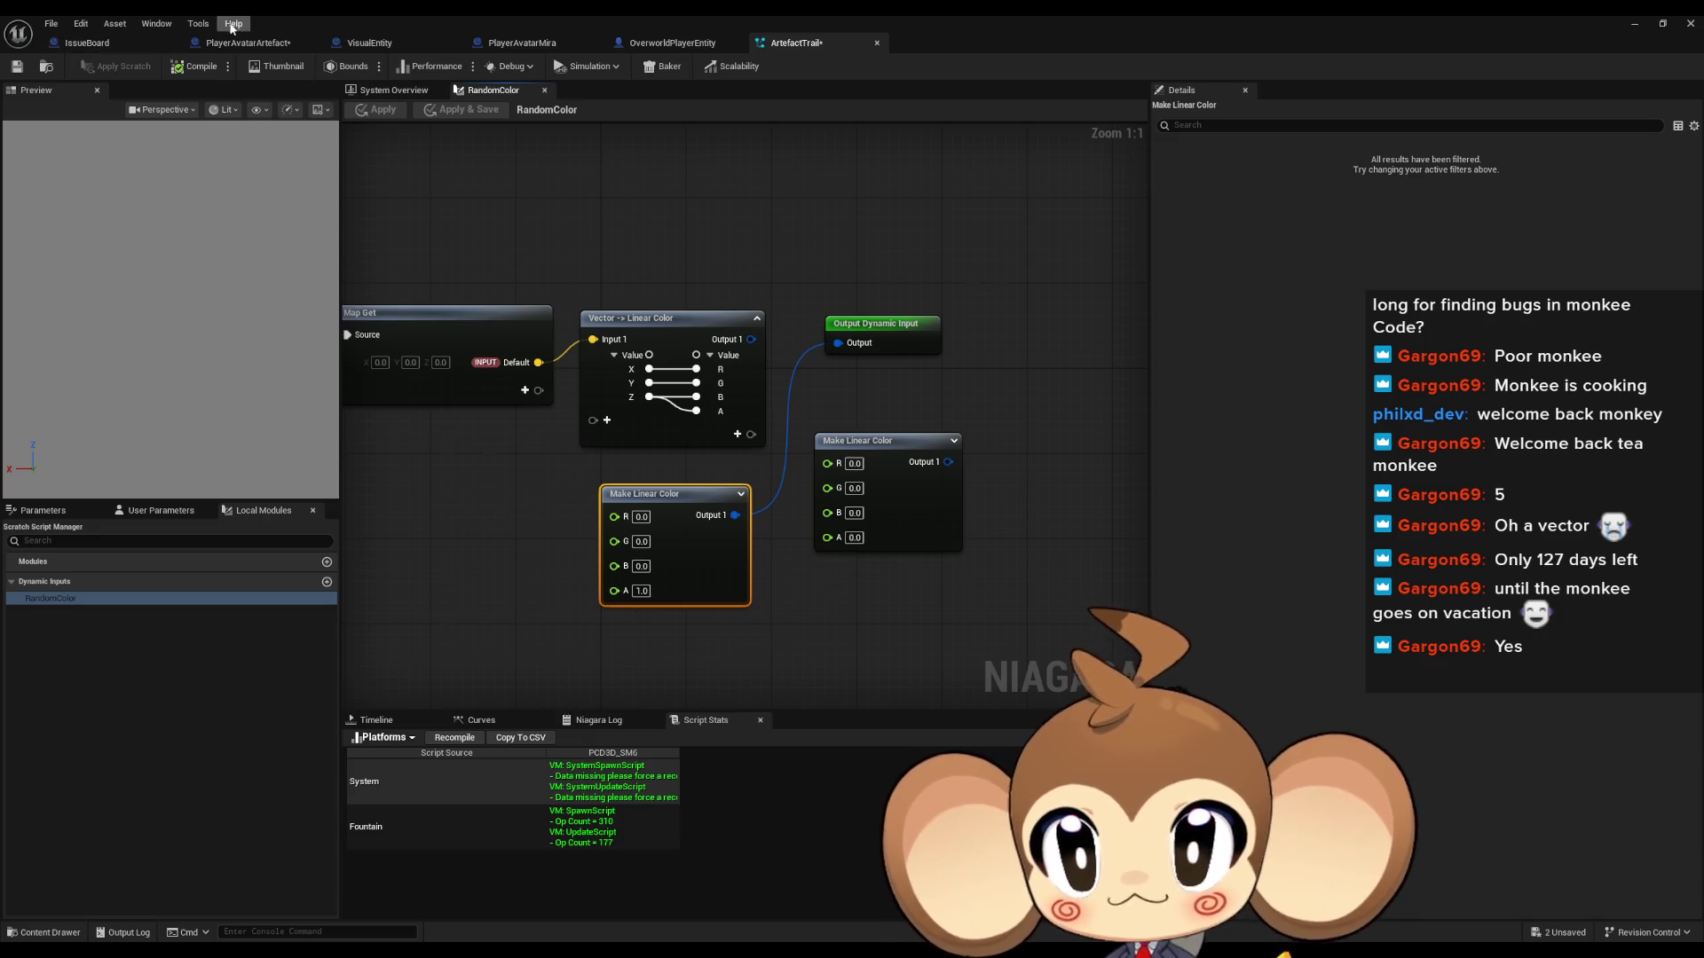
click(387, 92)
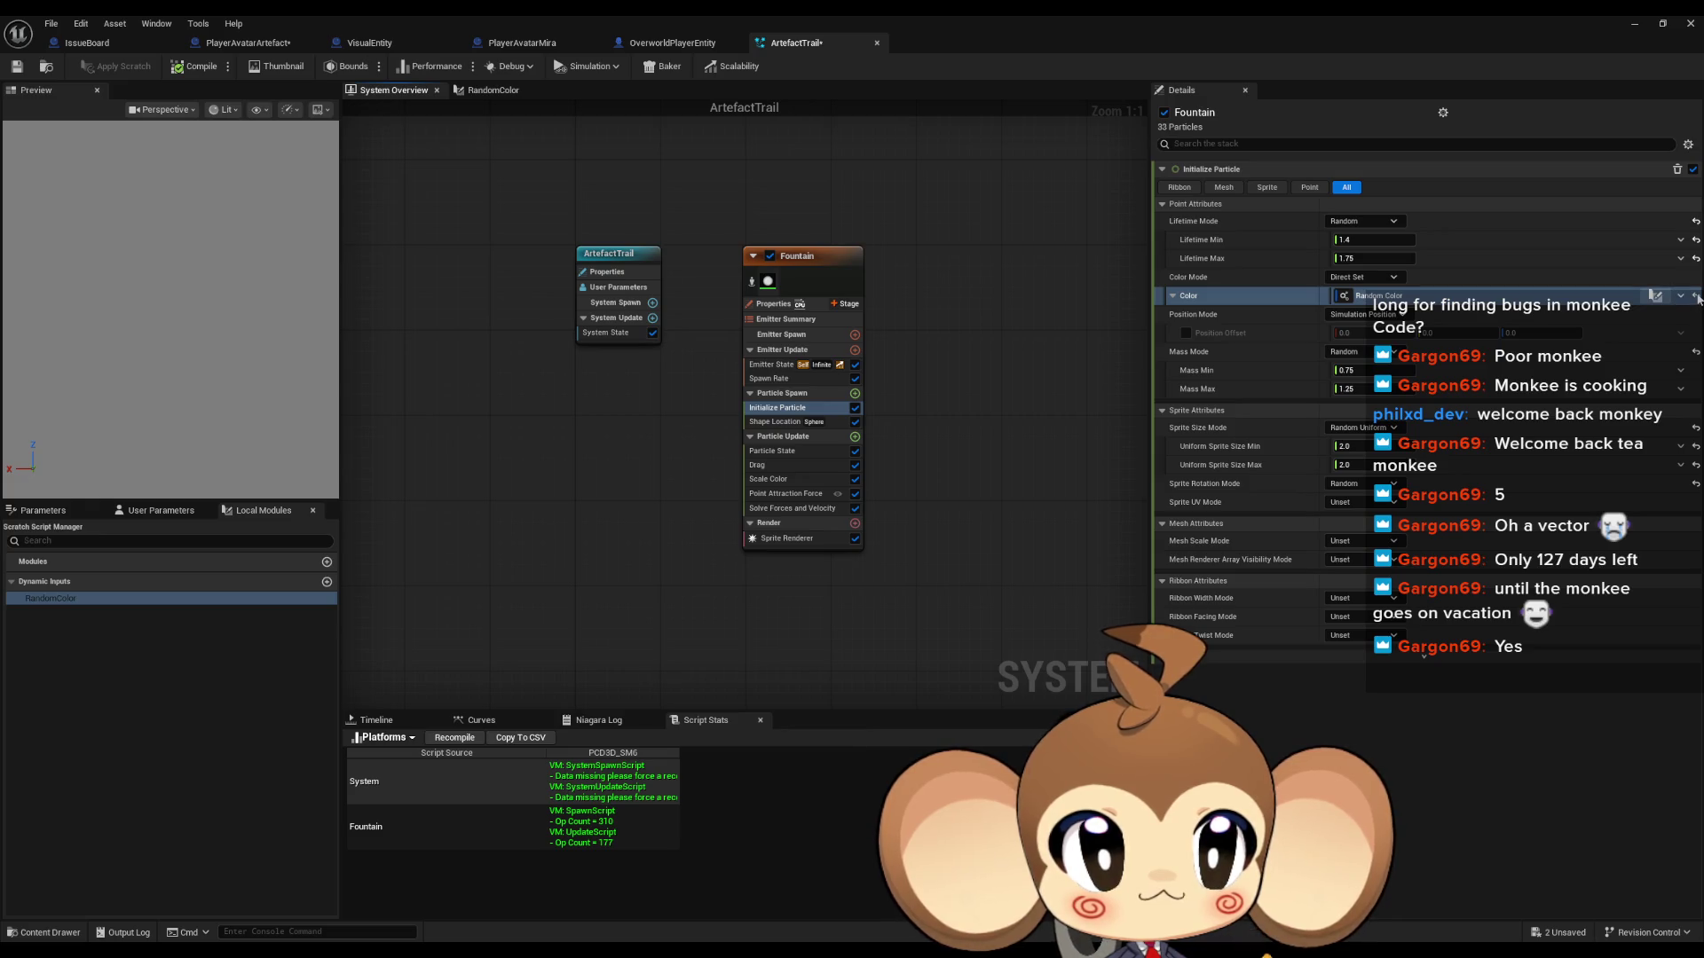
Step: Reset Initialize Particle's Color to a plain value, edit its red channel, and recompile
click(1696, 297)
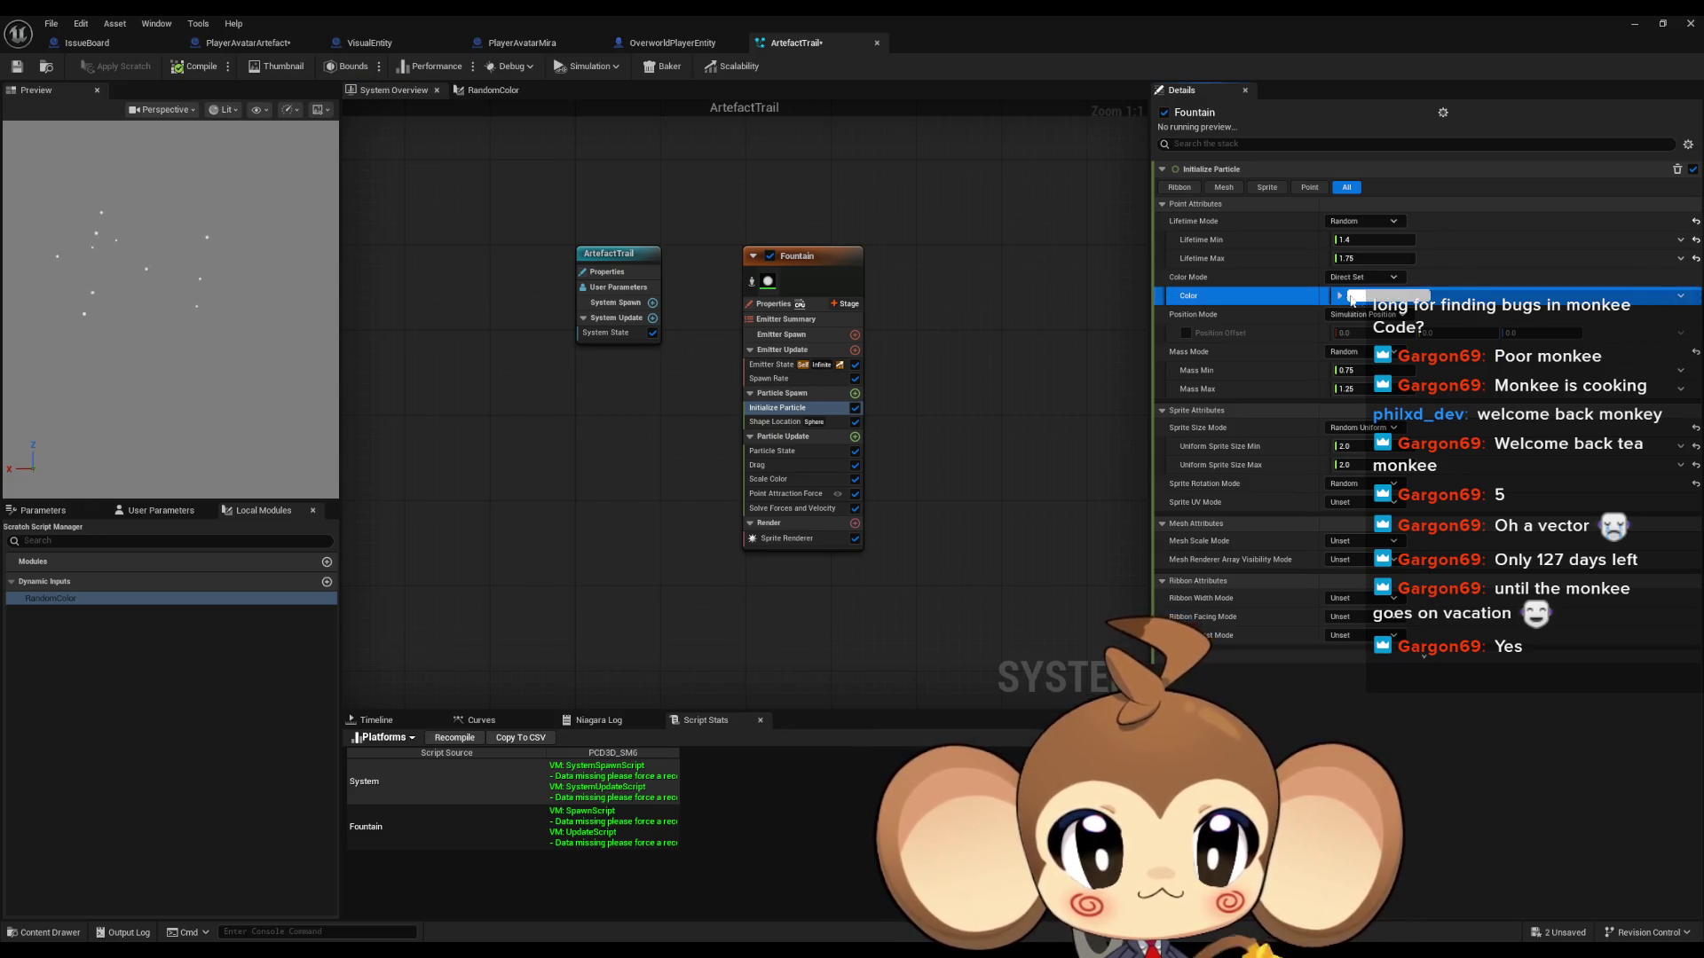
click(1340, 296)
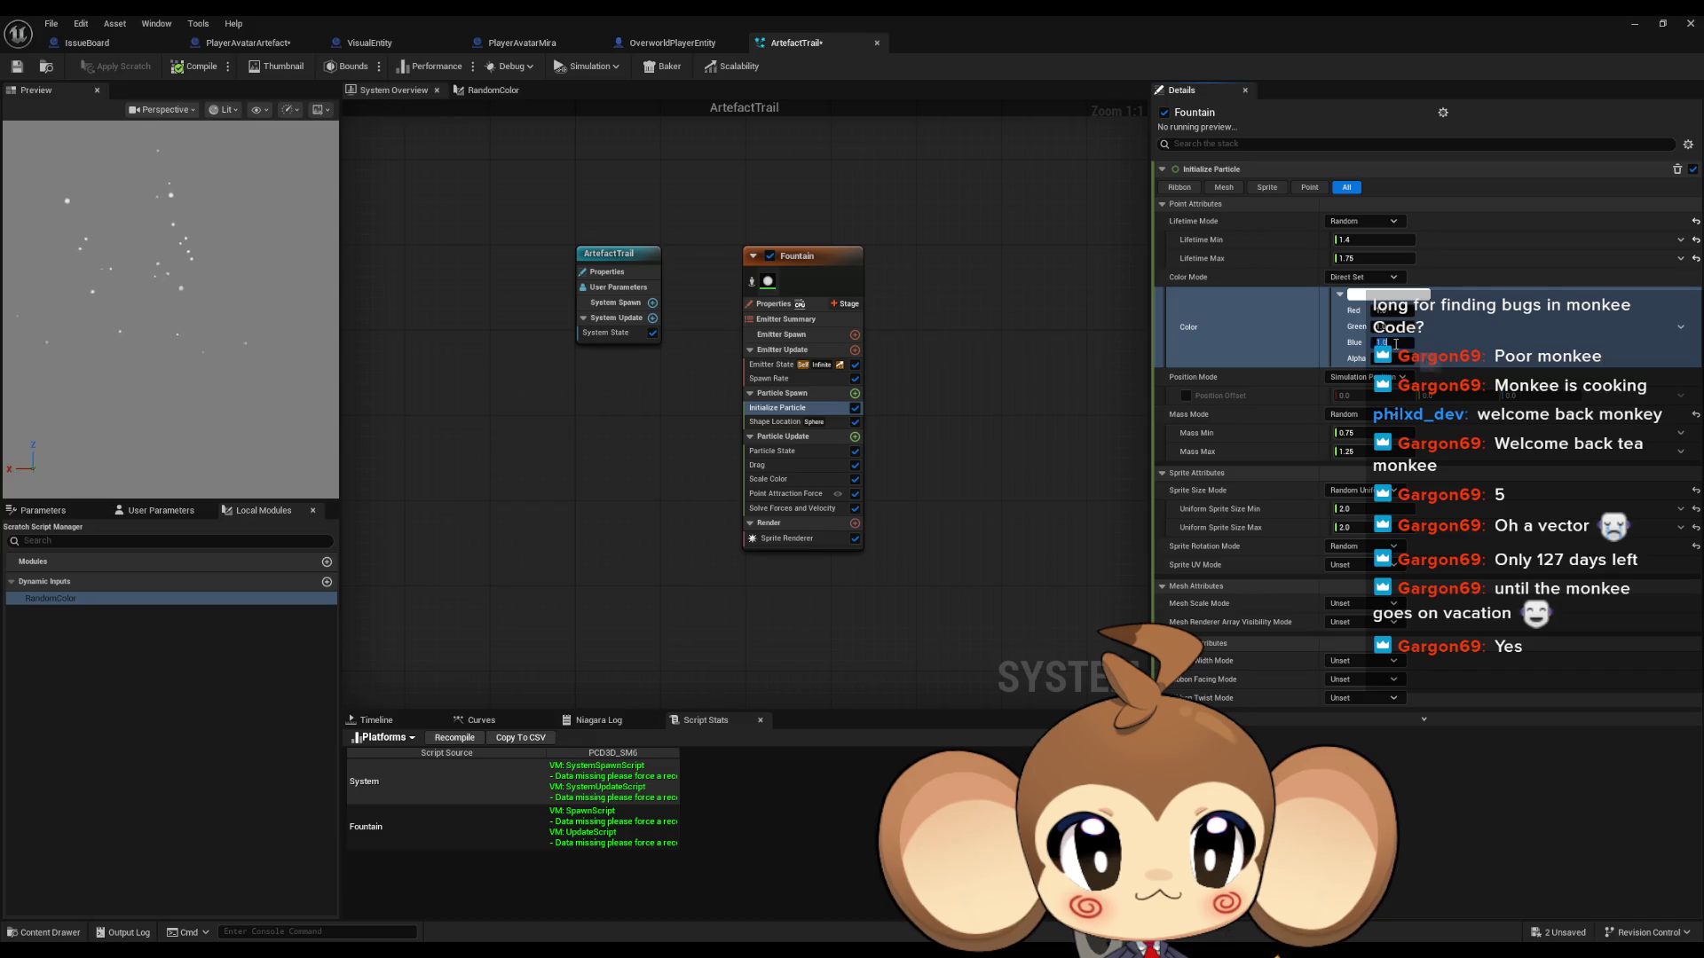
key(Return)
click(194, 73)
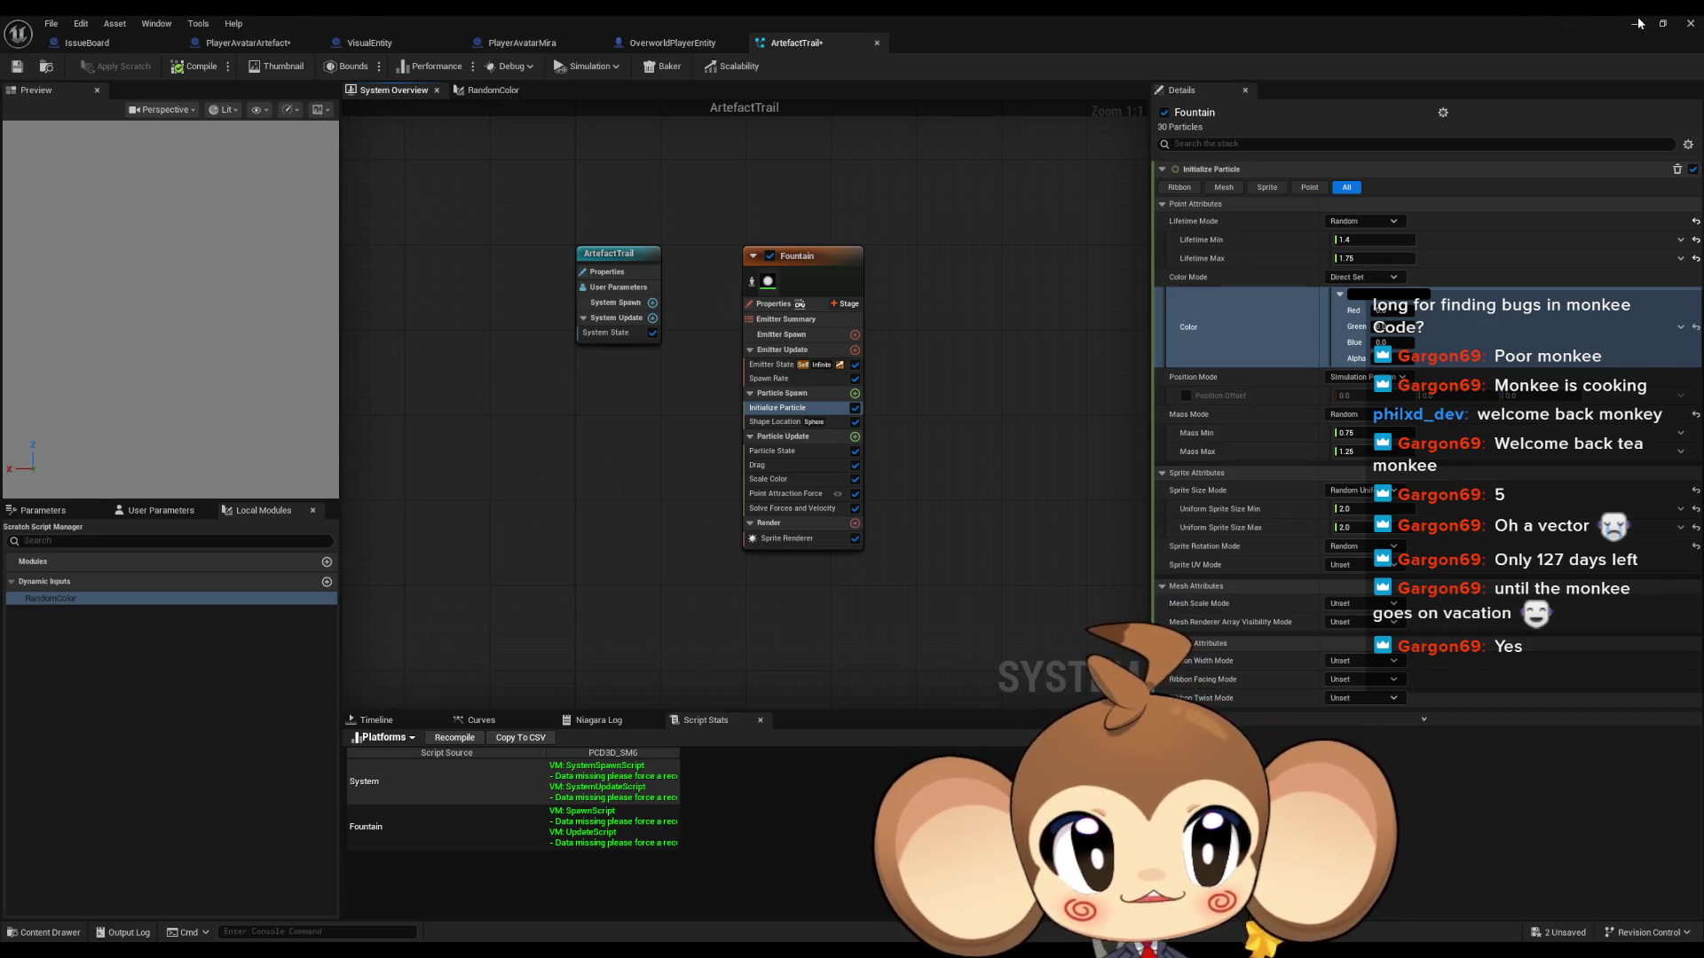
key(alt+Tab)
Step: Create a Fountain-based Niagara system from the Content Browser, keeping the name NewNiagaraSystem
right_click(1181, 781)
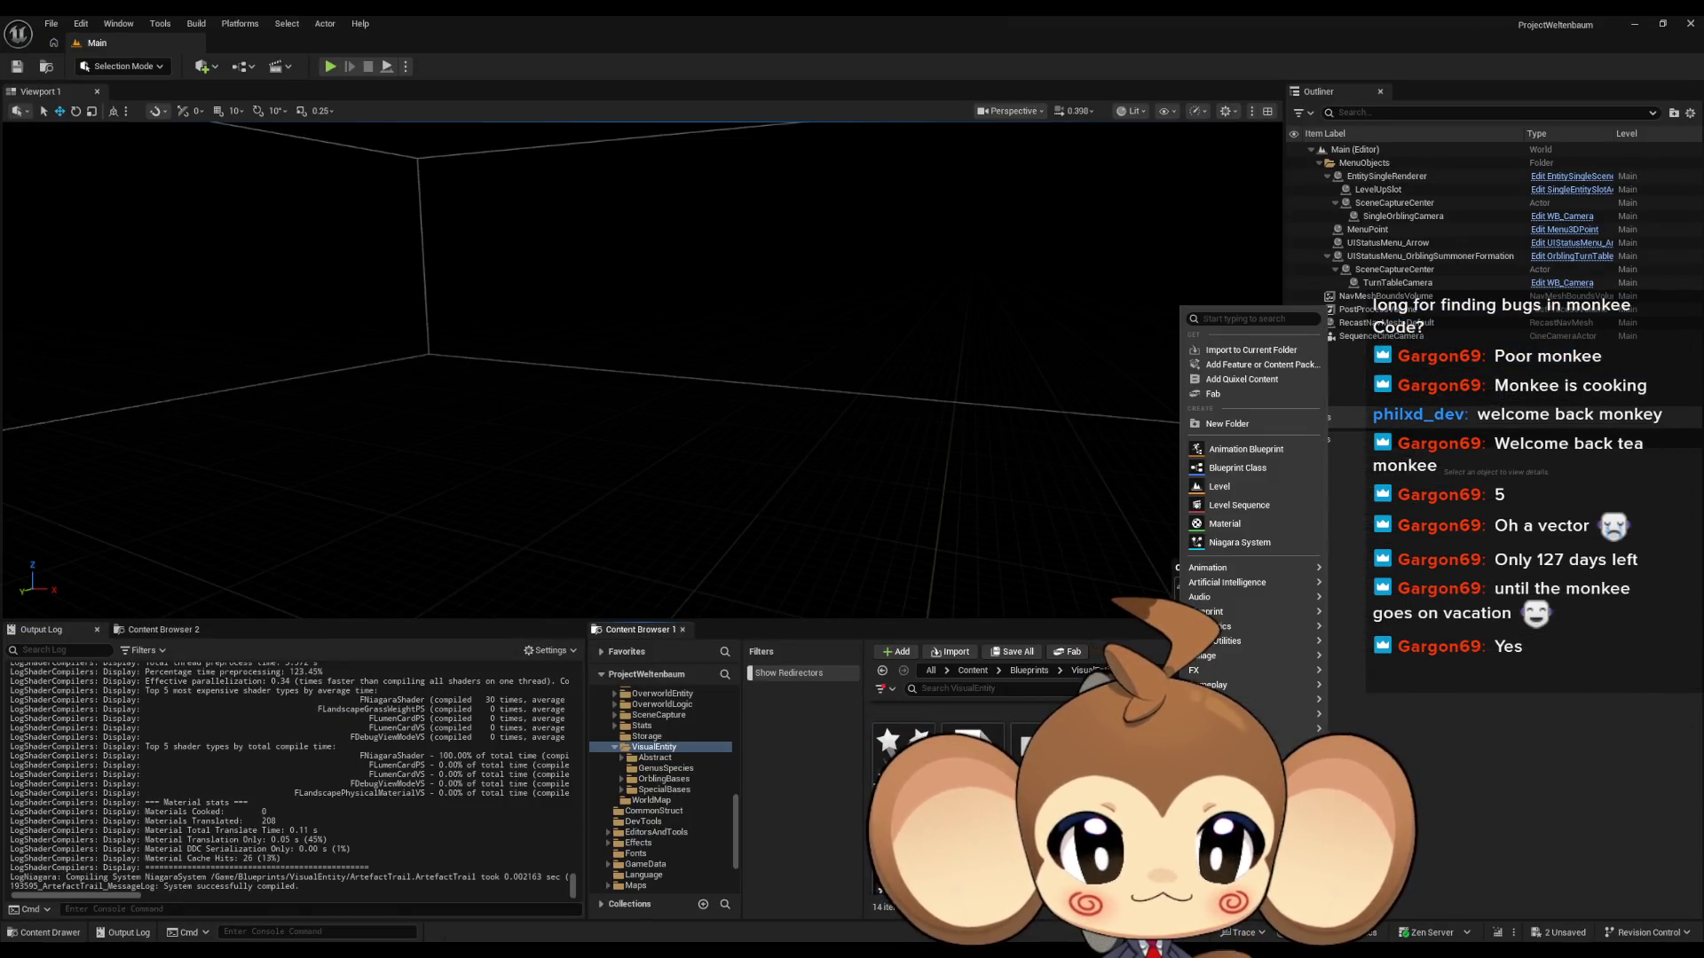
click(1225, 542)
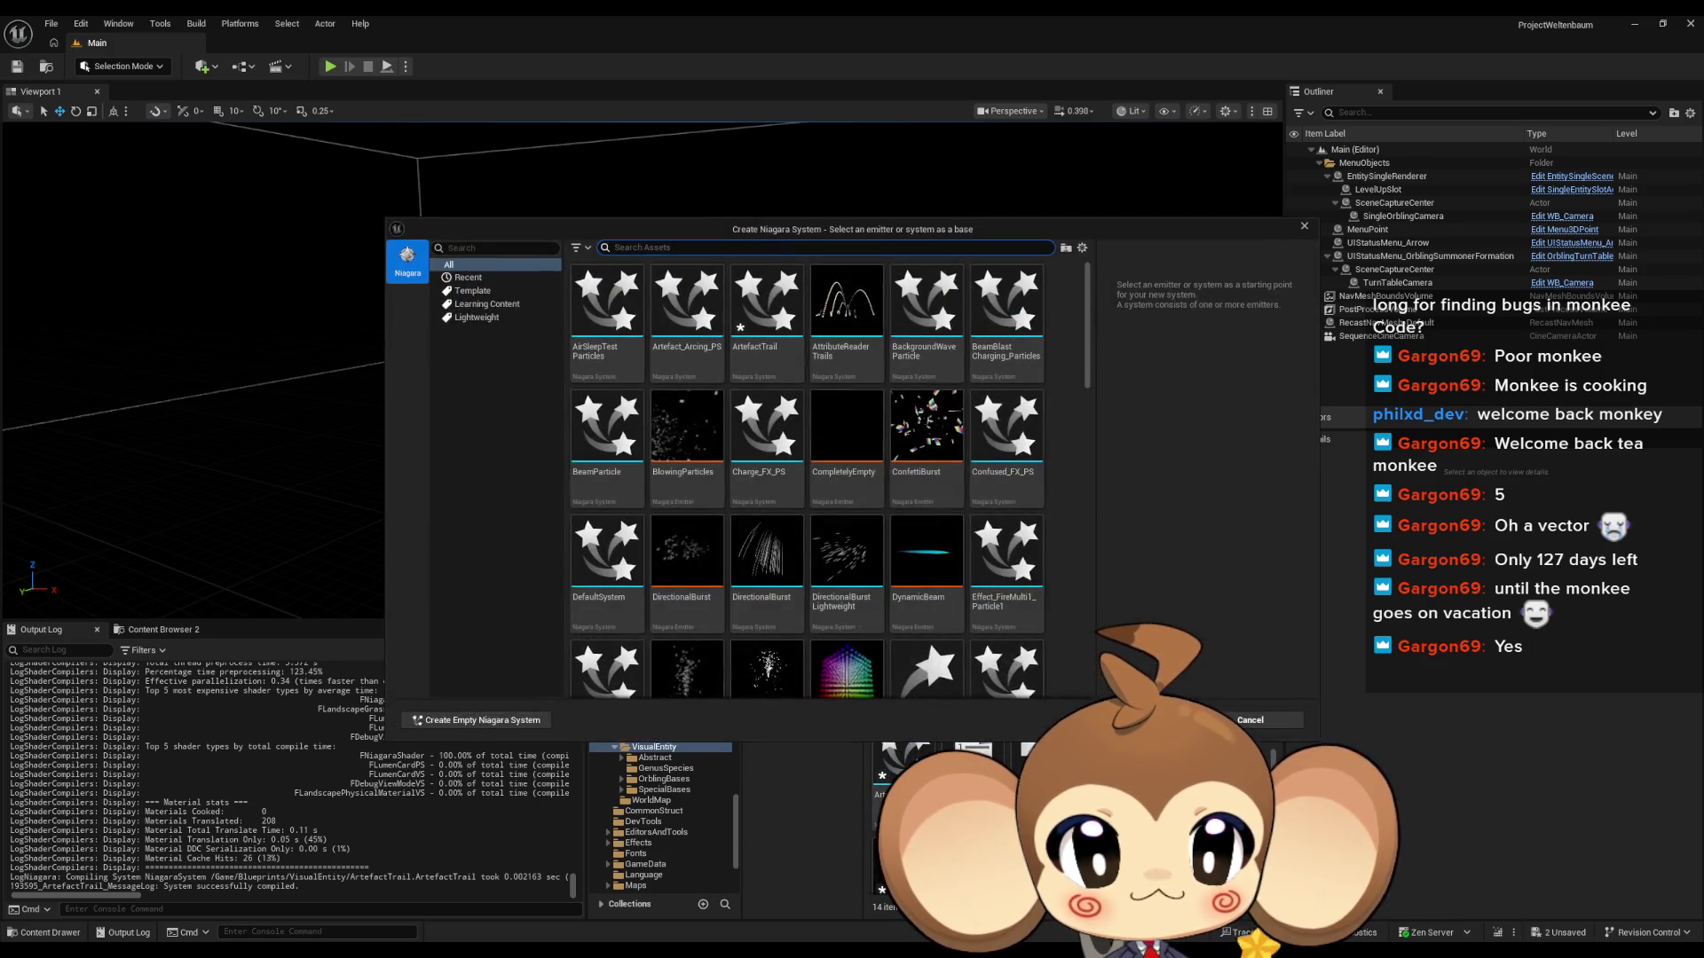
scroll(707, 519, down, 3)
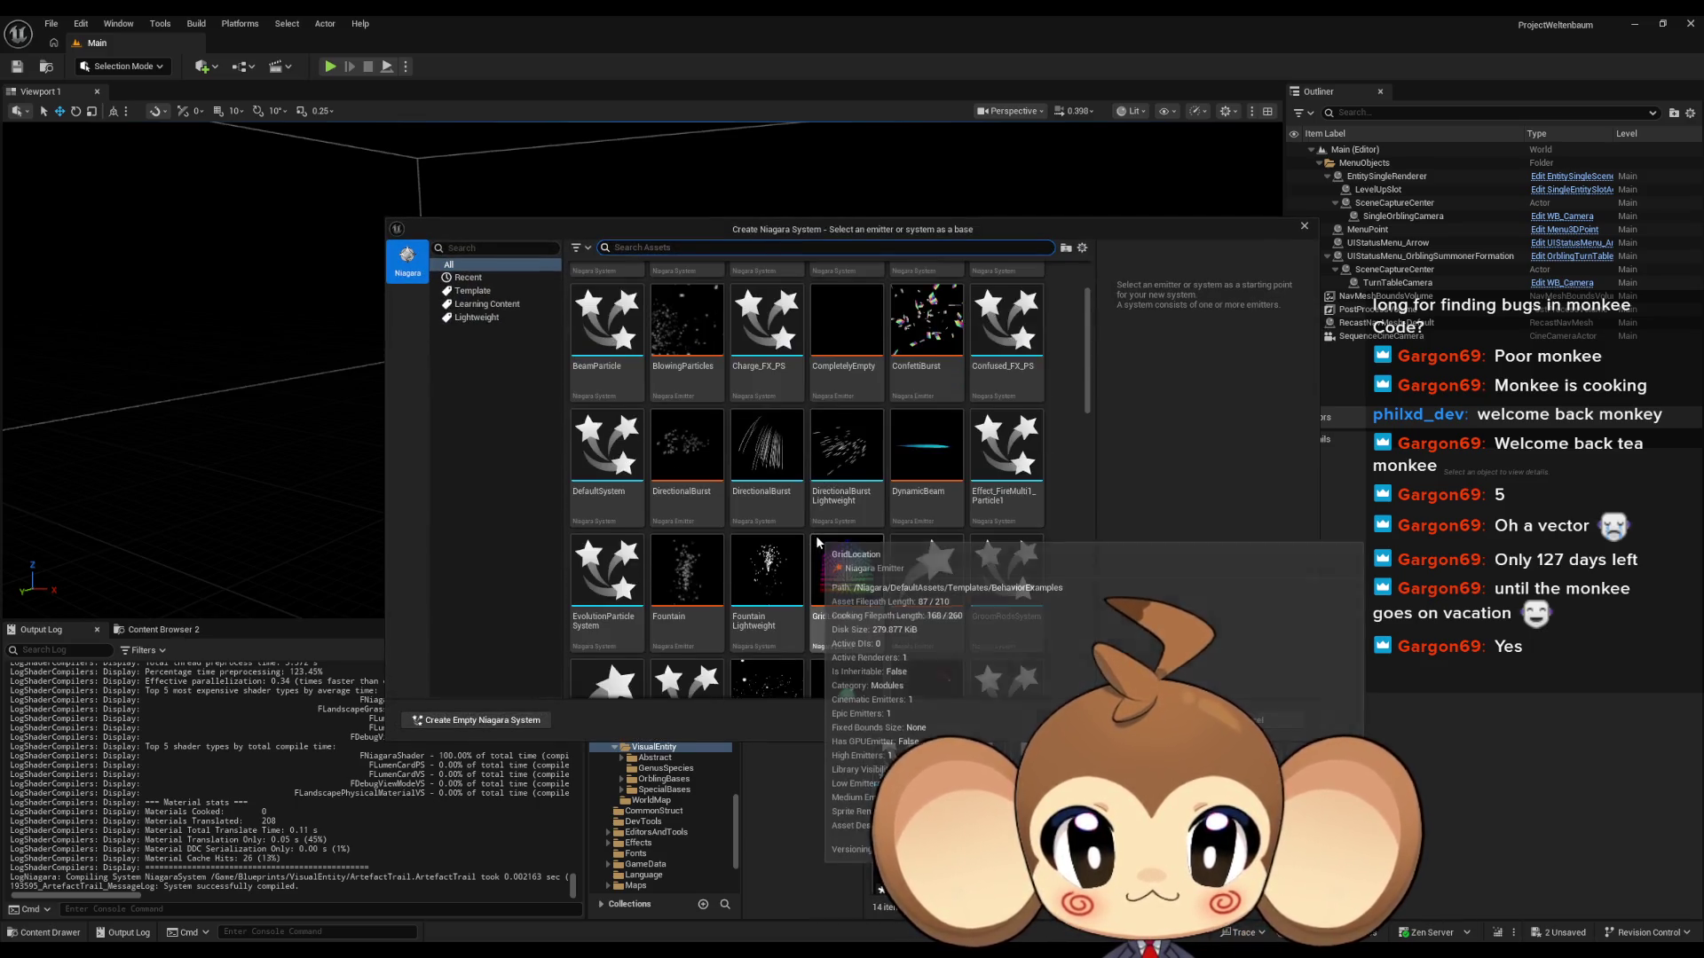
click(685, 428)
click(1181, 720)
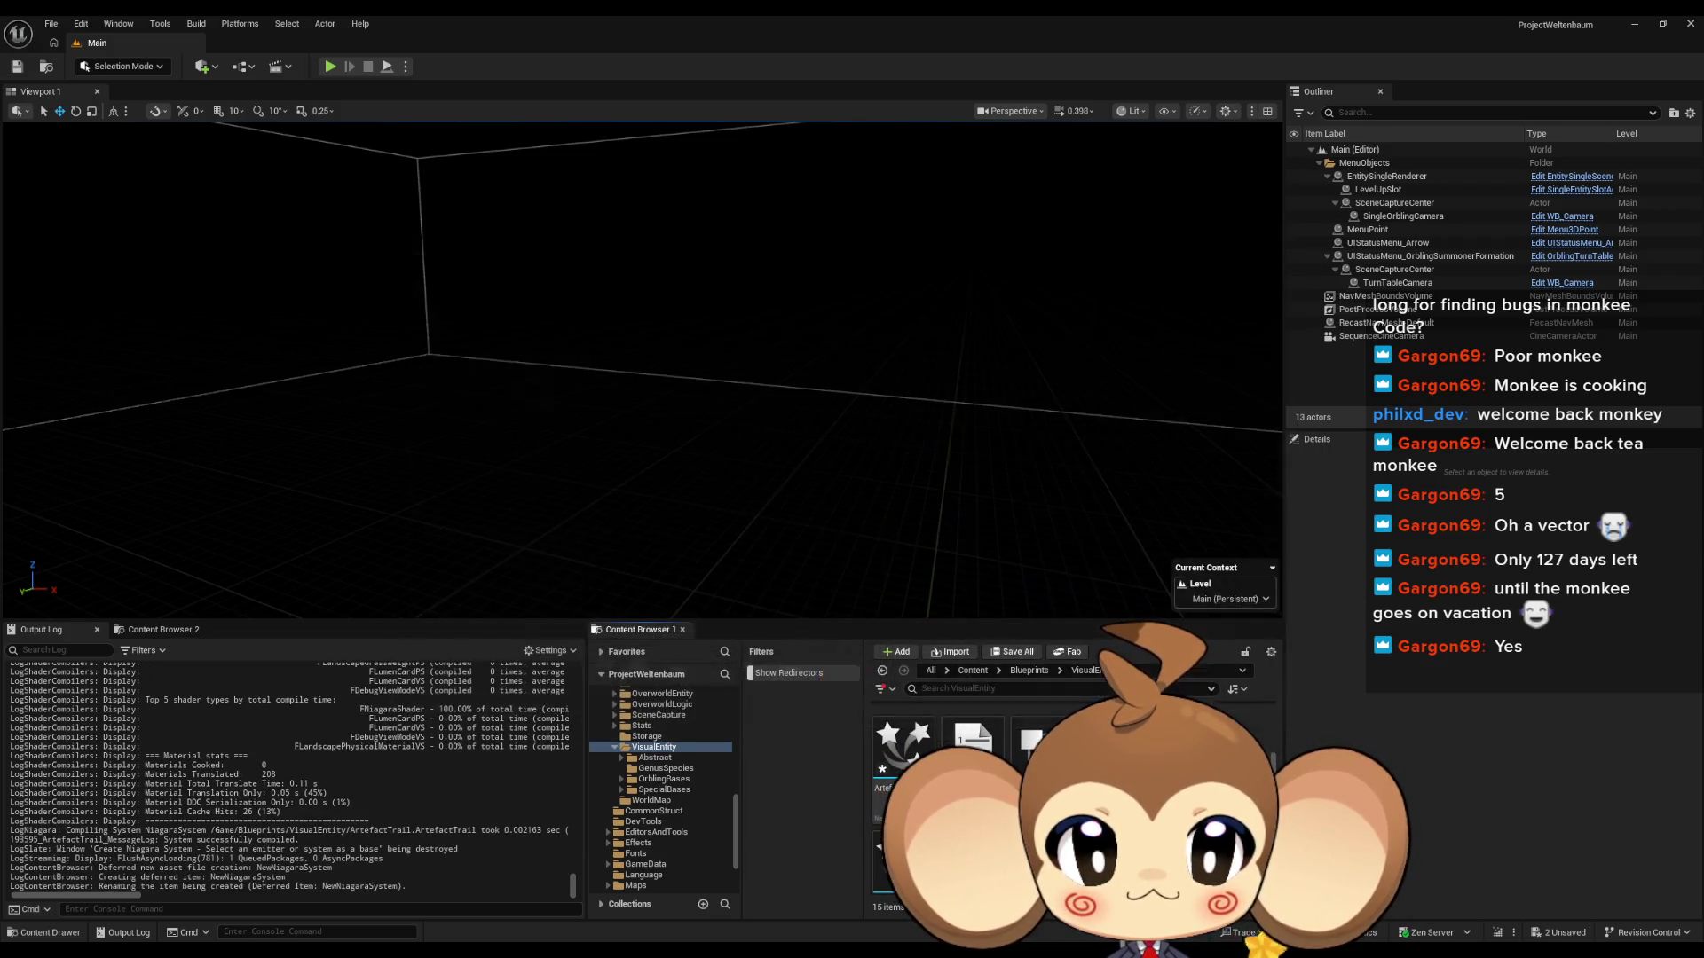
key(Return)
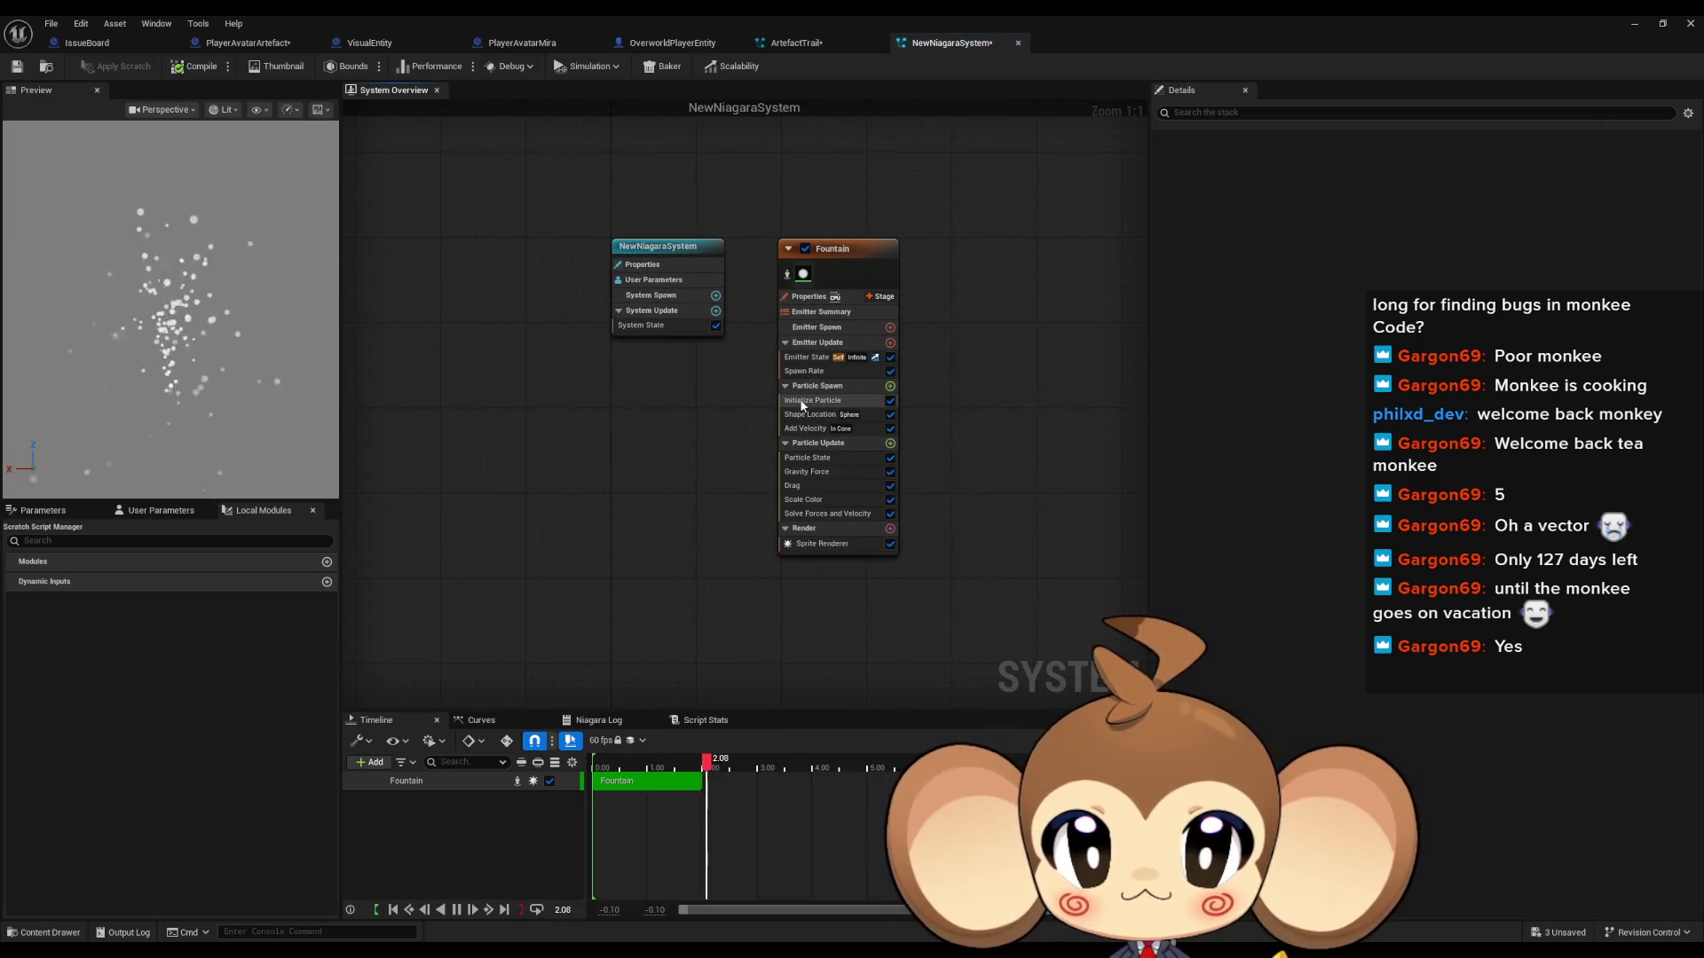
Step: Set the Fountain's Initialize Particle Color channels to 0 to make particles black
click(812, 401)
click(1386, 295)
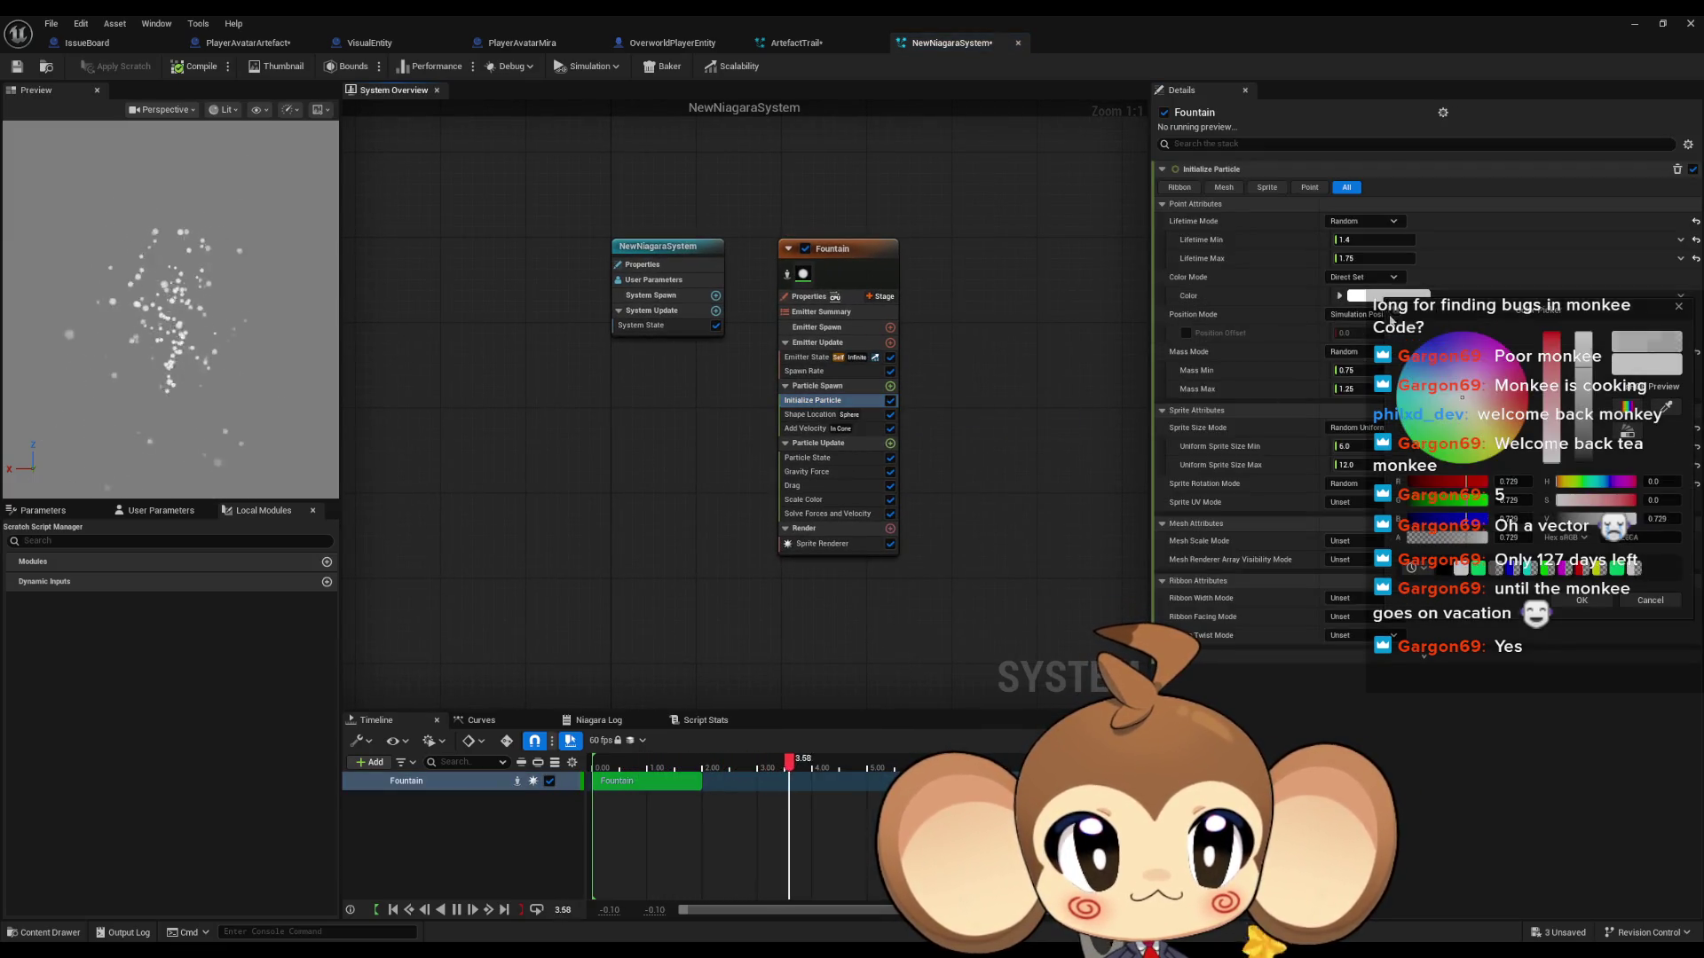
text(0)
key(Return)
click(1514, 482)
text(0)
key(Return)
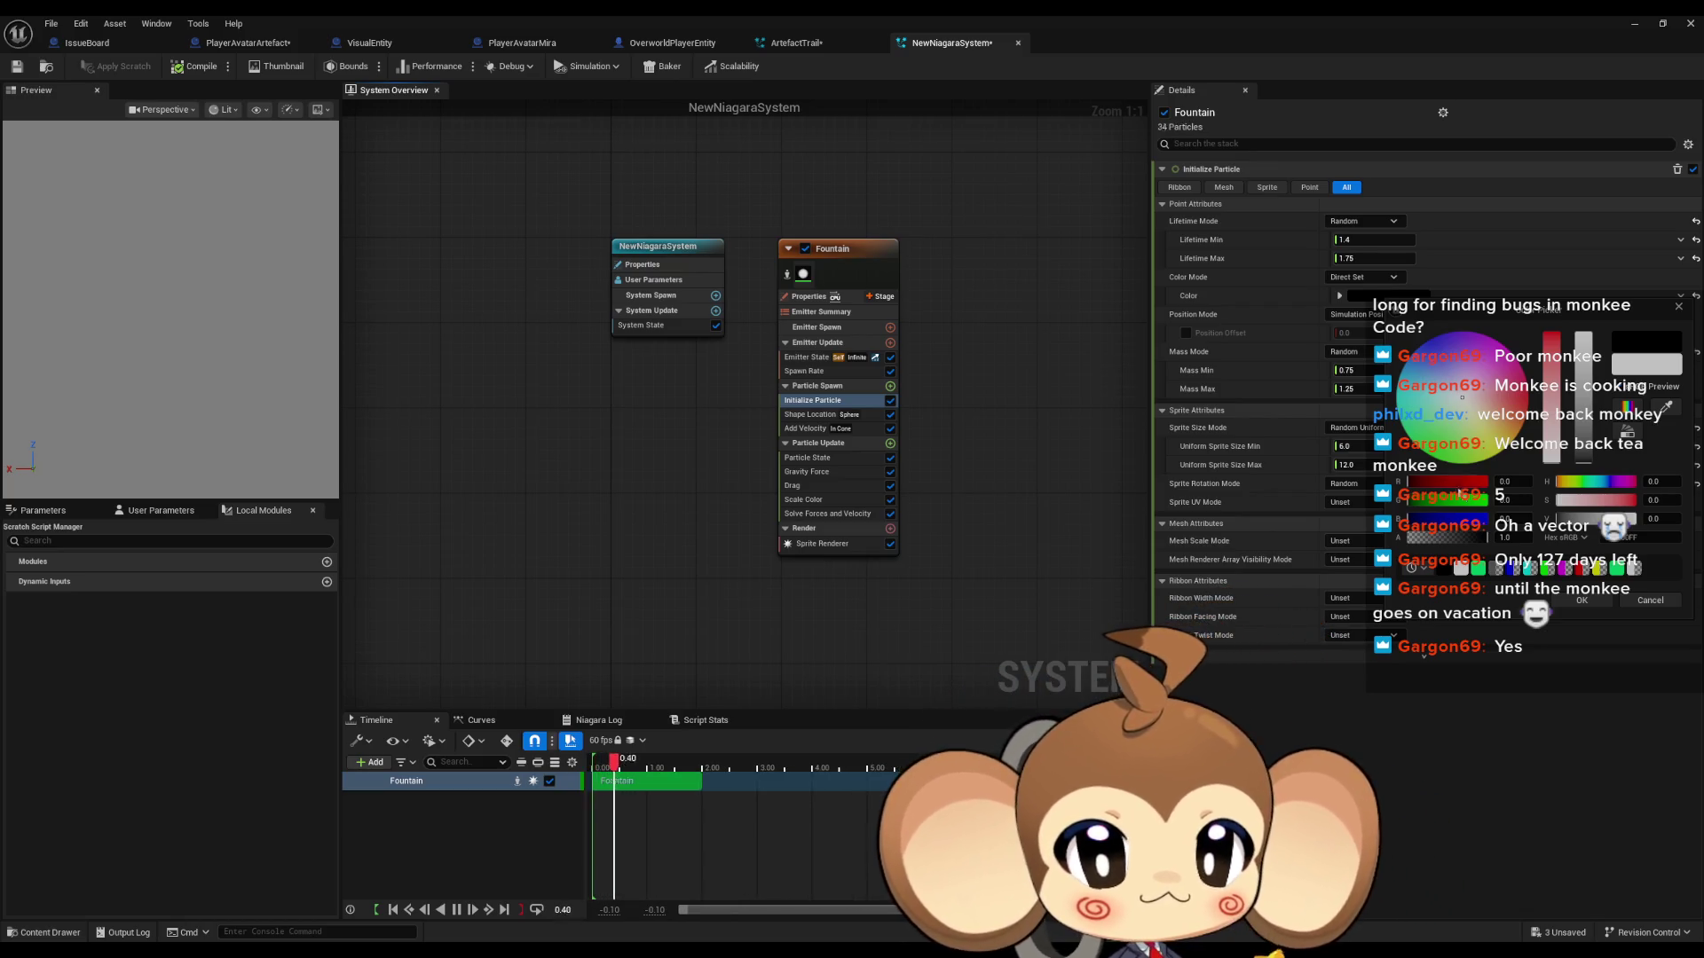
Step: Set the particle colour's R, G and B to 0.1 and close the Color Picker
click(1509, 482)
text(0.1)
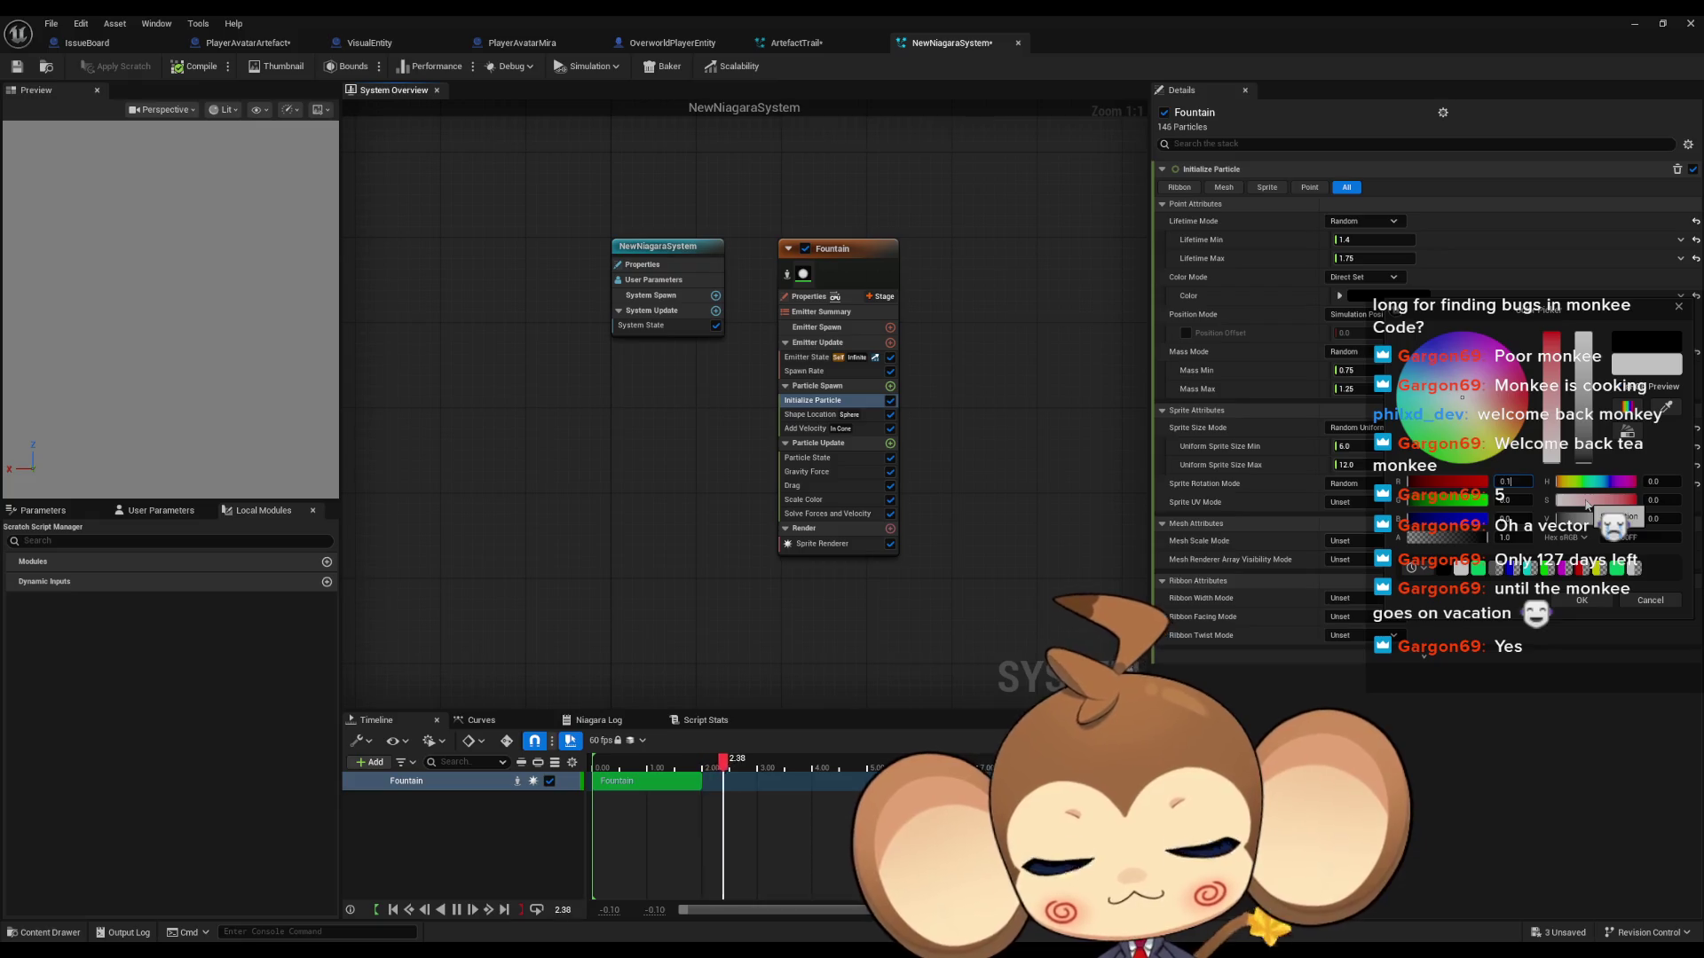
key(Tab)
text(0.1)
key(Tab)
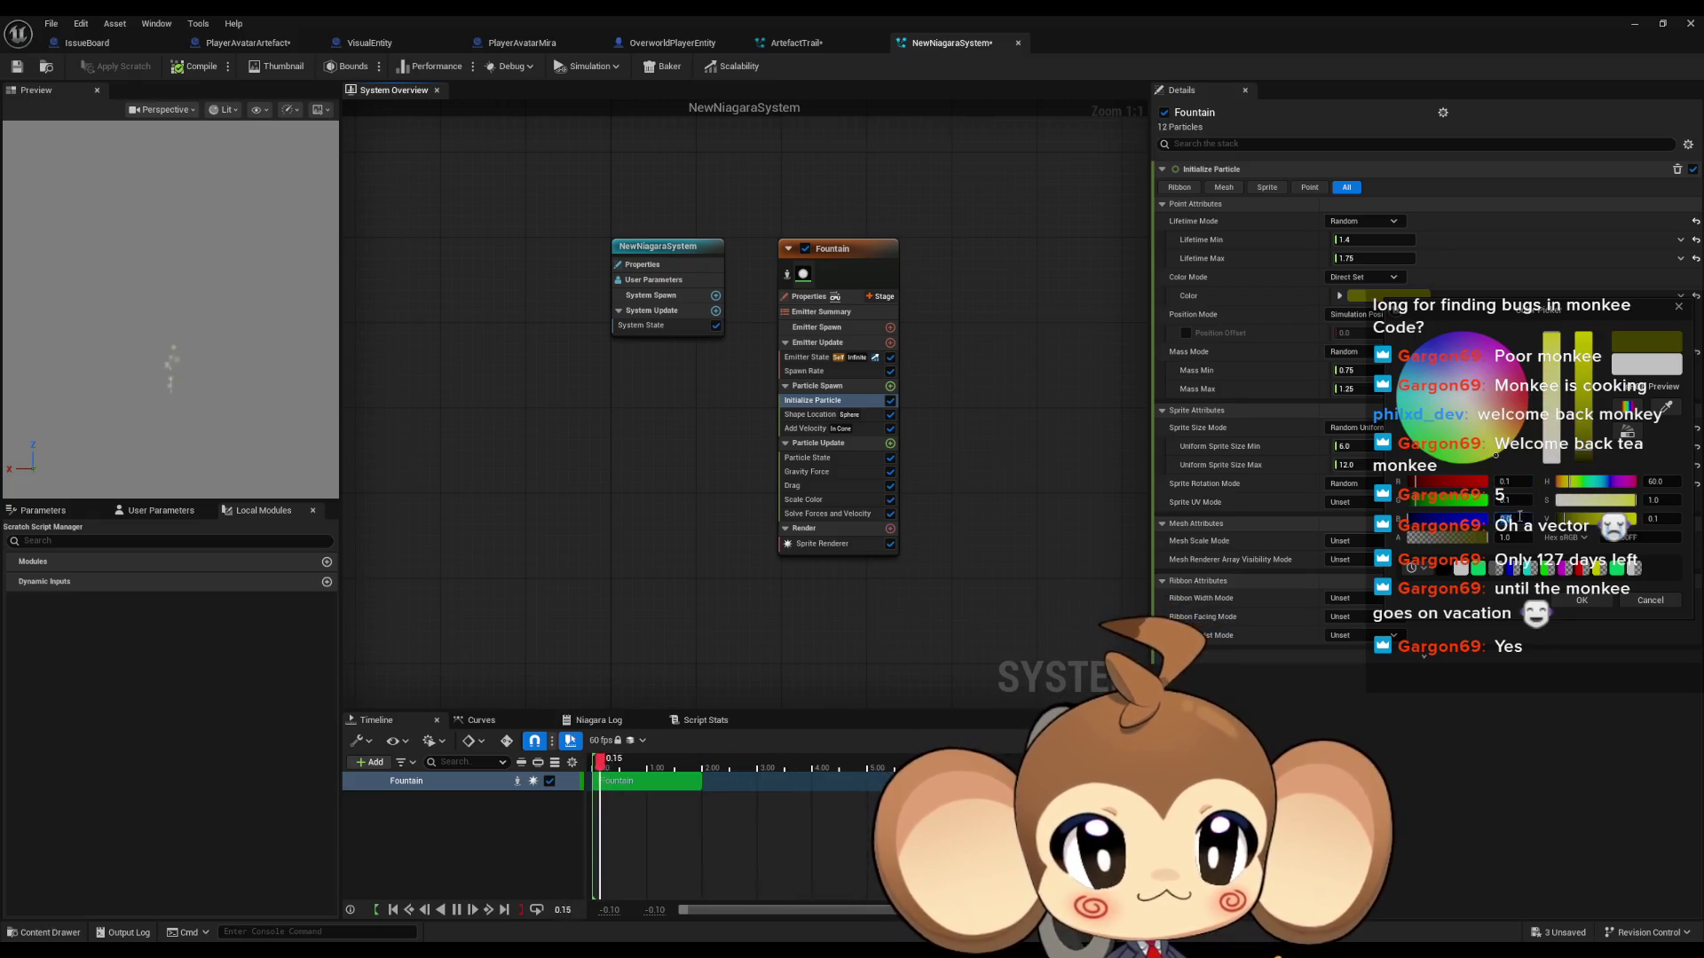
text(0.1)
key(Tab)
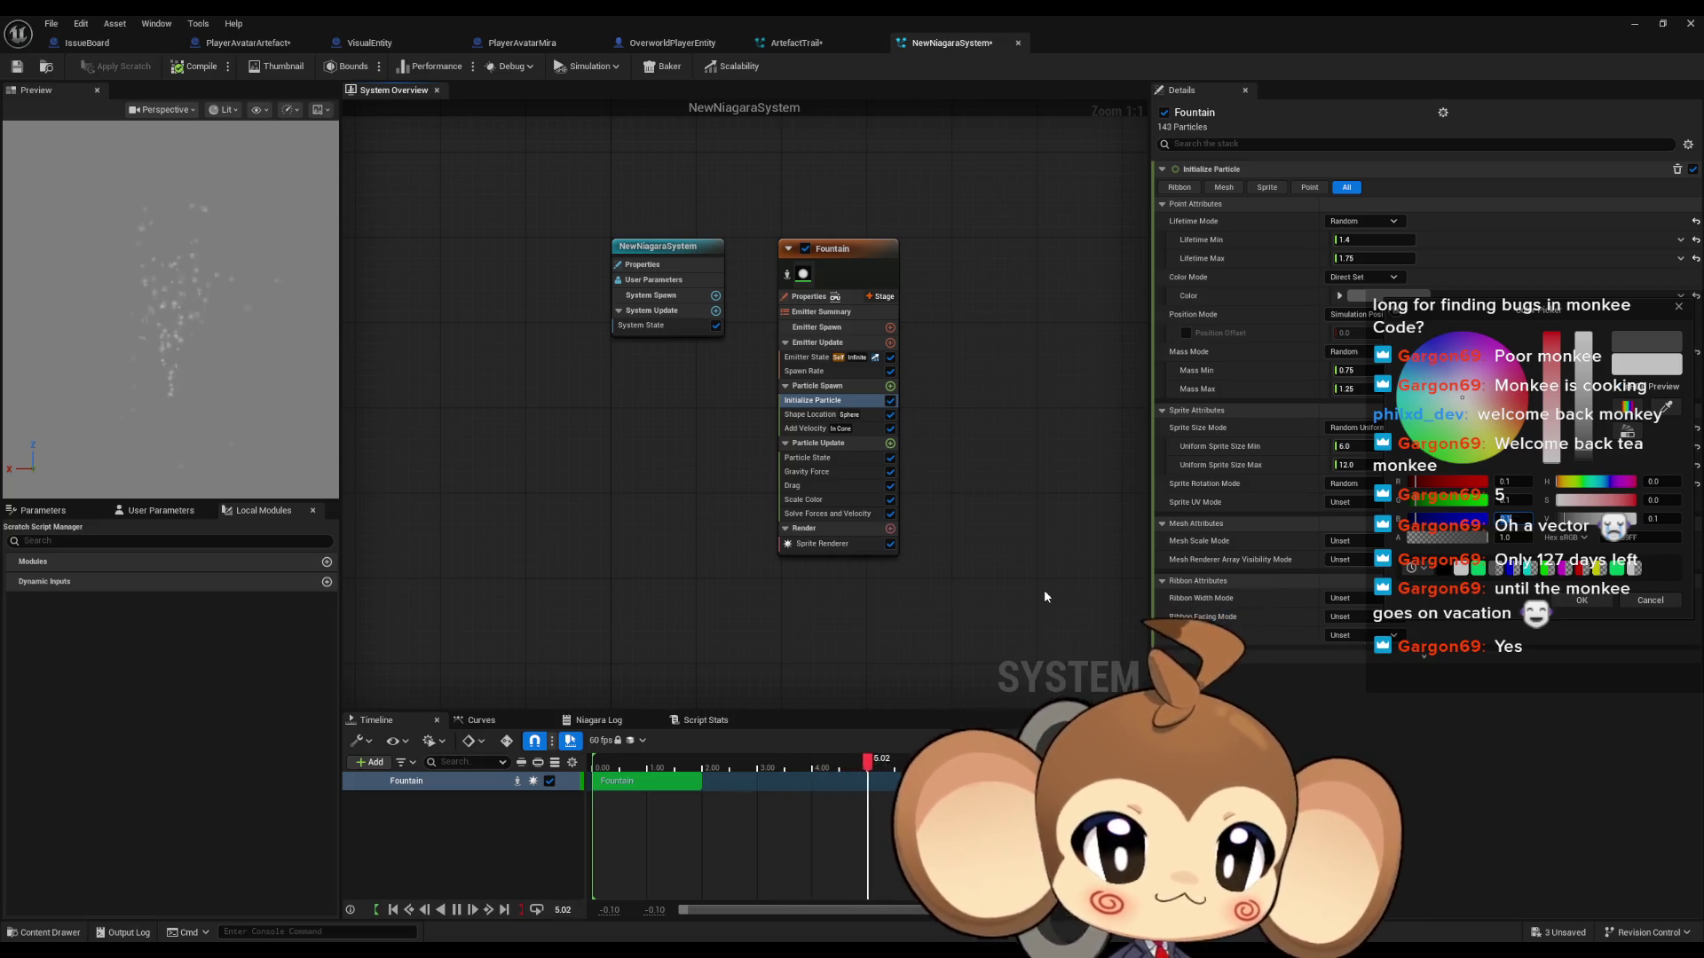
click(1679, 306)
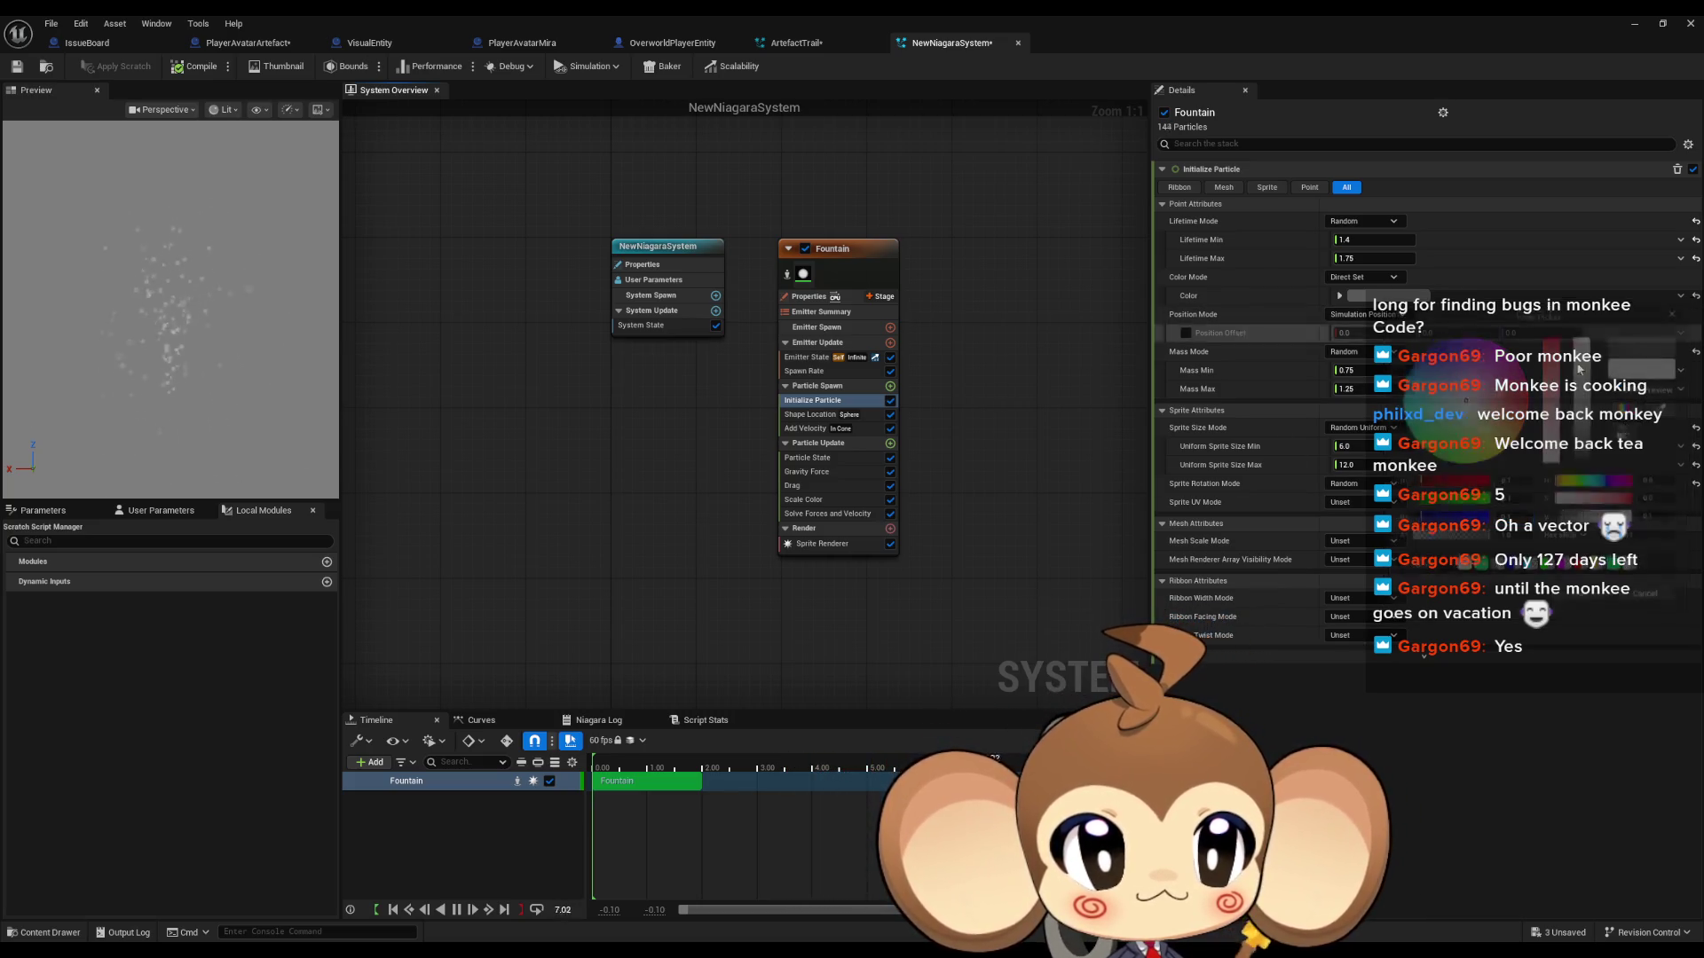
Step: Open the Sprite Renderer's DefaultSpriteMaterial to inspect its graph
click(830, 548)
click(1329, 216)
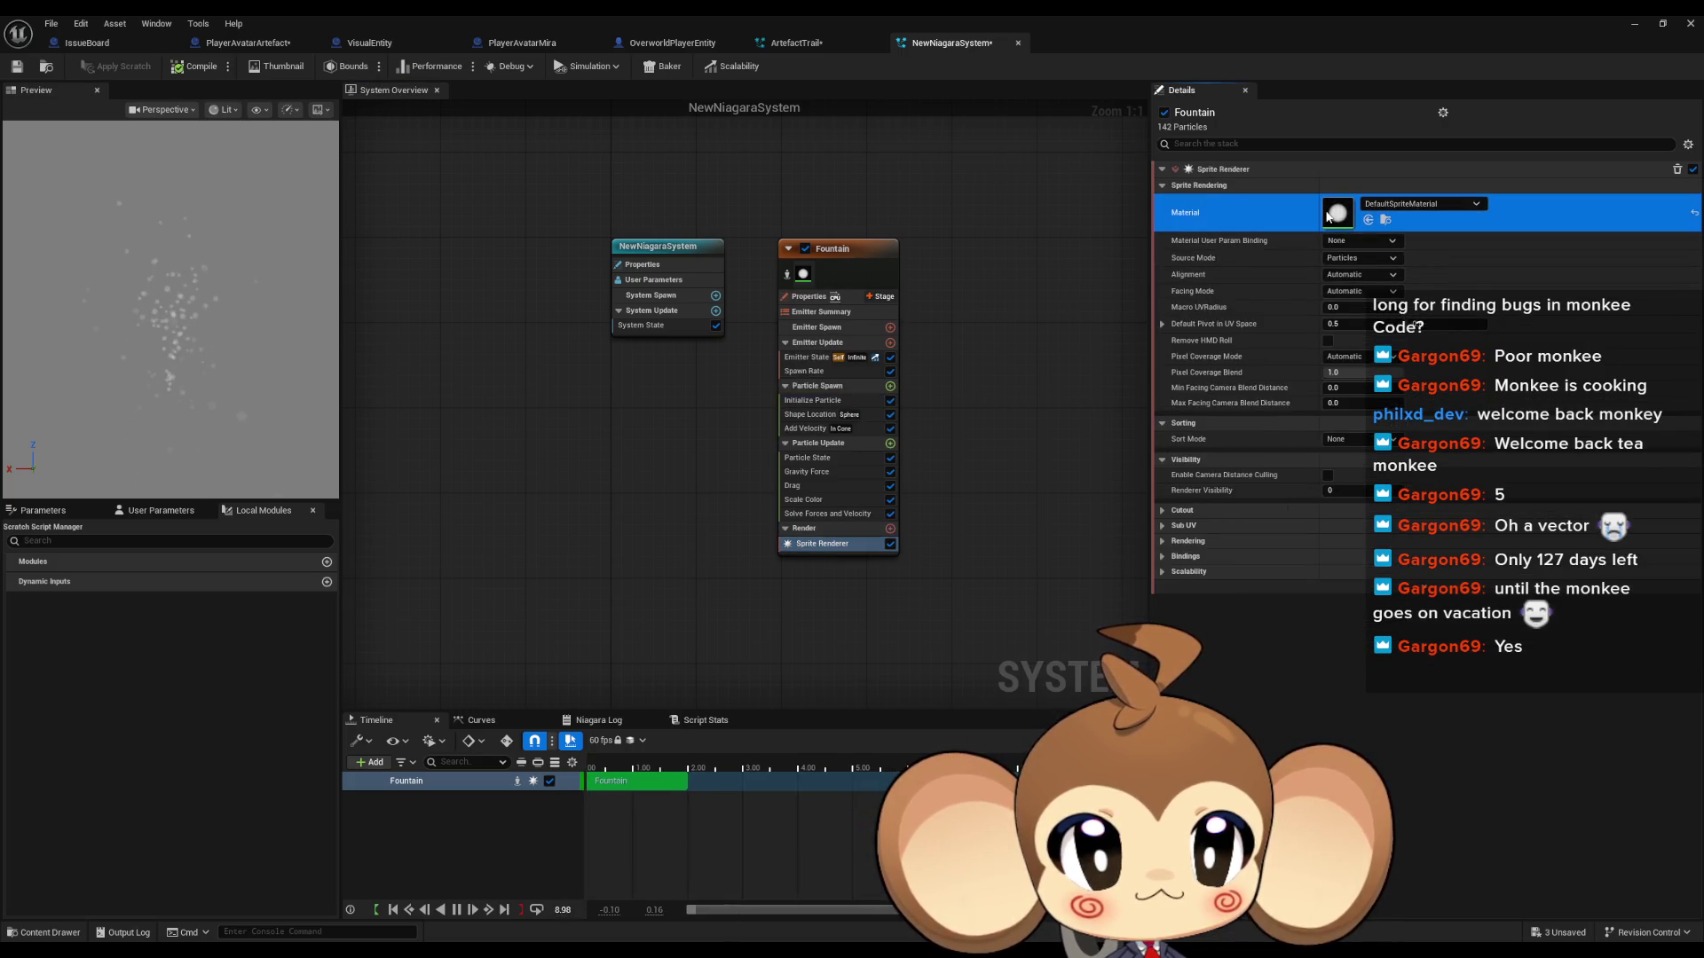
double_click(1329, 215)
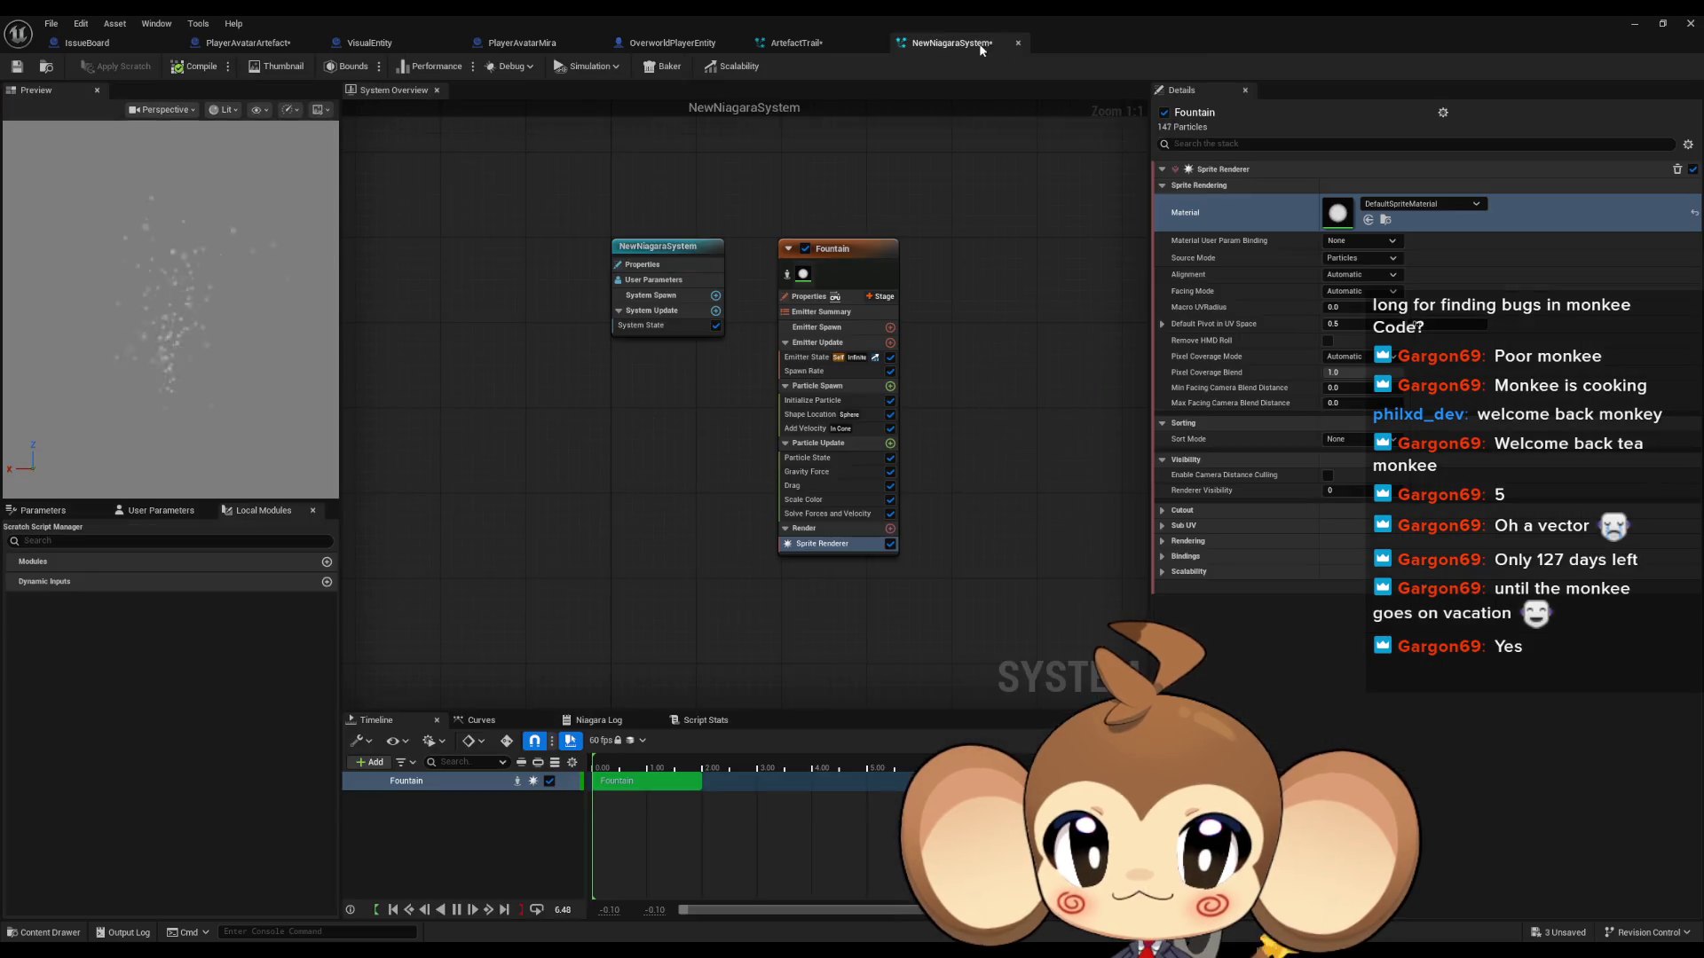
Step: Close the DefaultSpriteMaterial and NewNiagaraSystem editor tabs
middle_click(1064, 46)
middle_click(966, 43)
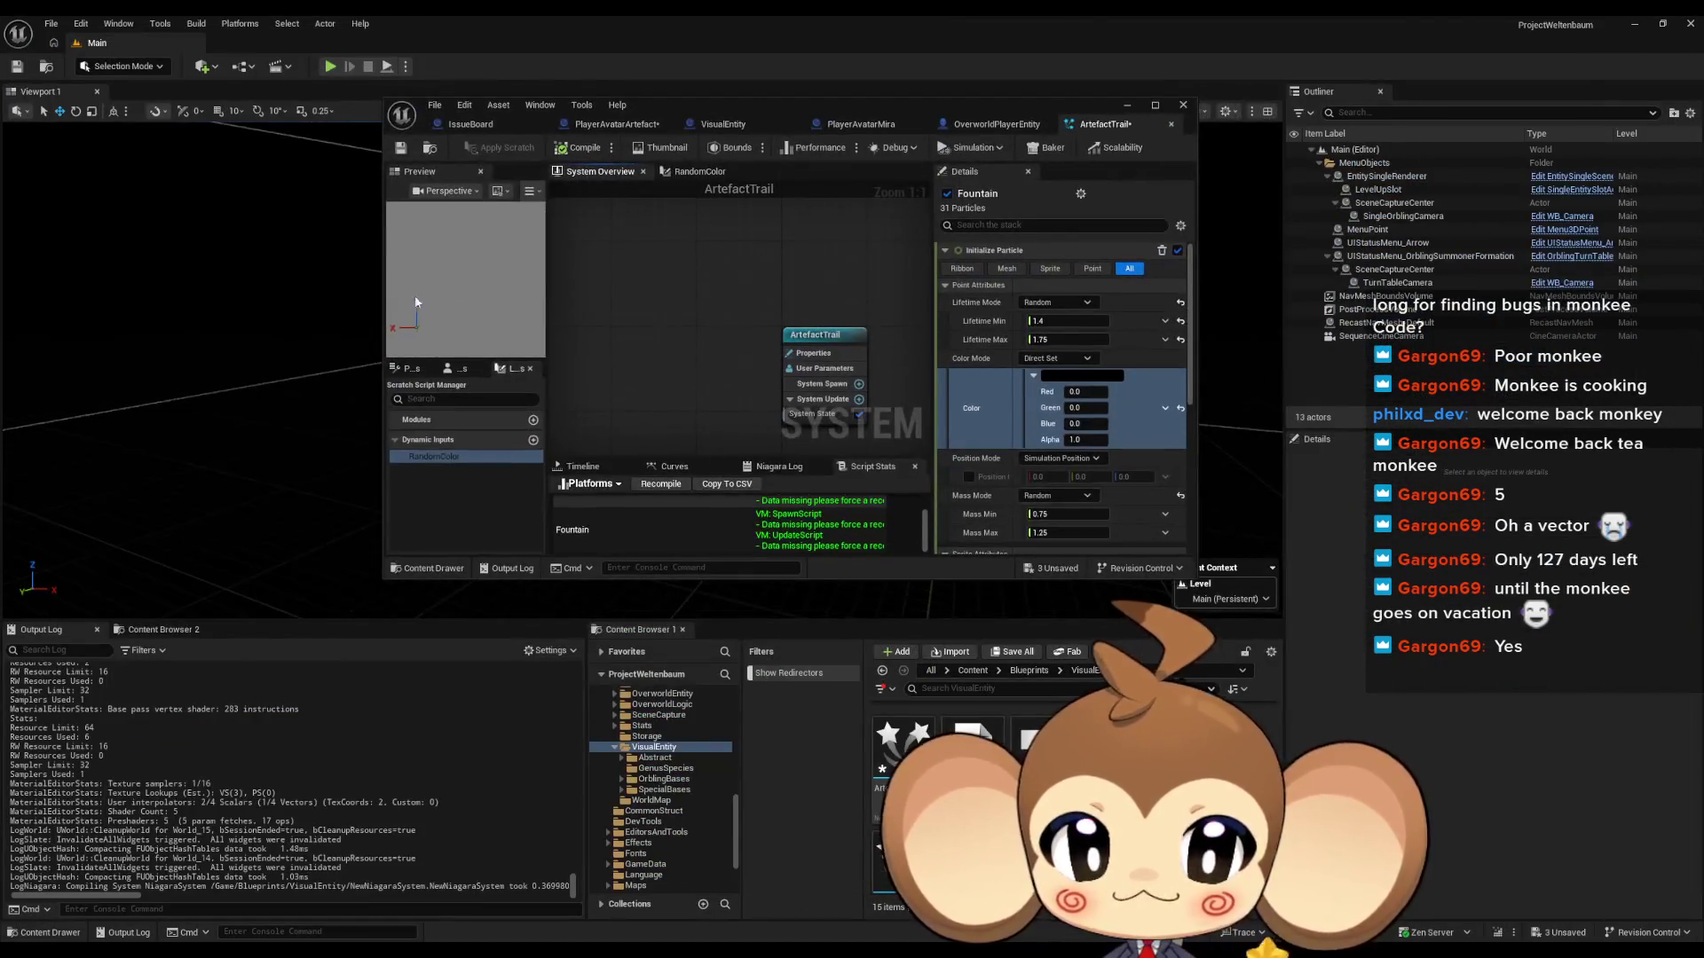
click(51, 24)
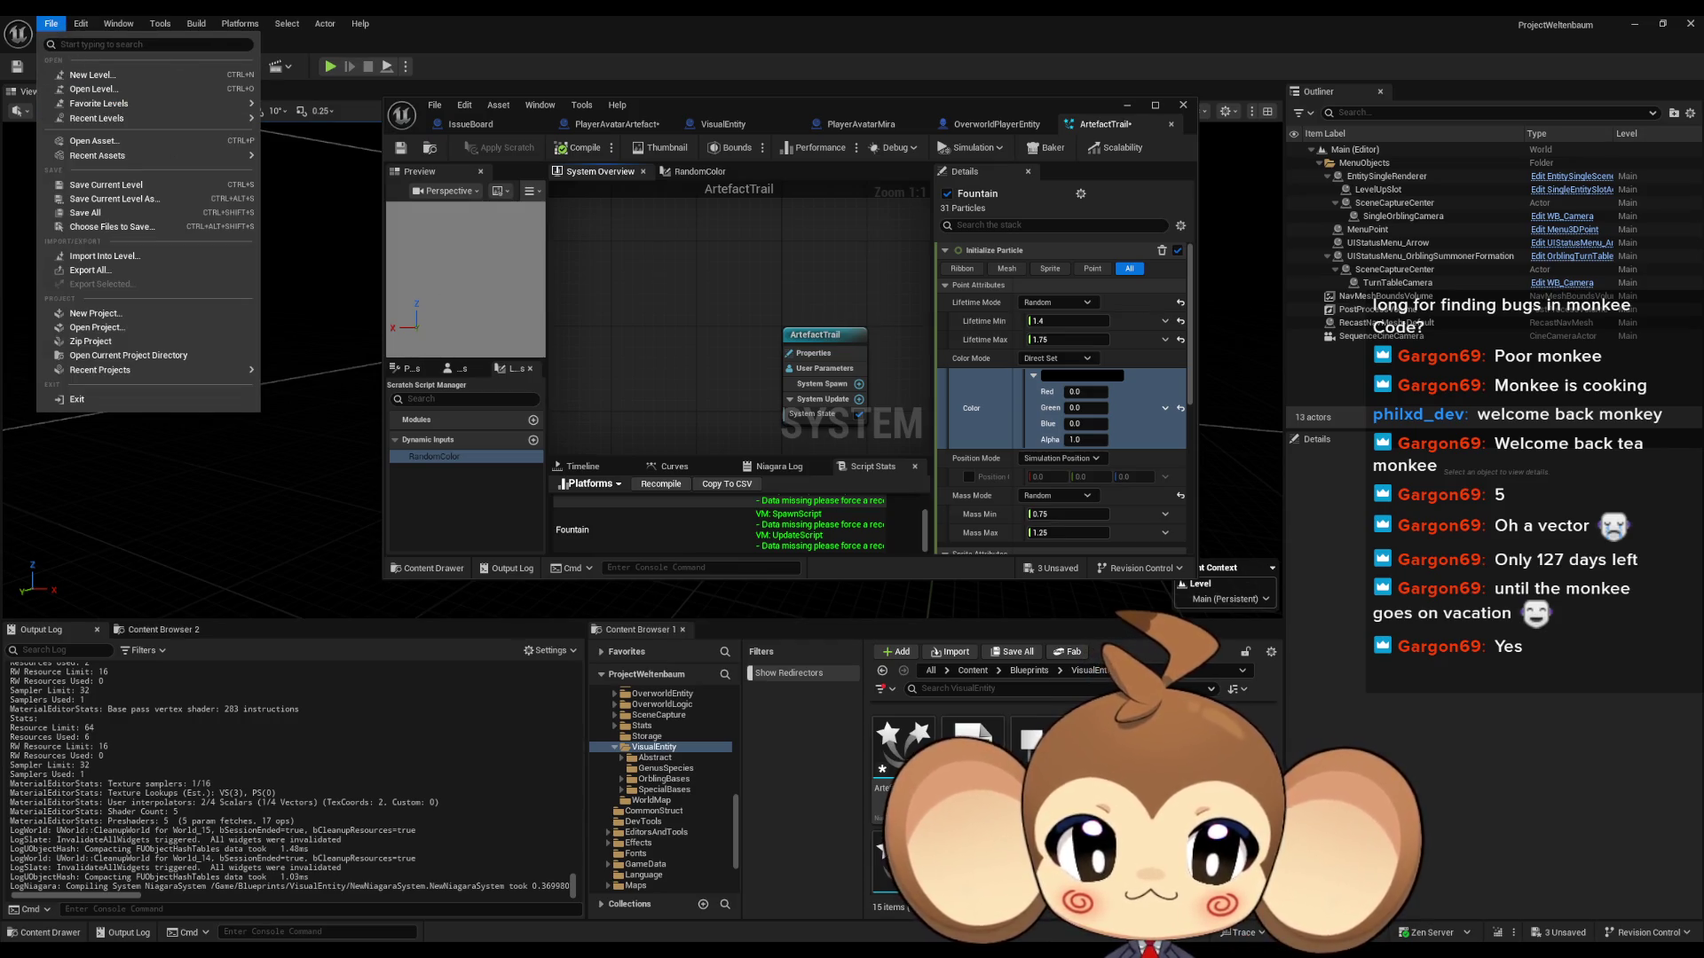
Step: Delete the NewNiagaraSystem asset from the VisualEntity folder, confirming the deletion
click(901, 750)
key(Delete)
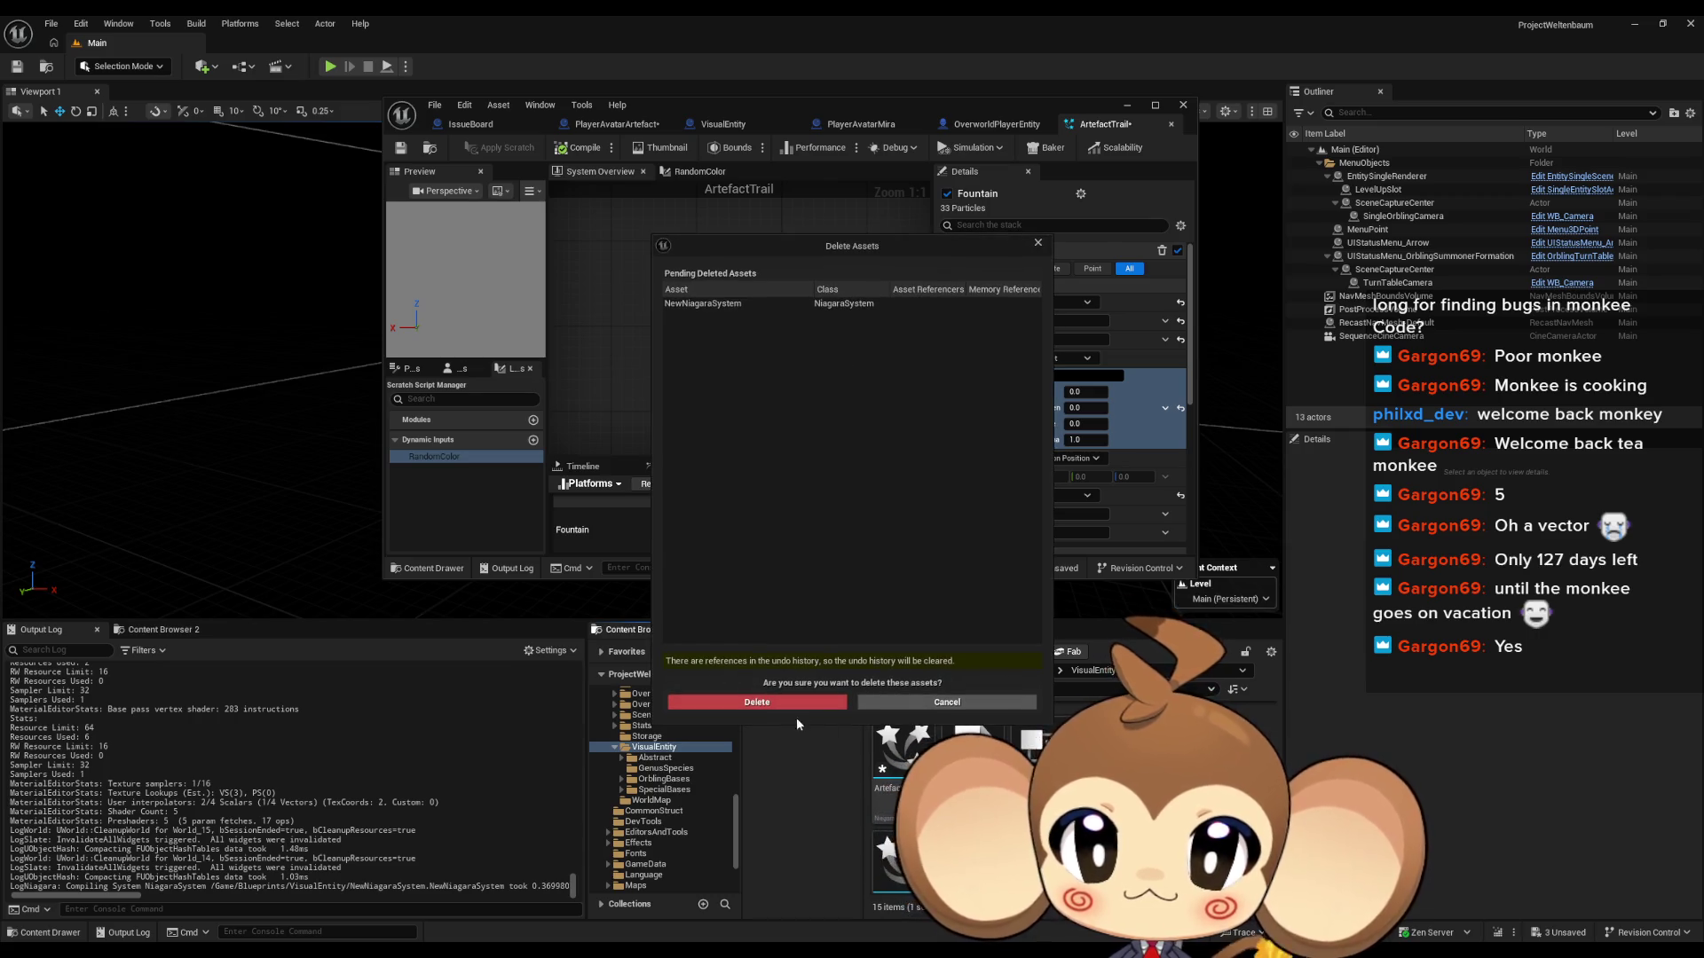
click(784, 701)
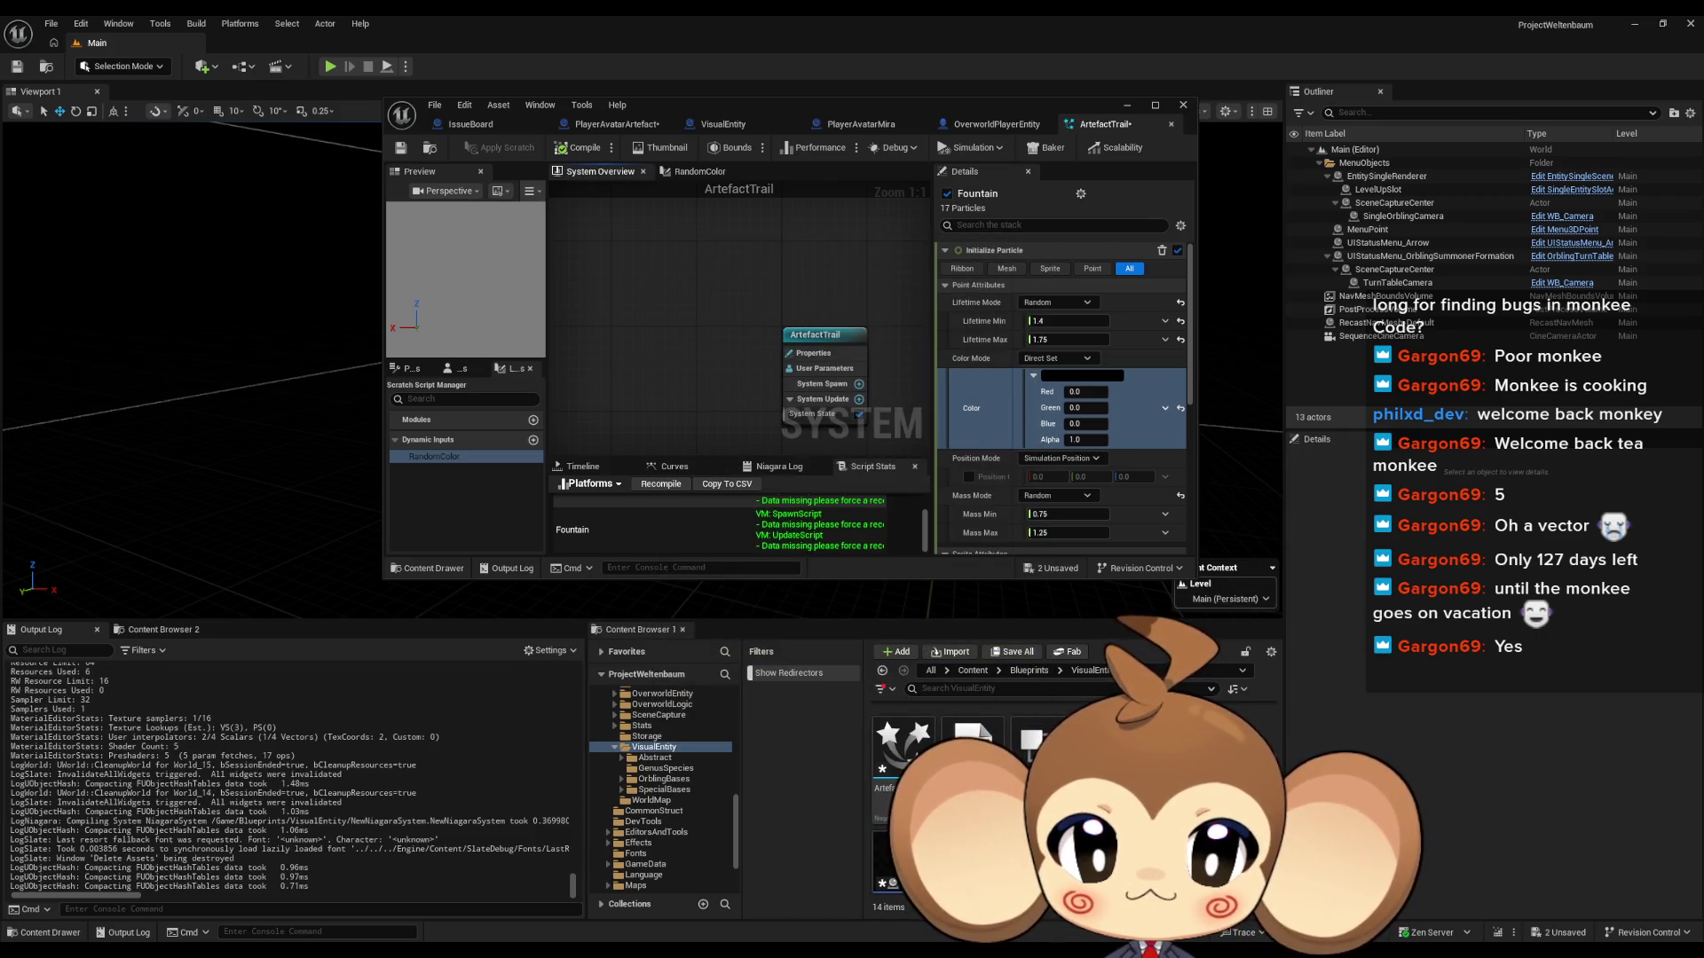
Step: Create and open a new material named ArtefactTrailMaterial, then reopen ArtefactTrail
right_click(1176, 799)
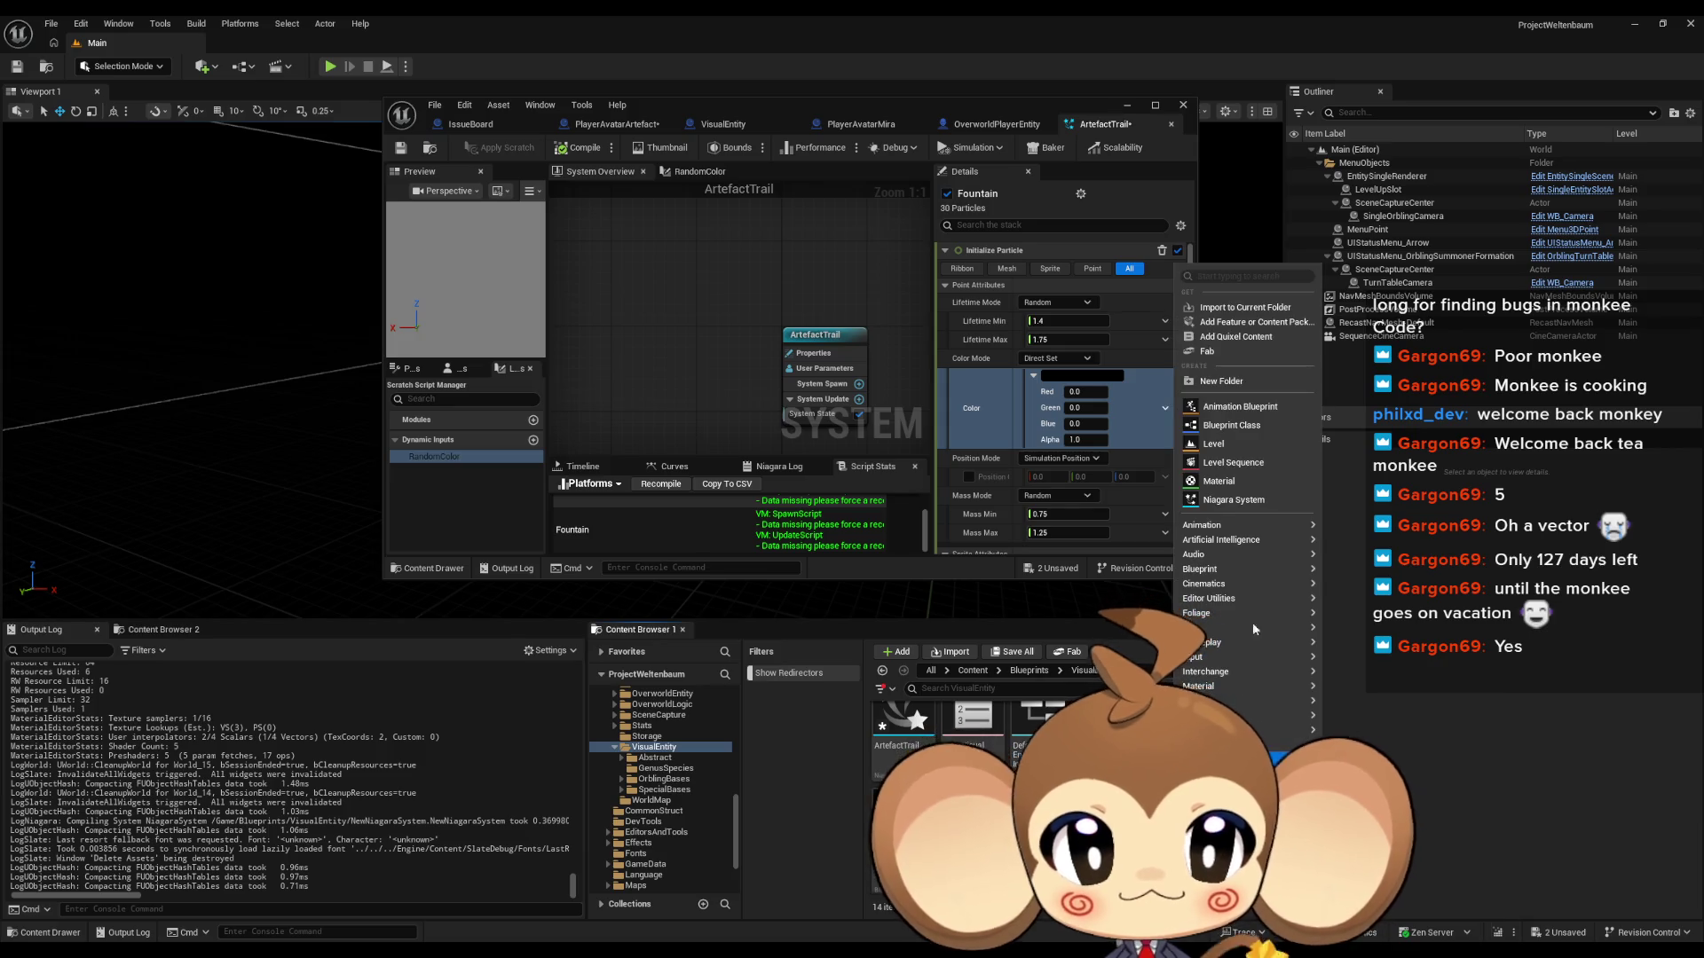
click(1219, 481)
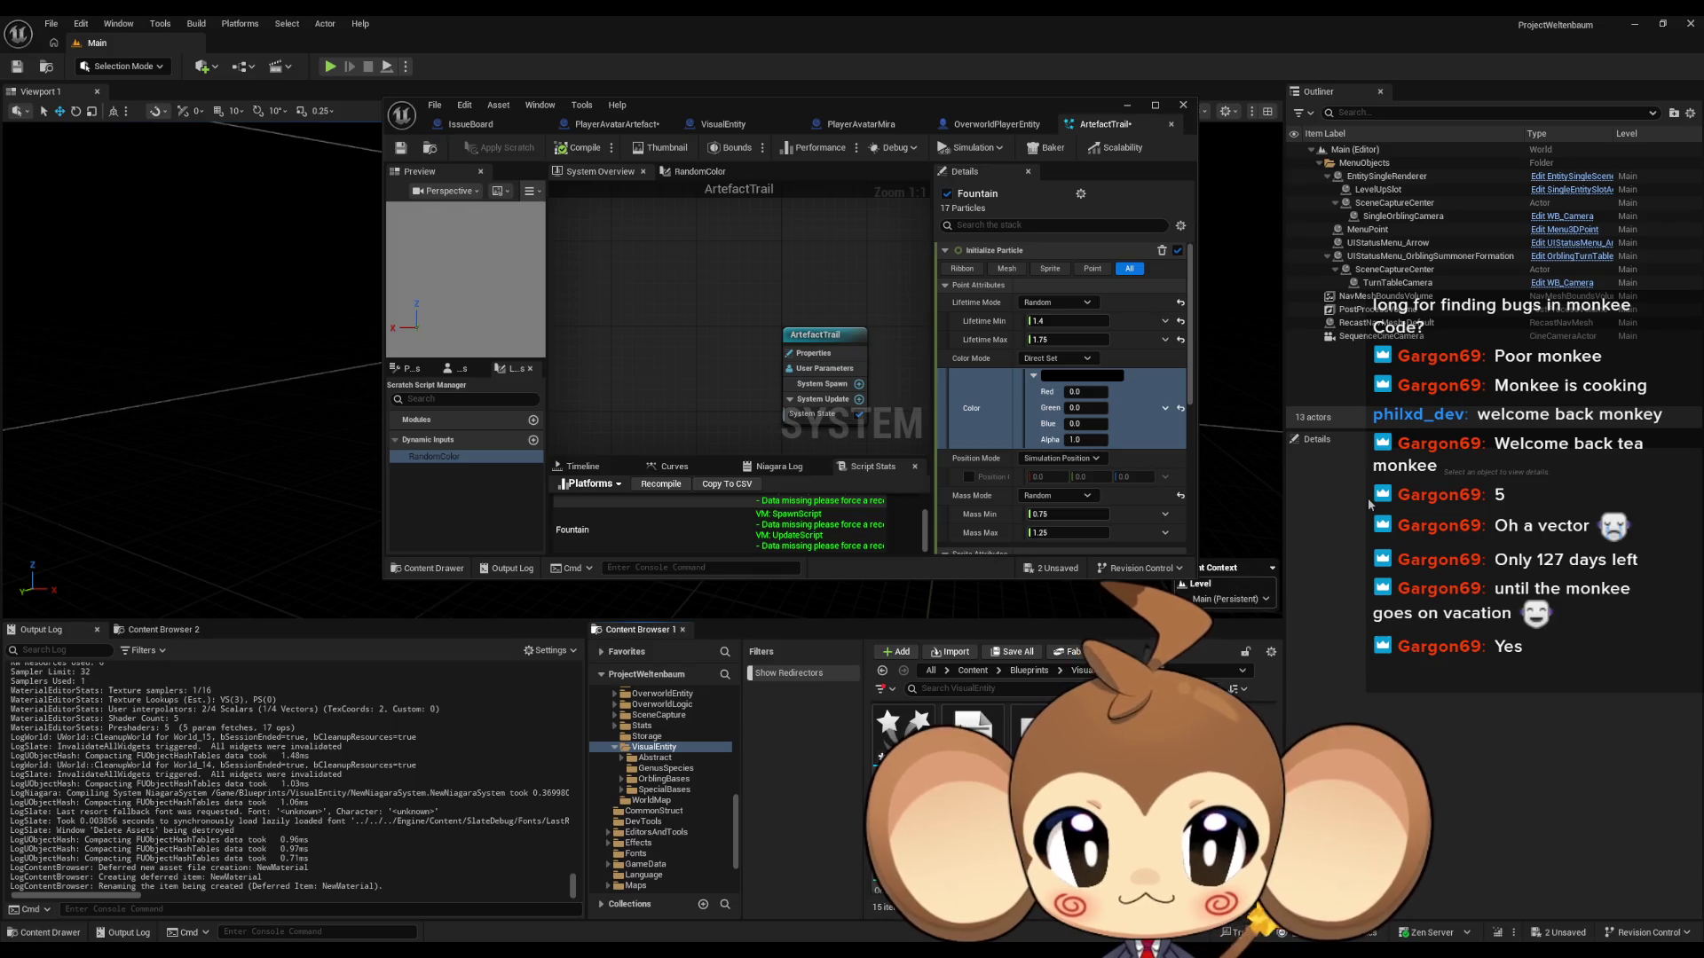
key(Return)
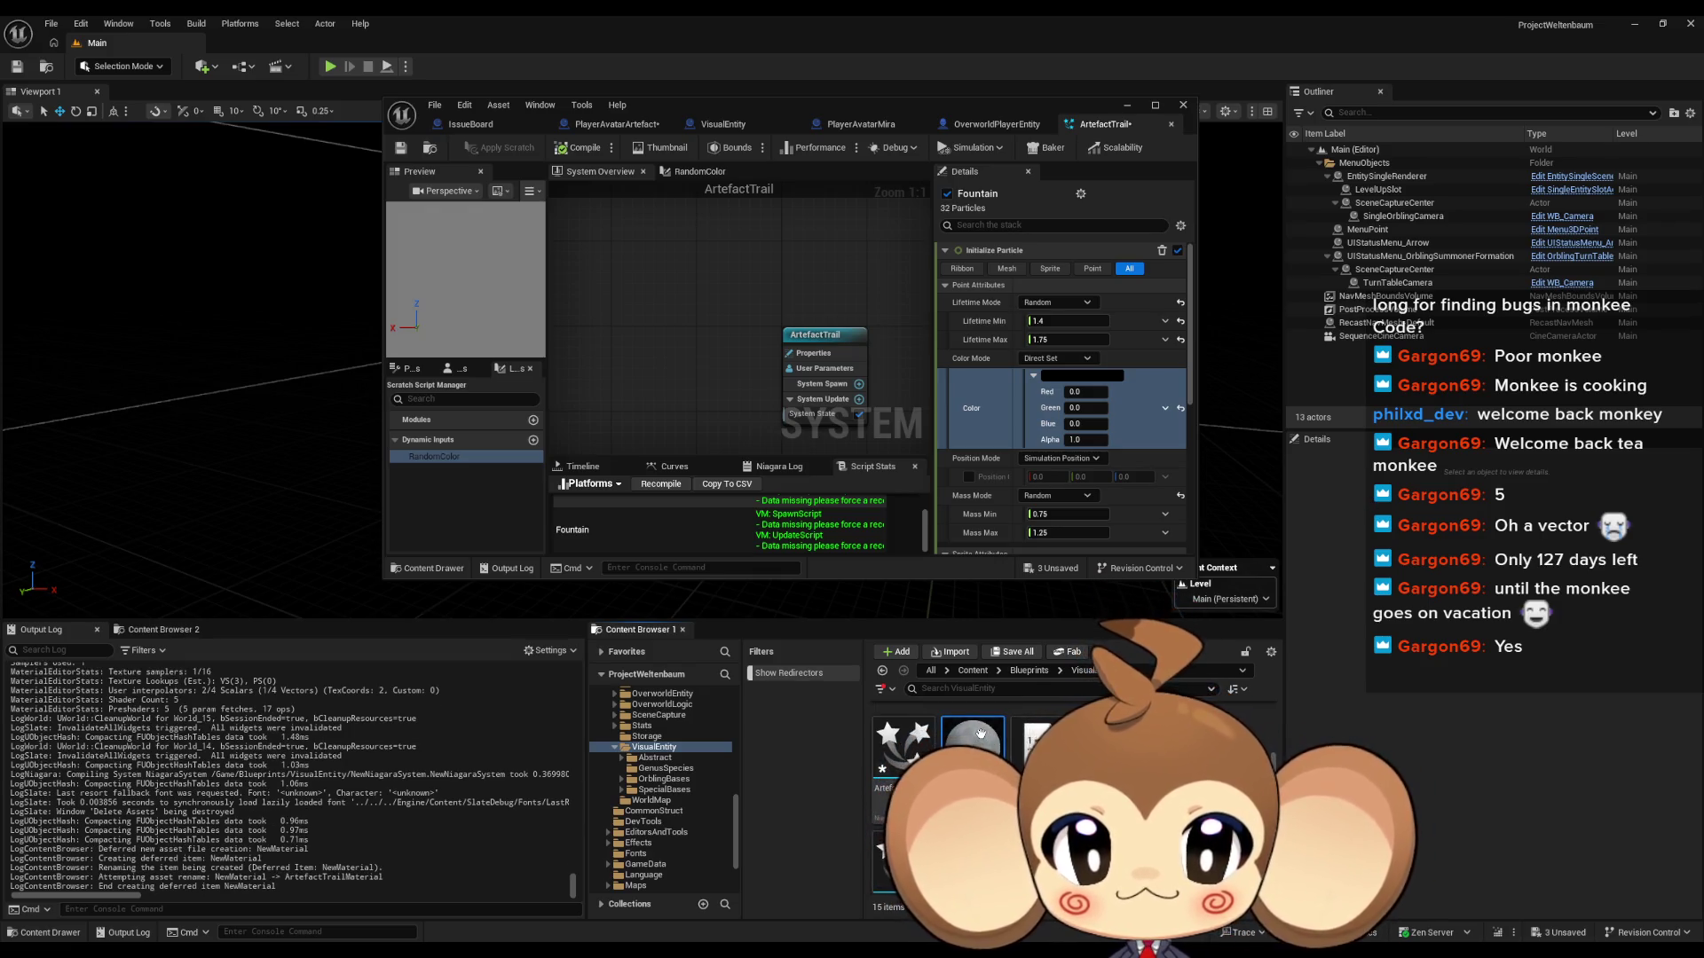
key(Return)
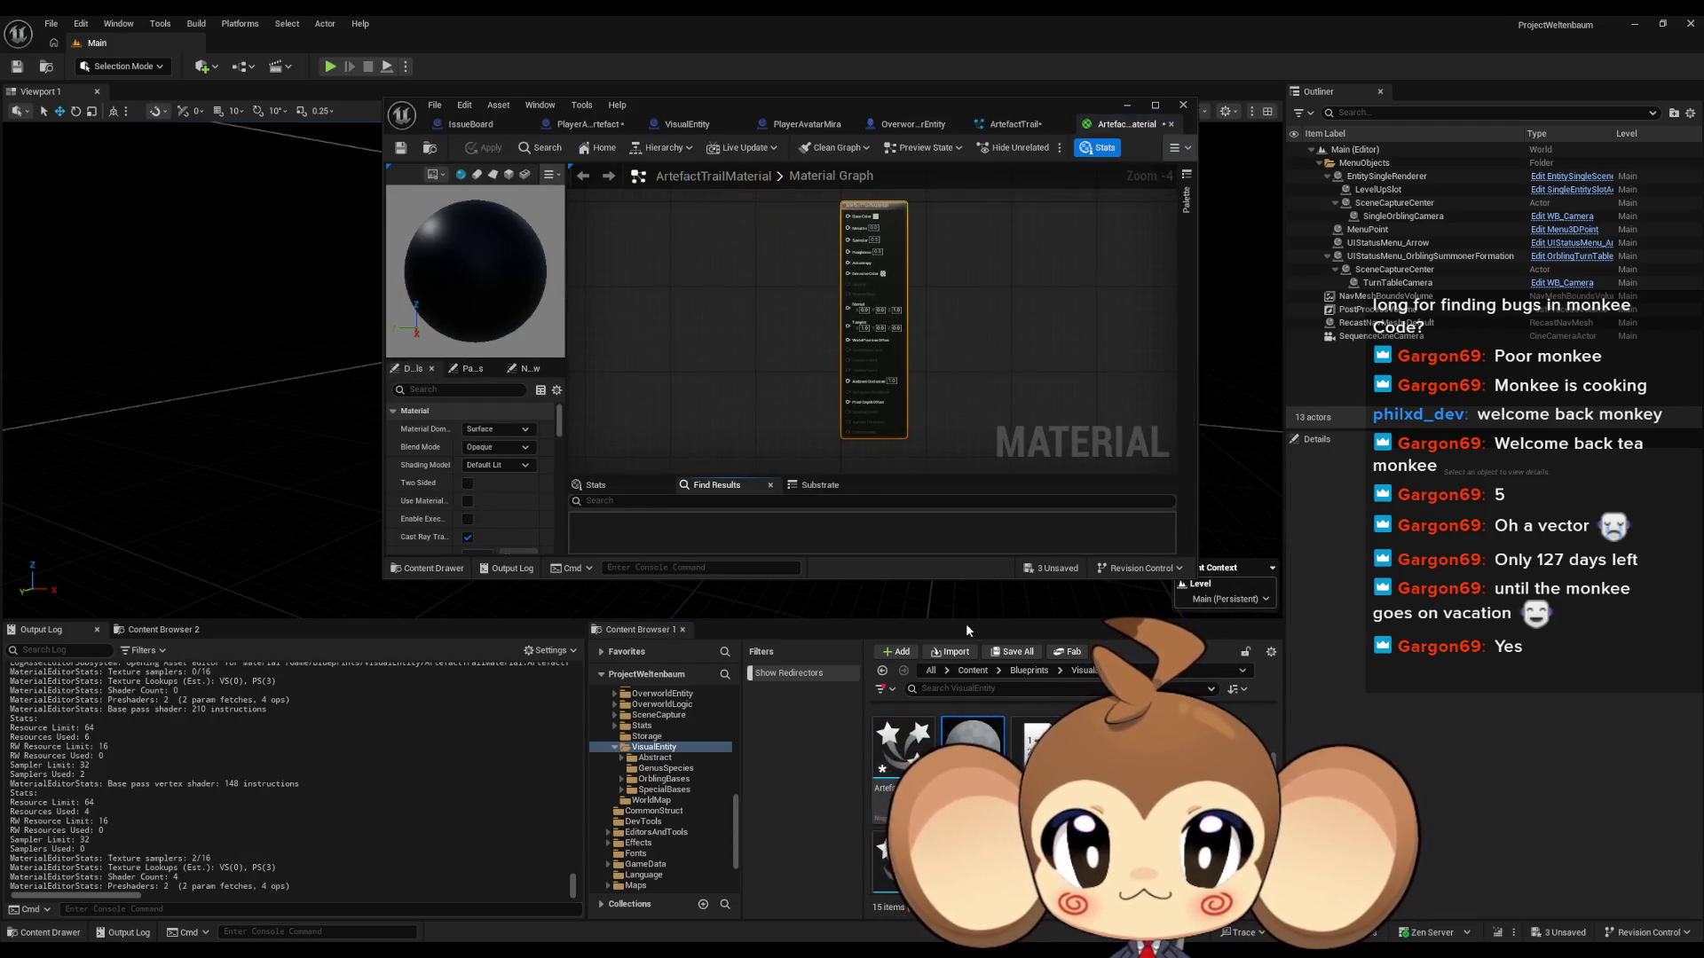
double_click(902, 738)
scroll(1071, 349, down, 5)
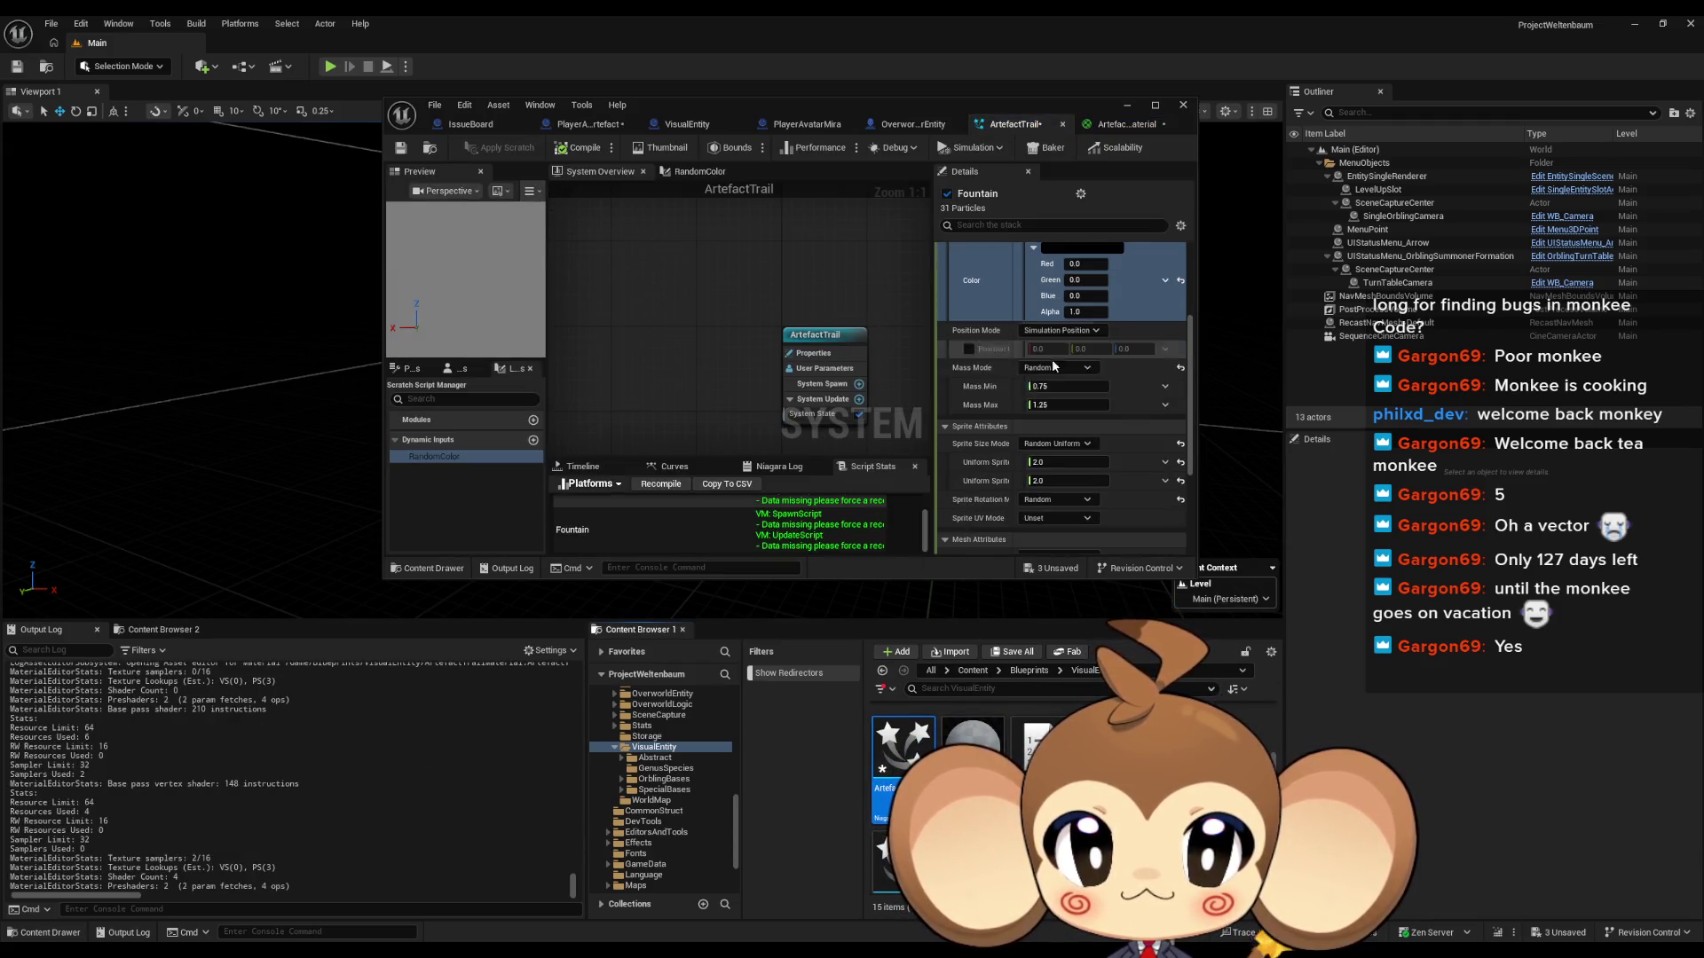
Step: Assign ArtefactTrailMaterial to the Fountain's Sprite Renderer and maximize the ArtefactTrail editor
scroll(1069, 433, down, 2)
drag(710, 108, 535, 117)
click(555, 290)
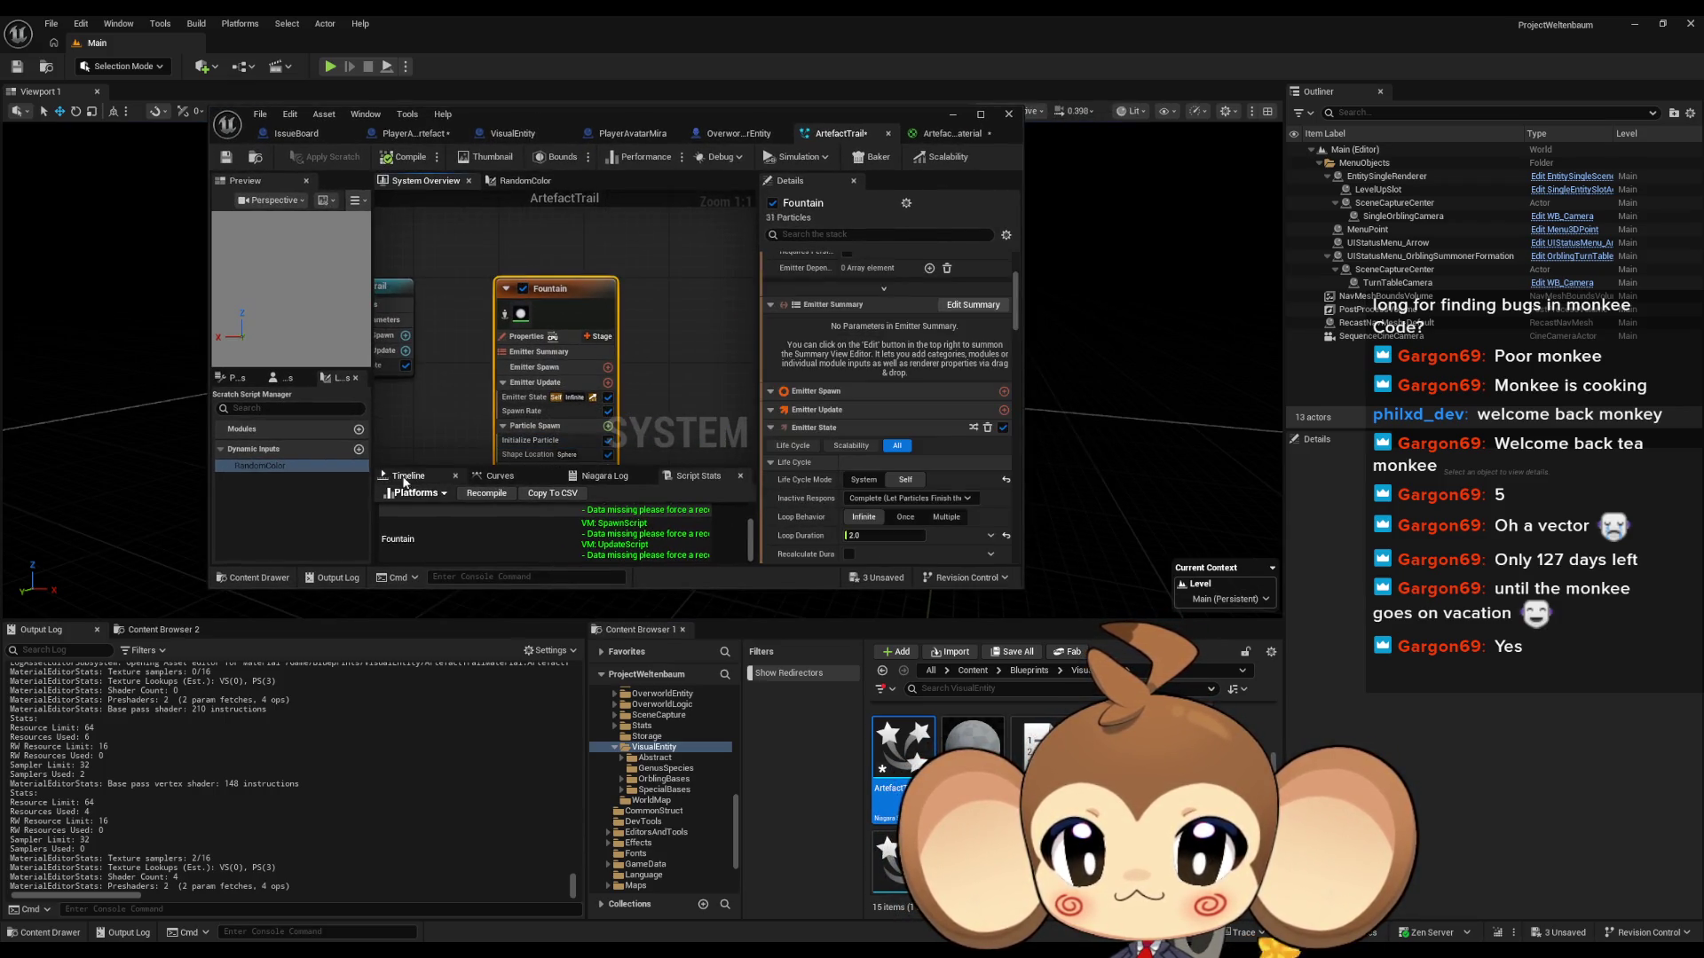
click(408, 477)
scroll(929, 412, up, 4)
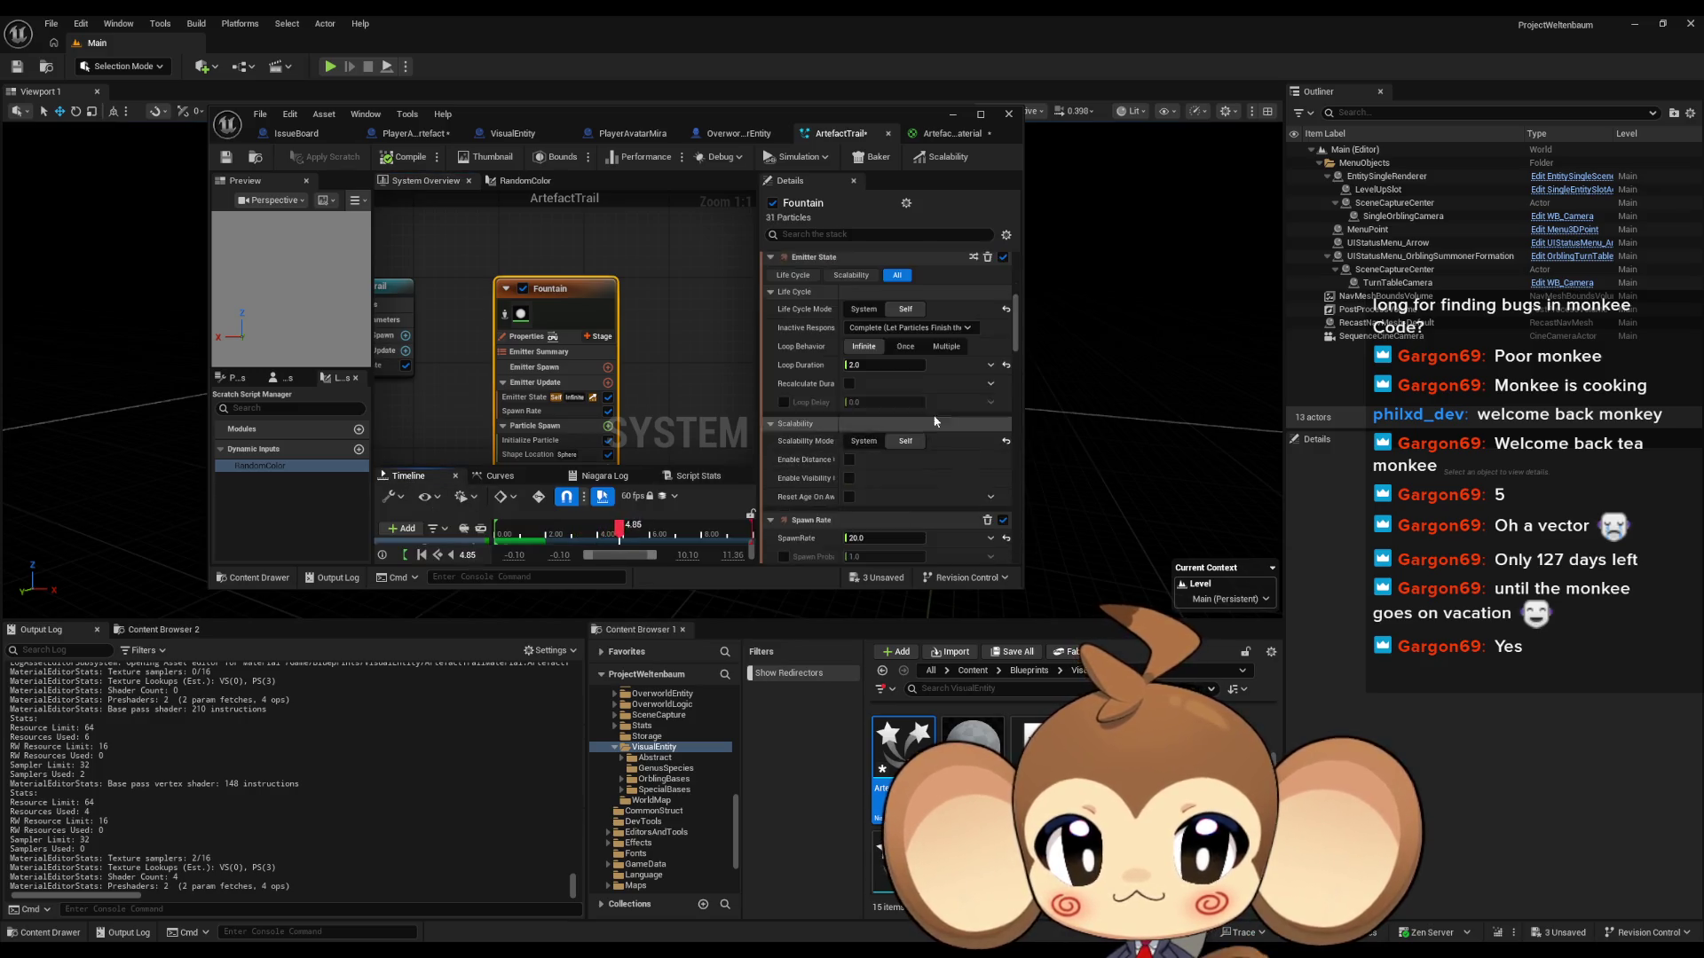
mouse_move(710, 444)
mouse_down()
mouse_move(621, 334)
mouse_move(482, 313)
mouse_up()
click(466, 291)
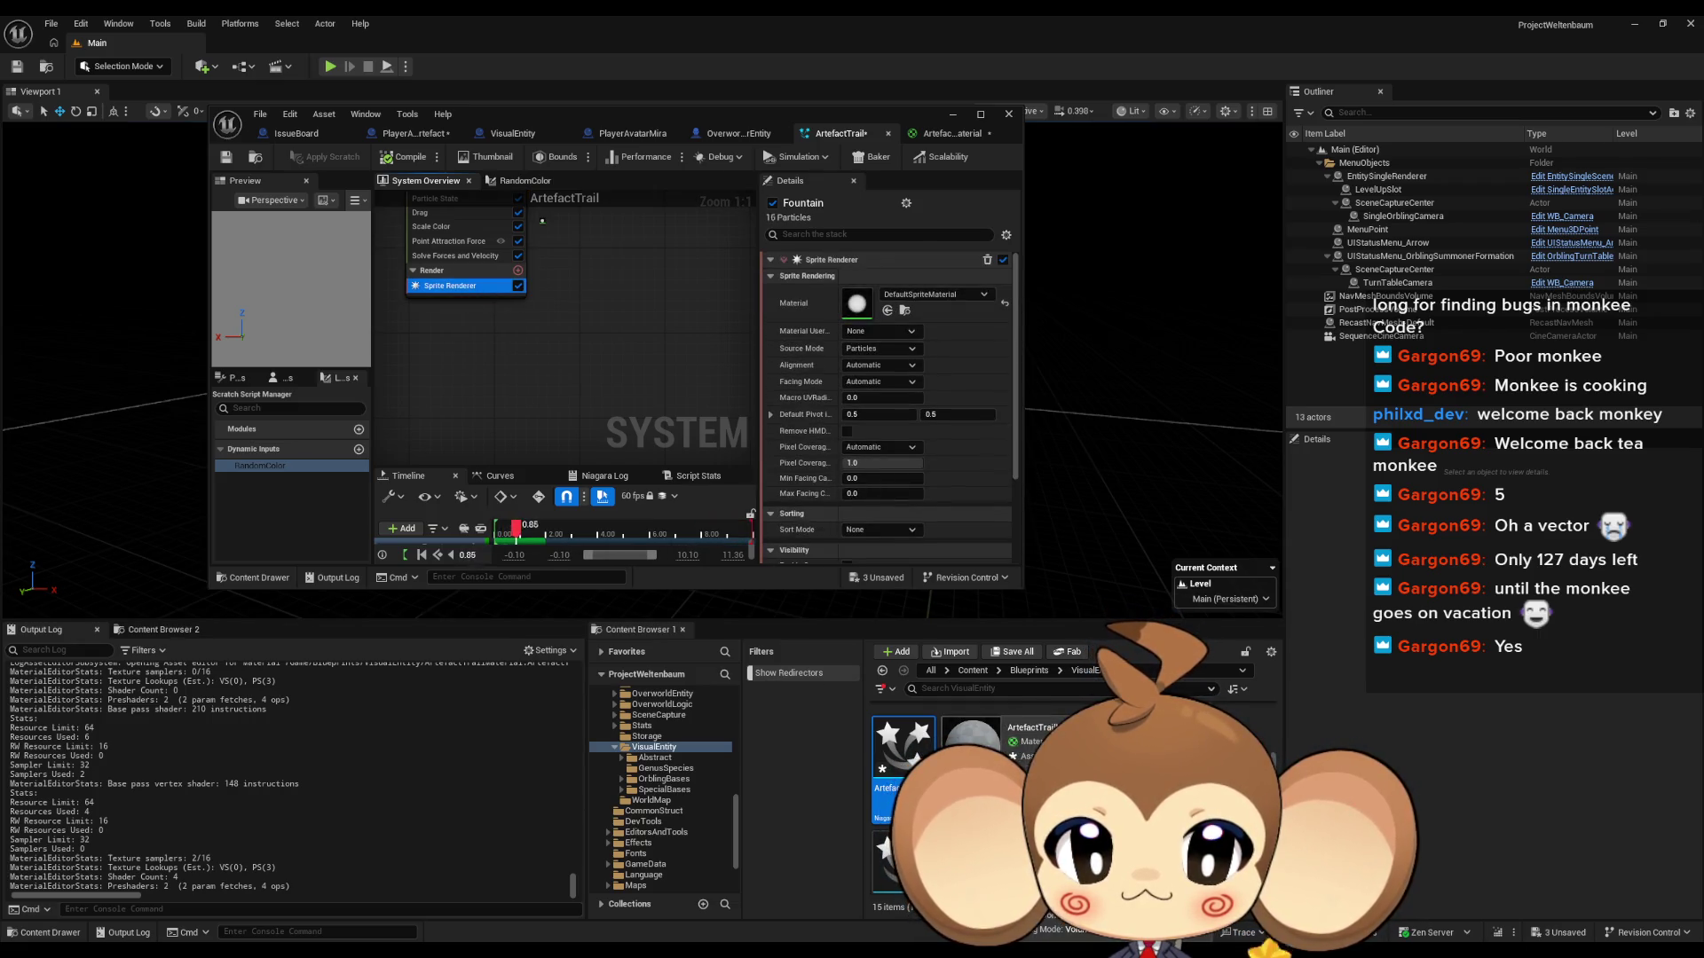
mouse_move(972, 745)
mouse_down()
mouse_move(941, 497)
mouse_move(856, 307)
mouse_up()
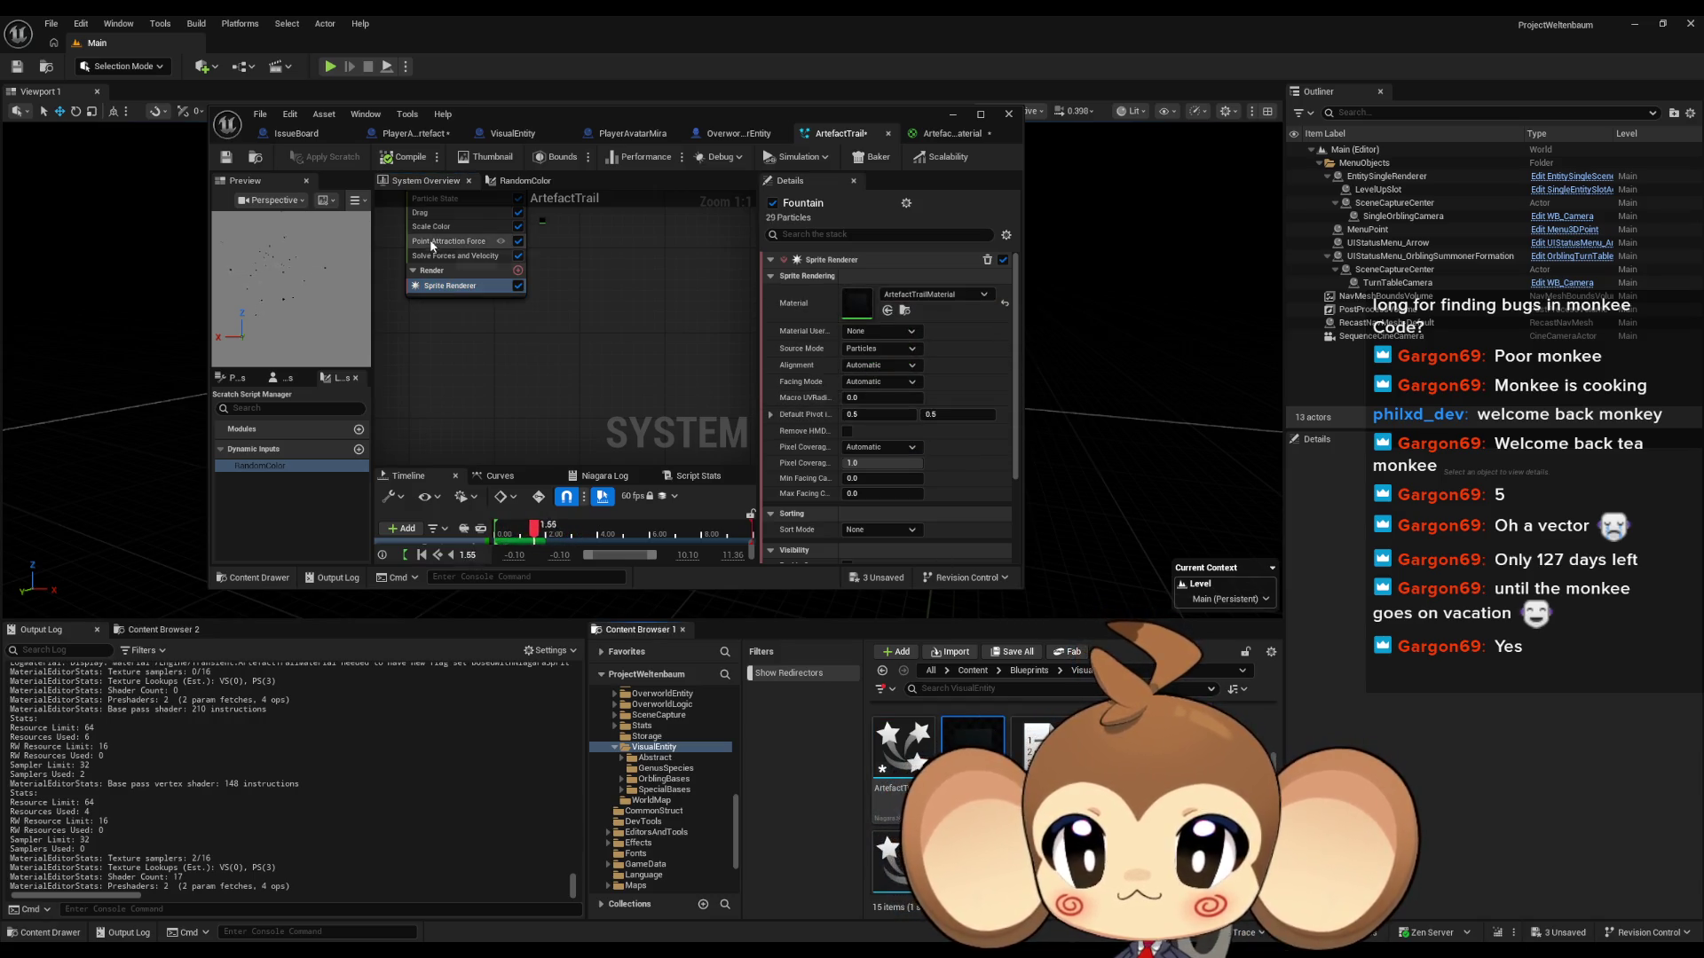
double_click(530, 119)
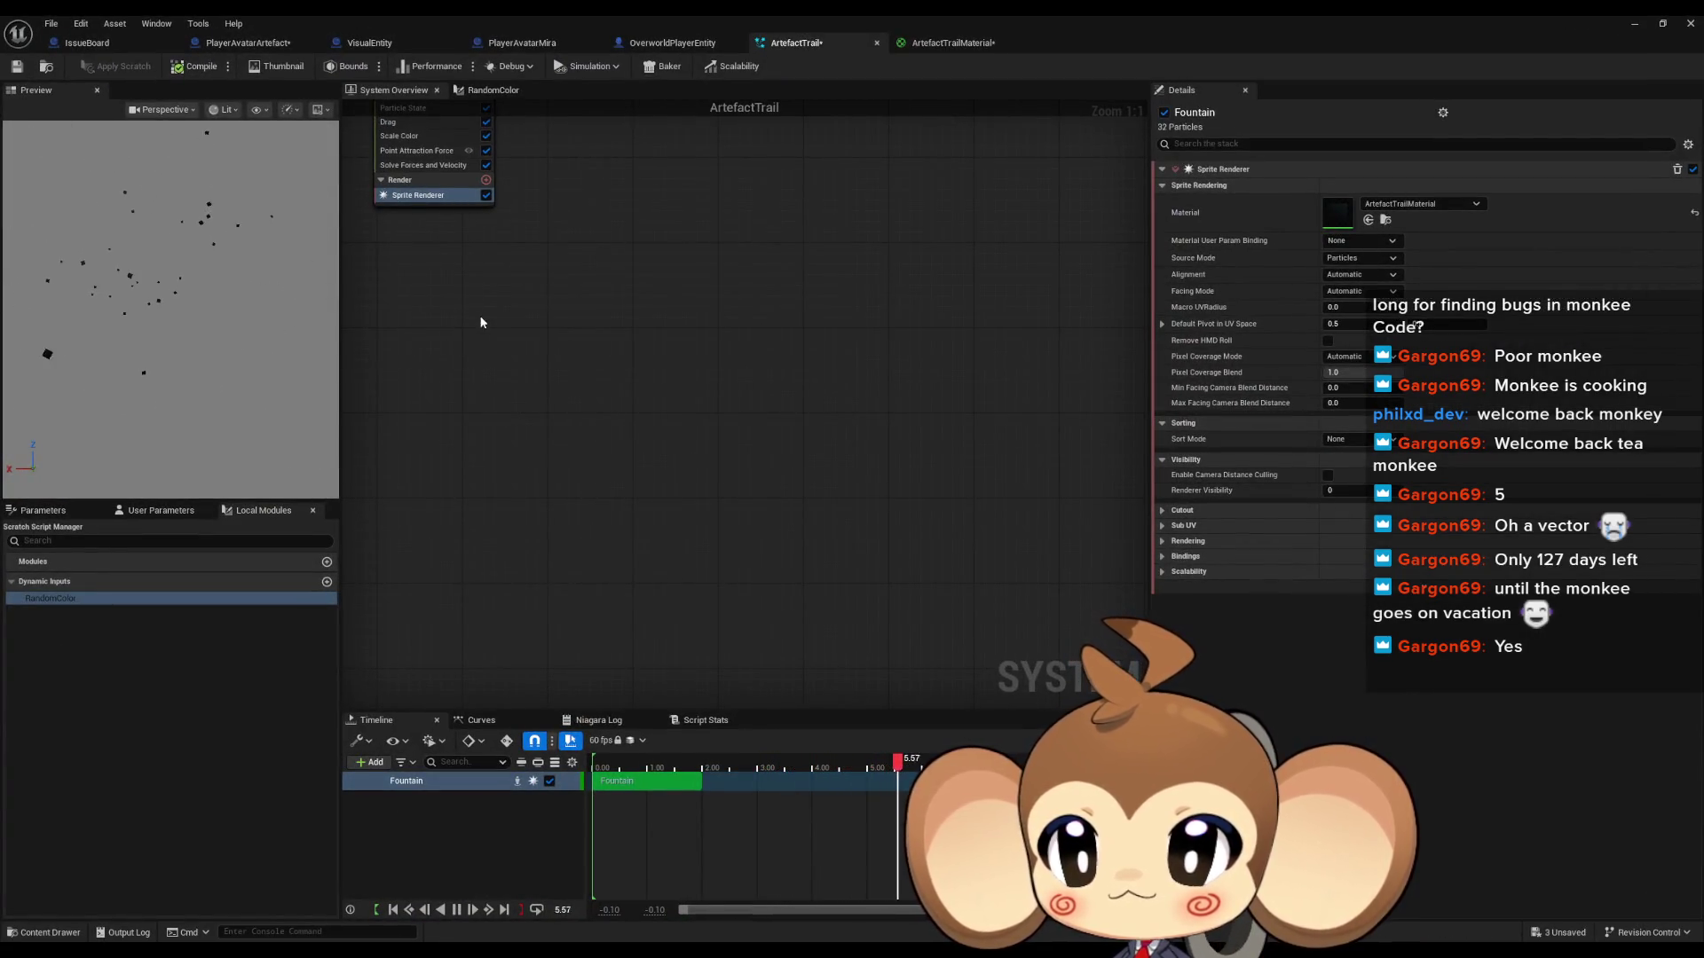
mouse_move(546, 286)
mouse_down()
mouse_move(677, 430)
mouse_move(804, 669)
mouse_up()
Step: Add a Particle Color node to the ArtefactTrailMaterial graph
mouse_move(701, 951)
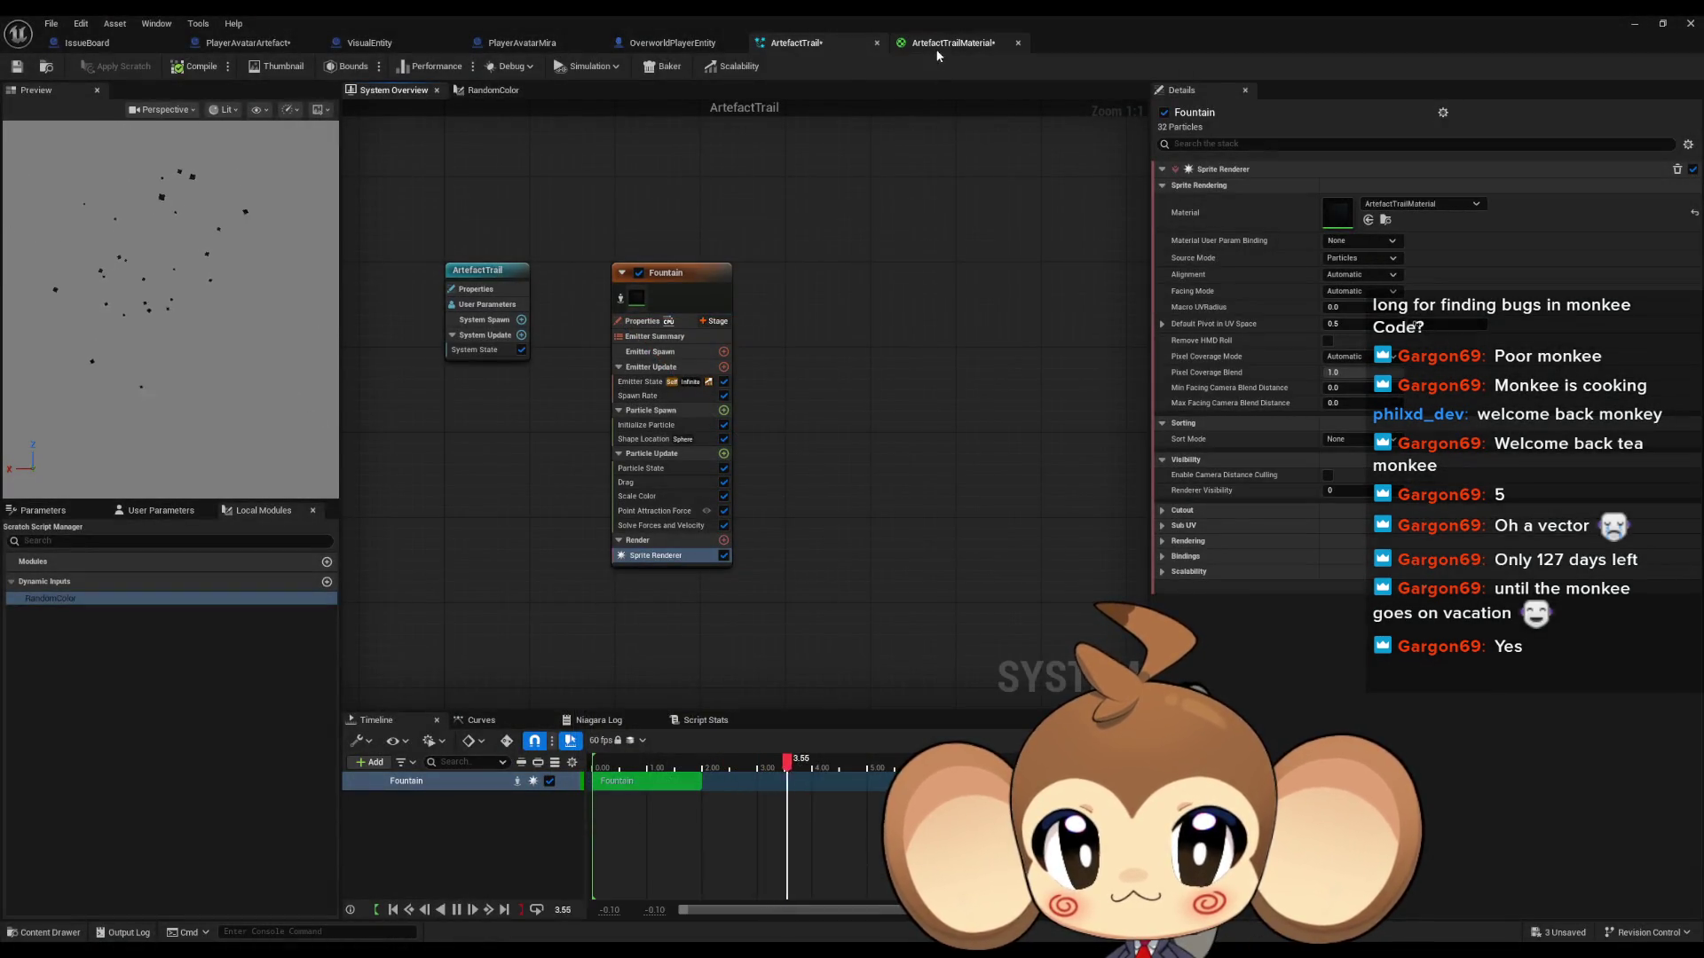
click(952, 42)
right_click(679, 339)
text(par color)
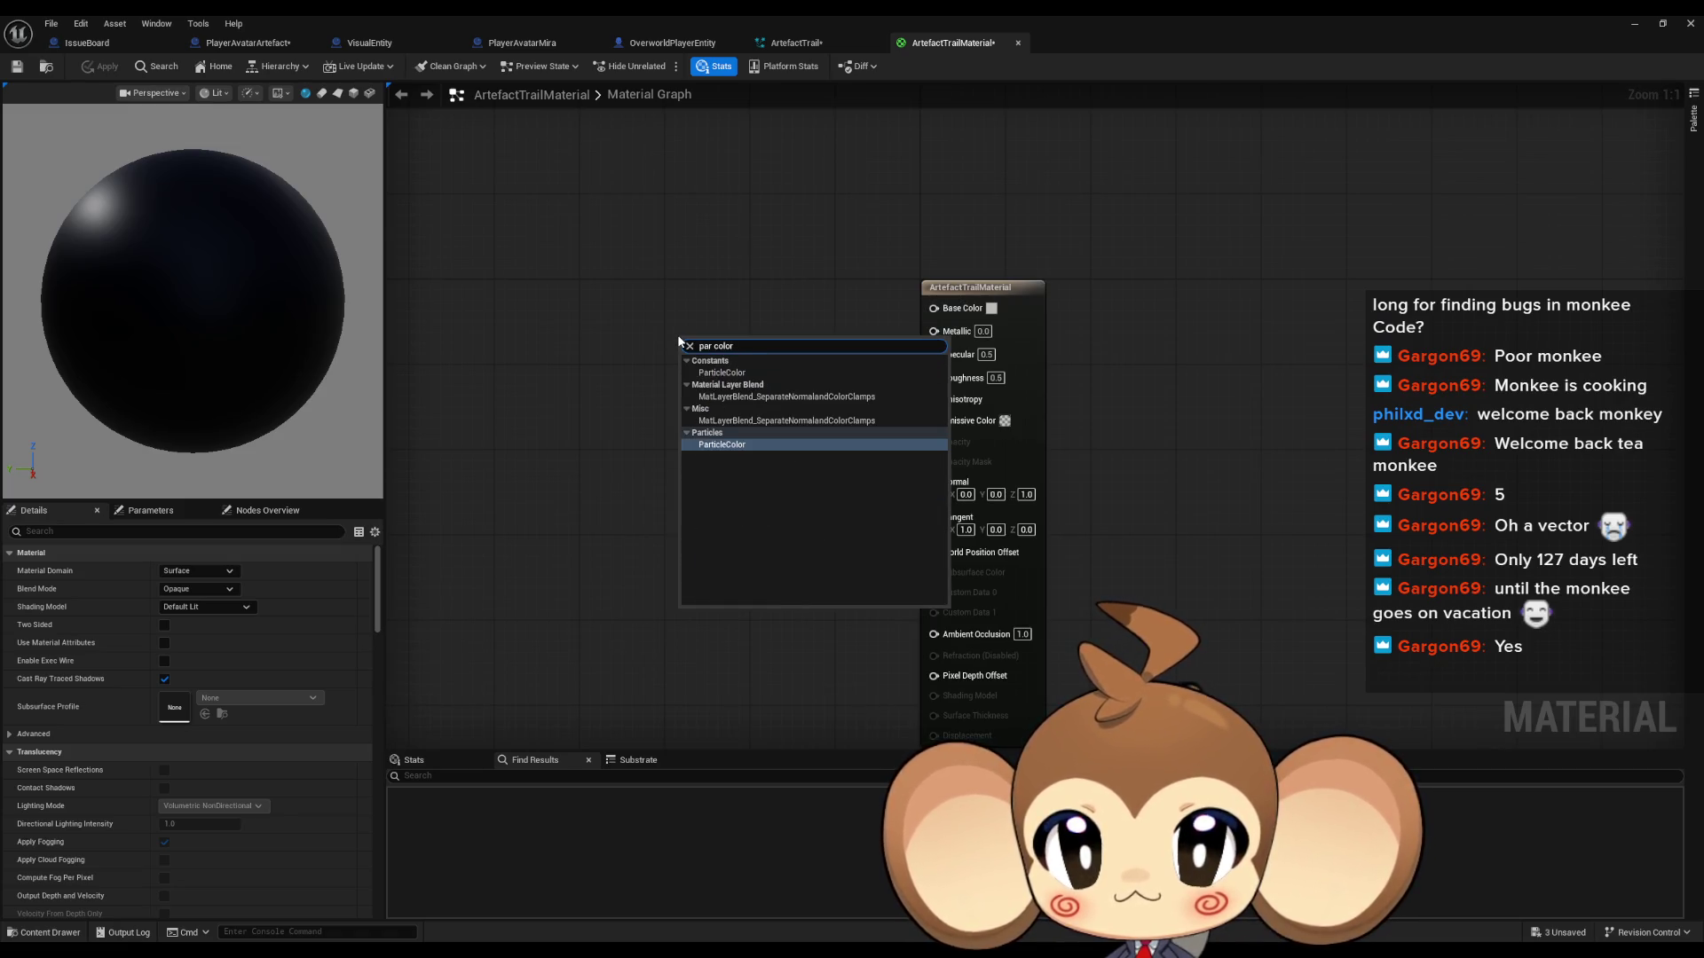
click(833, 373)
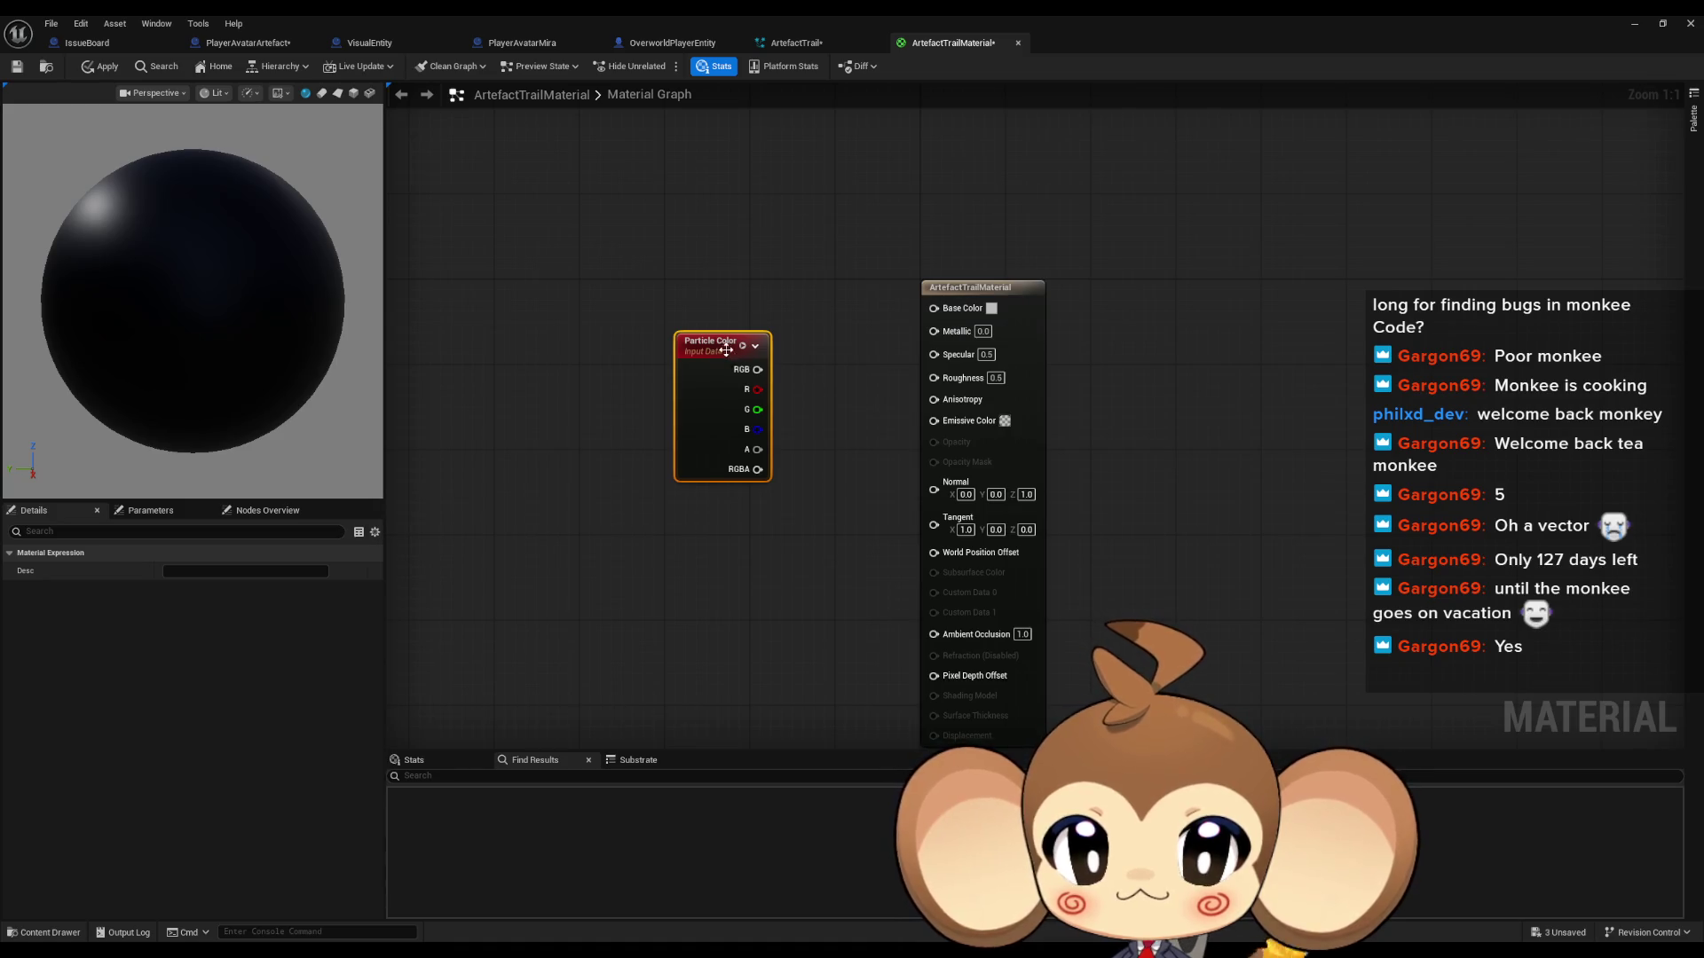
Step: Set the material's Blend Mode to Translucent and Shading Model to Unlit
click(1025, 353)
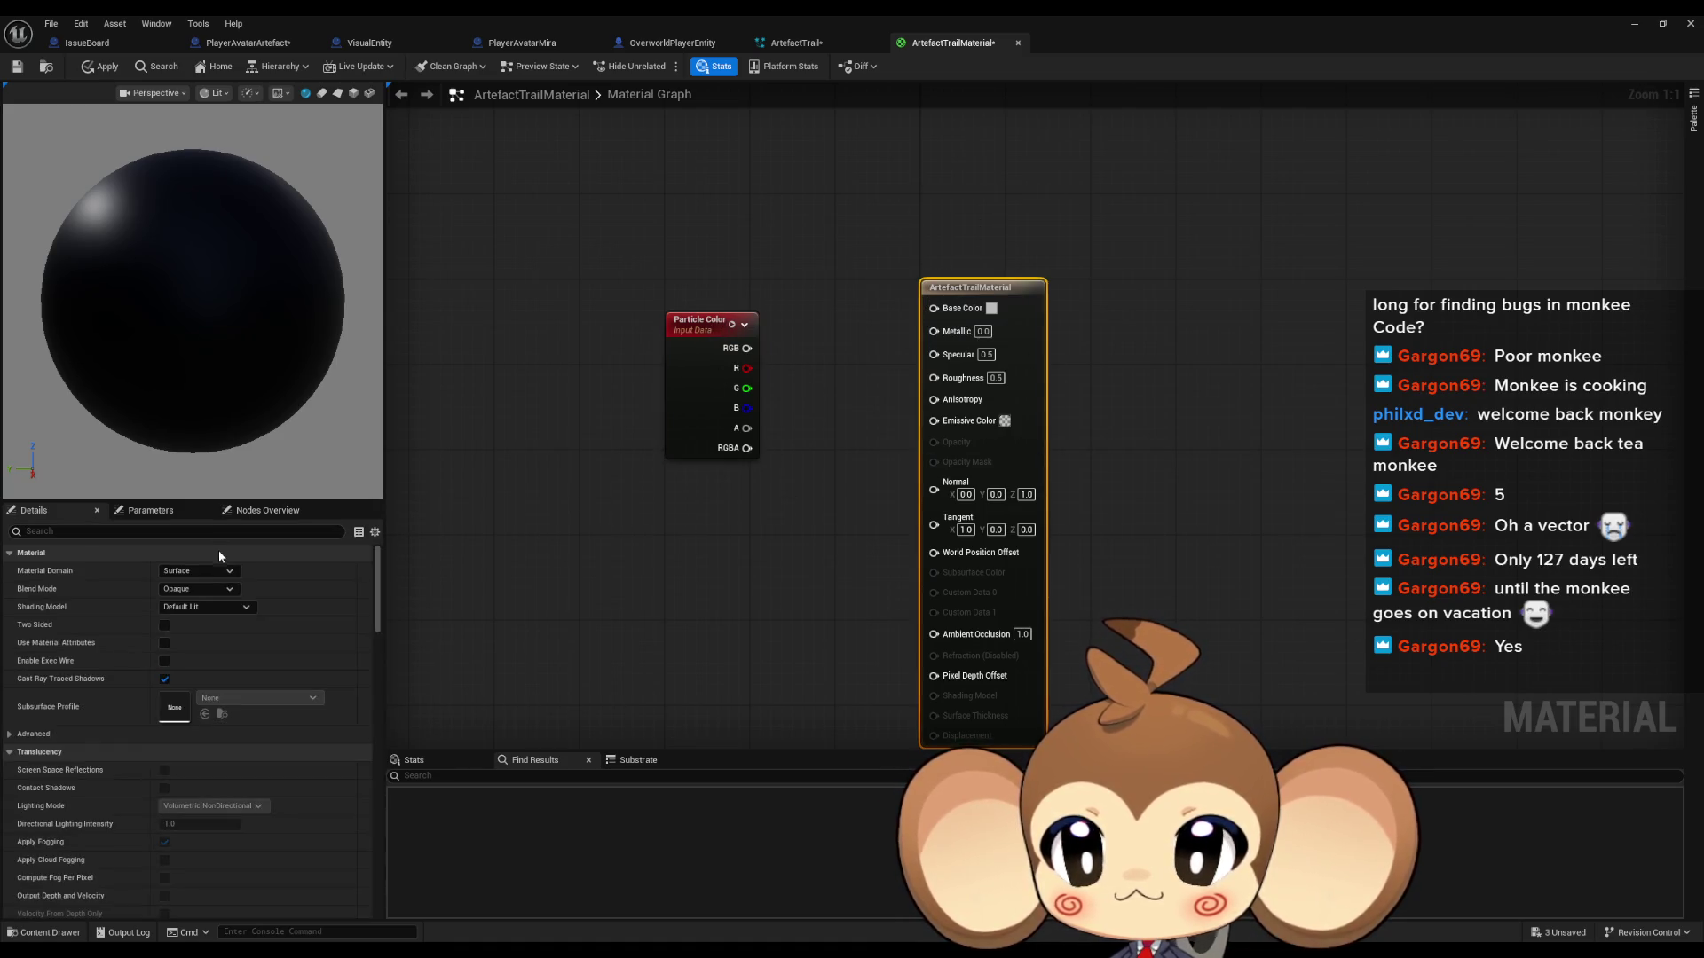
click(195, 588)
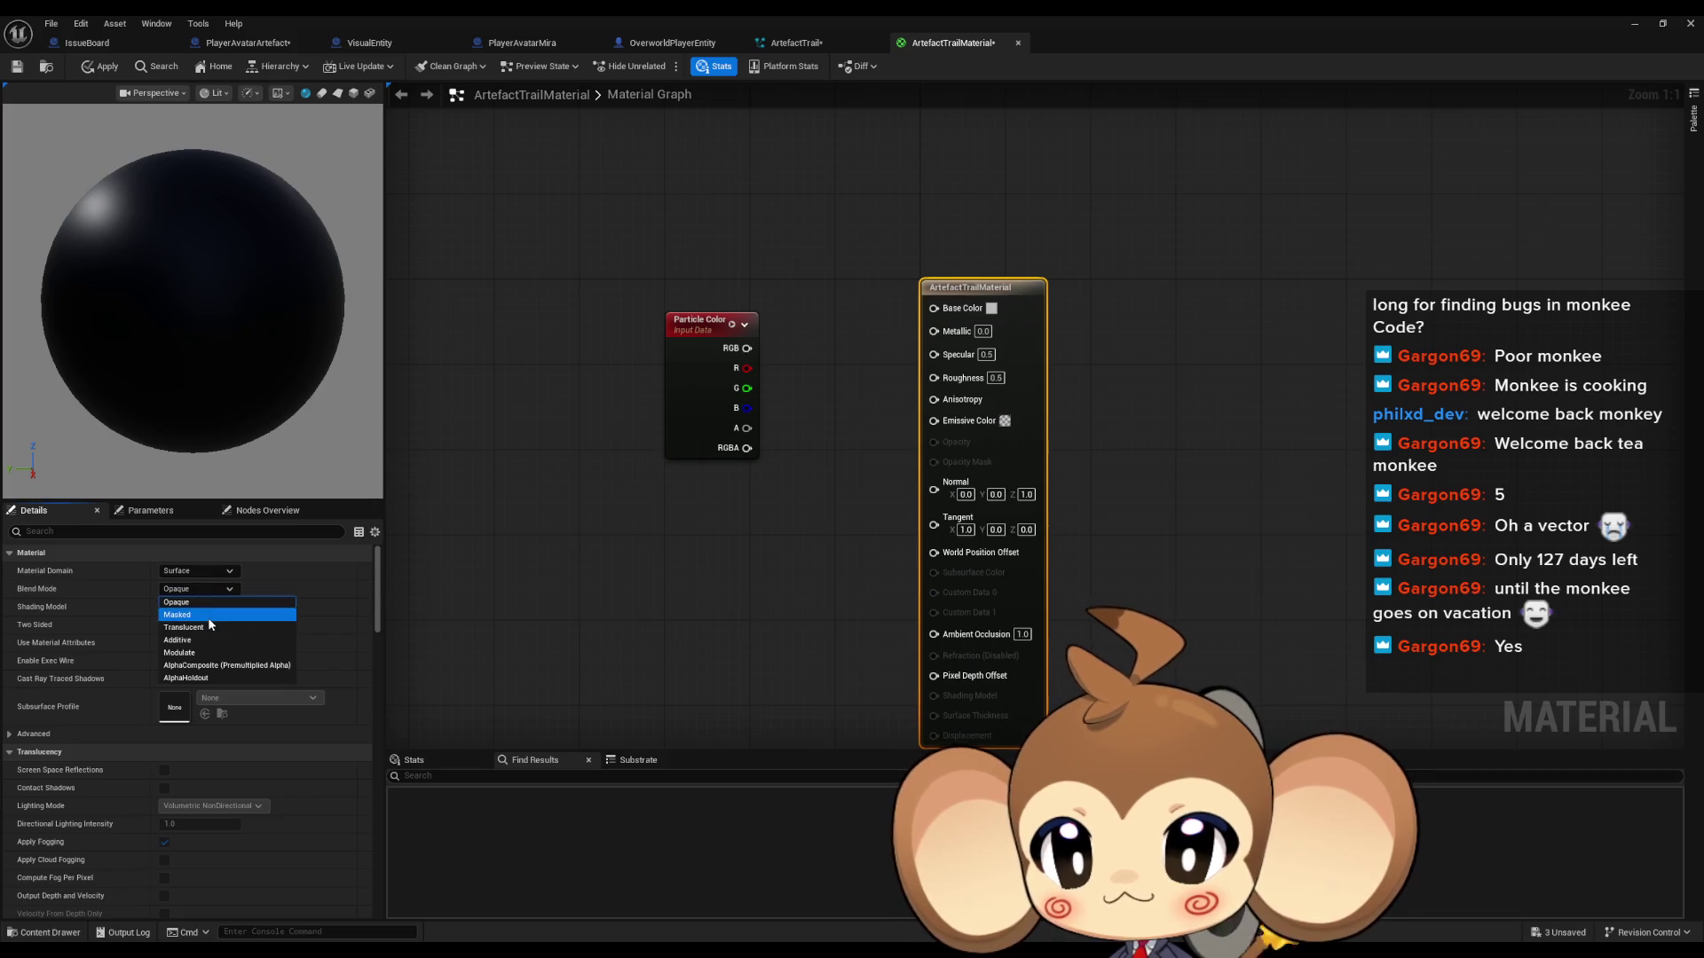
click(214, 628)
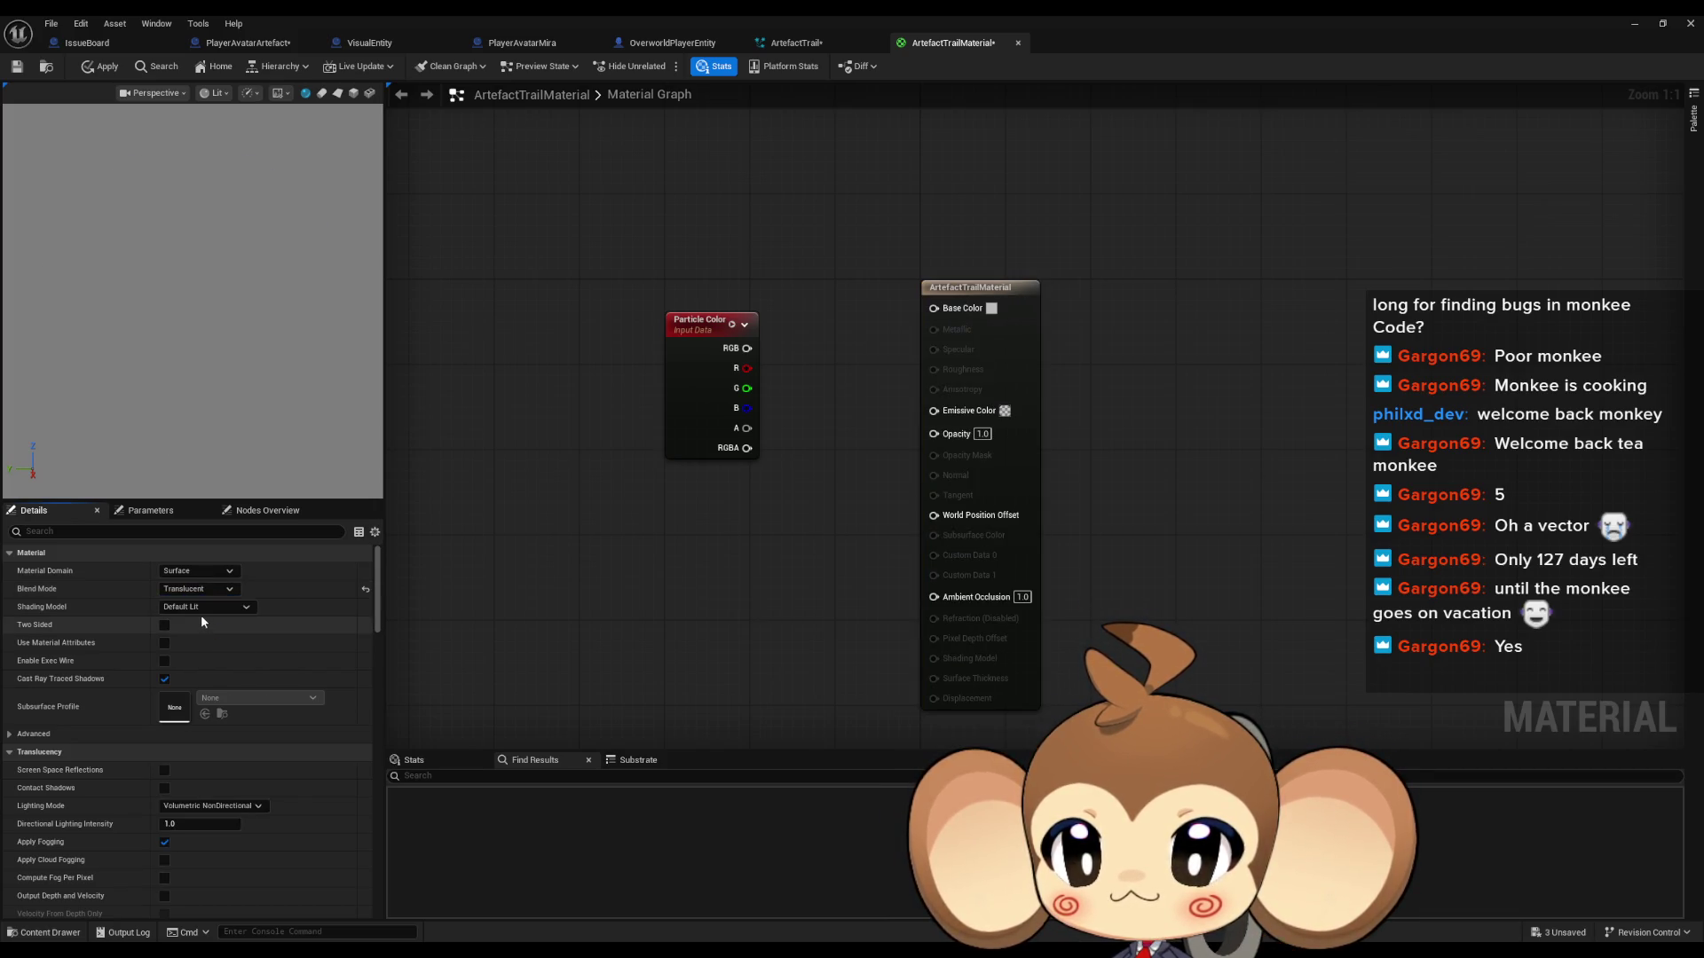
click(200, 608)
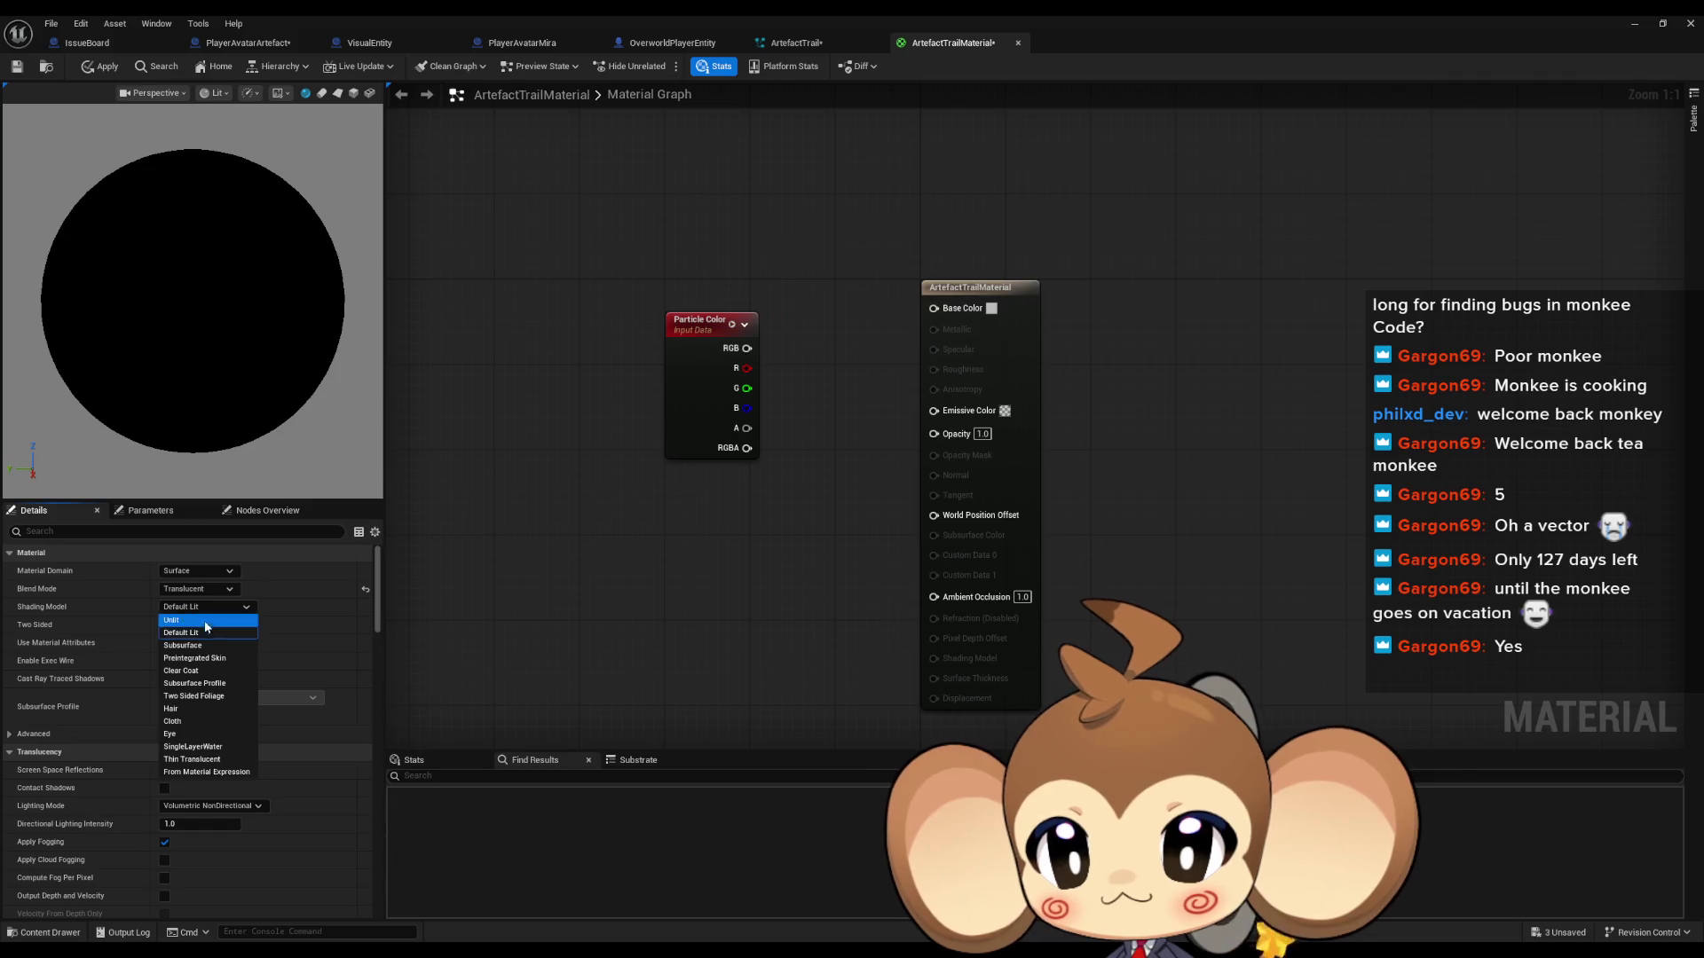
click(204, 619)
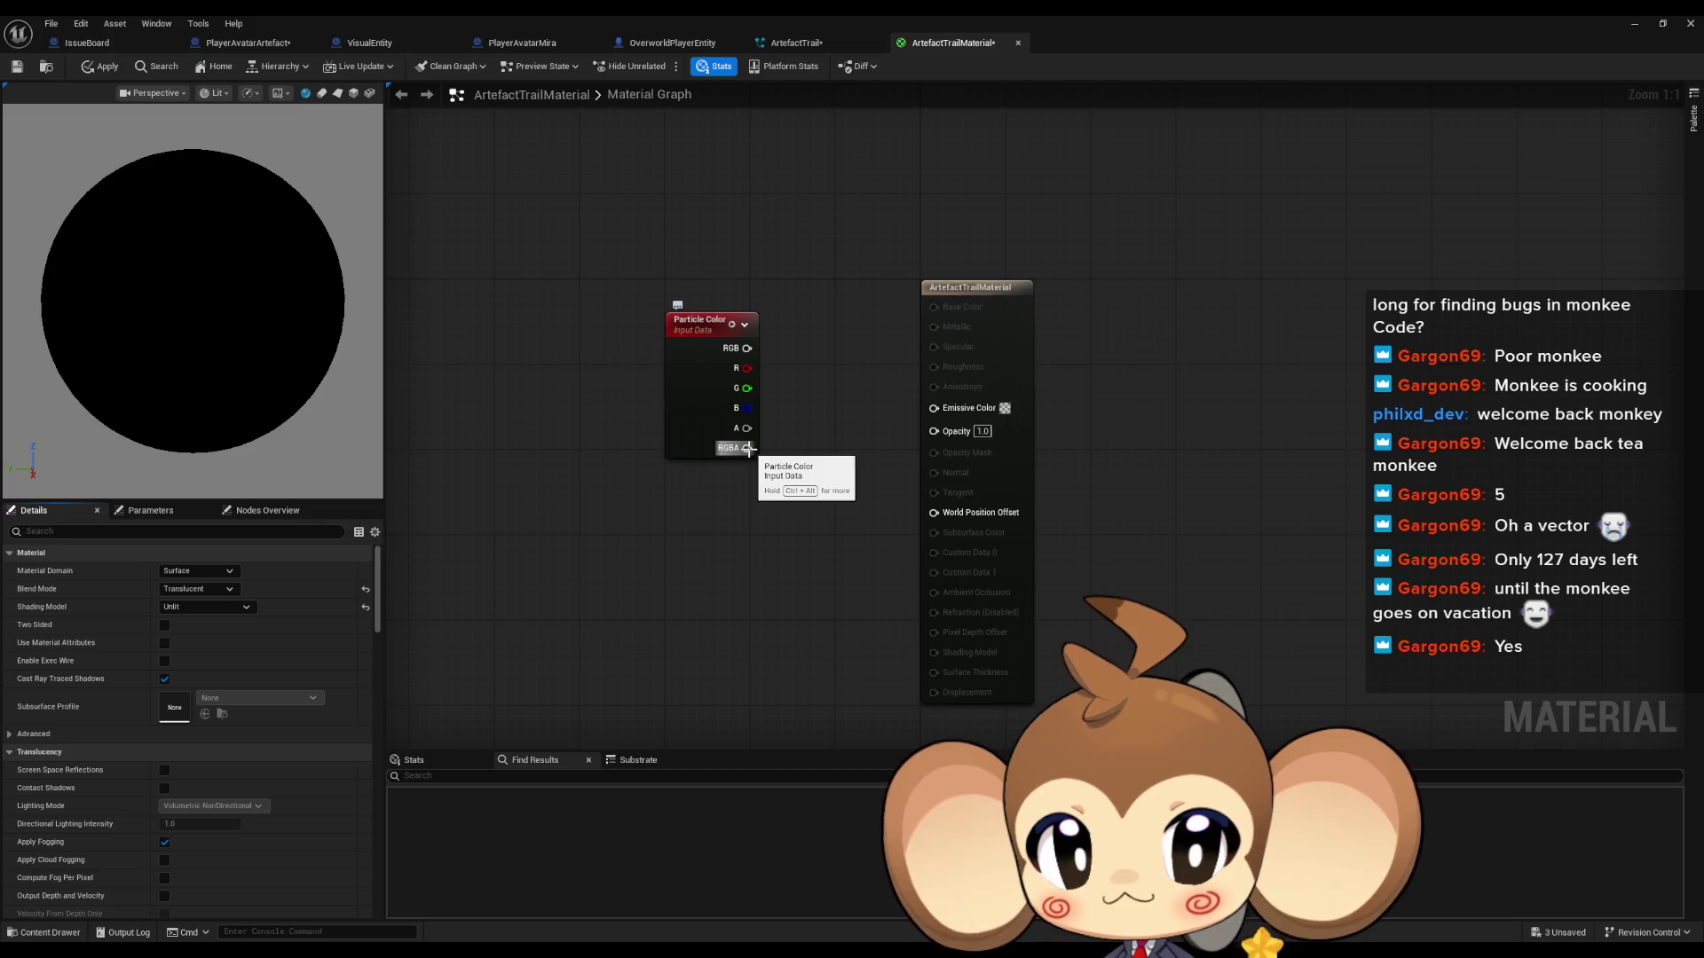
Step: Wire Particle Color RGB to Emissive Color and alpha to Opacity, then apply
drag(747, 428, 933, 431)
drag(747, 348, 934, 408)
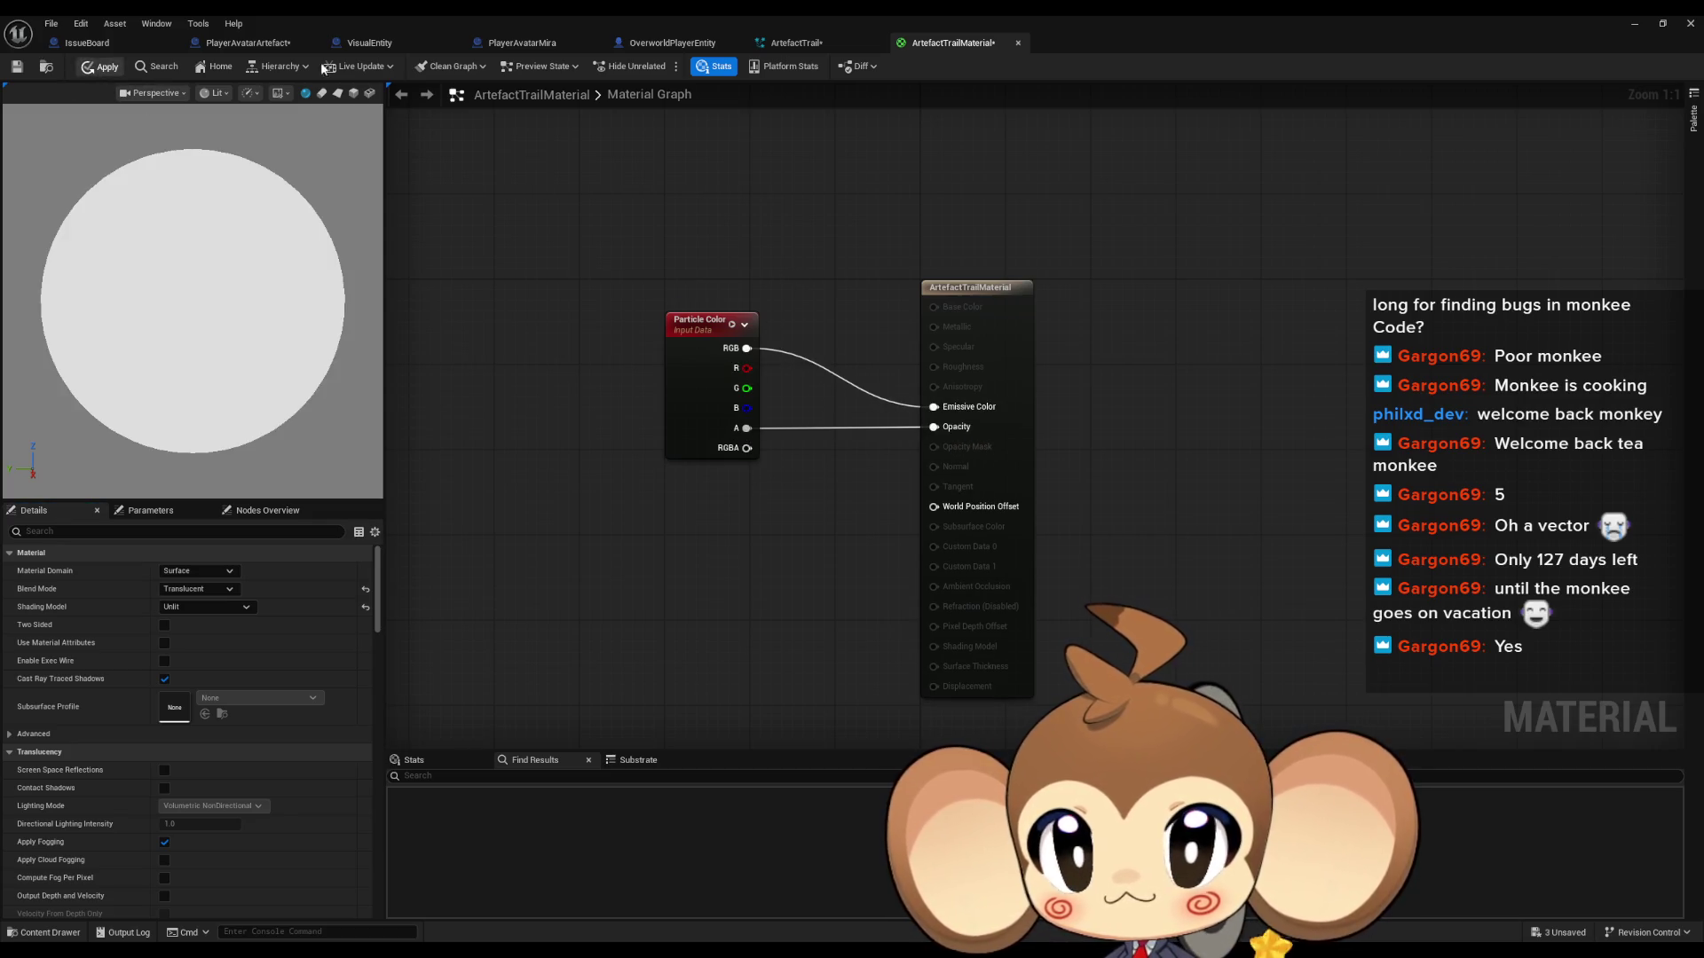
click(824, 41)
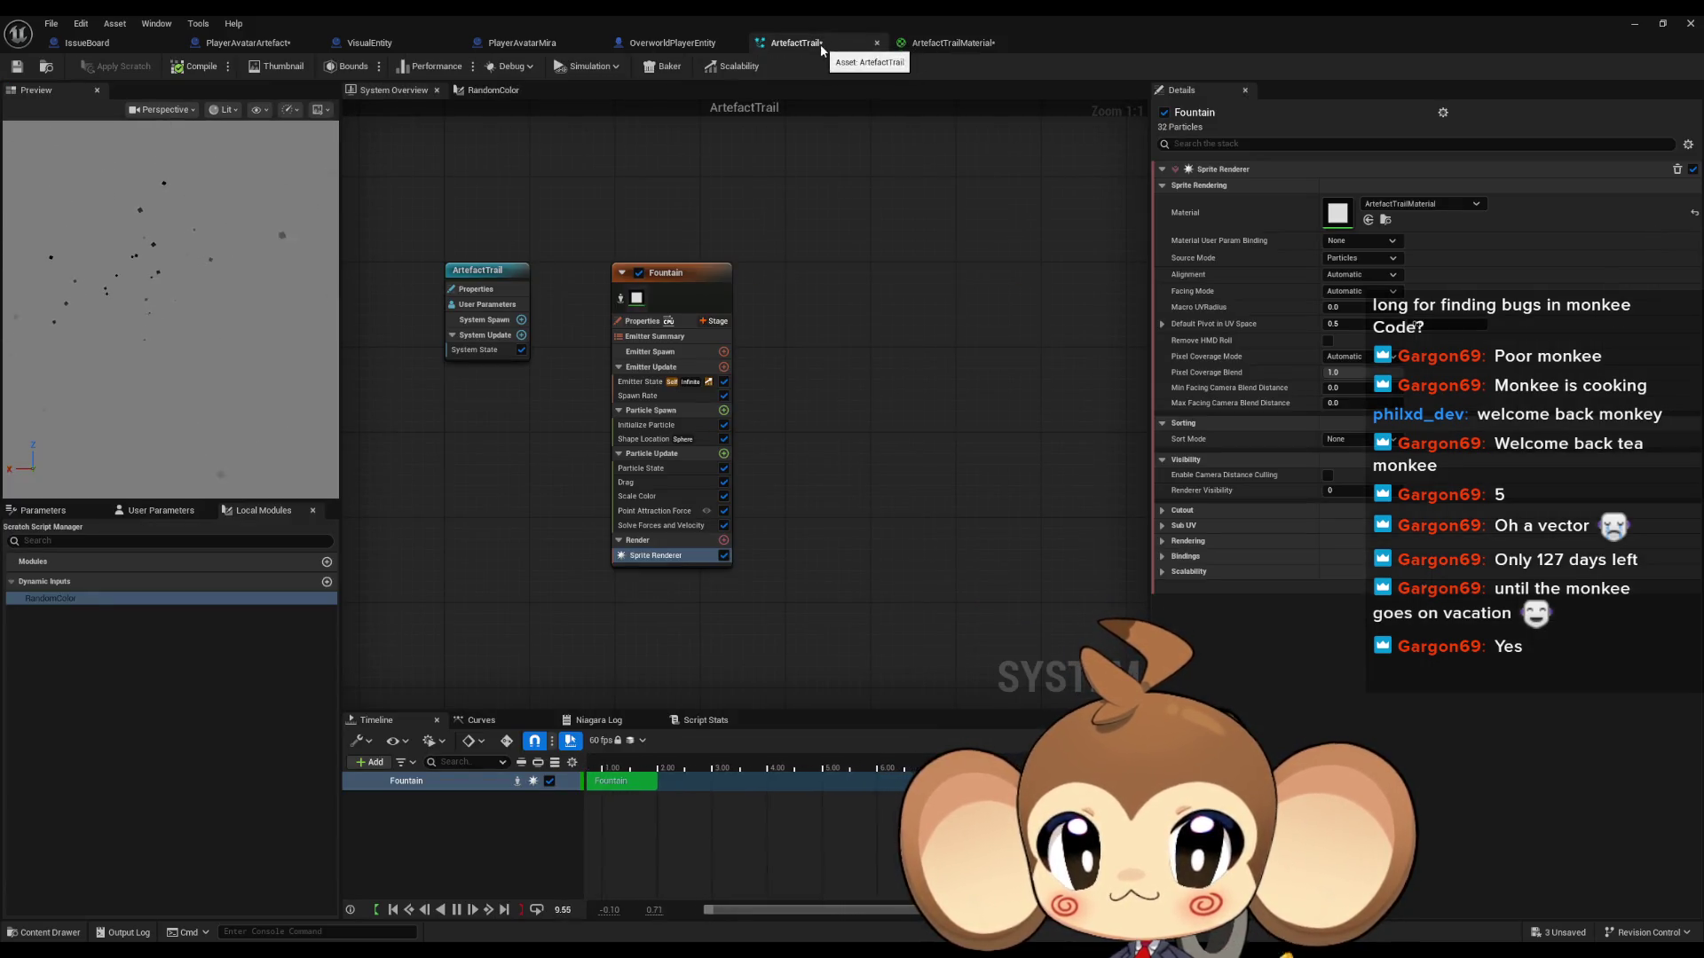
Step: Set the Fountain's Initialize Particle Color to the Random Color dynamic input
click(725, 303)
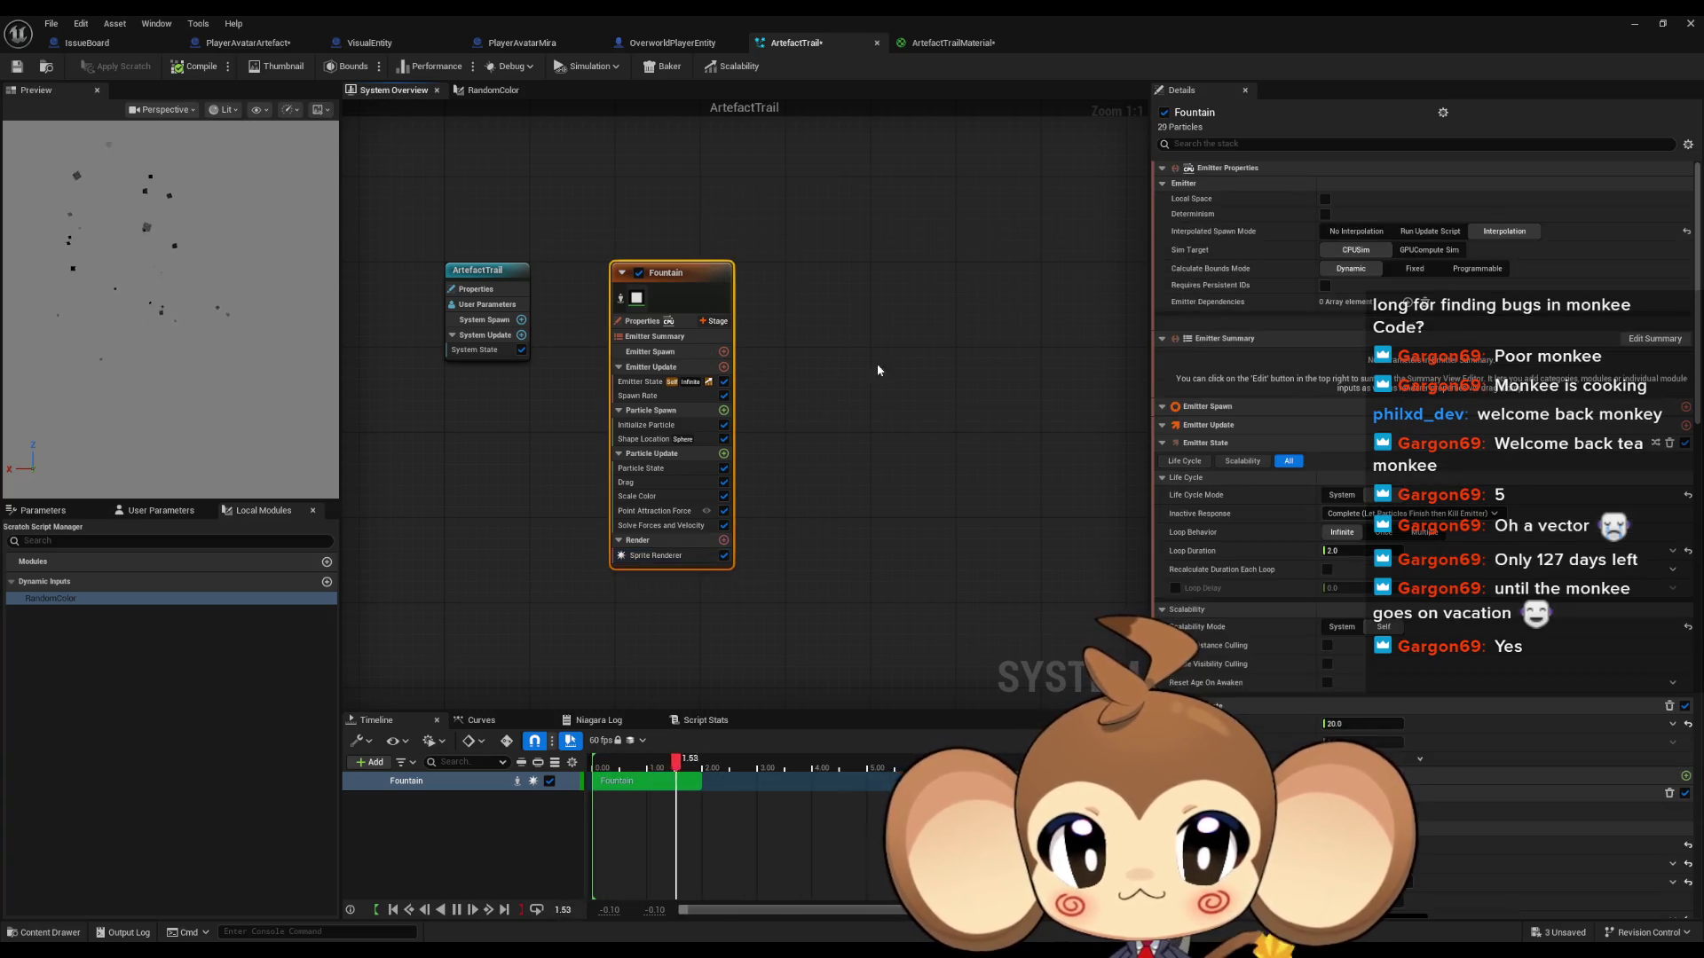
click(641, 424)
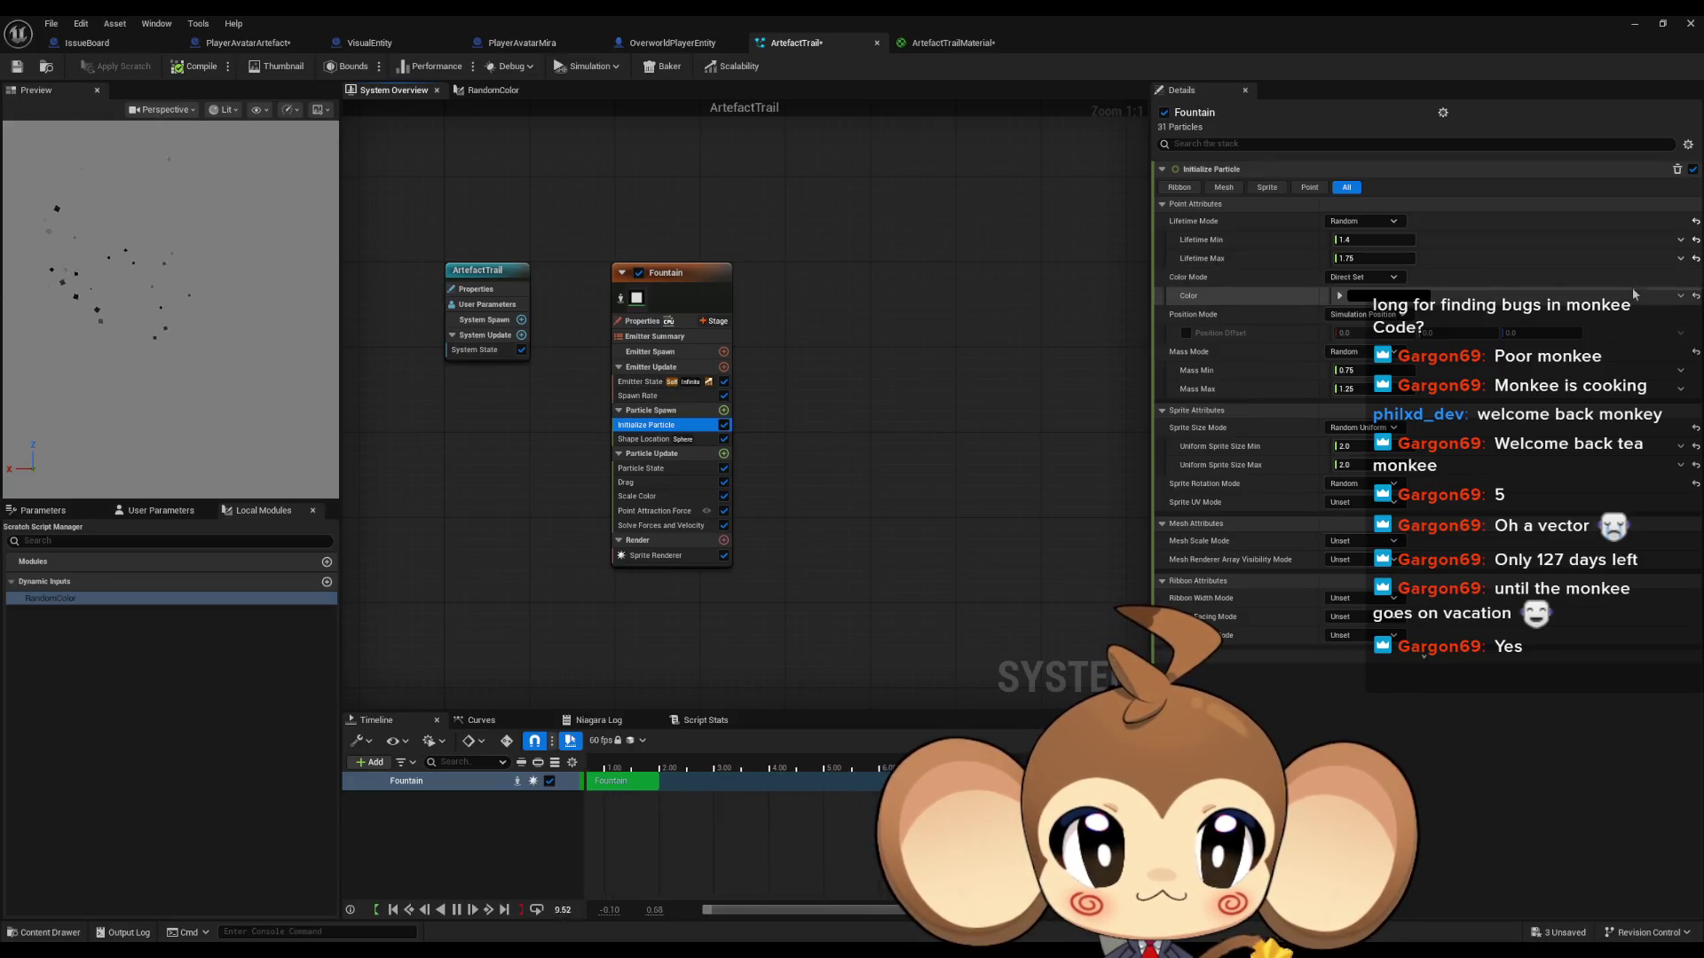
click(1680, 297)
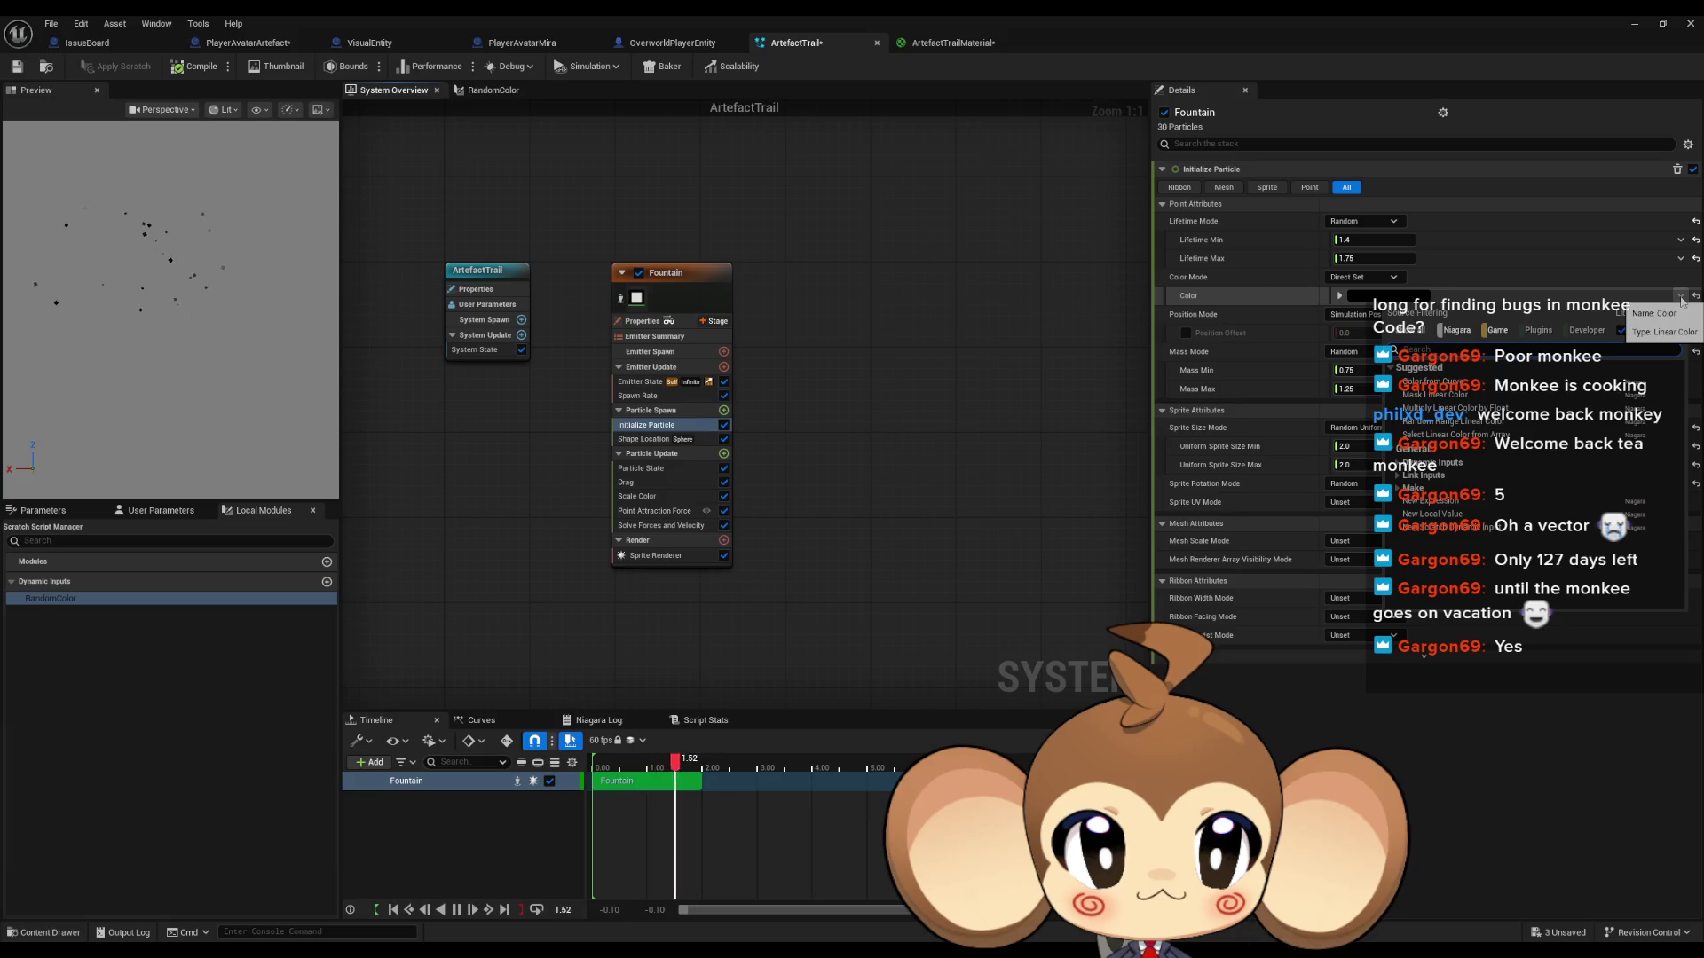
text(sc)
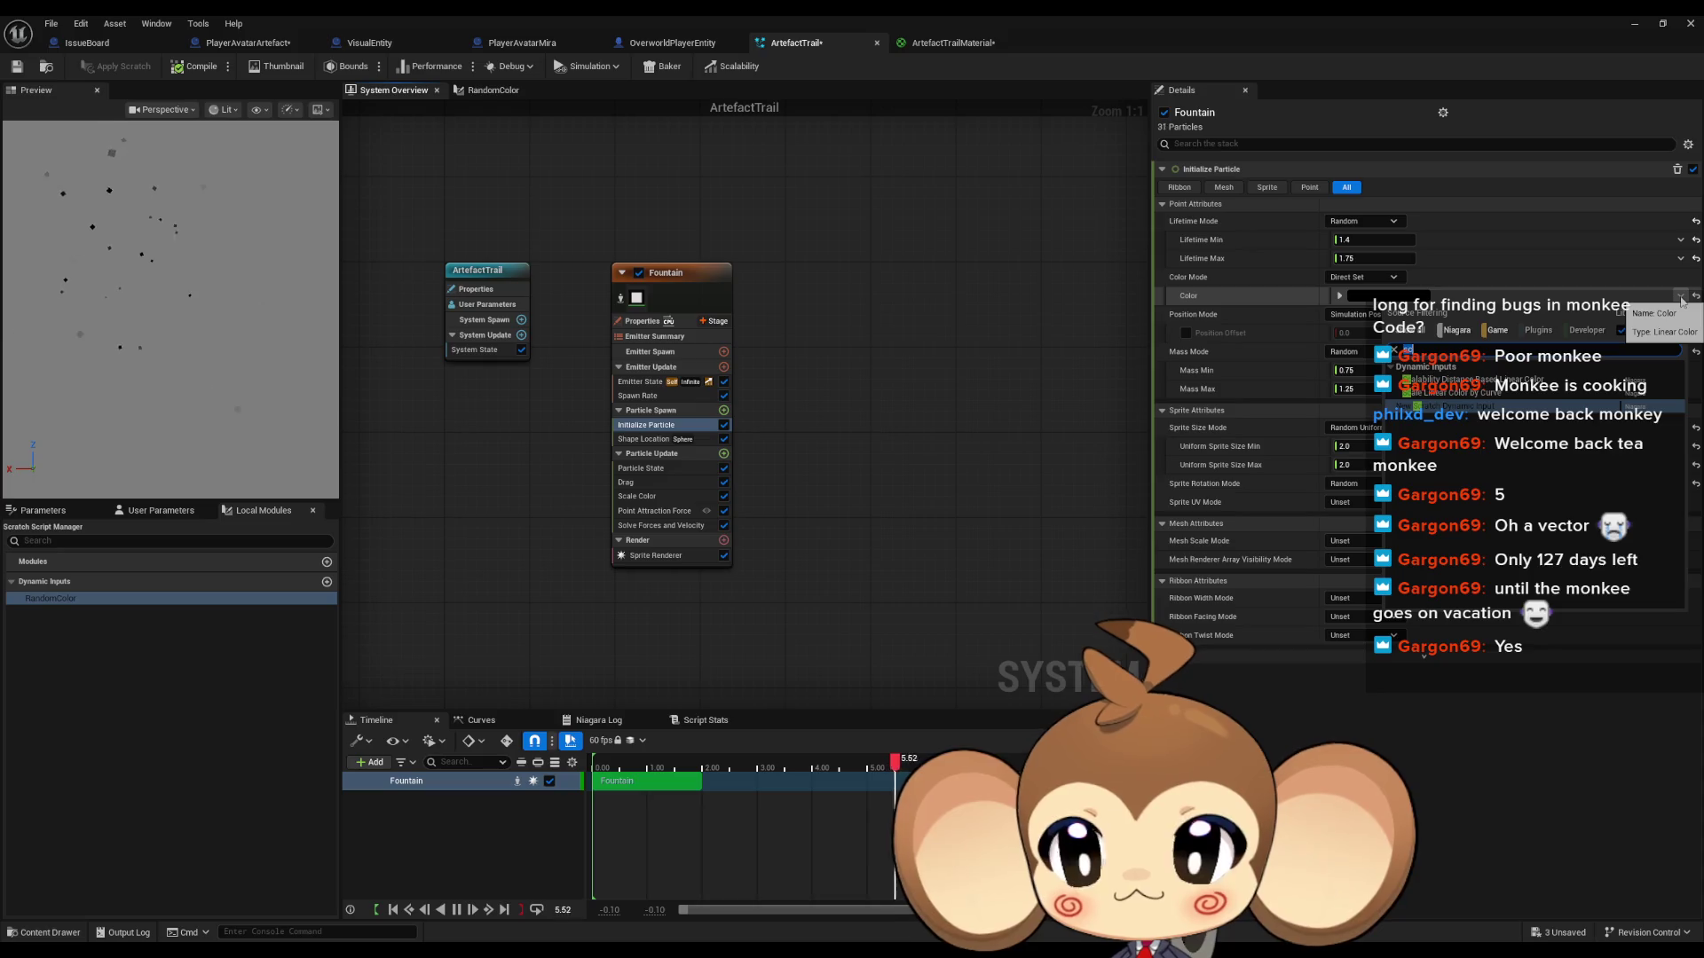
key(BackSpace)
key(BackSpace)
text(rand)
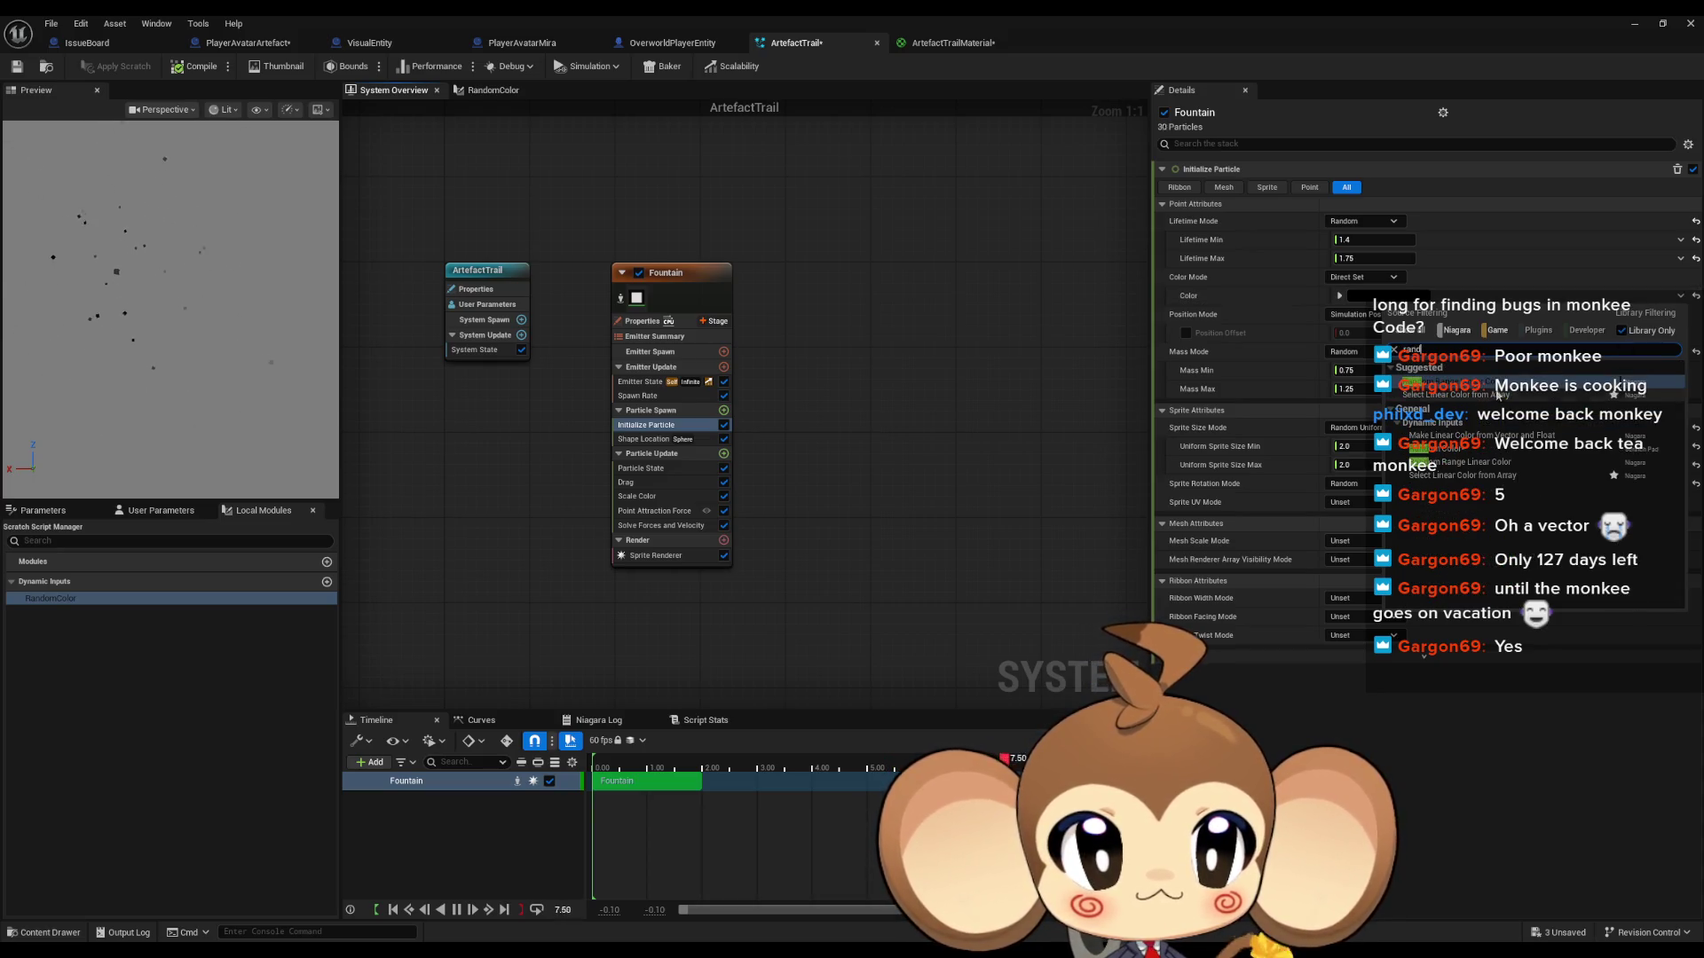
click(1455, 448)
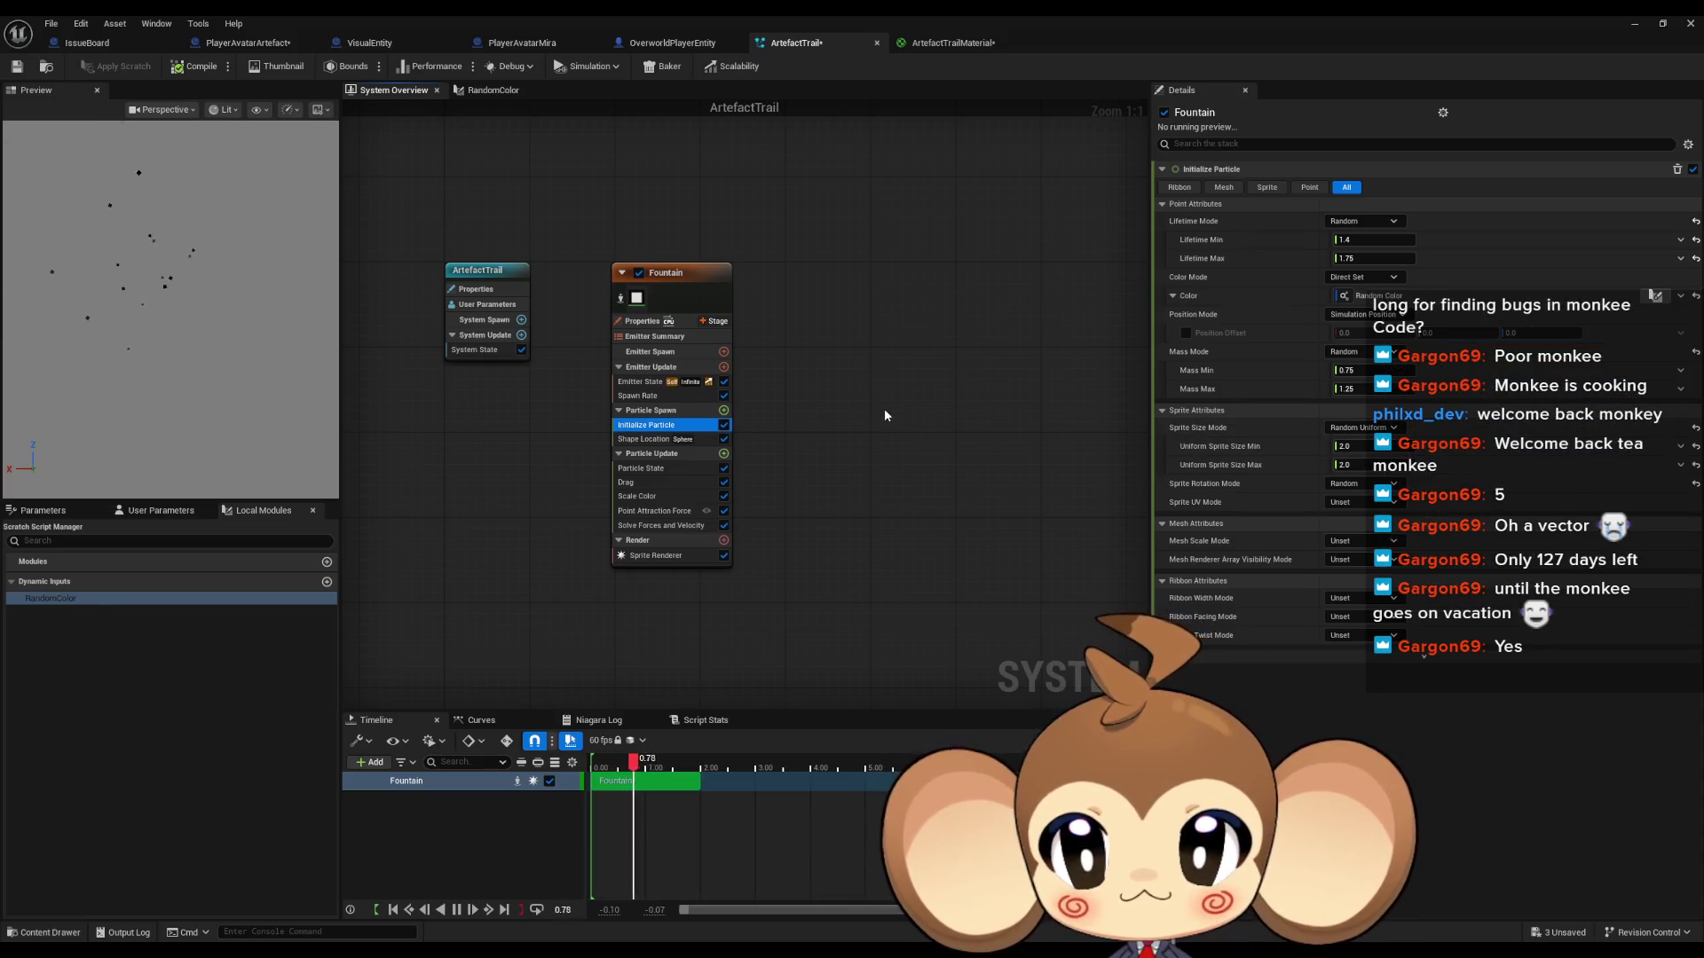
Step: In RandomColor, connect the third Random Float result to Make Linear Color's B channel
double_click(50, 598)
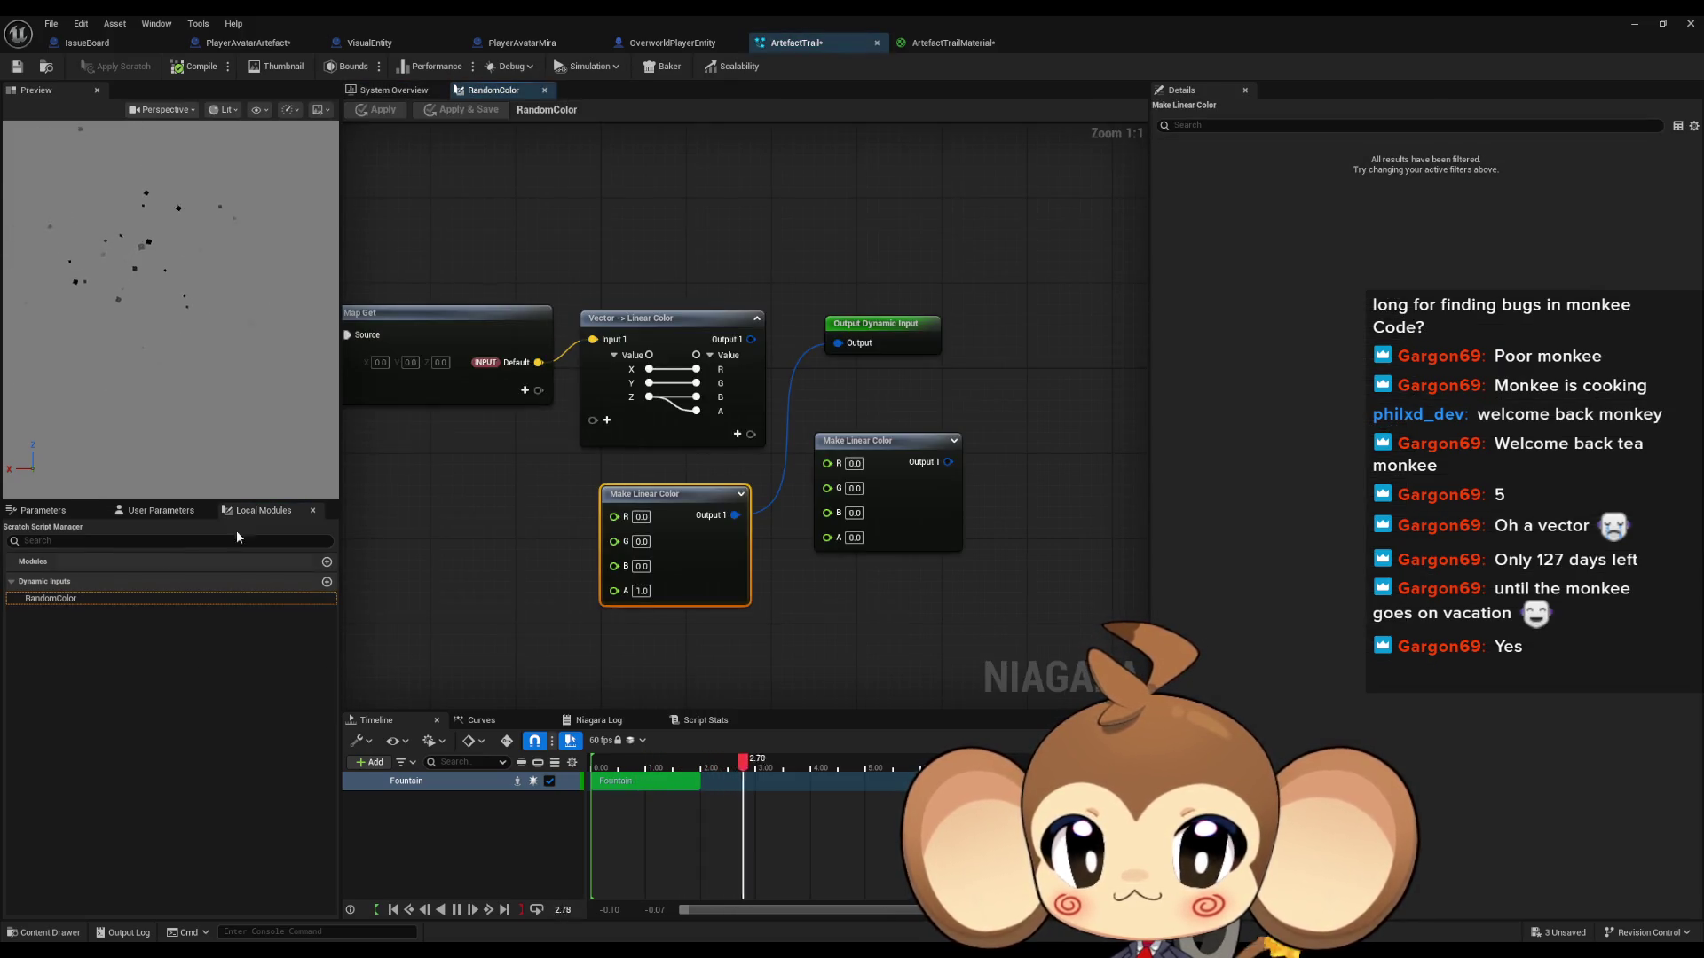
mouse_move(563, 488)
mouse_down()
mouse_move(902, 490)
mouse_move(606, 551)
mouse_move(902, 532)
mouse_up()
click(376, 109)
Step: Line up the six float nodes beside Make Linear Color, then play the level
mouse_move(580, 352)
mouse_down()
mouse_move(677, 326)
mouse_move(756, 270)
mouse_up()
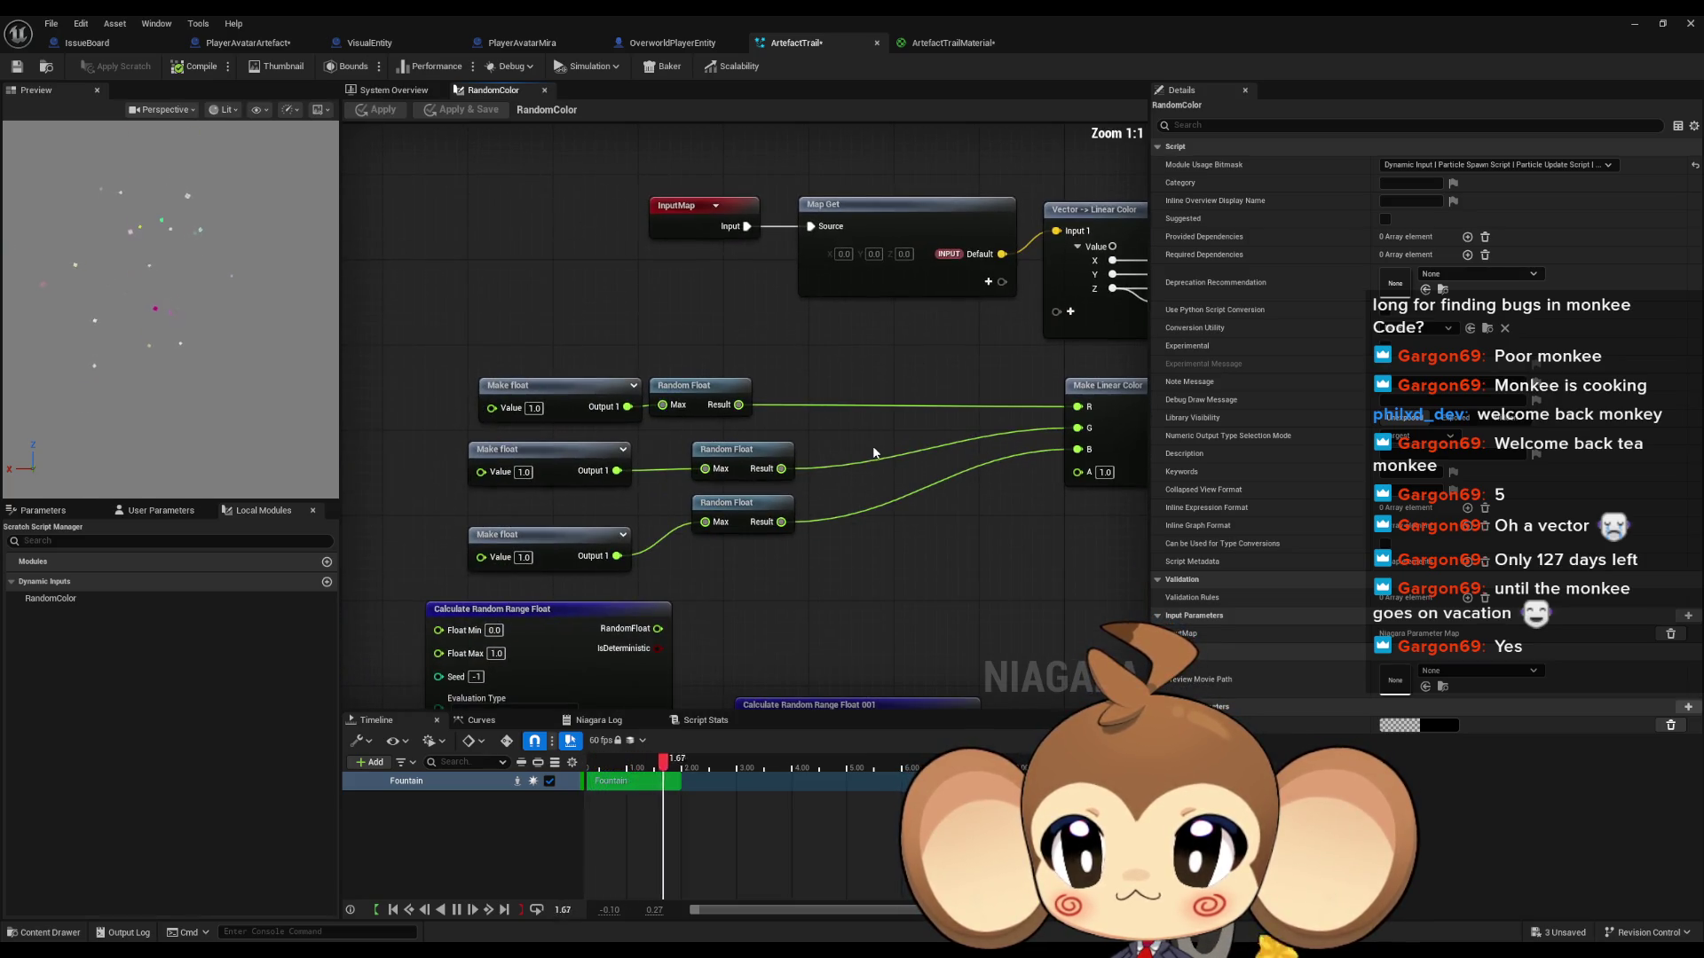
mouse_move(740, 457)
mouse_down()
mouse_move(693, 458)
mouse_move(672, 543)
mouse_up()
mouse_move(569, 521)
mouse_down()
mouse_move(647, 546)
mouse_move(561, 503)
mouse_up()
mouse_move(497, 347)
mouse_down()
mouse_move(524, 400)
mouse_move(790, 524)
mouse_up()
drag(690, 385, 976, 385)
click(428, 335)
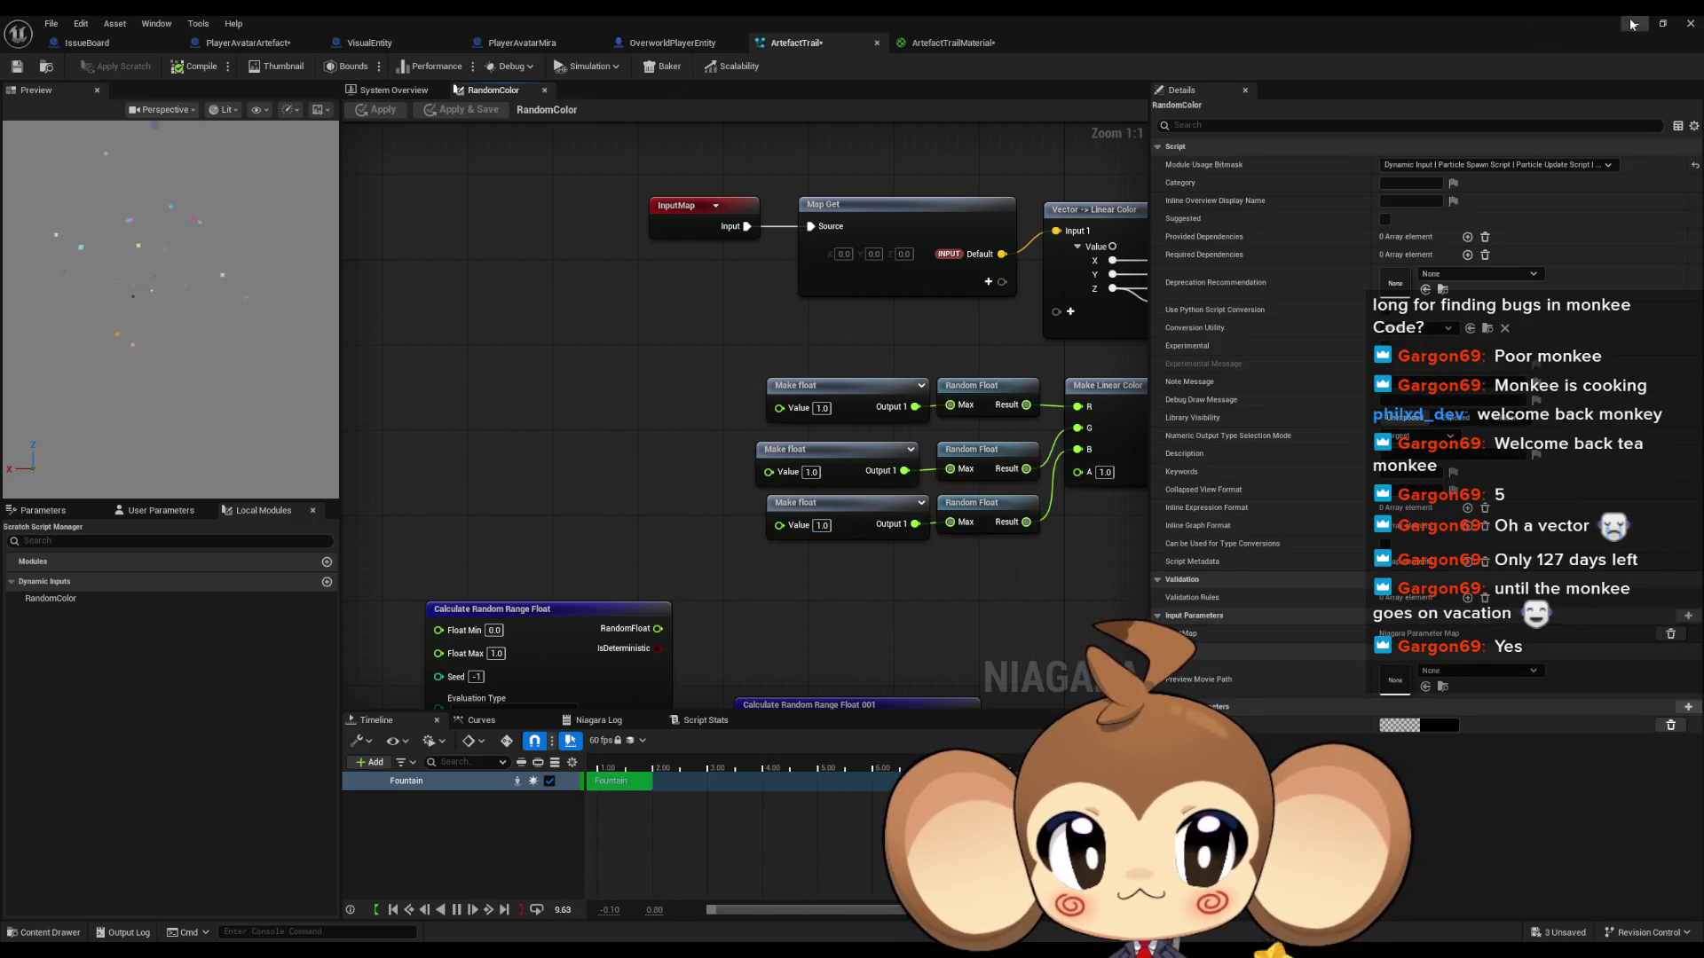
click(1689, 24)
click(331, 67)
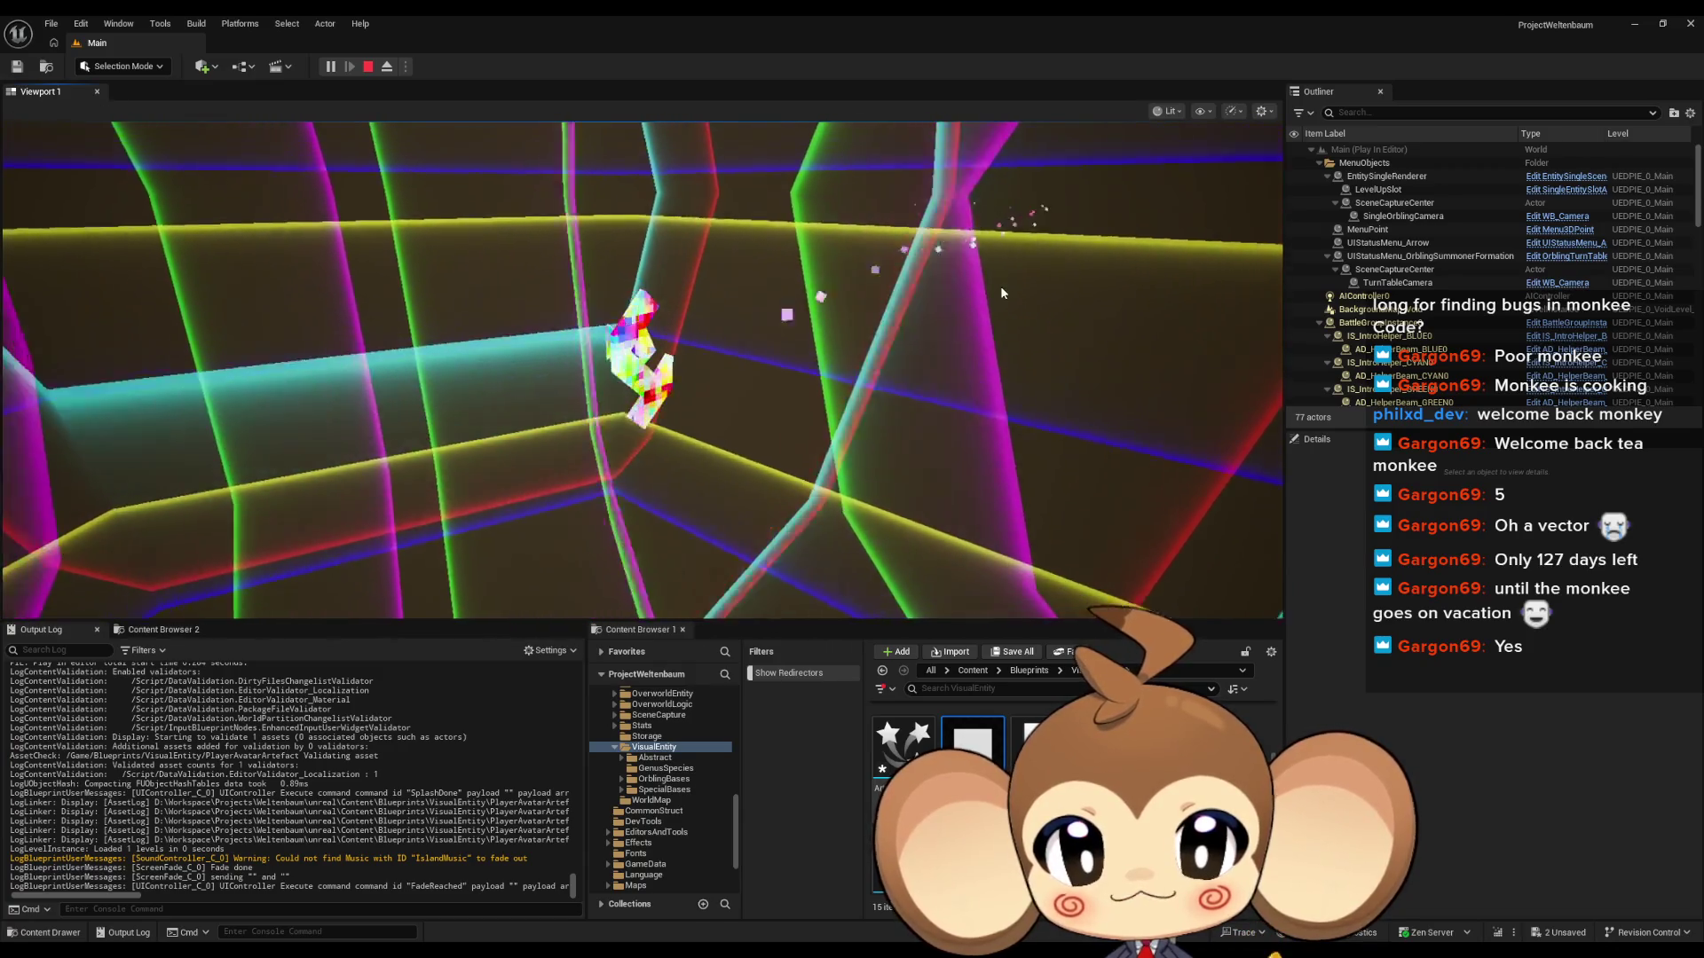
Step: Check the multicoloured artefact trail in Play in Editor, then stop the session with Esc
click(870, 312)
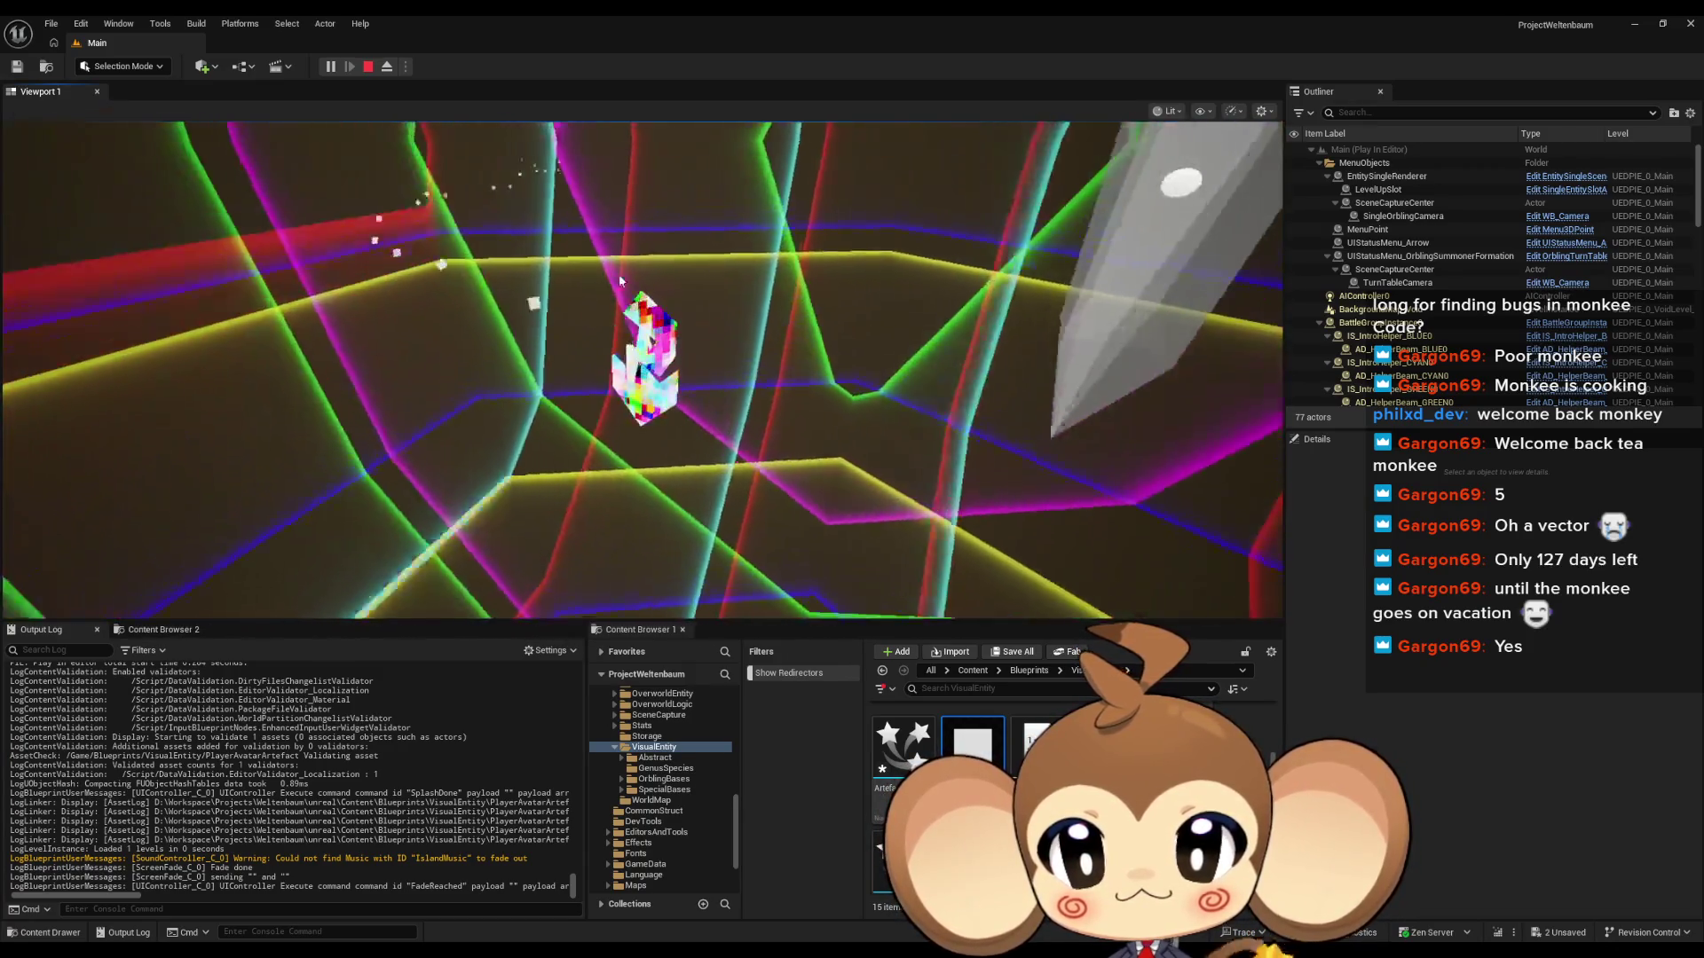
key(shift+F1)
click(453, 248)
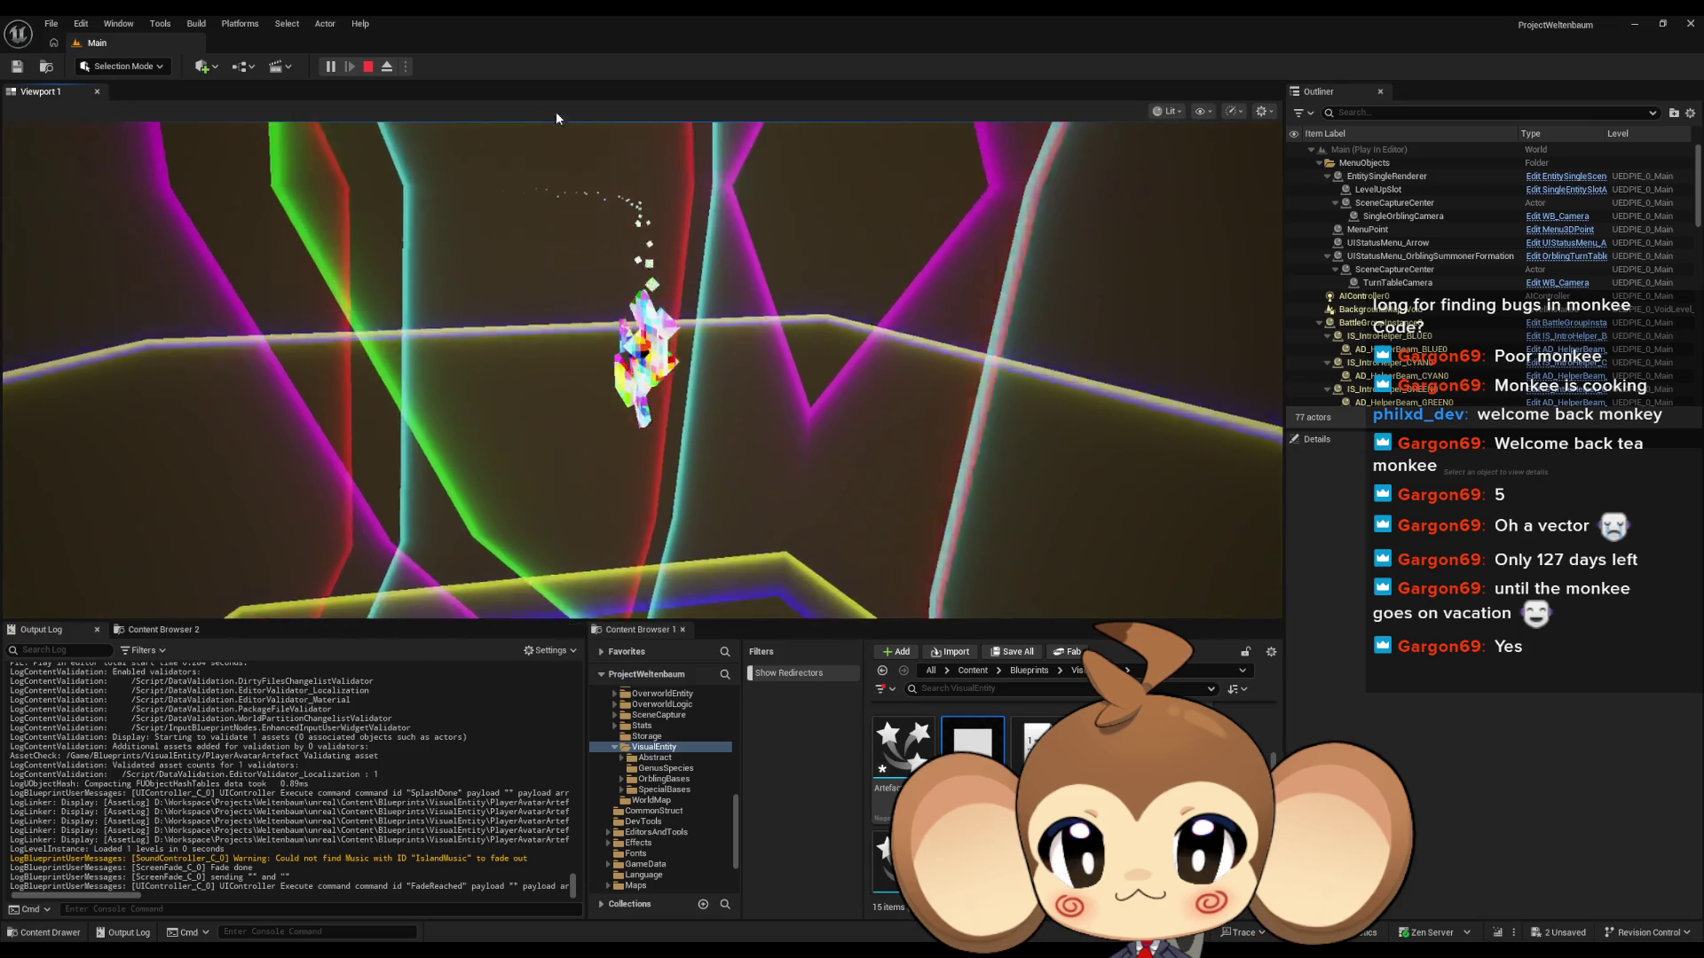
key(Escape)
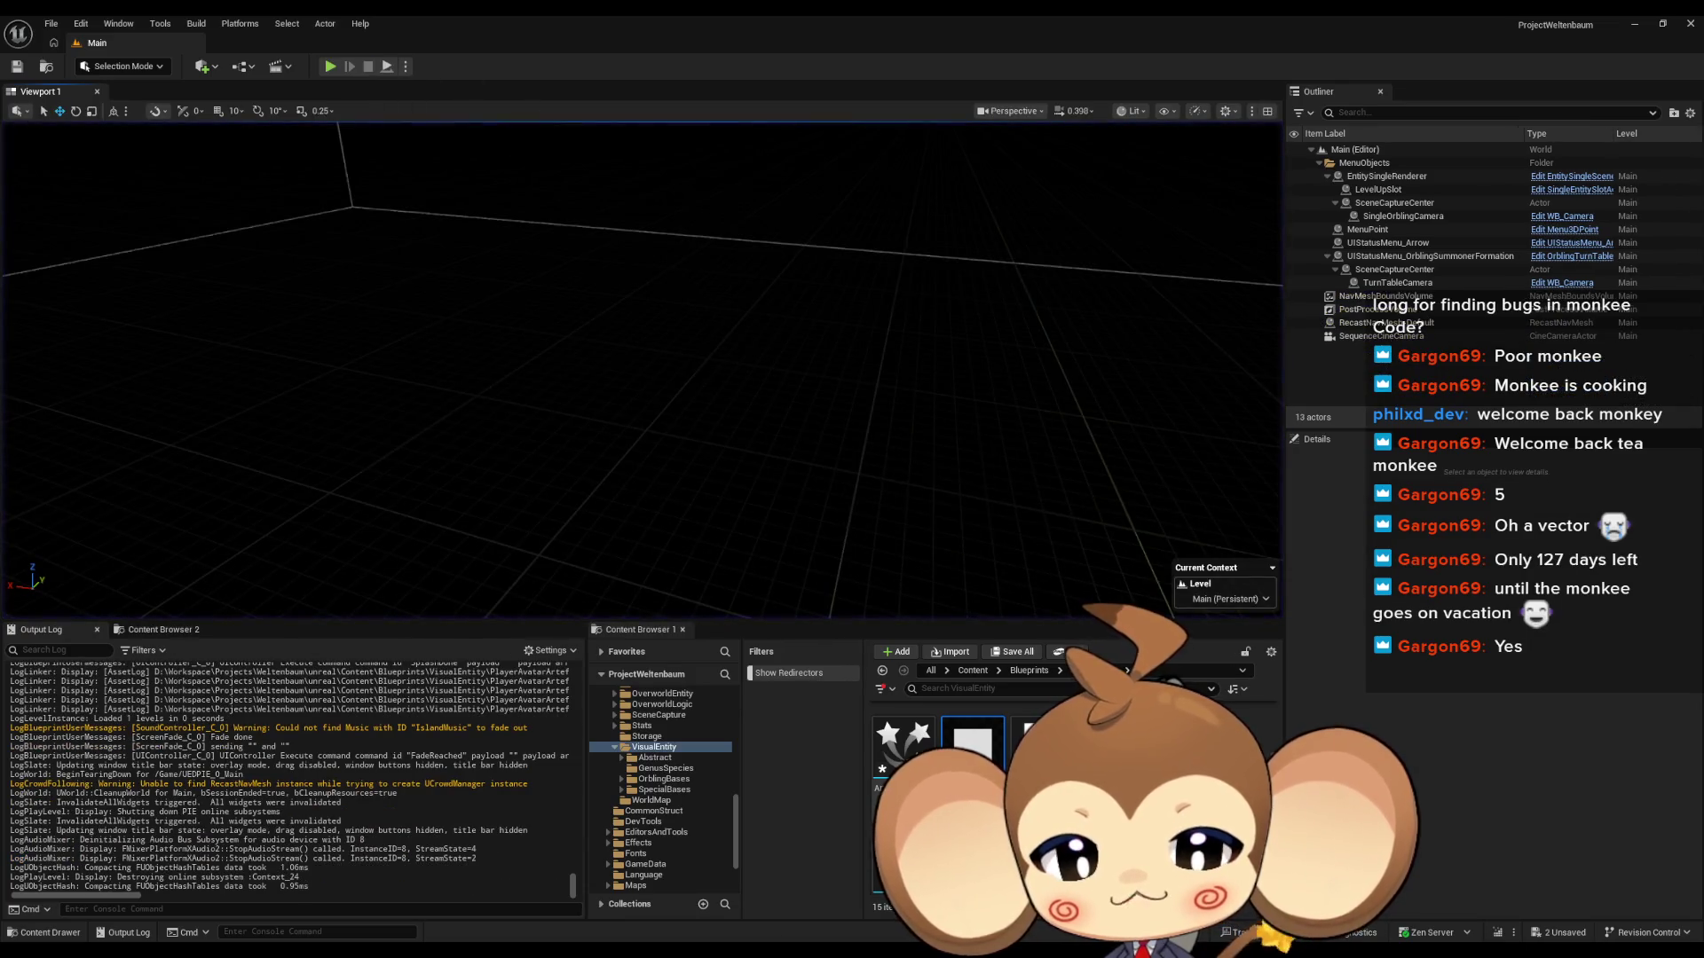
Step: Set the constant colour's alpha to 1, wire it into Output Dynamic Input, and apply
mouse_move(822, 923)
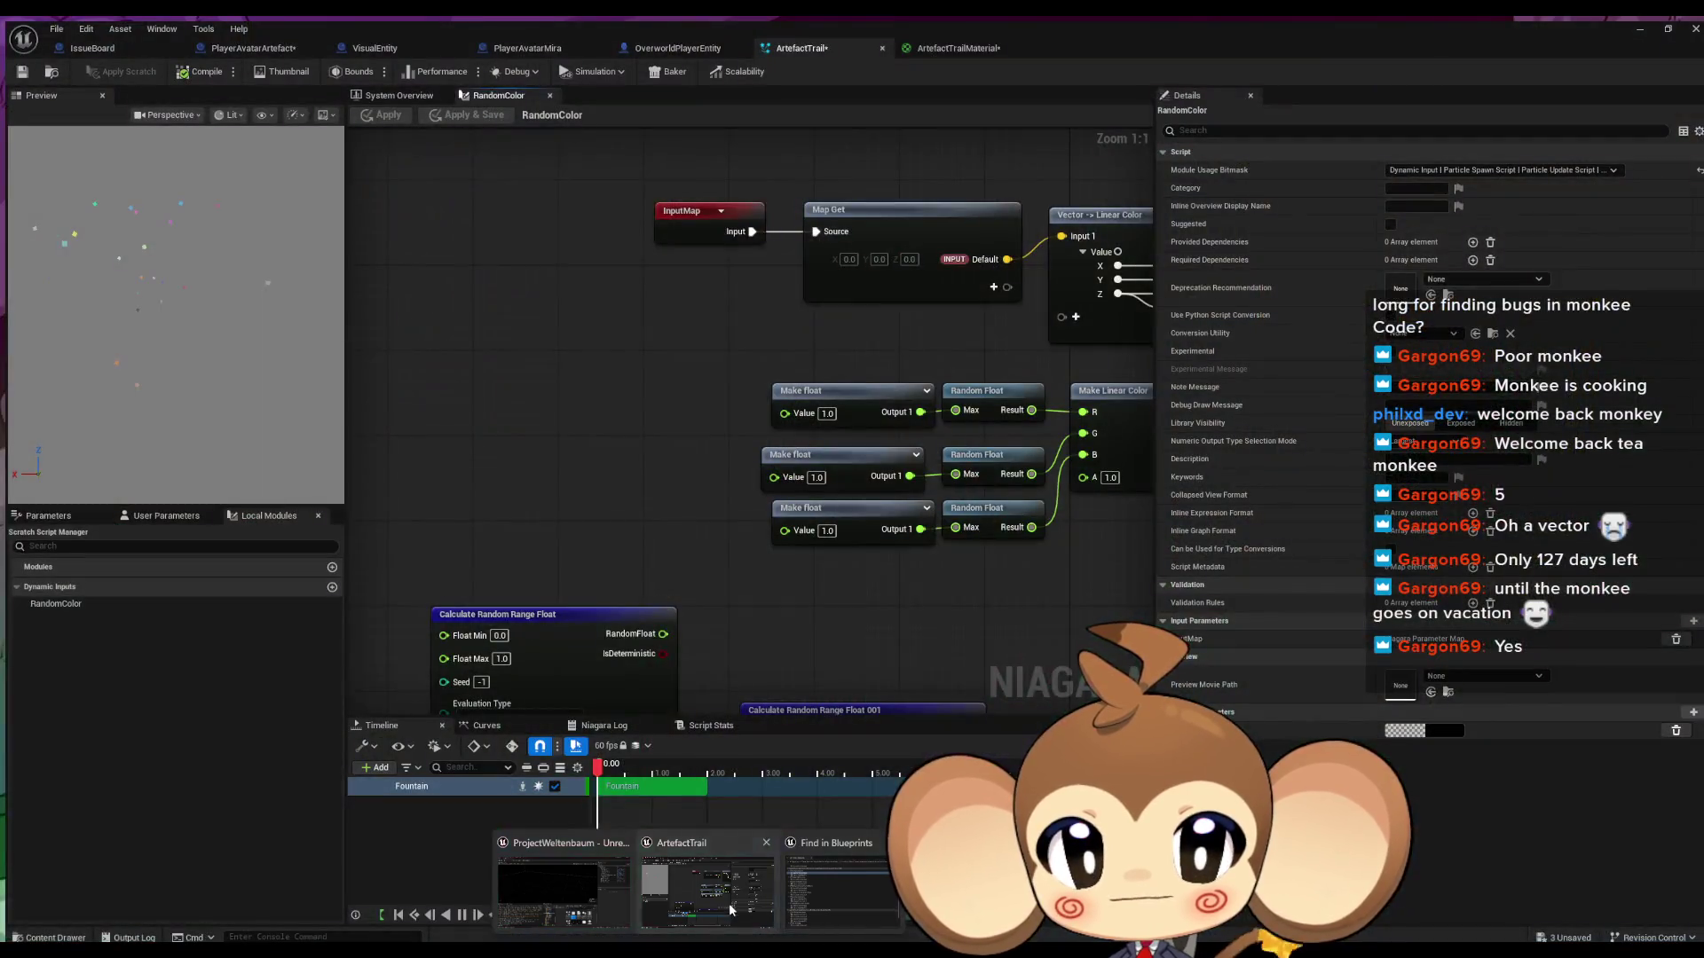
click(728, 904)
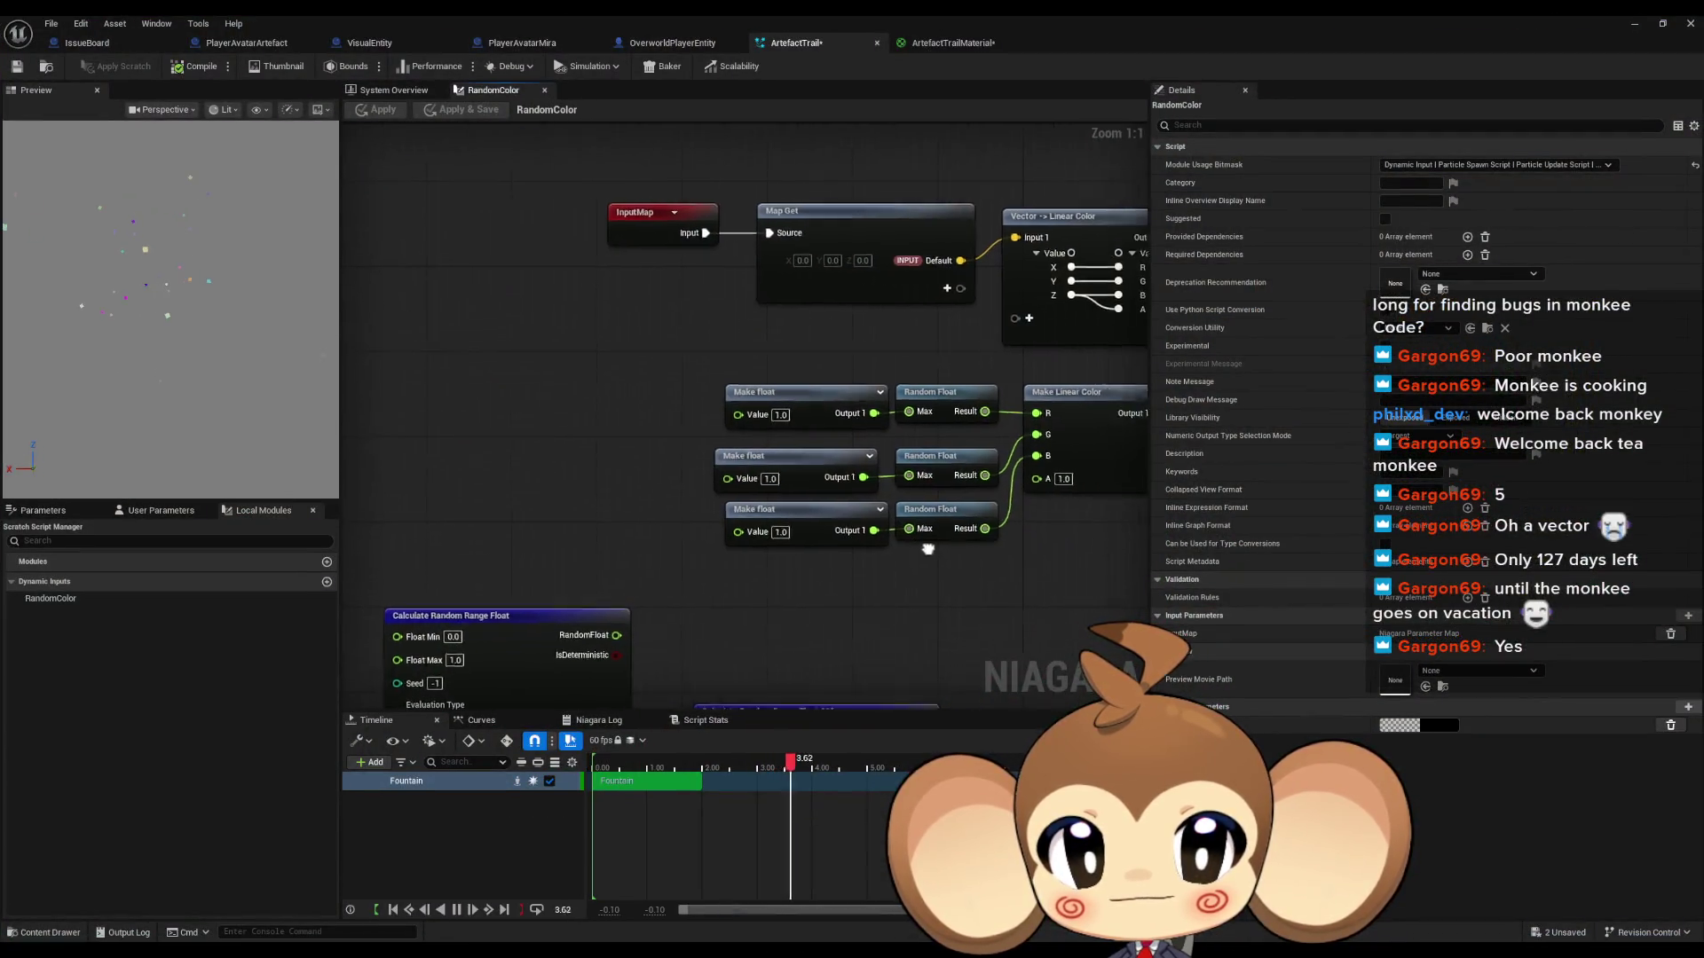
drag(1154, 550, 688, 577)
mouse_move(829, 269)
mouse_down()
mouse_move(803, 297)
mouse_move(850, 268)
mouse_up()
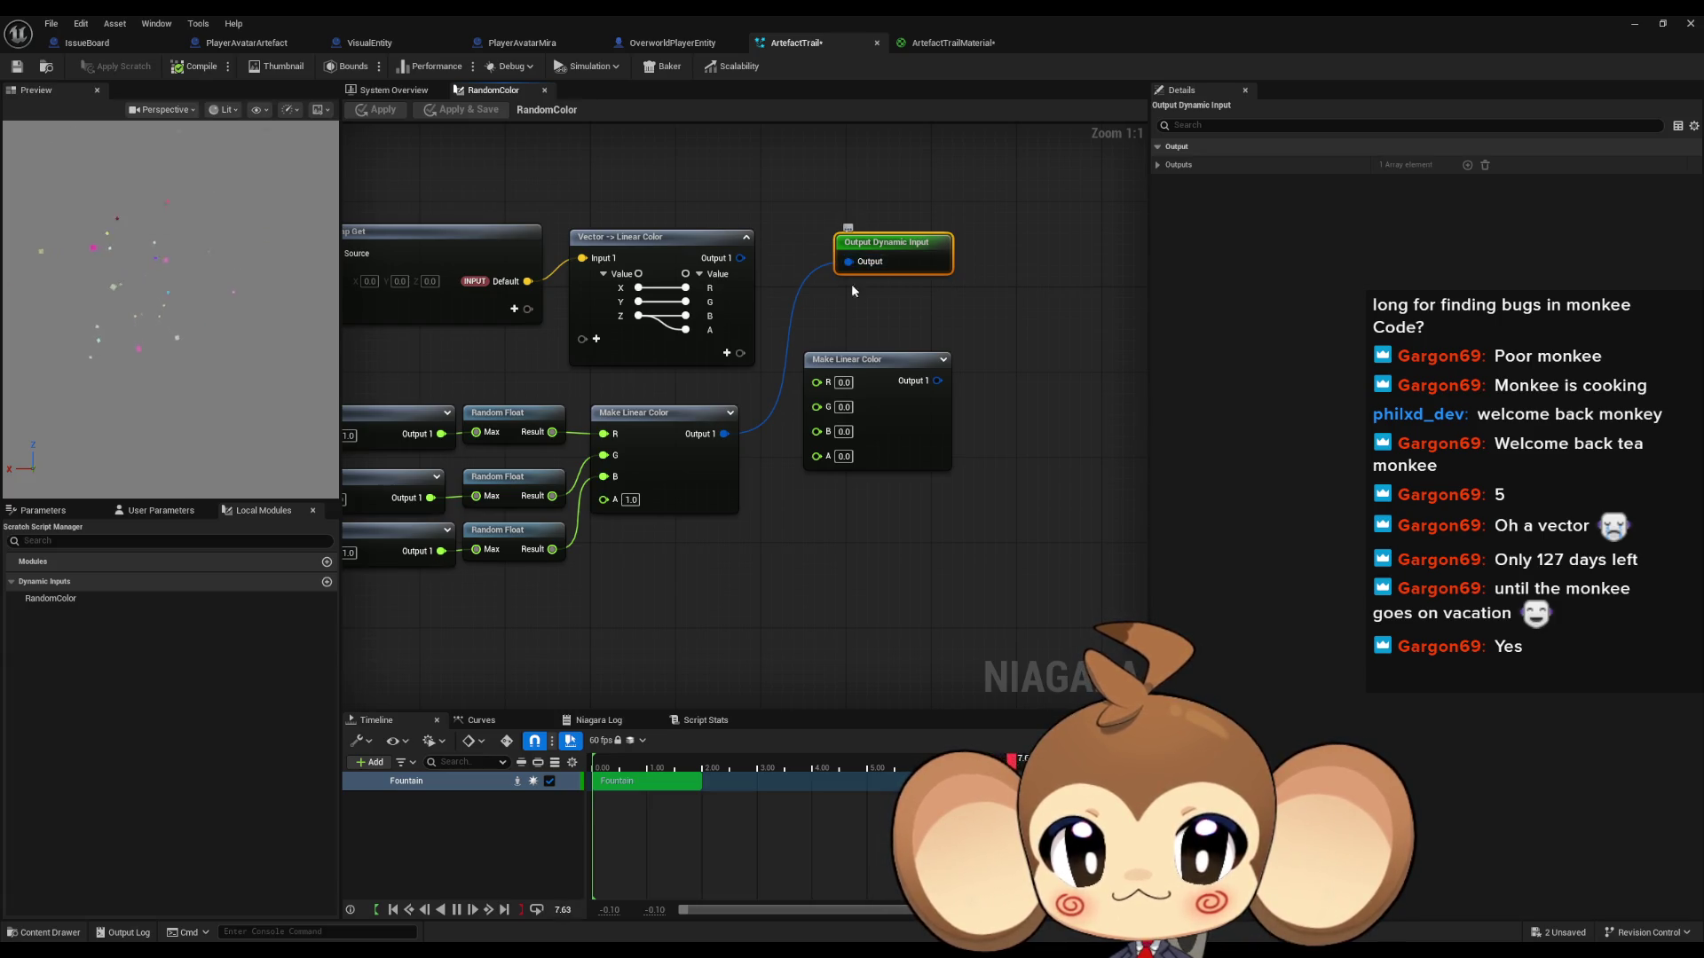
text(1)
click(841, 488)
drag(937, 380, 850, 263)
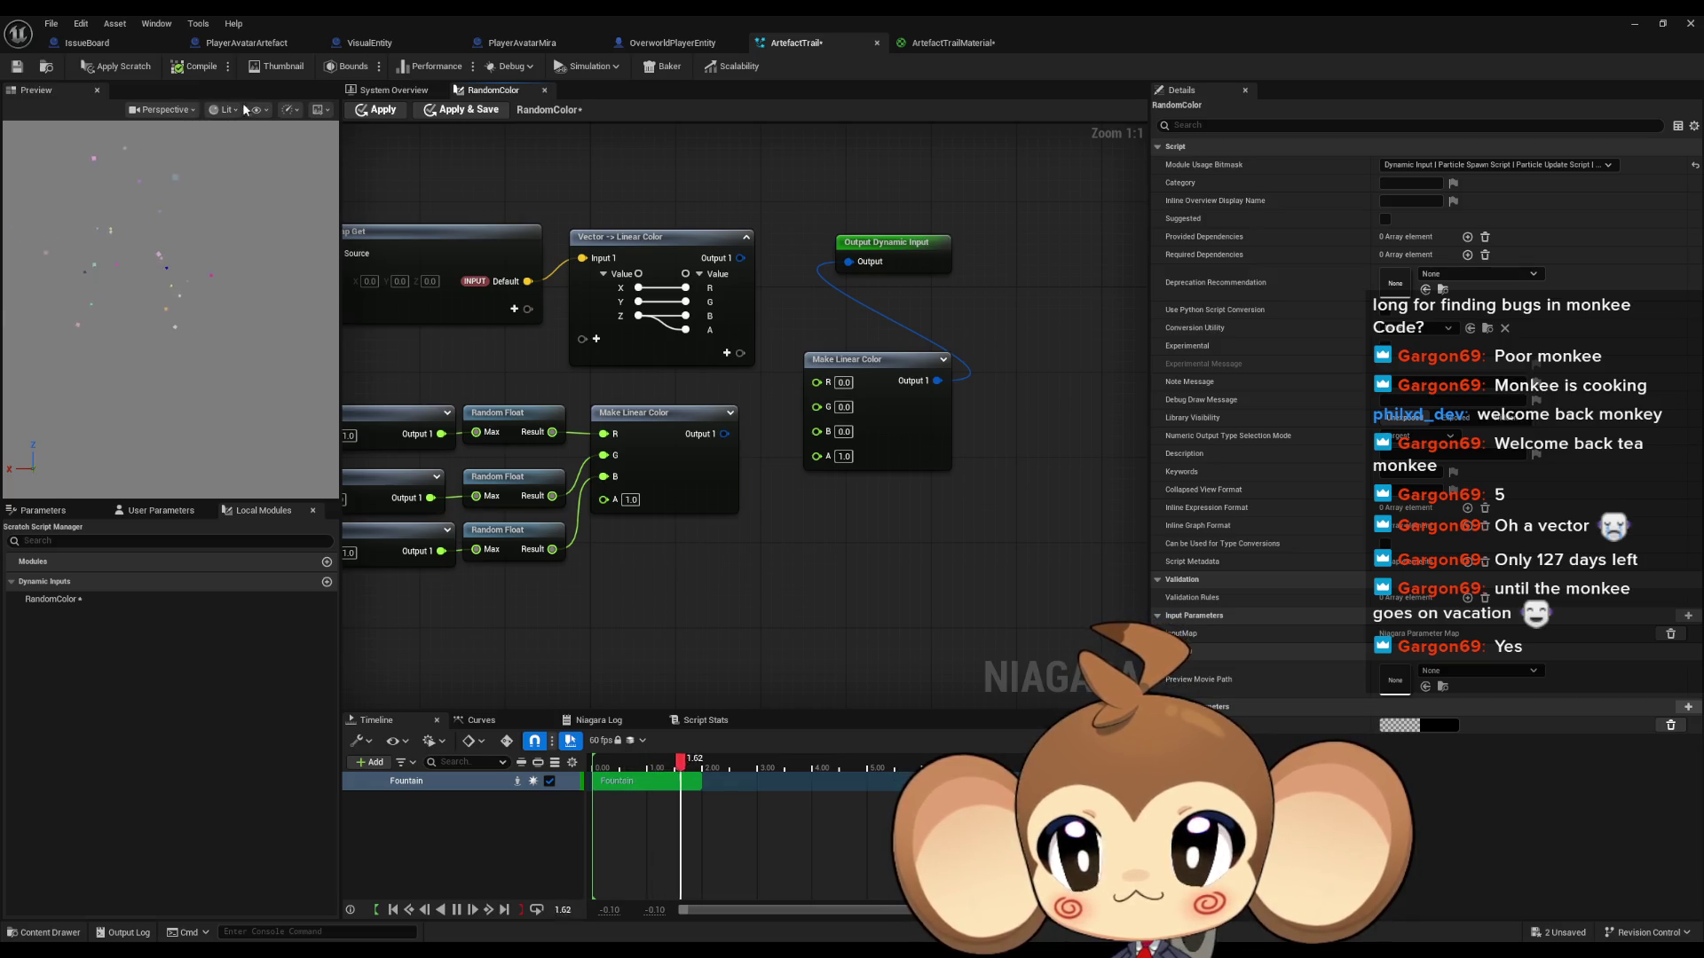
click(383, 109)
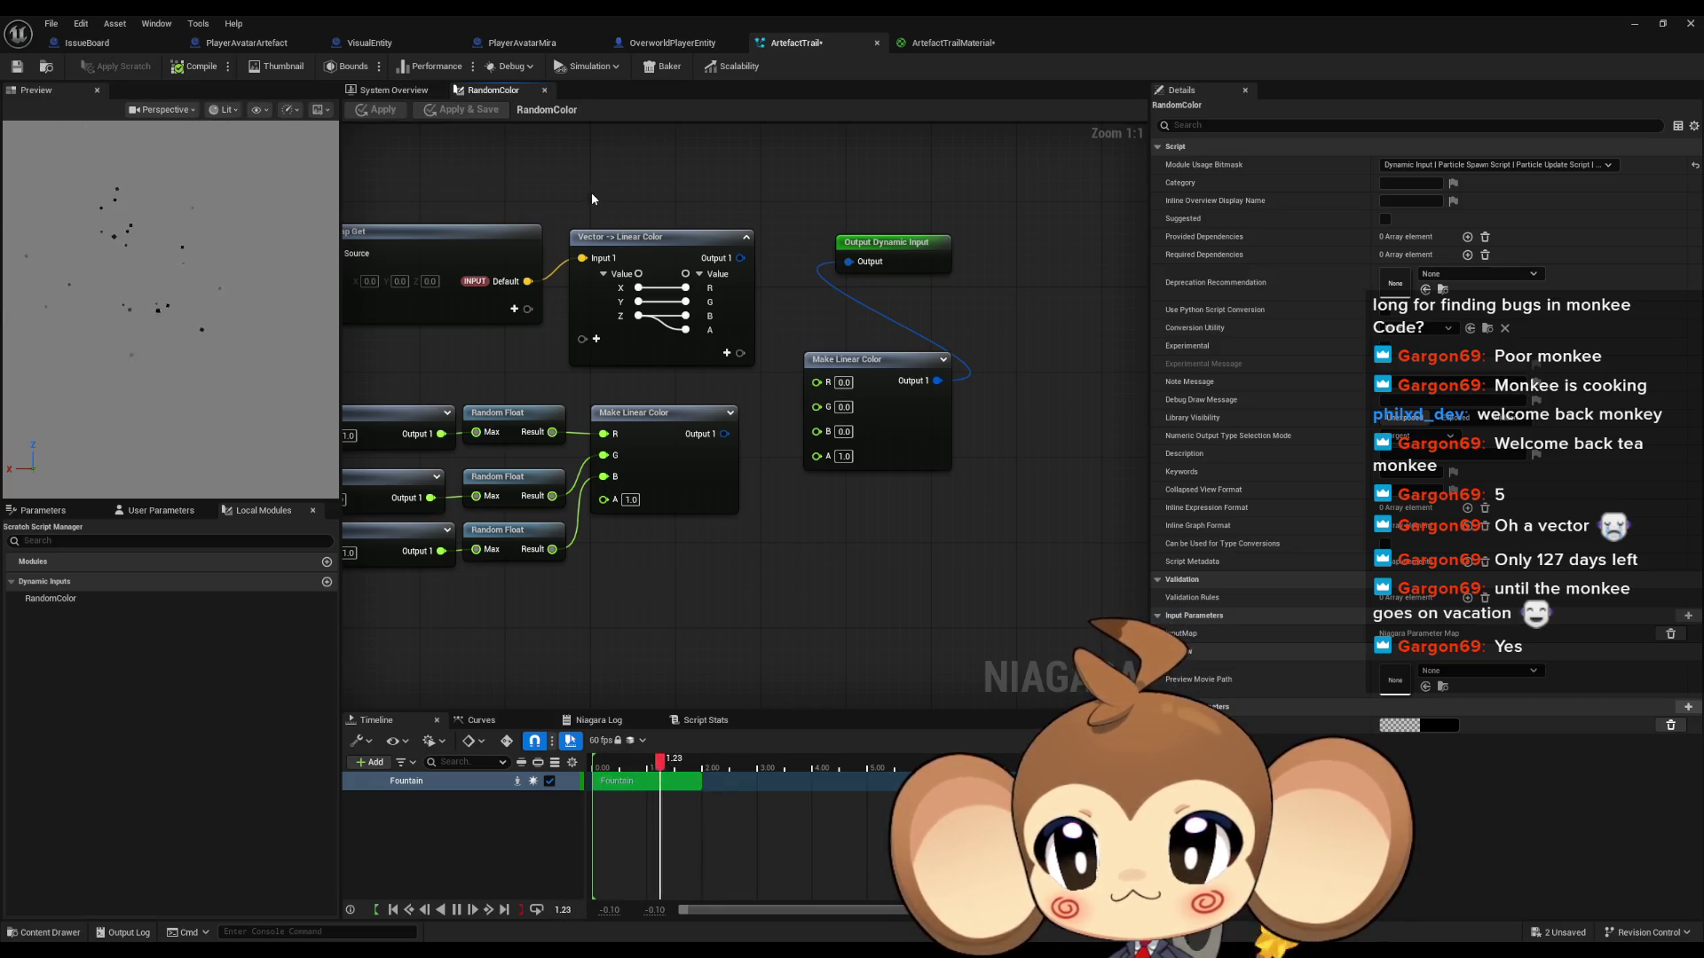
Step: Commit red 0.1, then feed the Random Float Make Linear Color into the output and apply
key(Home)
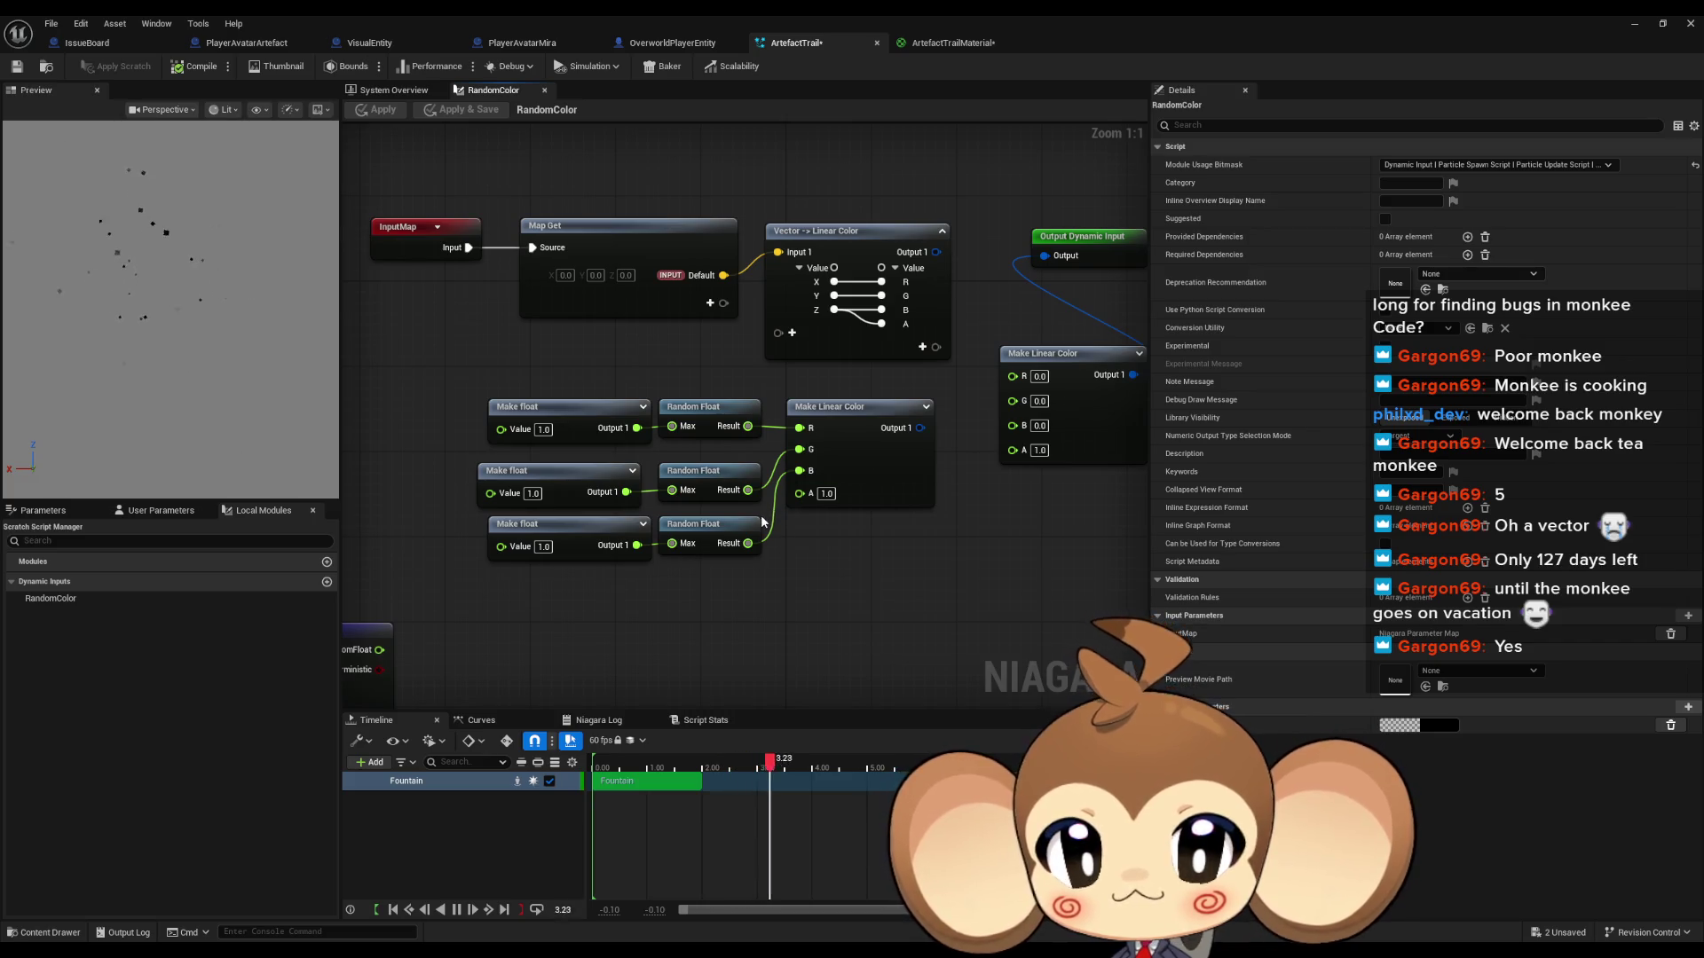
drag(901, 578, 819, 596)
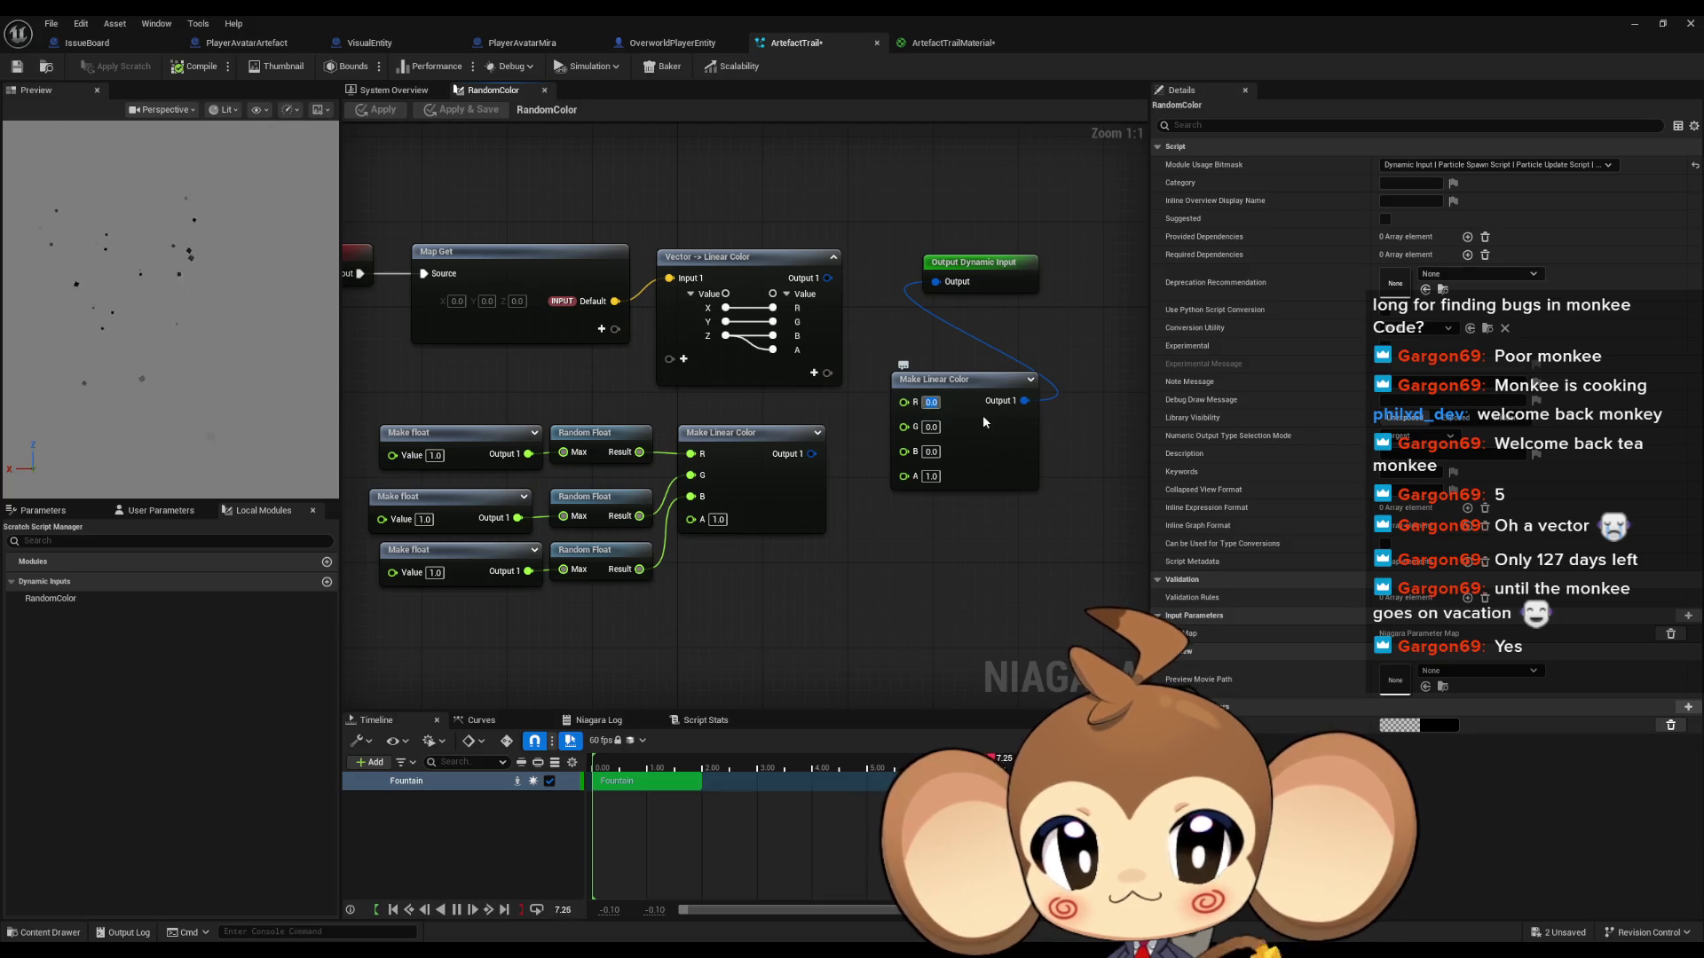
text(0.1)
key(Return)
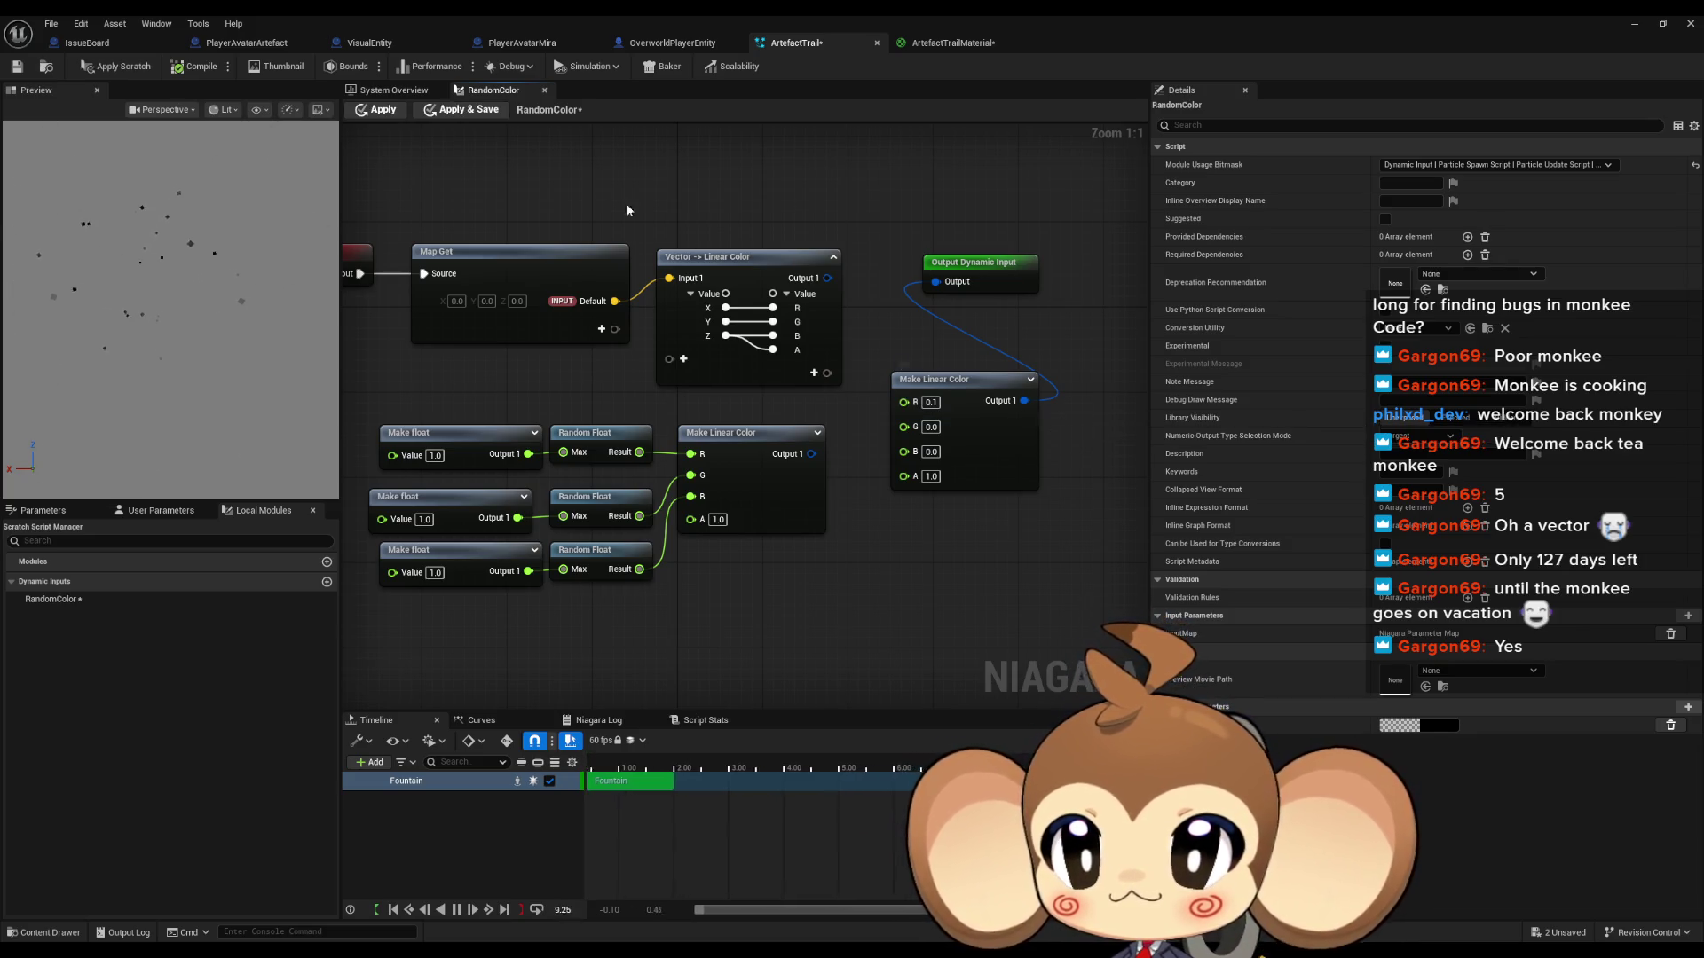
click(371, 110)
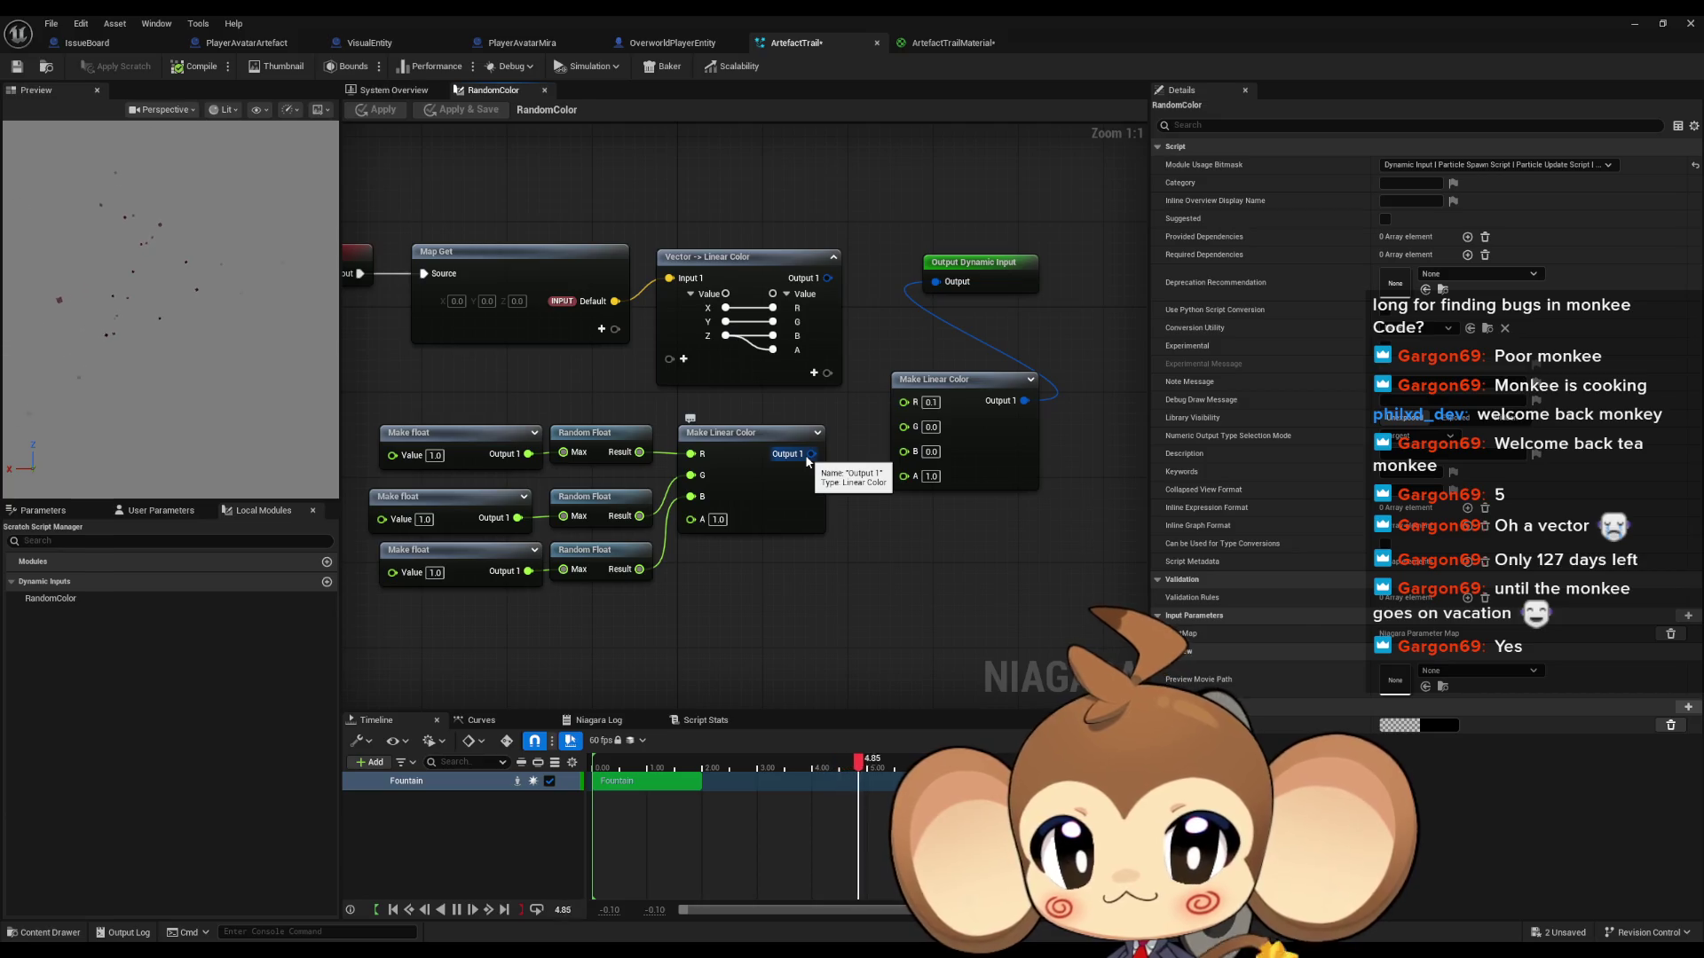
drag(810, 455, 937, 282)
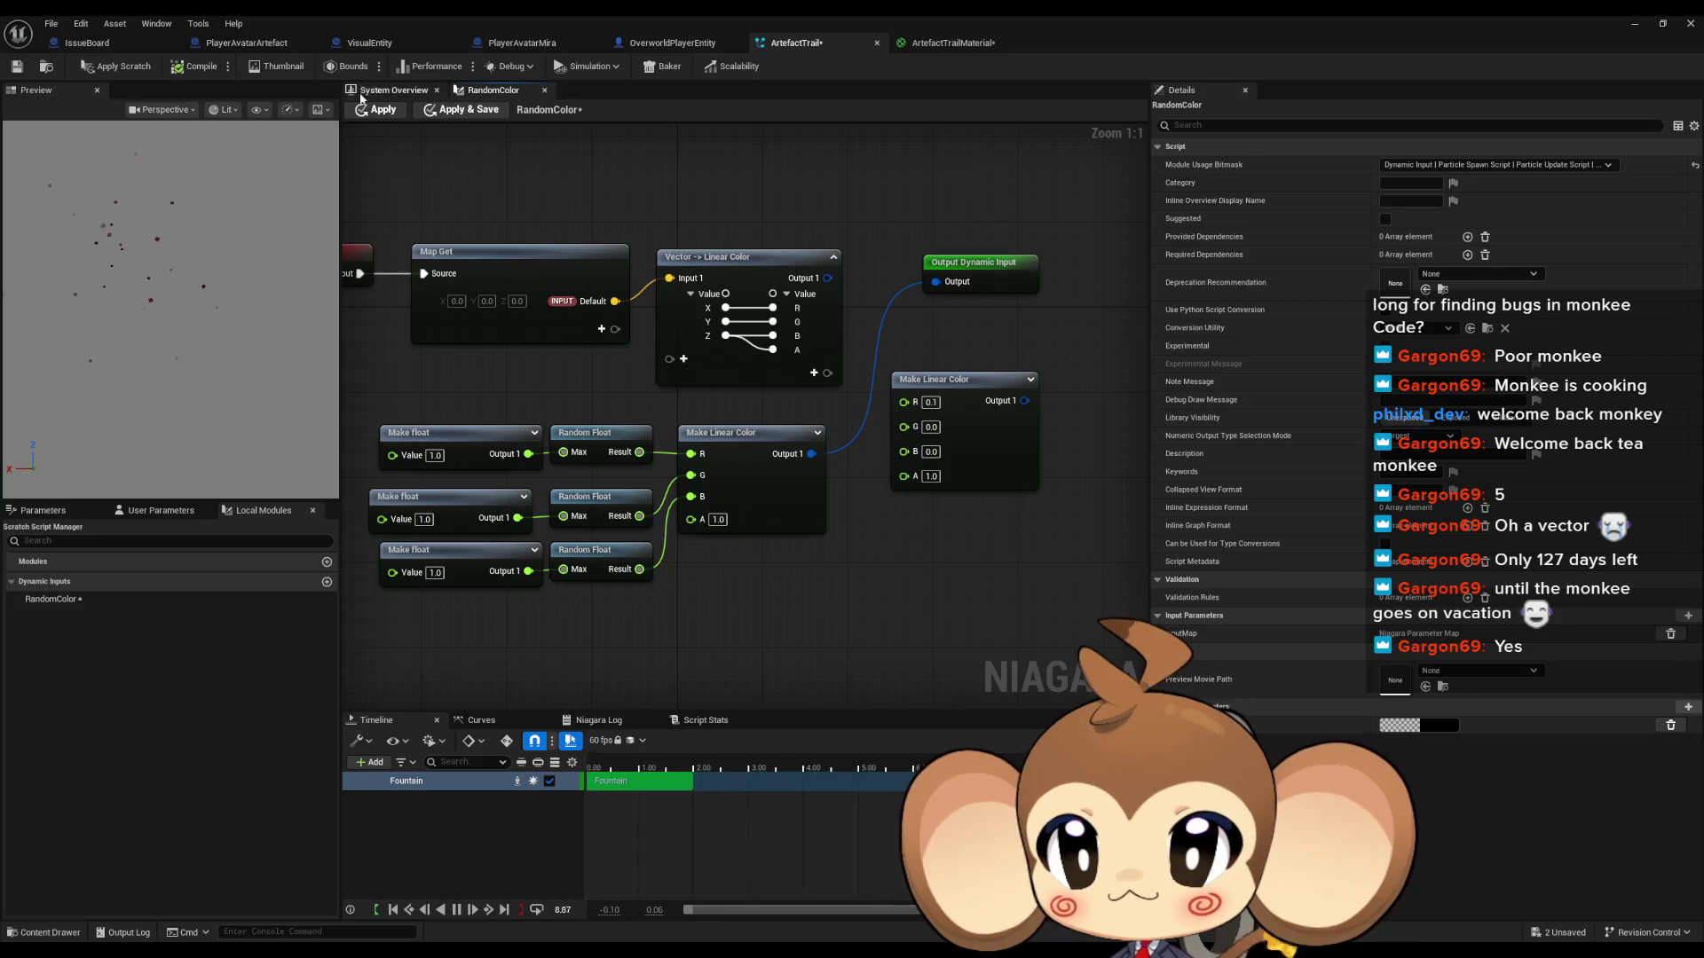
click(397, 112)
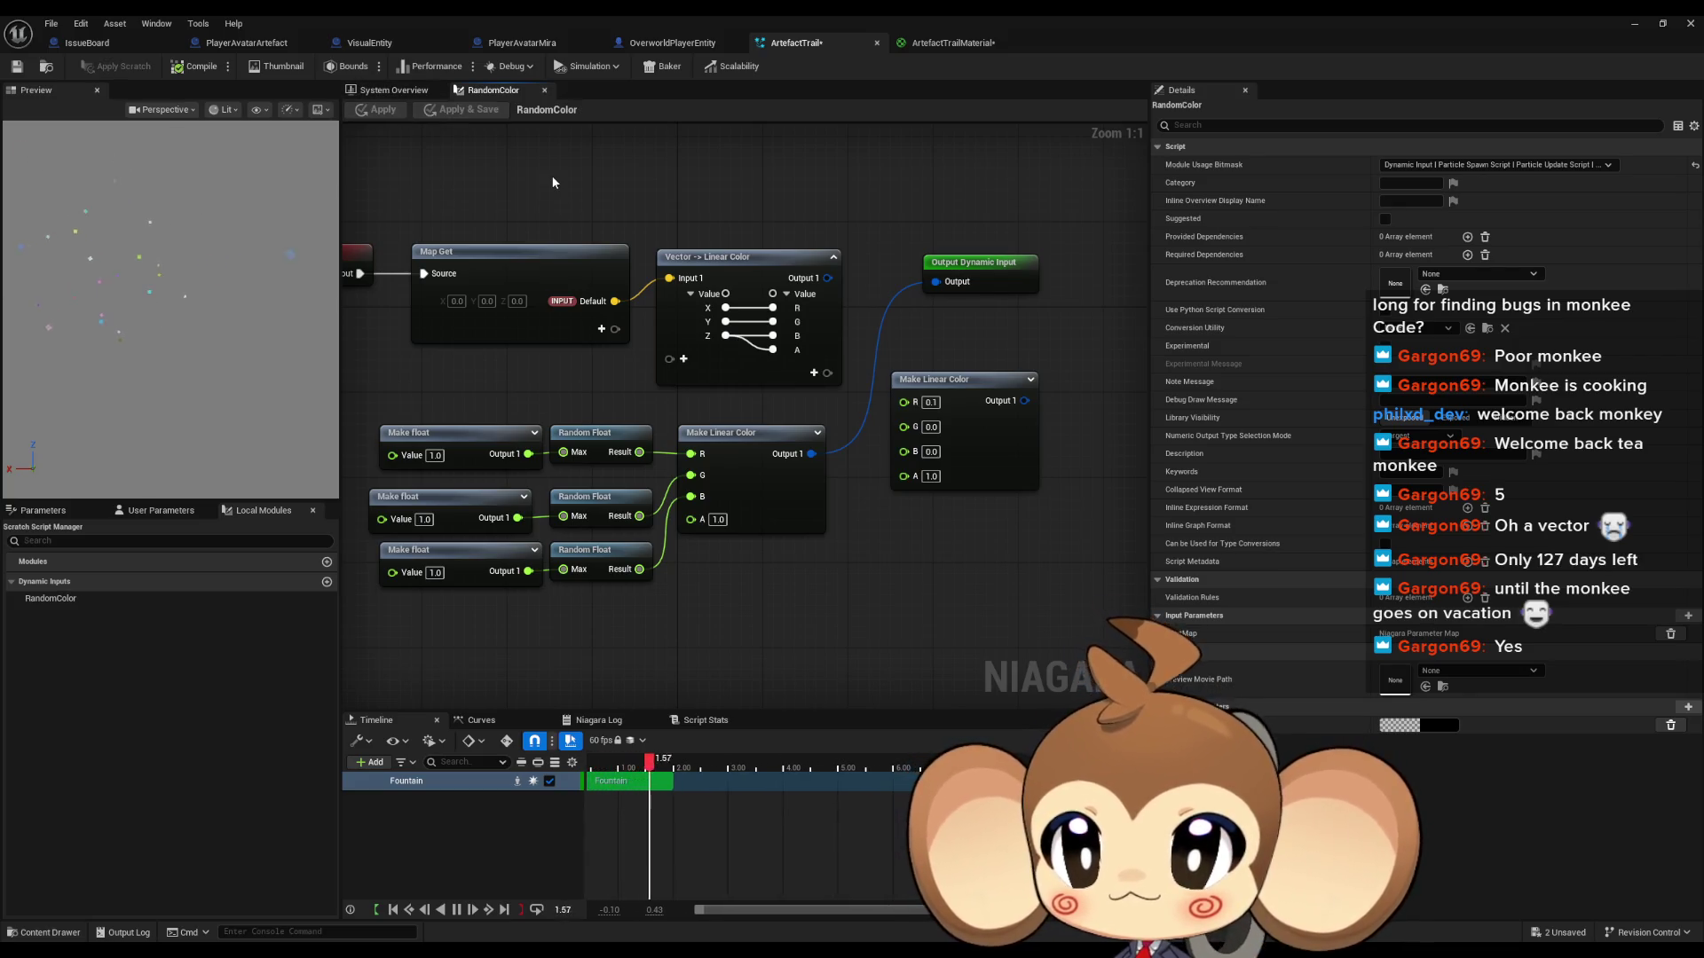
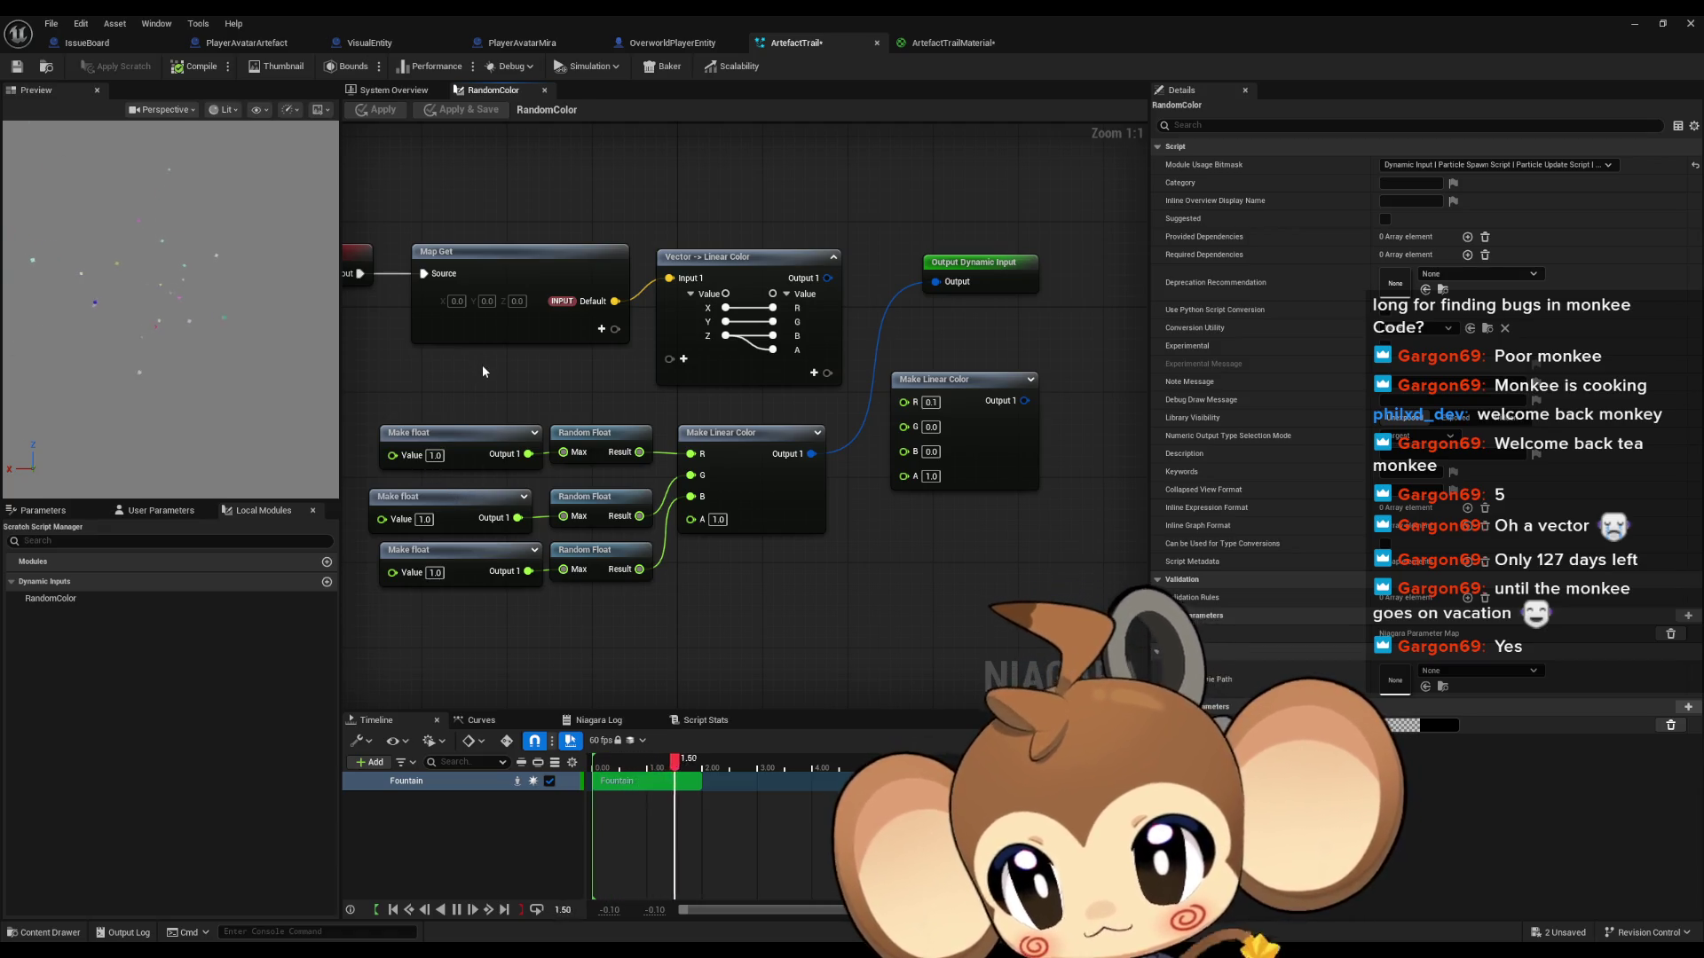
Step: Duplicate a Make float and Random Float pair and set the new Make float to 0.5
mouse_move(482, 380)
mouse_down()
mouse_move(604, 407)
mouse_move(611, 383)
mouse_up()
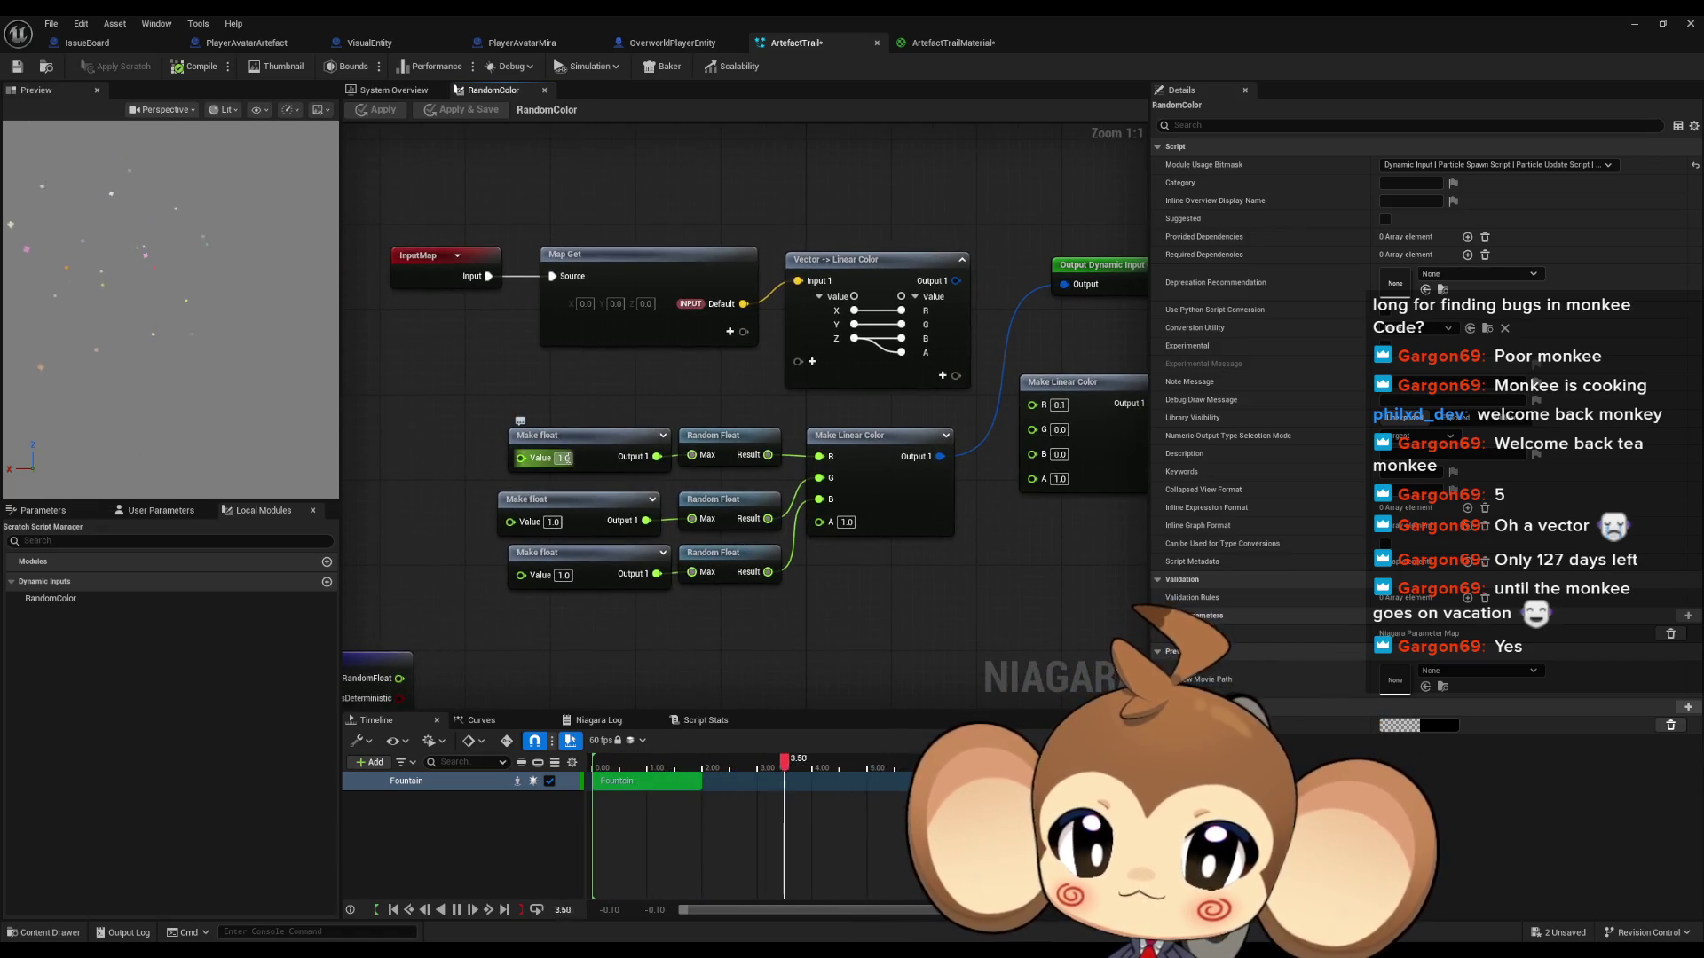
click(566, 458)
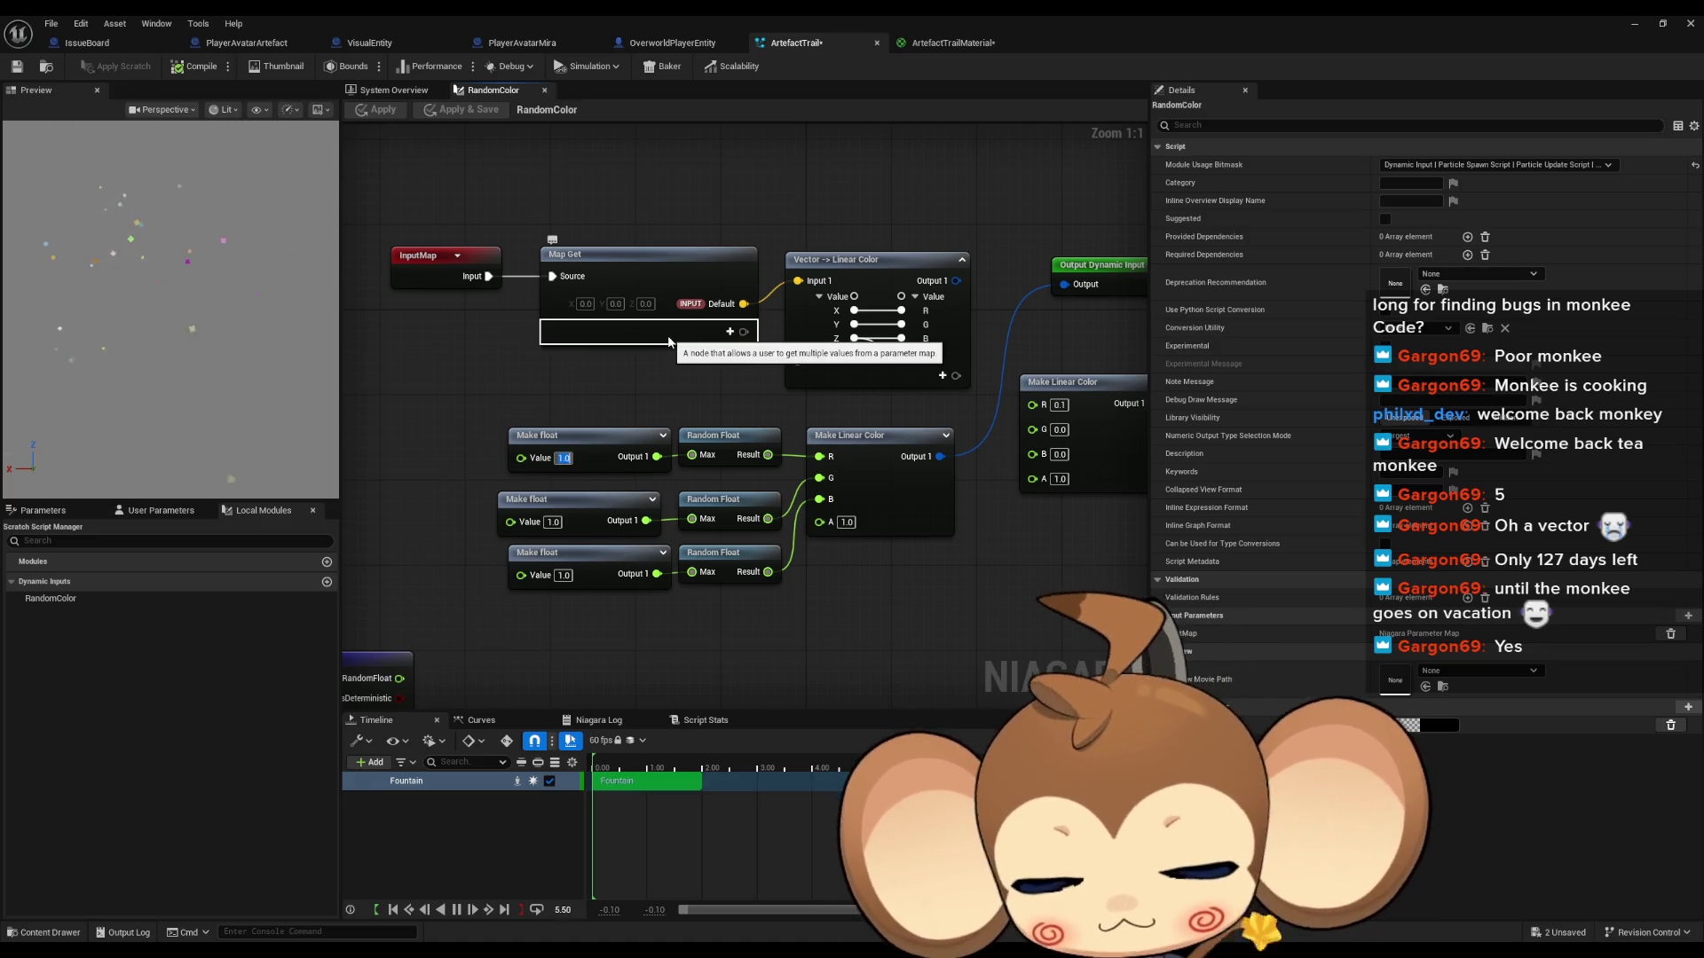
mouse_move(724, 409)
mouse_down()
mouse_move(747, 388)
mouse_move(849, 387)
mouse_up()
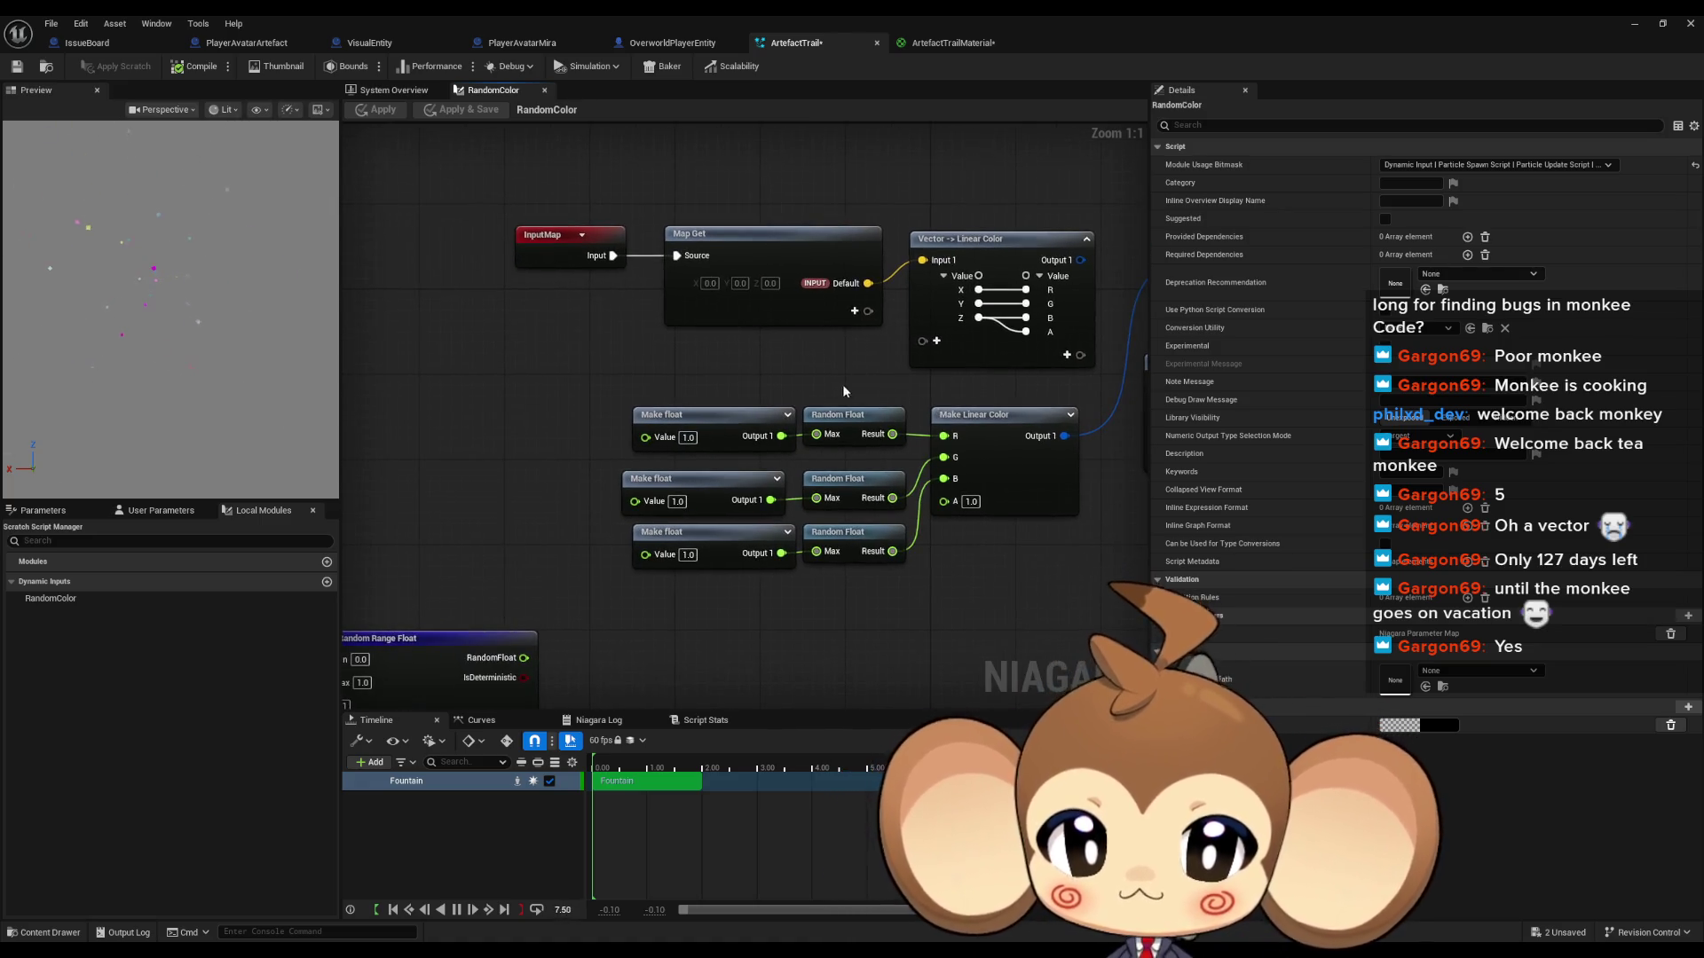
drag(735, 393, 826, 426)
key(ctrl+c)
key(ctrl+v)
click(491, 445)
text(0.5)
key(Return)
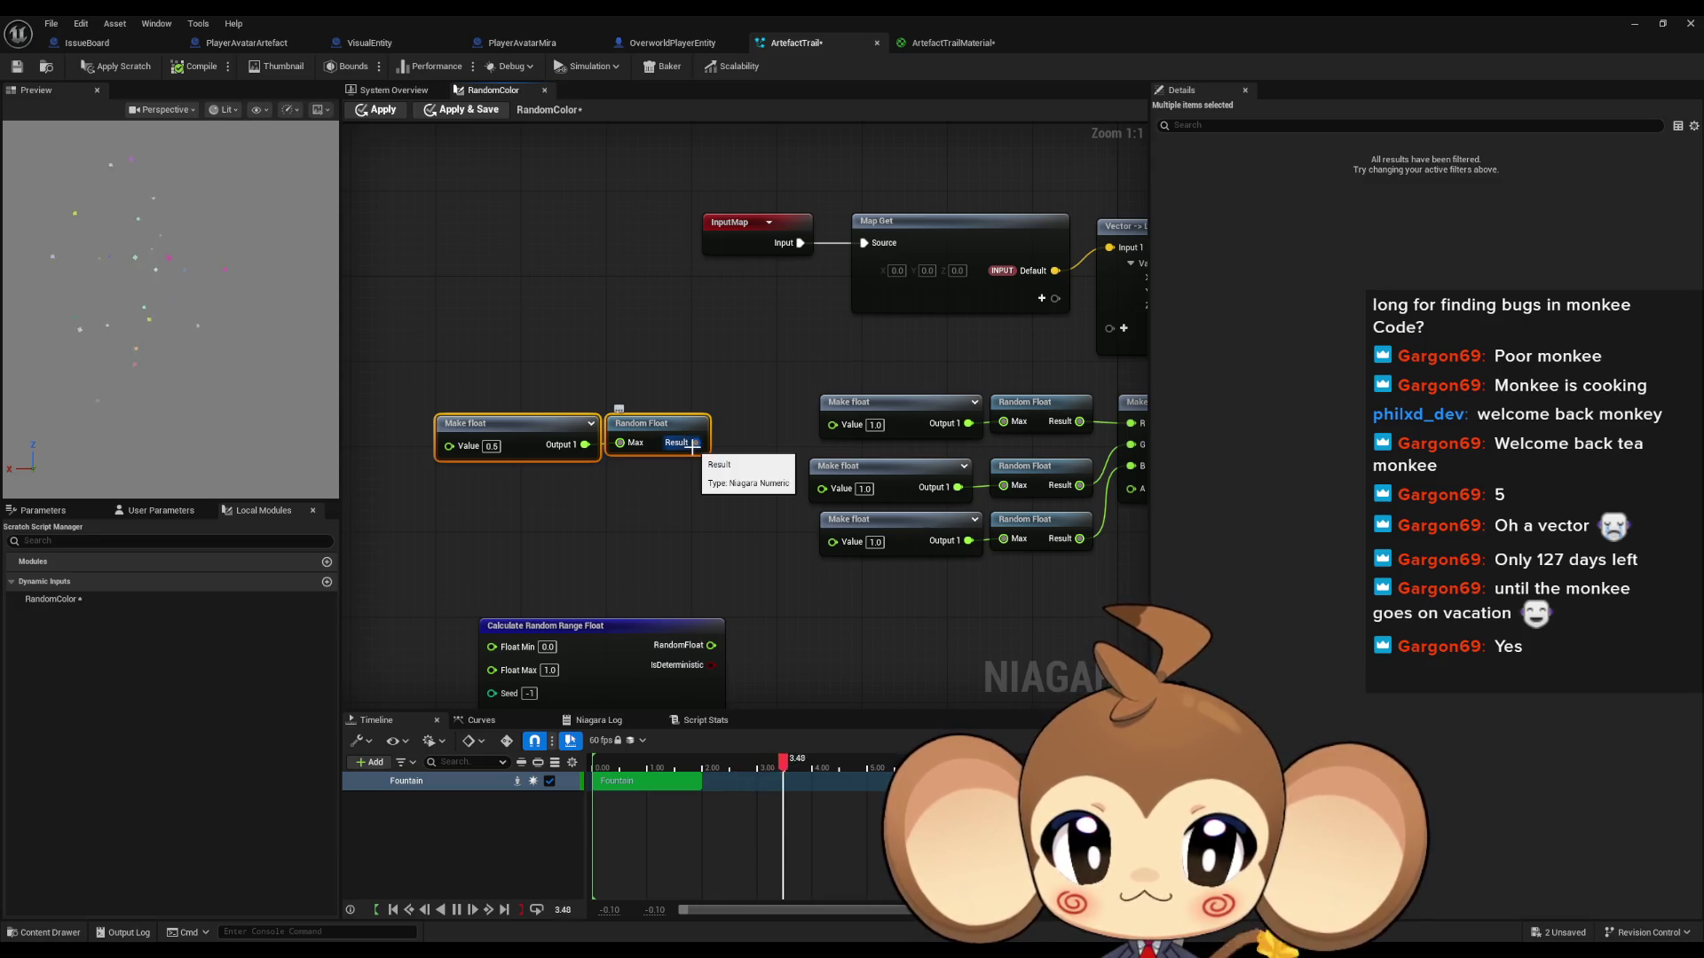
Step: Wire the new Random Float Result into all three Make float Value pins and apply
drag(696, 442, 832, 423)
drag(822, 487, 696, 442)
drag(696, 442, 822, 540)
click(859, 613)
drag(859, 612, 494, 397)
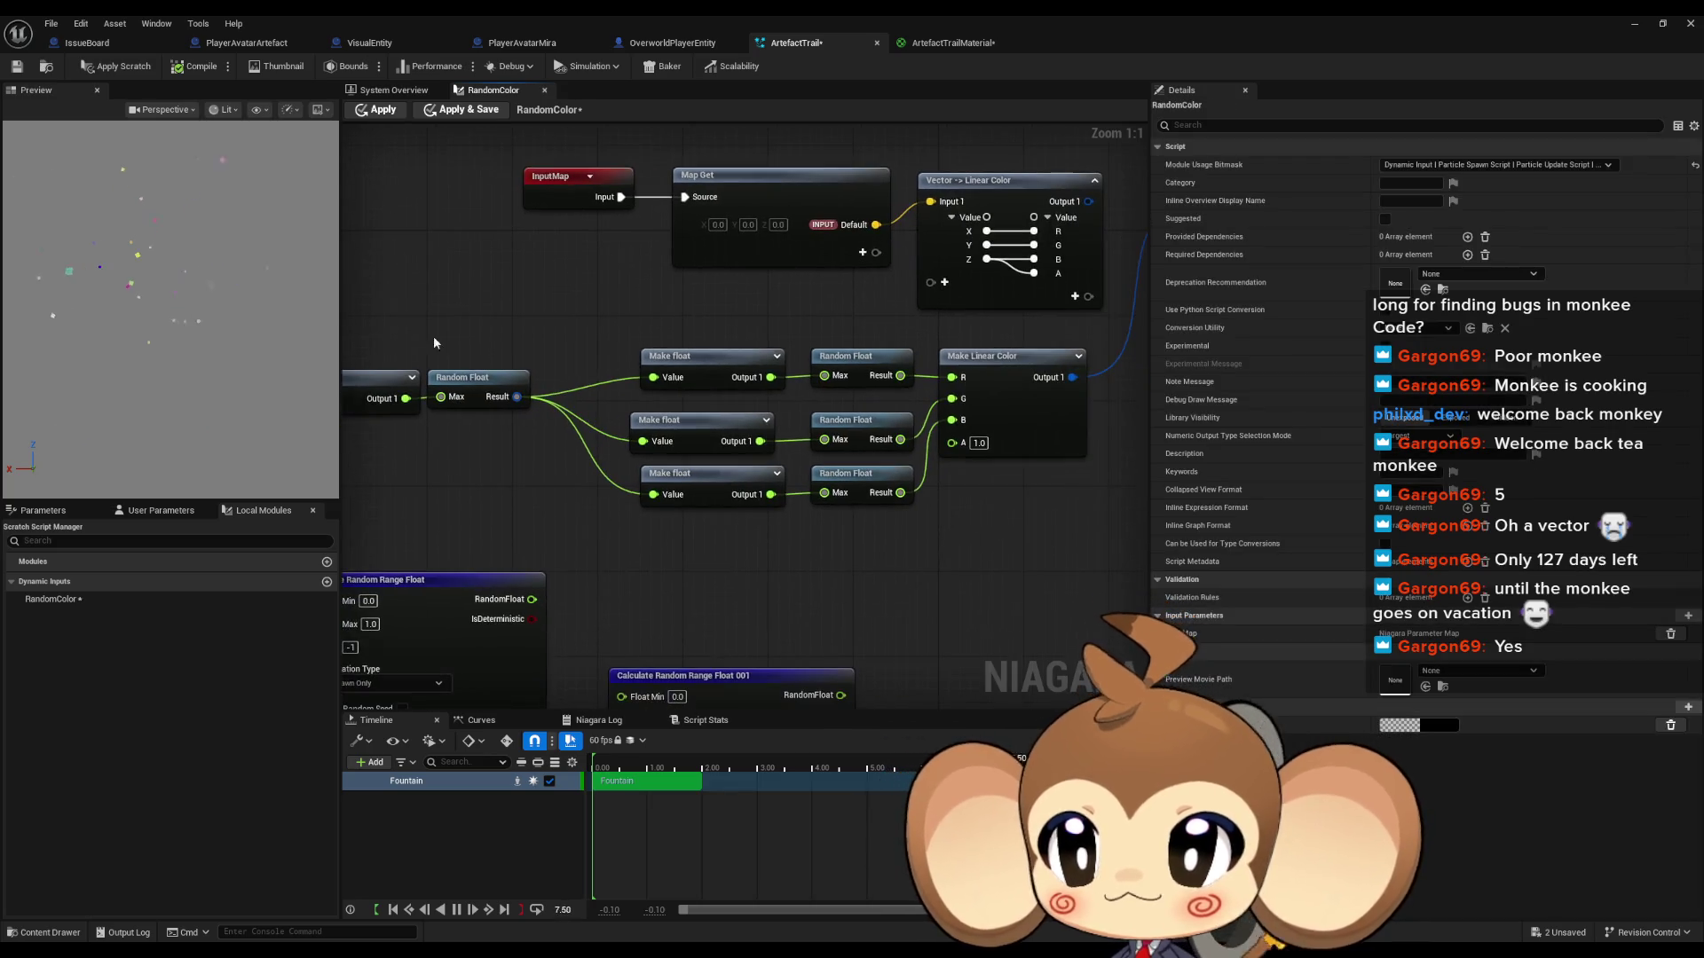
click(370, 113)
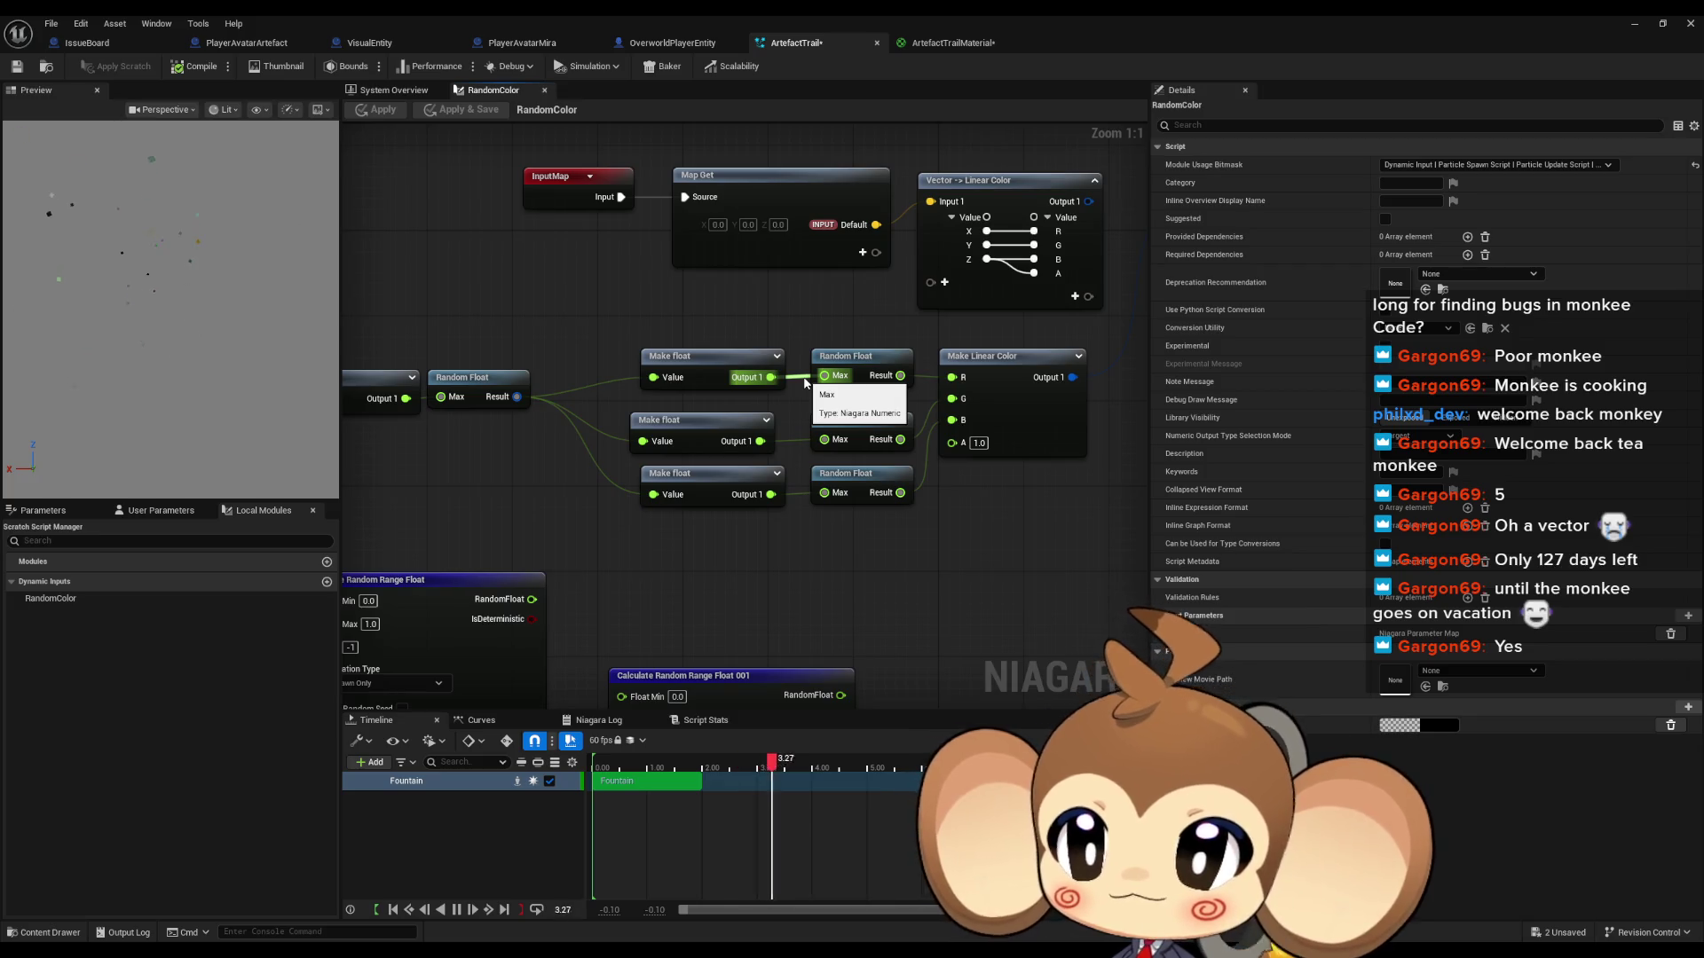
Step: Change the new Make float value to 1.0 and apply the dynamic input
drag(383, 433, 559, 437)
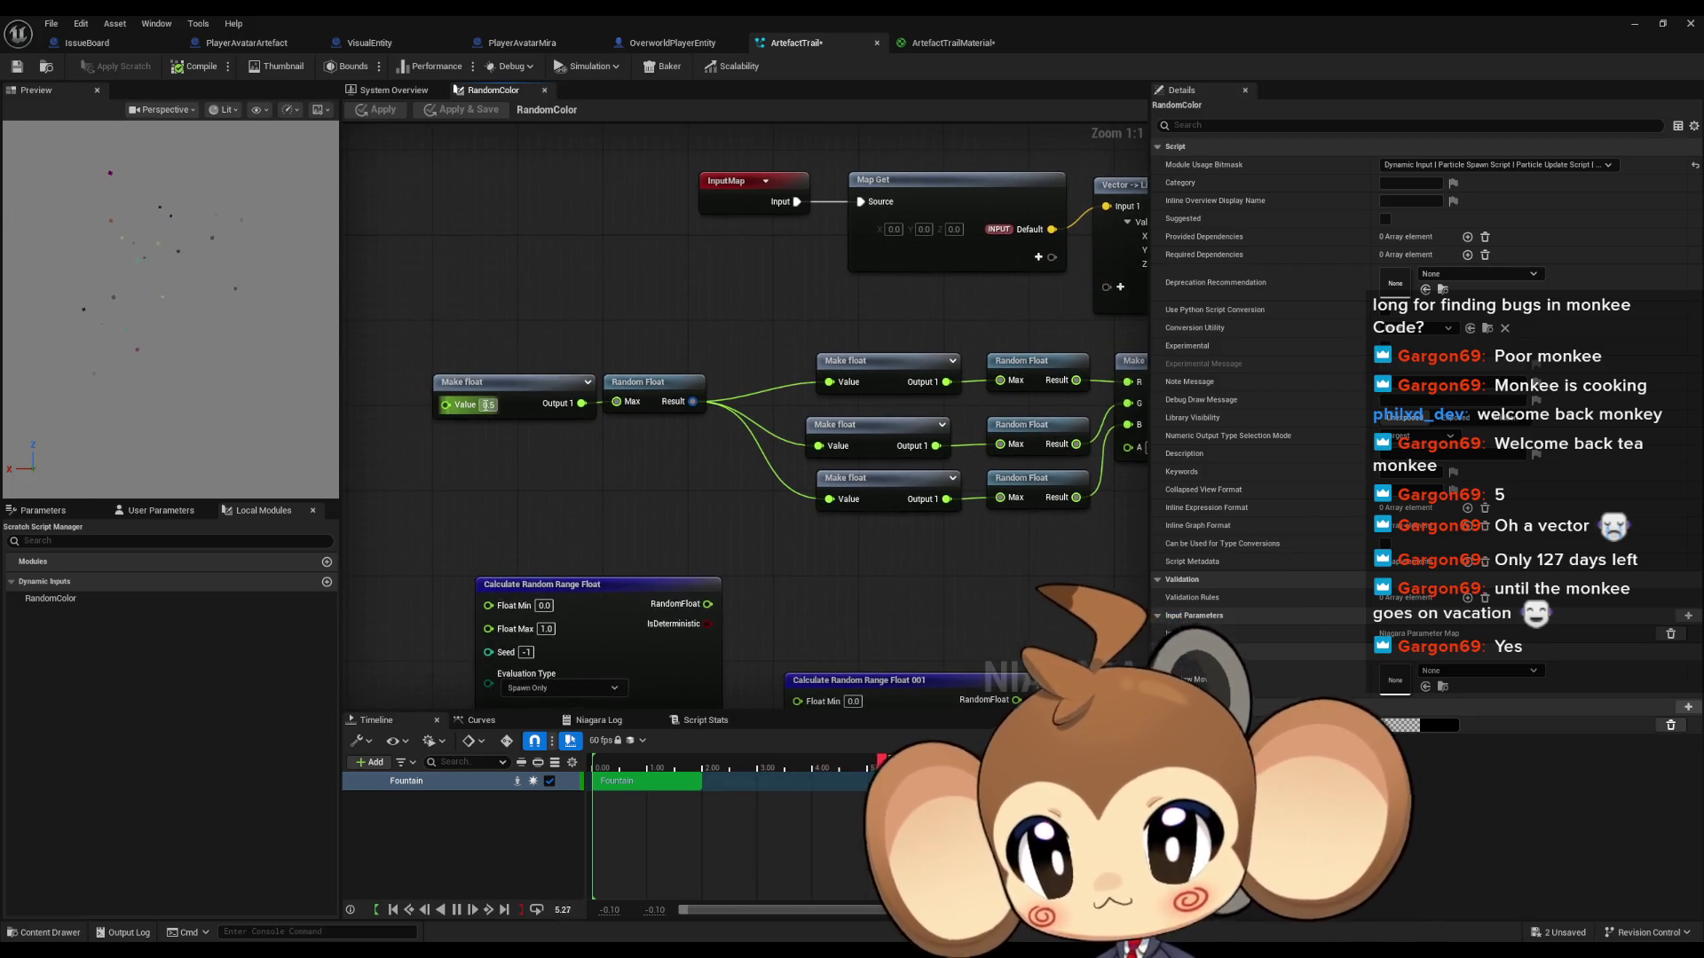
text(1)
key(Return)
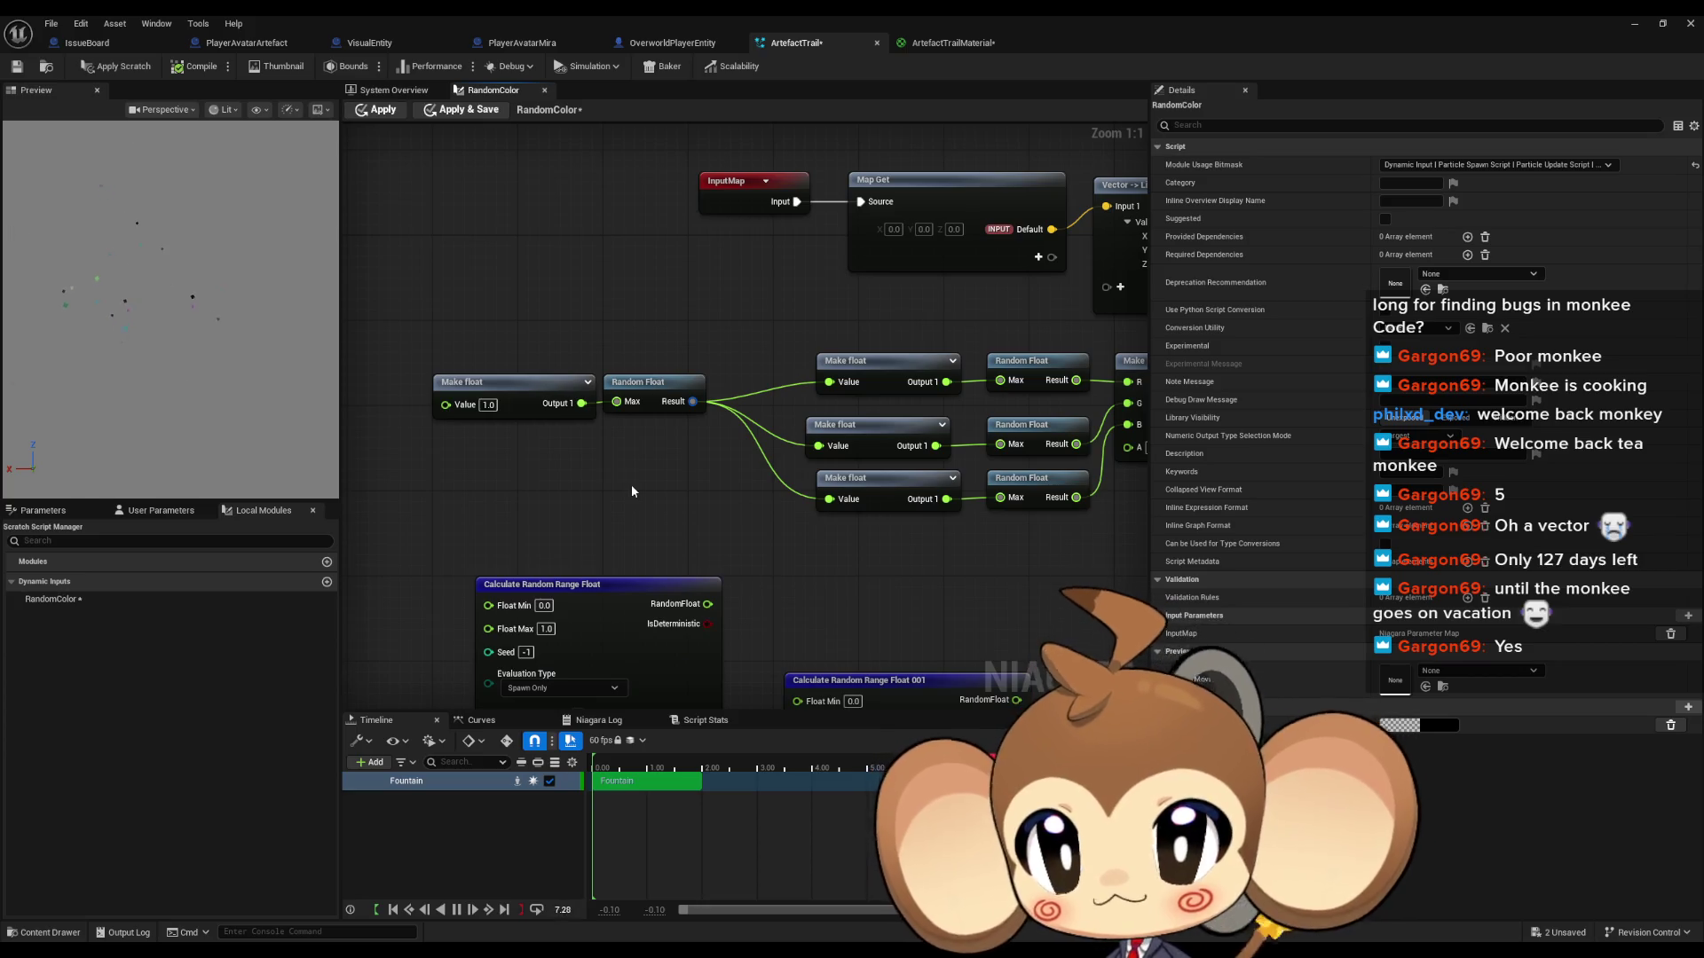
click(371, 108)
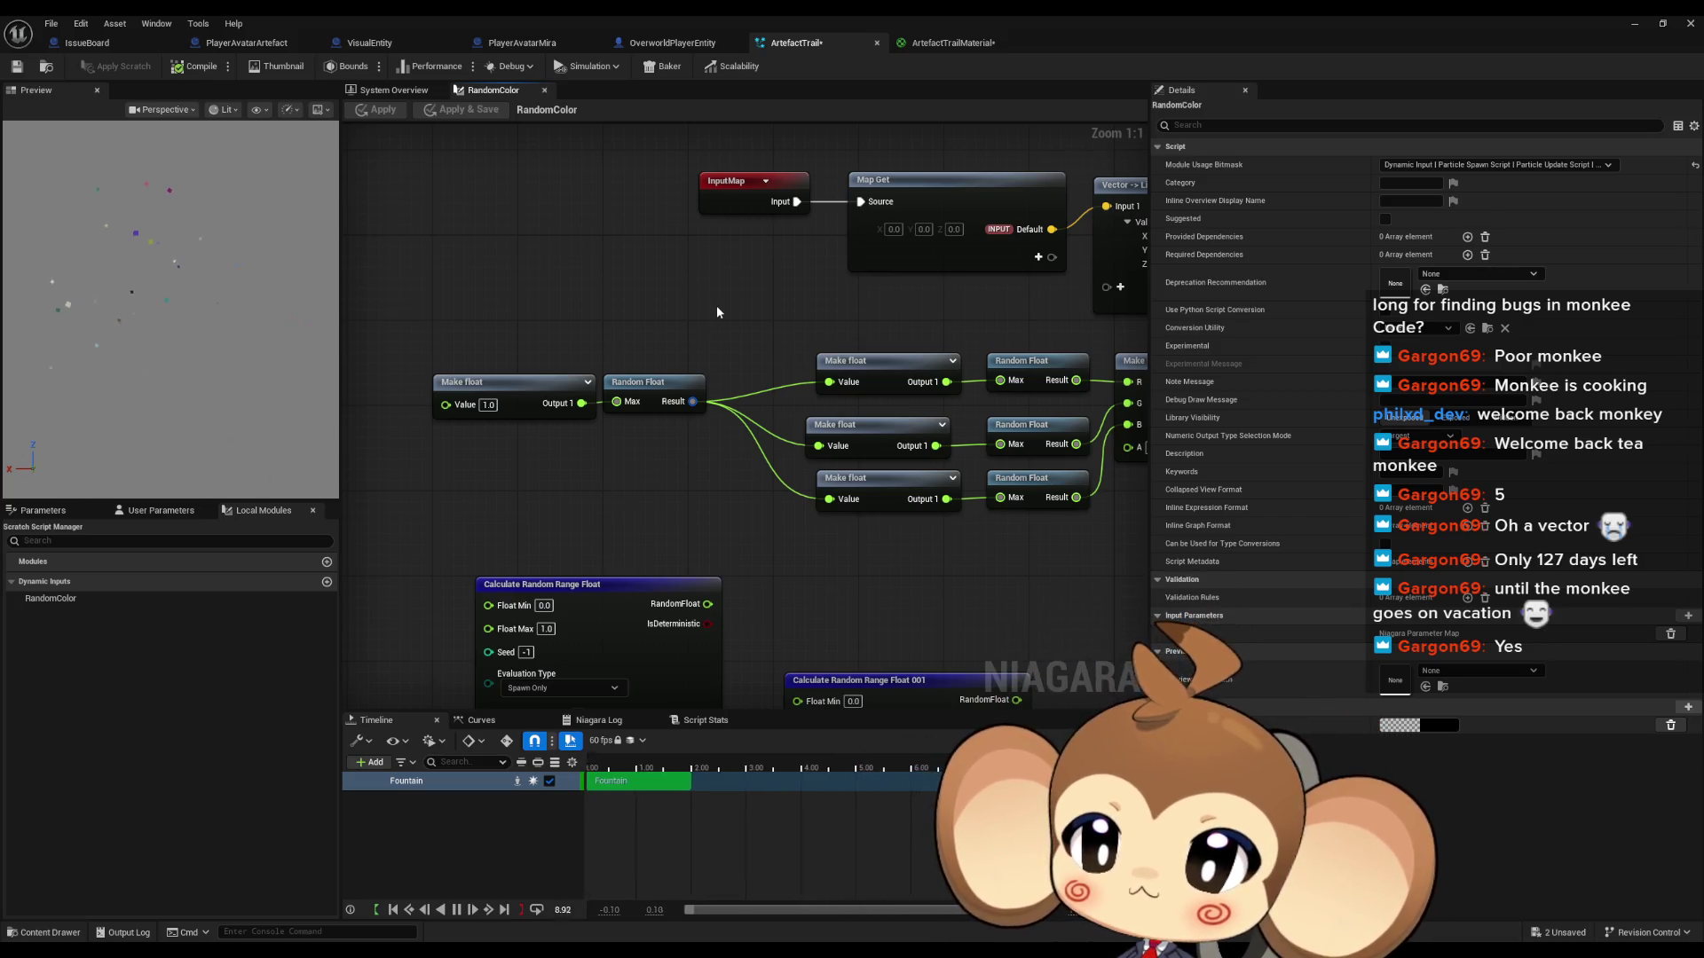
Step: Duplicate the Make float/Random Float pair twice, chain them together, and apply
drag(718, 311, 742, 320)
mouse_move(607, 351)
mouse_down()
mouse_move(673, 426)
mouse_move(832, 383)
mouse_move(843, 351)
mouse_up()
key(ctrl+d)
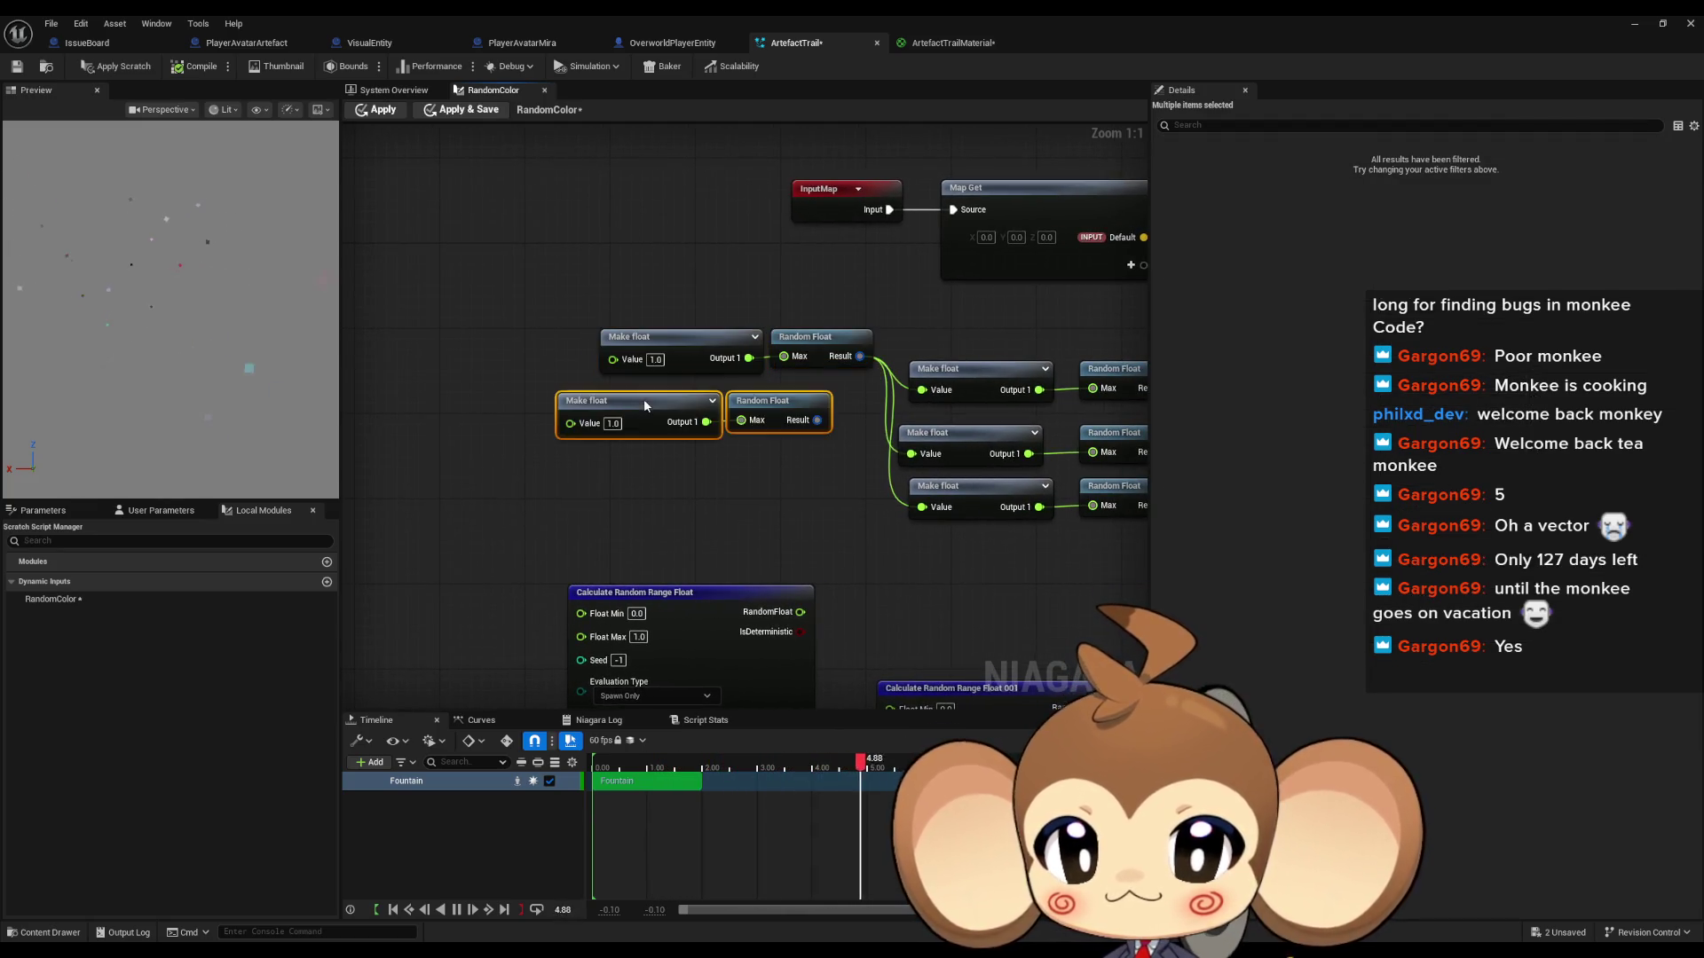
key(ctrl+d)
drag(785, 495, 571, 423)
drag(816, 420, 612, 358)
click(400, 158)
key(ctrl+s)
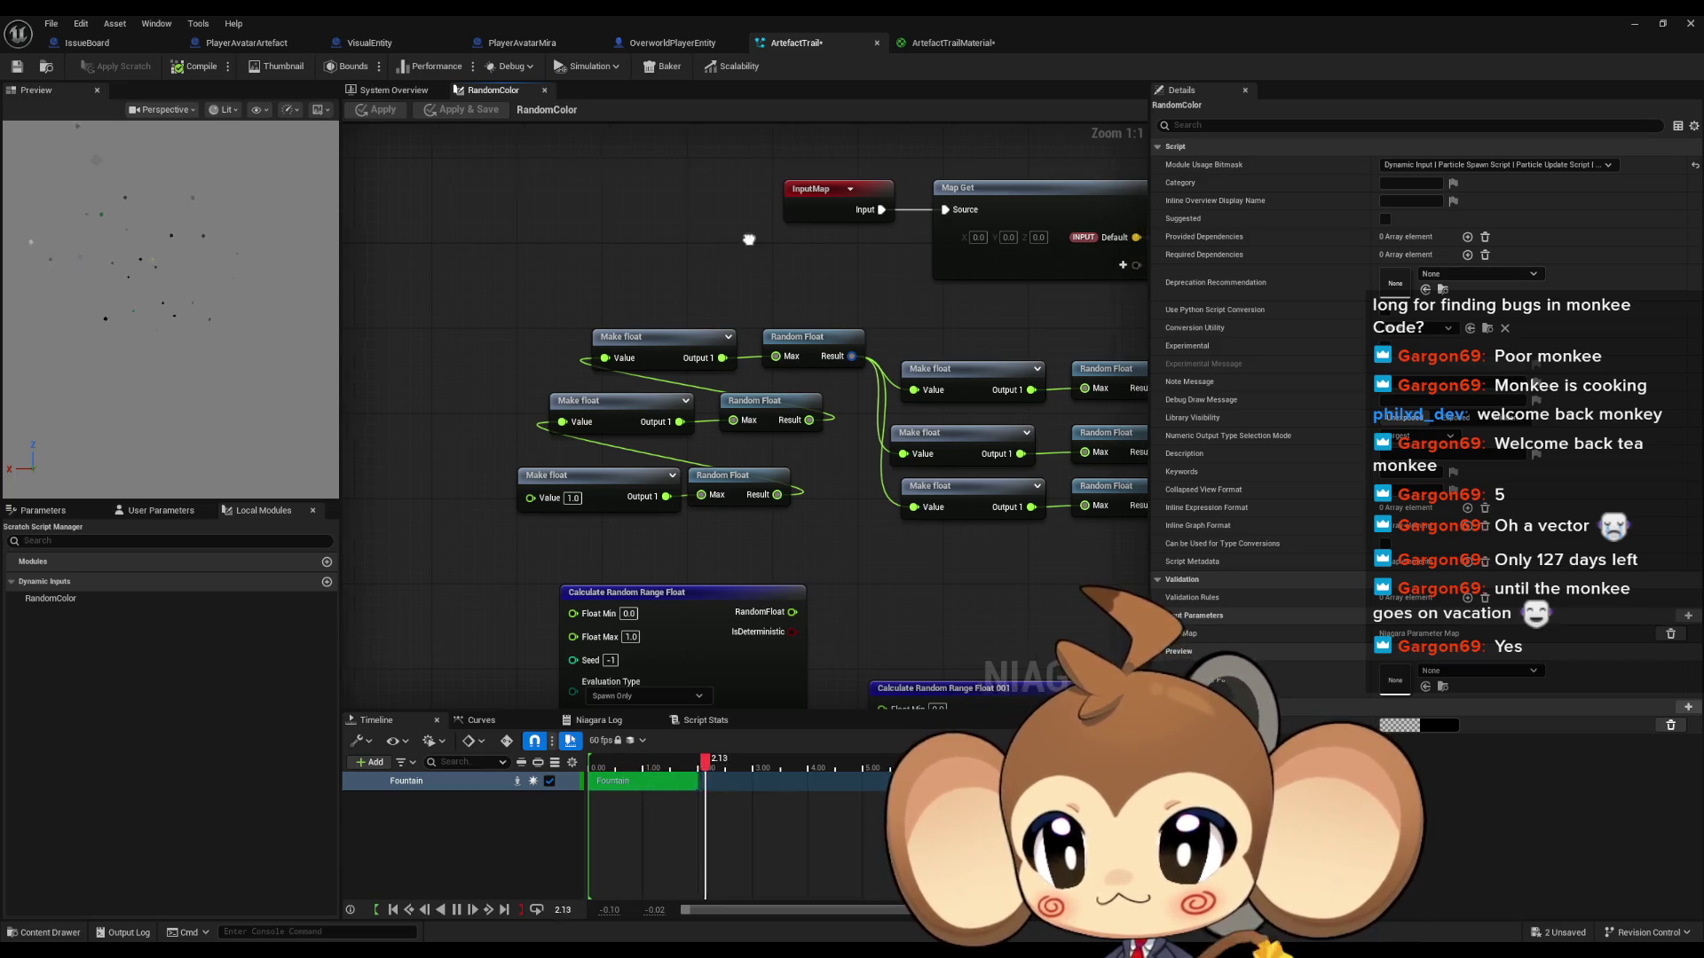
Step: Delete the six added random nodes and apply, leaving three independent Random Floats
drag(720, 242, 590, 238)
drag(414, 305, 685, 504)
key(Delete)
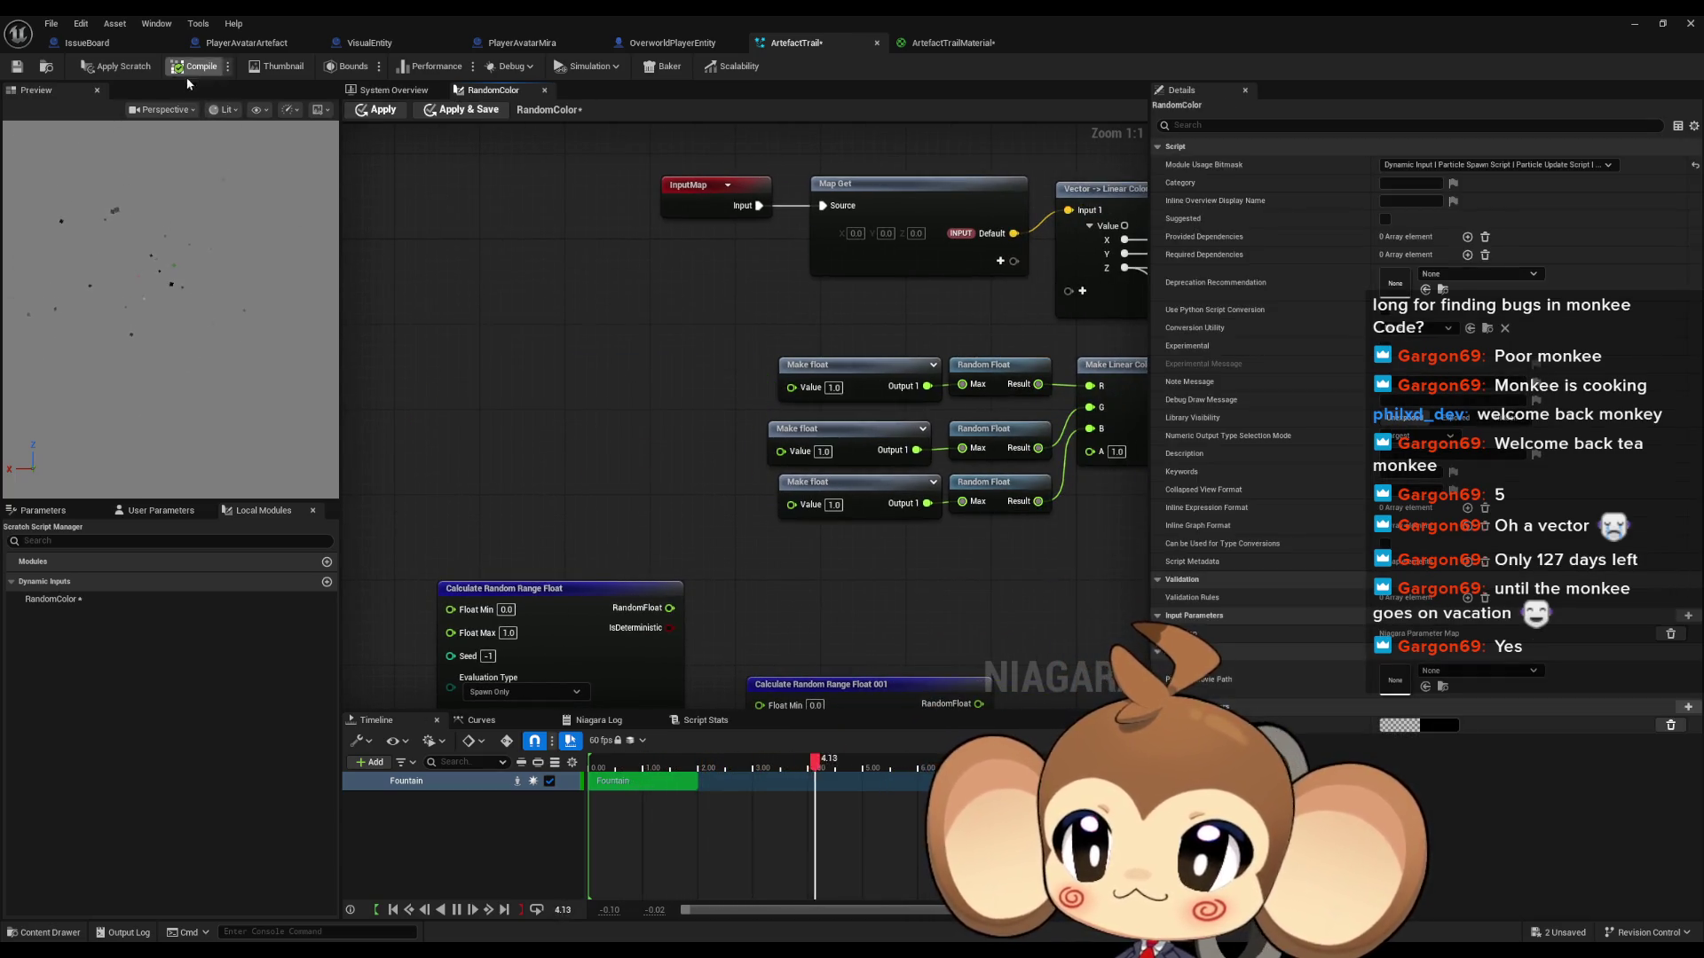
click(405, 114)
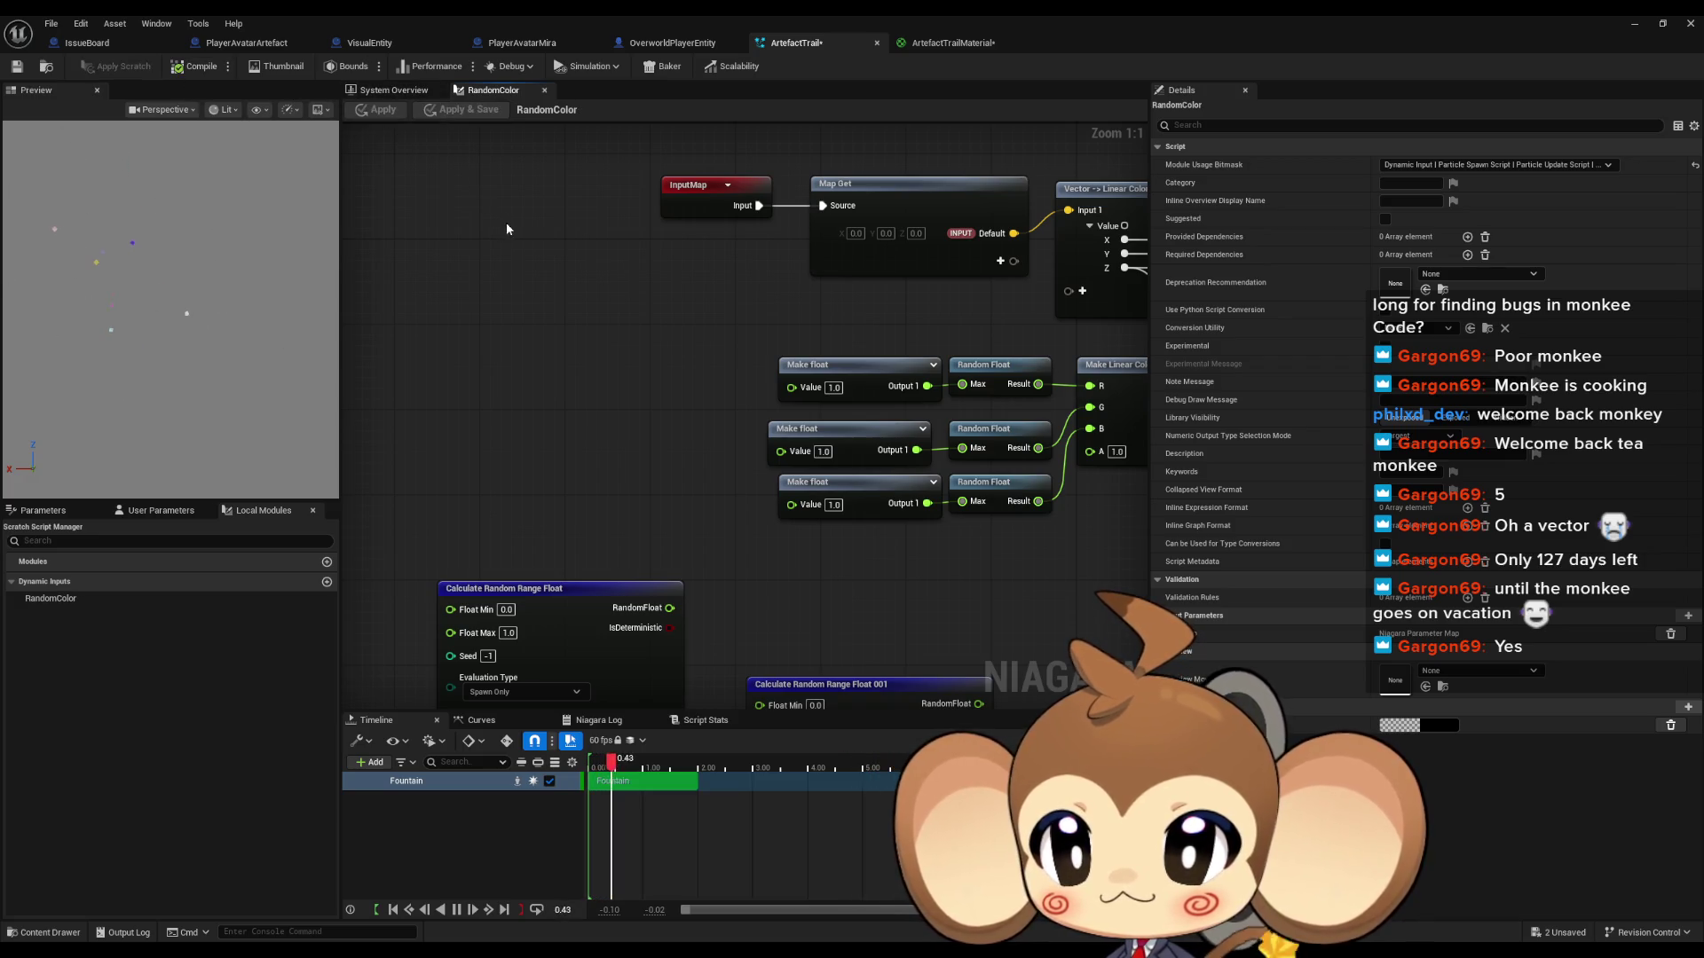
drag(611, 295, 533, 293)
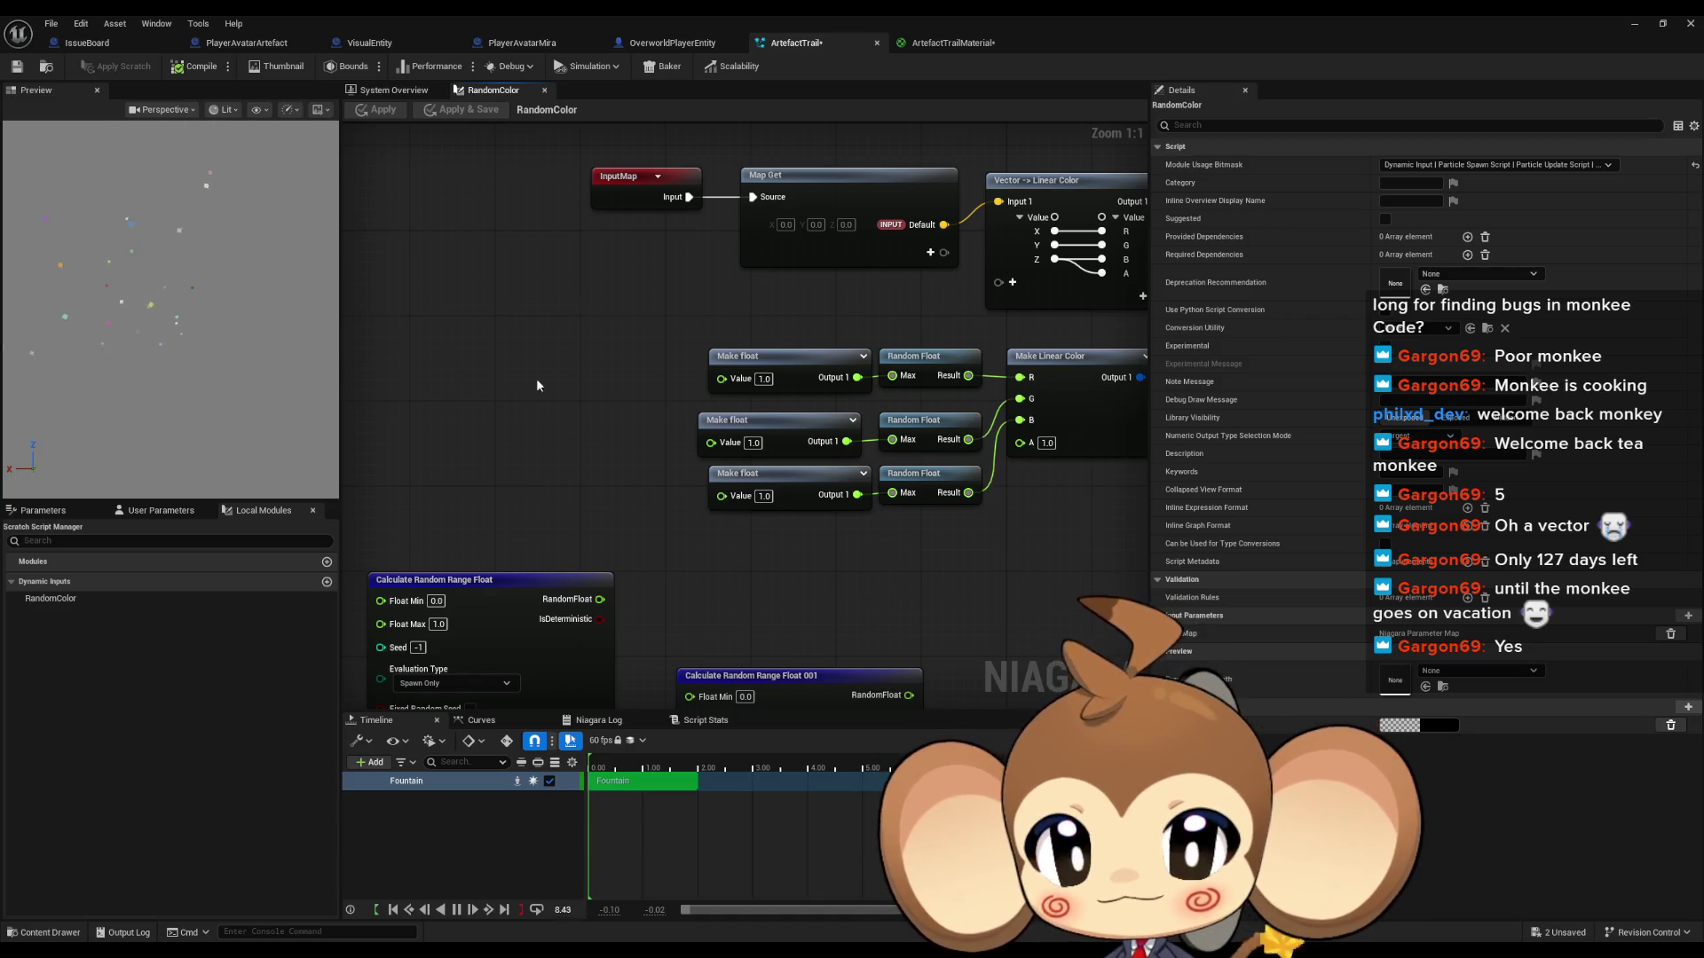
right_click(503, 373)
Step: Add a Noise node and wire its Result into Make Linear Color's B input
text(noi)
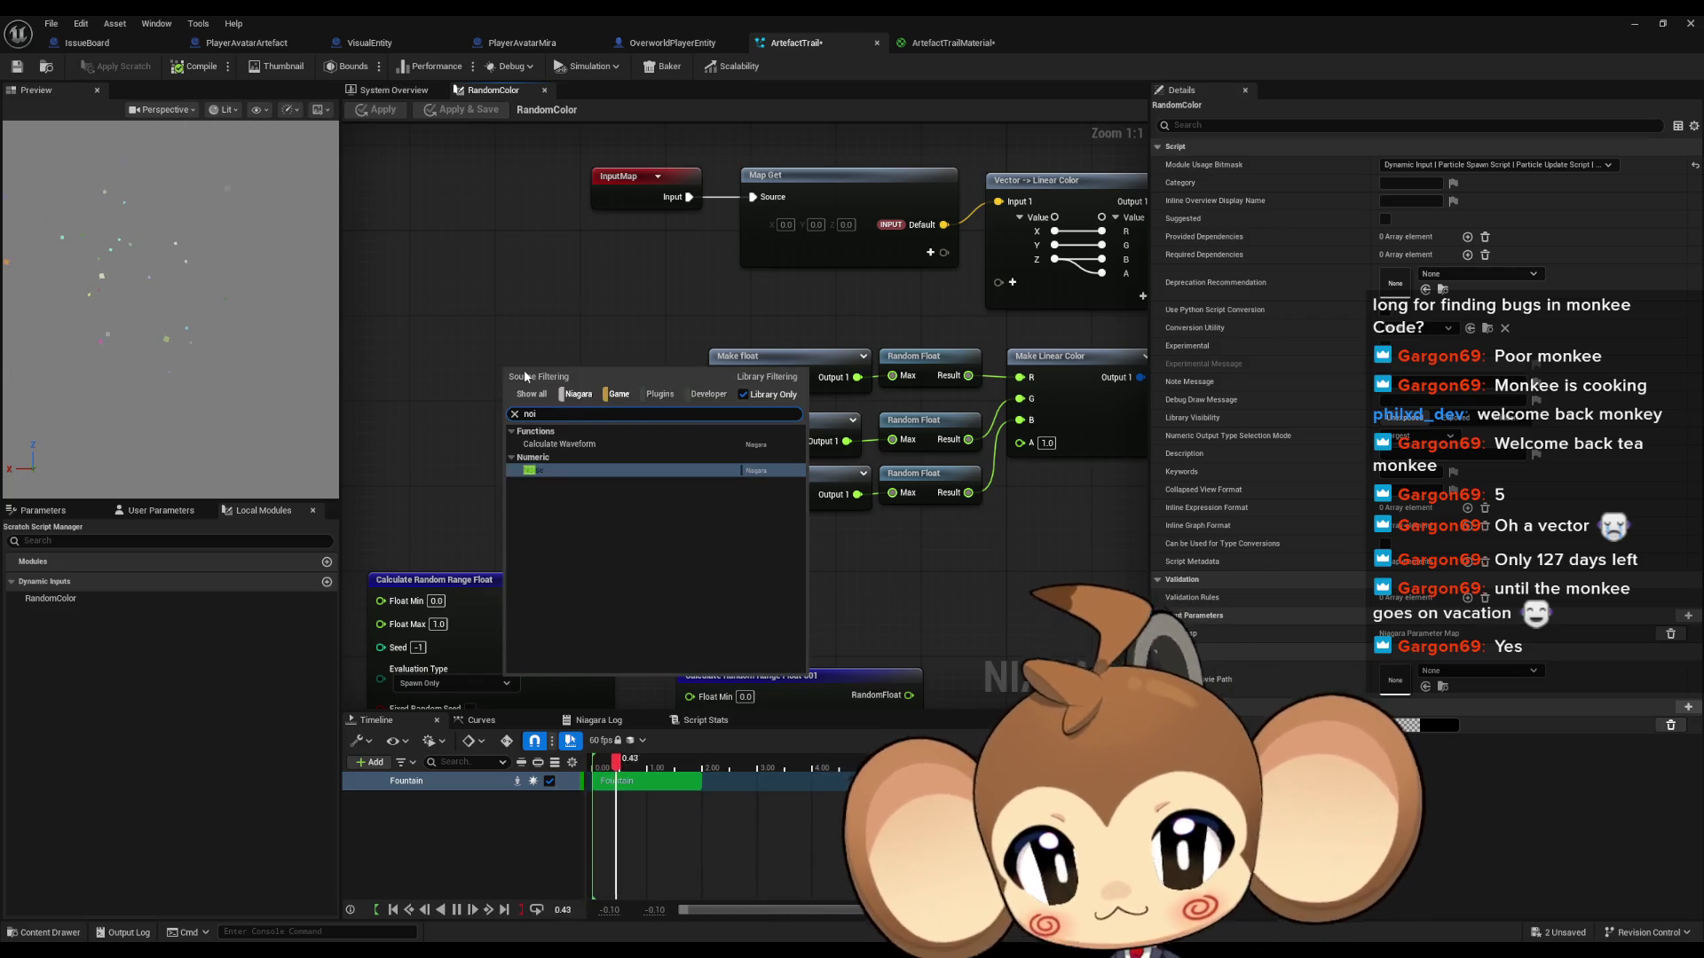
key(Return)
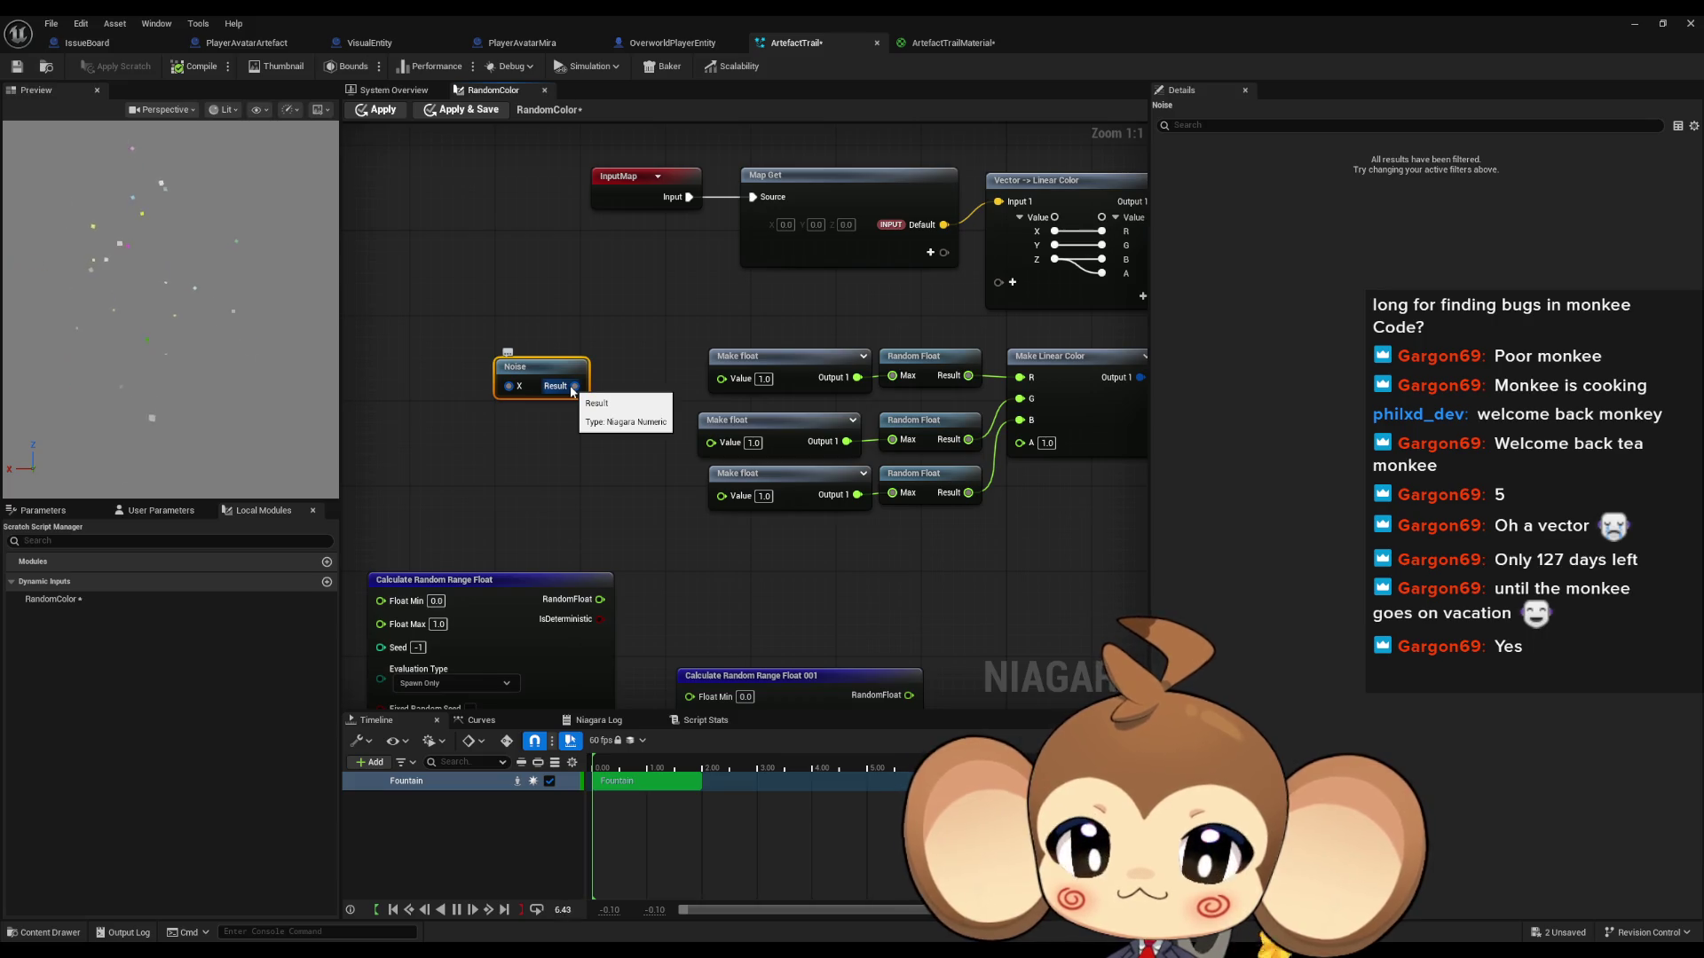
mouse_move(541, 373)
mouse_down()
mouse_move(675, 311)
mouse_move(818, 309)
mouse_move(1043, 346)
mouse_move(1092, 373)
mouse_move(1025, 399)
mouse_move(1042, 421)
mouse_up()
click(380, 110)
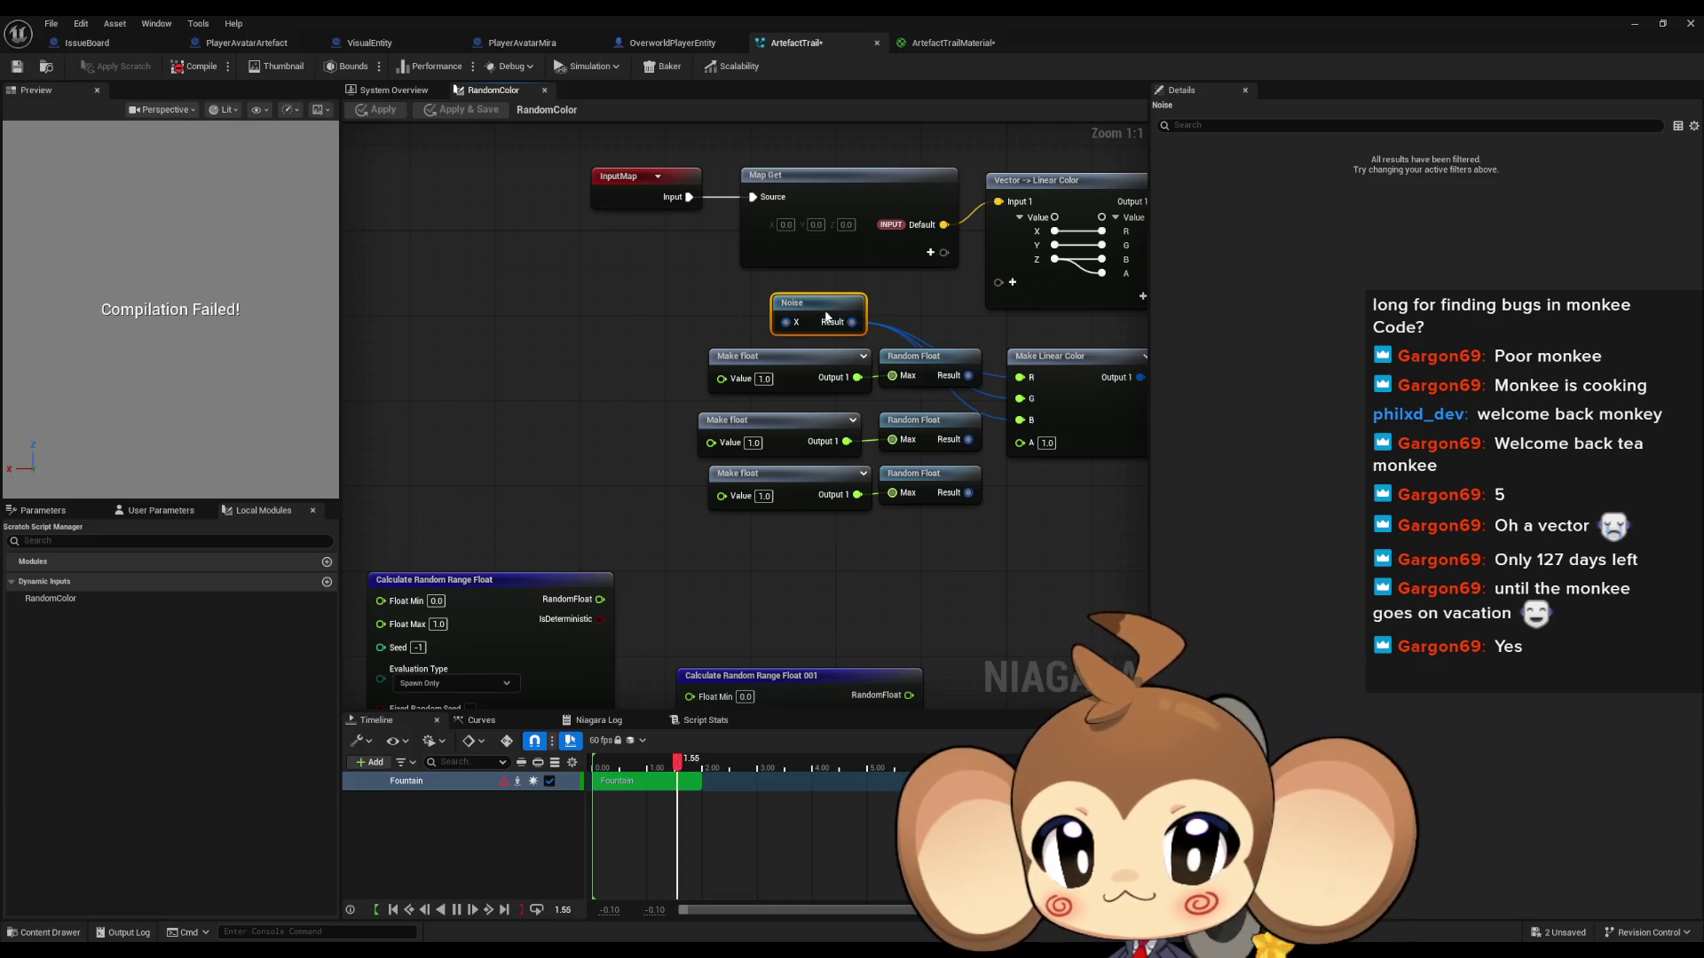
Step: Connect the top Make float output to the Noise X input and apply
click(715, 370)
drag(716, 370, 565, 327)
drag(785, 322, 709, 335)
click(380, 110)
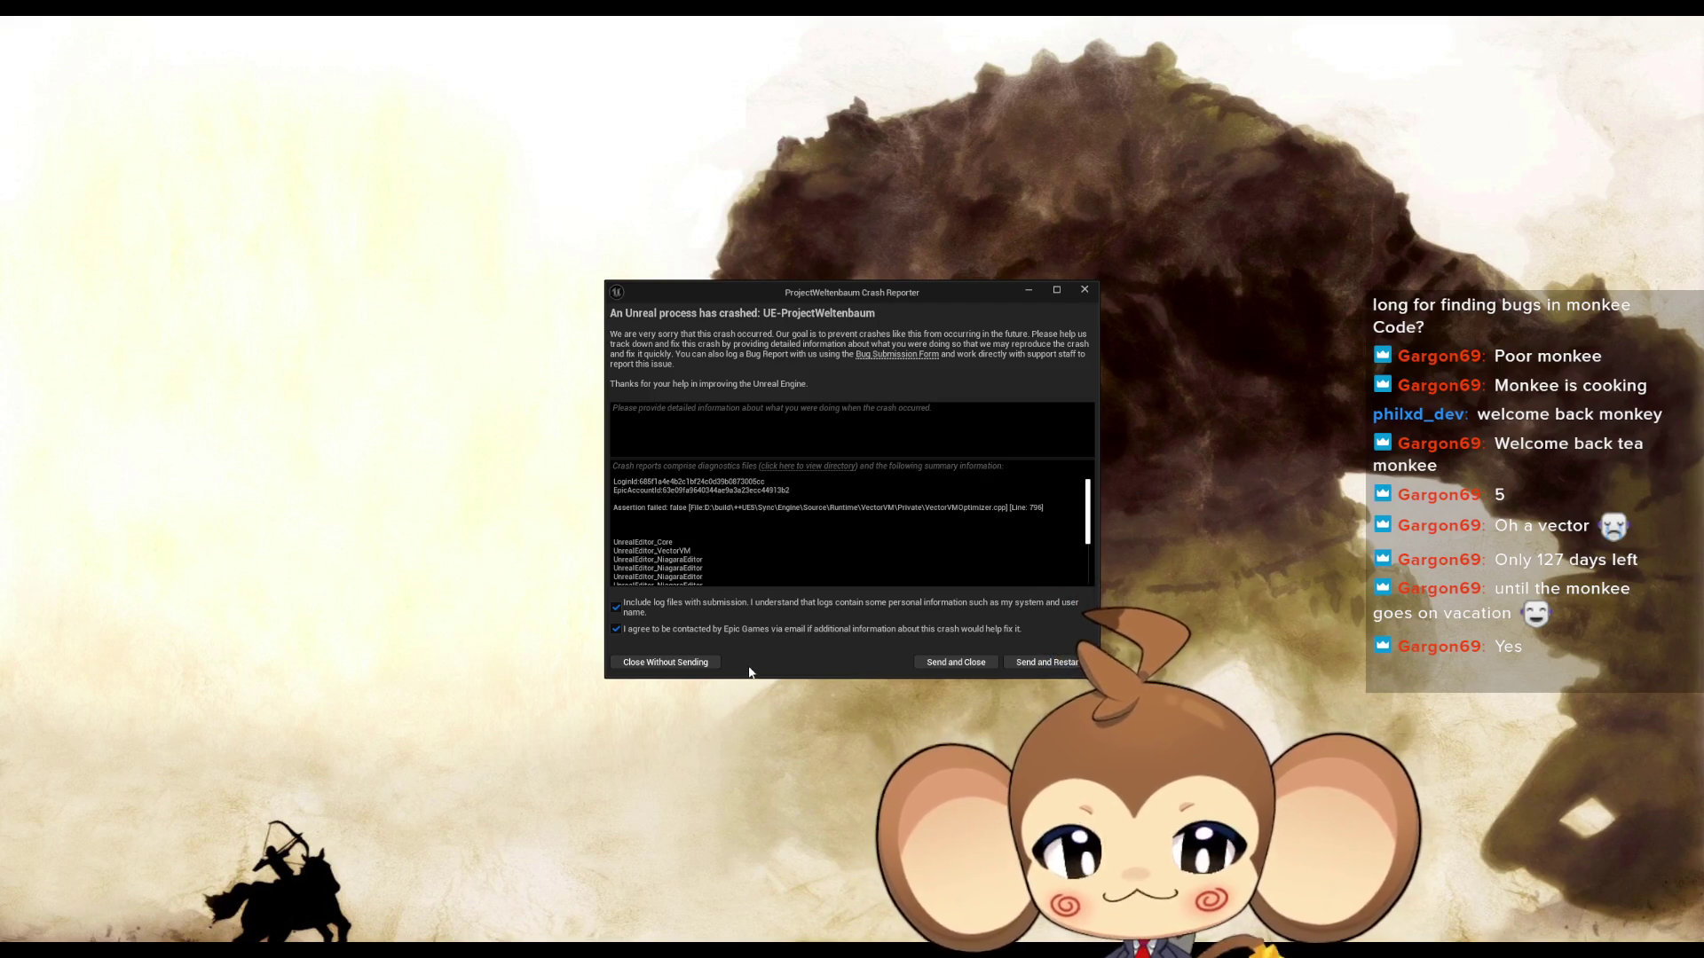
Step: Send the crash report and restart the editor
click(1034, 663)
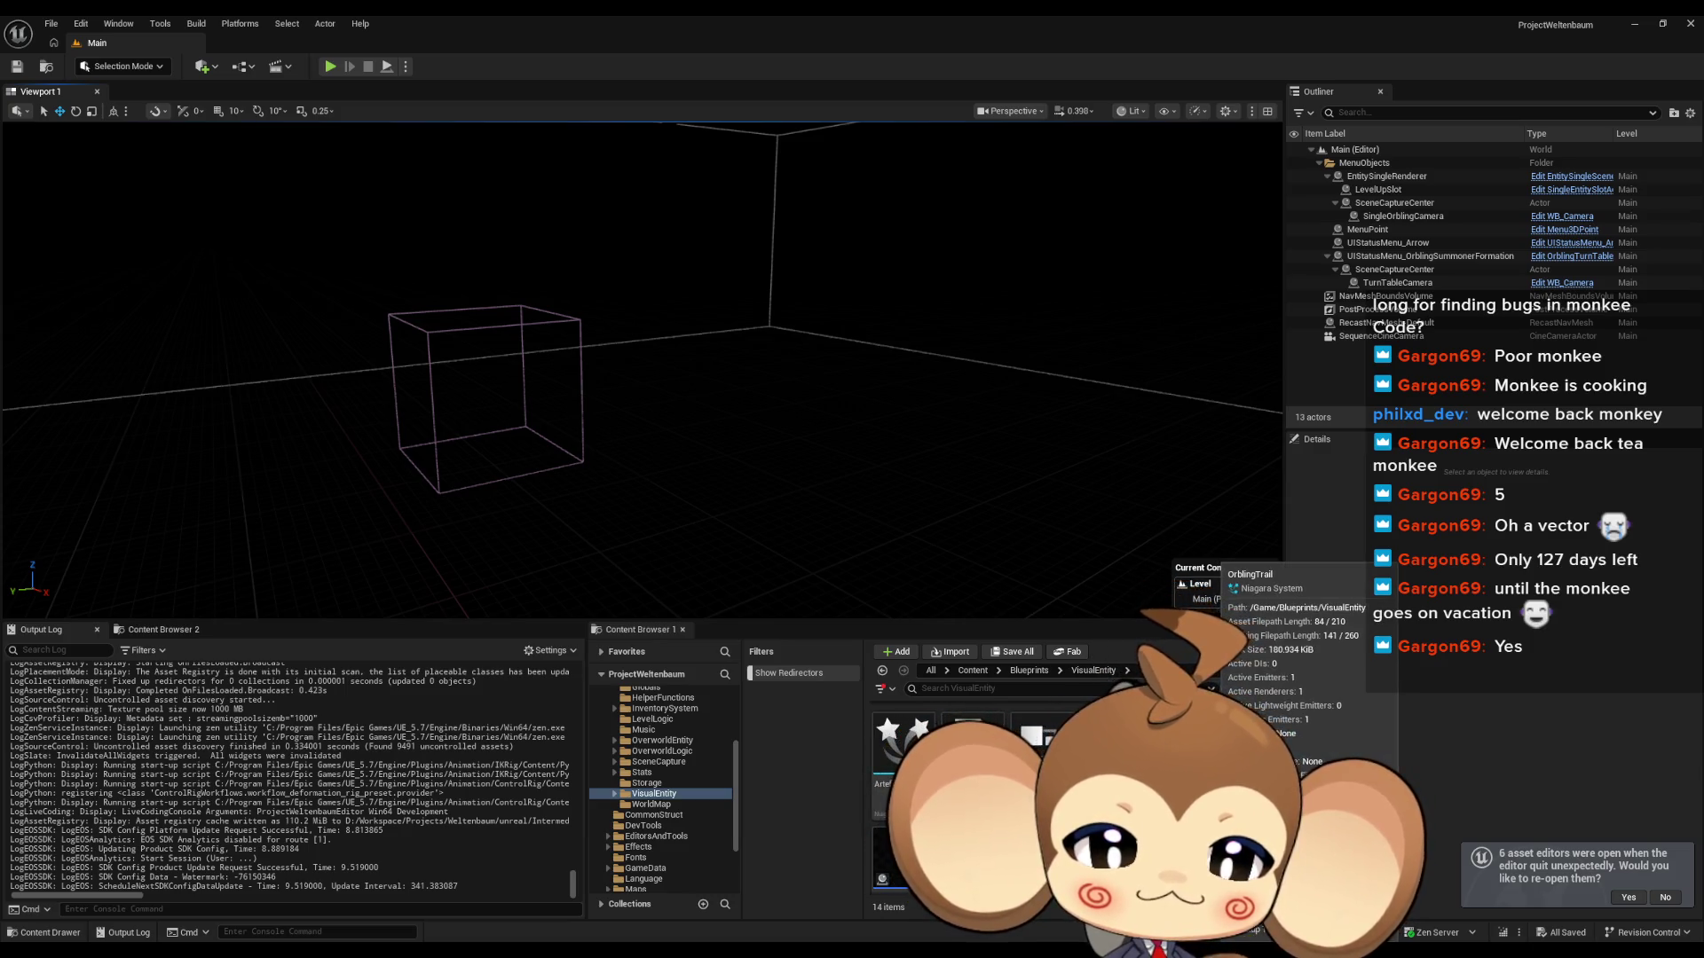
Step: Open ArtefactTrail and its ScratchDynamicInput graph in a maximized Niagara editor
double_click(901, 745)
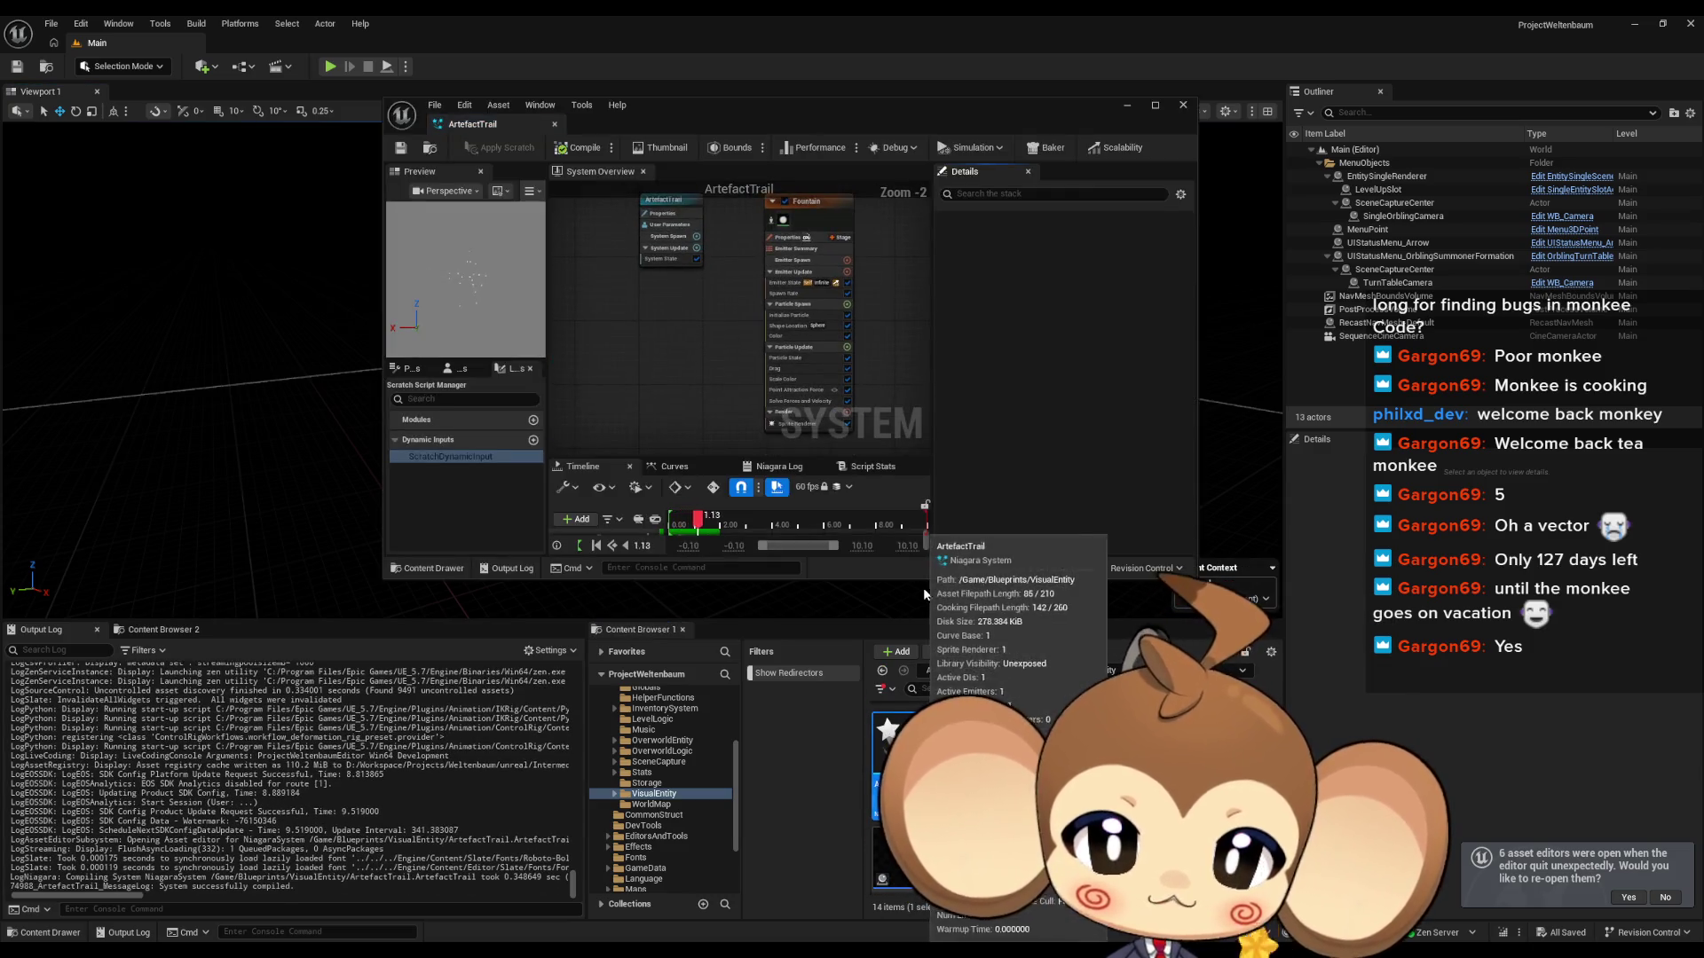
drag(685, 115, 670, 184)
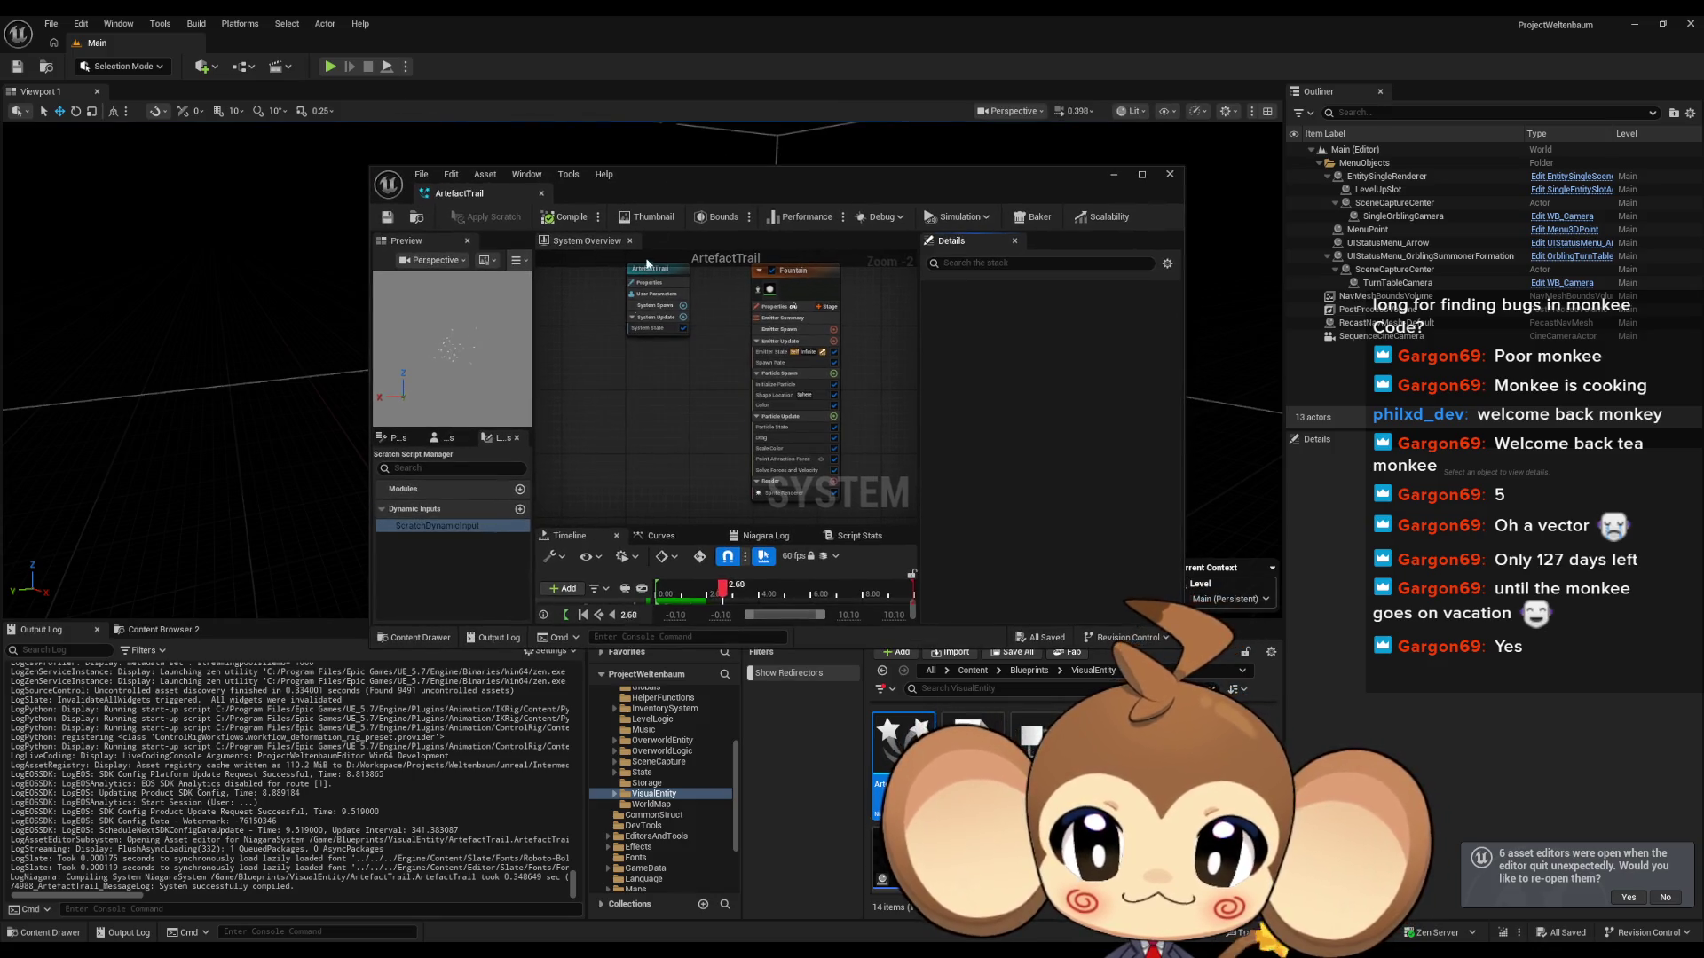
double_click(442, 524)
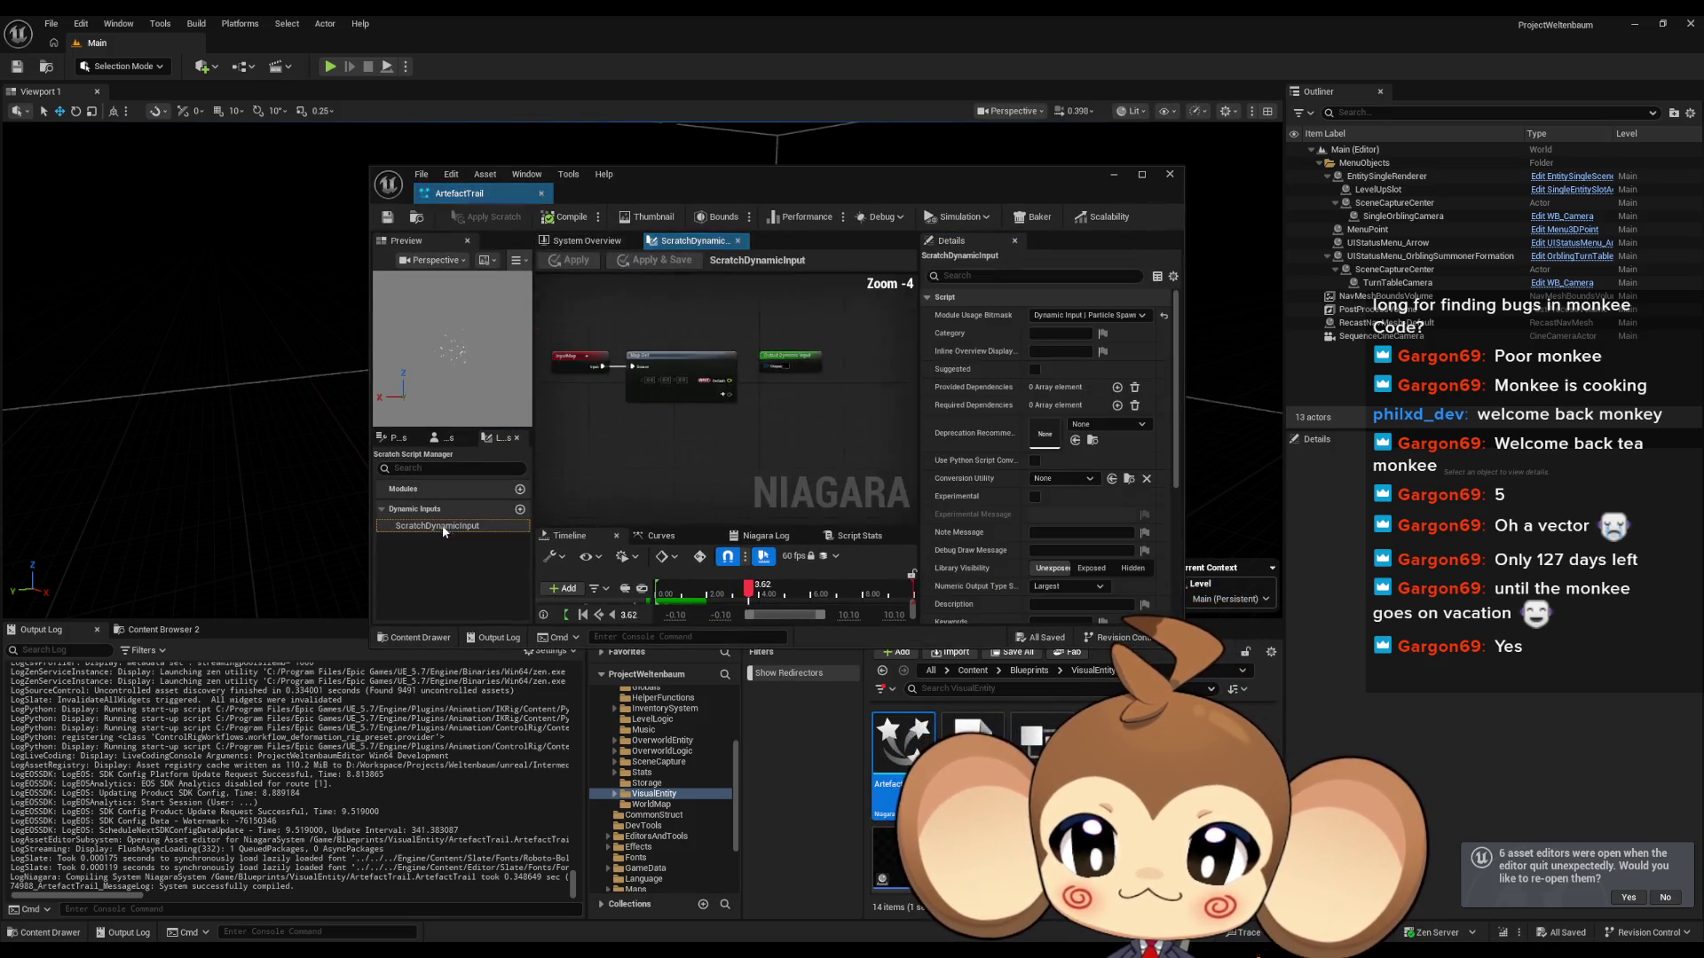
double_click(774, 178)
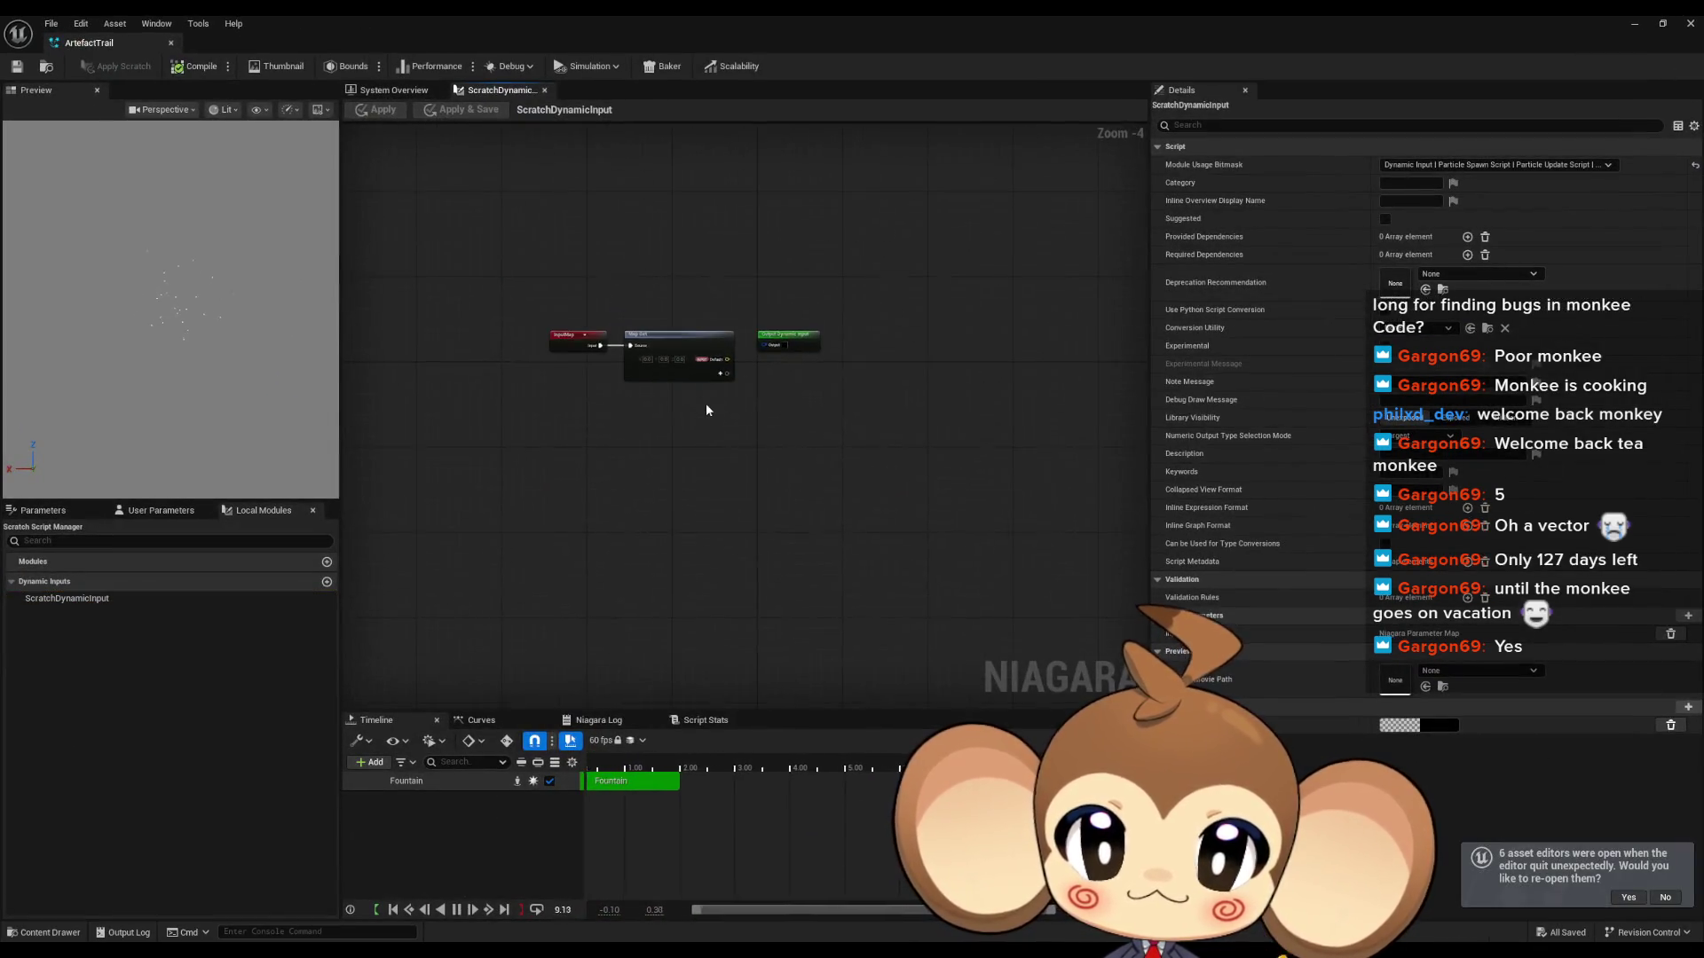
click(119, 600)
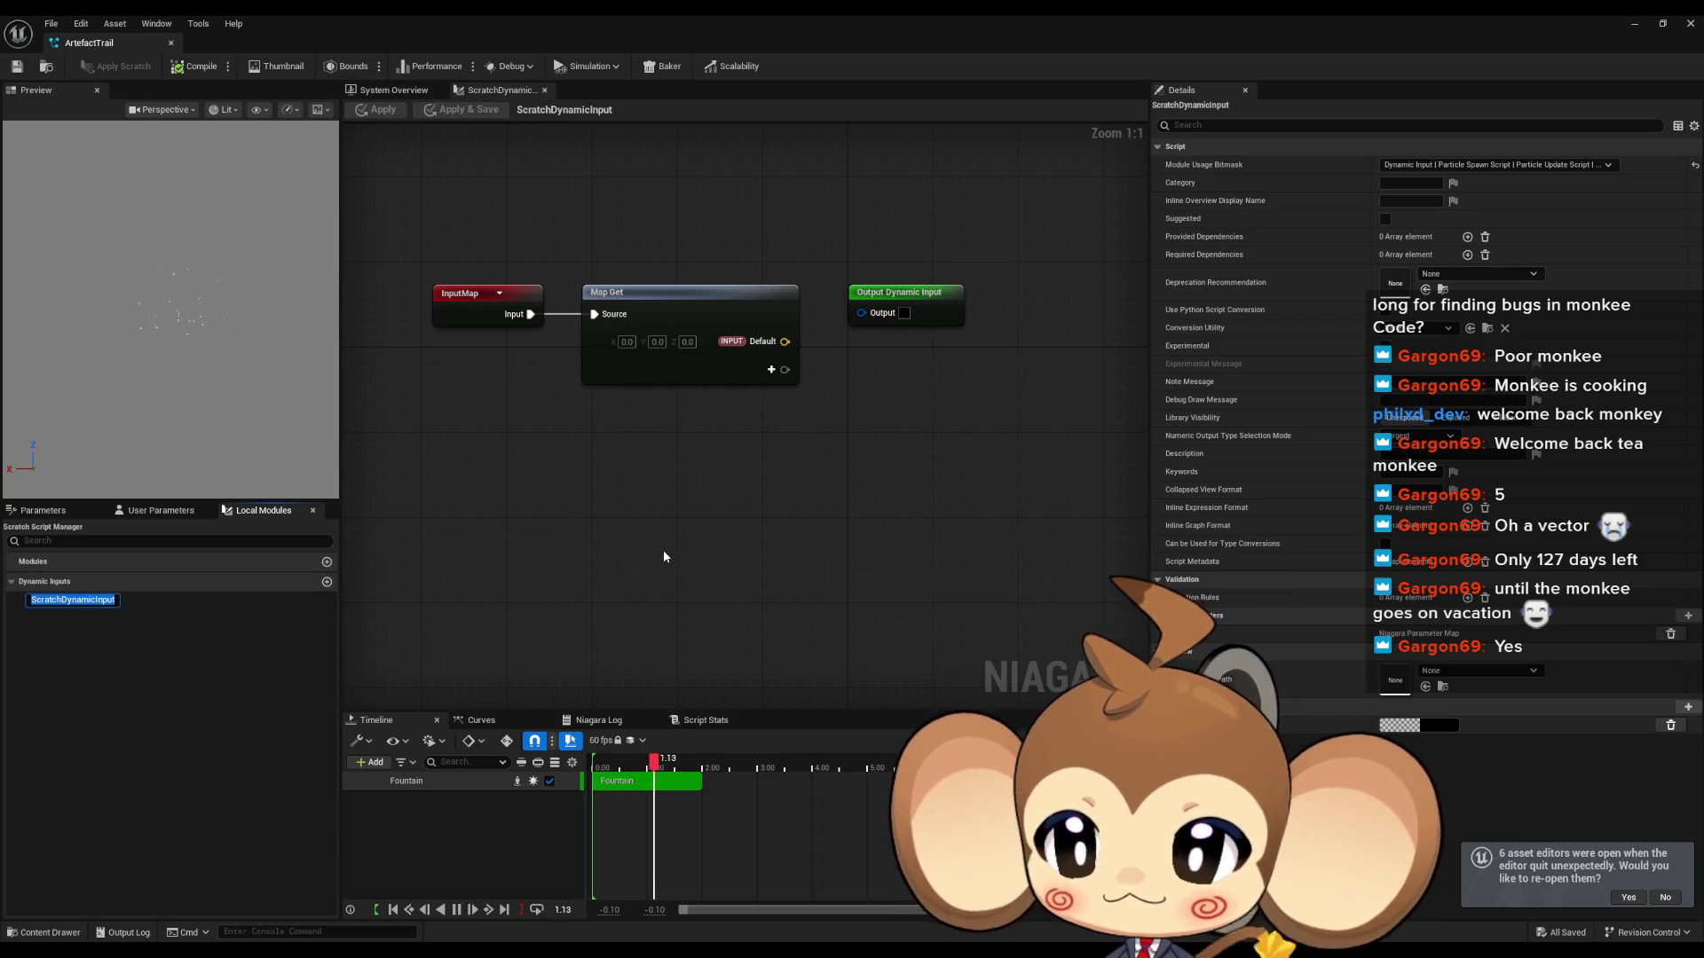
key(F2)
Step: Rename the scratch input to RandomColor and add a Random Float feeding Make Linear Color
text(RandomColor)
key(Return)
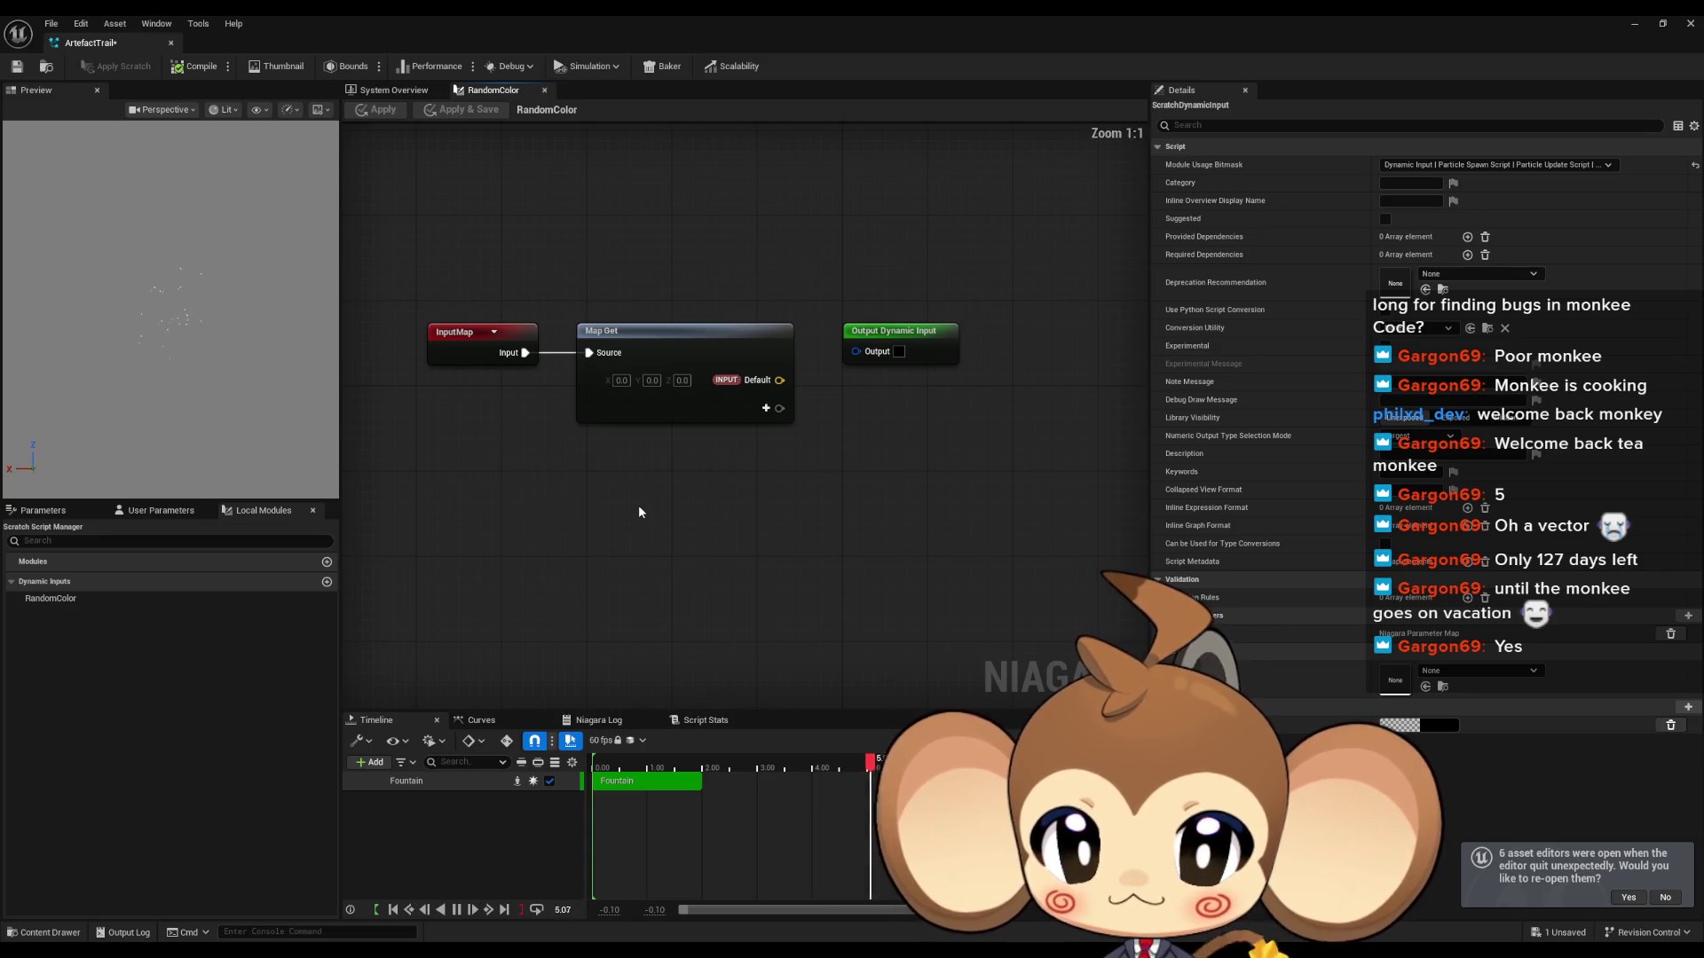
right_click(639, 512)
text(rand floa)
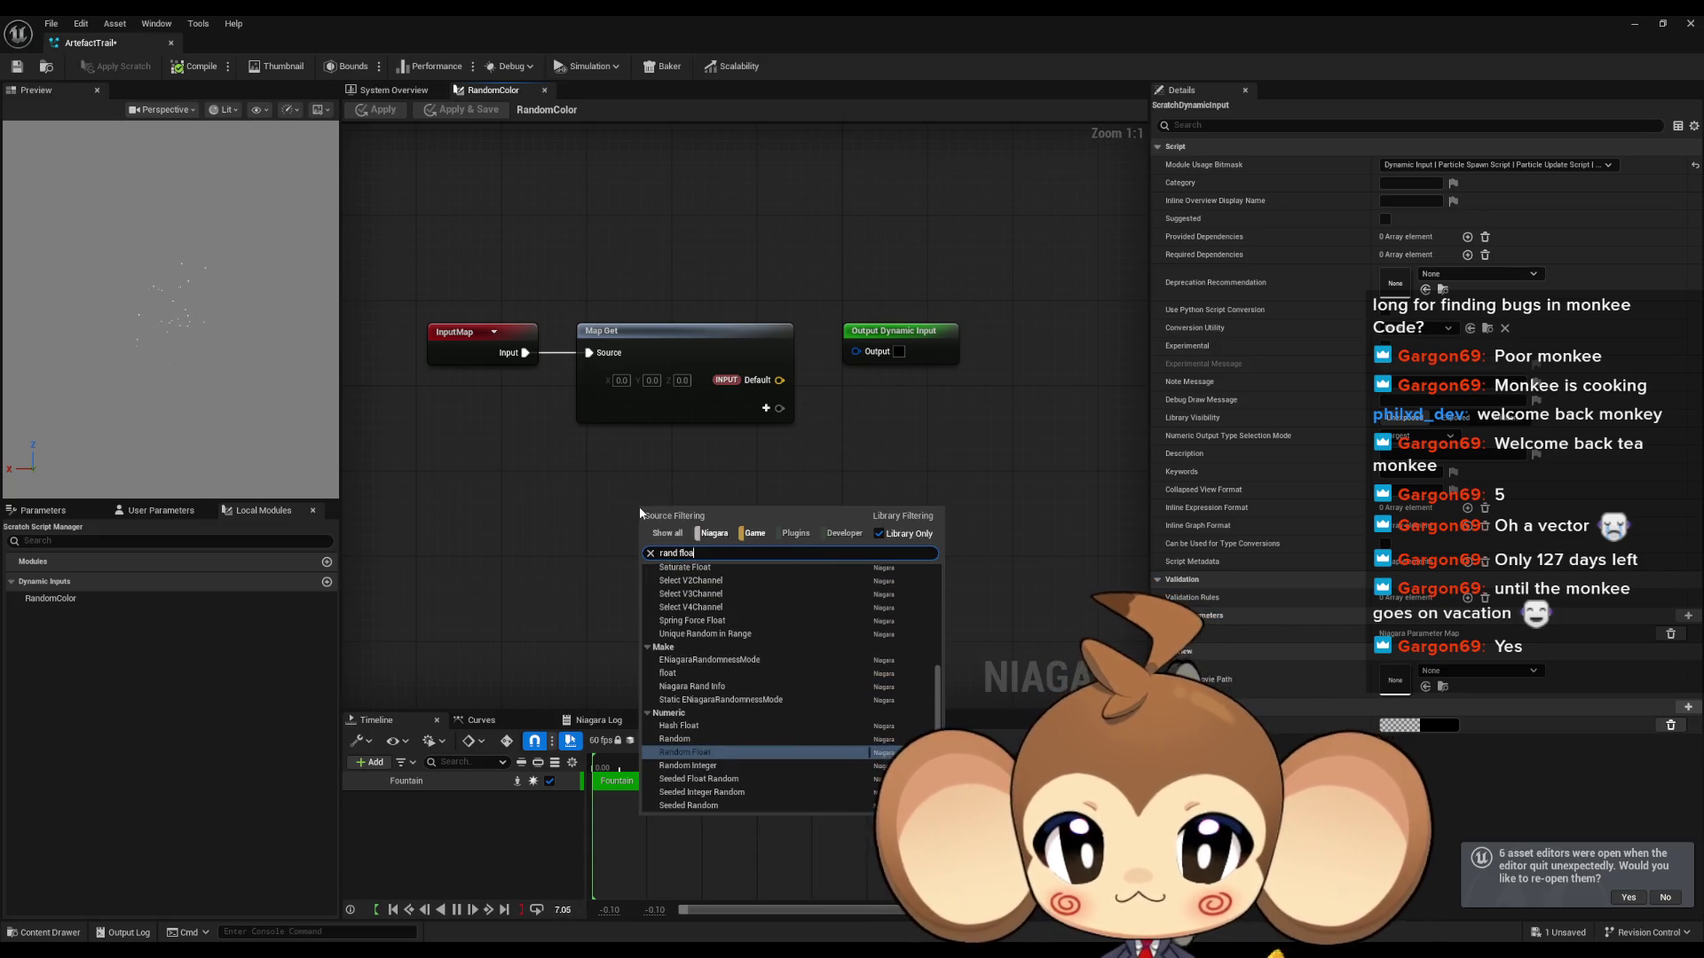
key(Return)
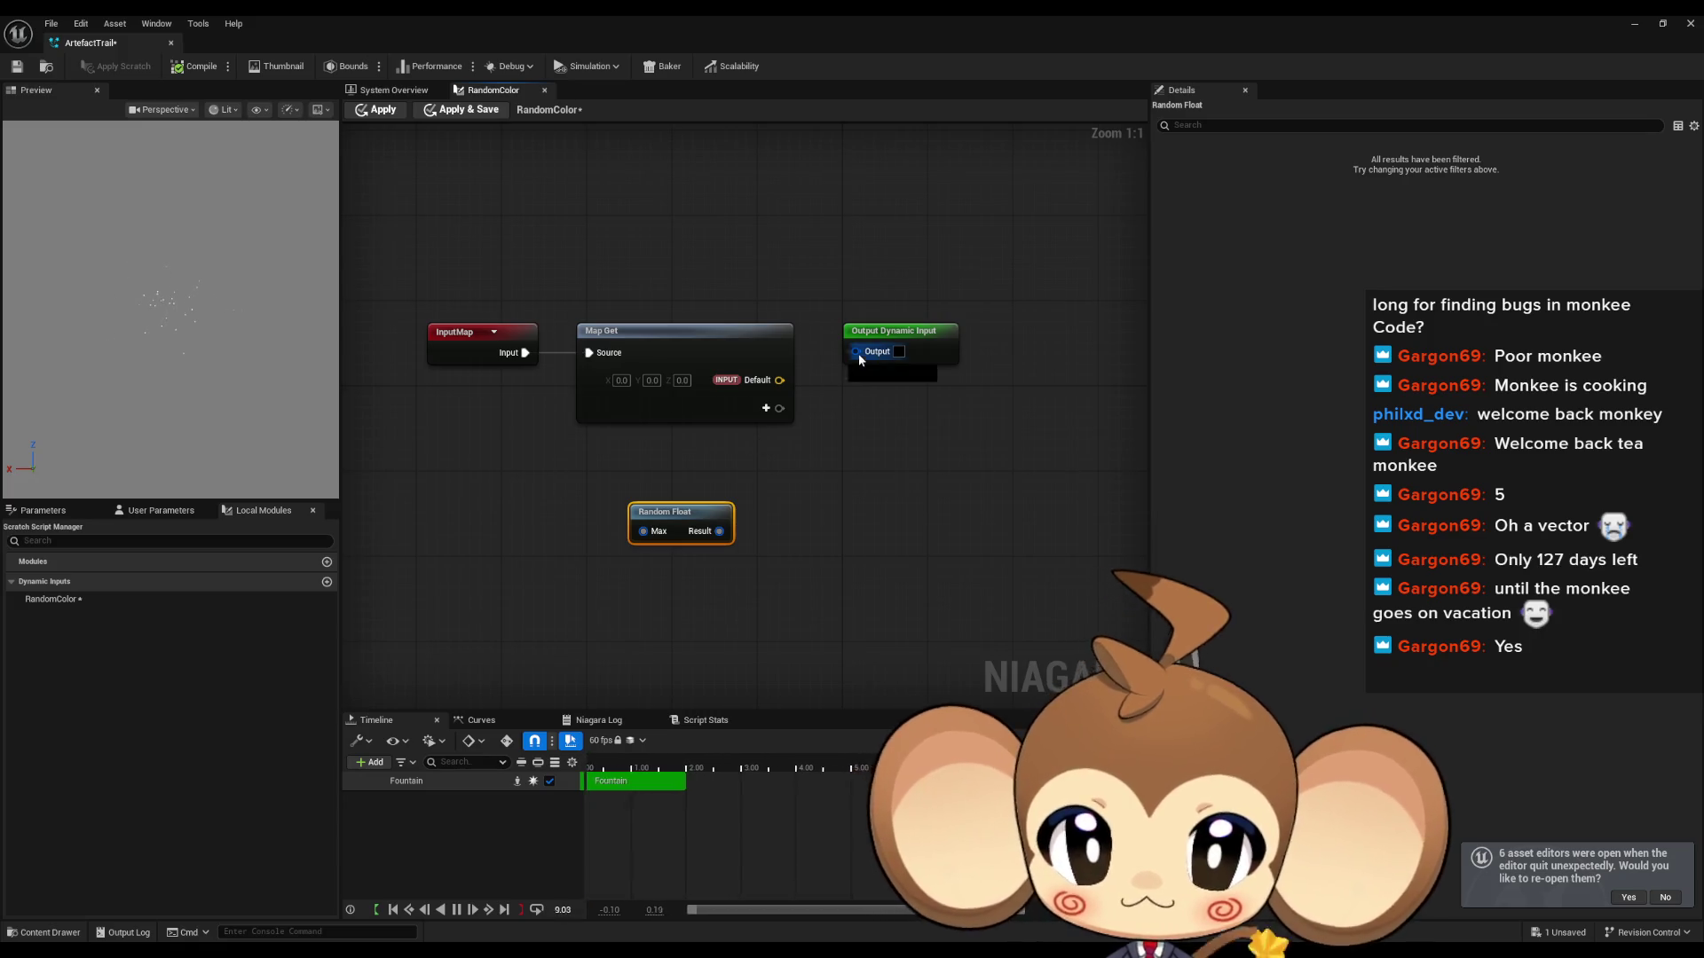
drag(855, 351, 892, 486)
text(make)
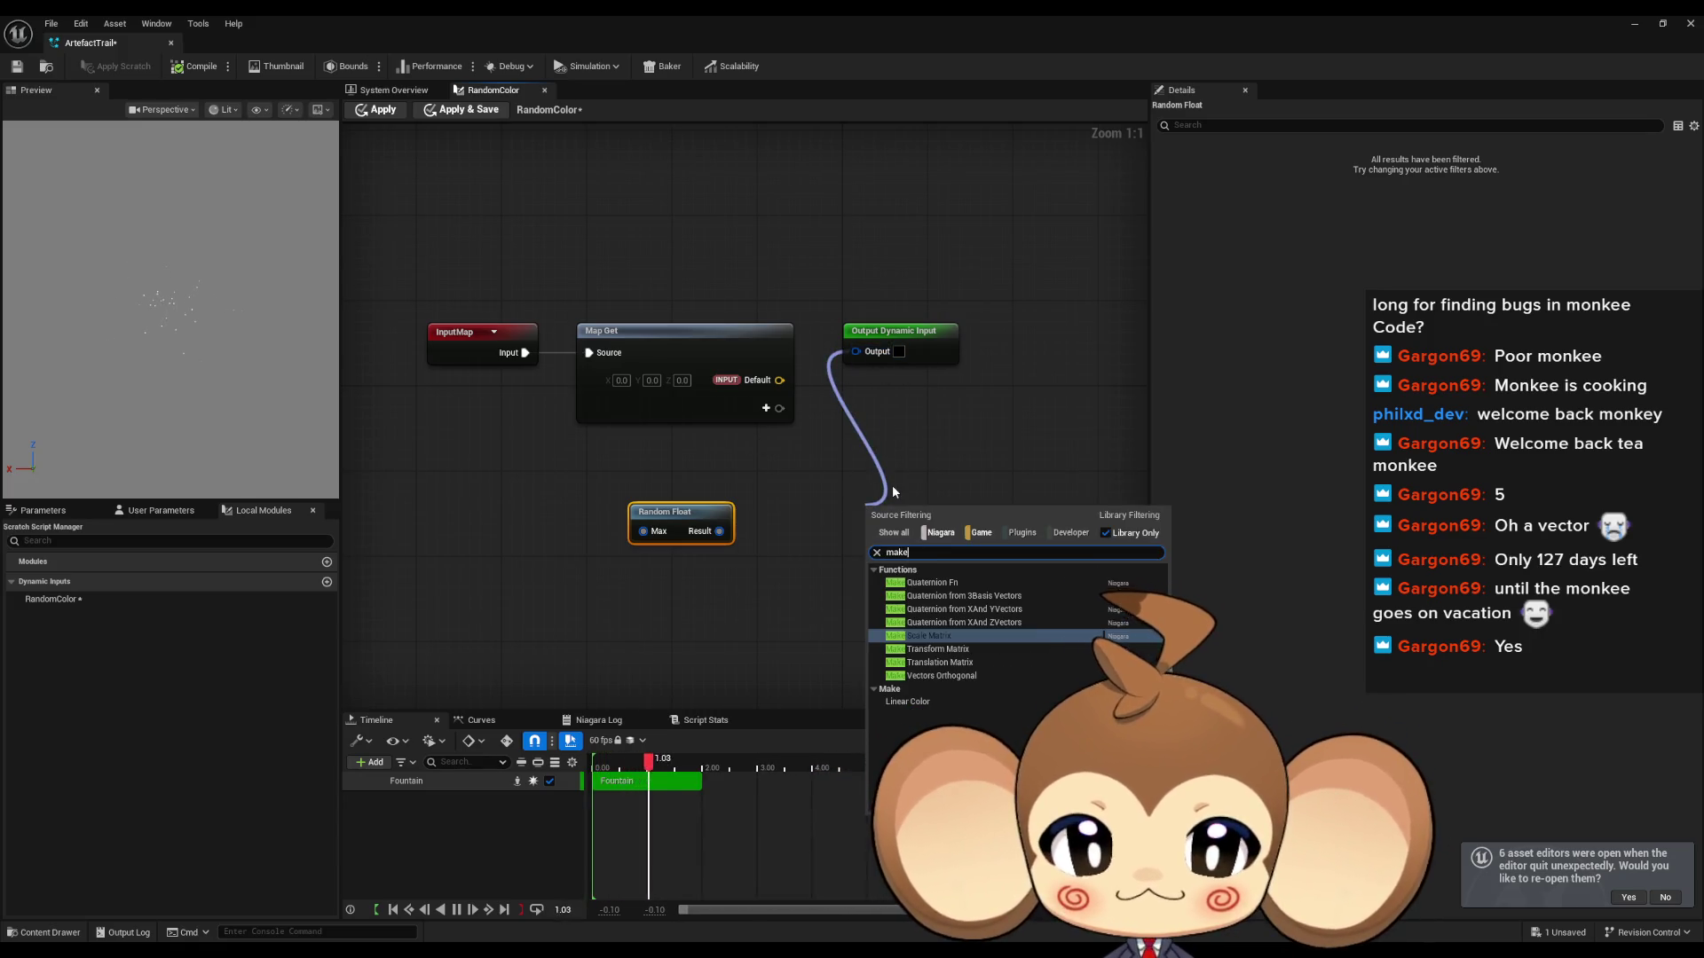
key(Down)
key(Down)
key(Down)
key(Return)
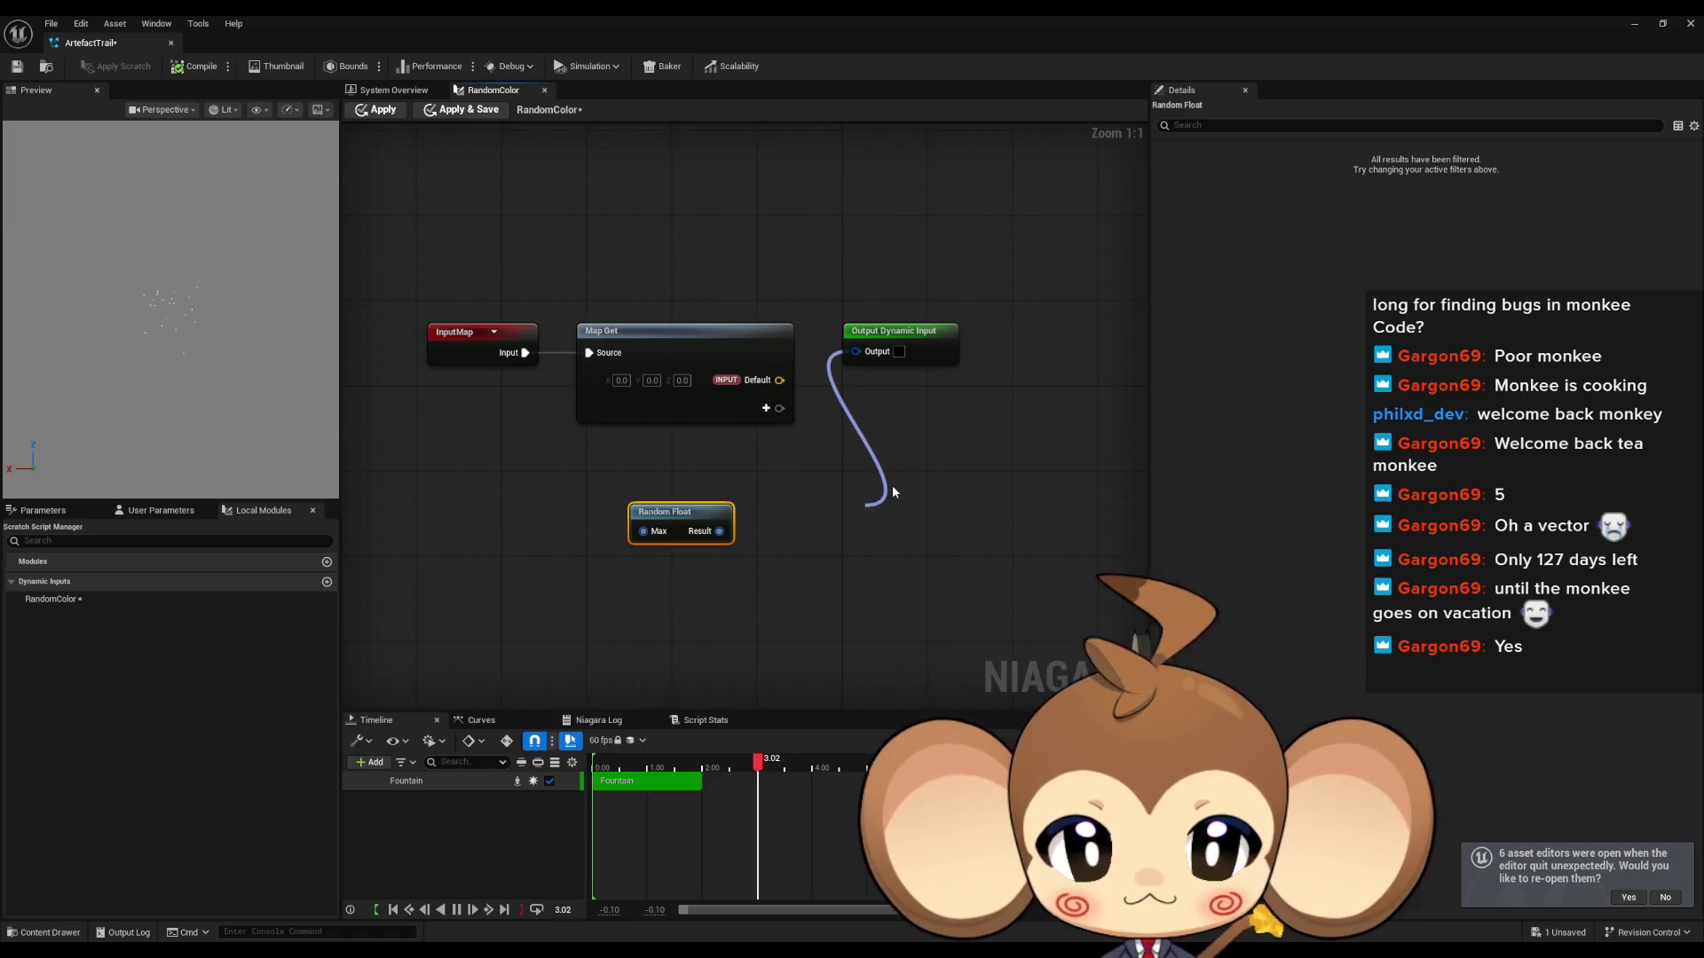
Step: Feed Random Float's Max from a new Make float set to 1.0
drag(643, 530, 524, 524)
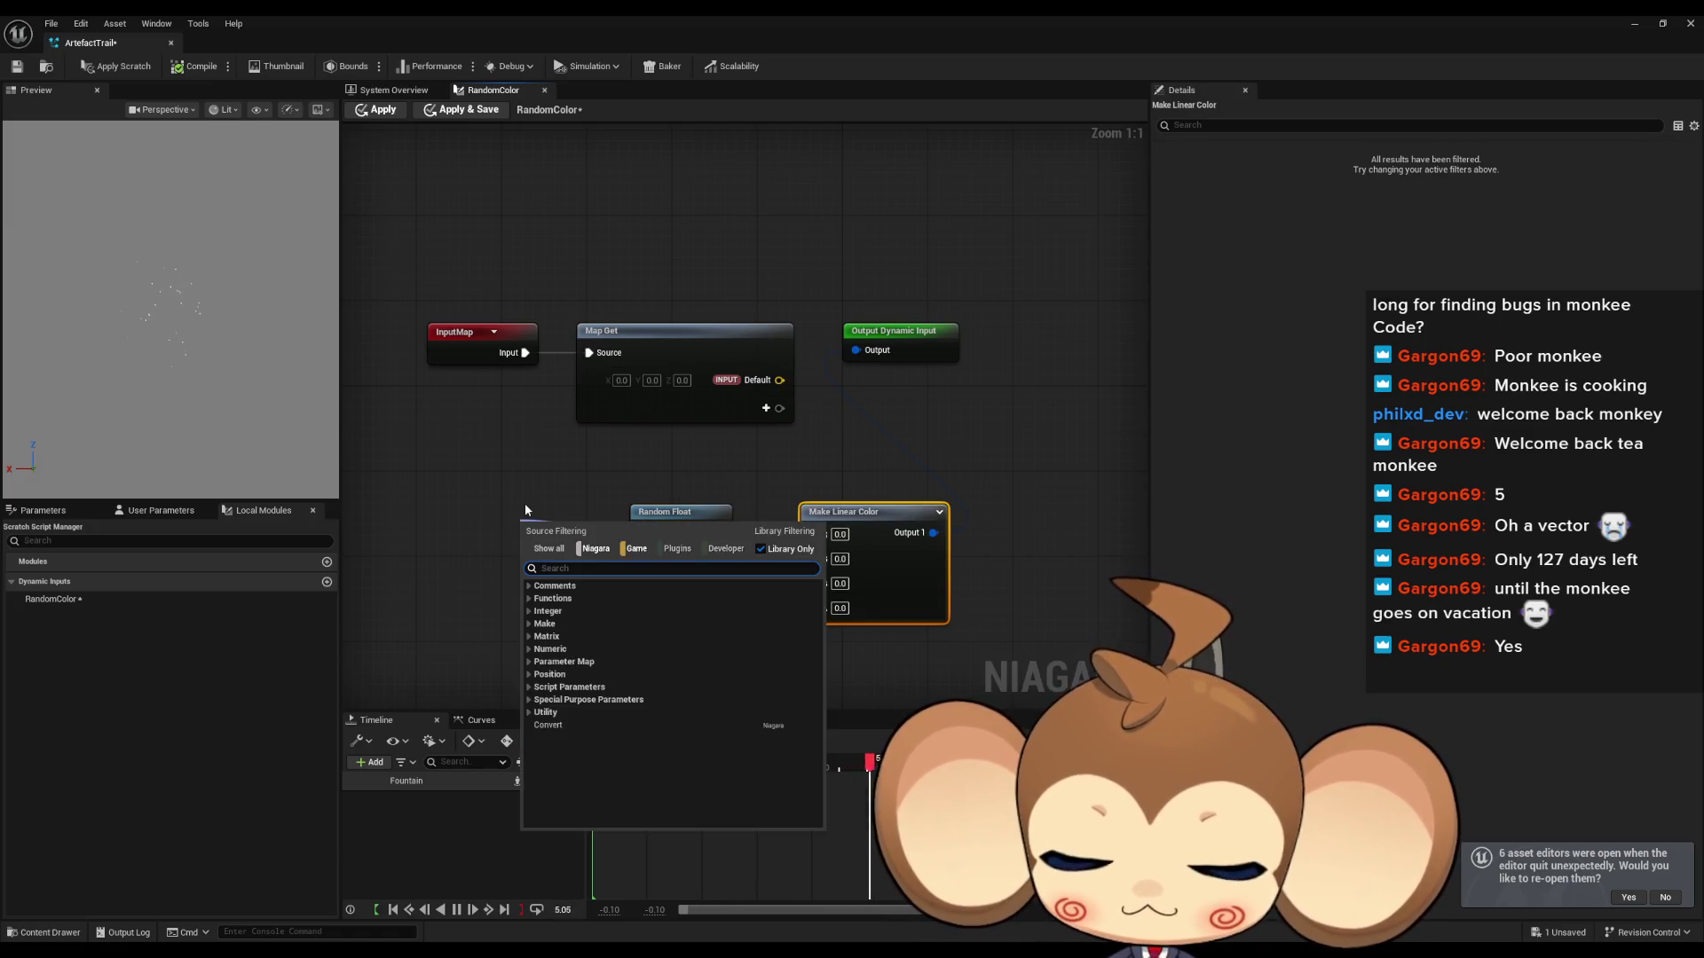
text(float)
key(Return)
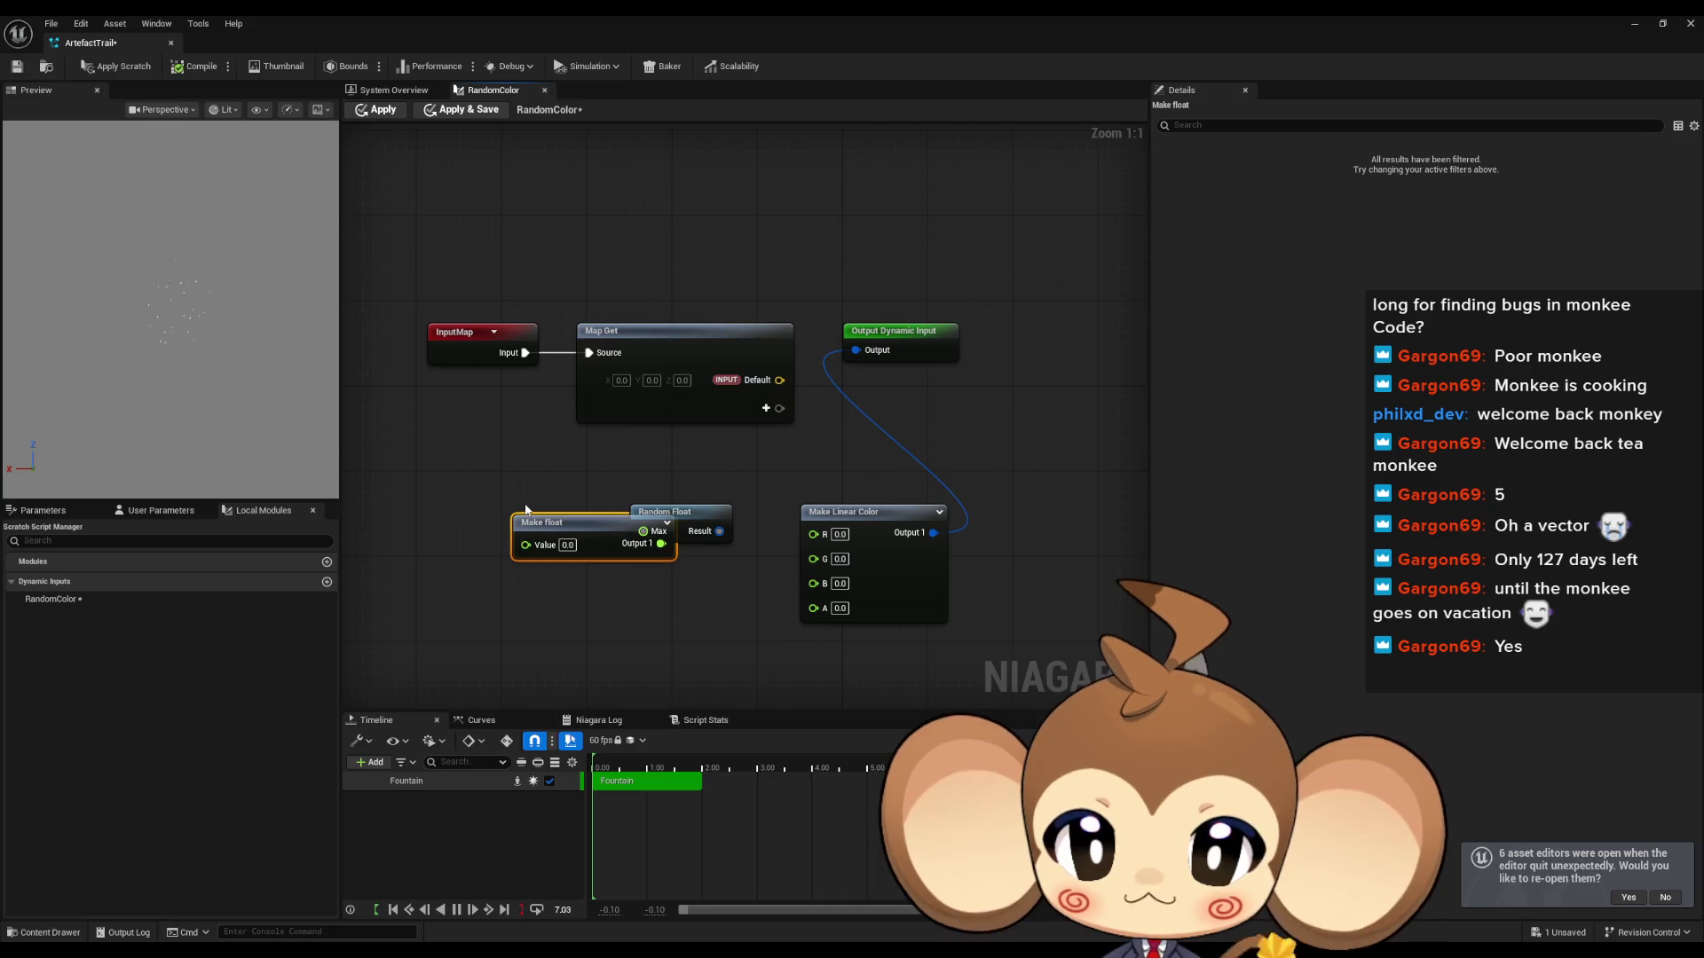
drag(557, 526, 468, 515)
text(1)
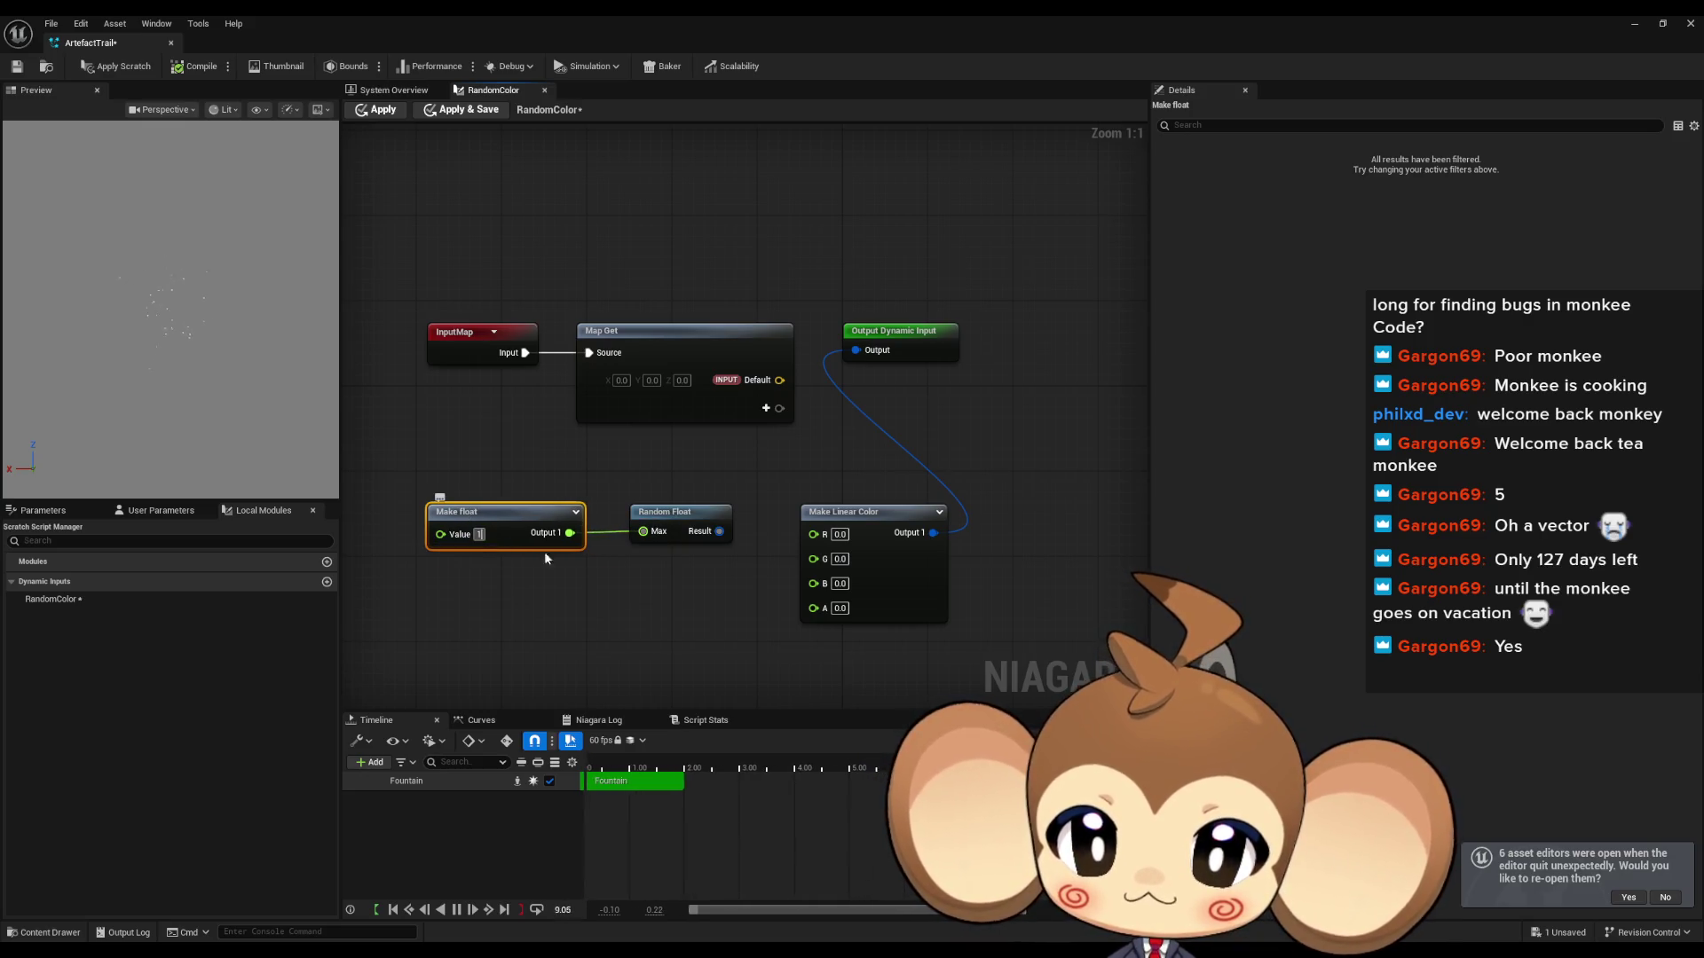
click(545, 563)
Step: Copy the Random Float, wire three of them into R, G and B, and apply
mouse_move(544, 563)
mouse_down()
mouse_move(631, 545)
mouse_move(734, 583)
mouse_move(626, 515)
mouse_move(662, 514)
mouse_up()
click(759, 494)
key(ctrl+c)
key(ctrl+v)
key(ctrl+v)
mouse_move(806, 513)
mouse_down()
mouse_move(920, 527)
mouse_move(904, 517)
mouse_up()
drag(805, 576, 901, 540)
drag(816, 629, 901, 558)
drag(1025, 514, 943, 331)
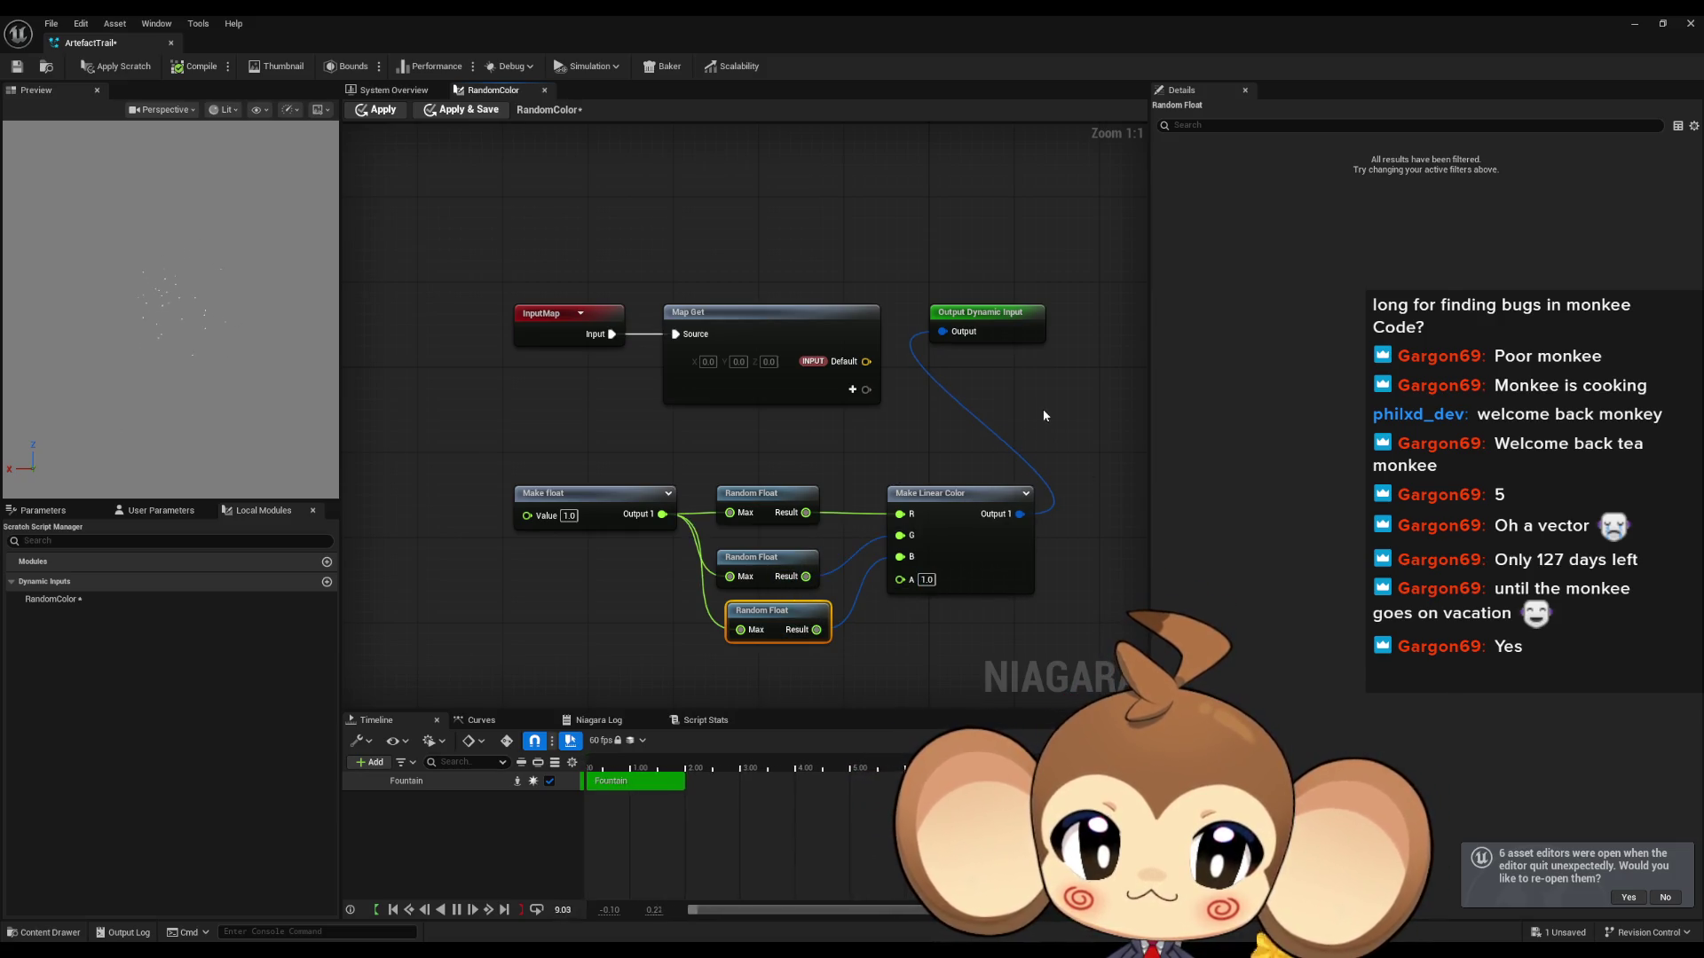
click(1042, 408)
click(375, 110)
click(386, 91)
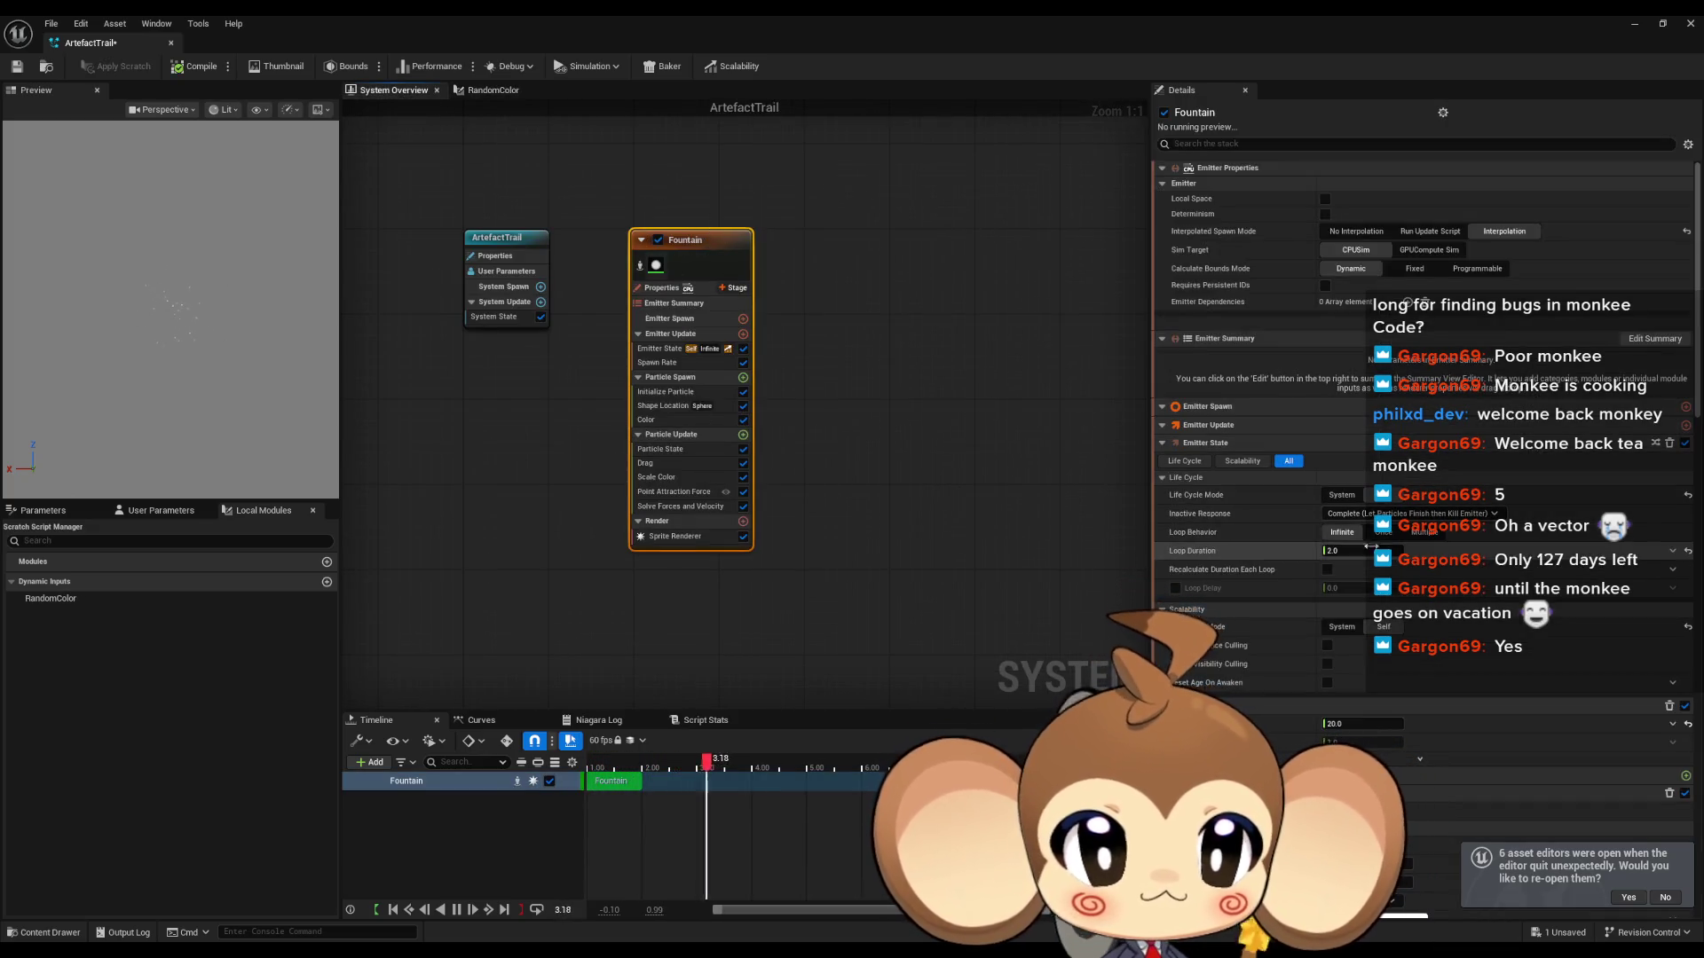
Step: Set Initialize Particle's Color to the Random Color dynamic input, then return to the RandomColor graph
click(673, 392)
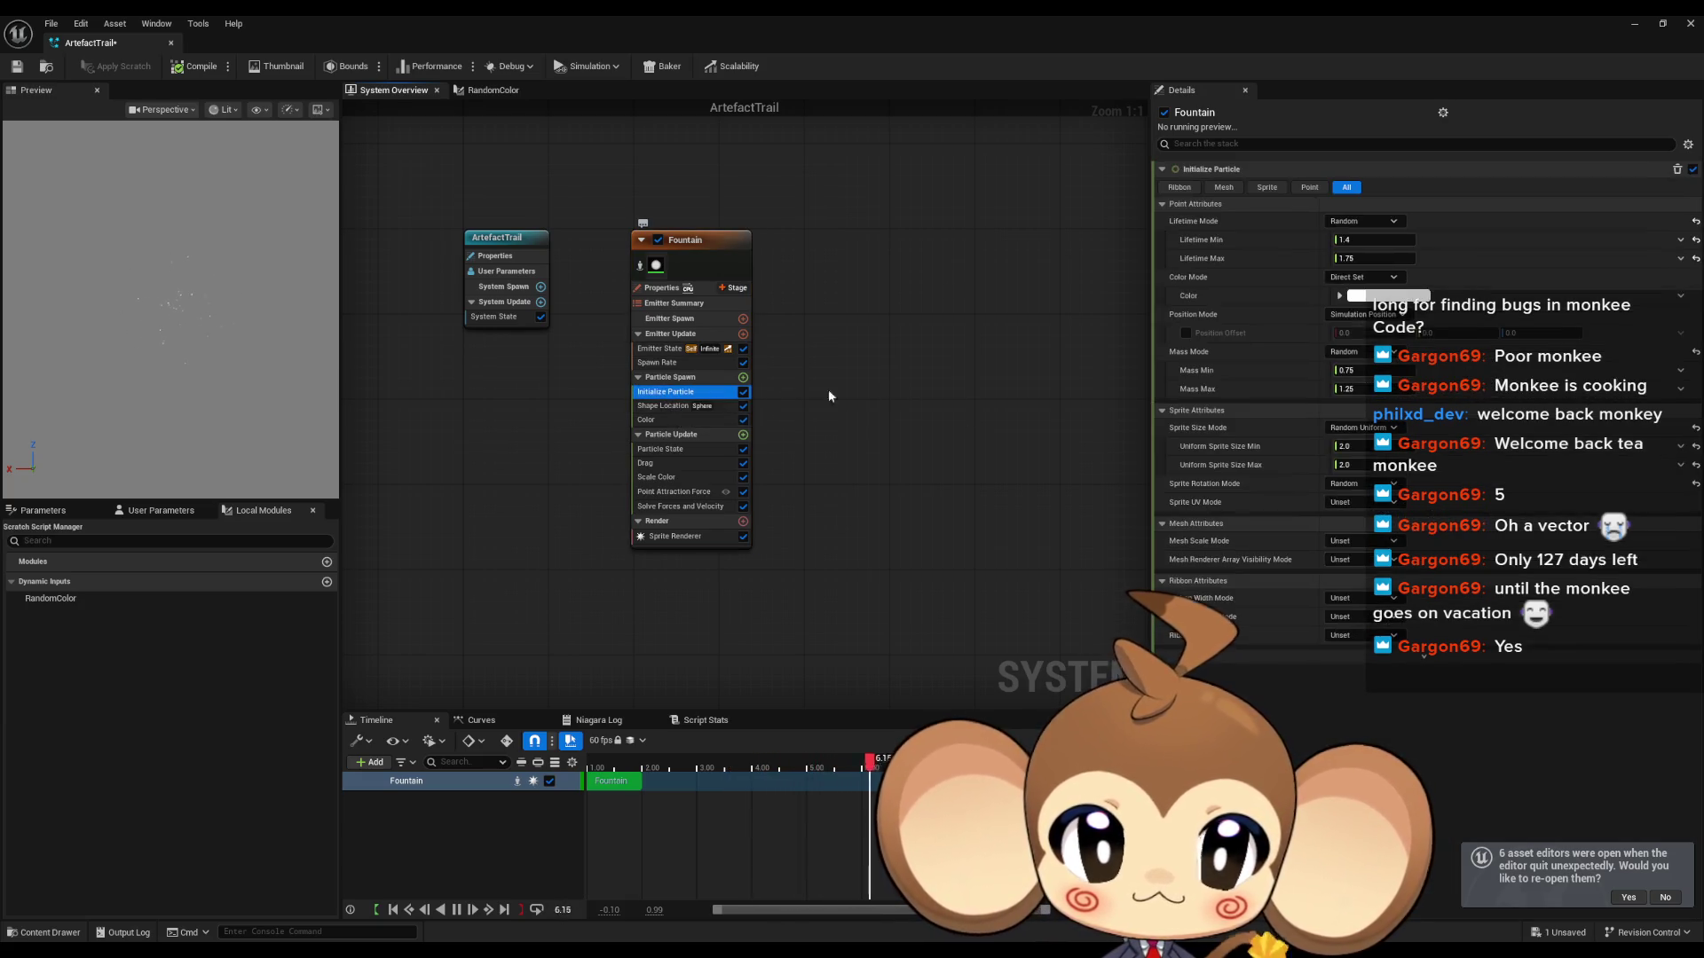
click(1679, 300)
text(ran)
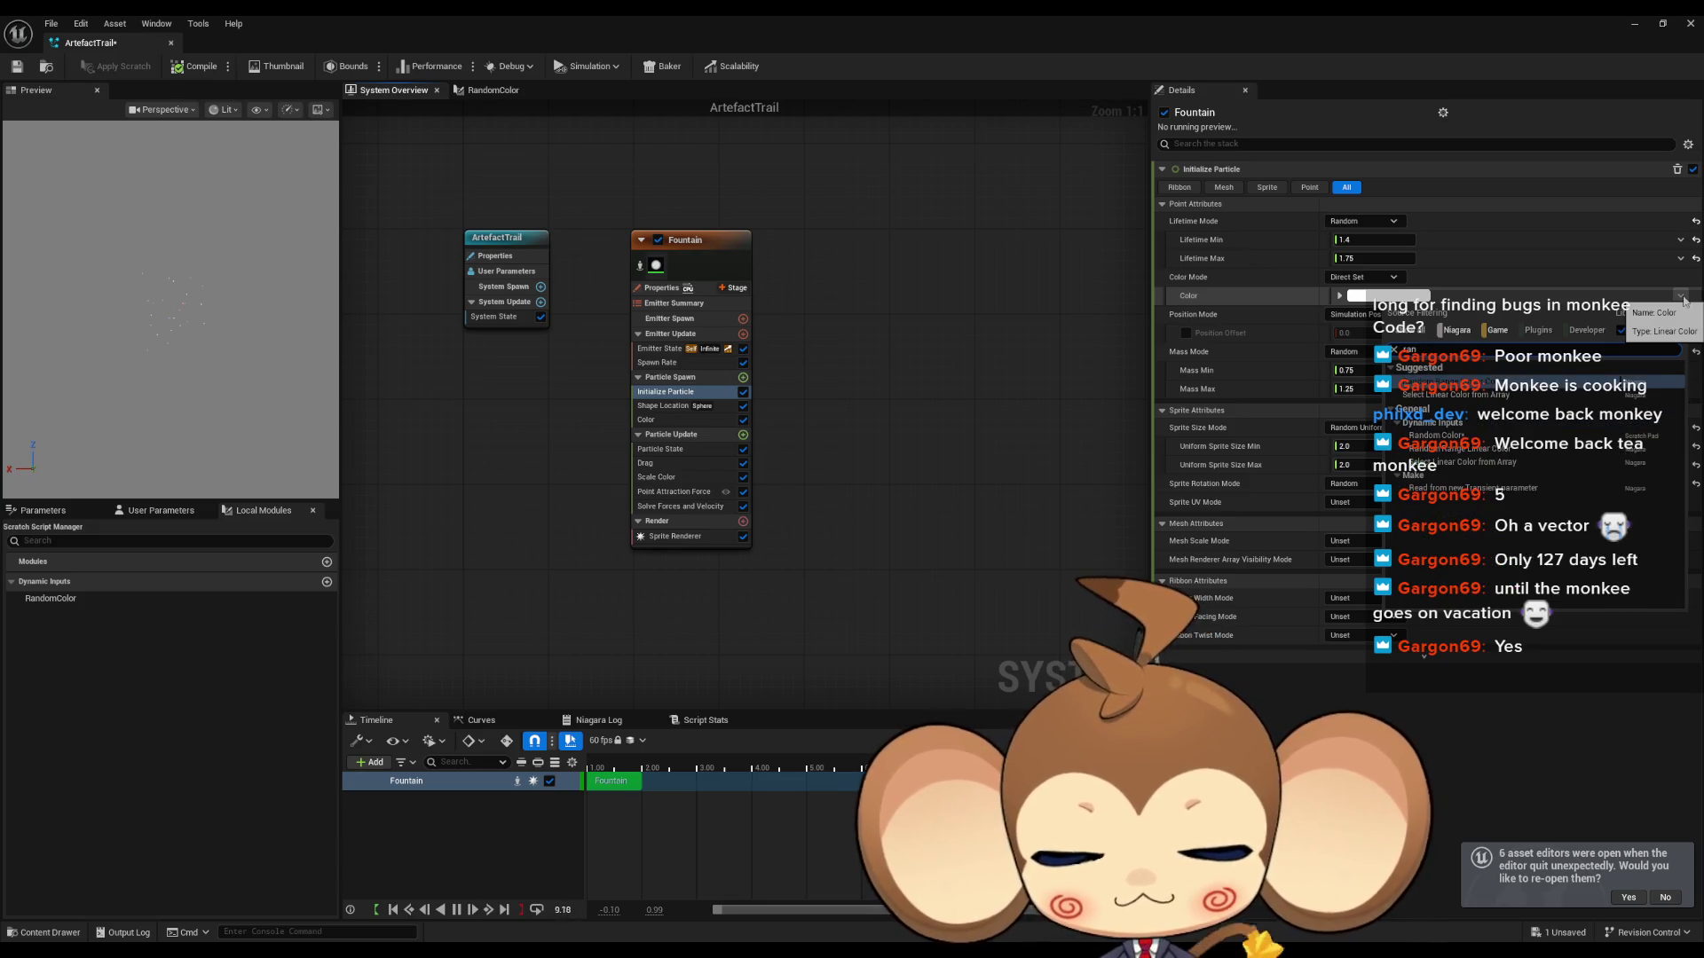
text( col)
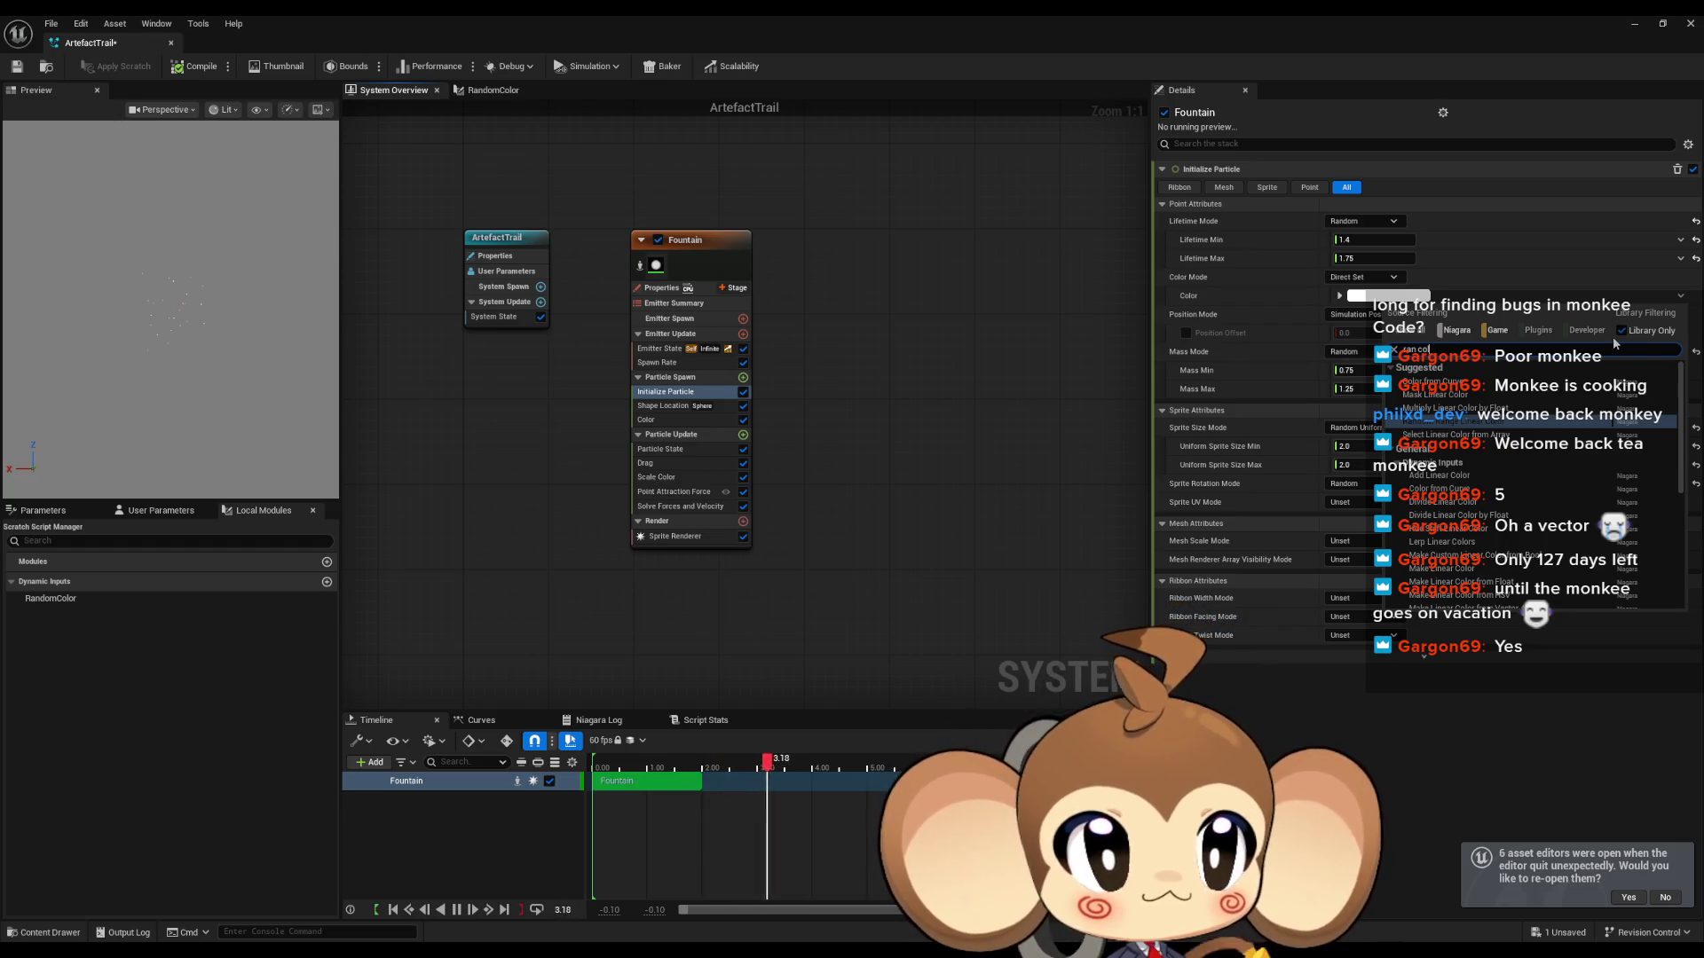
key(BackSpace)
key(BackSpace)
key(BackSpace)
text(dom c)
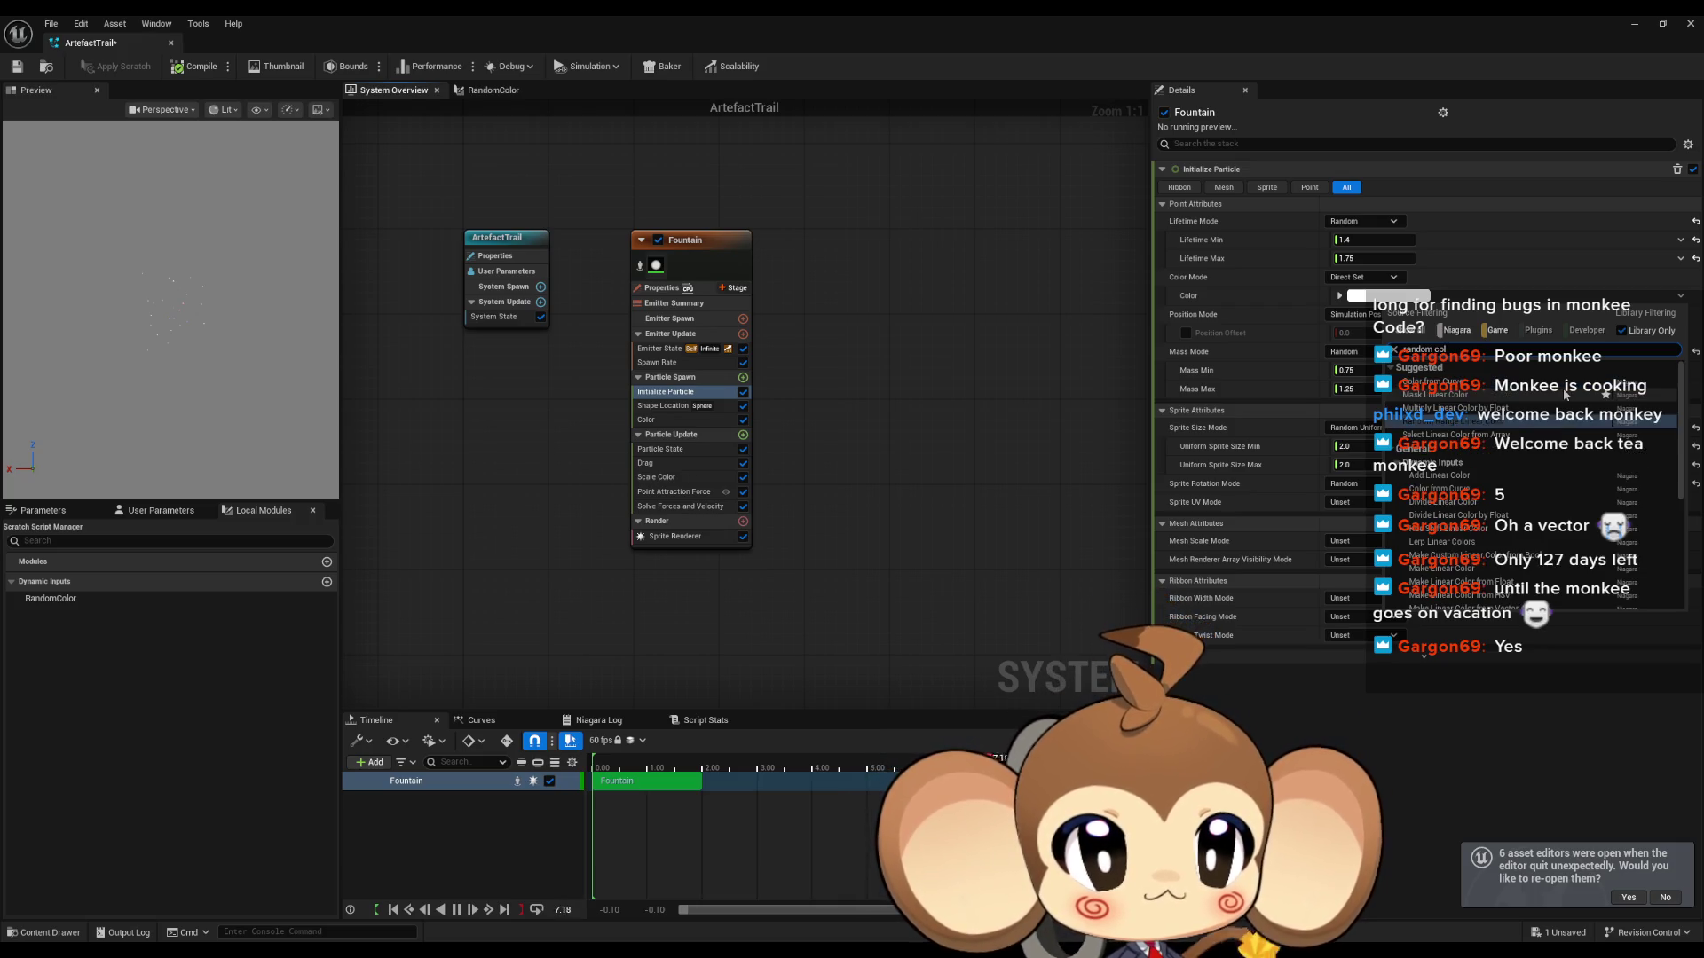
key(ctrl+a)
text(lear)
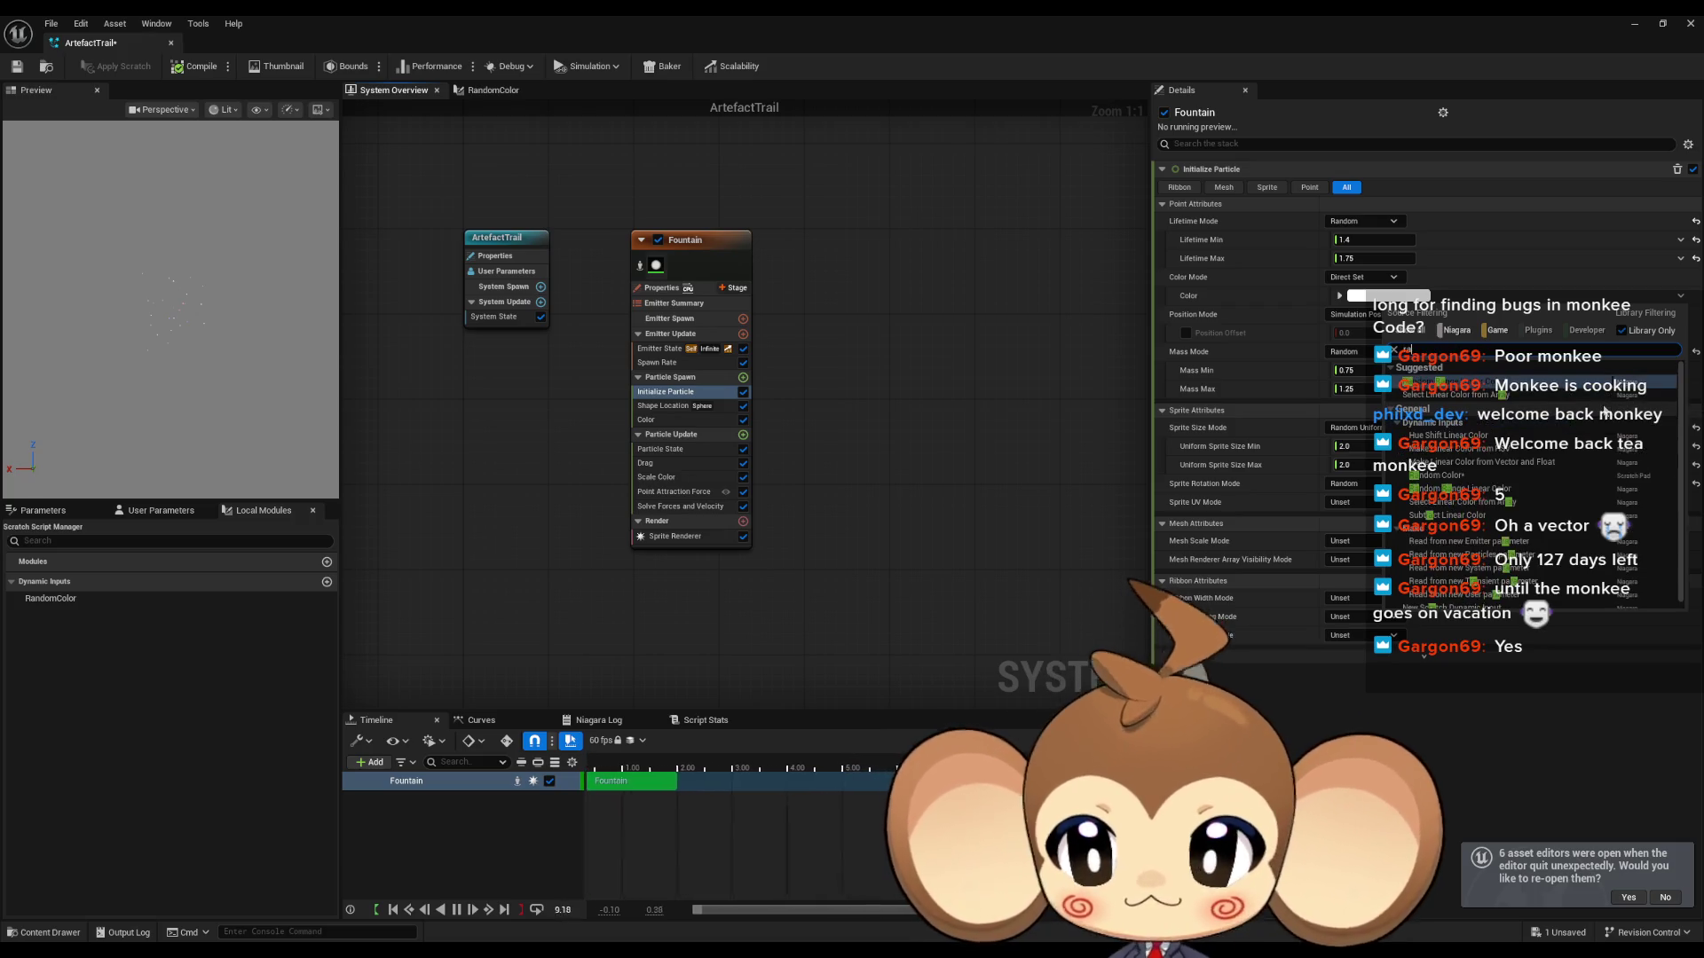
key(ctrl+a)
text(randomcol)
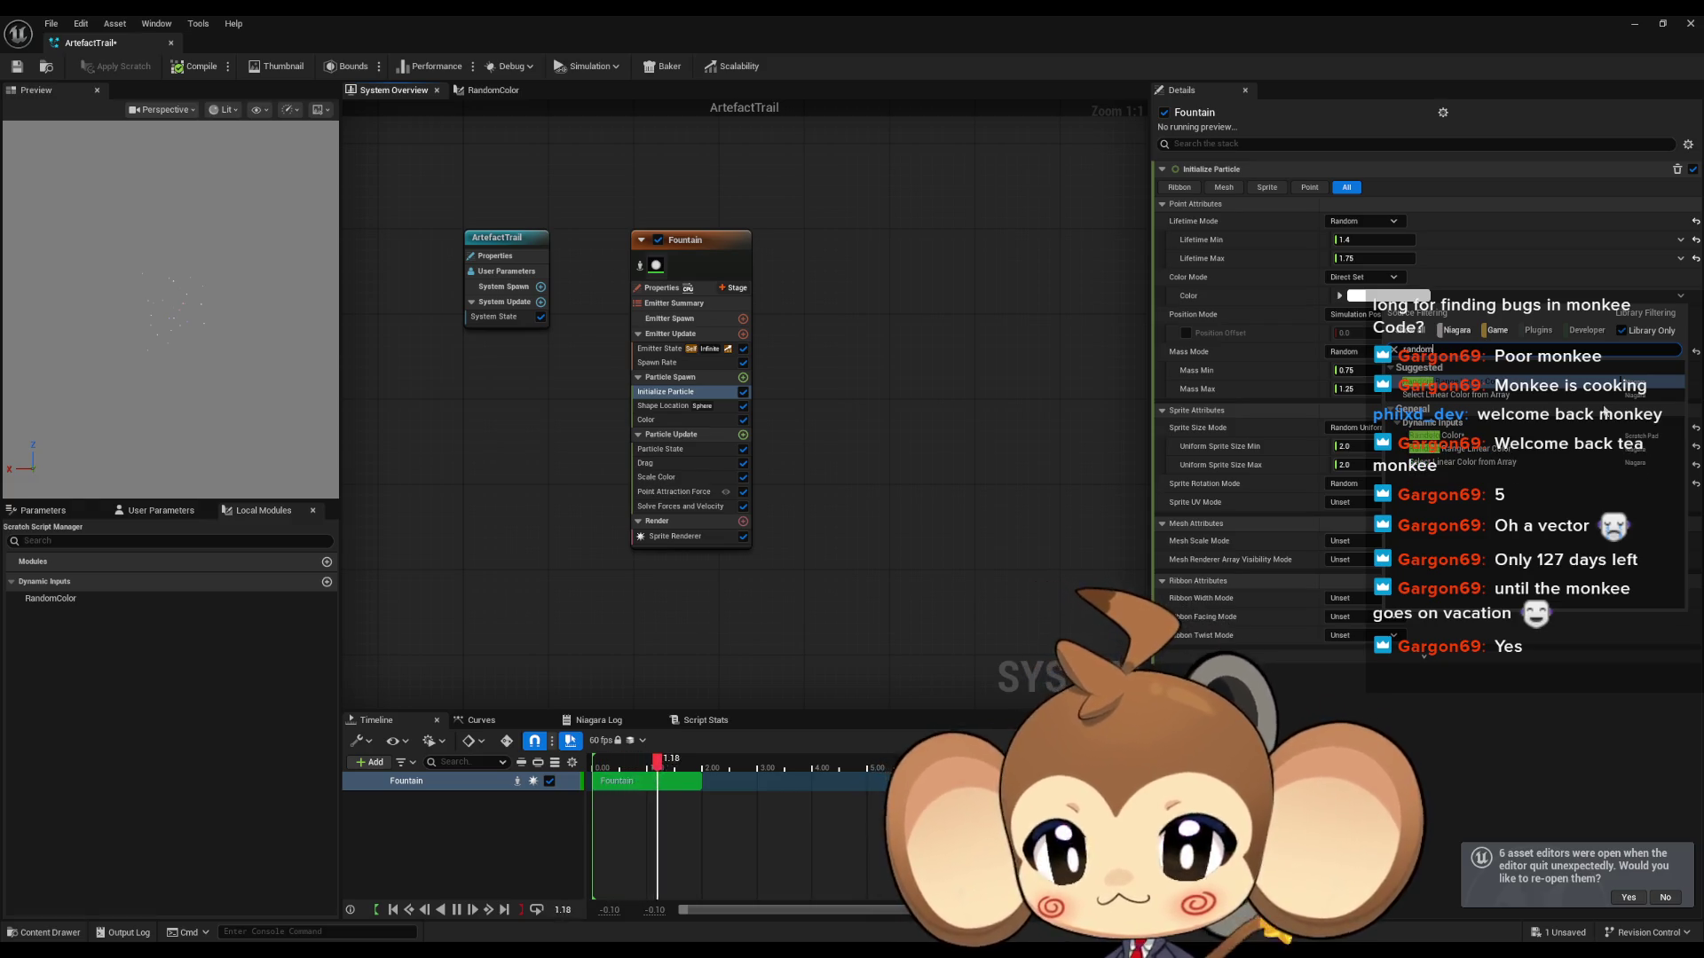
click(1597, 380)
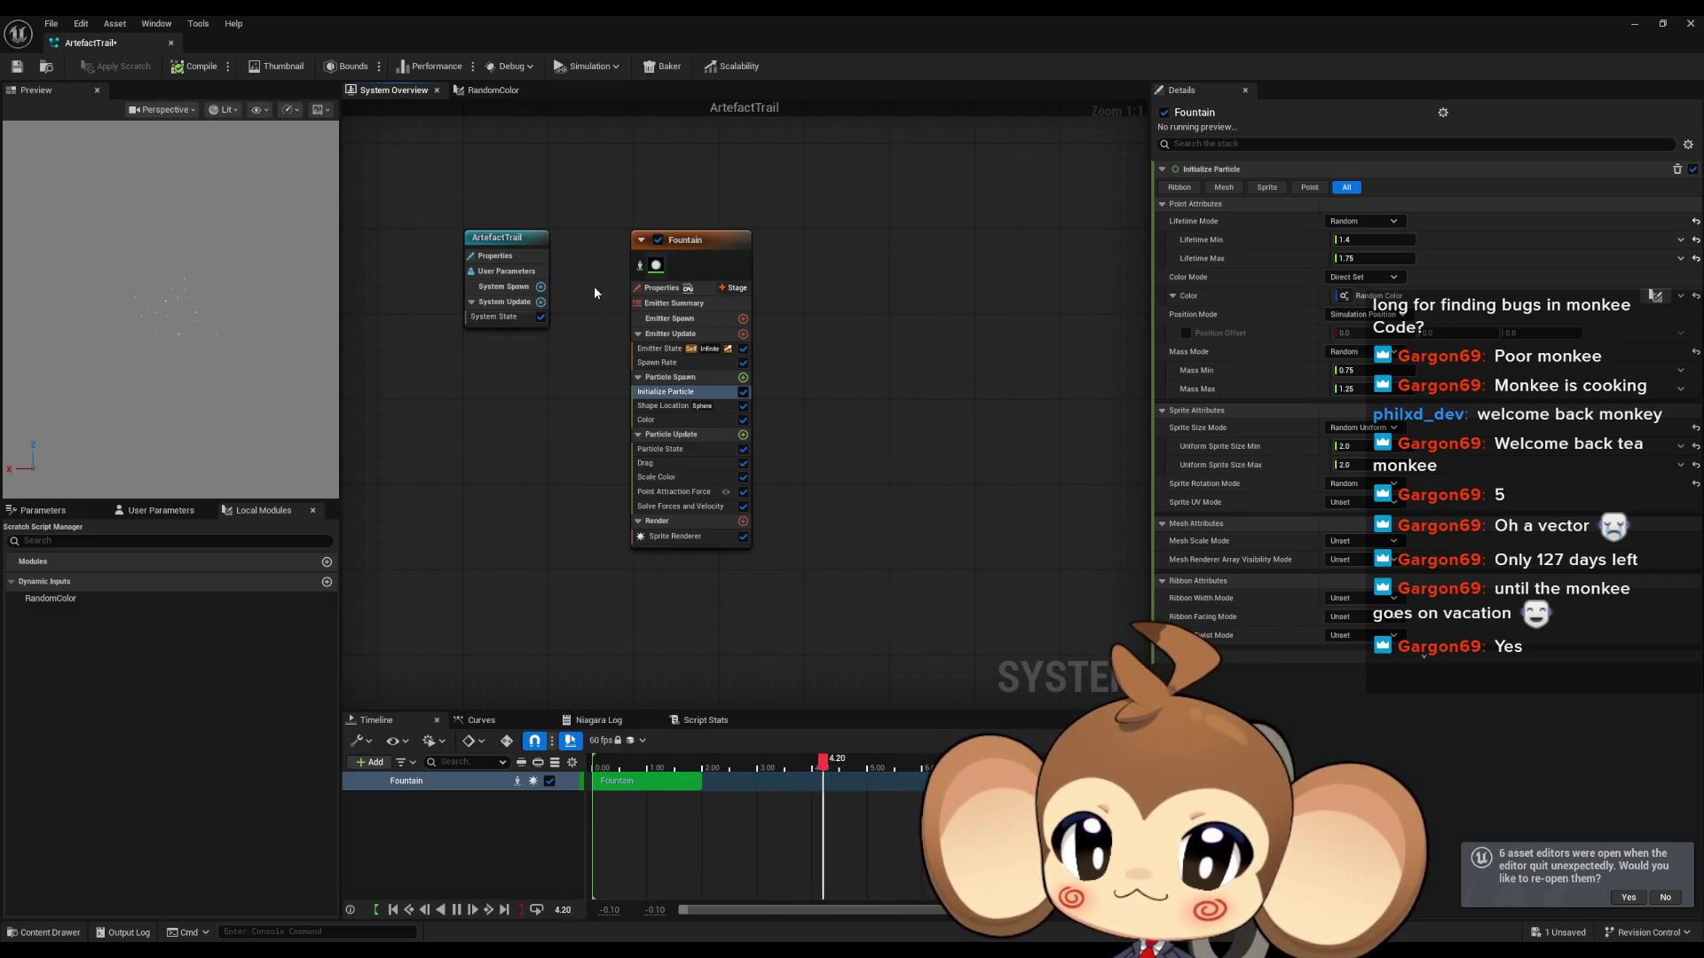
click(493, 90)
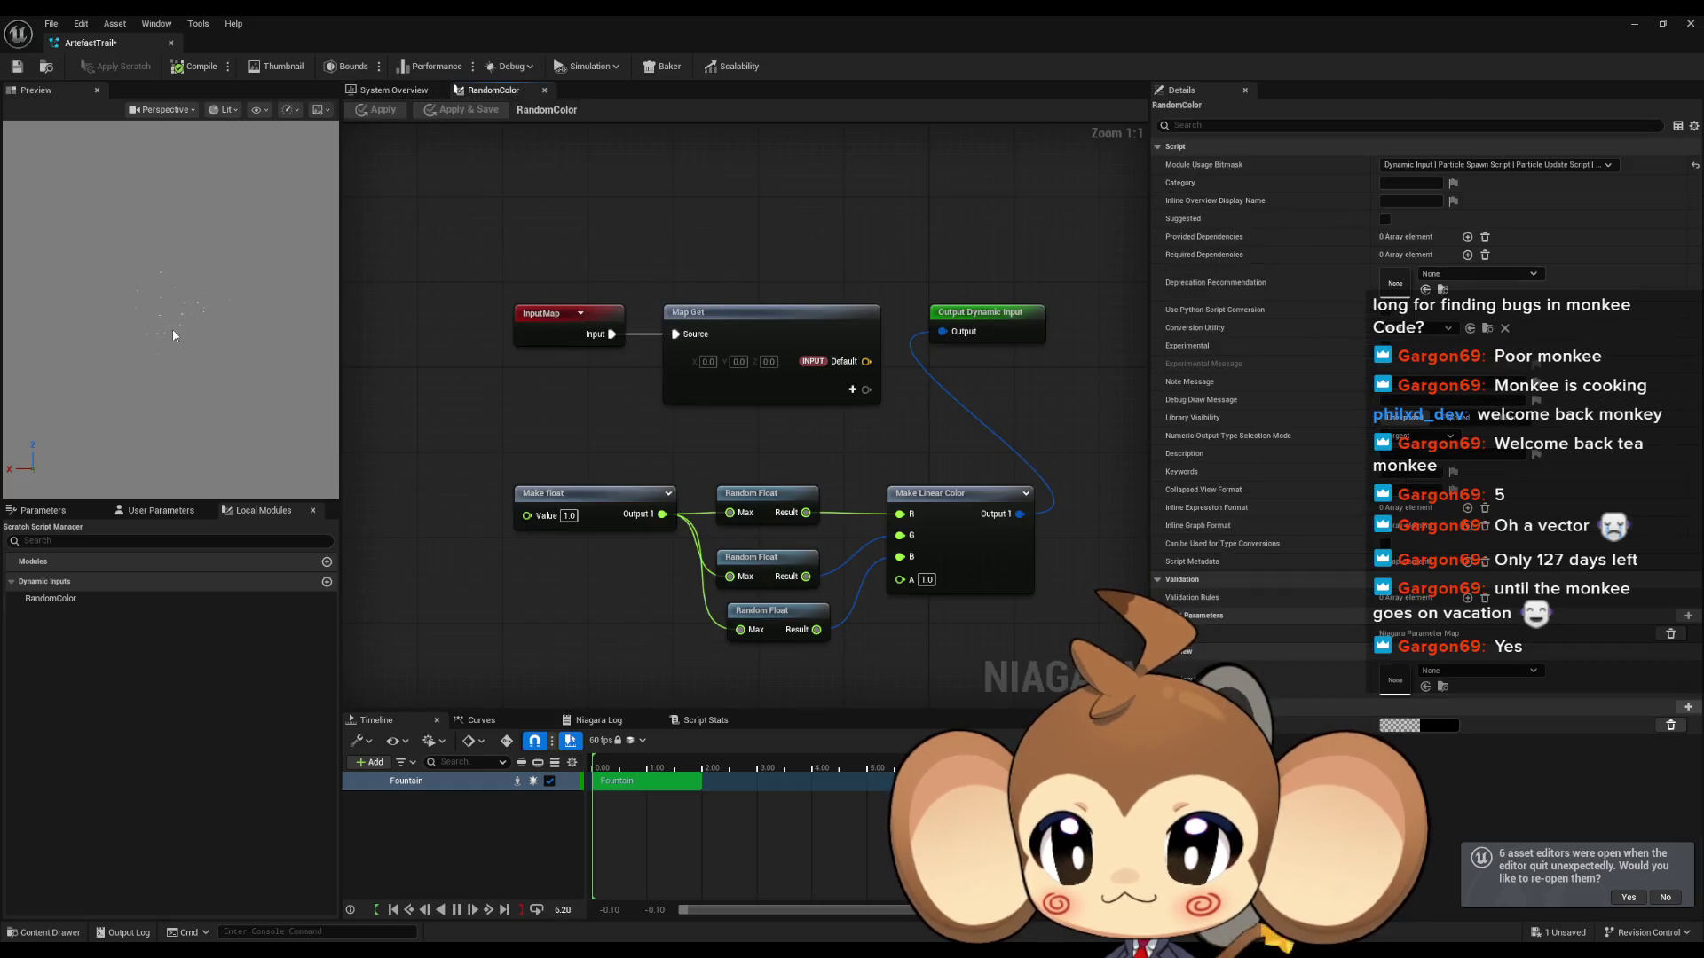
click(179, 321)
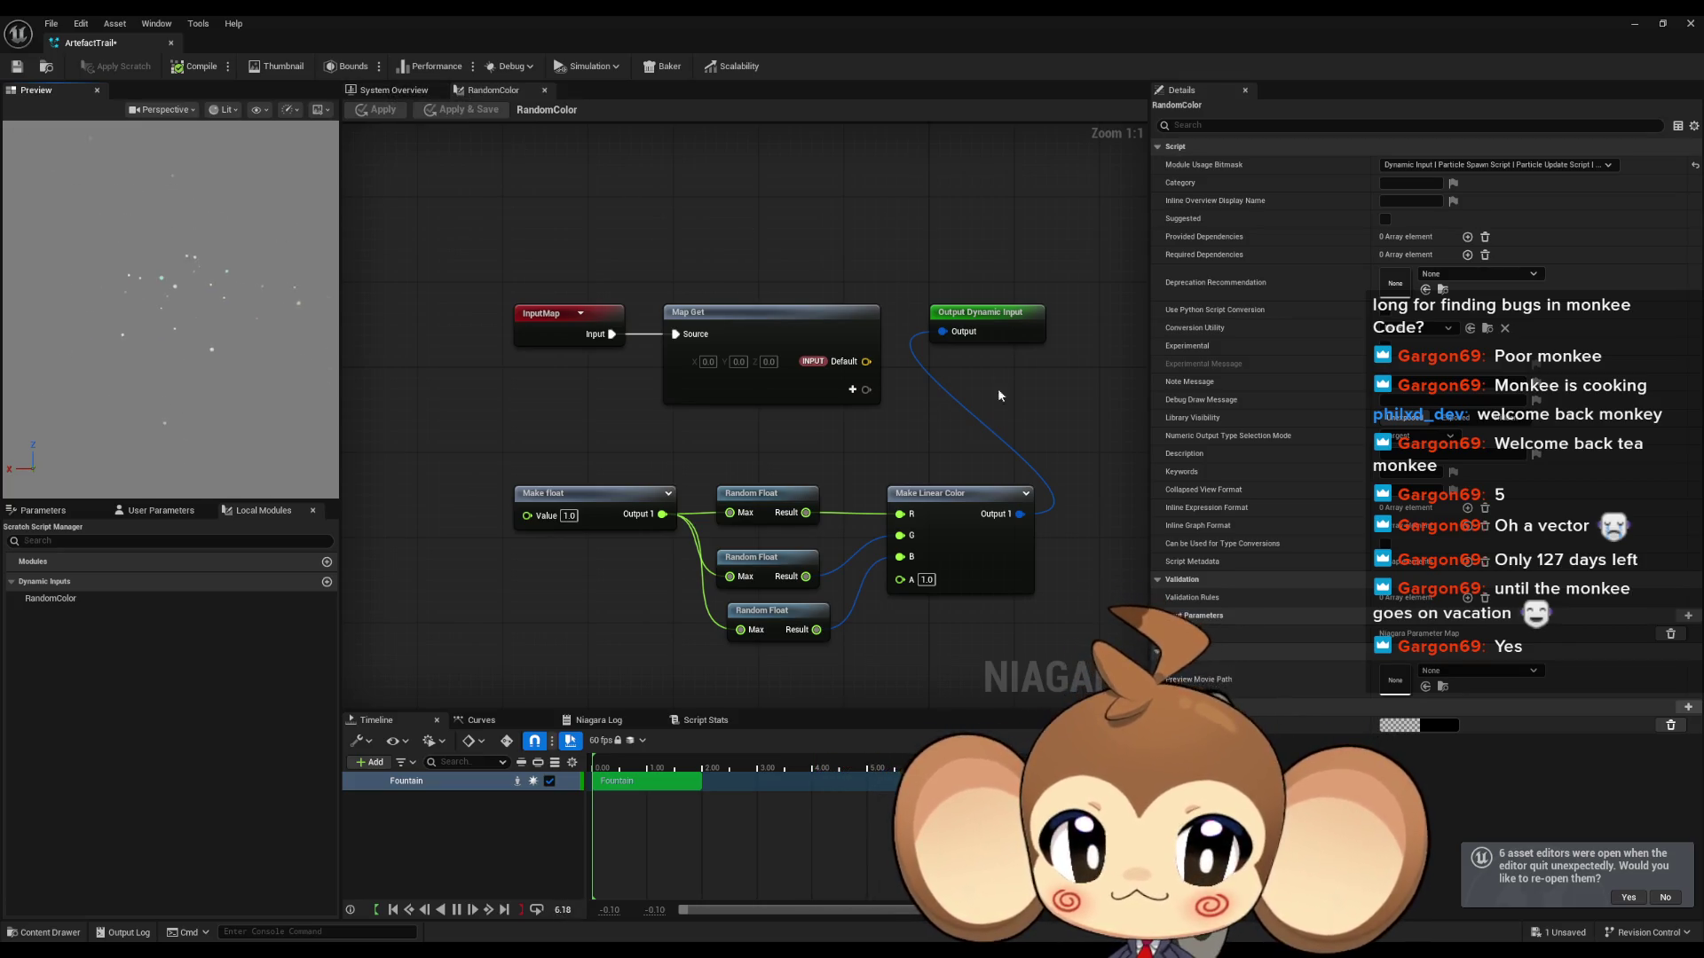
Step: Restore the Niagara editor from maximized to a floating window over the level editor
drag(899, 457, 867, 454)
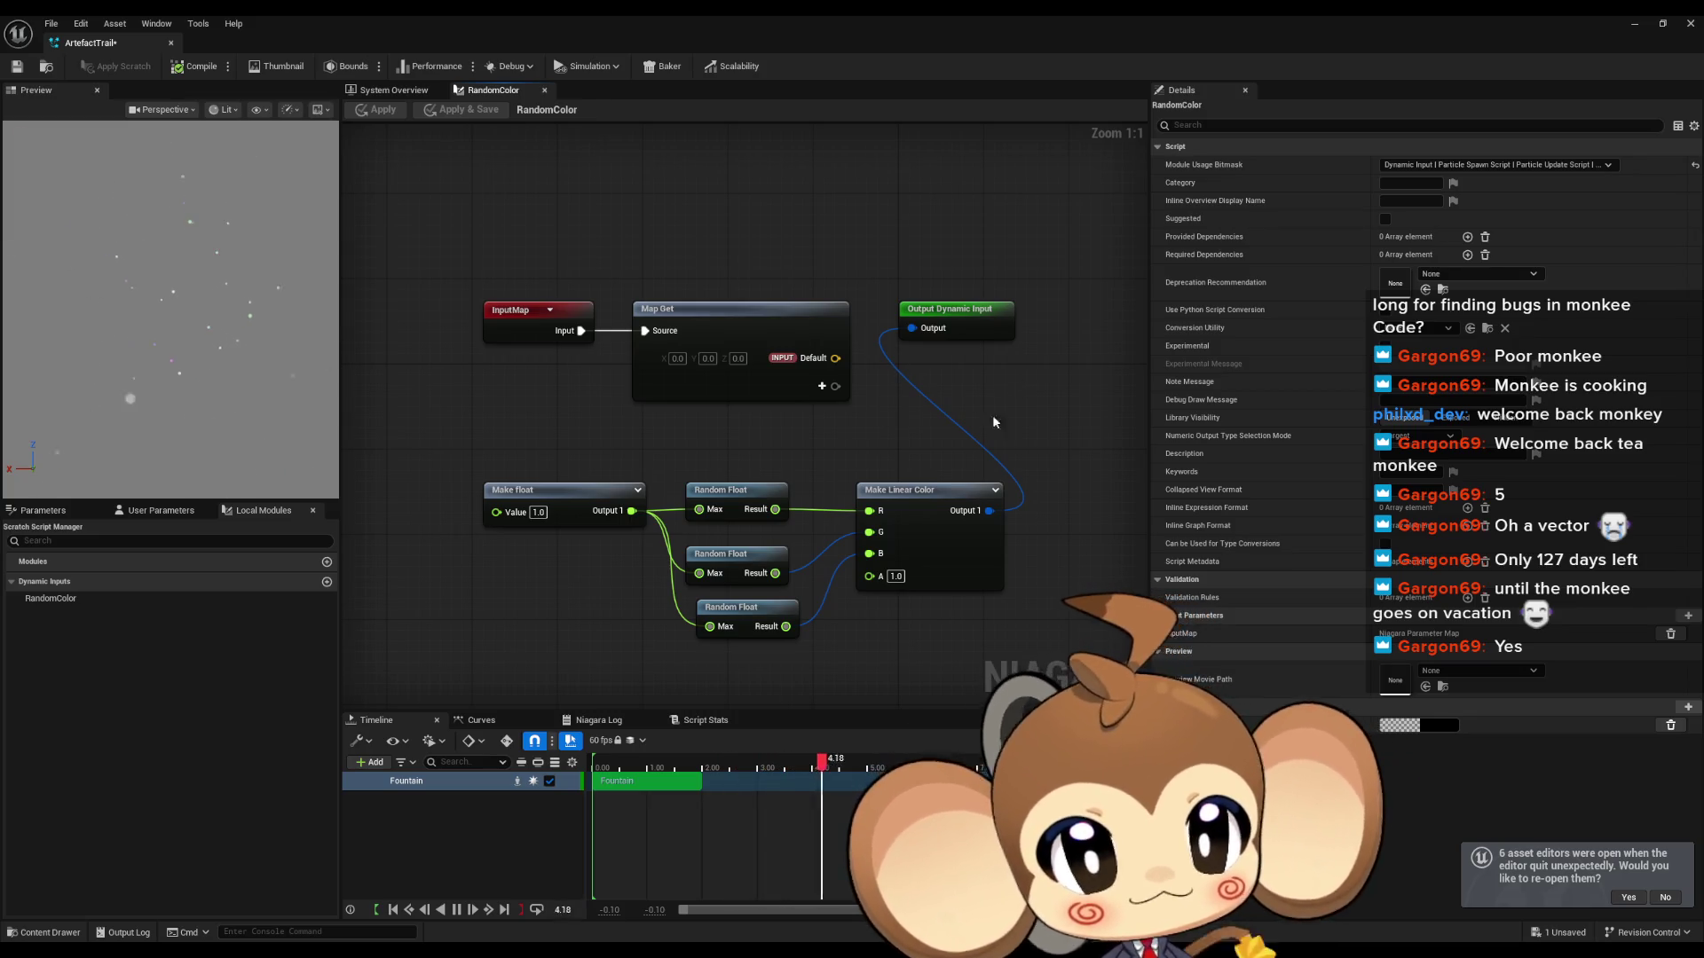
drag(1003, 406, 1026, 350)
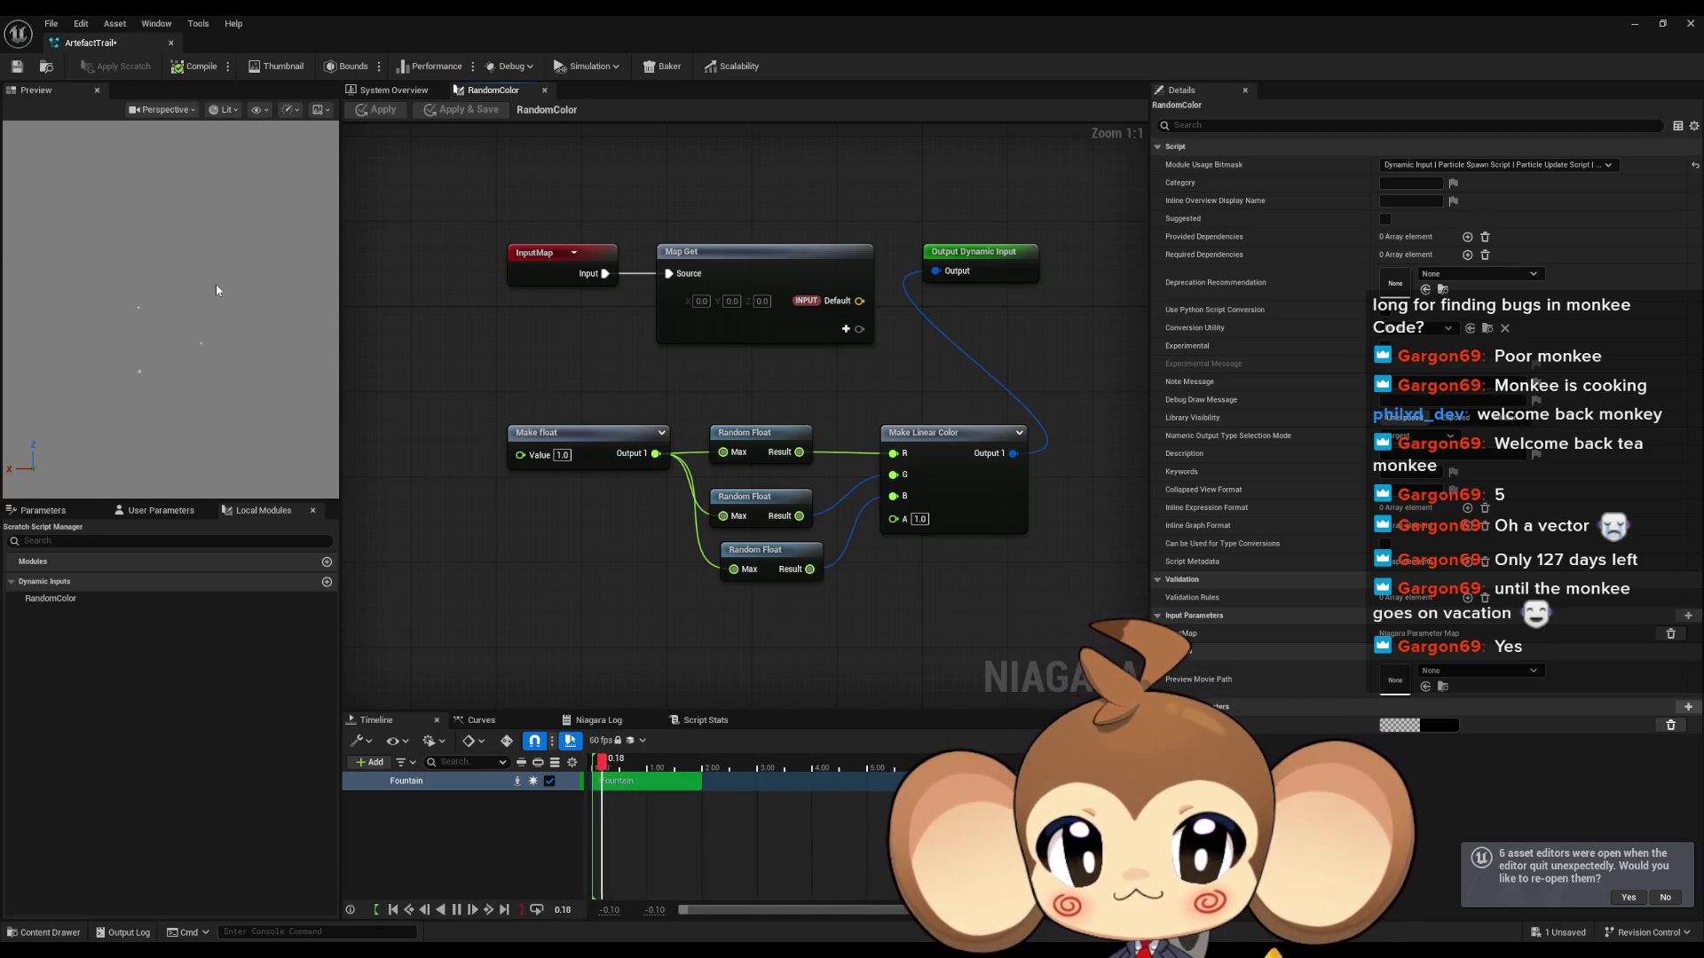
double_click(664, 18)
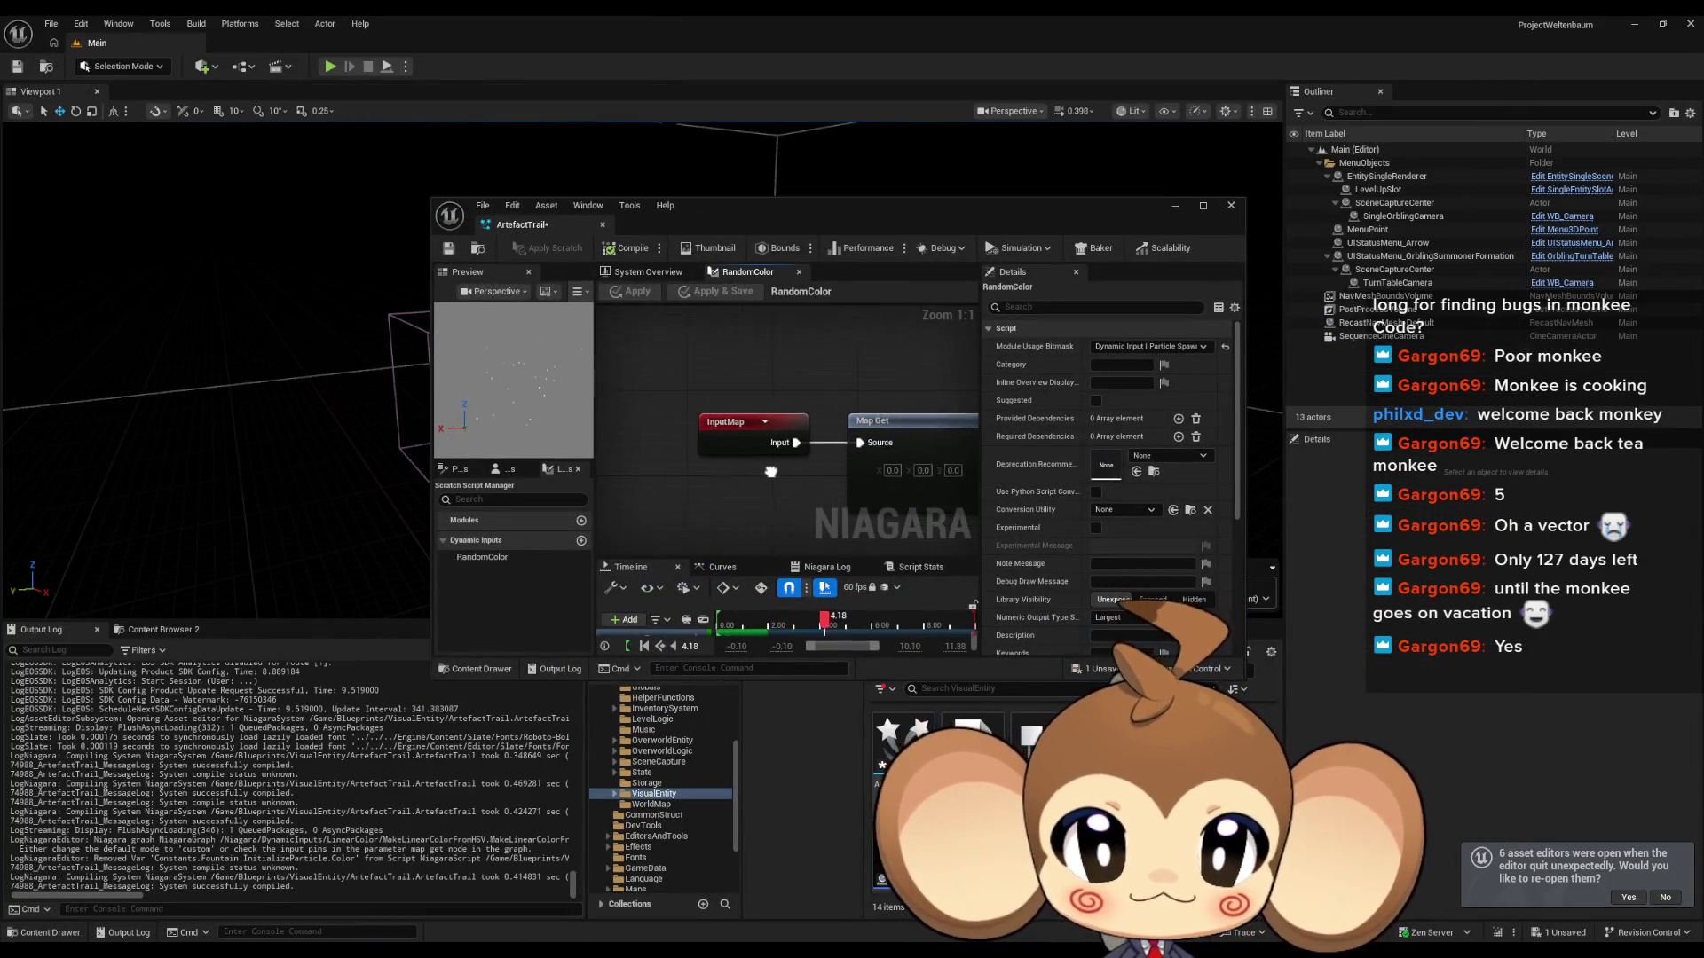
Step: Drop TrailMaterial into the Fountain Sprite Renderer's Material slot, replacing DefaultSpriteMaterial
click(650, 273)
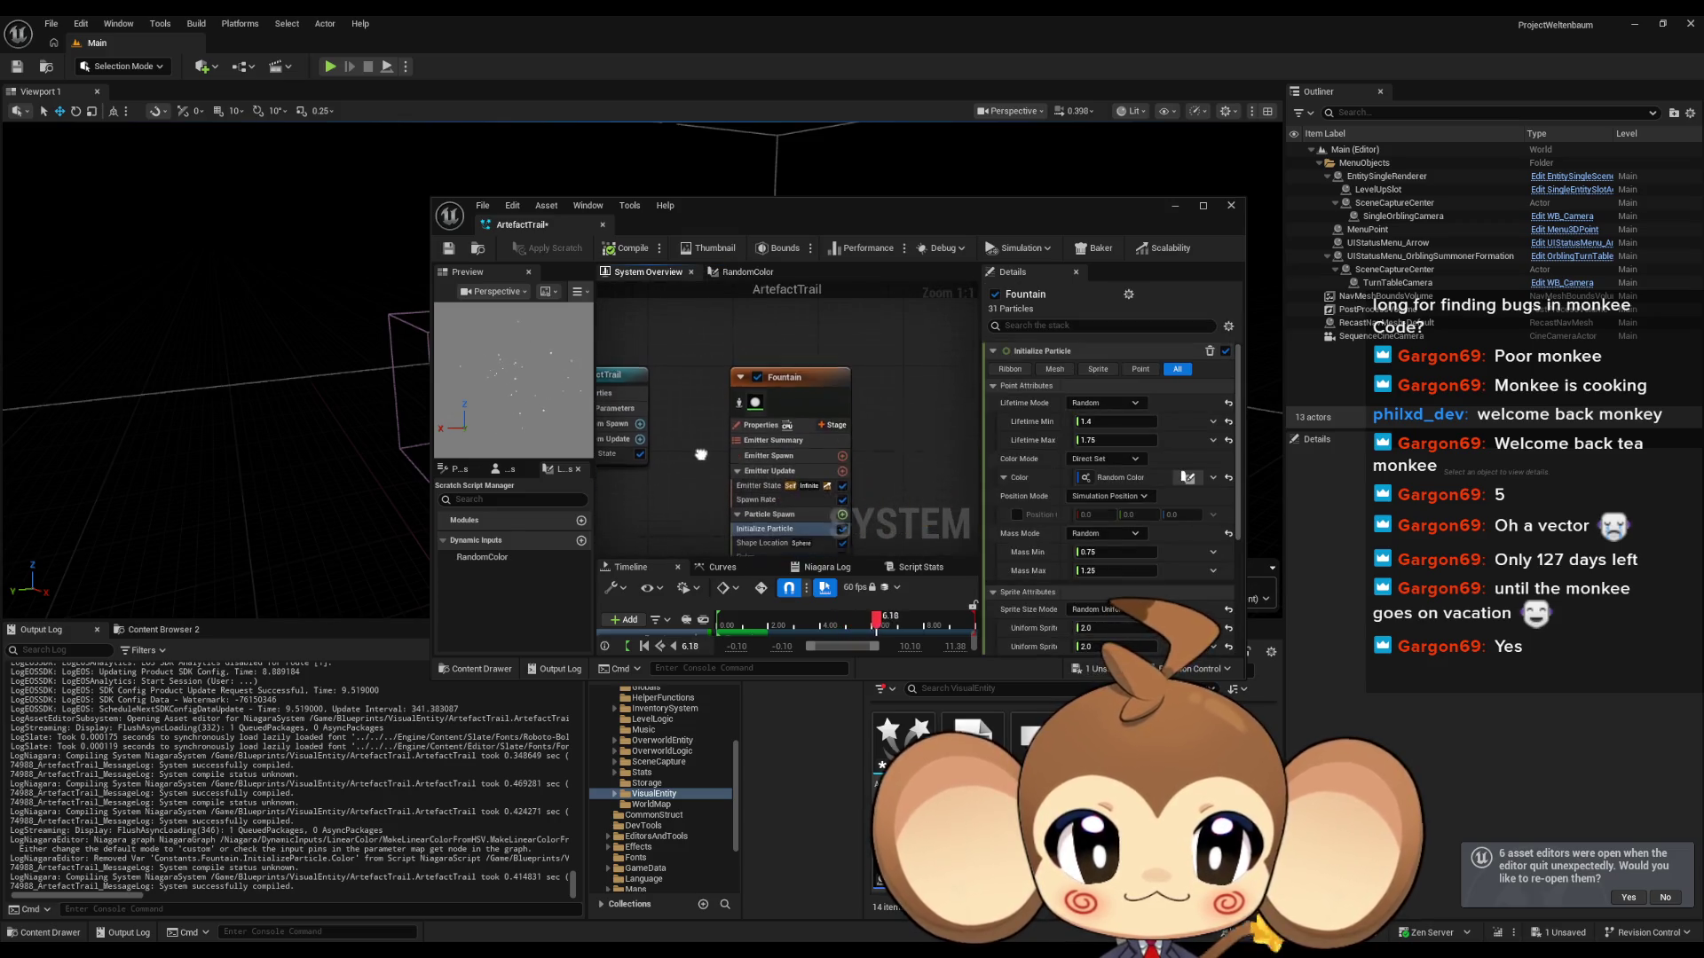
scroll(1083, 532, down, 5)
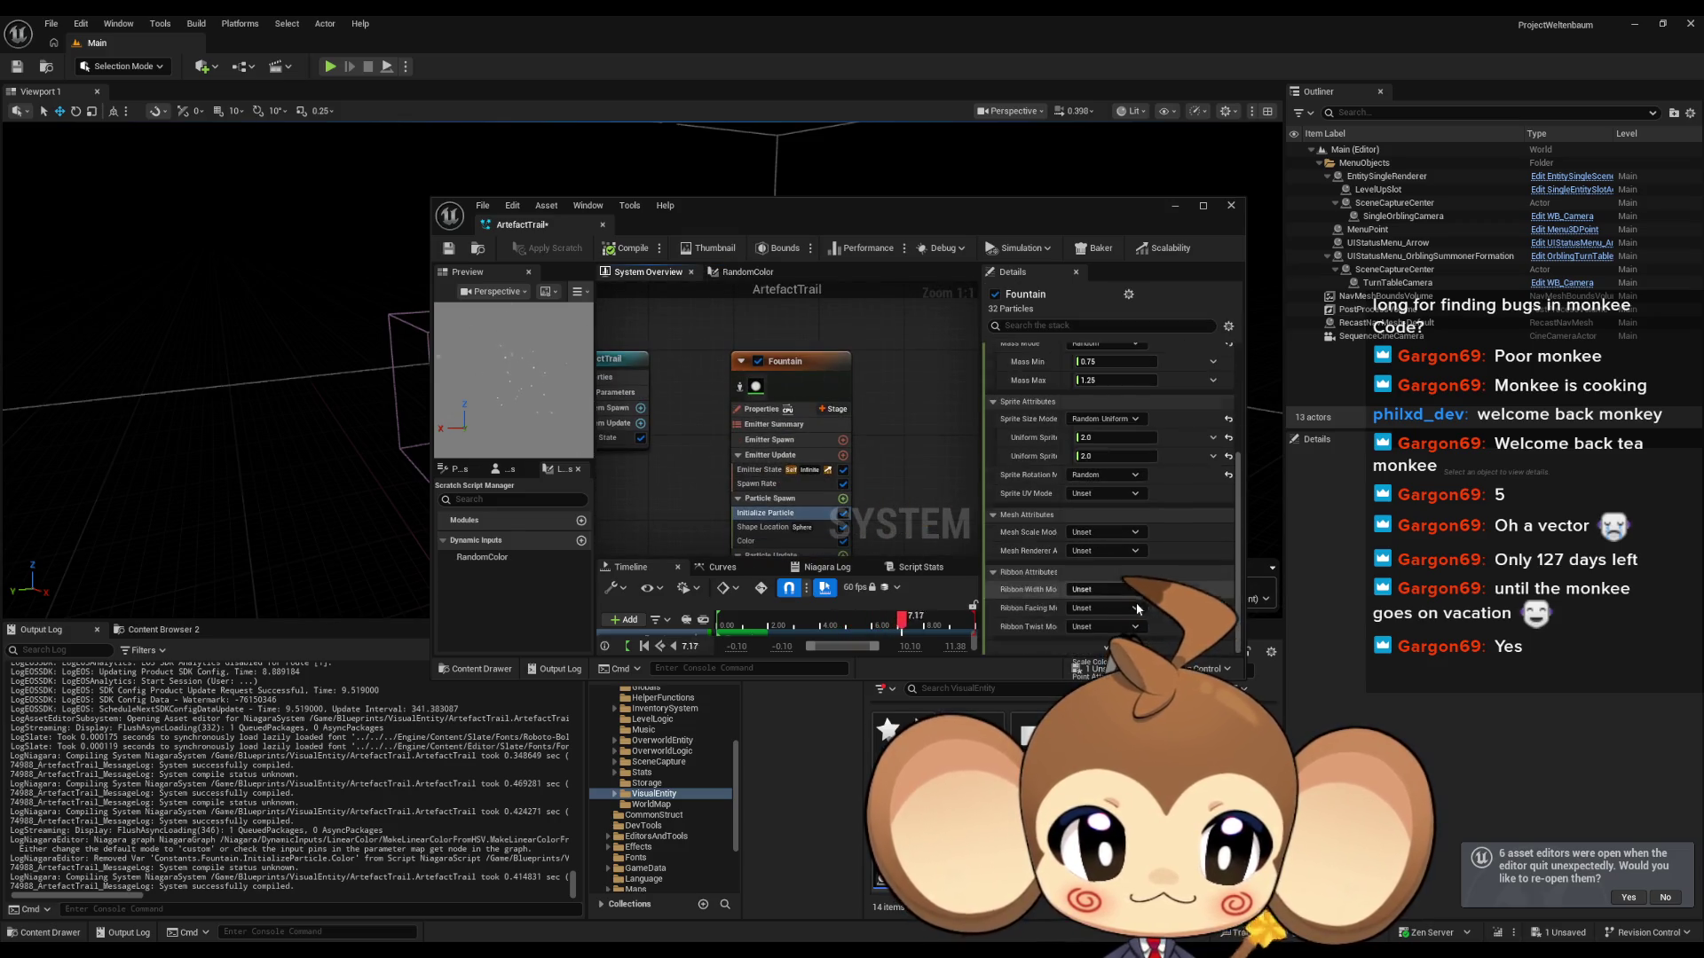
click(811, 371)
scroll(1090, 495, up, 3)
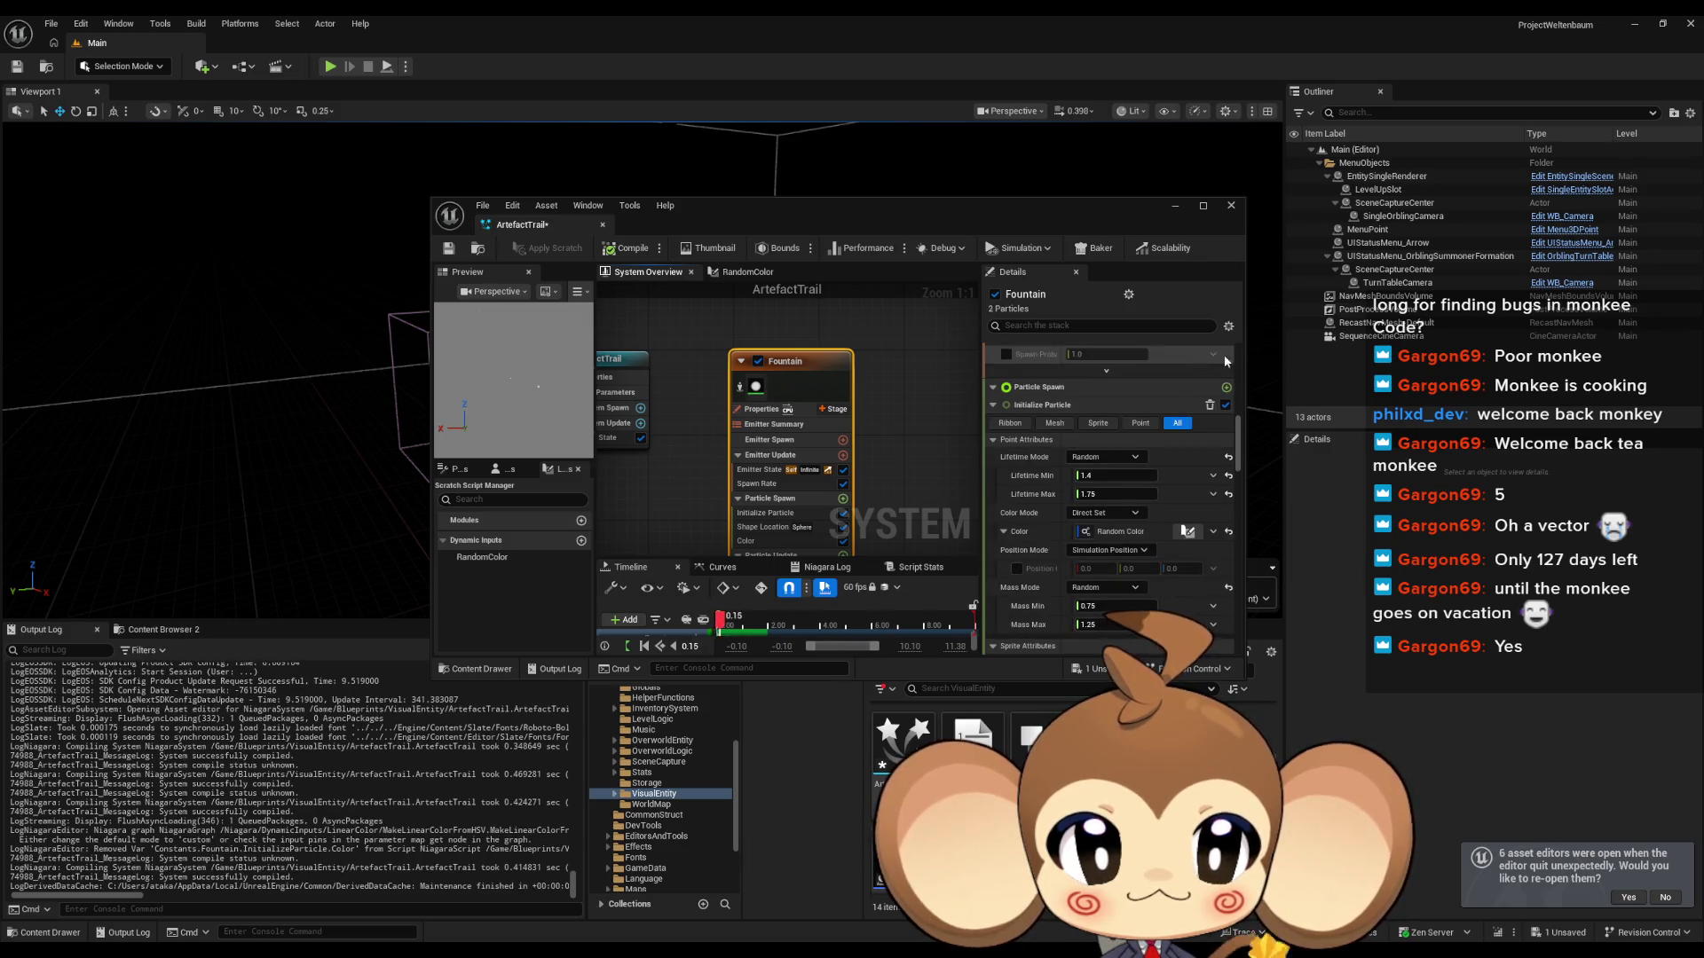
drag(1239, 448, 1244, 648)
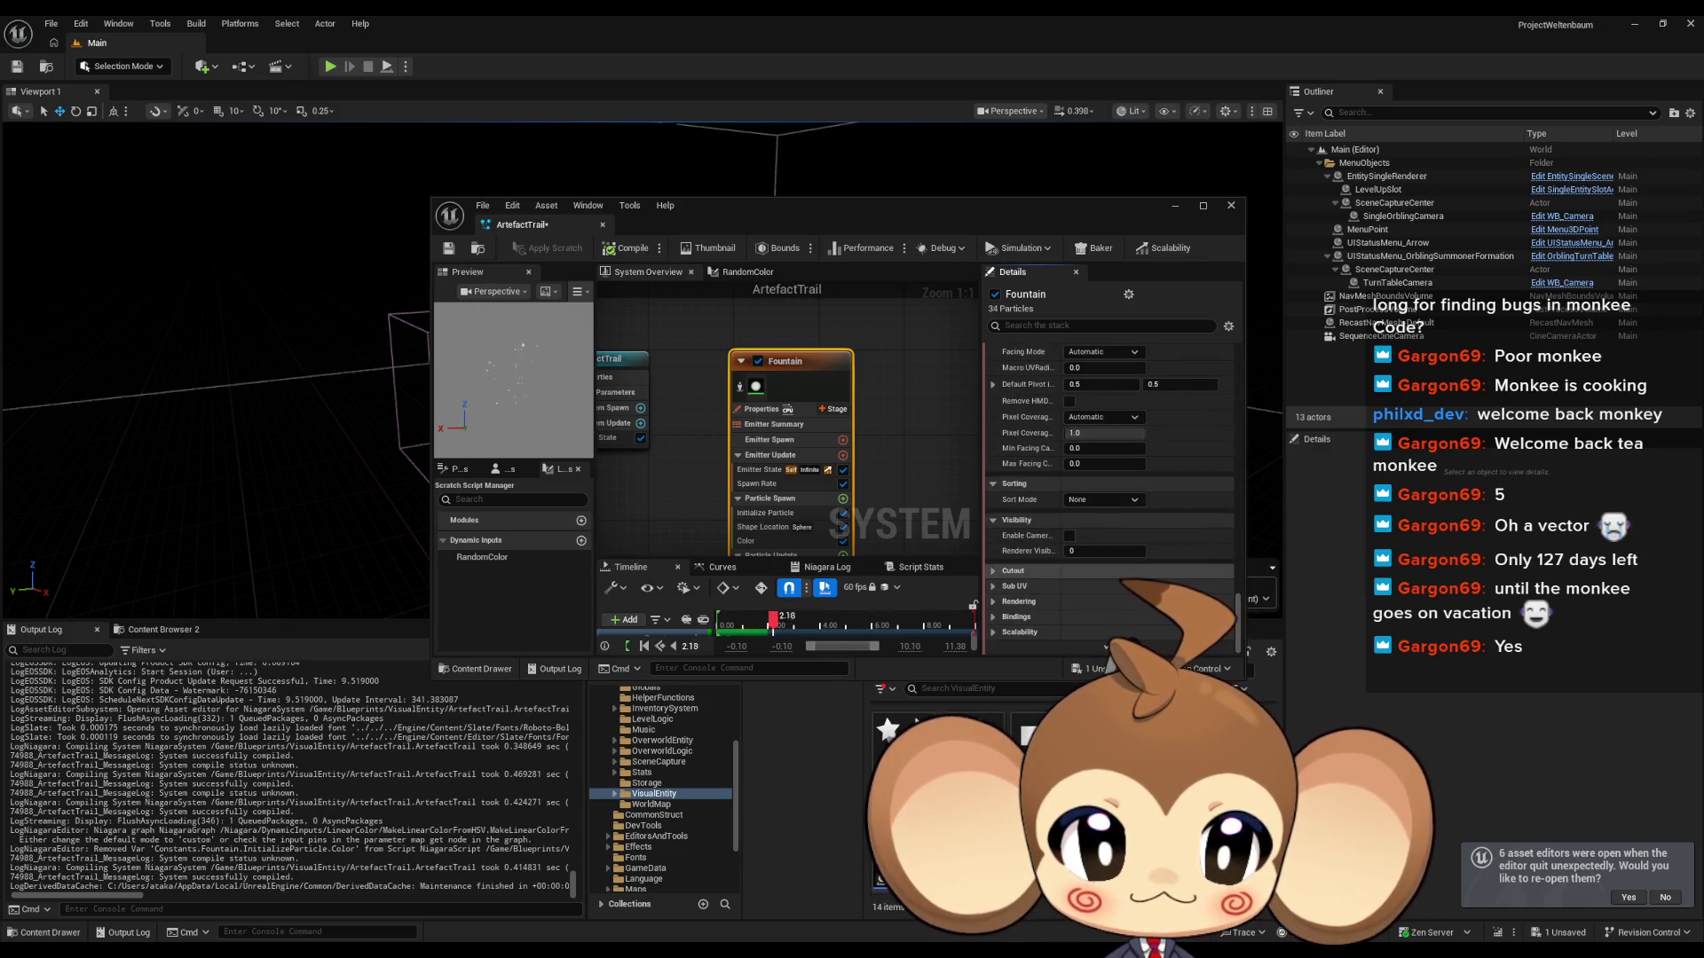
scroll(1131, 578, up, 3)
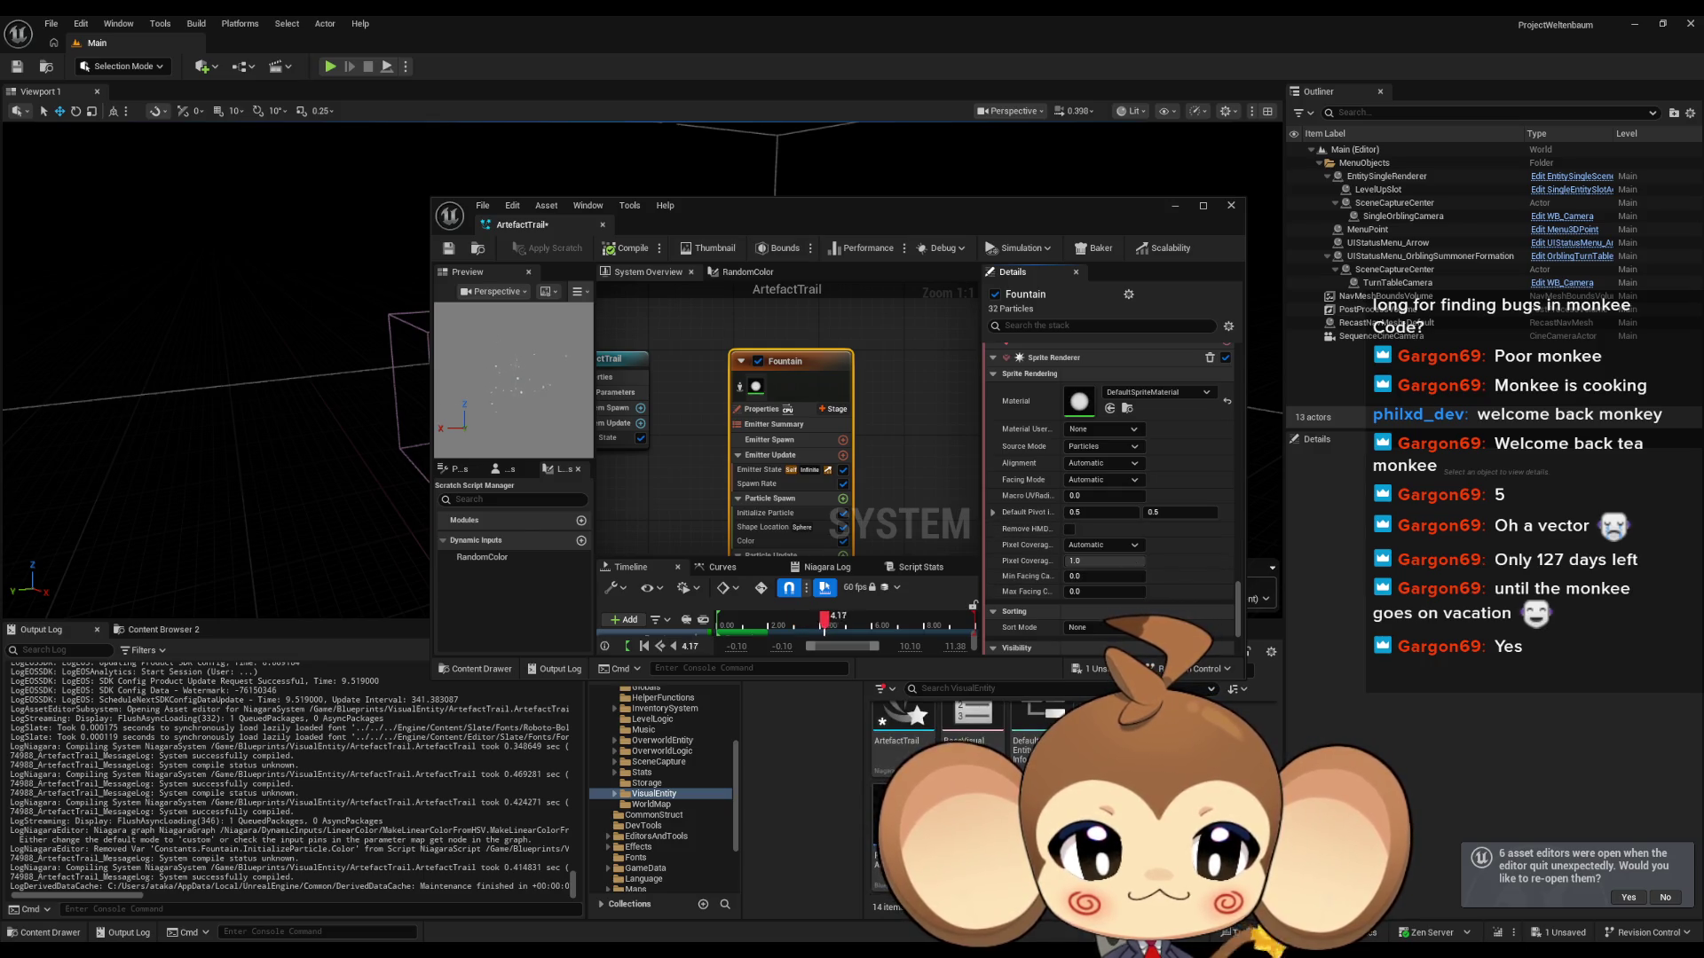
mouse_move(1110, 719)
mouse_down()
mouse_move(1101, 417)
mouse_move(1079, 401)
mouse_up()
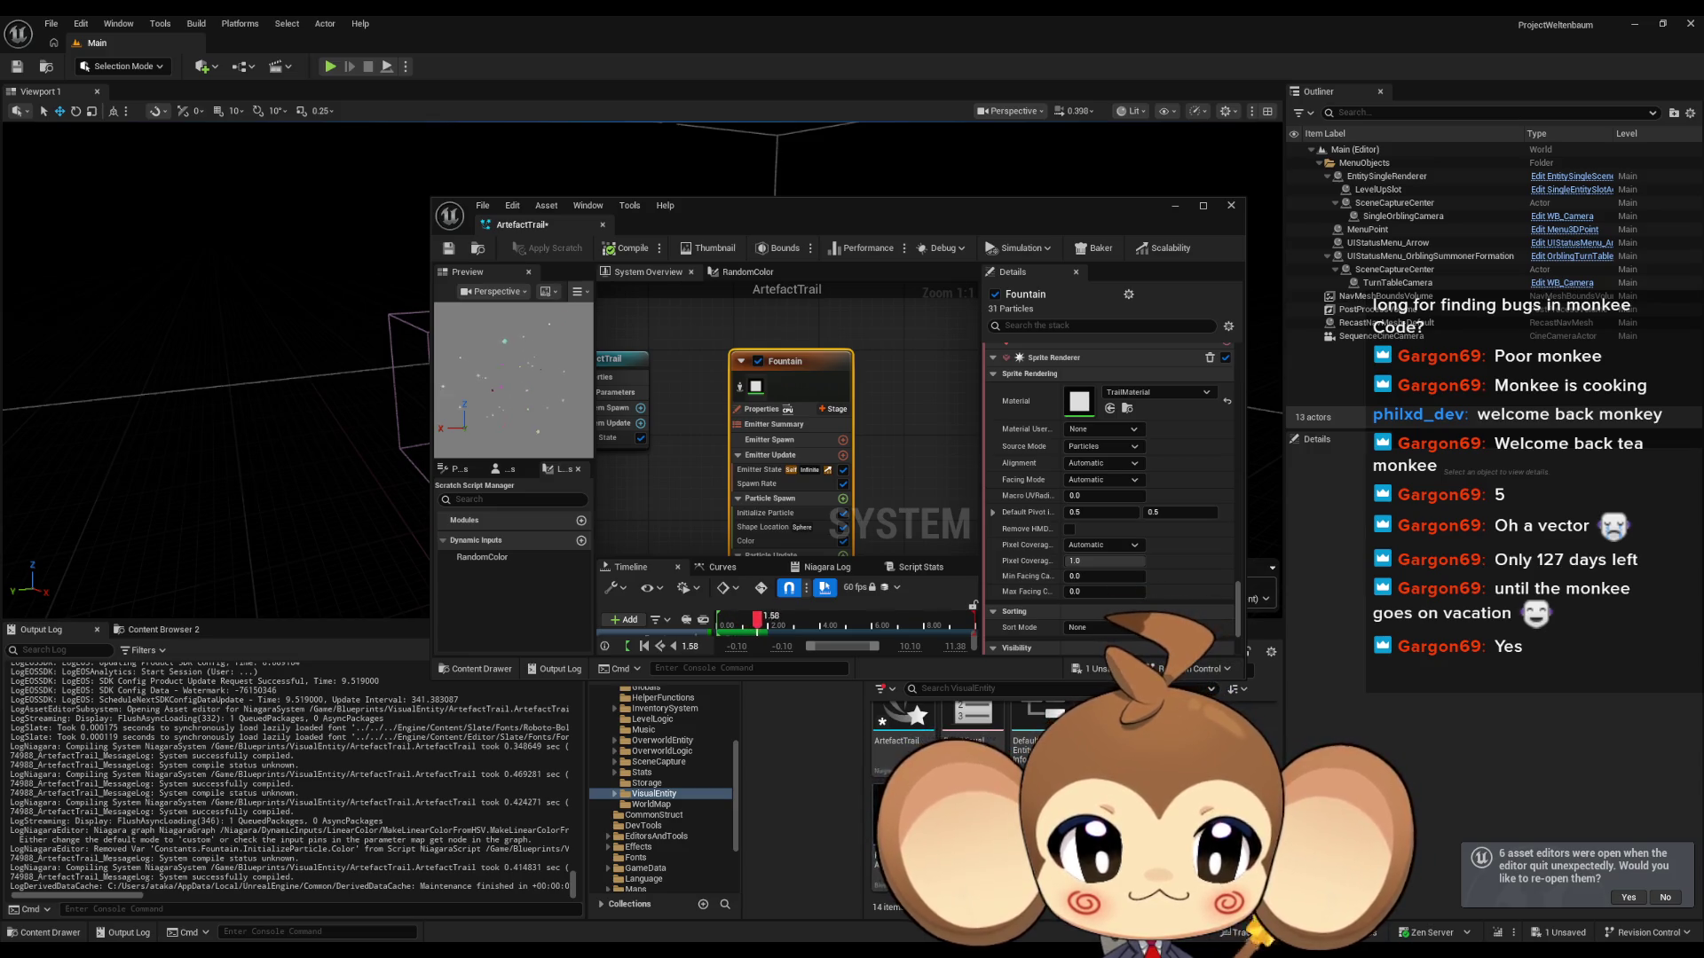
double_click(1079, 402)
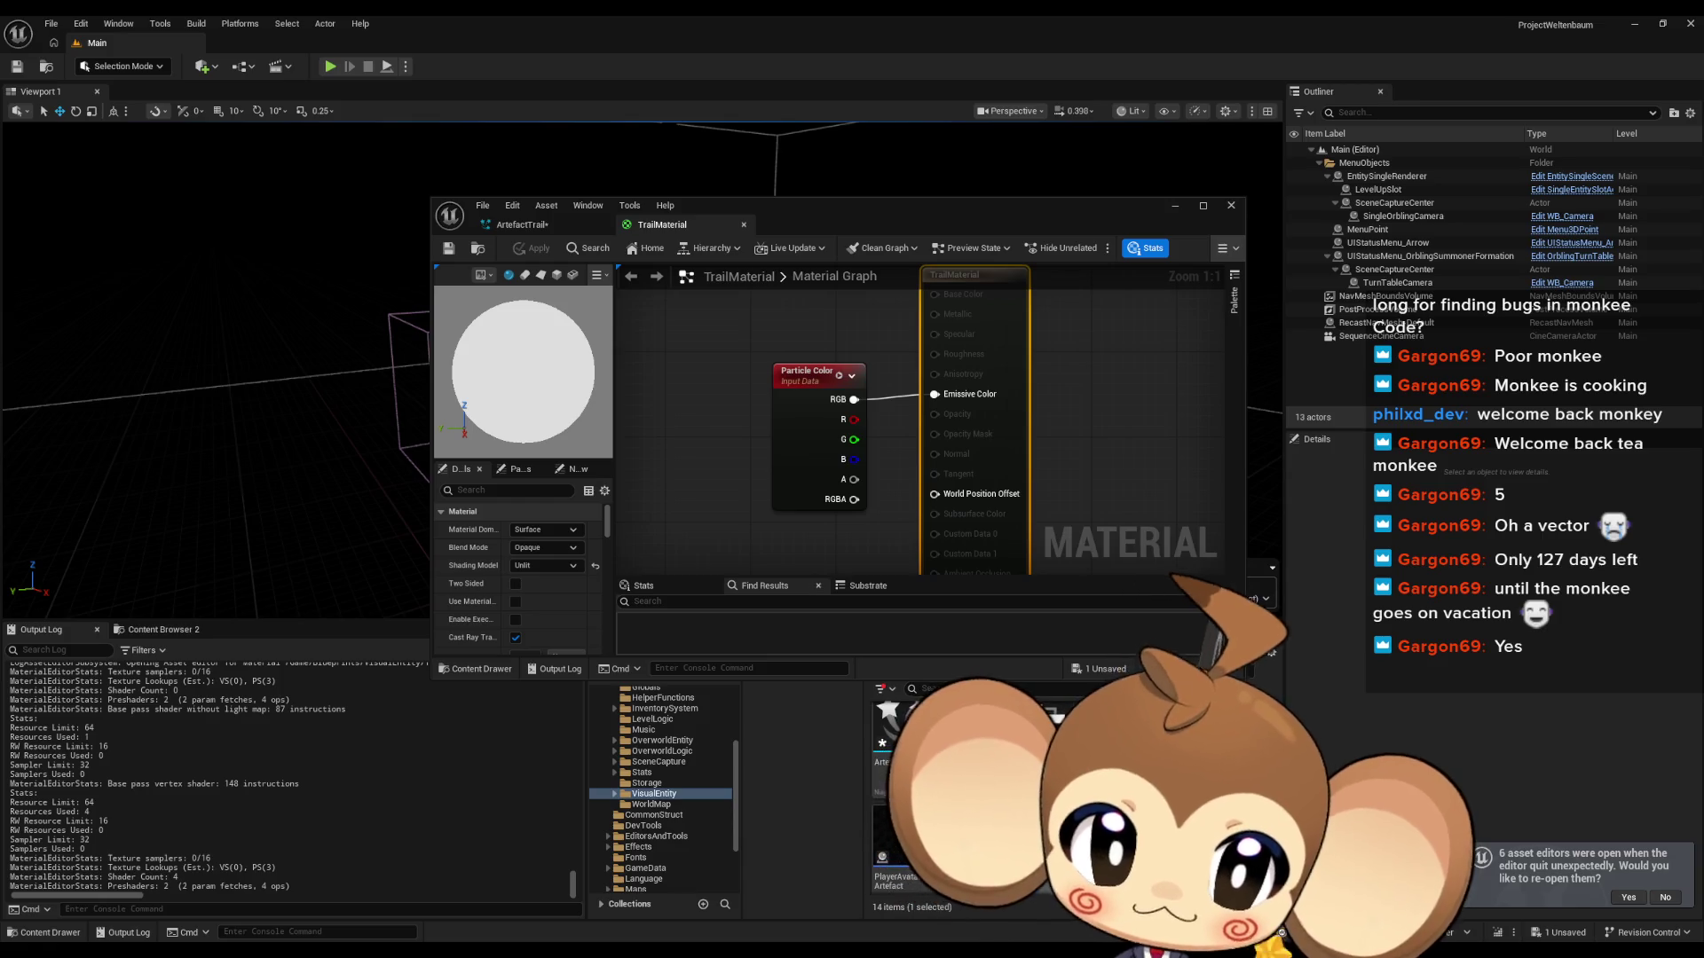
Step: Duplicate TrailMaterial as ArtefactTrailMaterial and set its Blend Mode to Translucent
key(ctrl+d)
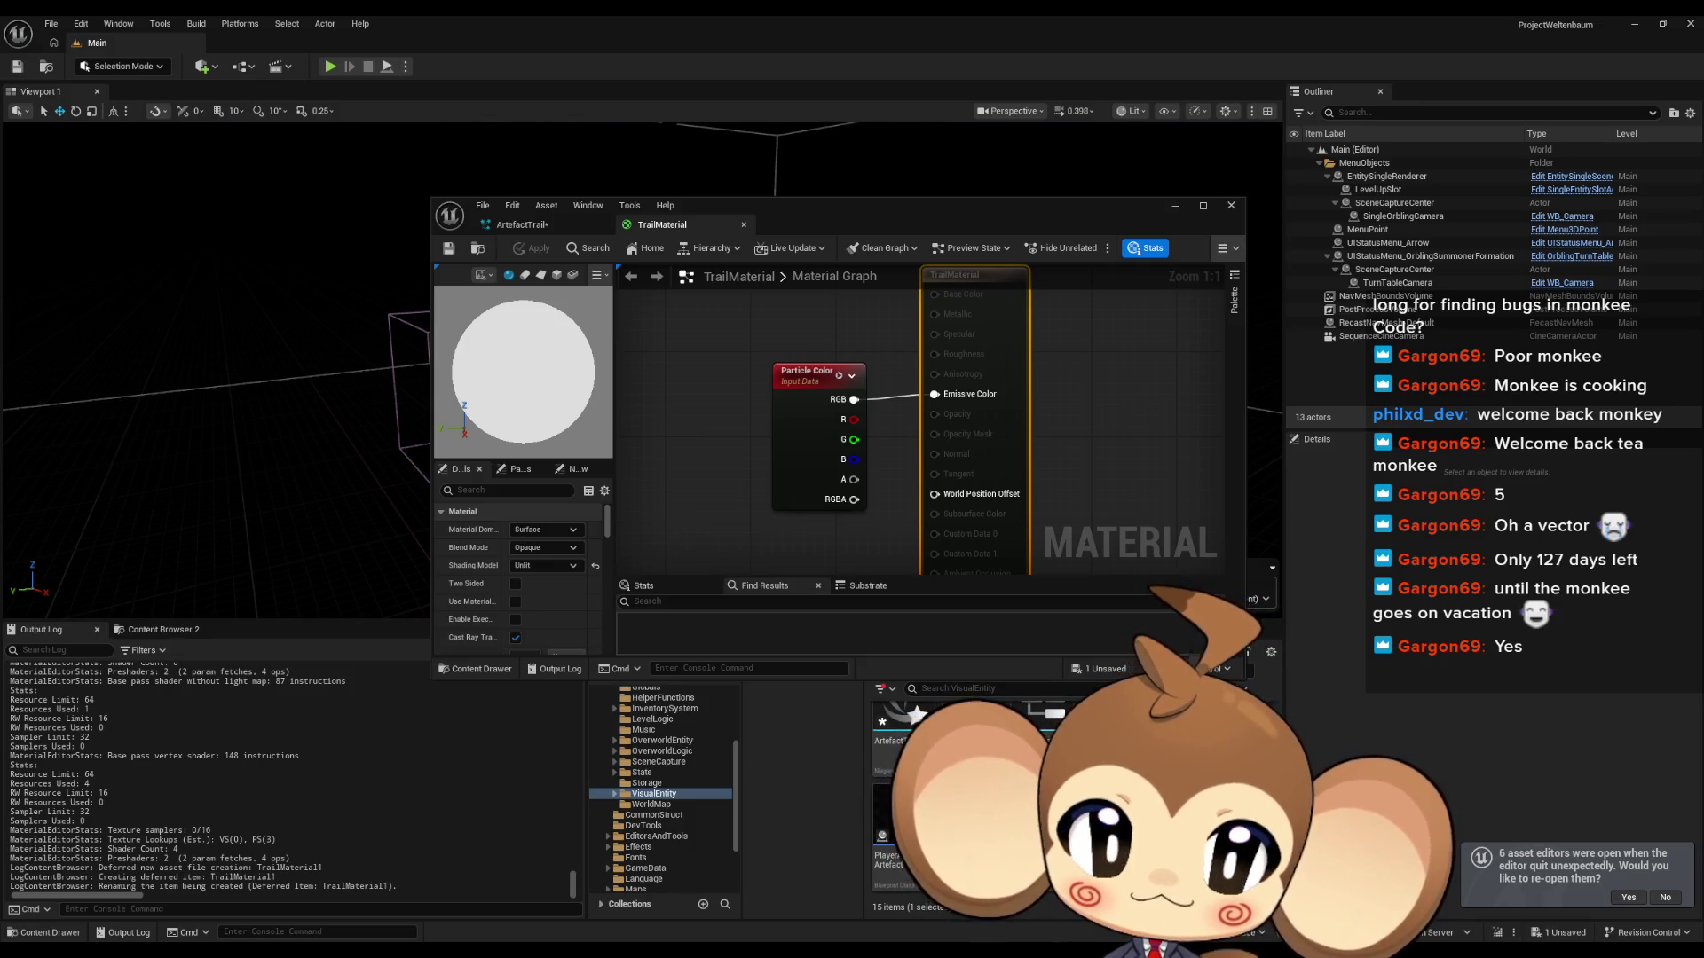
key(Return)
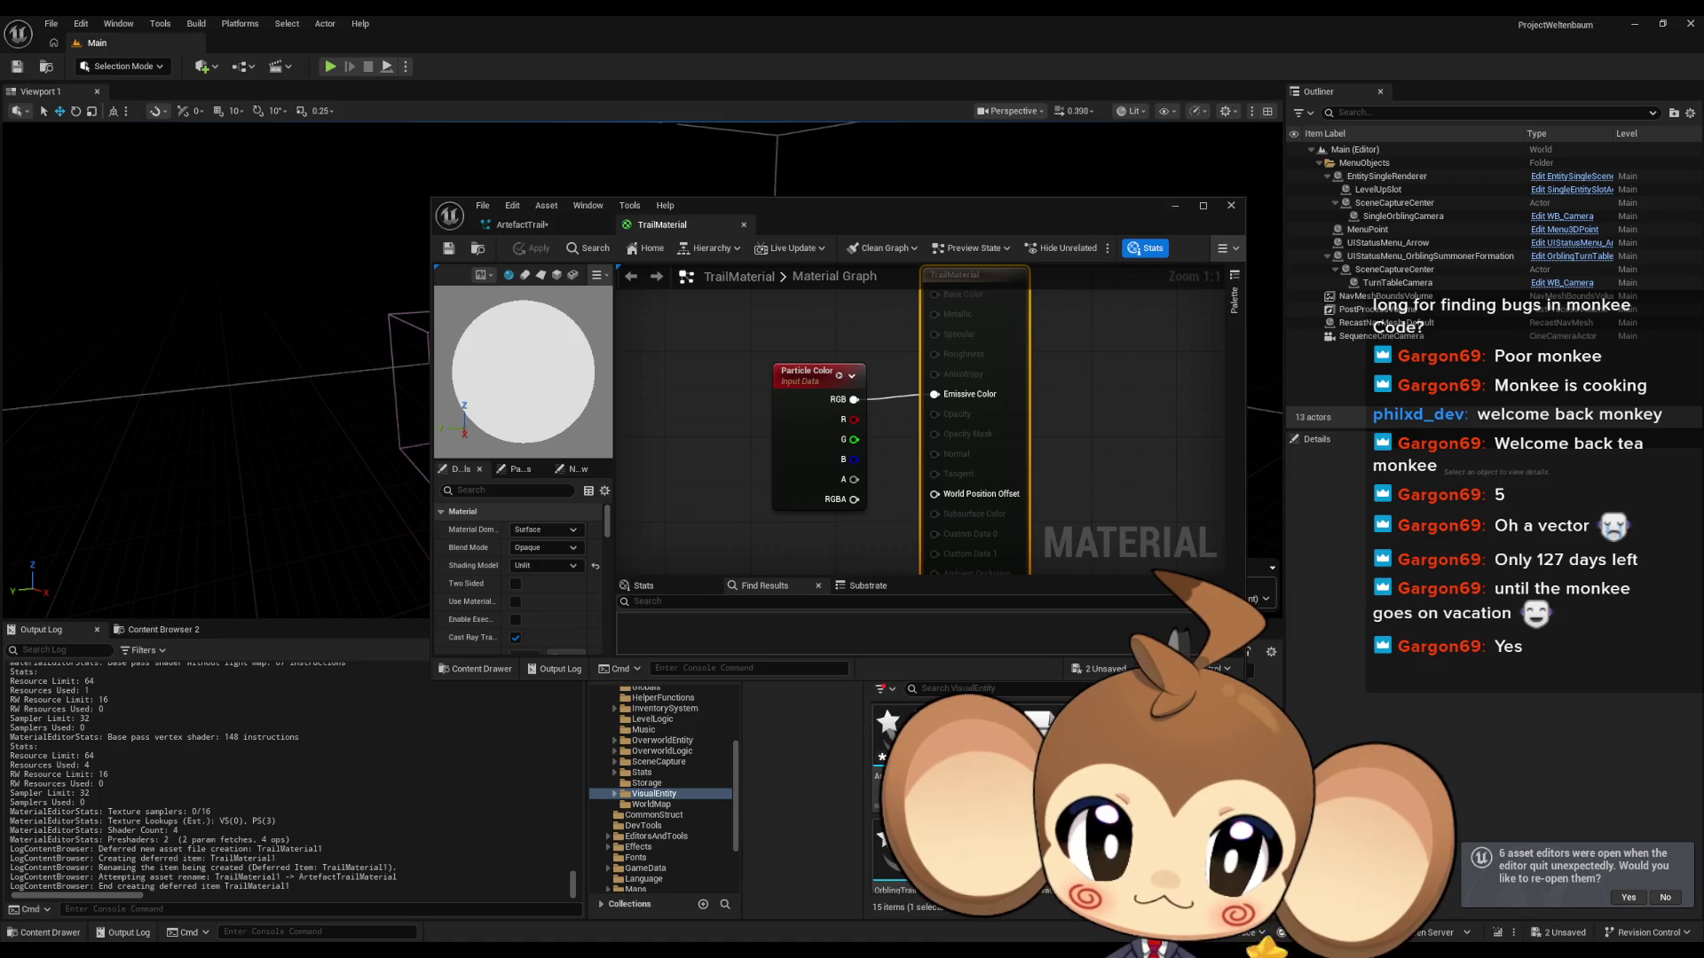
mouse_move(838, 419)
mouse_down()
mouse_move(894, 415)
mouse_move(813, 474)
mouse_up()
scroll(813, 474, up, 3)
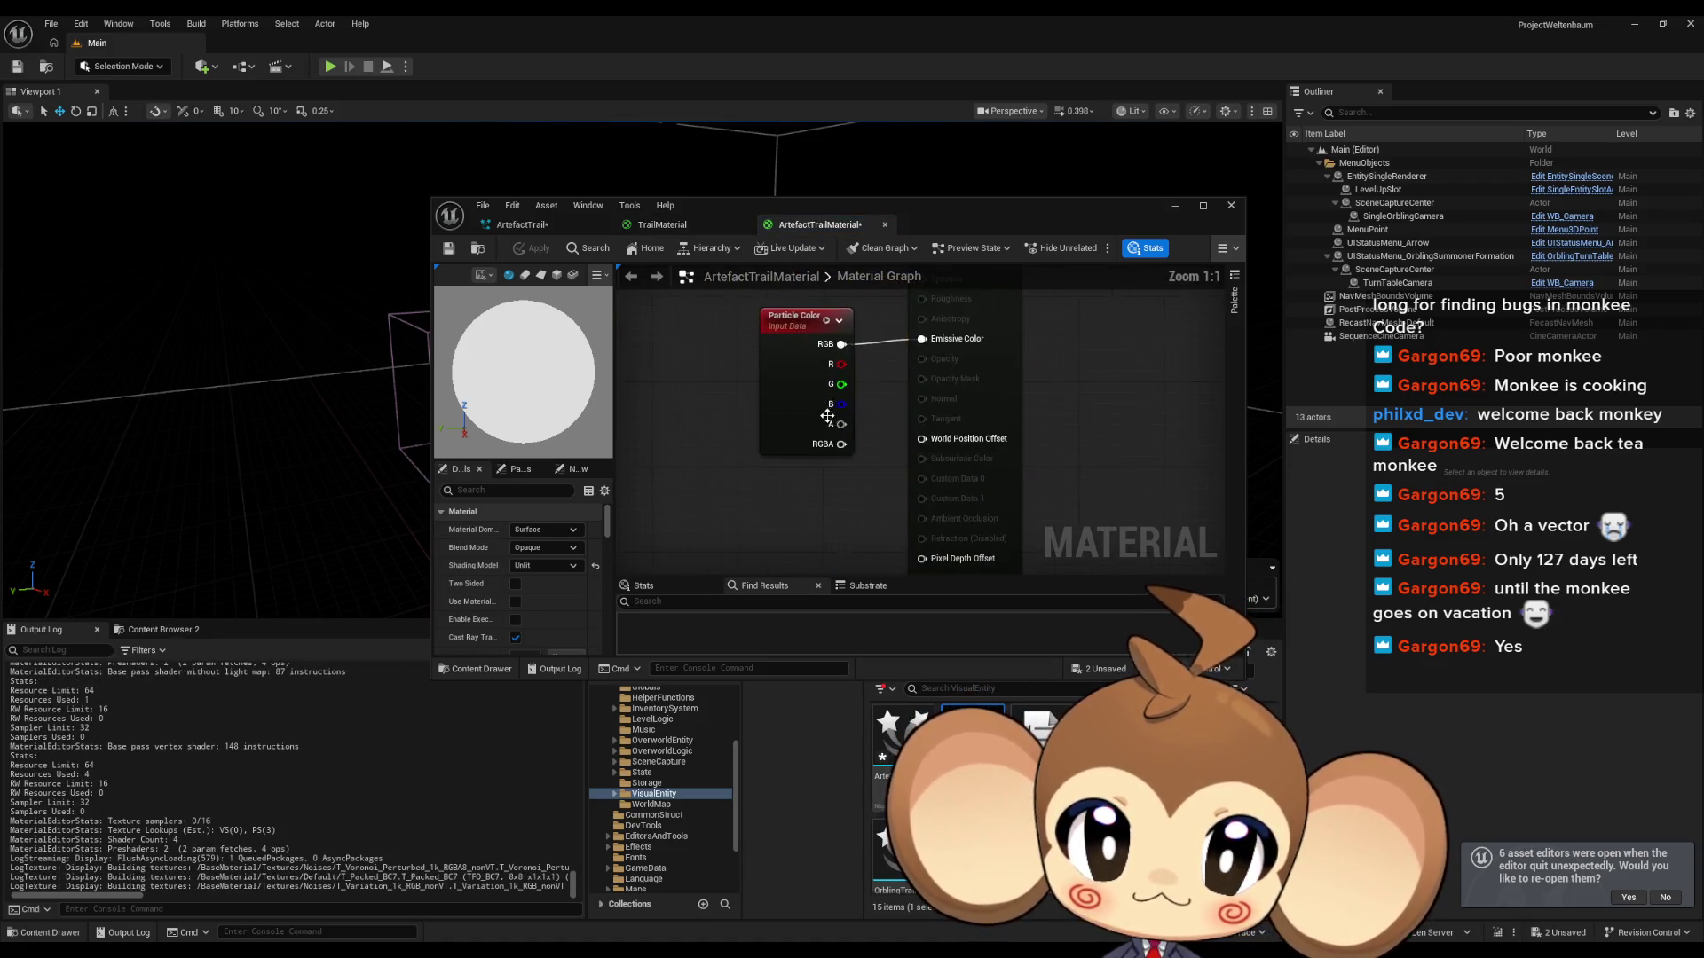
click(559, 549)
click(545, 590)
Step: Drive Opacity from Particle Color alpha, apply, and assign ArtefactTrailMaterial to the Fountain's sprites
drag(838, 475, 919, 411)
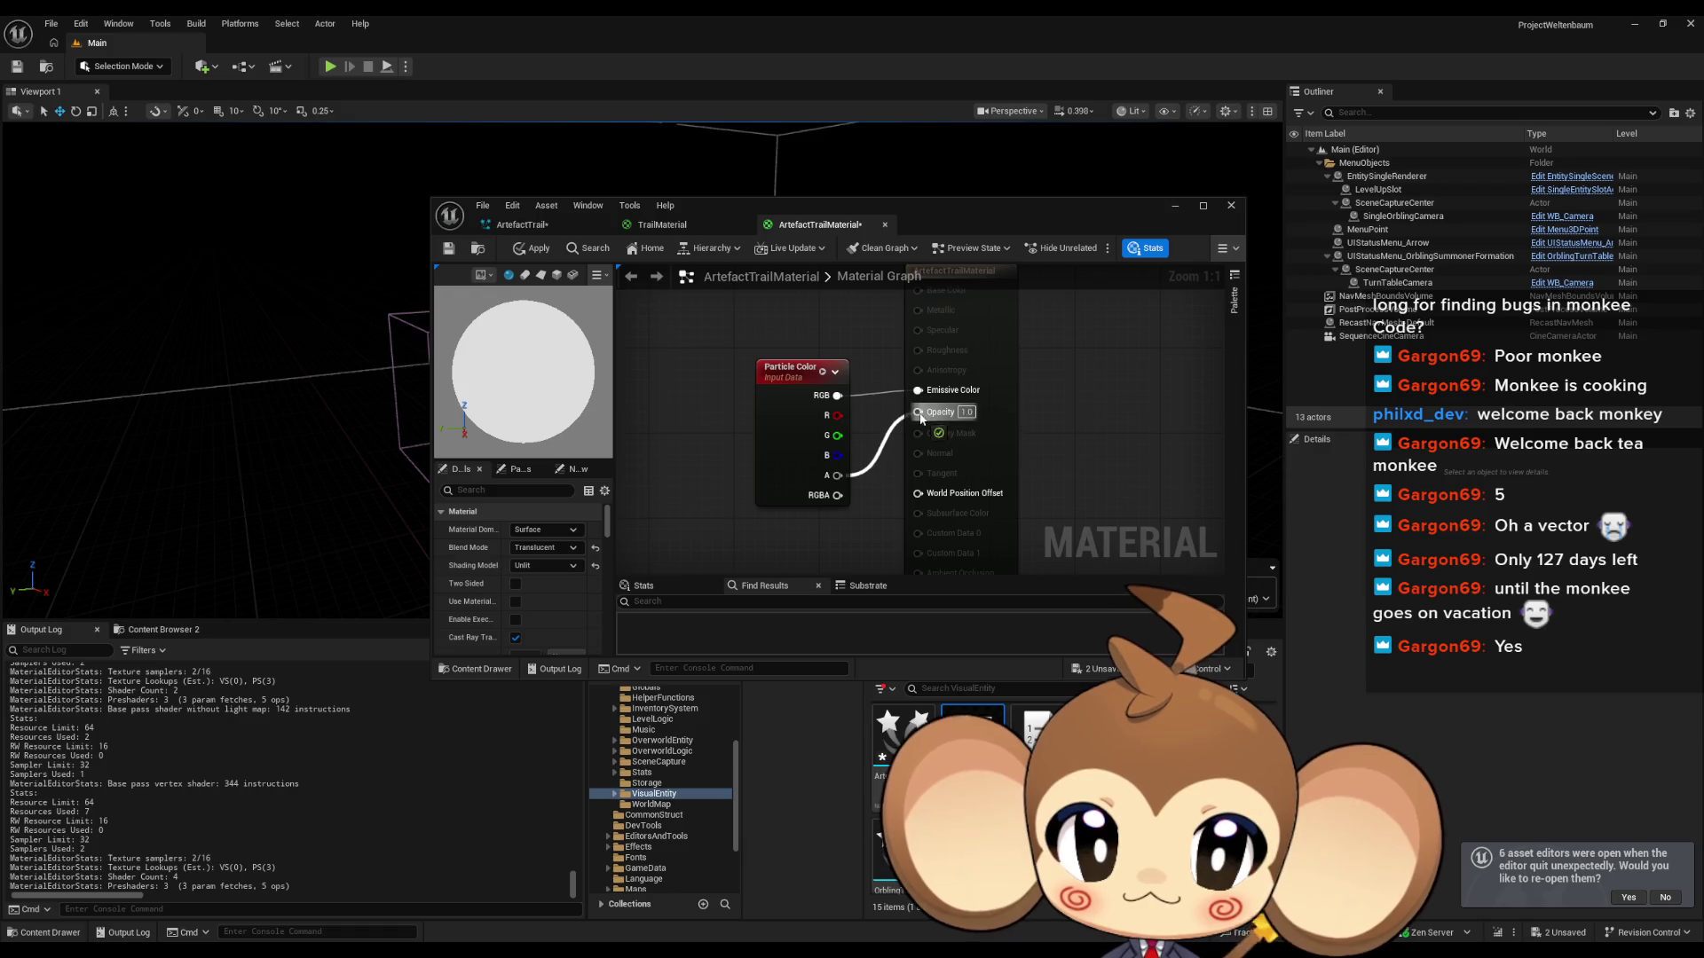
click(533, 249)
click(521, 224)
drag(1001, 728, 1079, 401)
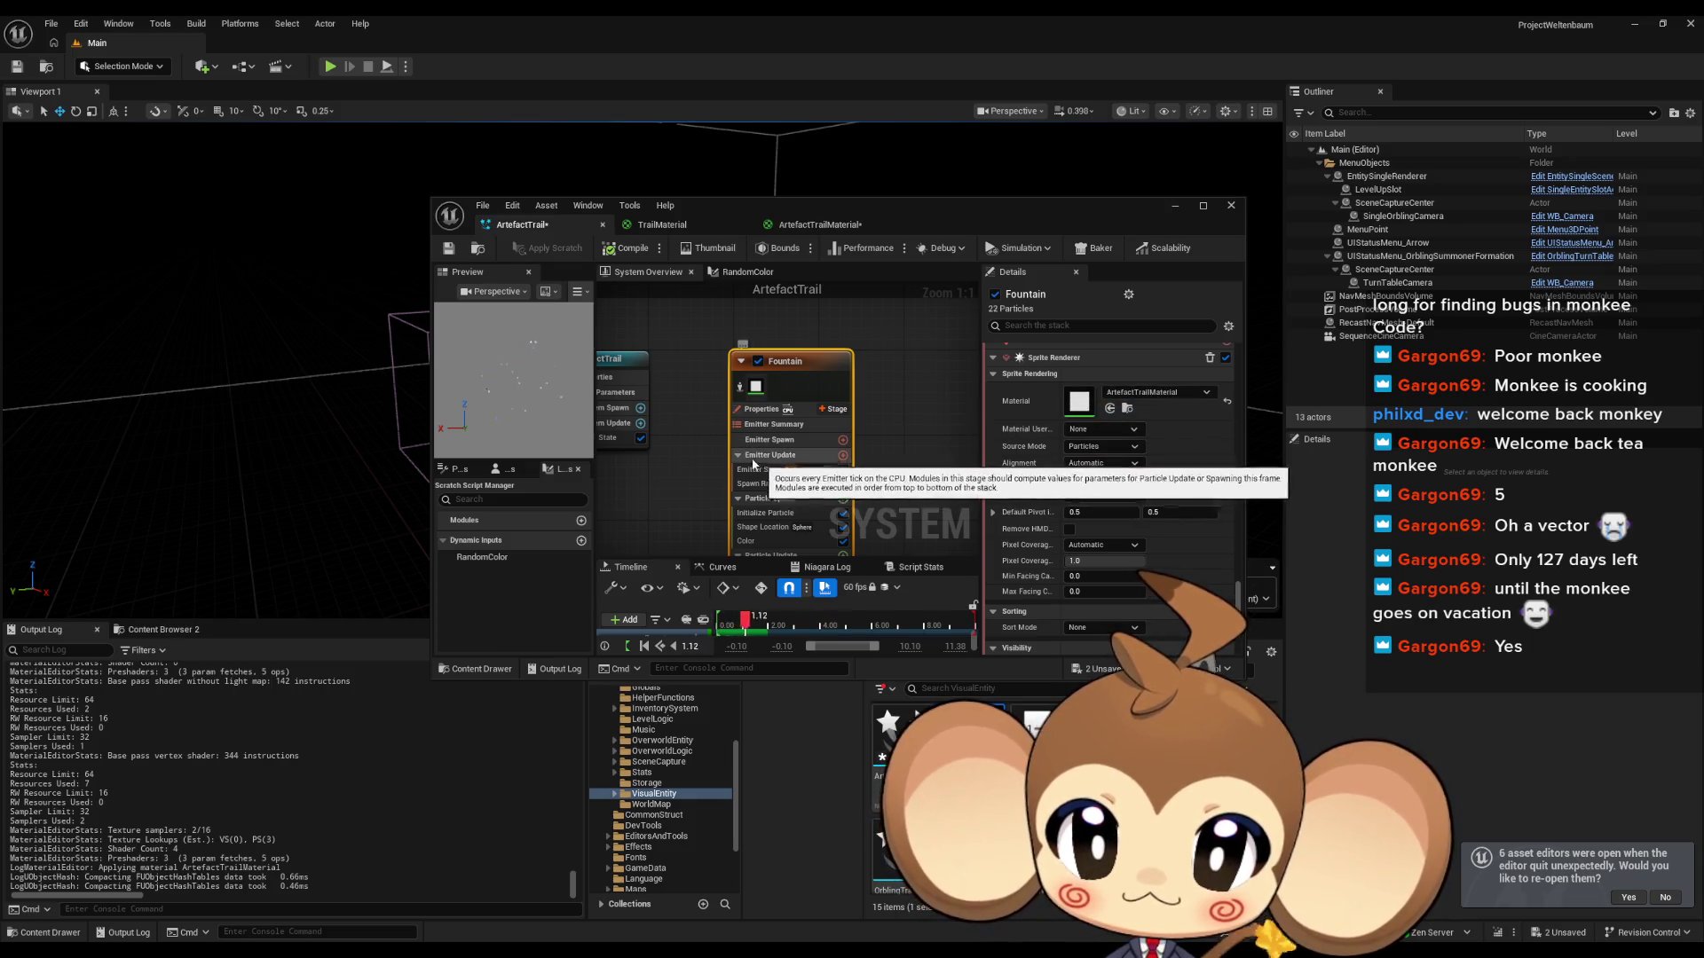
Step: Save the ArtefactTrailMaterial asset
click(449, 250)
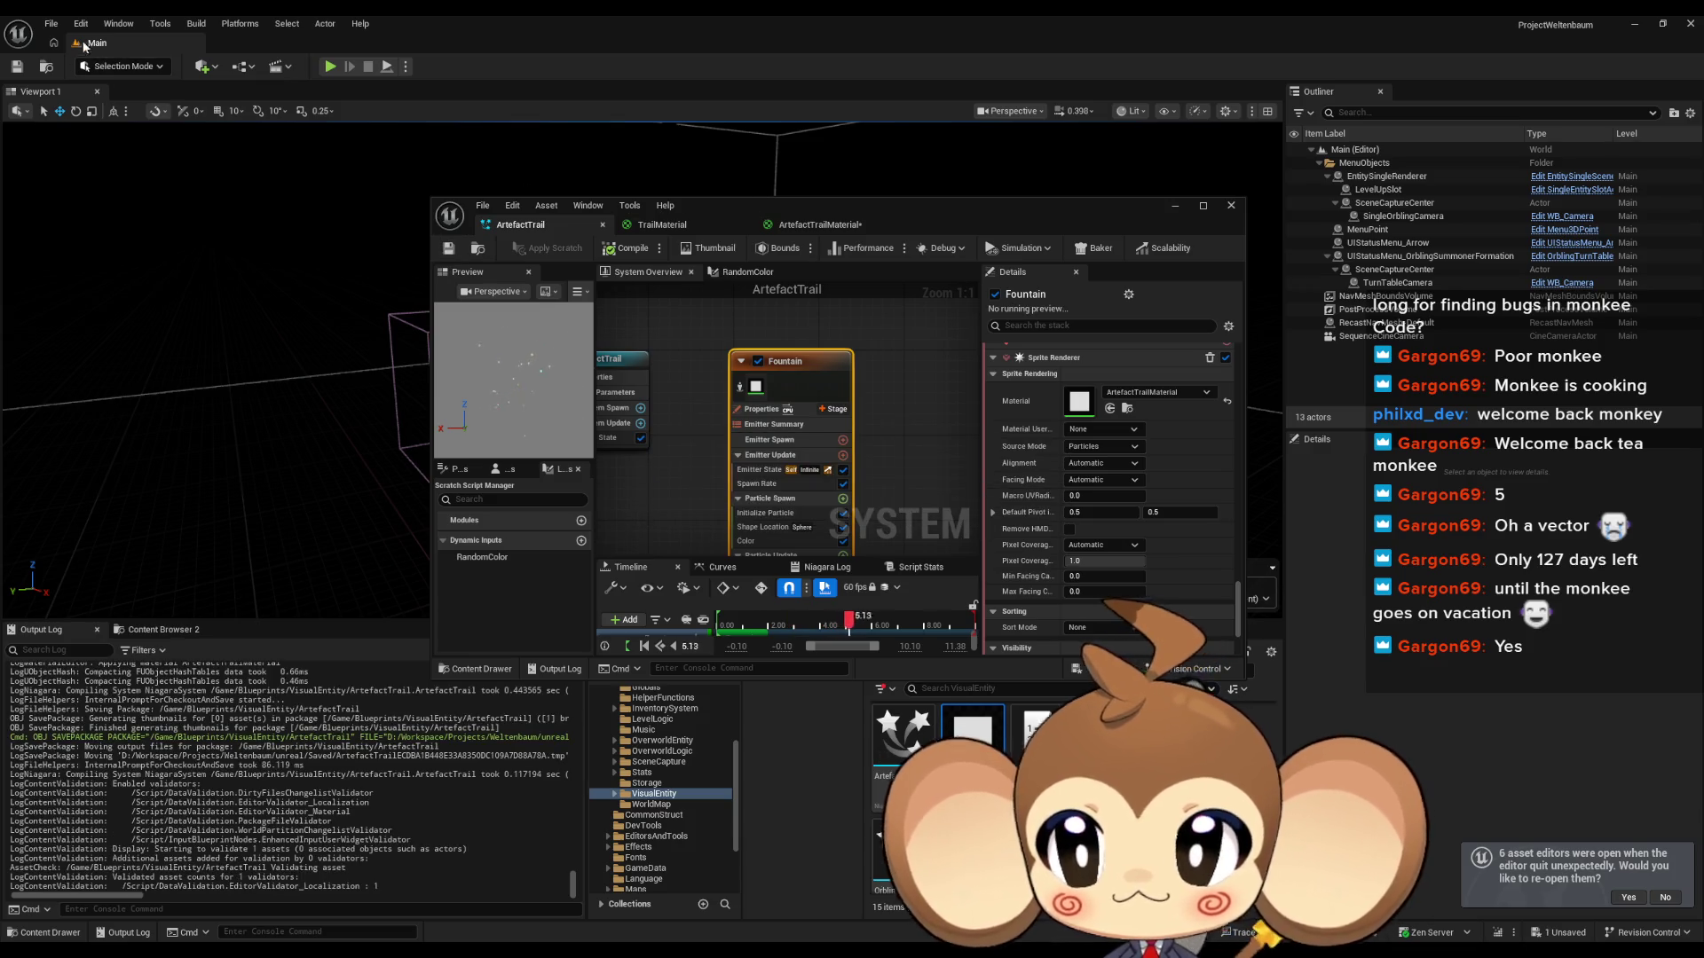
click(51, 23)
click(80, 227)
Step: Maximize the Niagara editor and bring up the RandomColor scratch script graph
drag(772, 216, 615, 199)
double_click(615, 199)
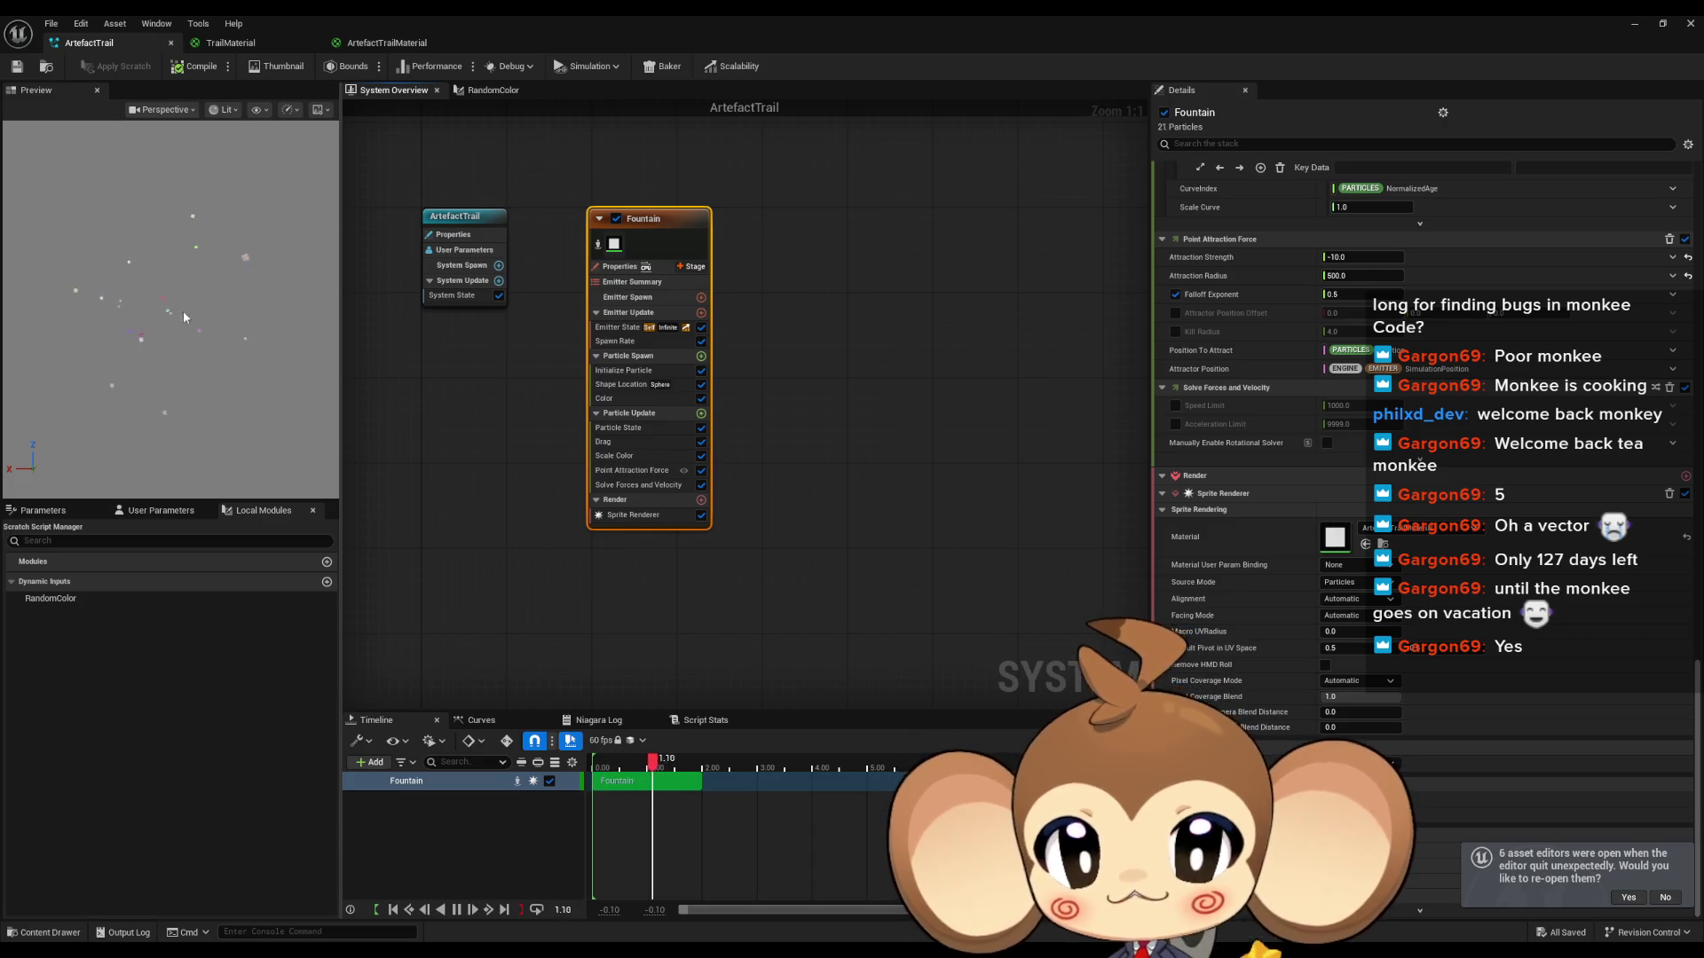
click(491, 90)
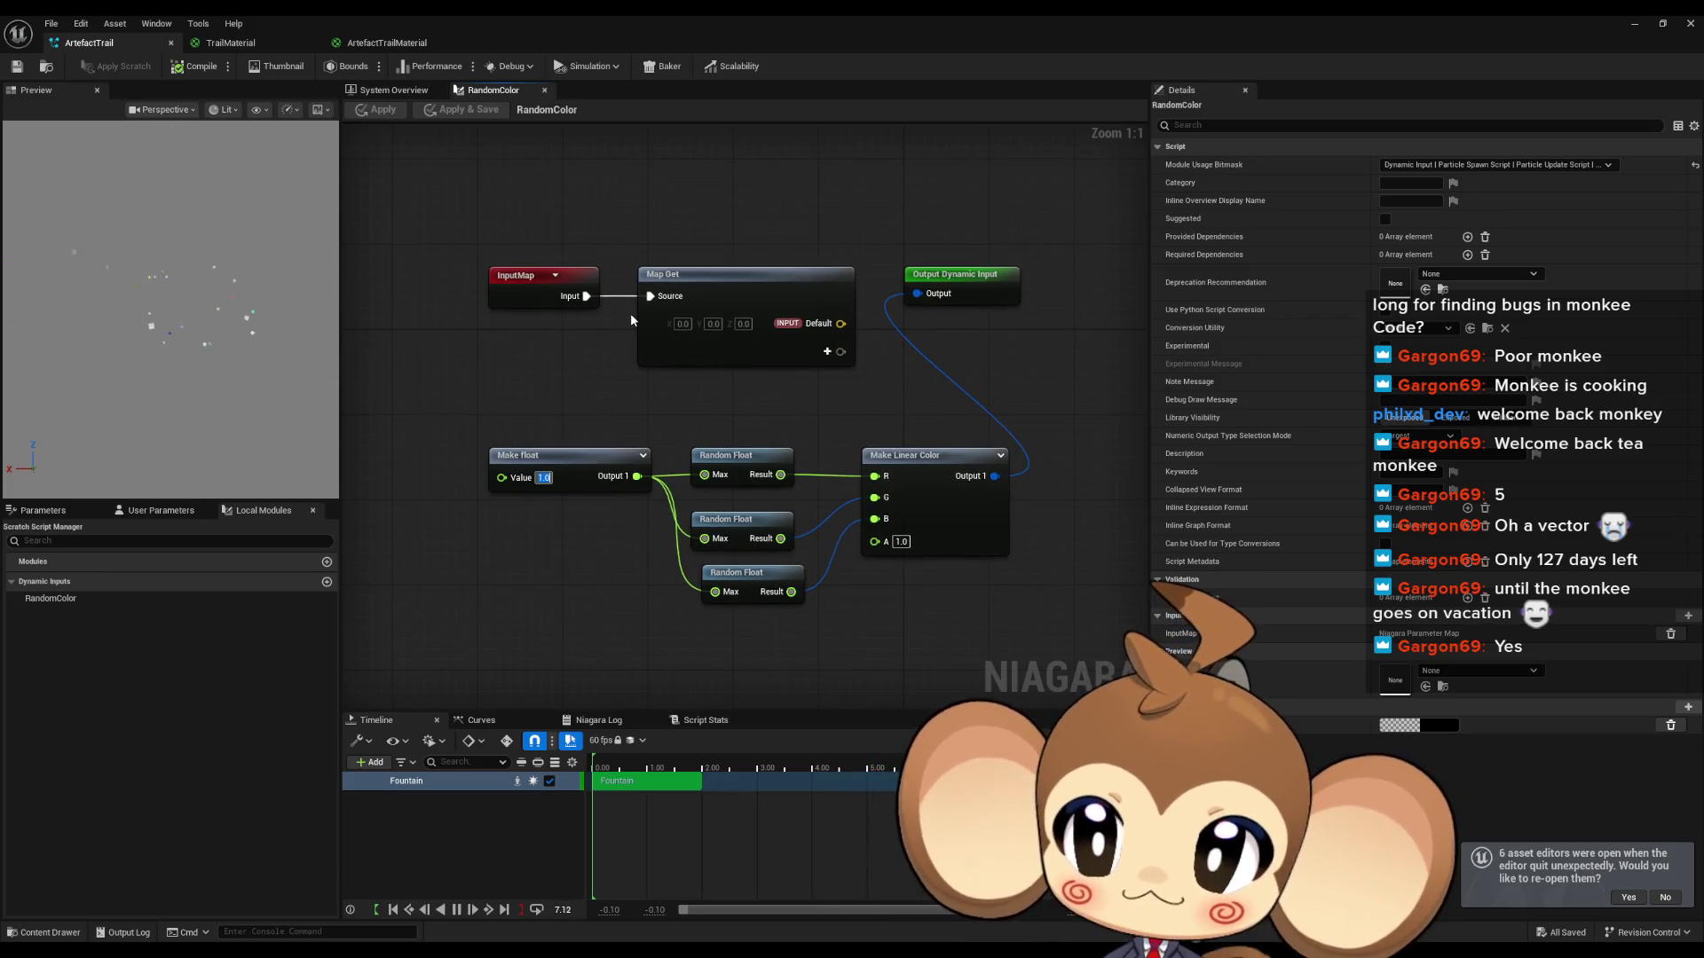
Step: Try the Make float value at 0.2, then set it back to 1.0
text(0.2)
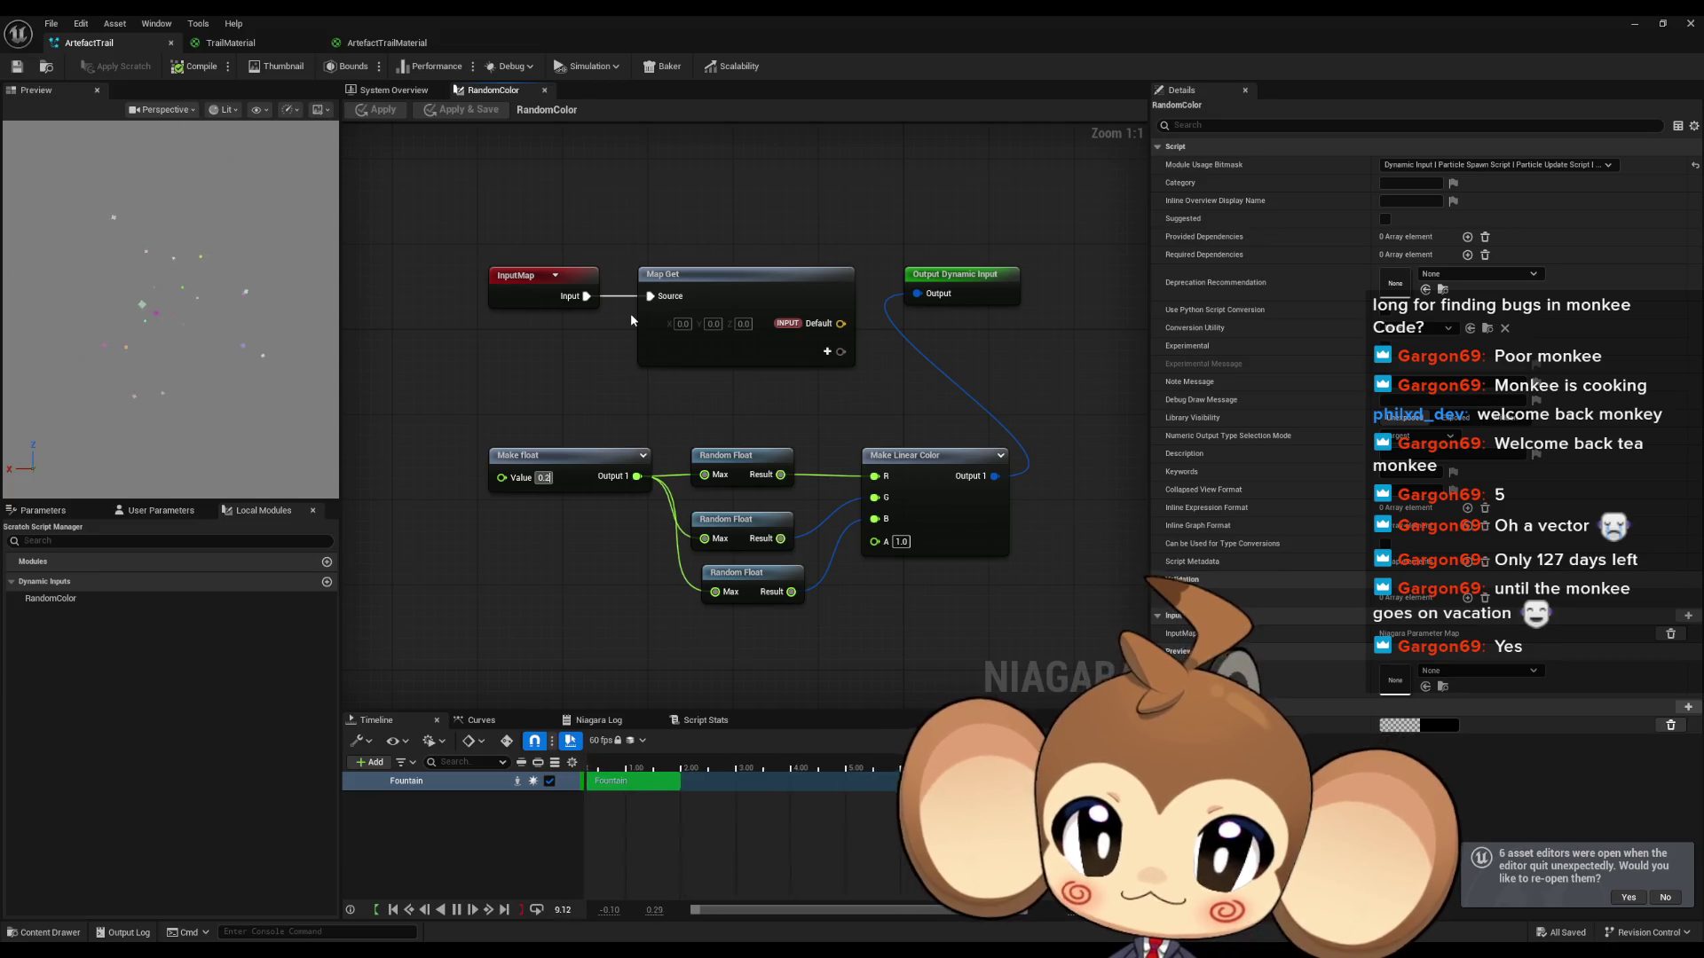
key(Return)
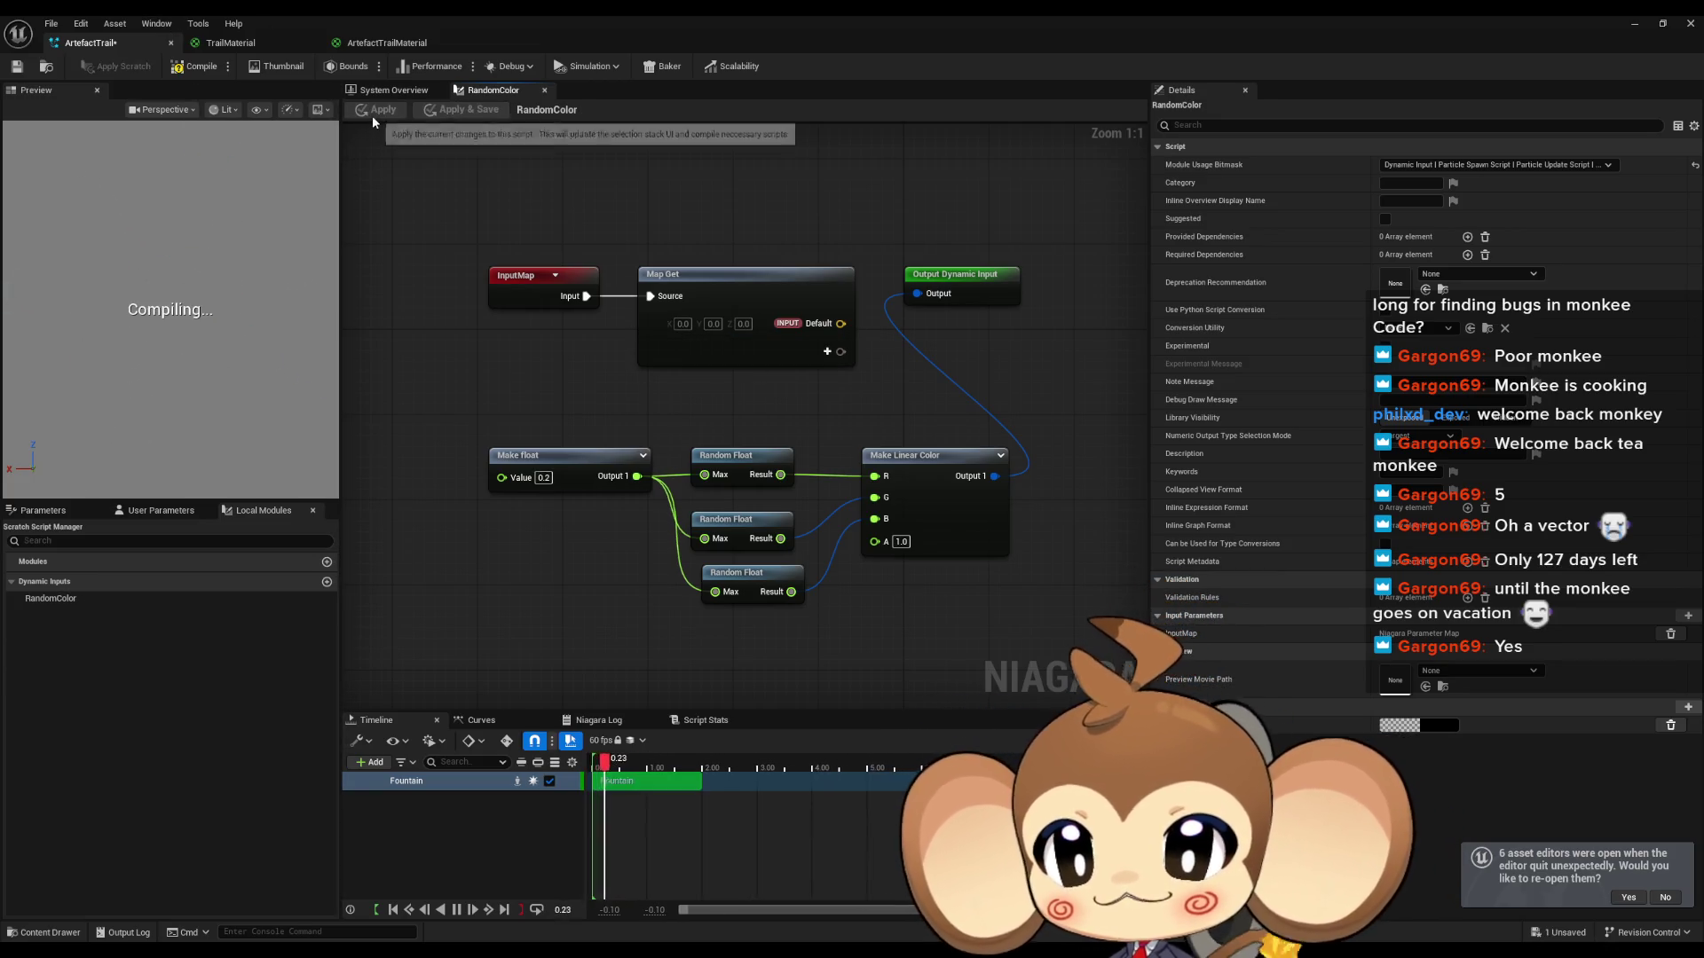
drag(1026, 452, 991, 466)
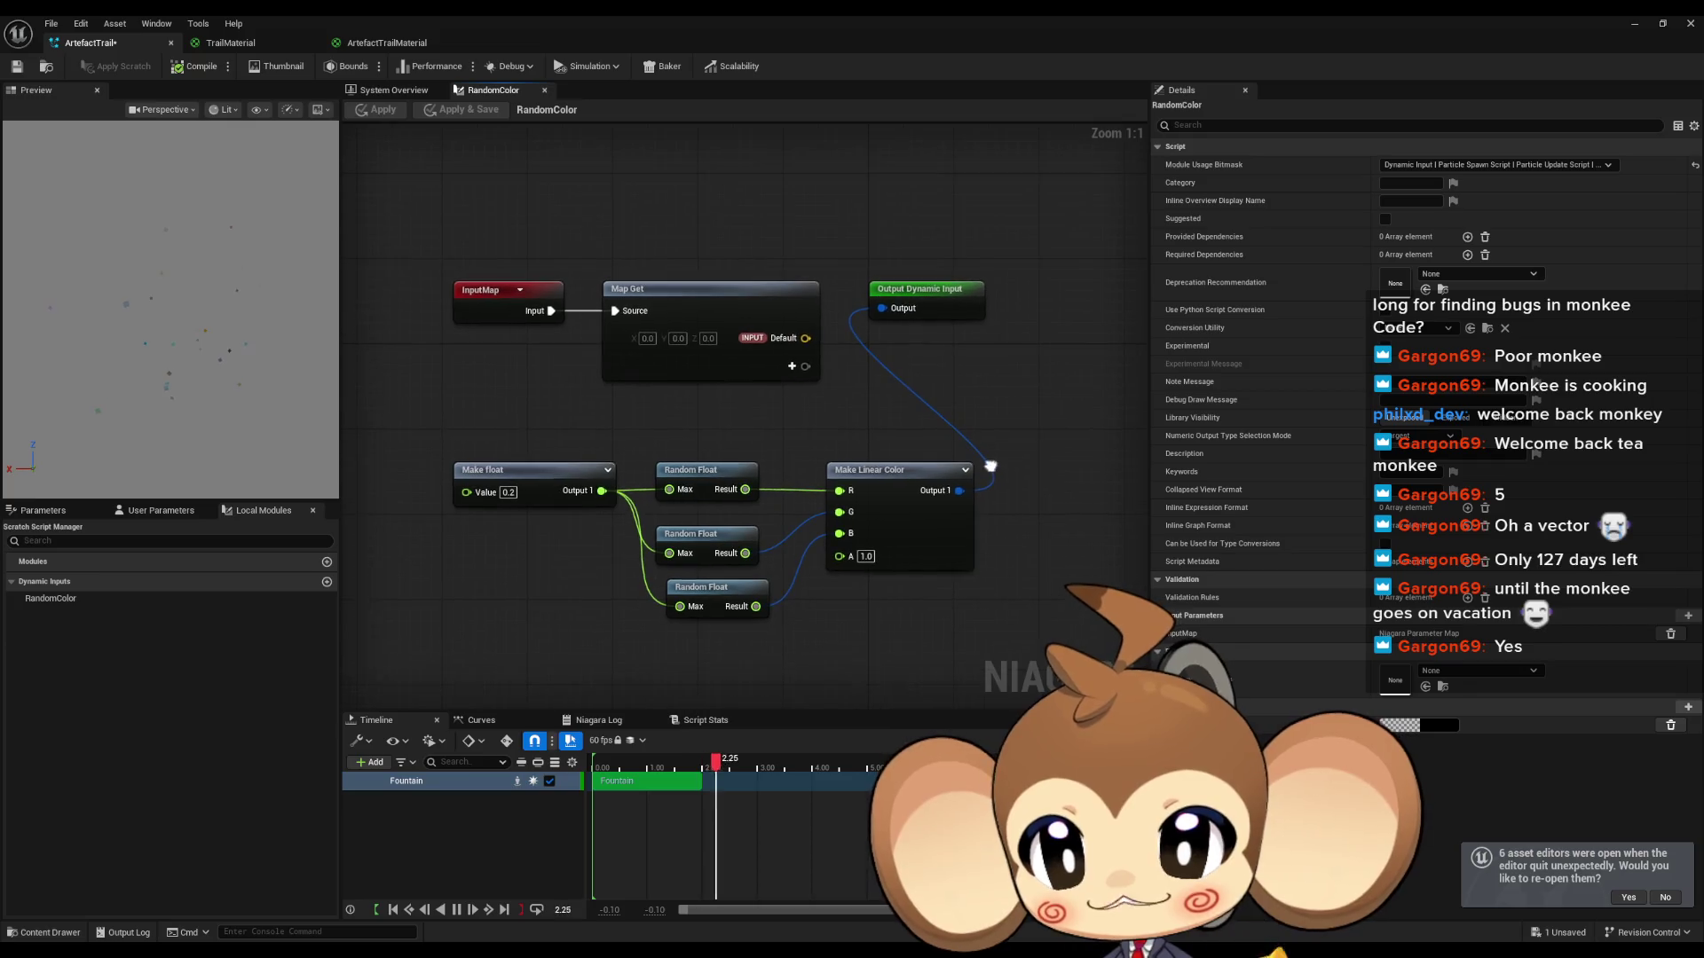
drag(765, 412, 854, 357)
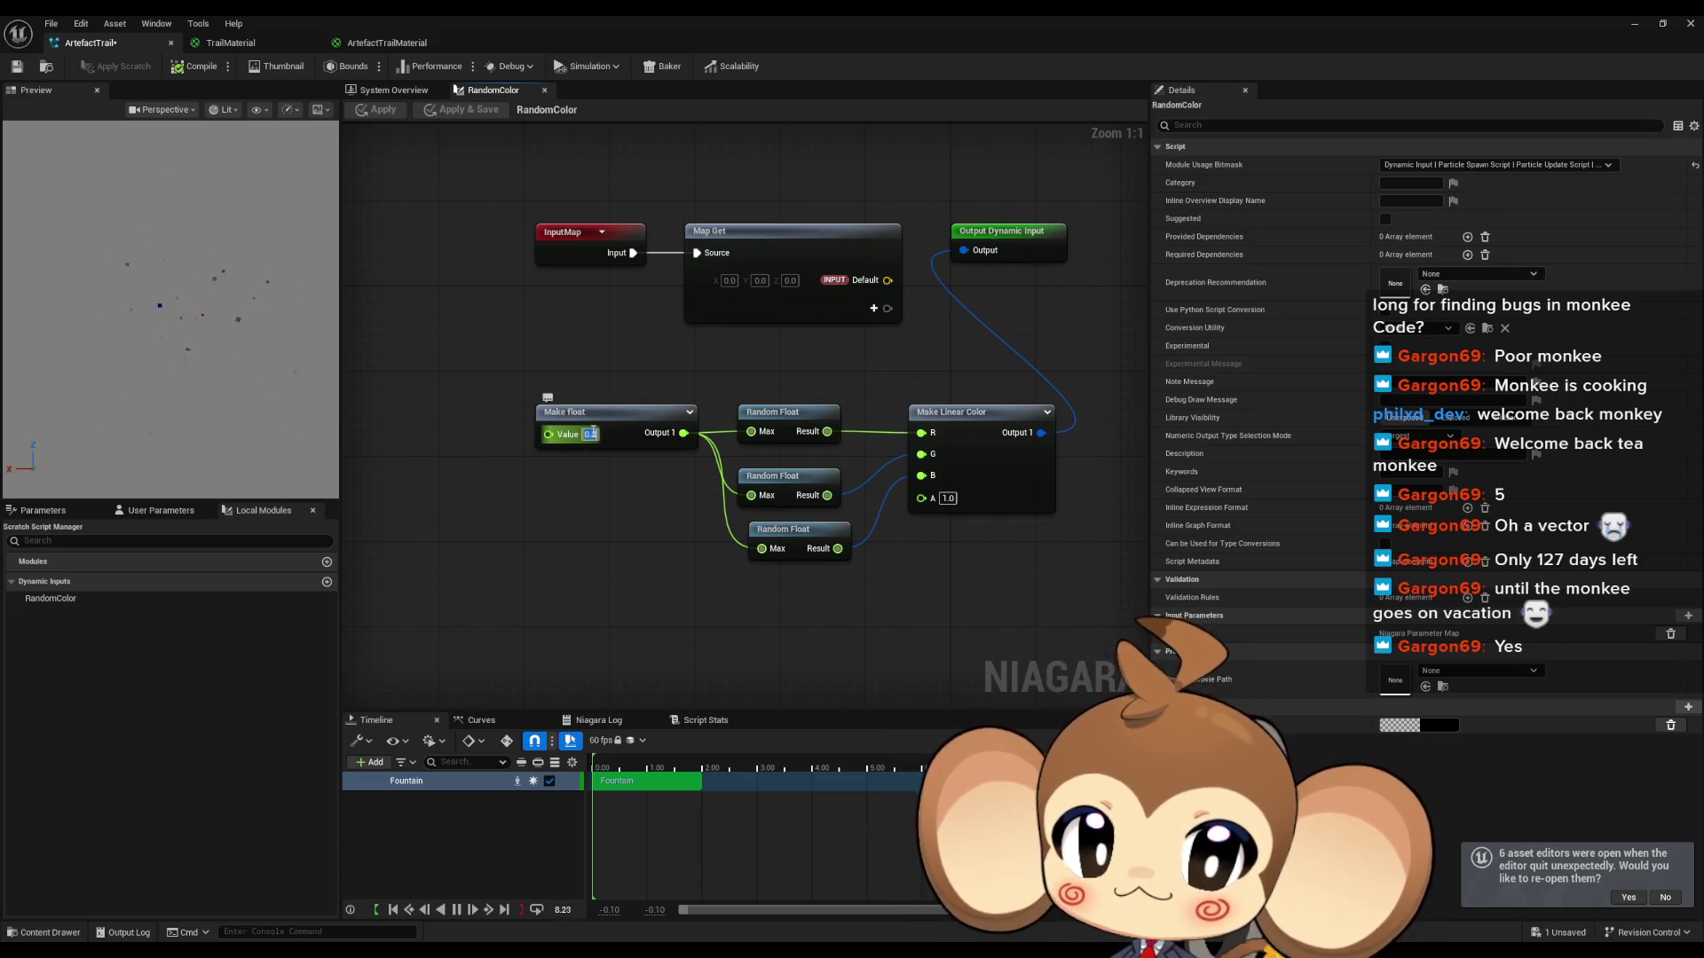
text(1)
key(Return)
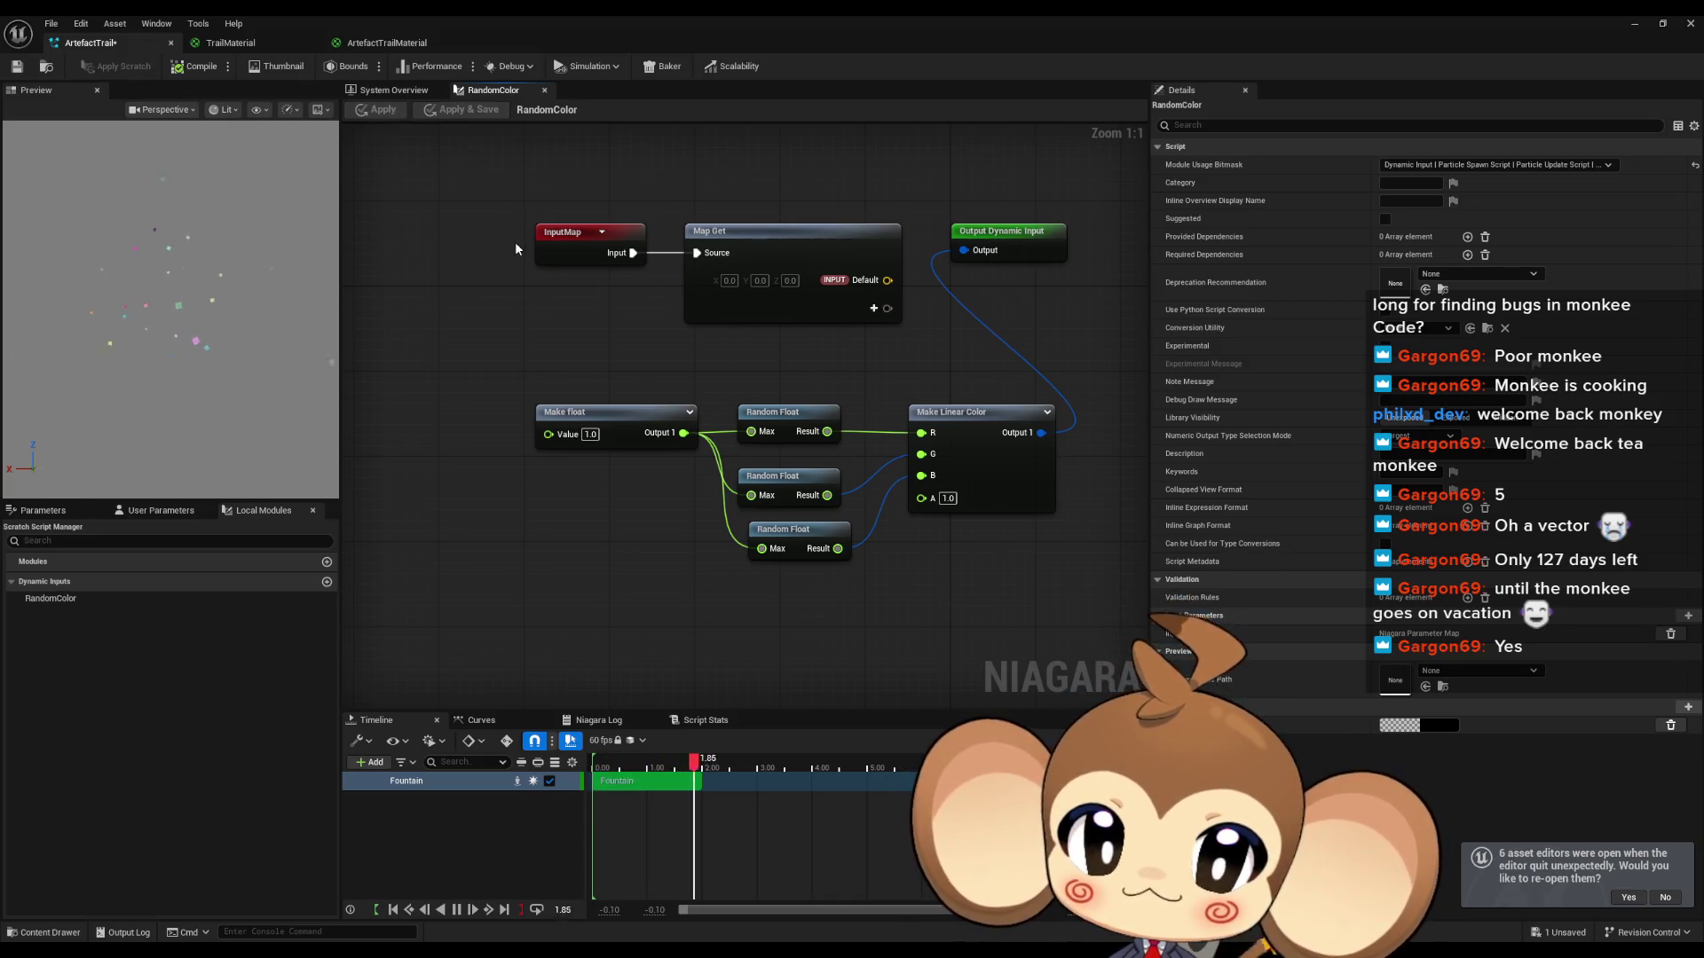
Step: Move the middle and bottom Random Float nodes up closer together
click(612, 418)
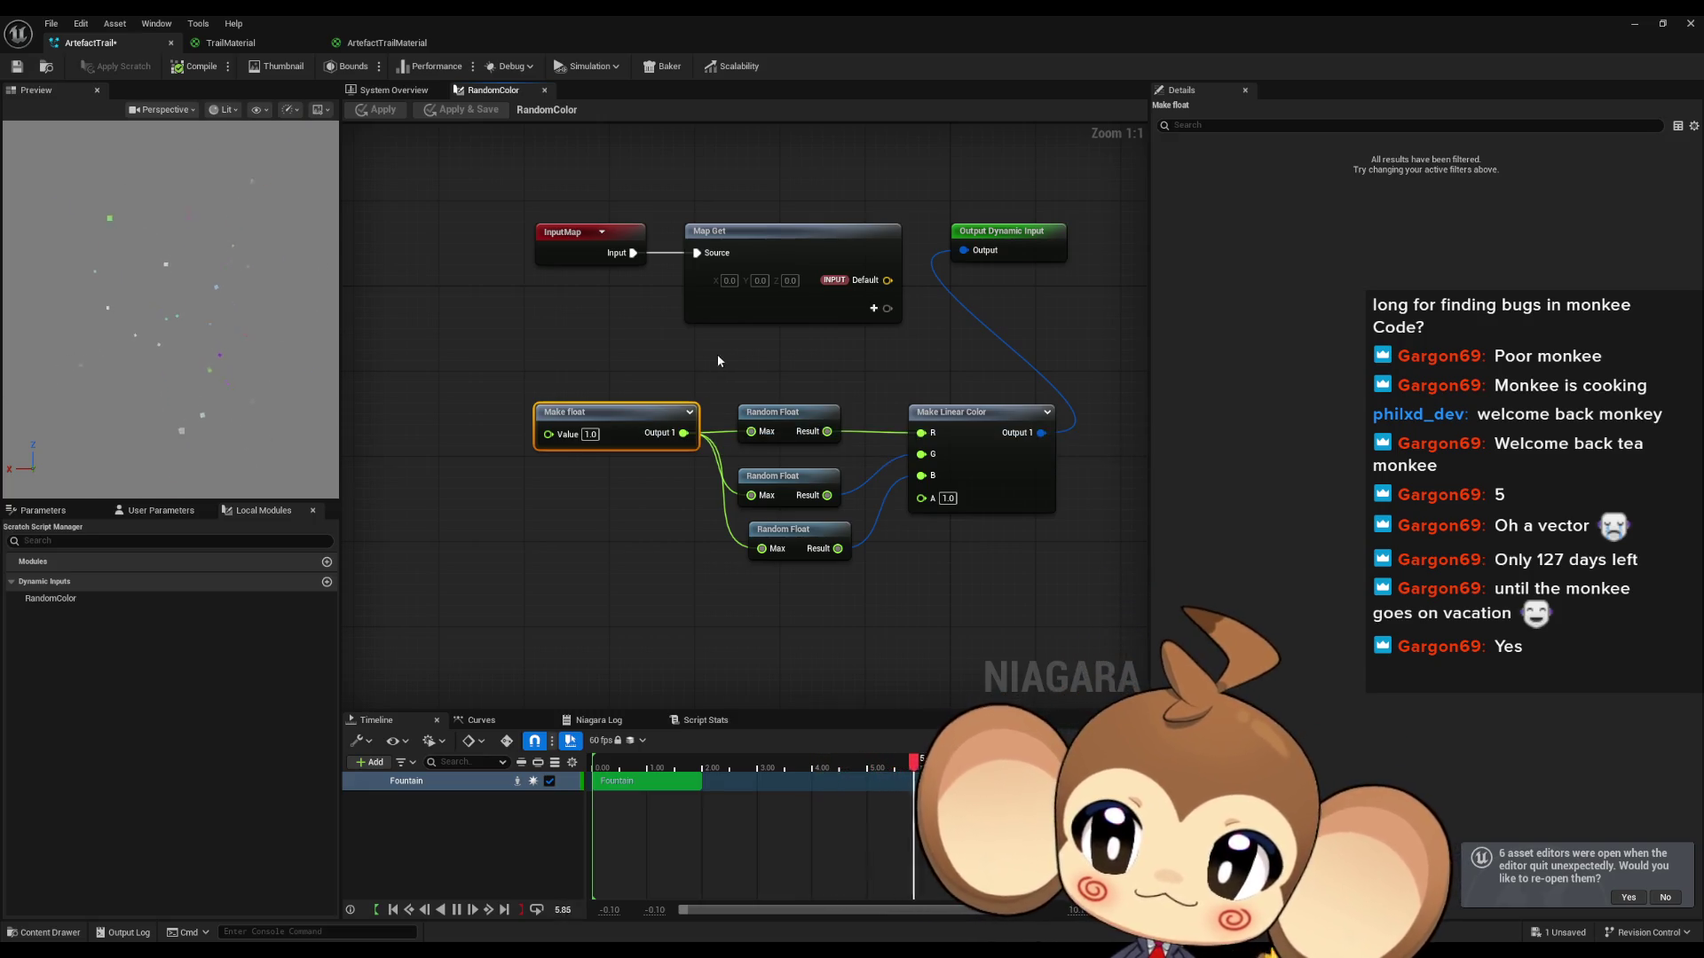
drag(715, 359, 690, 365)
drag(750, 482, 750, 461)
drag(767, 544, 754, 512)
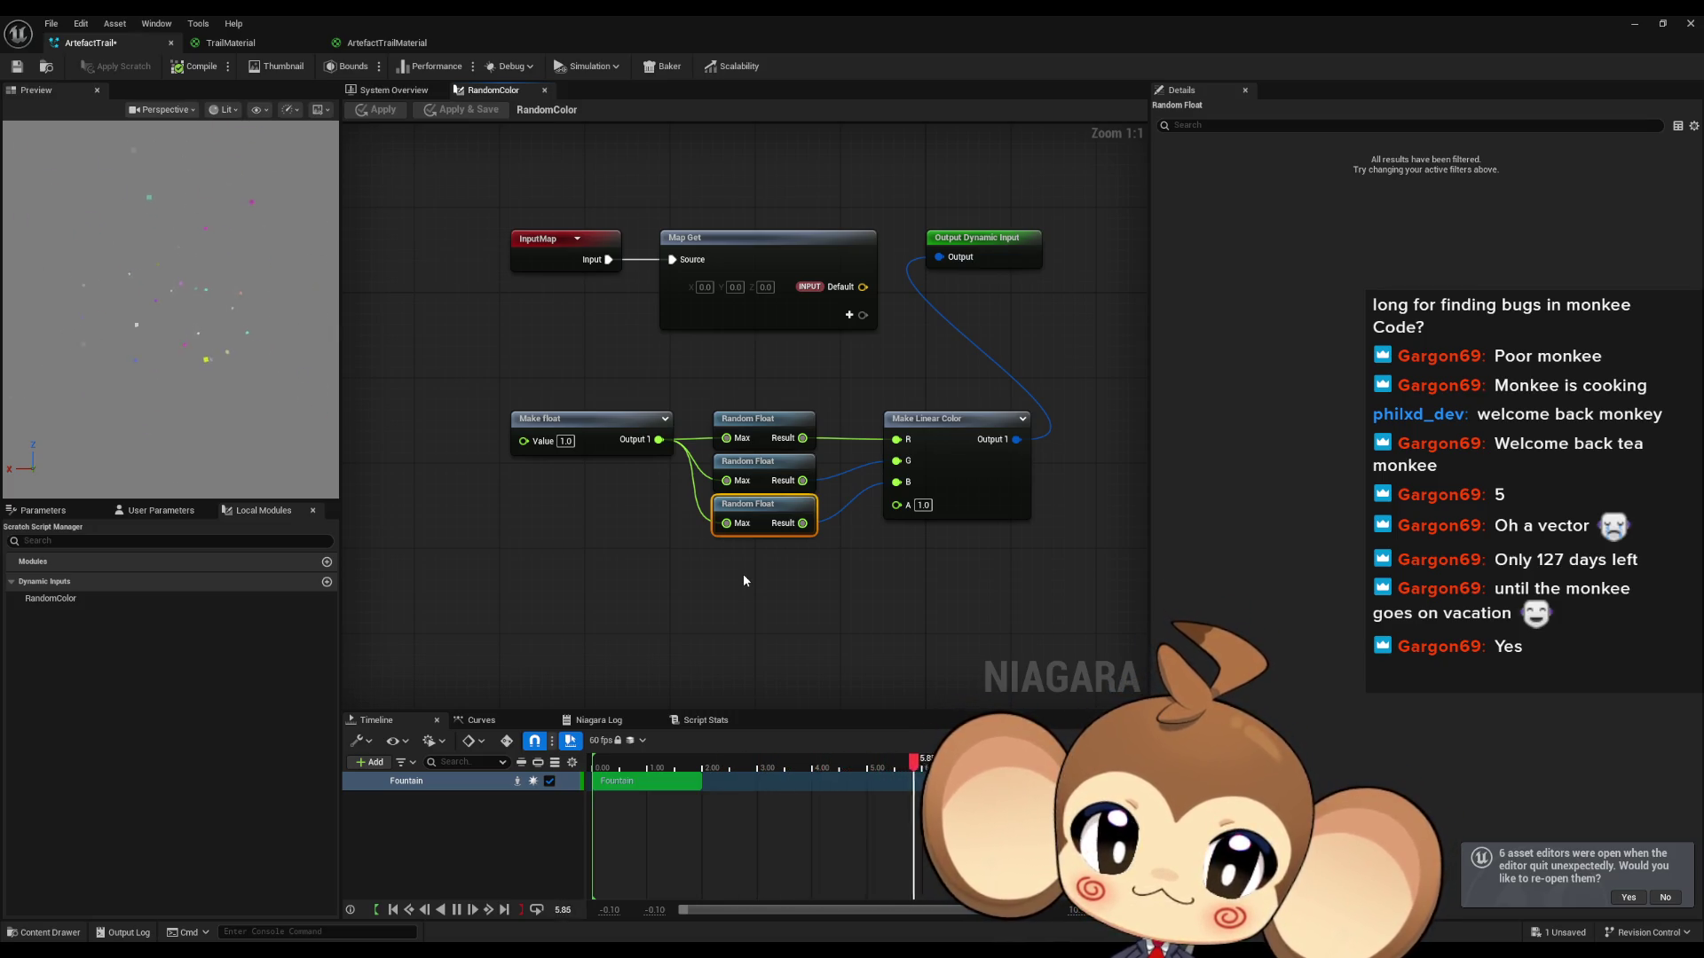
Step: Set the Make float value to 0.8 and apply the script
text(0.8)
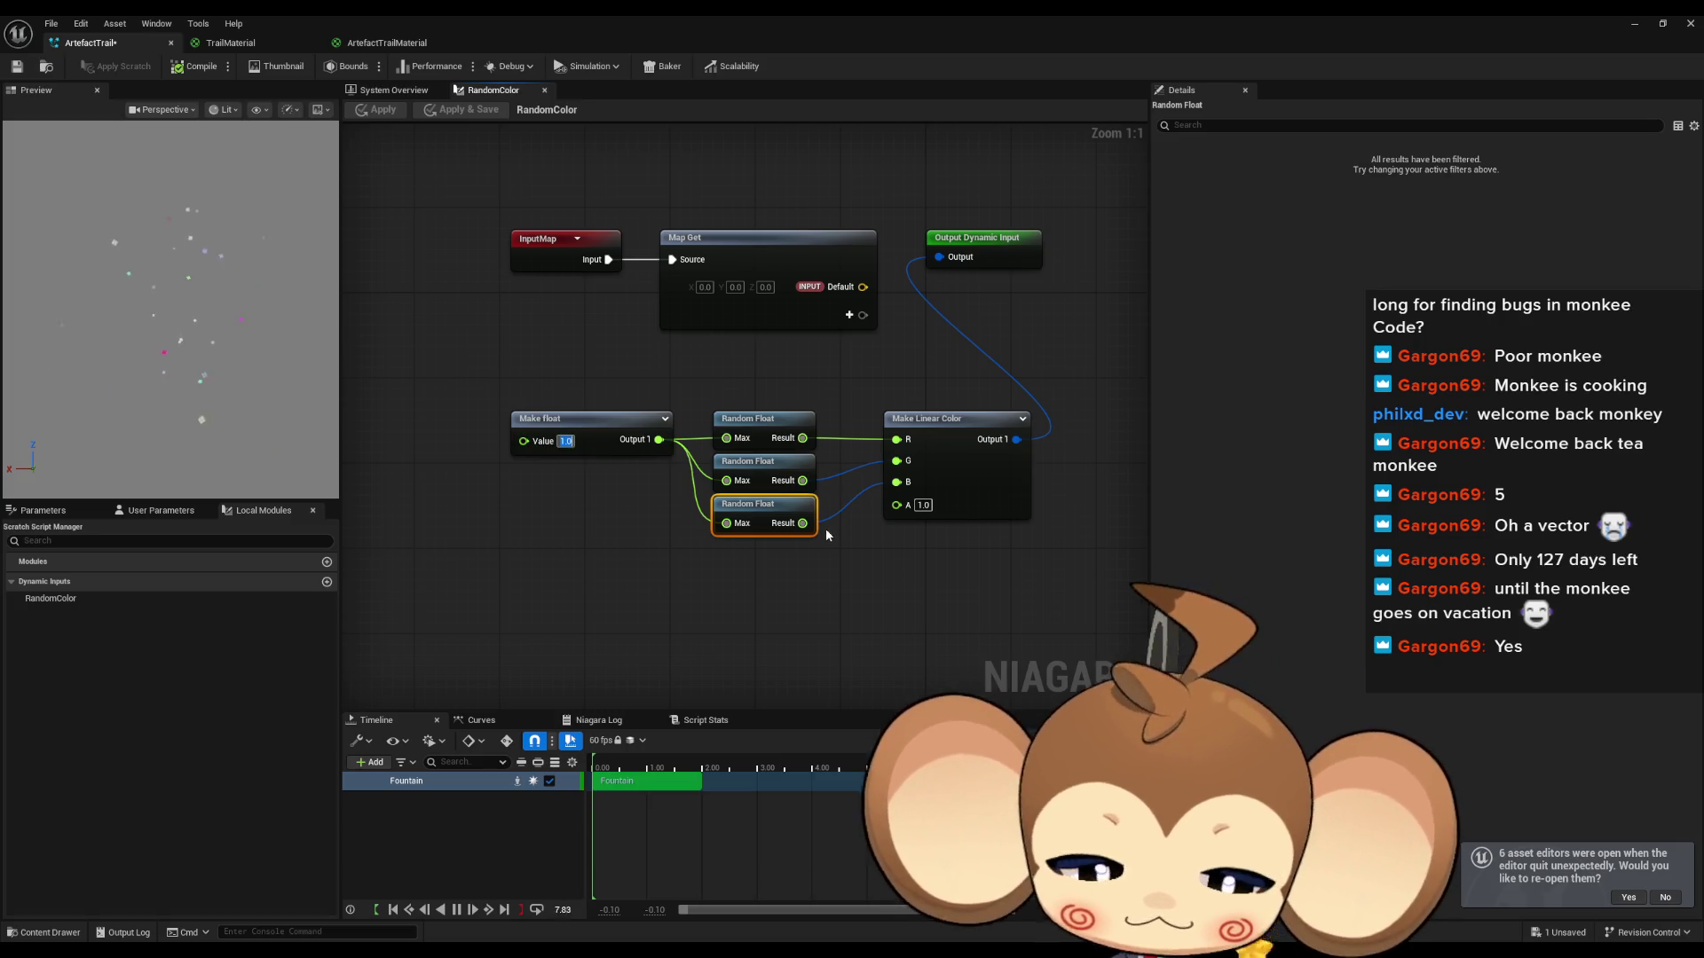
key(Return)
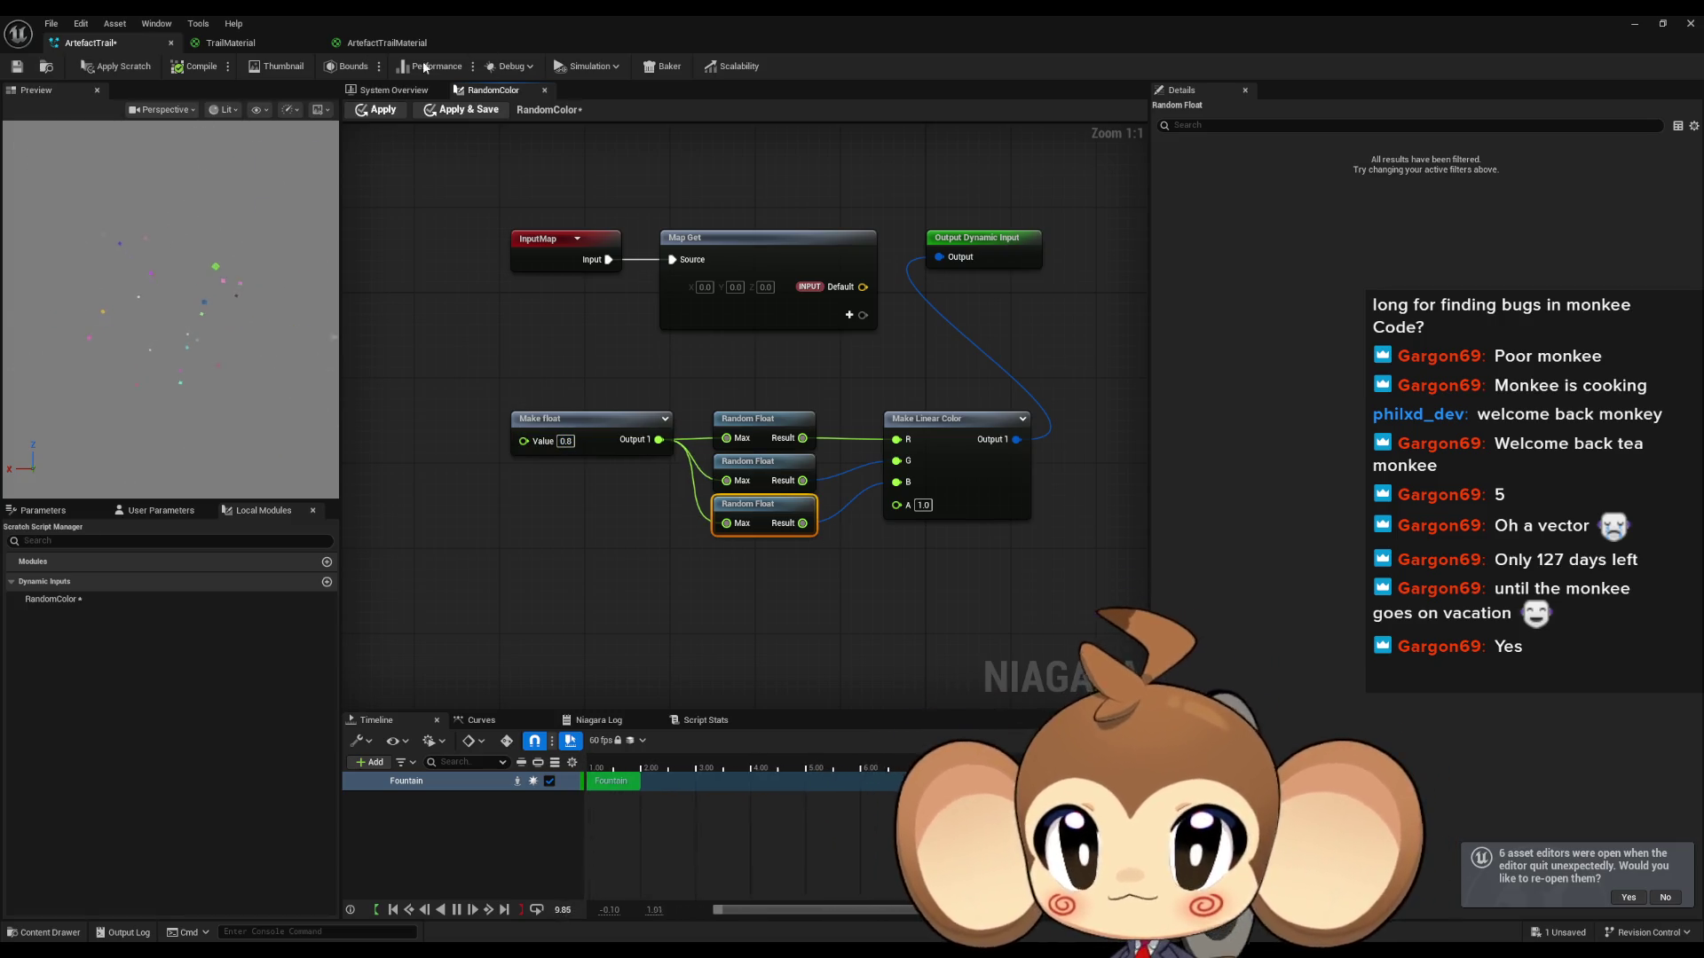
click(377, 109)
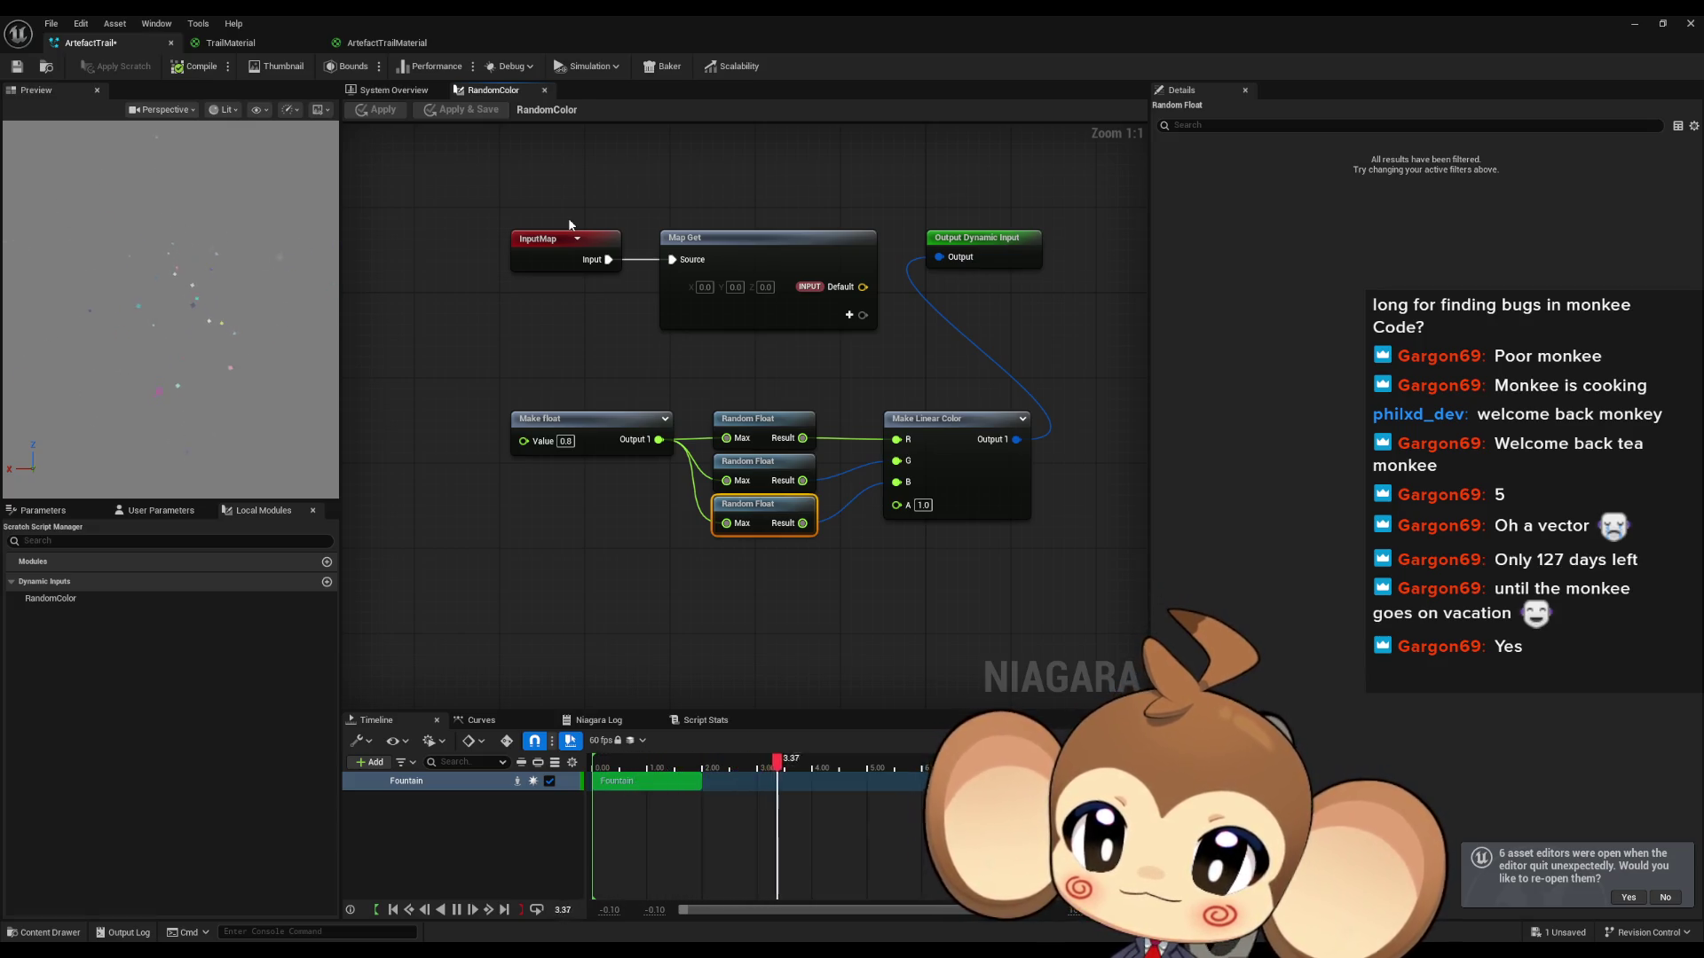
Step: Lower the Make float value to 0.5 and apply the script
click(565, 441)
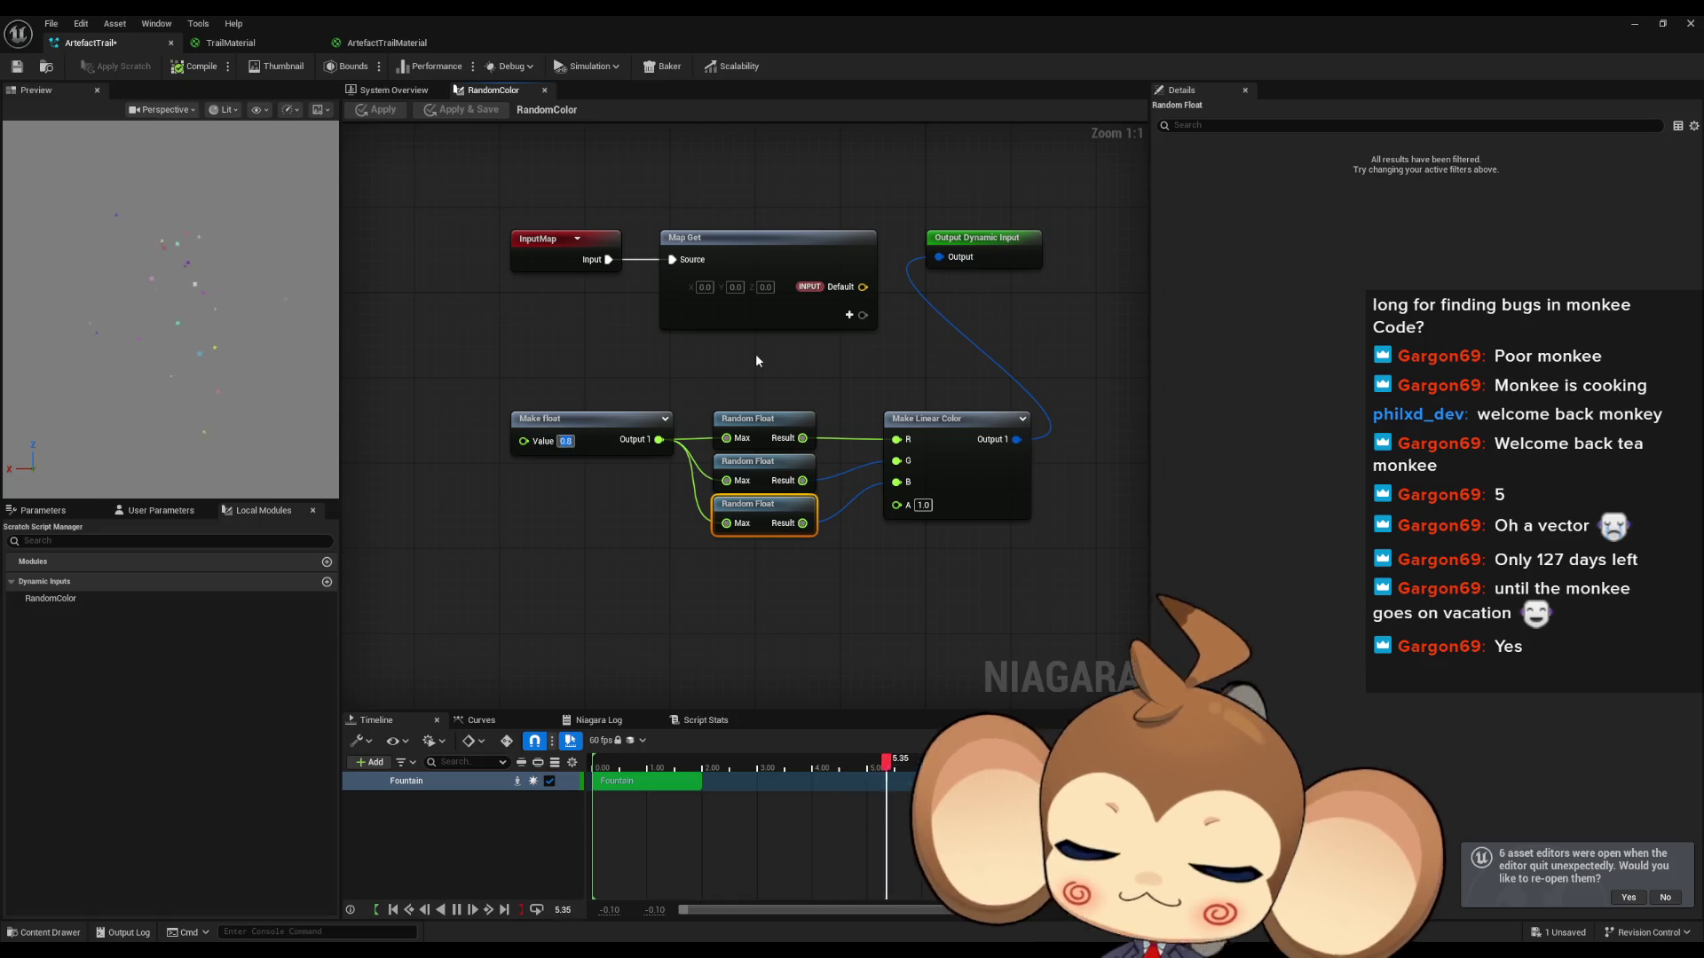
text(0.5)
key(Return)
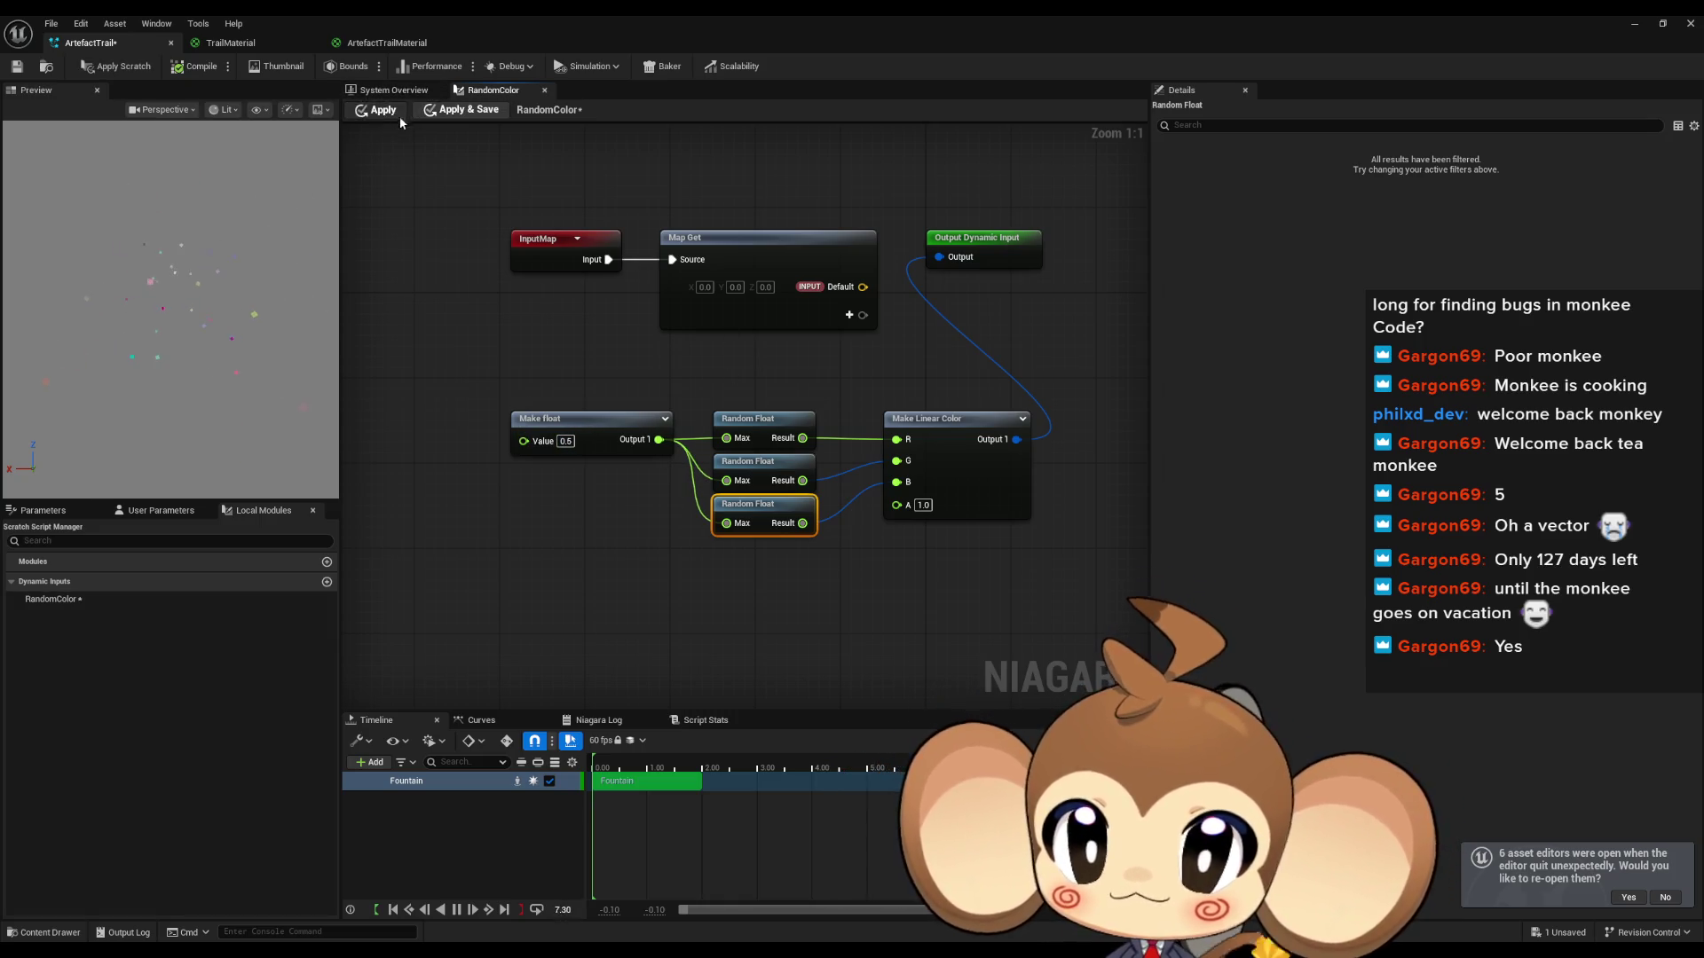
click(395, 115)
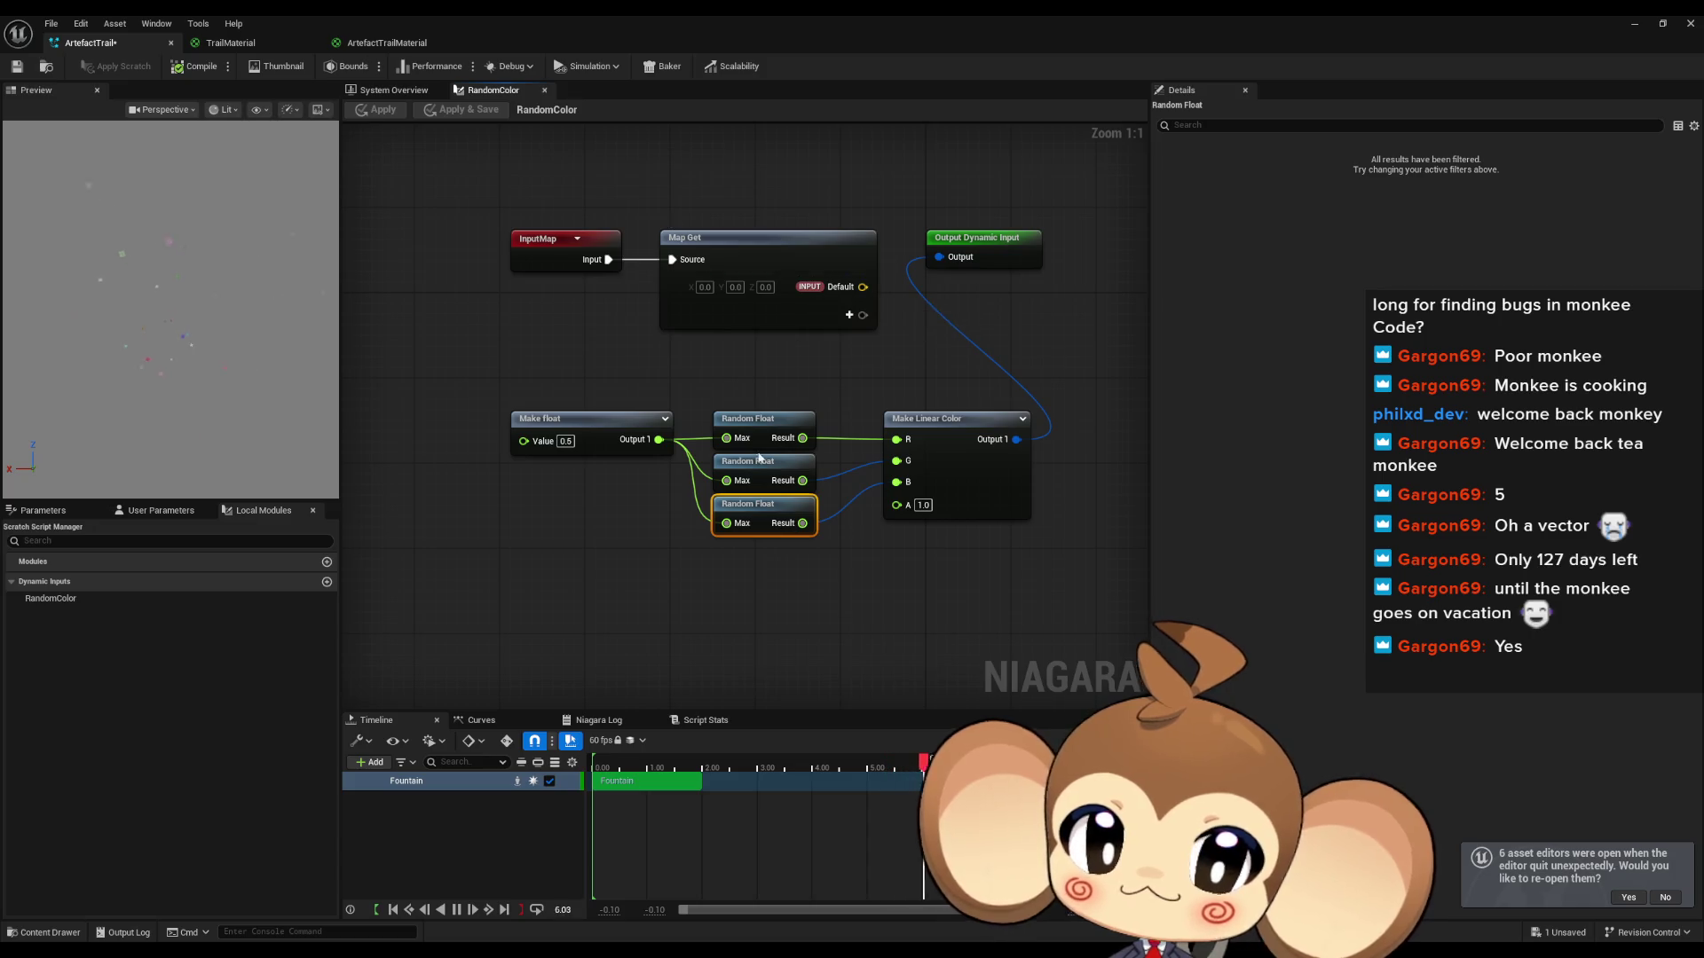
drag(534, 380, 658, 394)
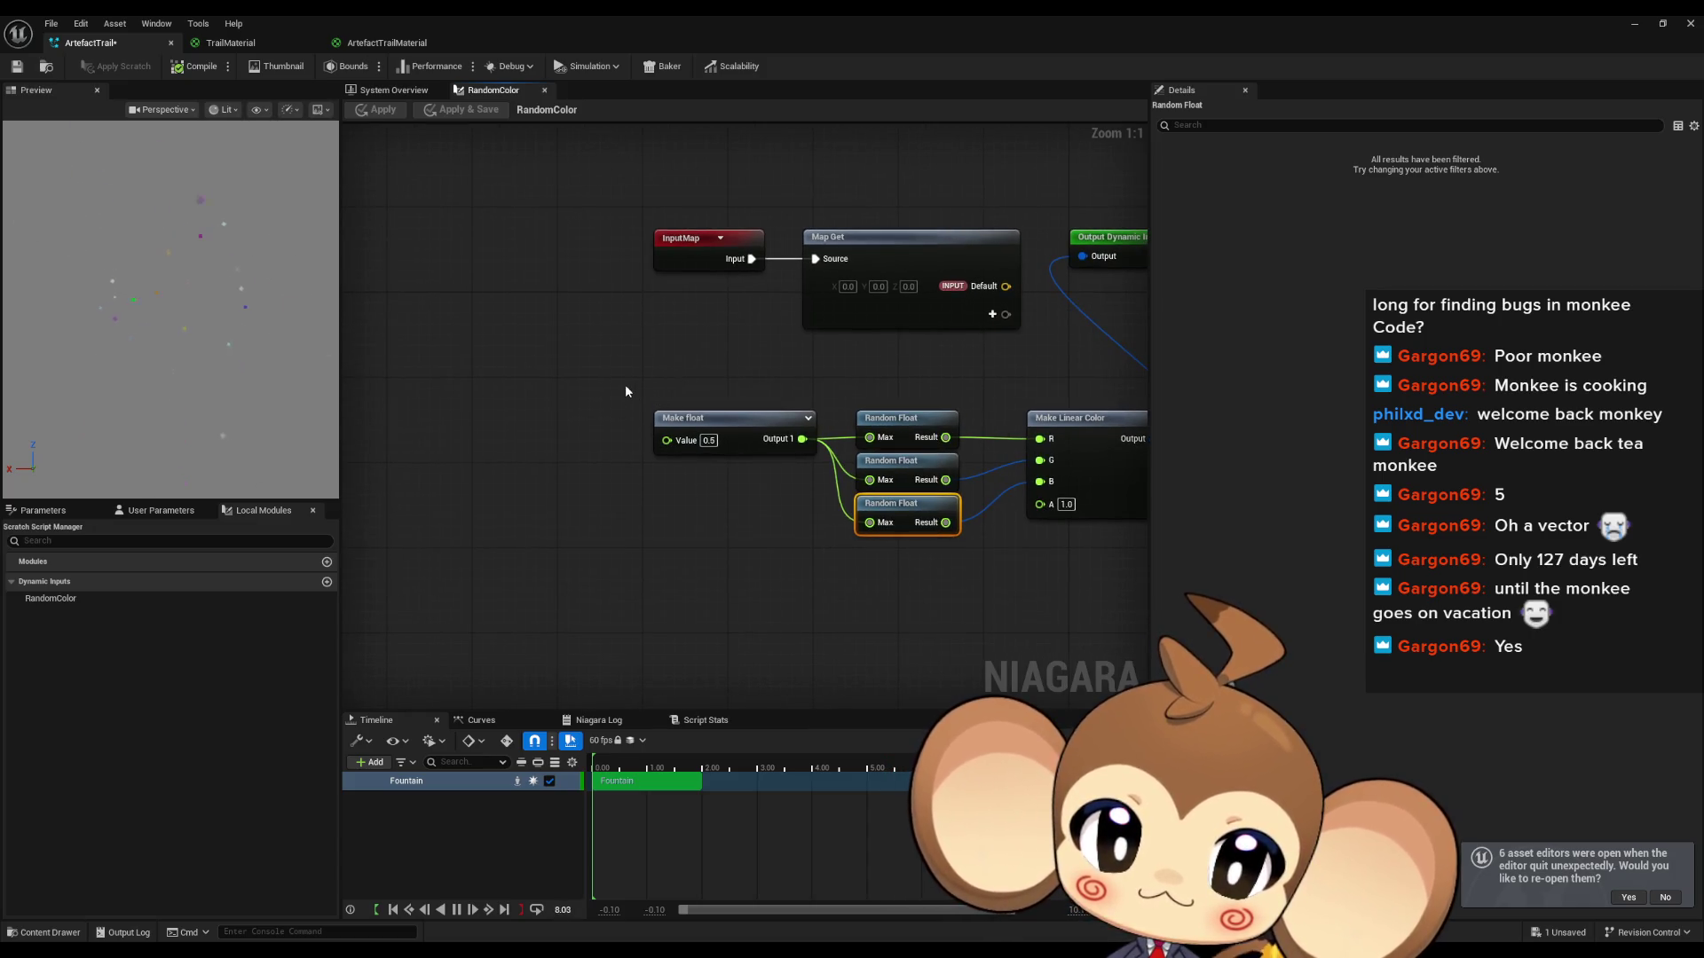
Step: Paste a copied Make float/Random Float pair set to 1.0, wire its Result into the original Make float, and apply
ctrl+click(727, 417)
key(ctrl+c)
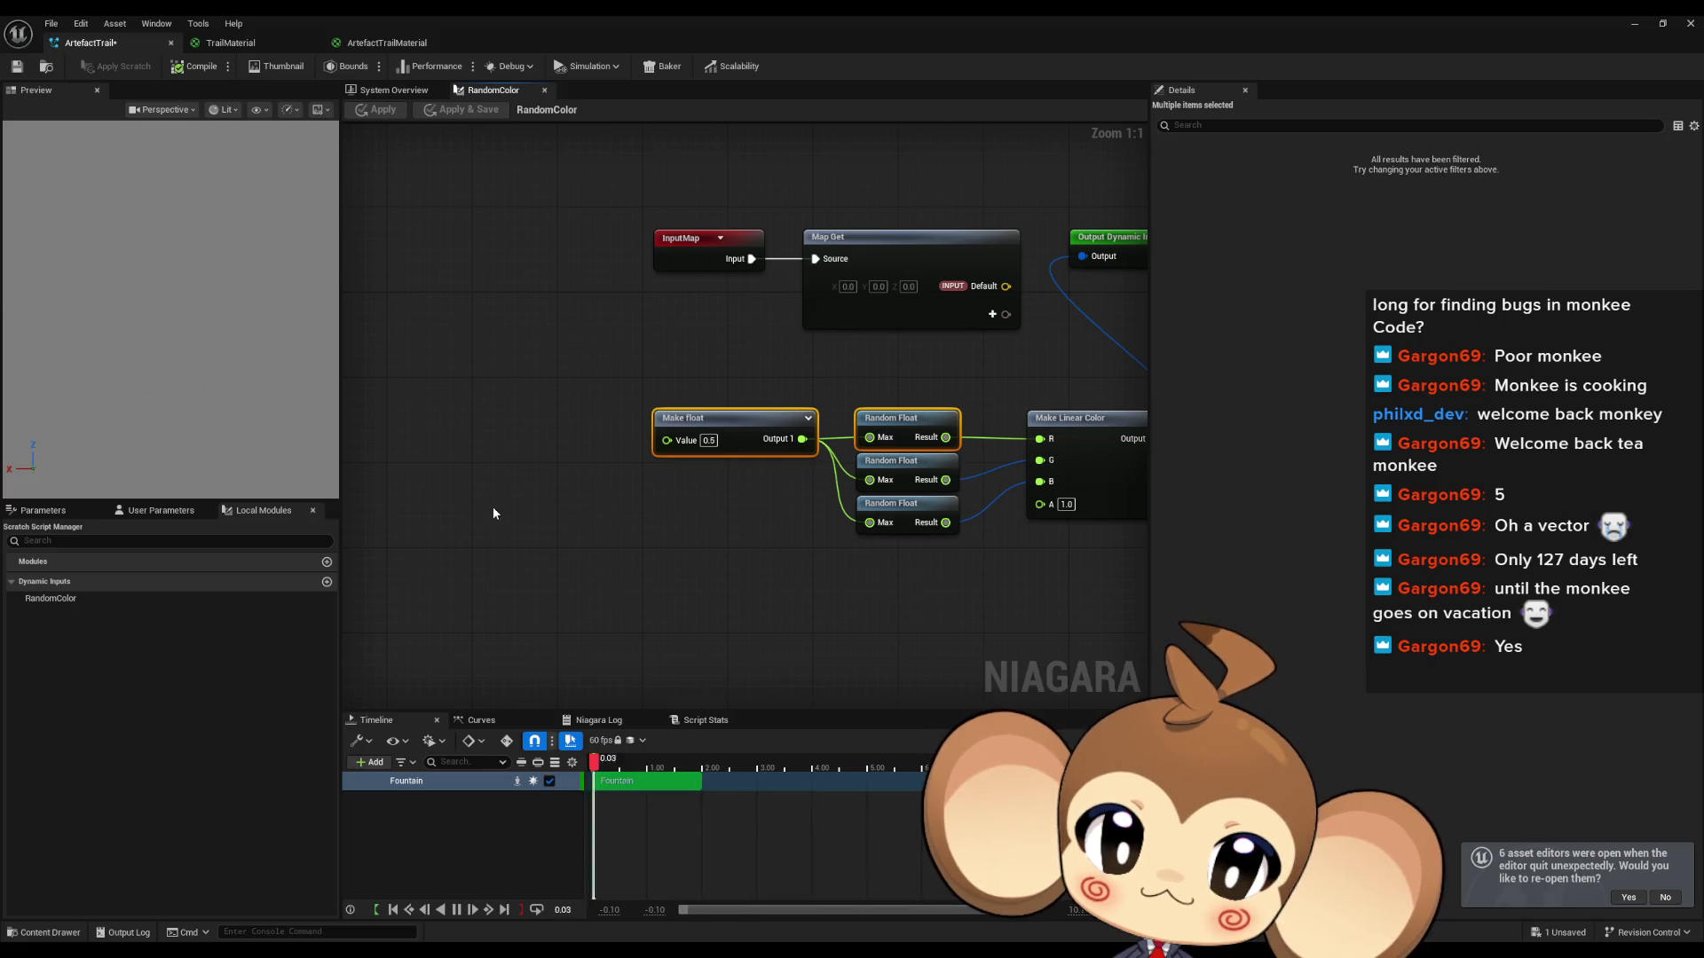
key(ctrl+v)
click(442, 536)
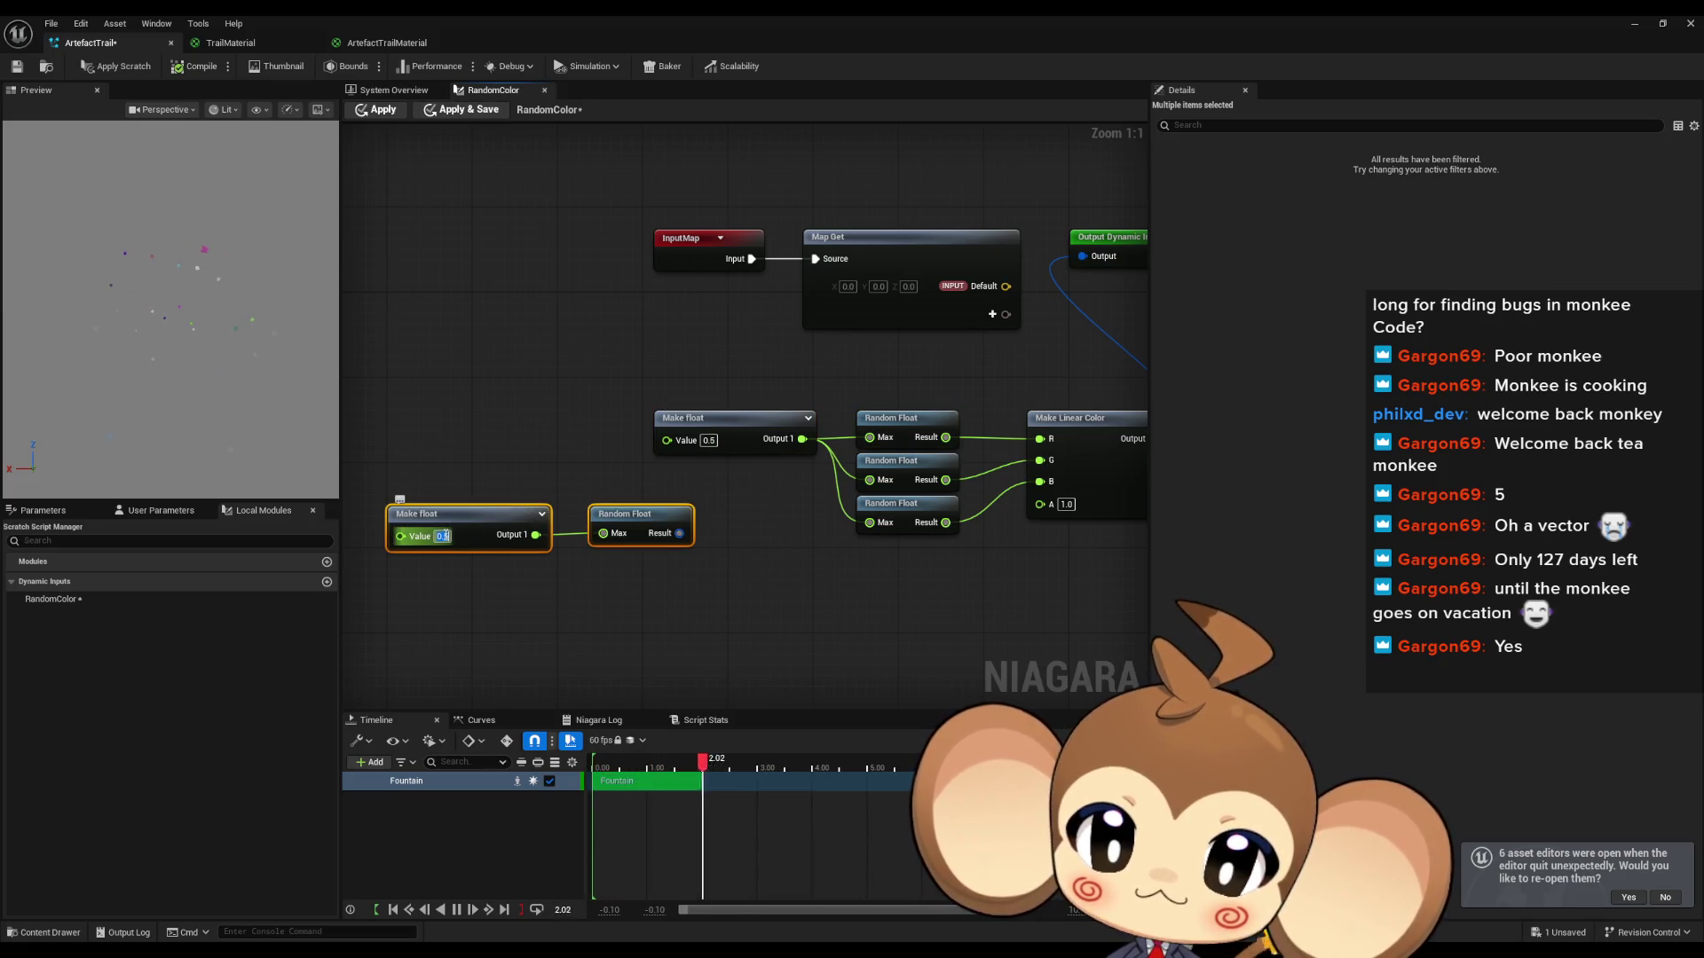
text(1)
click(621, 588)
drag(679, 533, 667, 441)
click(376, 110)
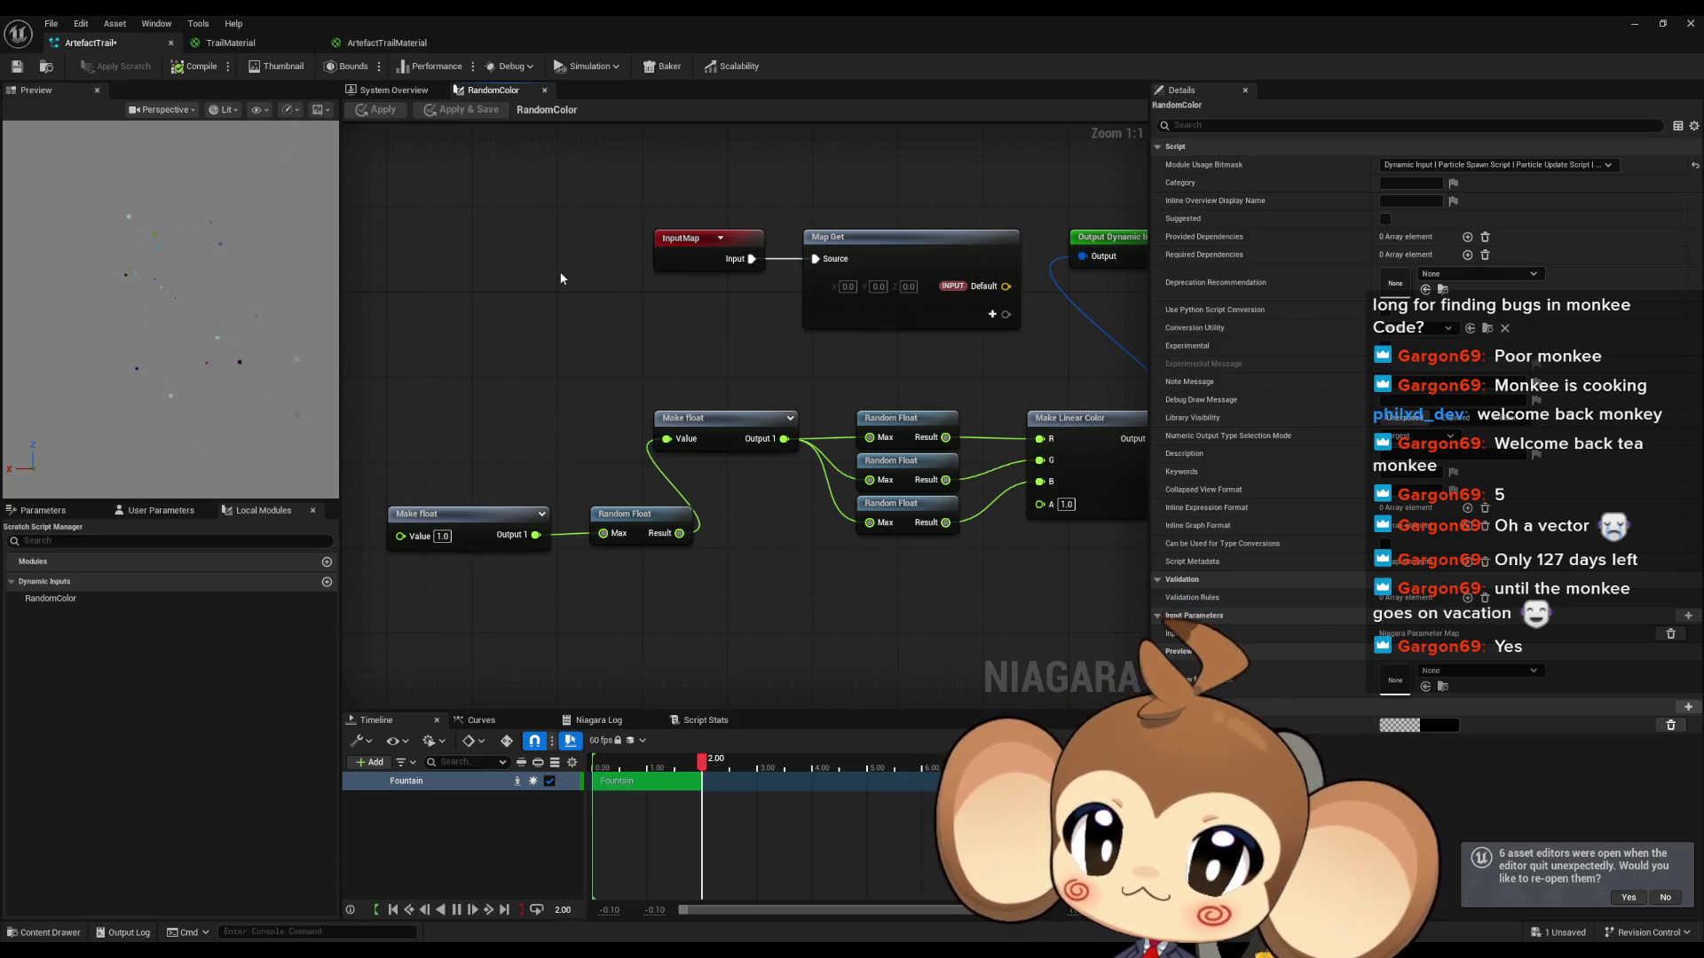
drag(706, 300, 685, 244)
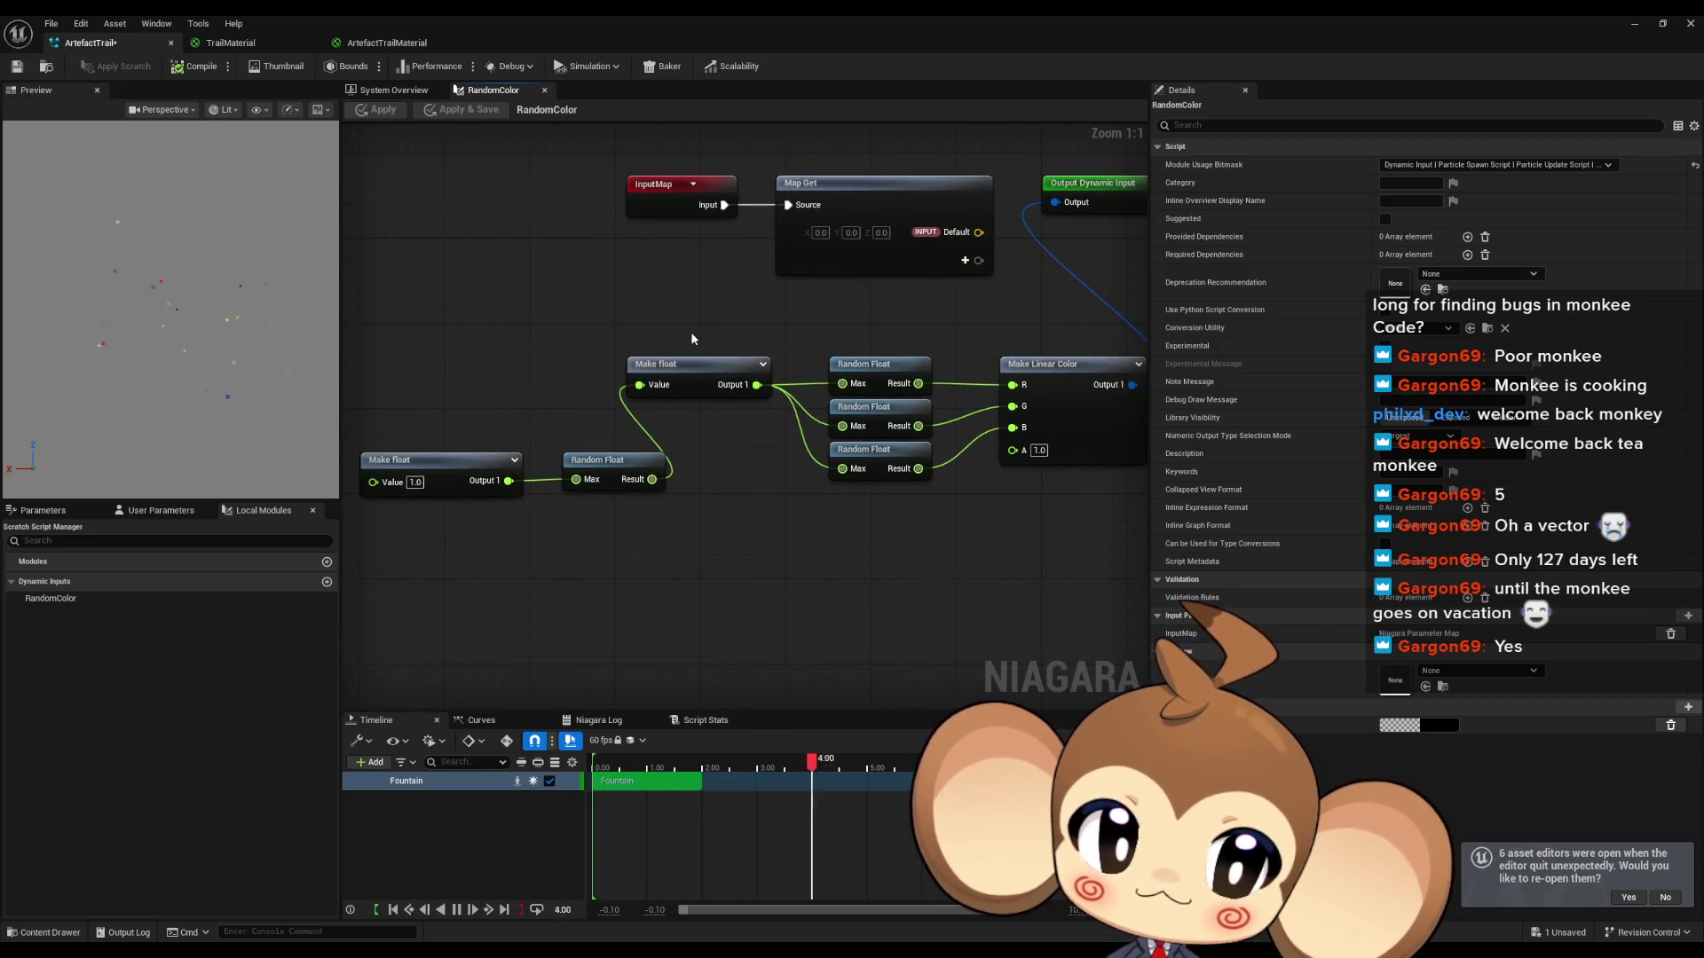
Step: Add a Select node to the RandomColor graph and position it
right_click(769, 526)
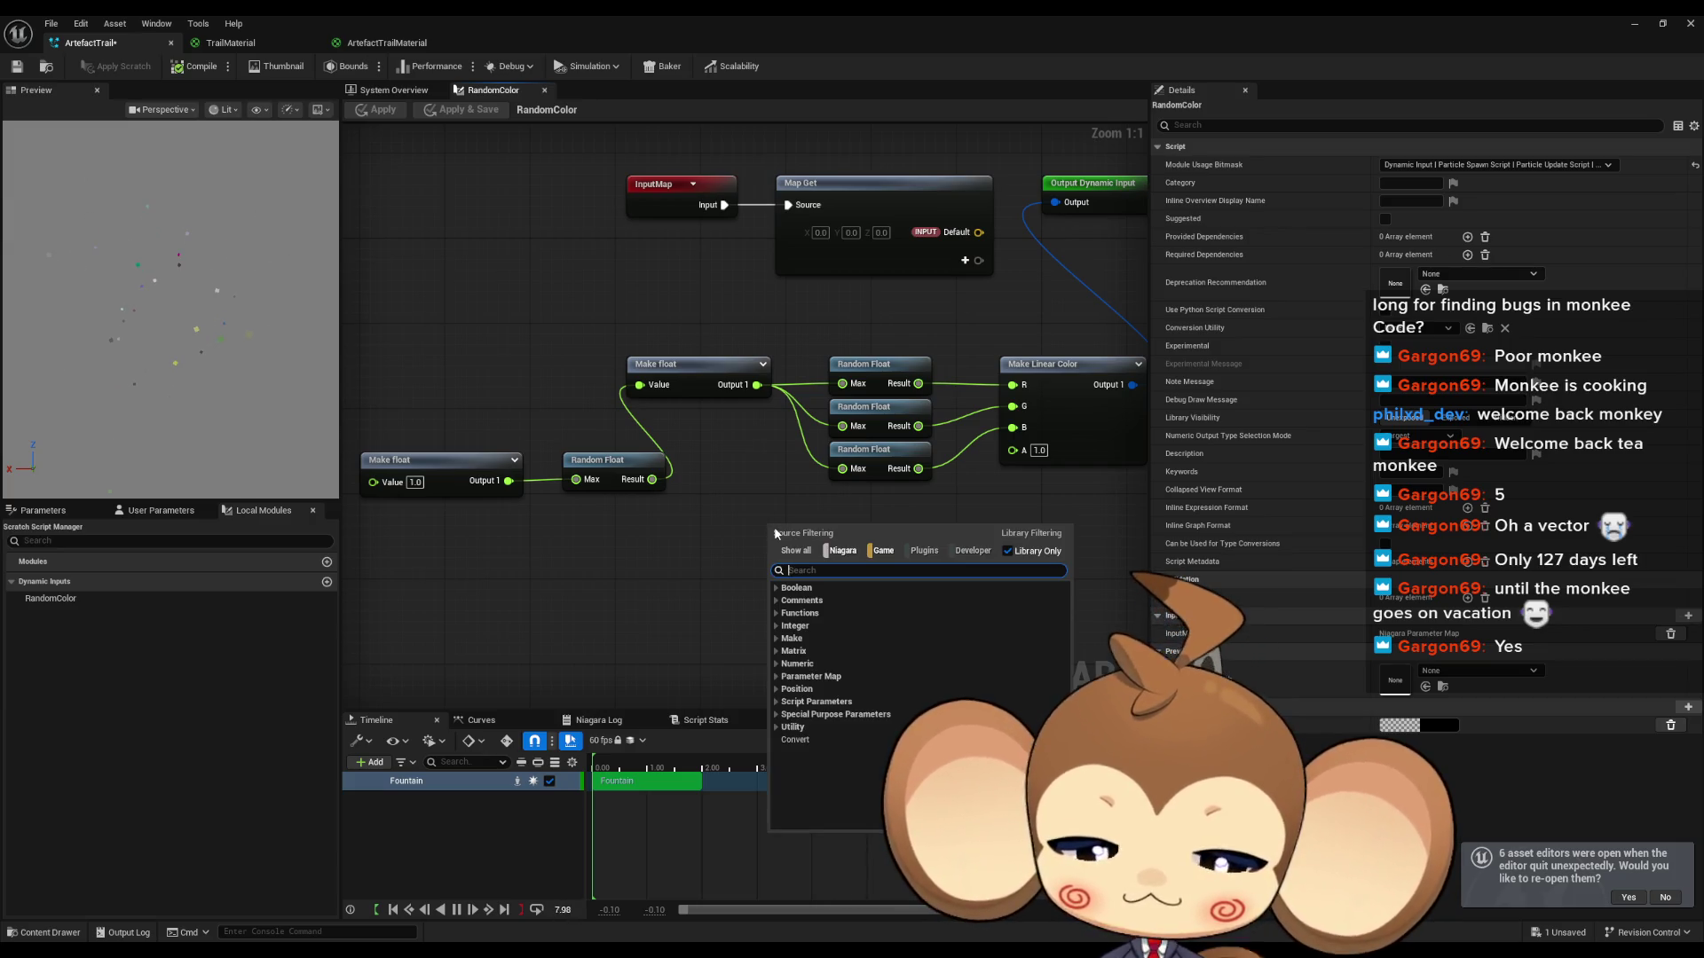
text(select)
key(Return)
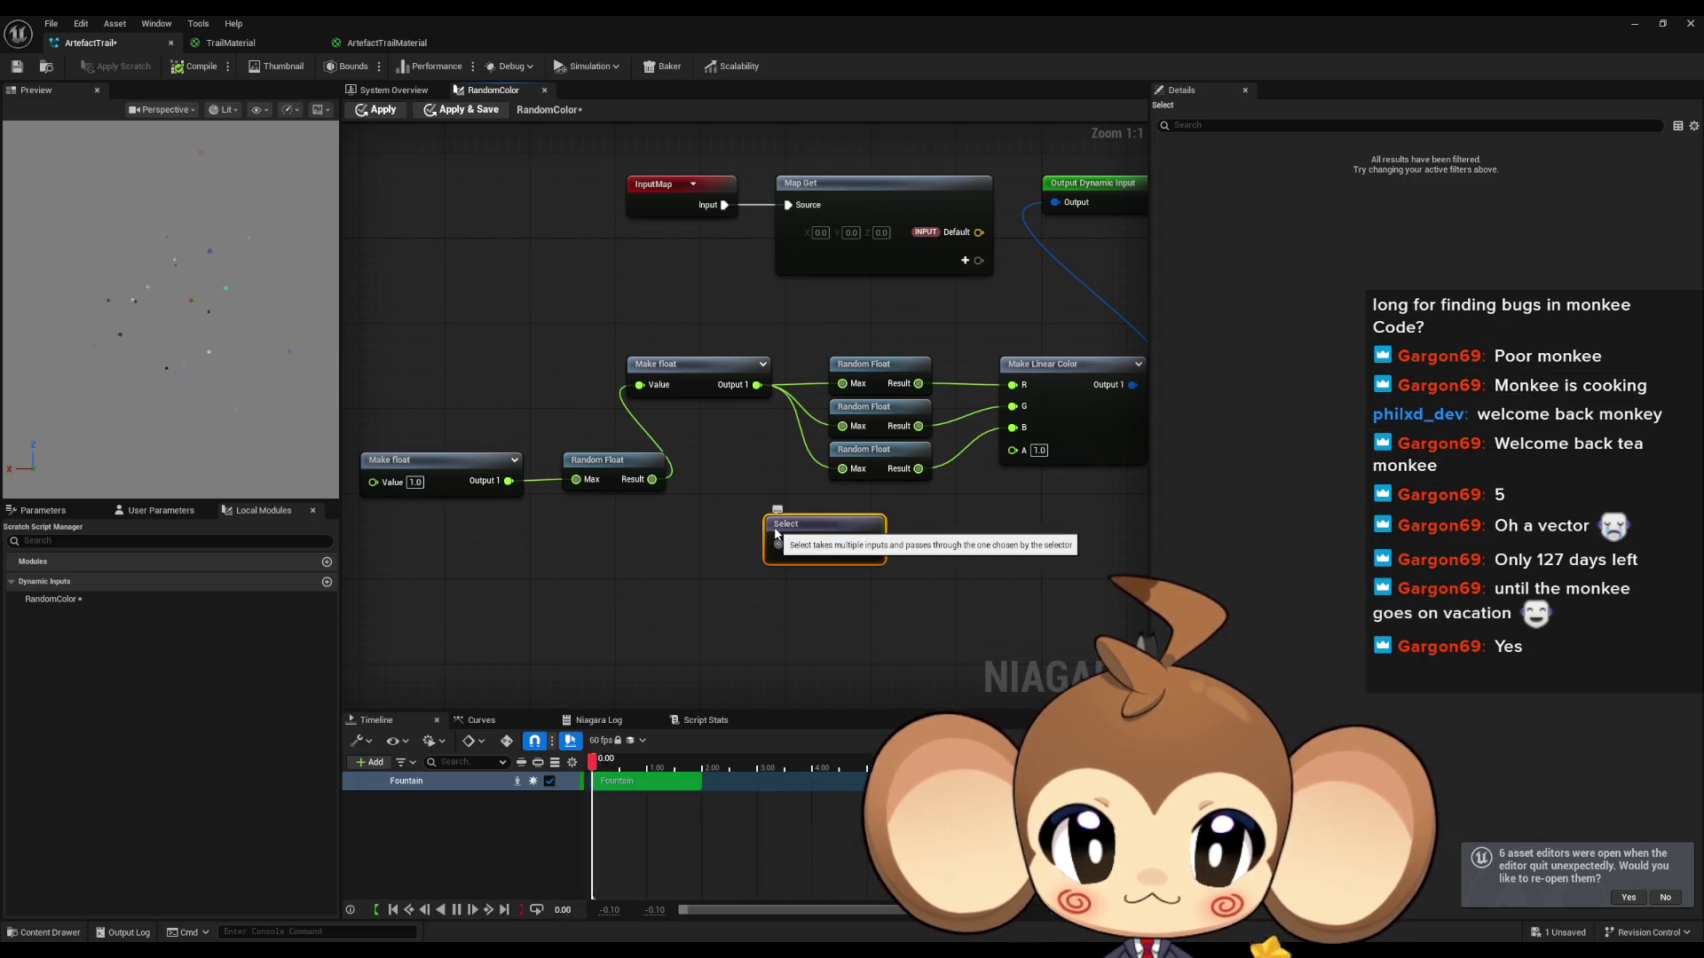
drag(858, 554, 890, 575)
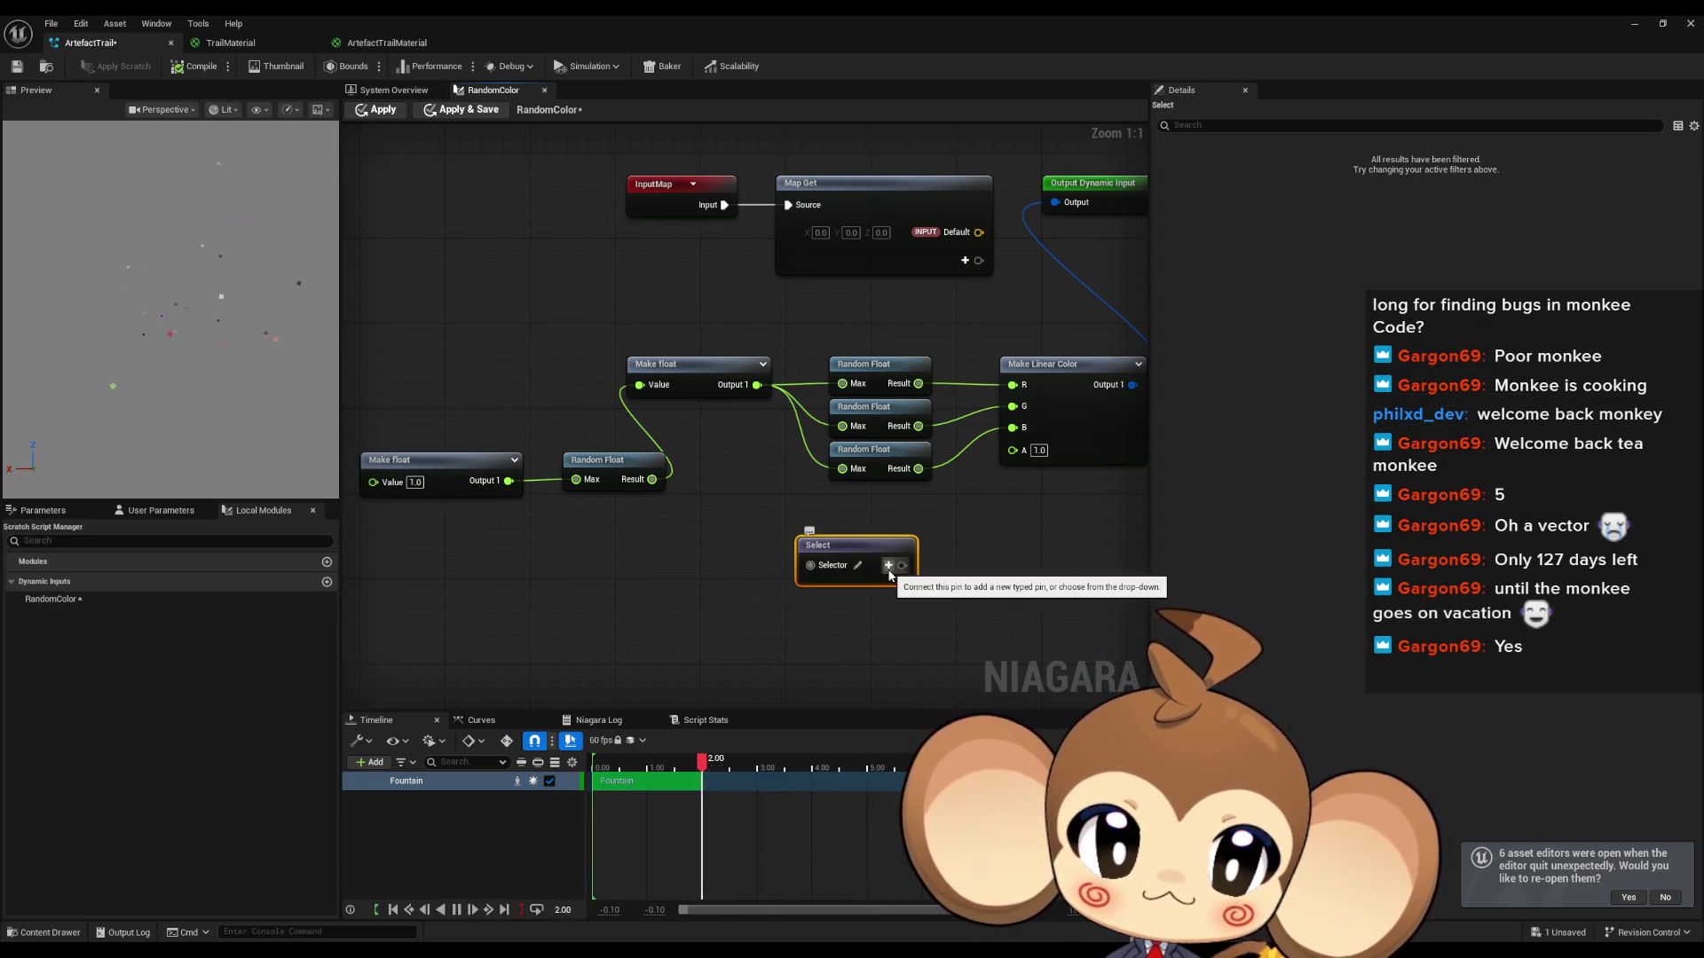
Step: Duplicate the Make float node and wire its output to the Select node's Selector pin
click(444, 417)
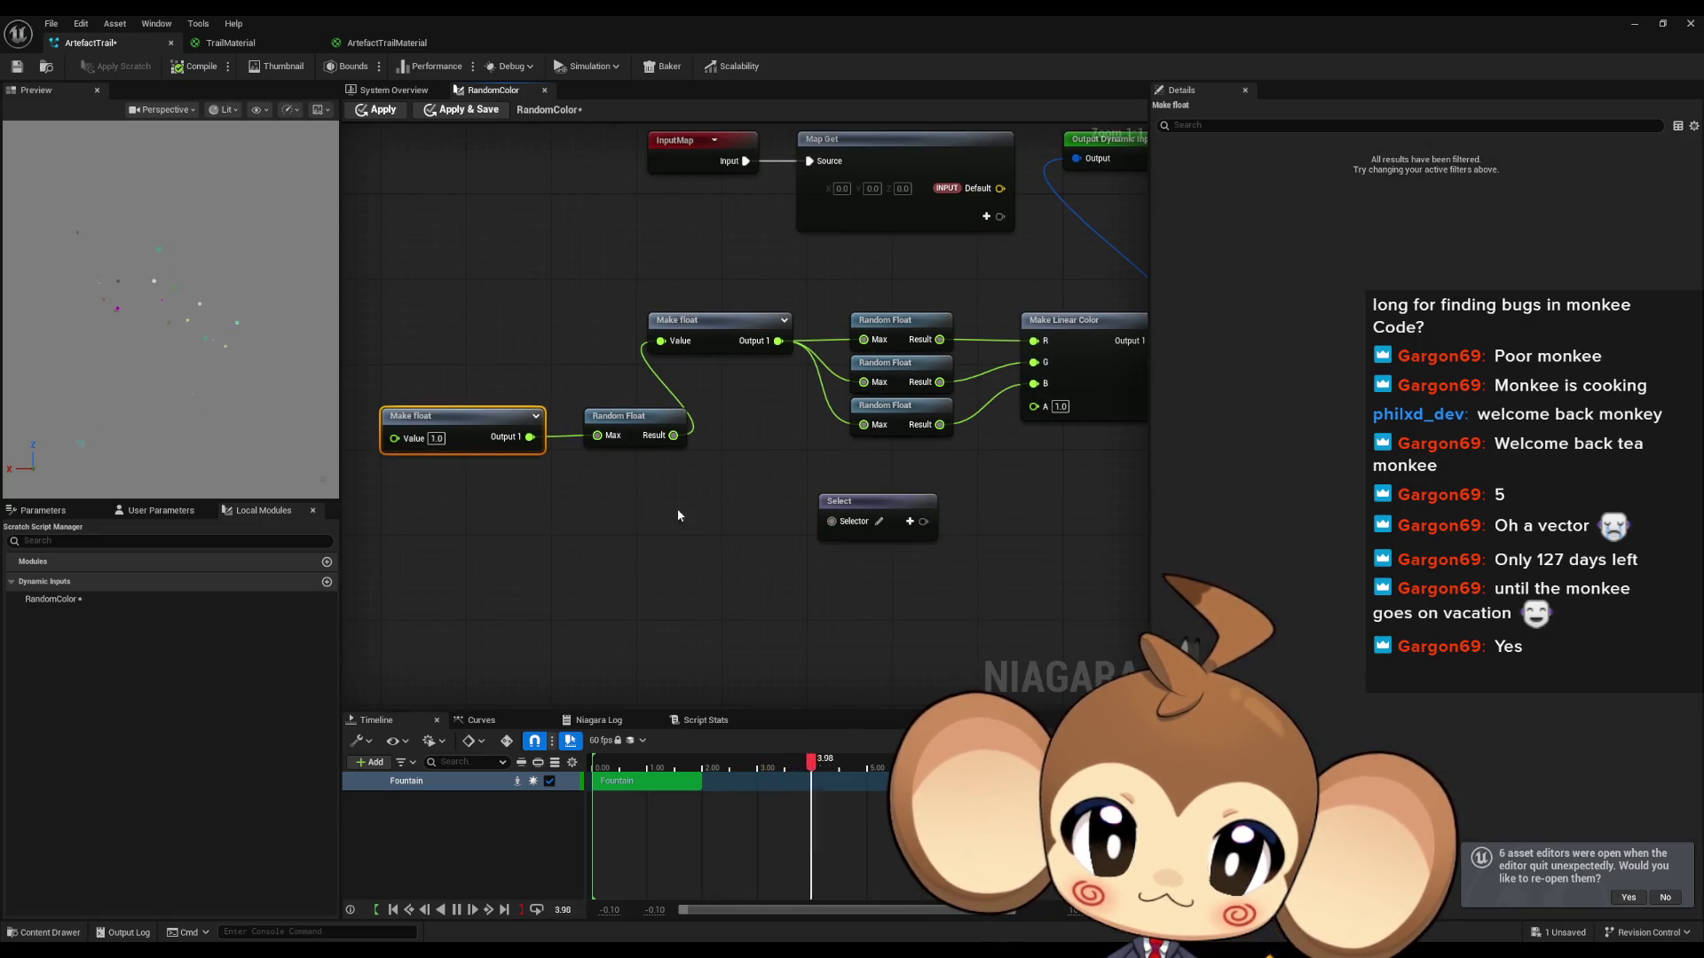
key(ctrl+c)
key(ctrl+v)
drag(772, 528, 714, 533)
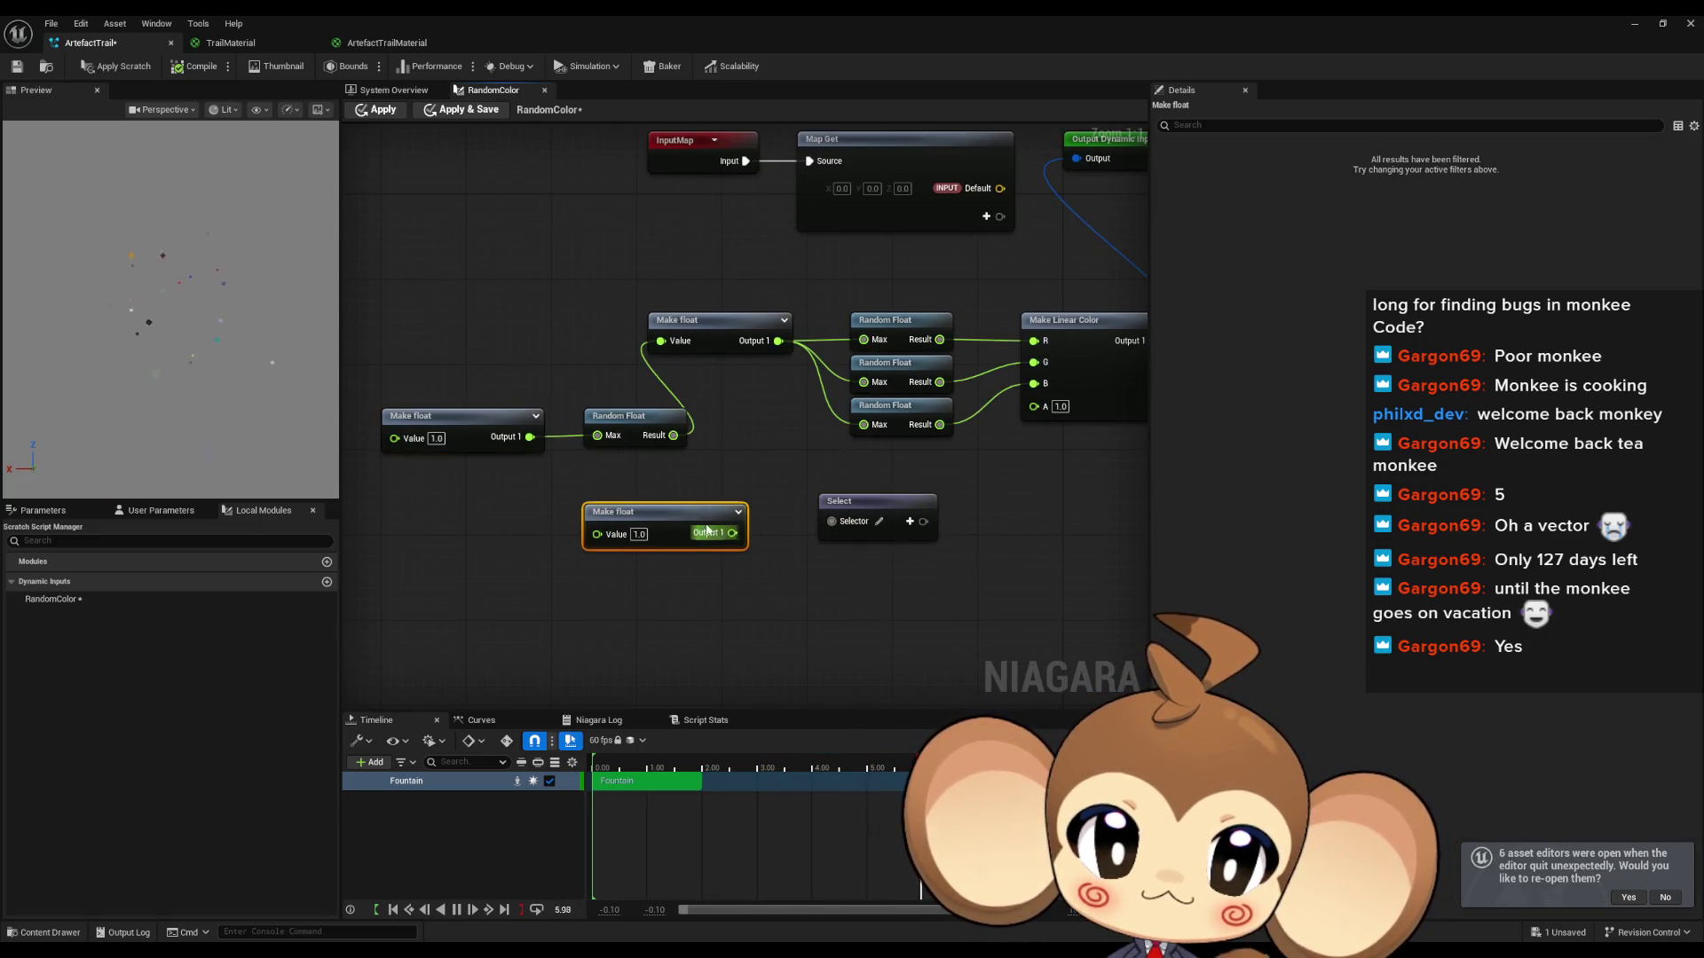
click(879, 522)
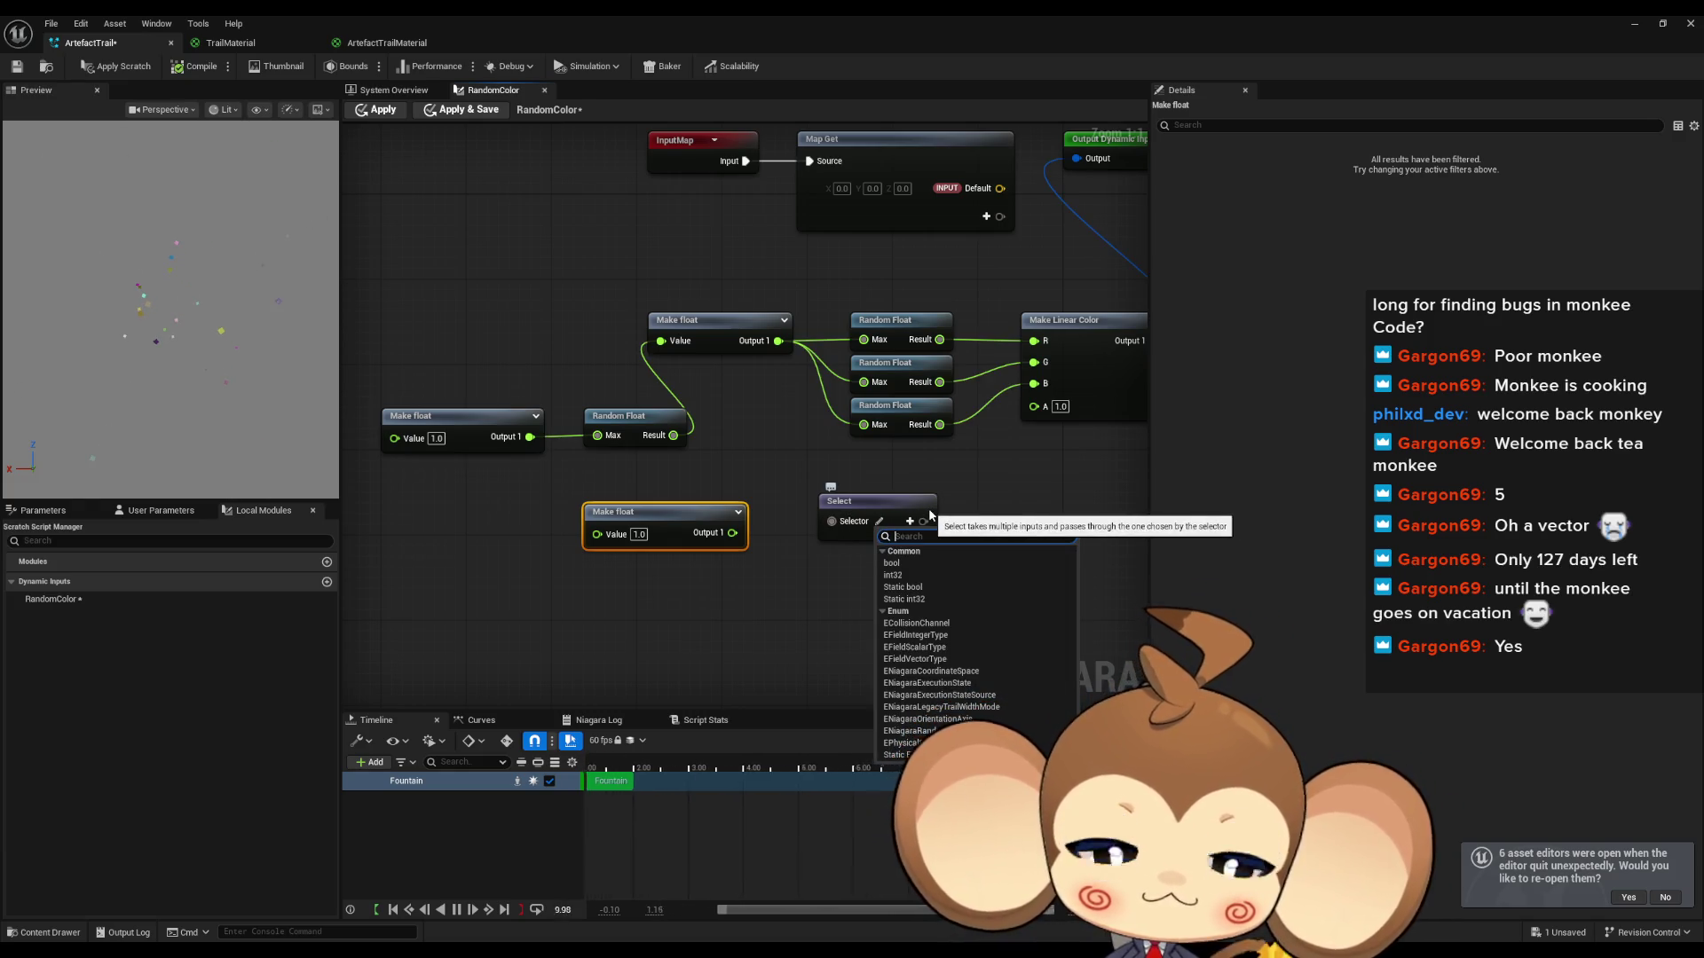
text(float)
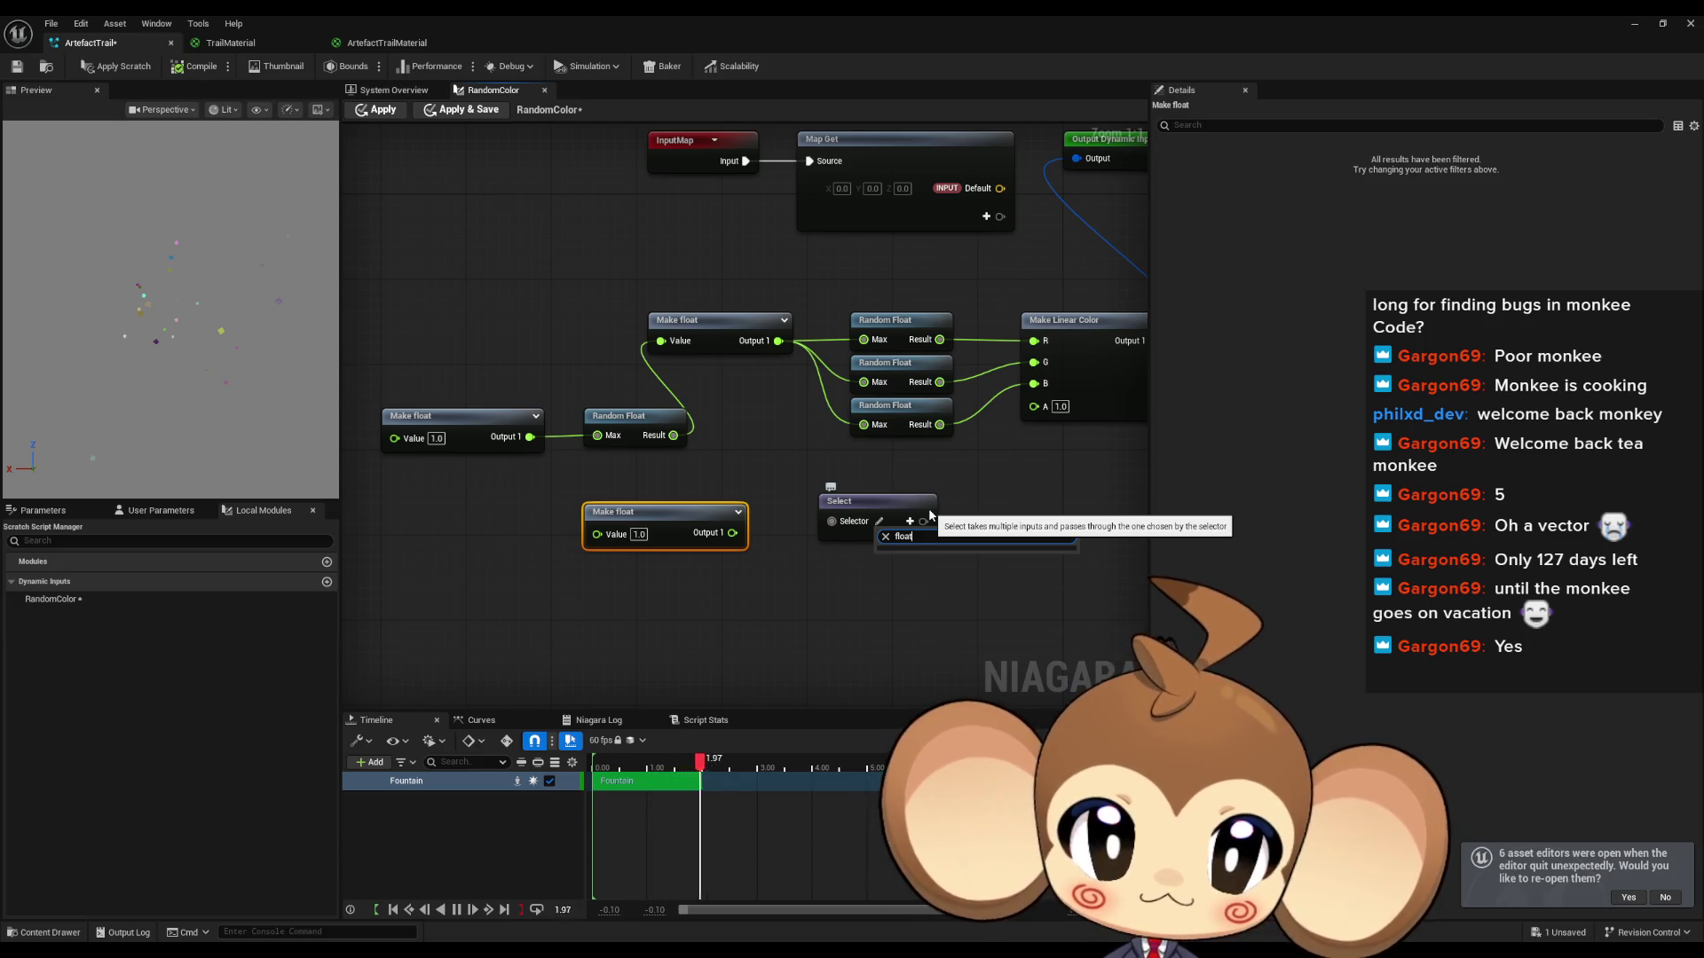
key(BackSpace)
key(BackSpace)
key(BackSpace)
click(727, 557)
Step: Create a Less Than (<) node from the lower Make float's output
drag(733, 532, 772, 568)
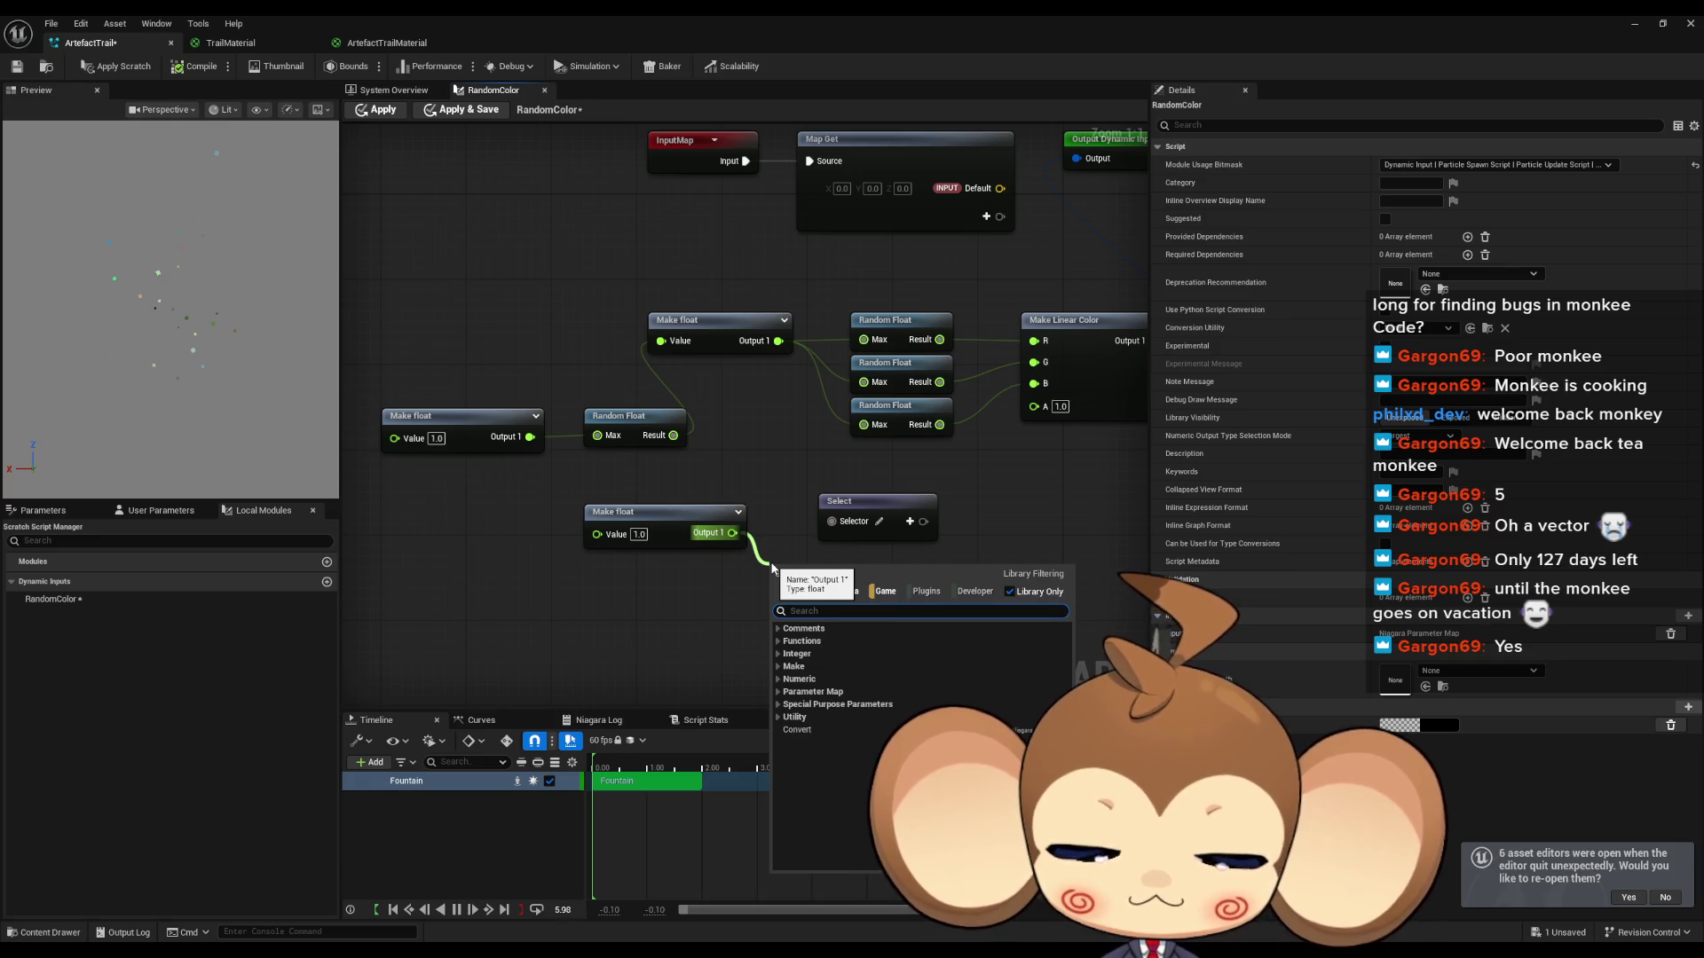
text(<)
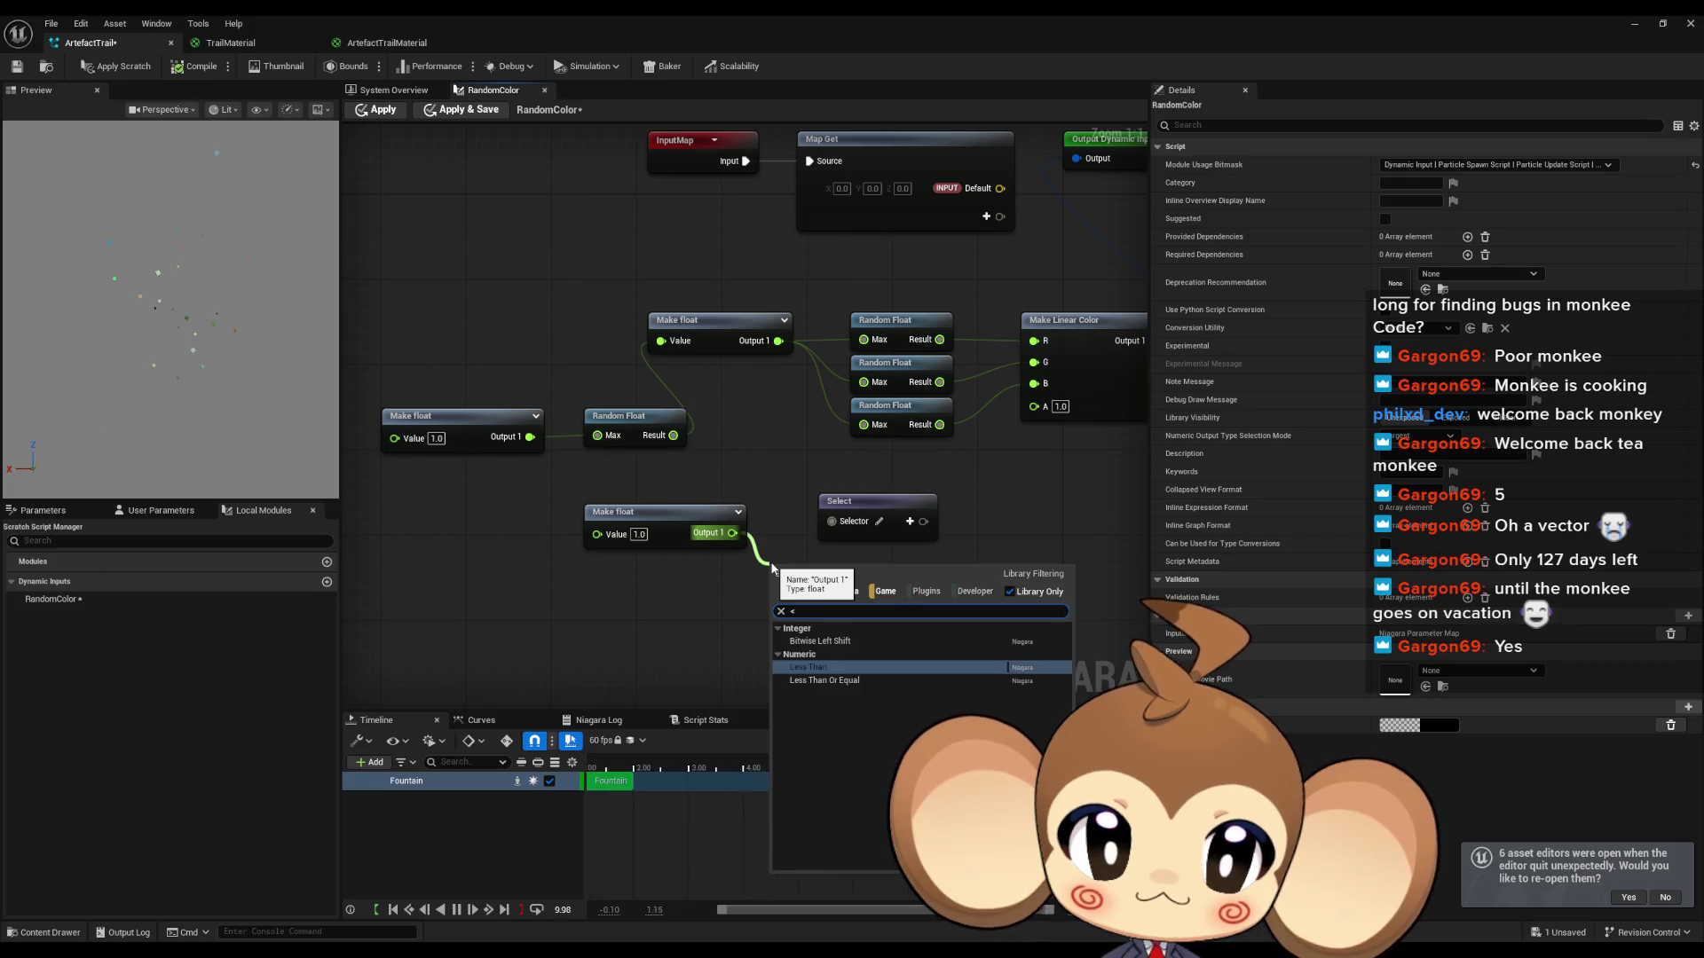
key(Return)
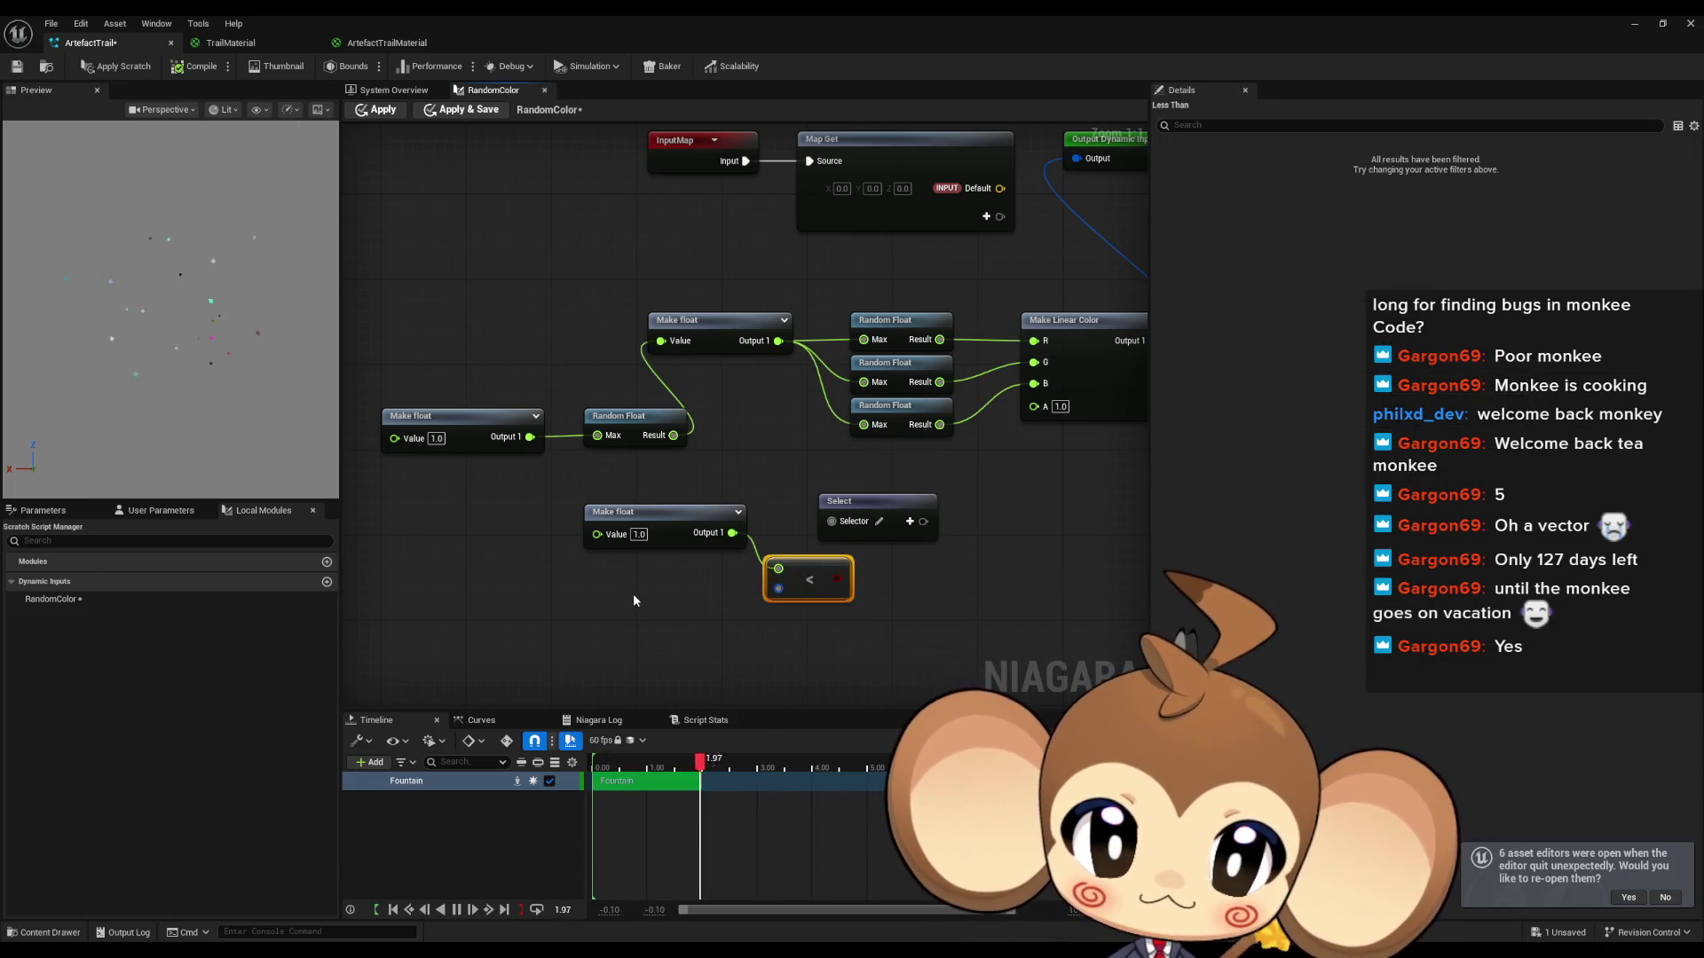
Step: Duplicate the Make float/Random Float pair and feed its Random Float result into the < node
click(587, 609)
mouse_move(674, 513)
mouse_down()
mouse_move(493, 522)
mouse_move(535, 630)
mouse_up()
drag(464, 410, 620, 457)
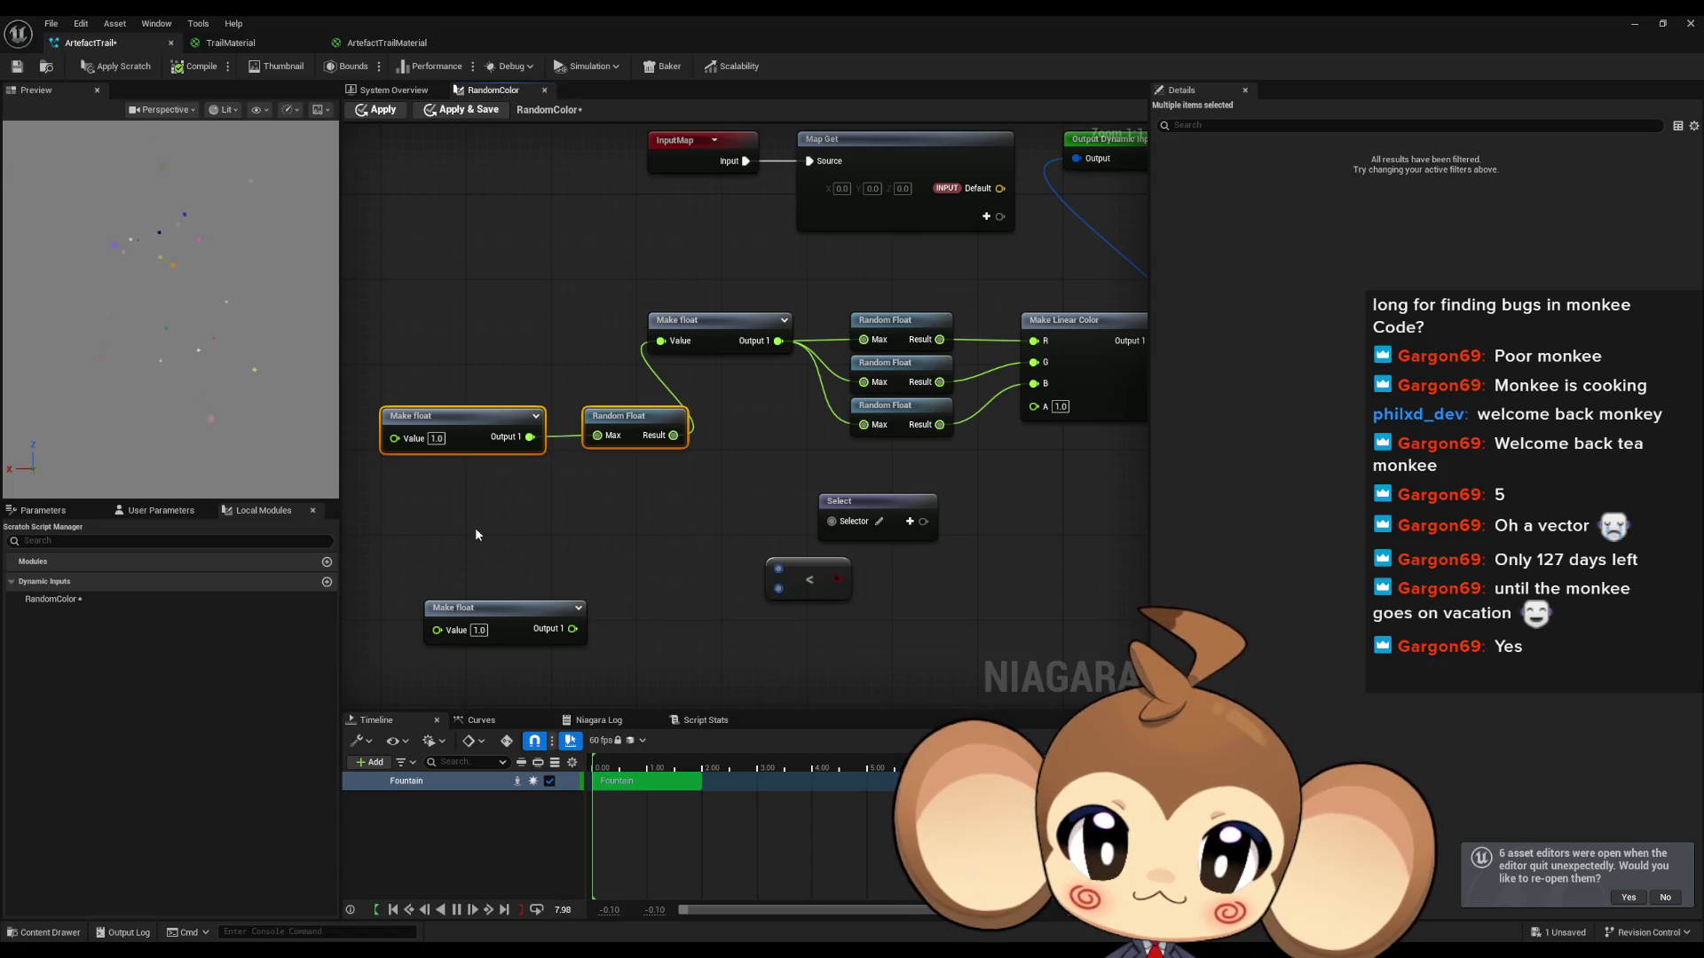
key(ctrl+d)
drag(663, 553, 778, 568)
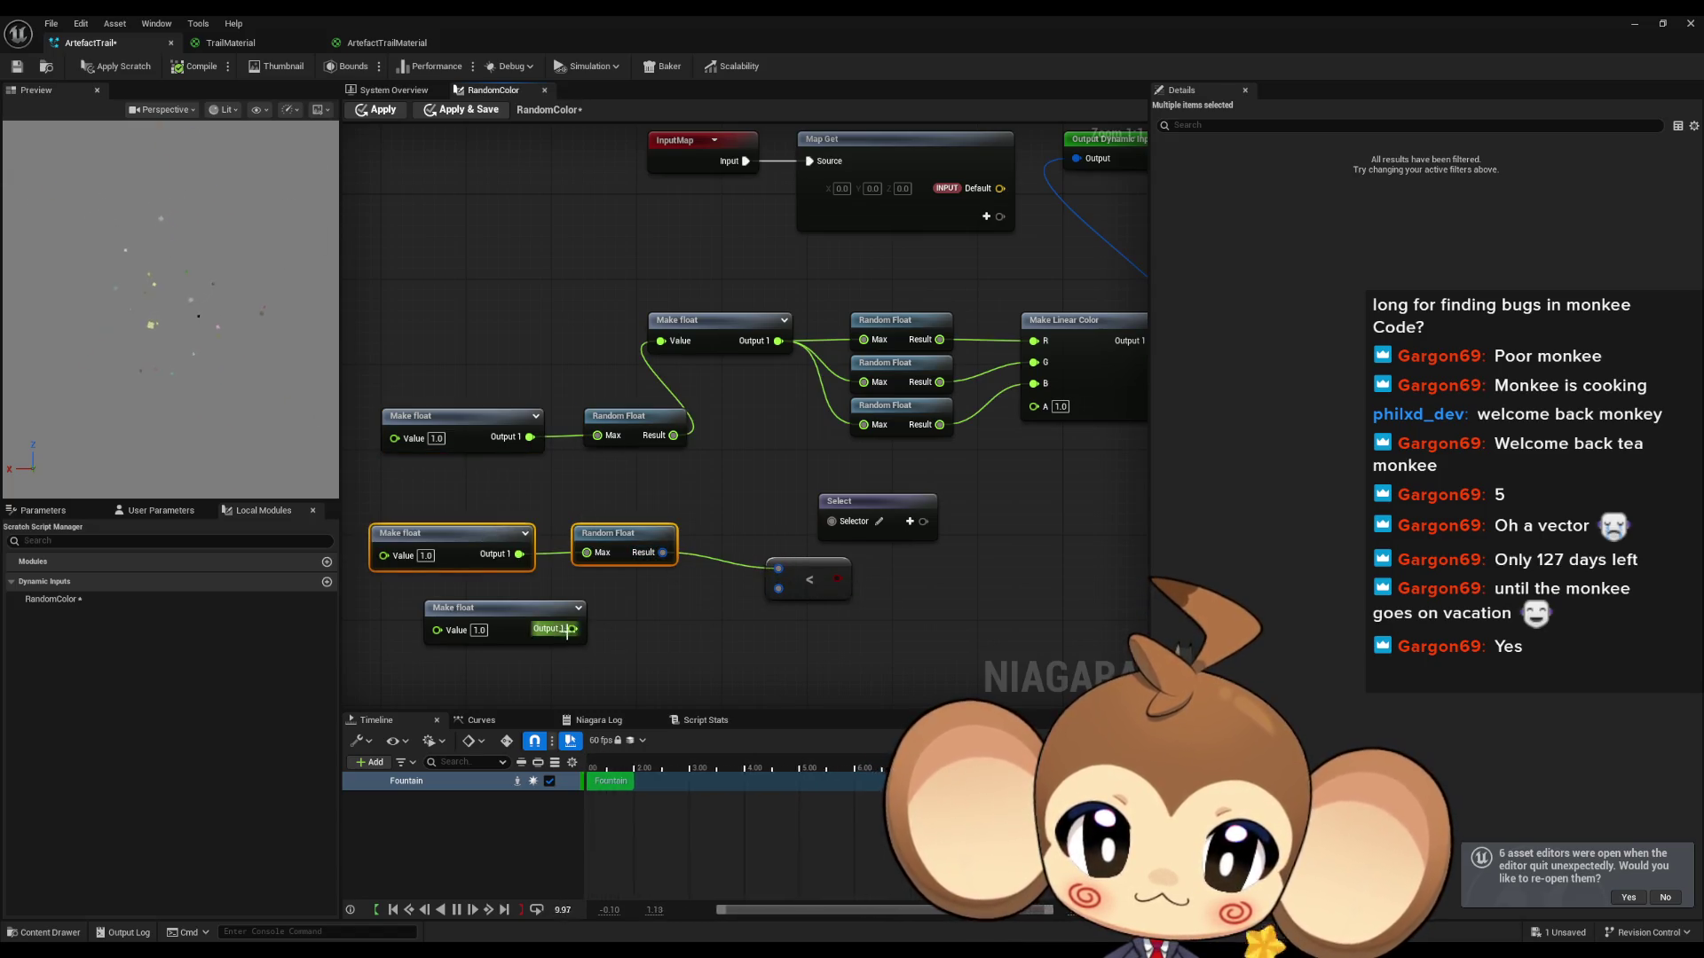
Step: Set the lower Make float to 0.5 as the < node's second input, and wire < into Select's Selector
double_click(479, 630)
text(0.5)
key(Return)
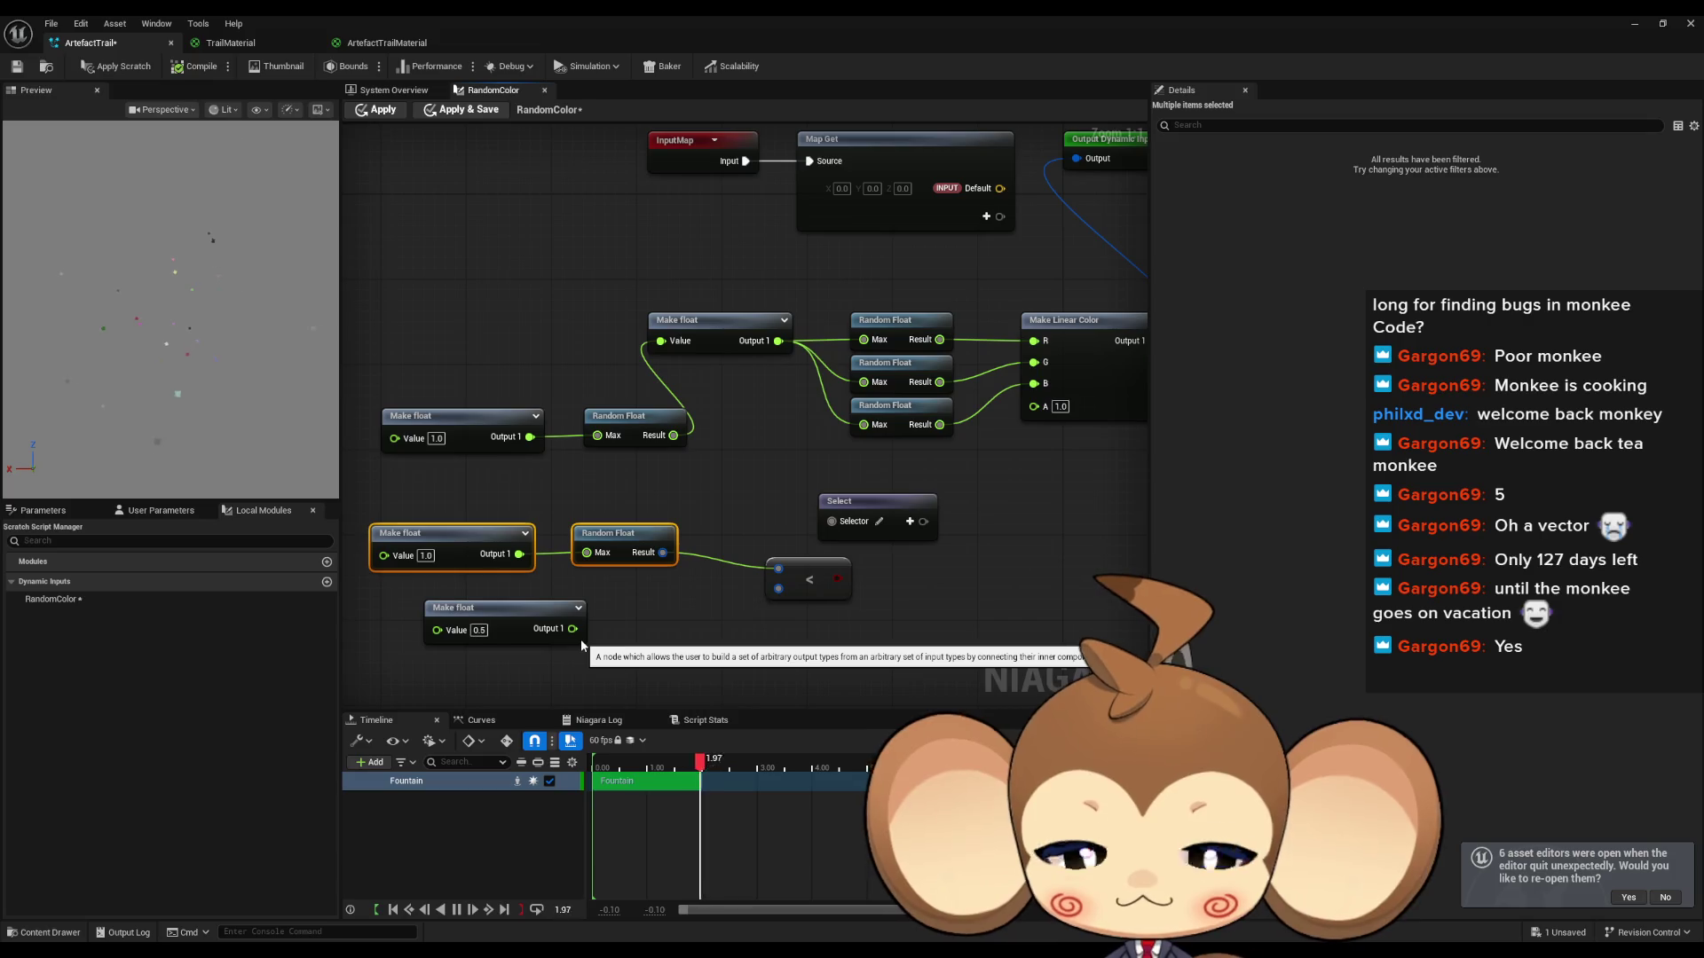
drag(573, 630, 799, 593)
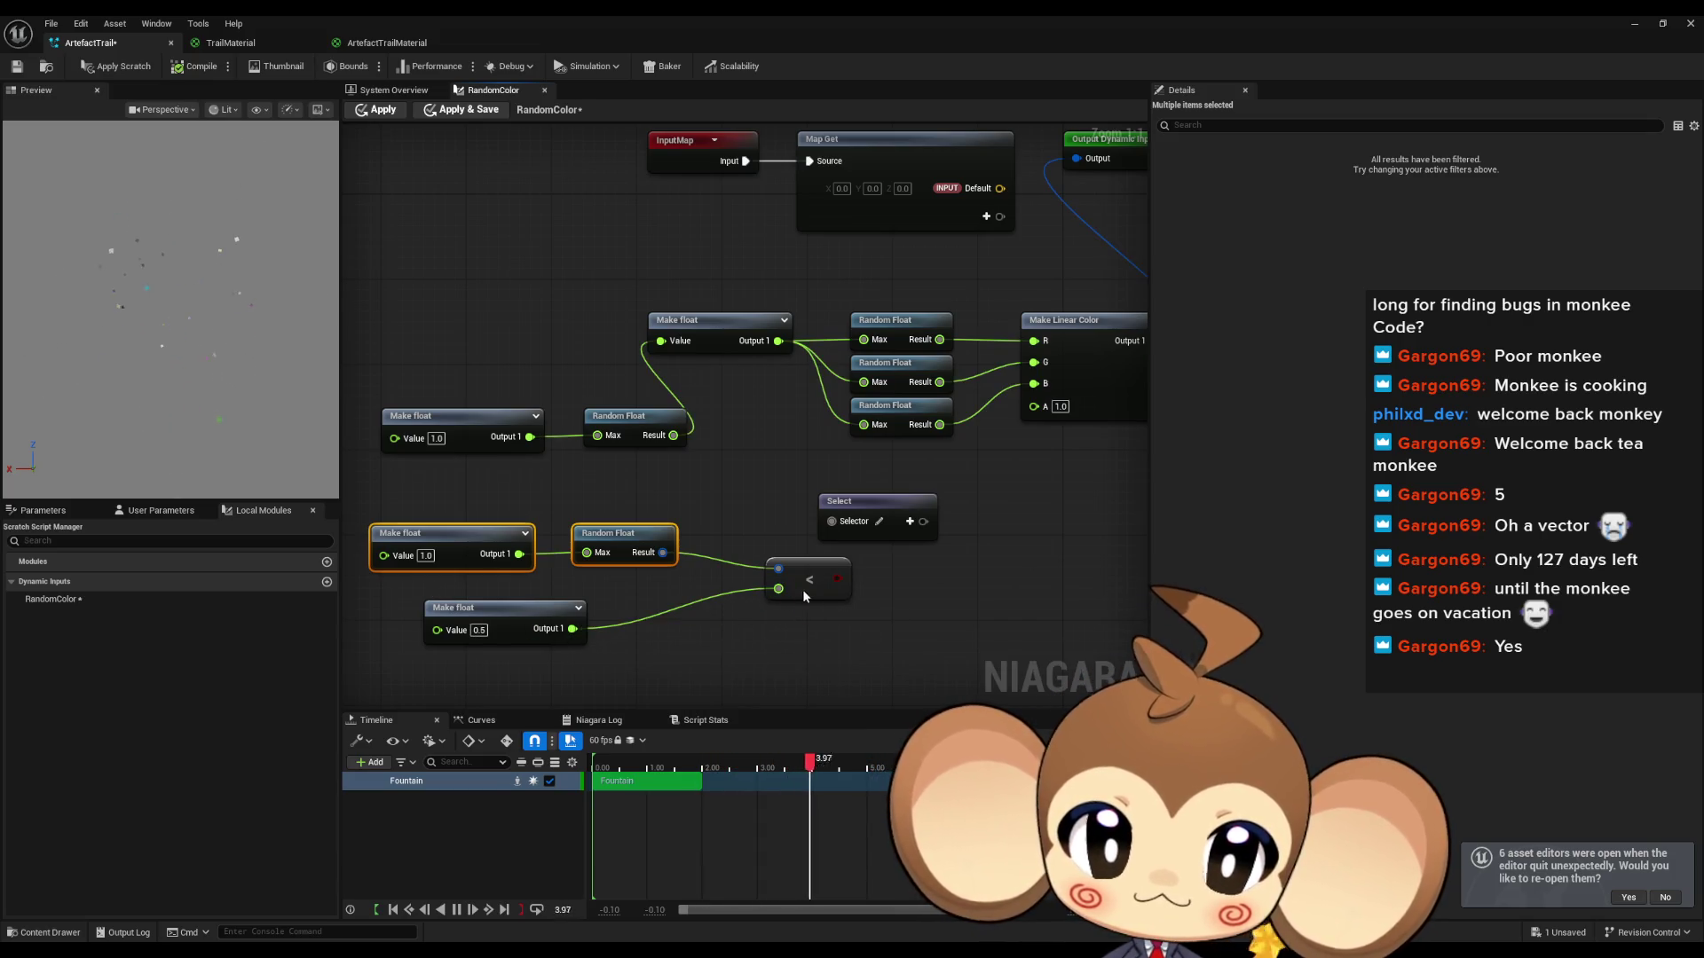
drag(631, 536, 535, 536)
mouse_move(818, 575)
mouse_down()
mouse_move(708, 574)
mouse_move(831, 522)
mouse_up()
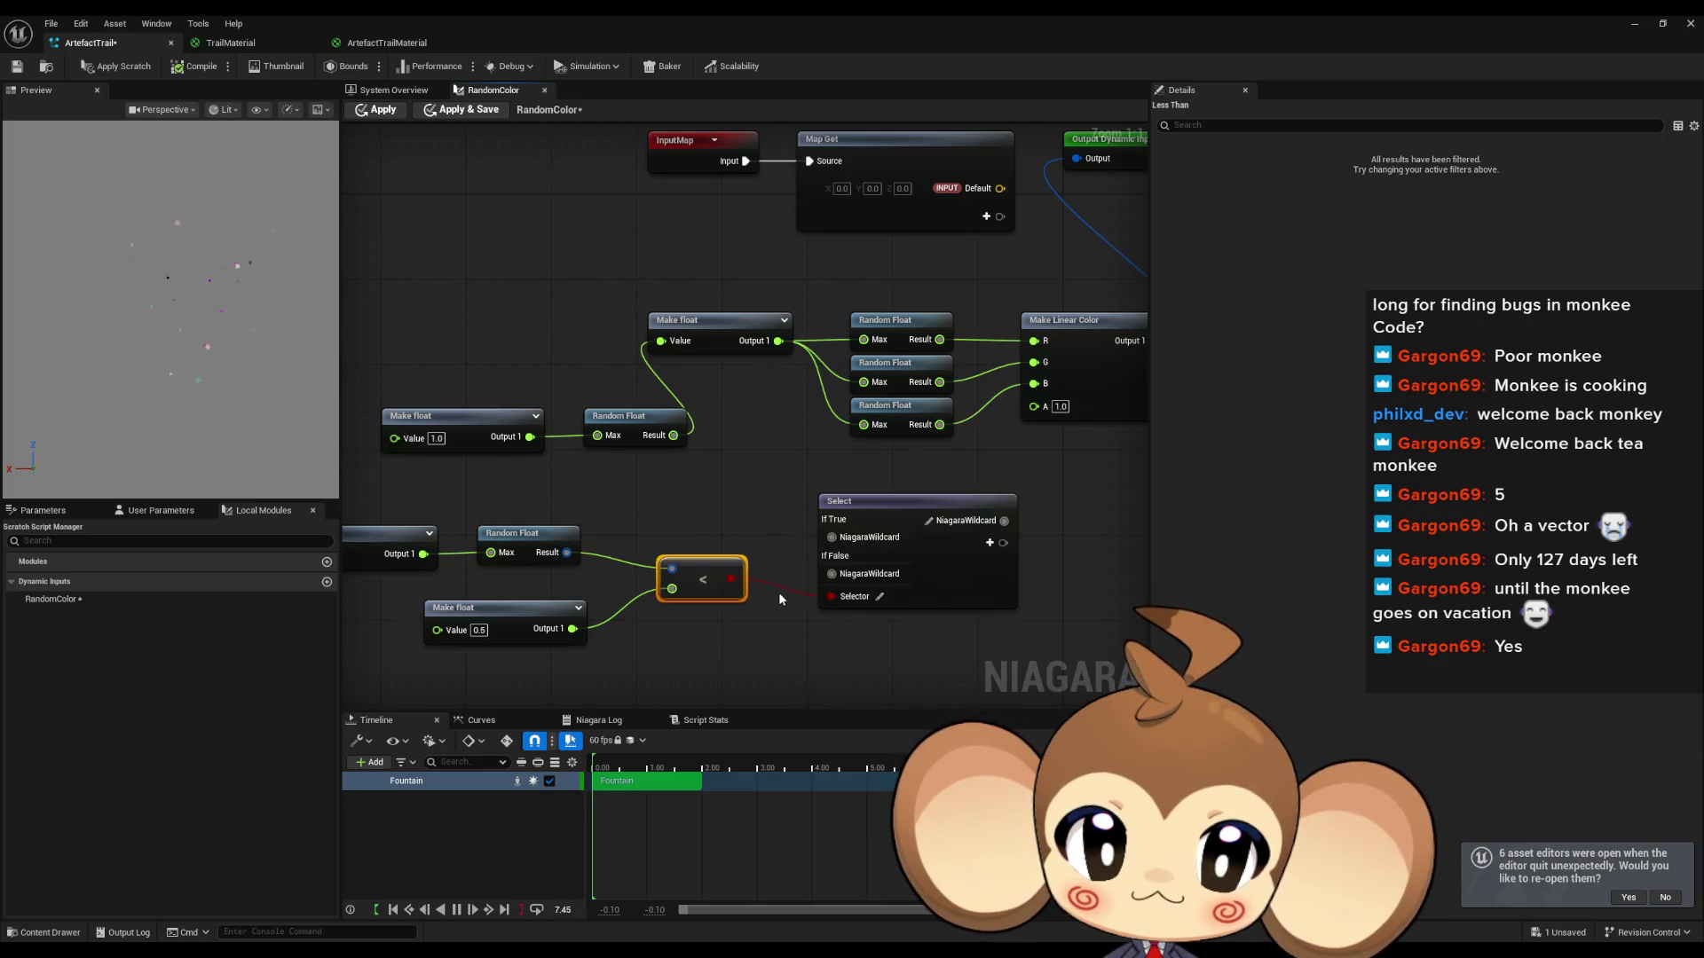
click(786, 536)
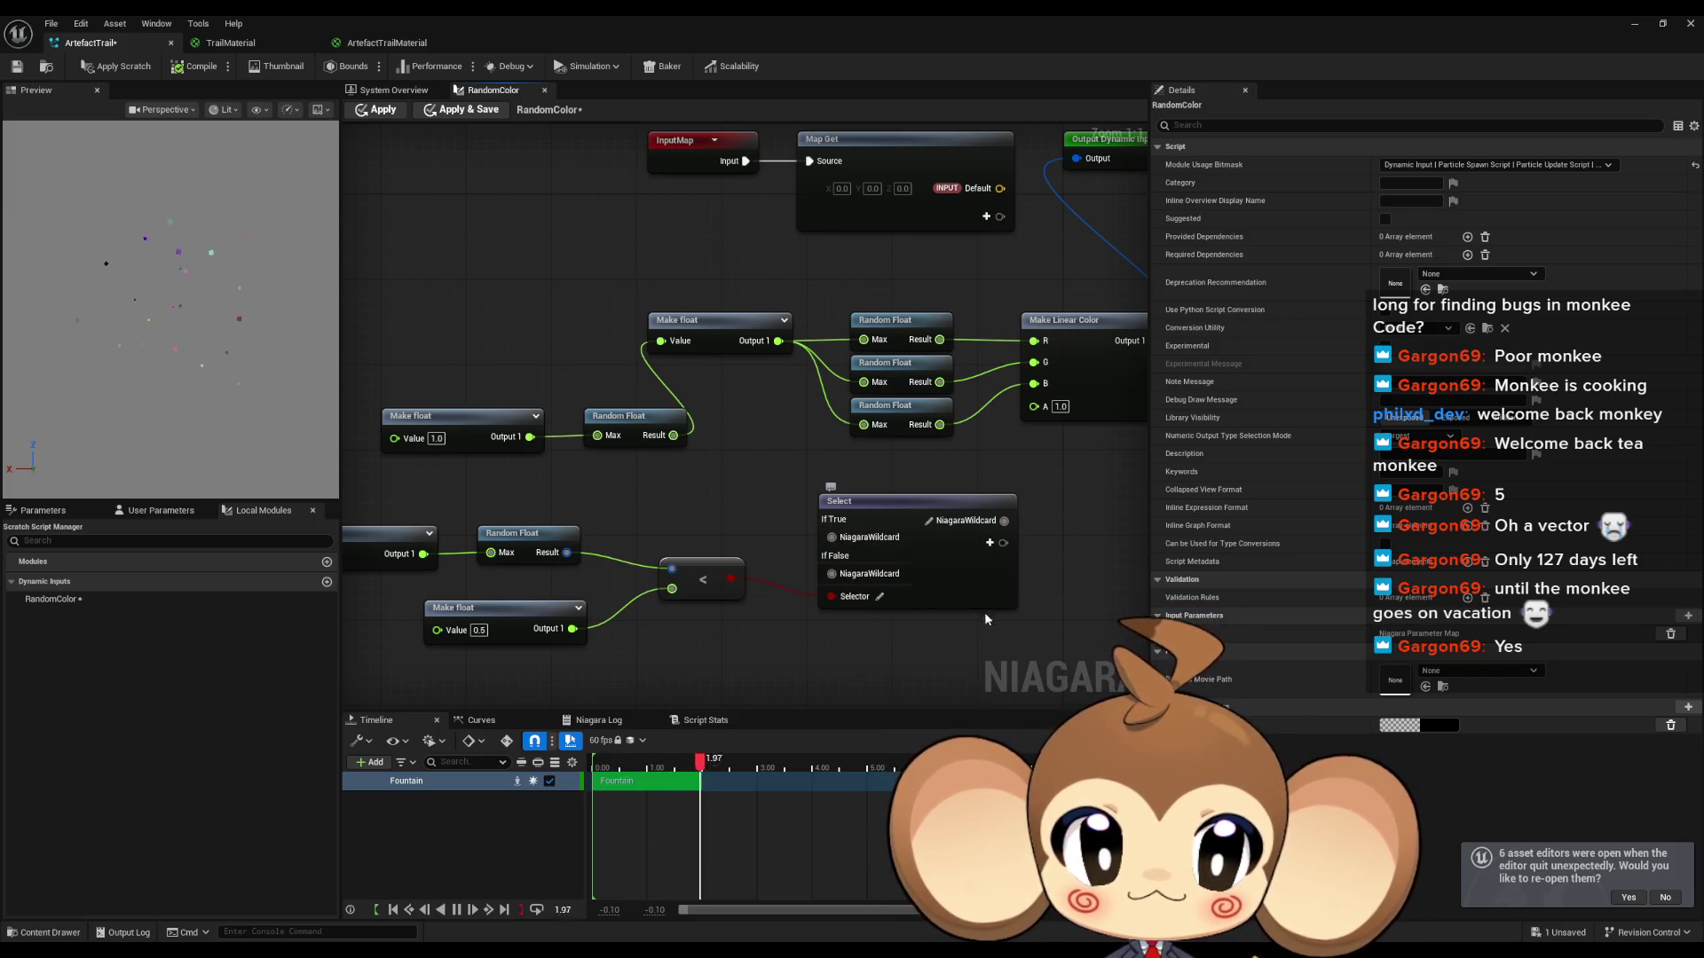
Step: Move the Make float, Random Float and < comparison nodes further down
drag(392, 441, 779, 575)
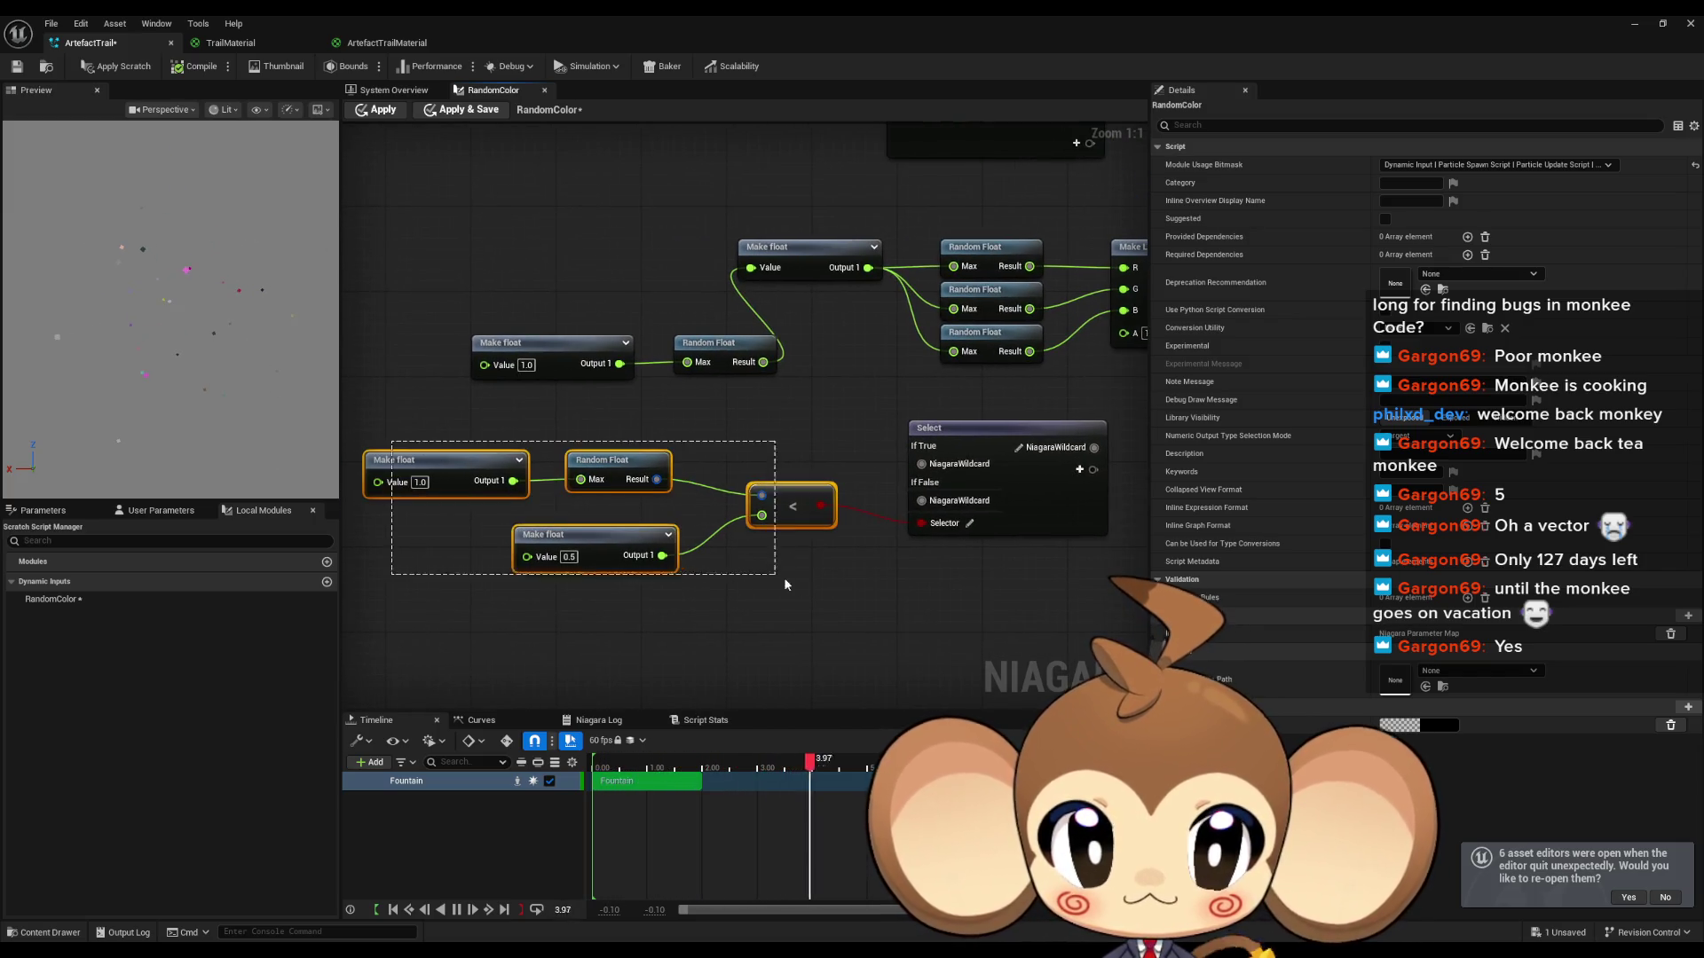
drag(792, 508, 793, 593)
click(735, 482)
drag(753, 496, 715, 534)
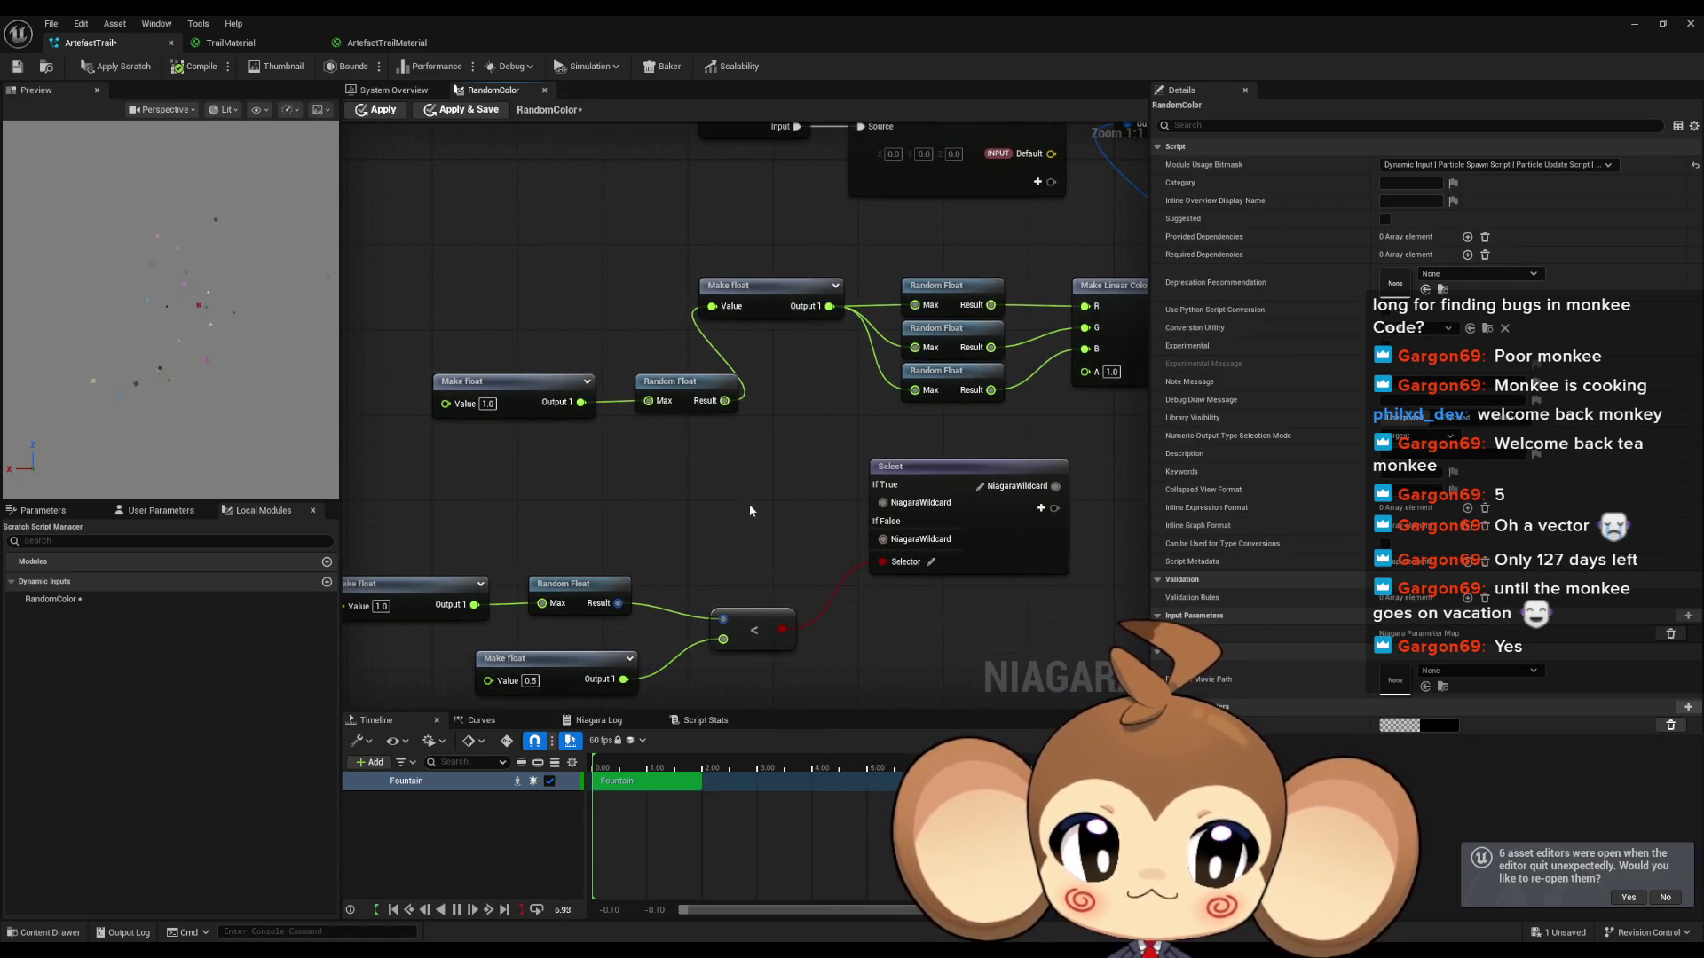
Step: Wire Make float 1.0 into Select's If True and a 0.0 copy into If False
click(456, 383)
key(ctrl+c)
key(ctrl+v)
key(ctrl+v)
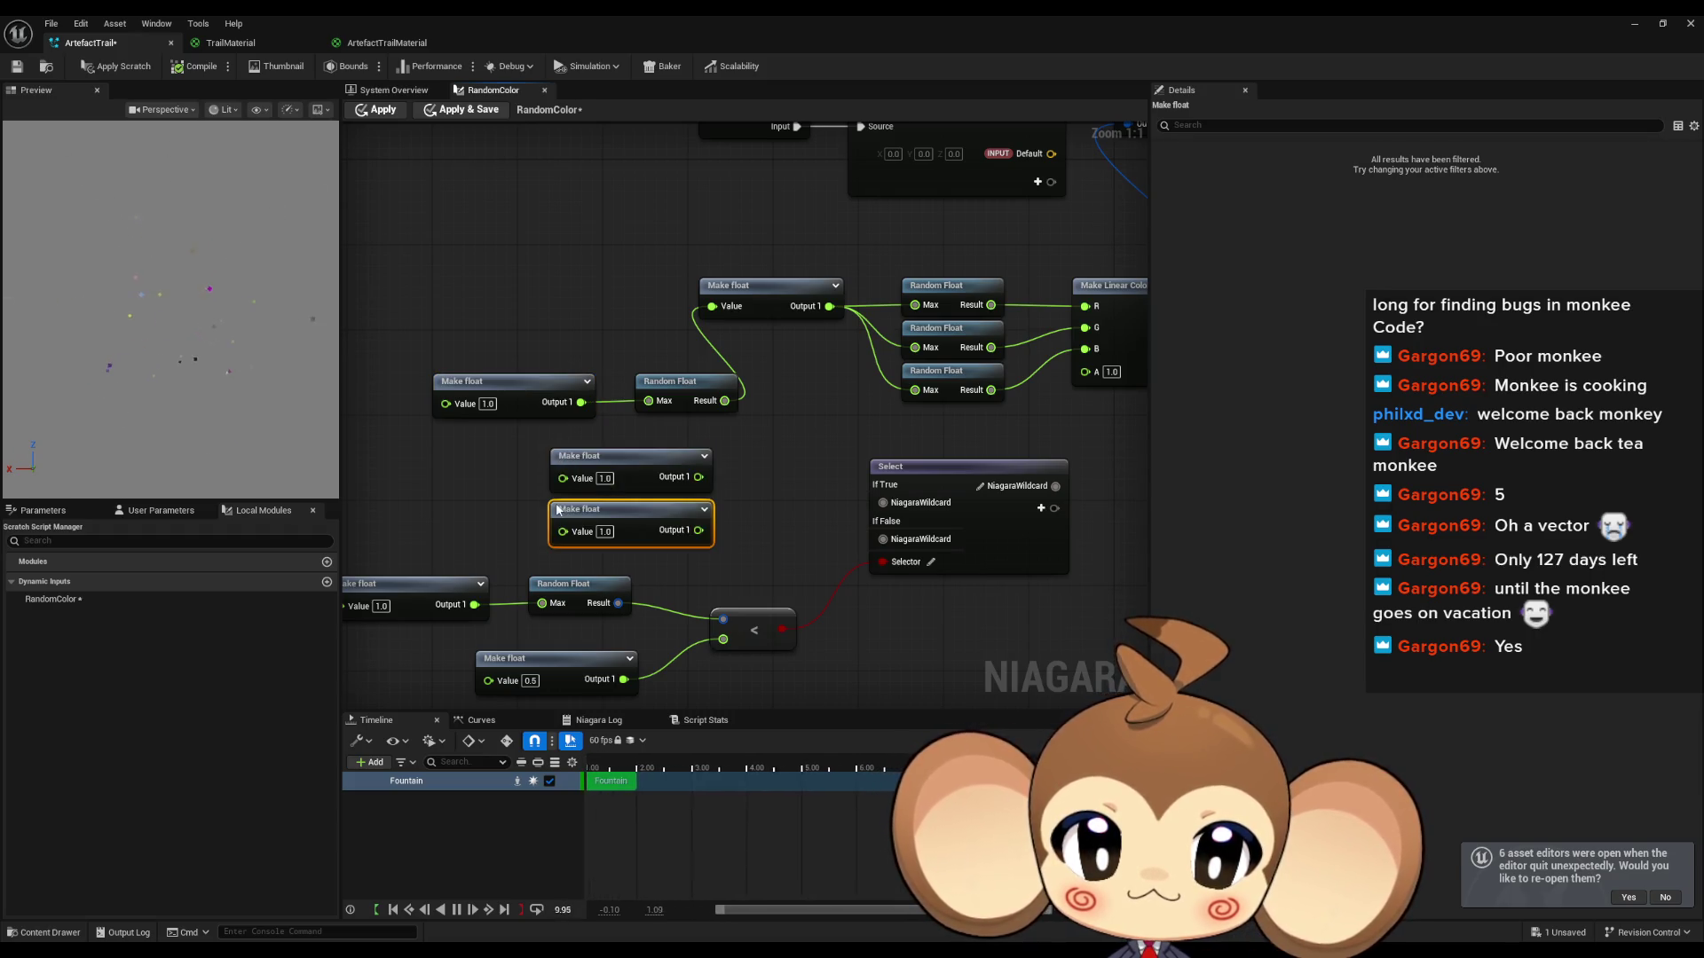
text(0)
click(840, 539)
mouse_move(883, 502)
mouse_down()
mouse_move(698, 477)
mouse_move(883, 541)
mouse_move(756, 546)
mouse_move(673, 524)
mouse_up()
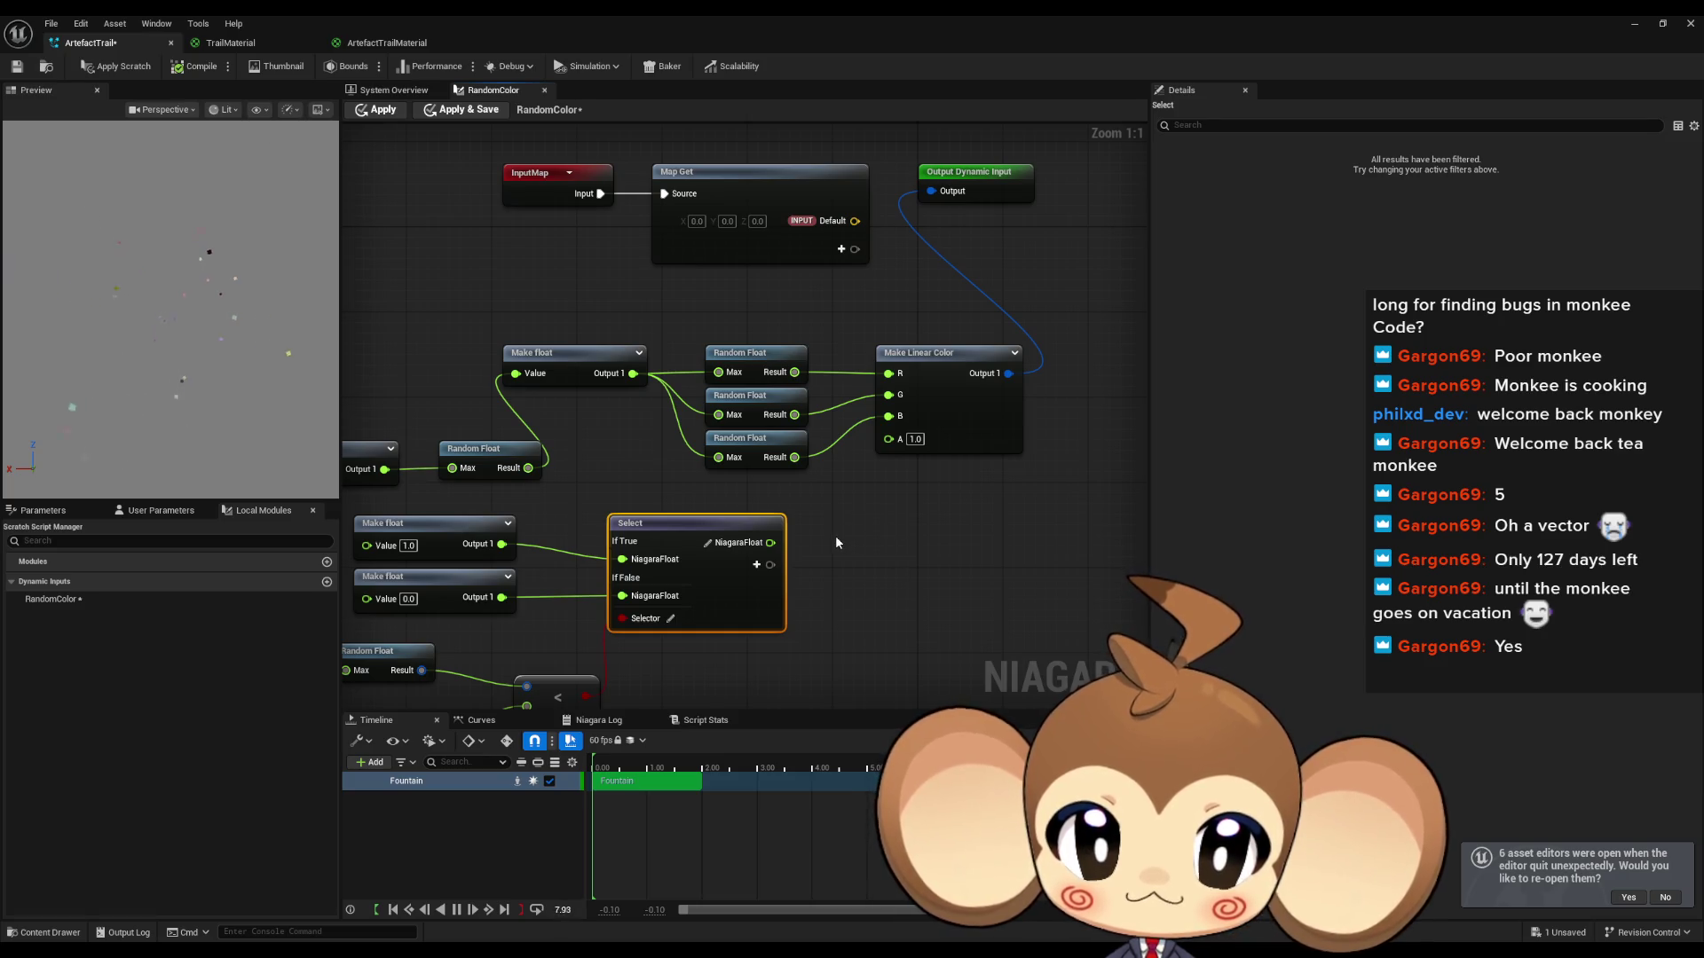
scroll(836, 542, down, 2)
Step: Duplicate the seven-node random 1-or-0 Select chain twice, stacking the copies below
mouse_move(461, 447)
mouse_down()
mouse_move(834, 615)
mouse_move(808, 632)
mouse_up()
drag(807, 632, 886, 536)
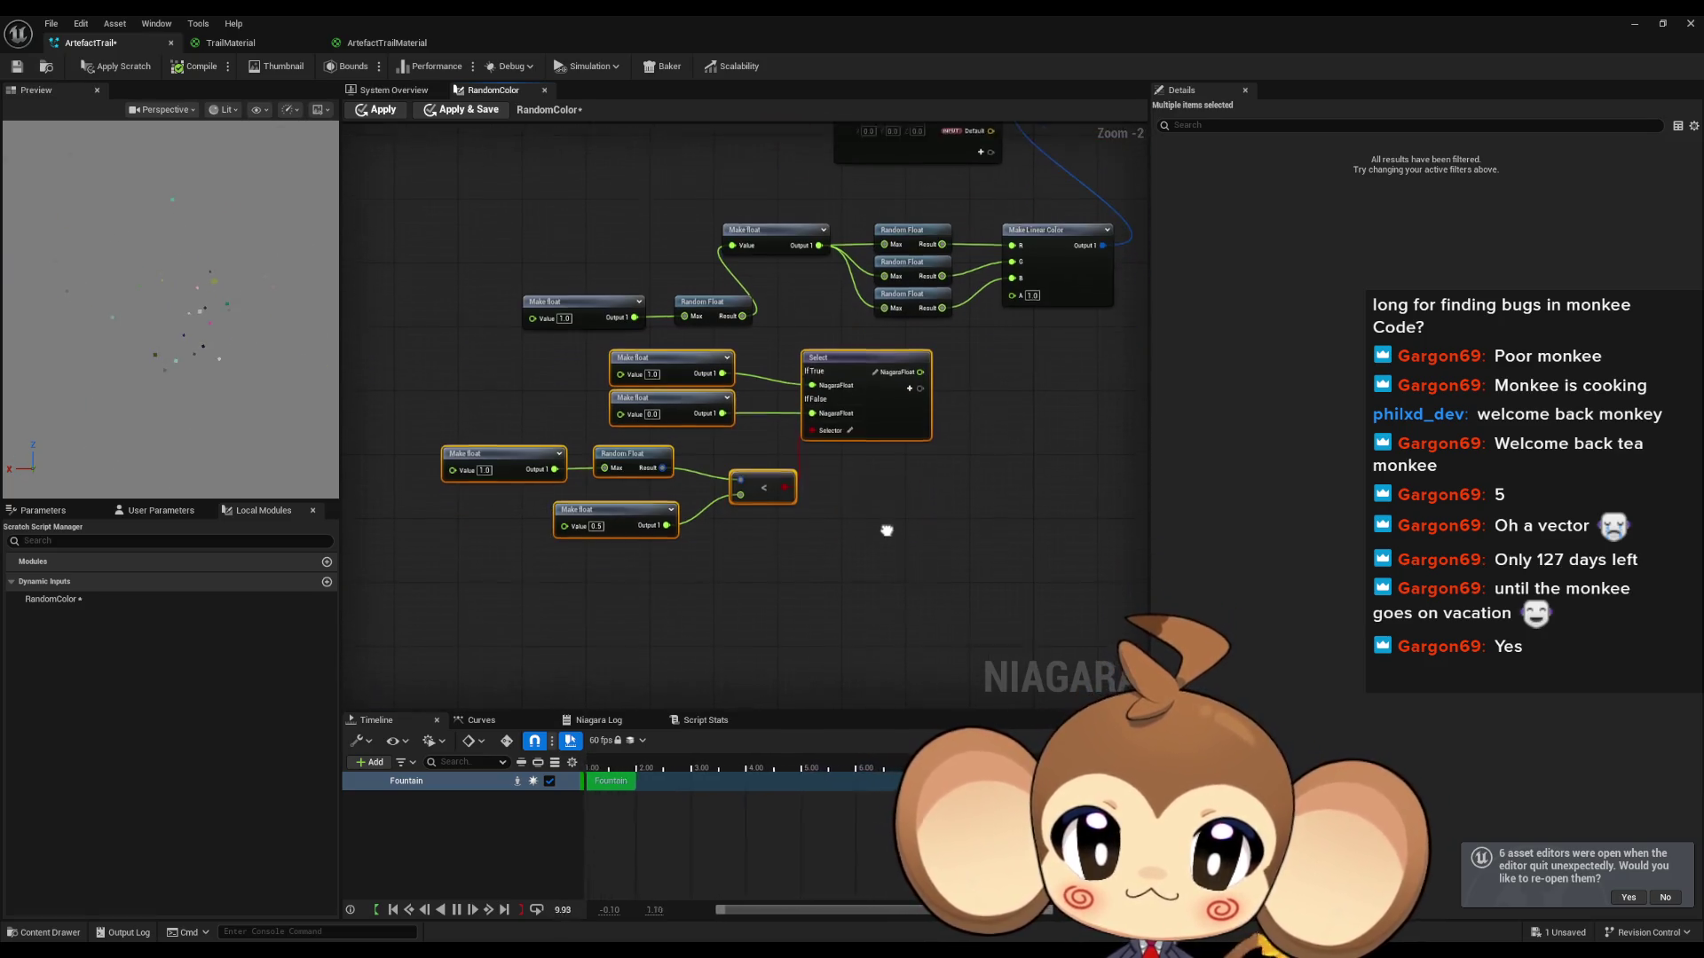
key(ctrl+d)
drag(621, 648, 763, 591)
drag(899, 583, 863, 378)
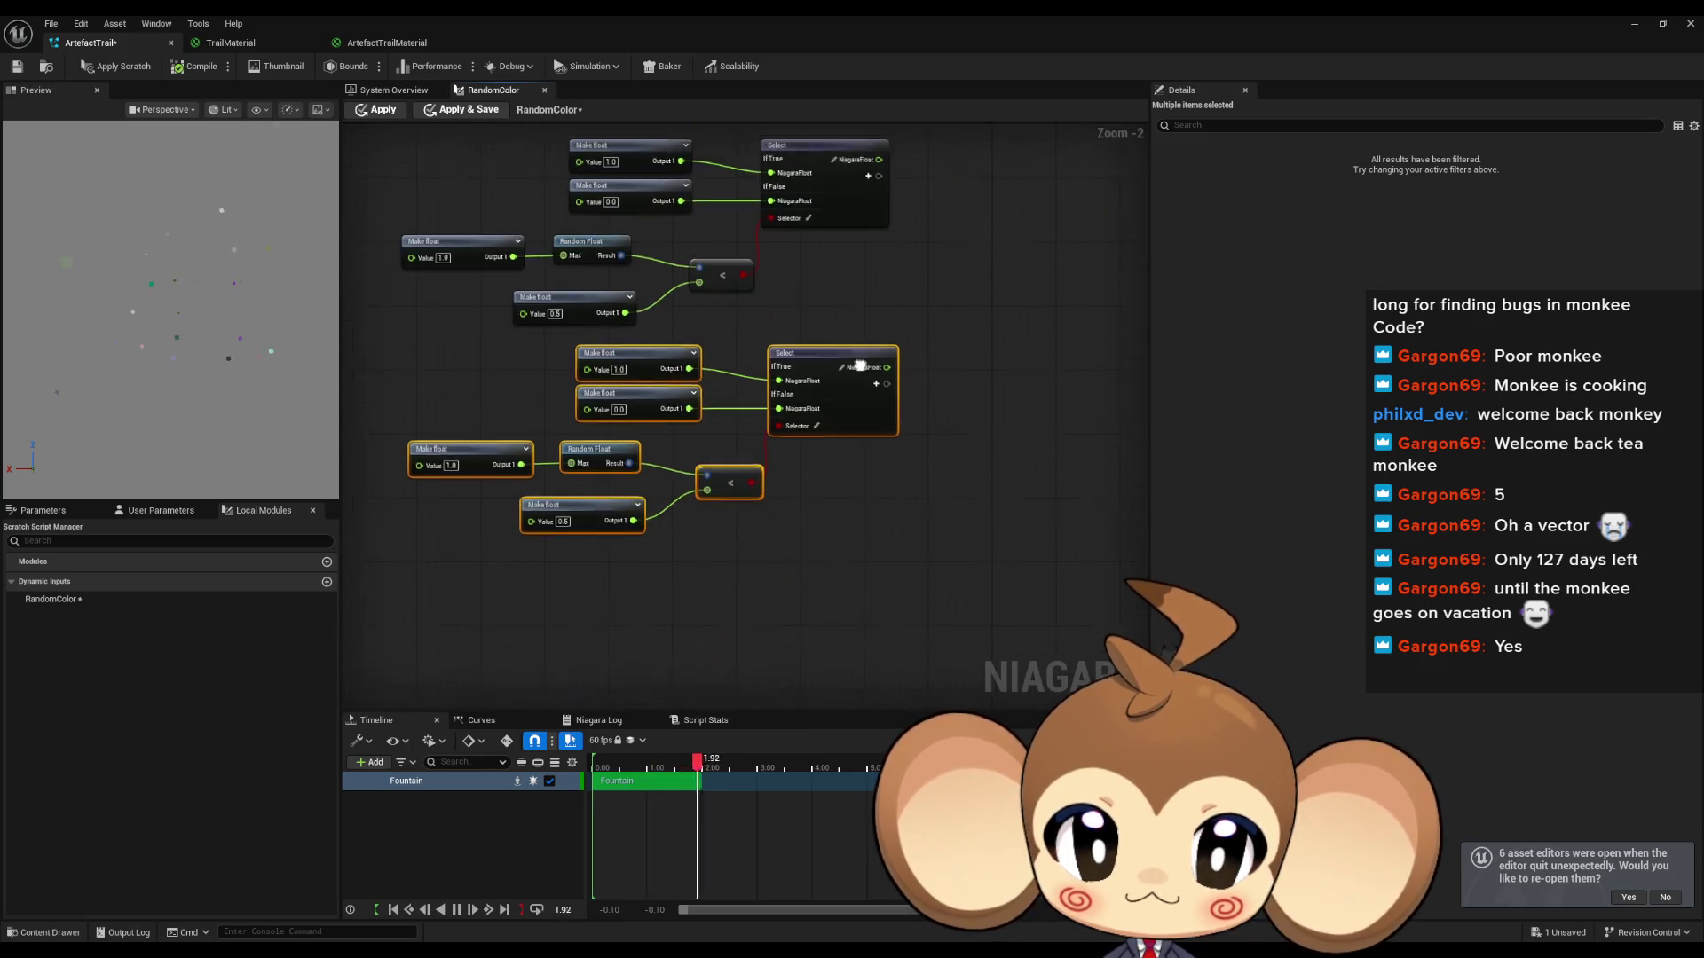
key(ctrl+d)
mouse_move(636, 576)
mouse_down()
mouse_move(835, 578)
mouse_move(877, 618)
mouse_move(914, 173)
mouse_move(941, 299)
mouse_move(856, 593)
mouse_up()
Step: Wire the copied Select outputs into Make Linear Color's G and B pins
click(877, 618)
mouse_move(847, 386)
mouse_down()
mouse_move(994, 275)
mouse_move(941, 275)
mouse_up()
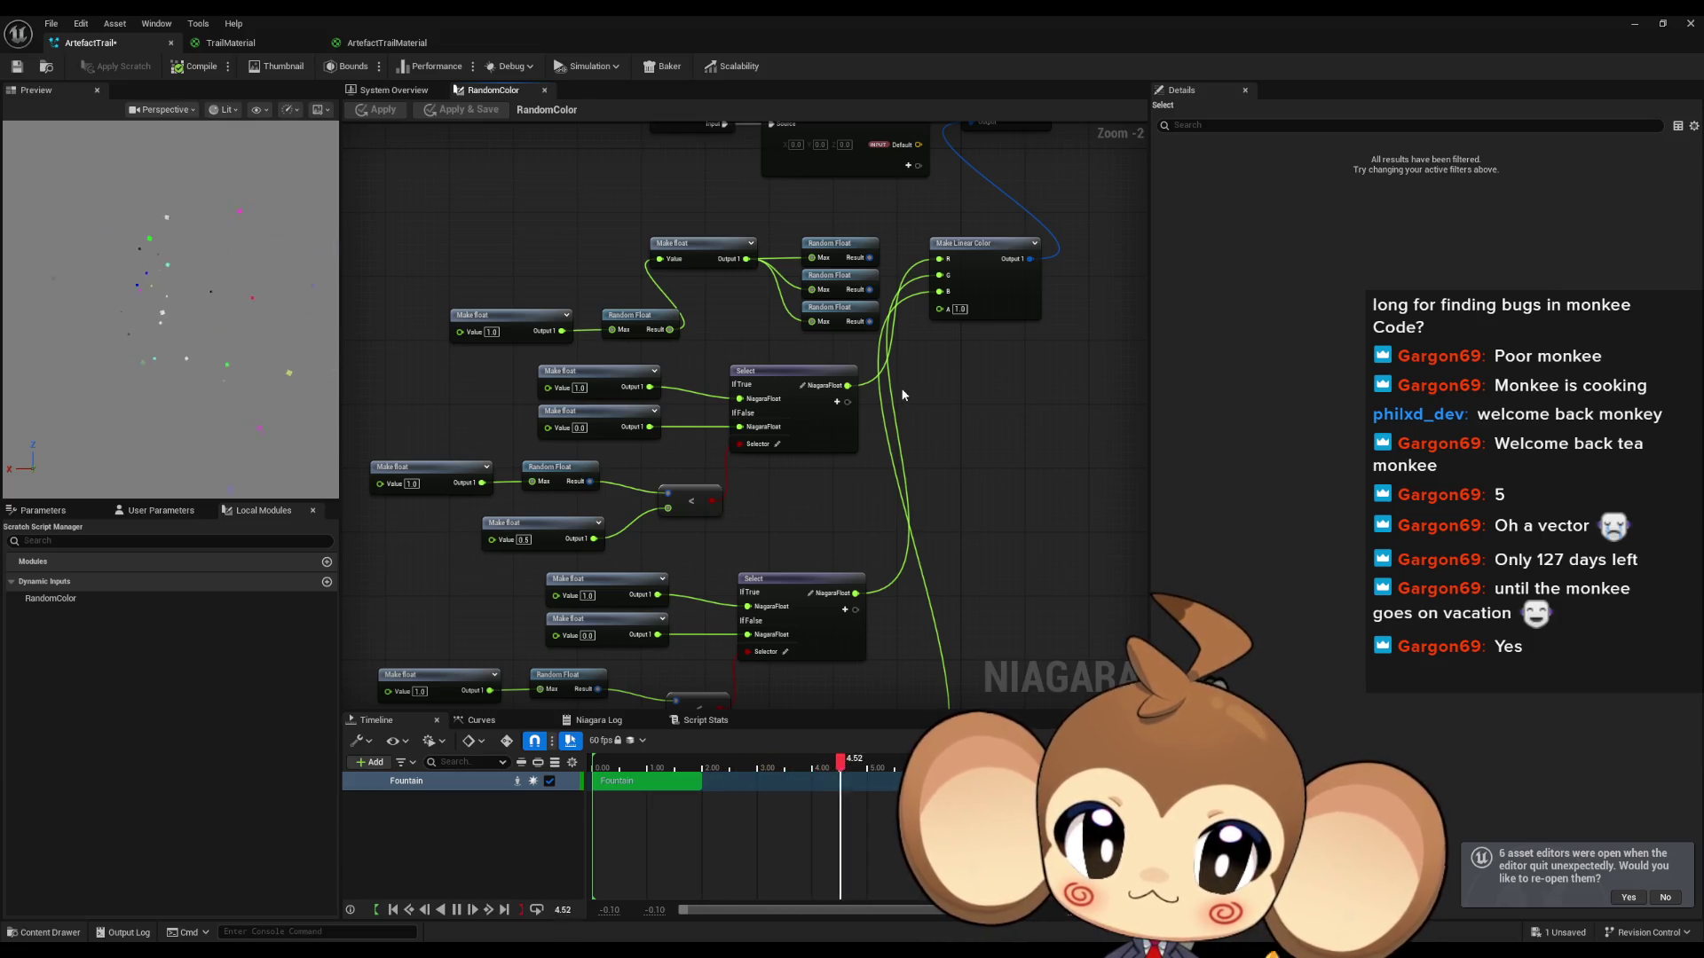
click(1634, 24)
Step: Play the level in the editor, watch the multicoloured trail particles, then stop with Esc
click(341, 69)
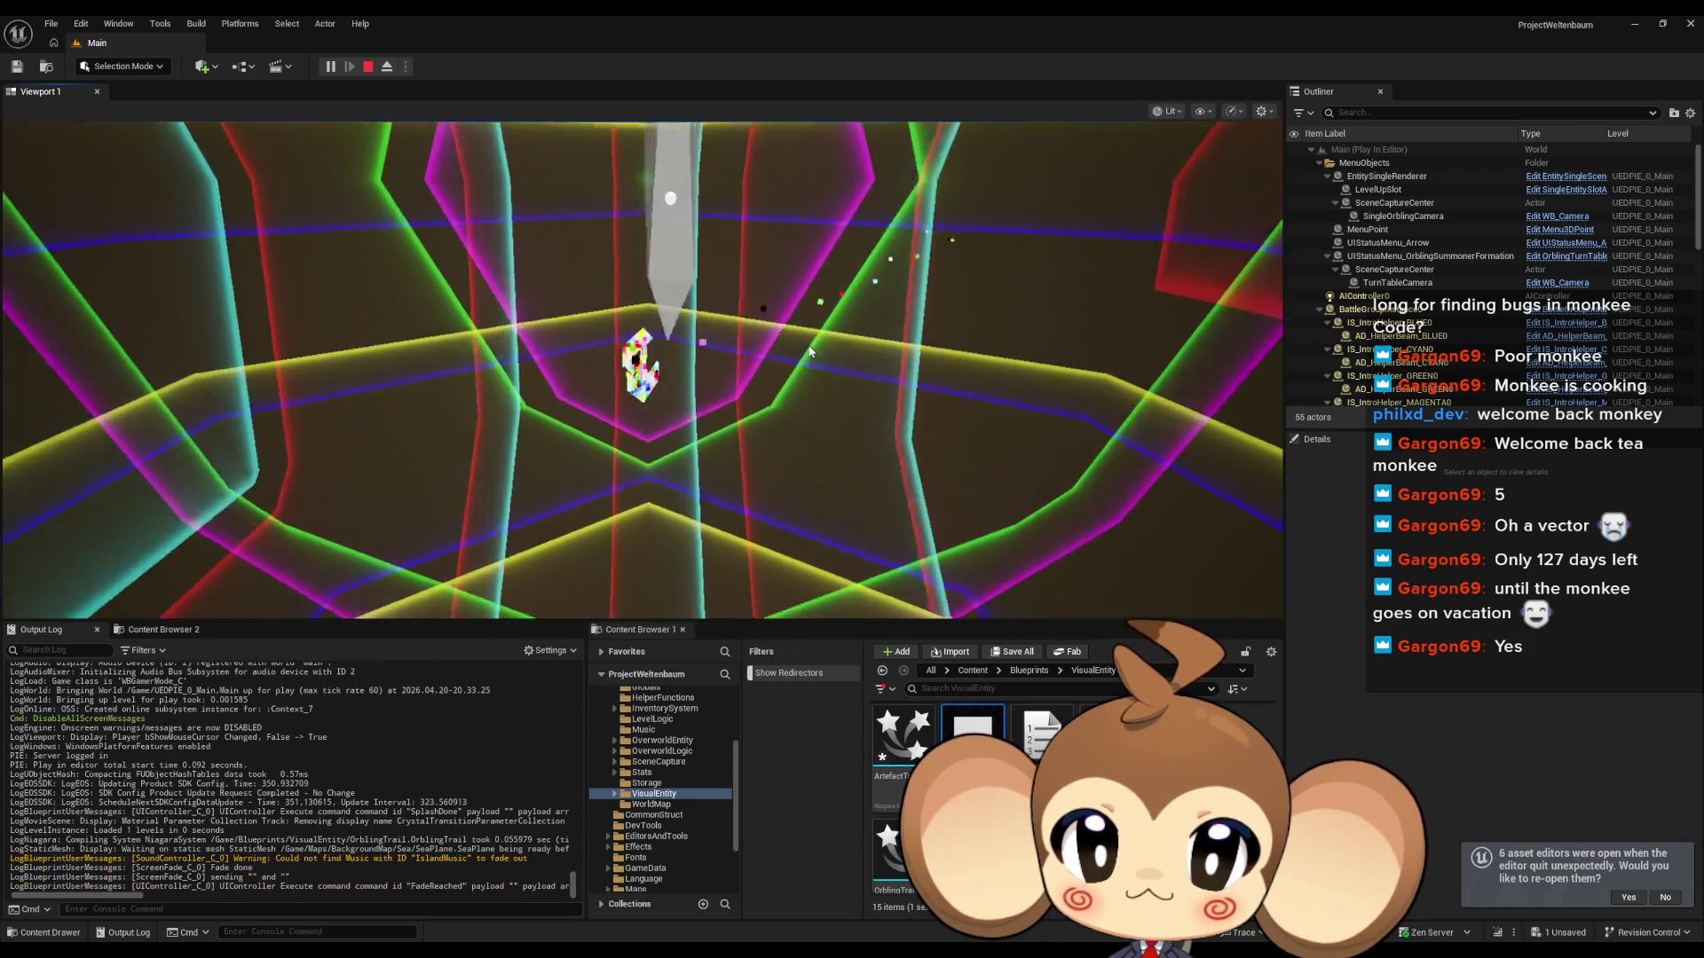
click(907, 455)
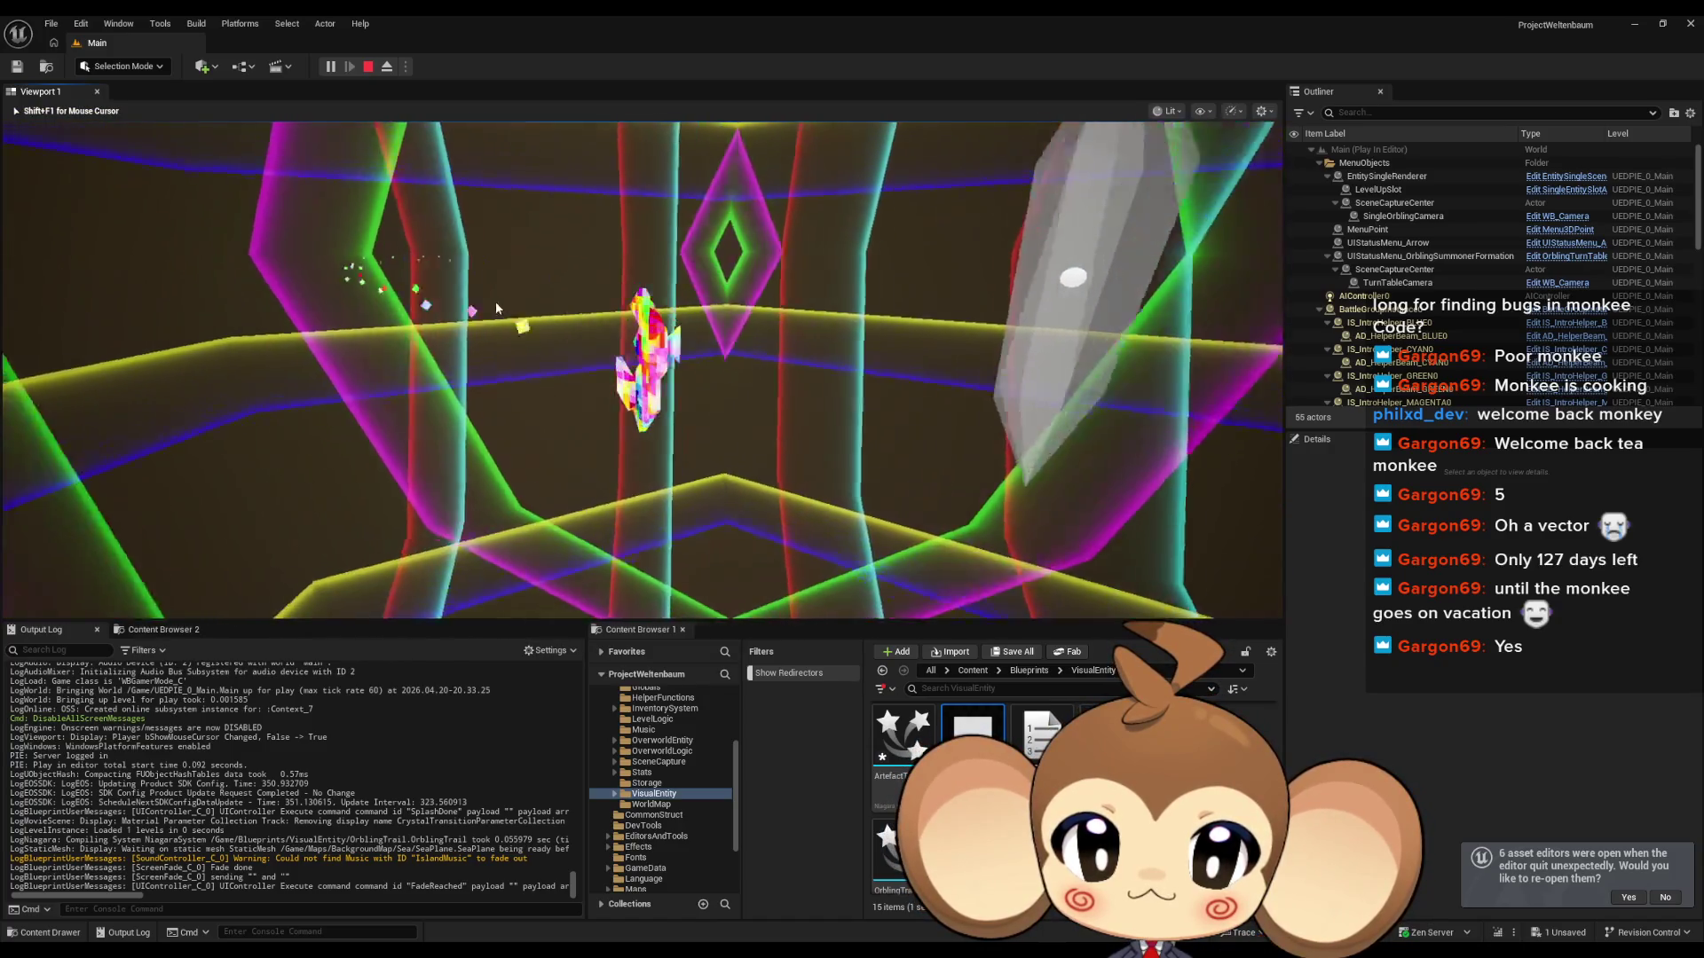
click(411, 309)
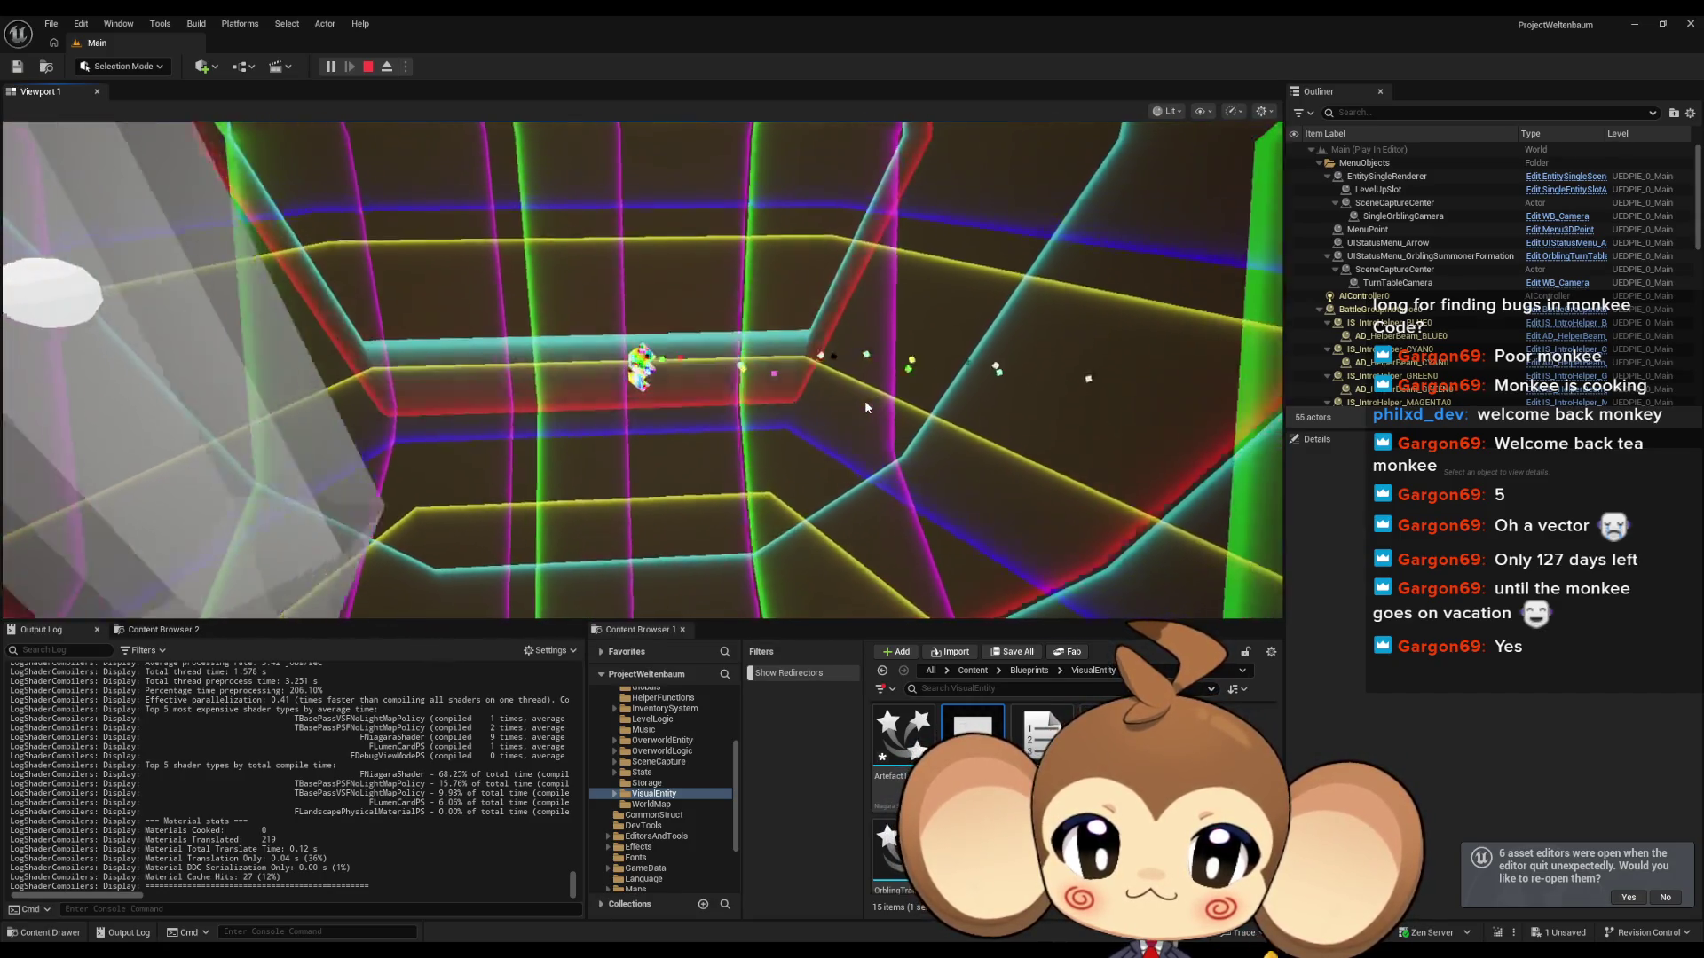
click(864, 407)
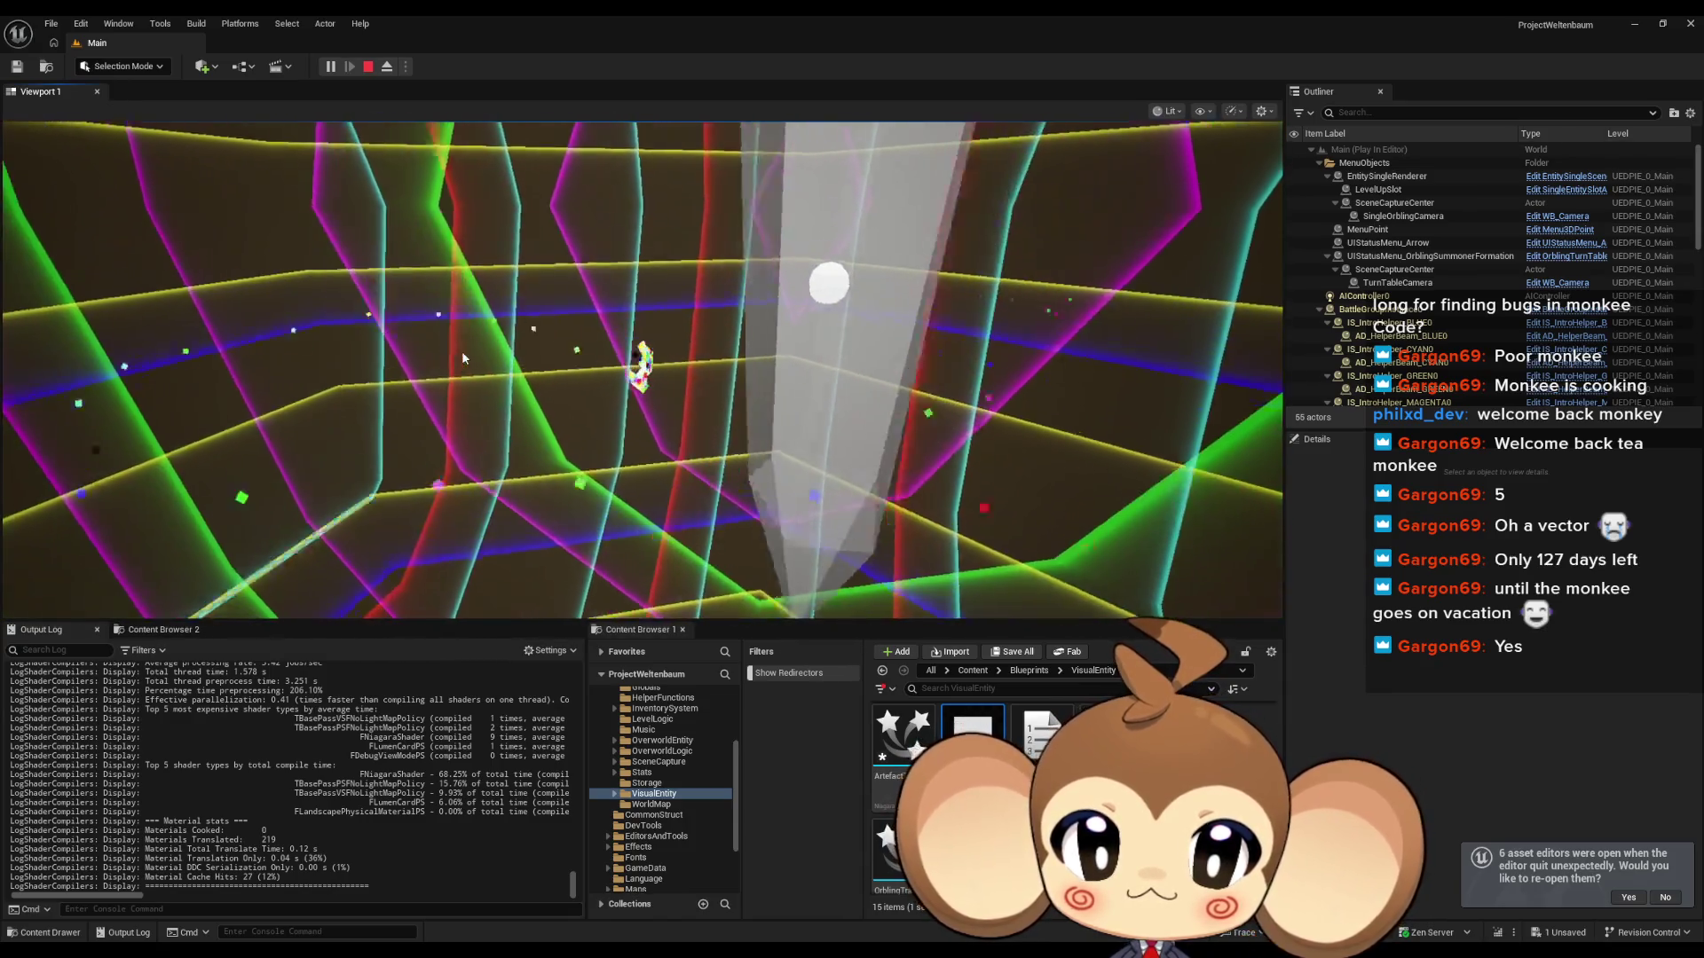
key(Escape)
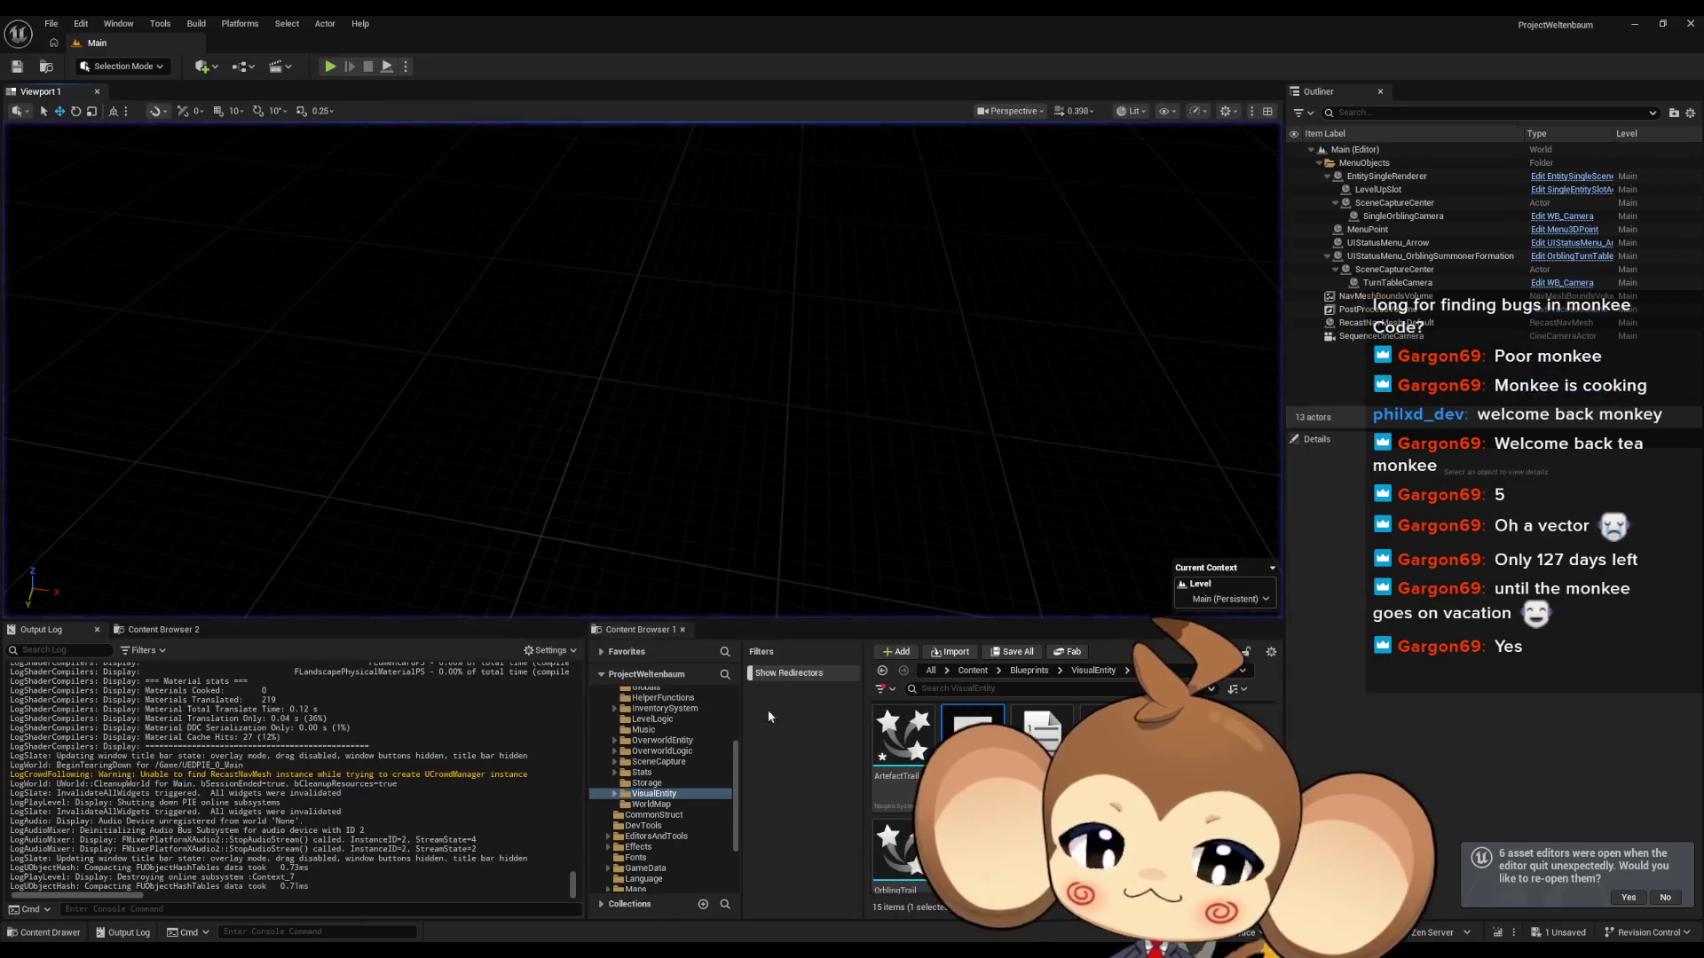
Step: Delete the old random colour nodes in ArtefactTrail and move the remaining chains up
key(alt+Tab)
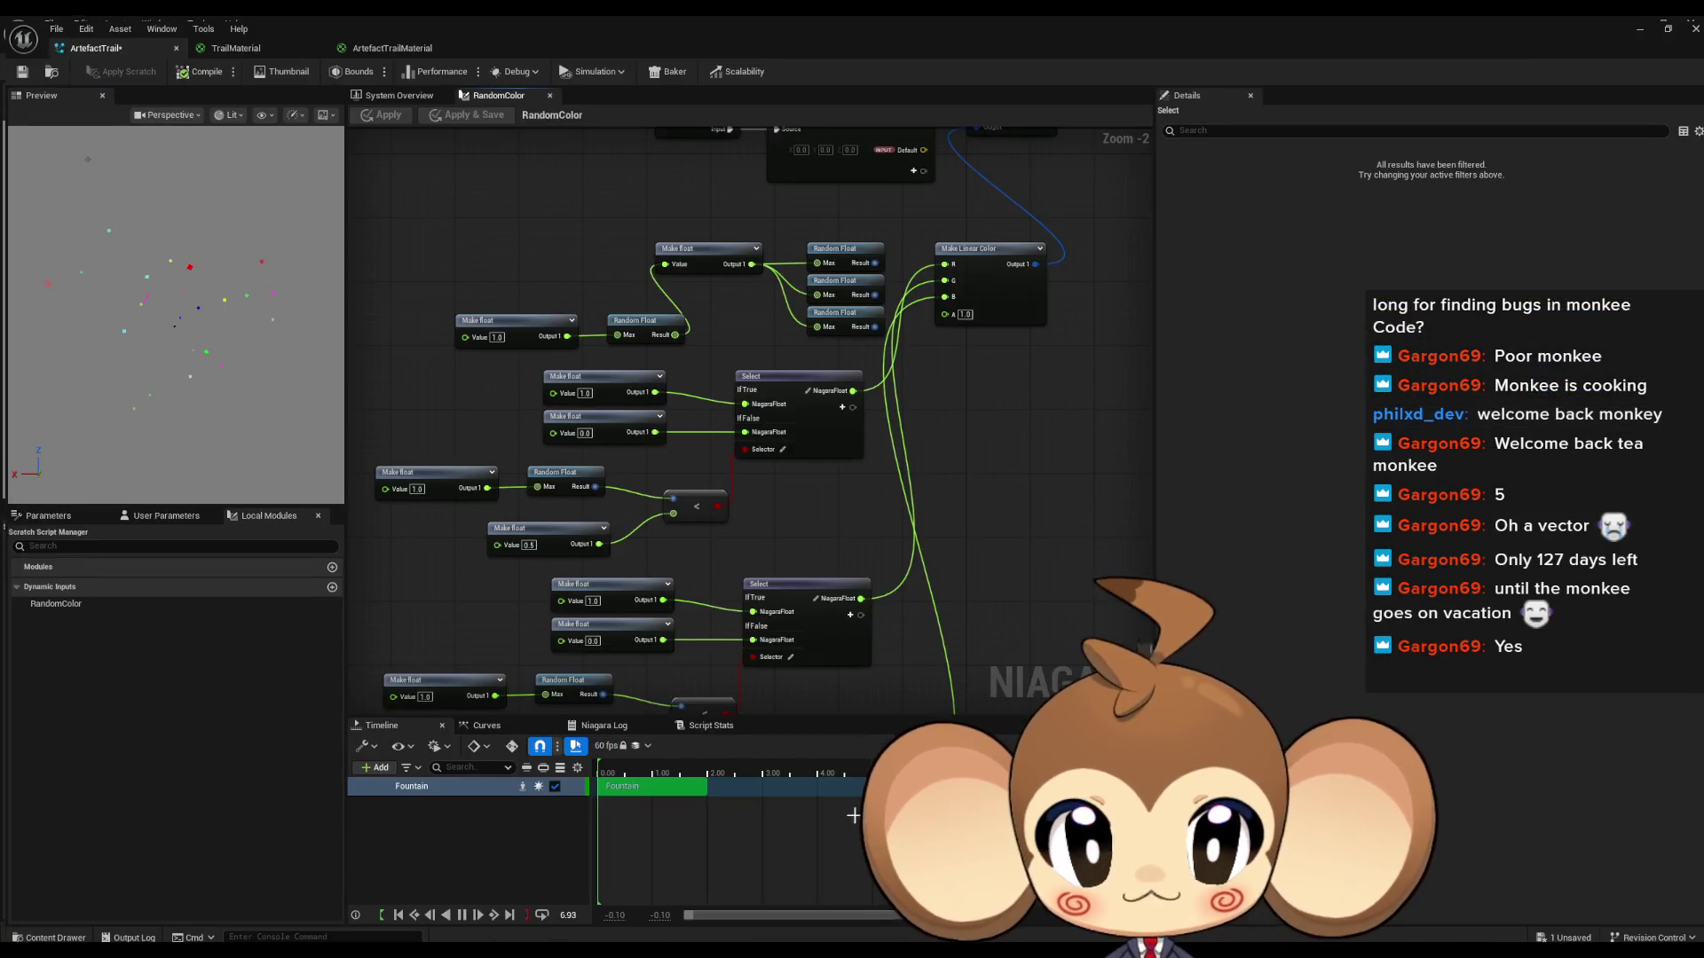
drag(490, 300, 876, 398)
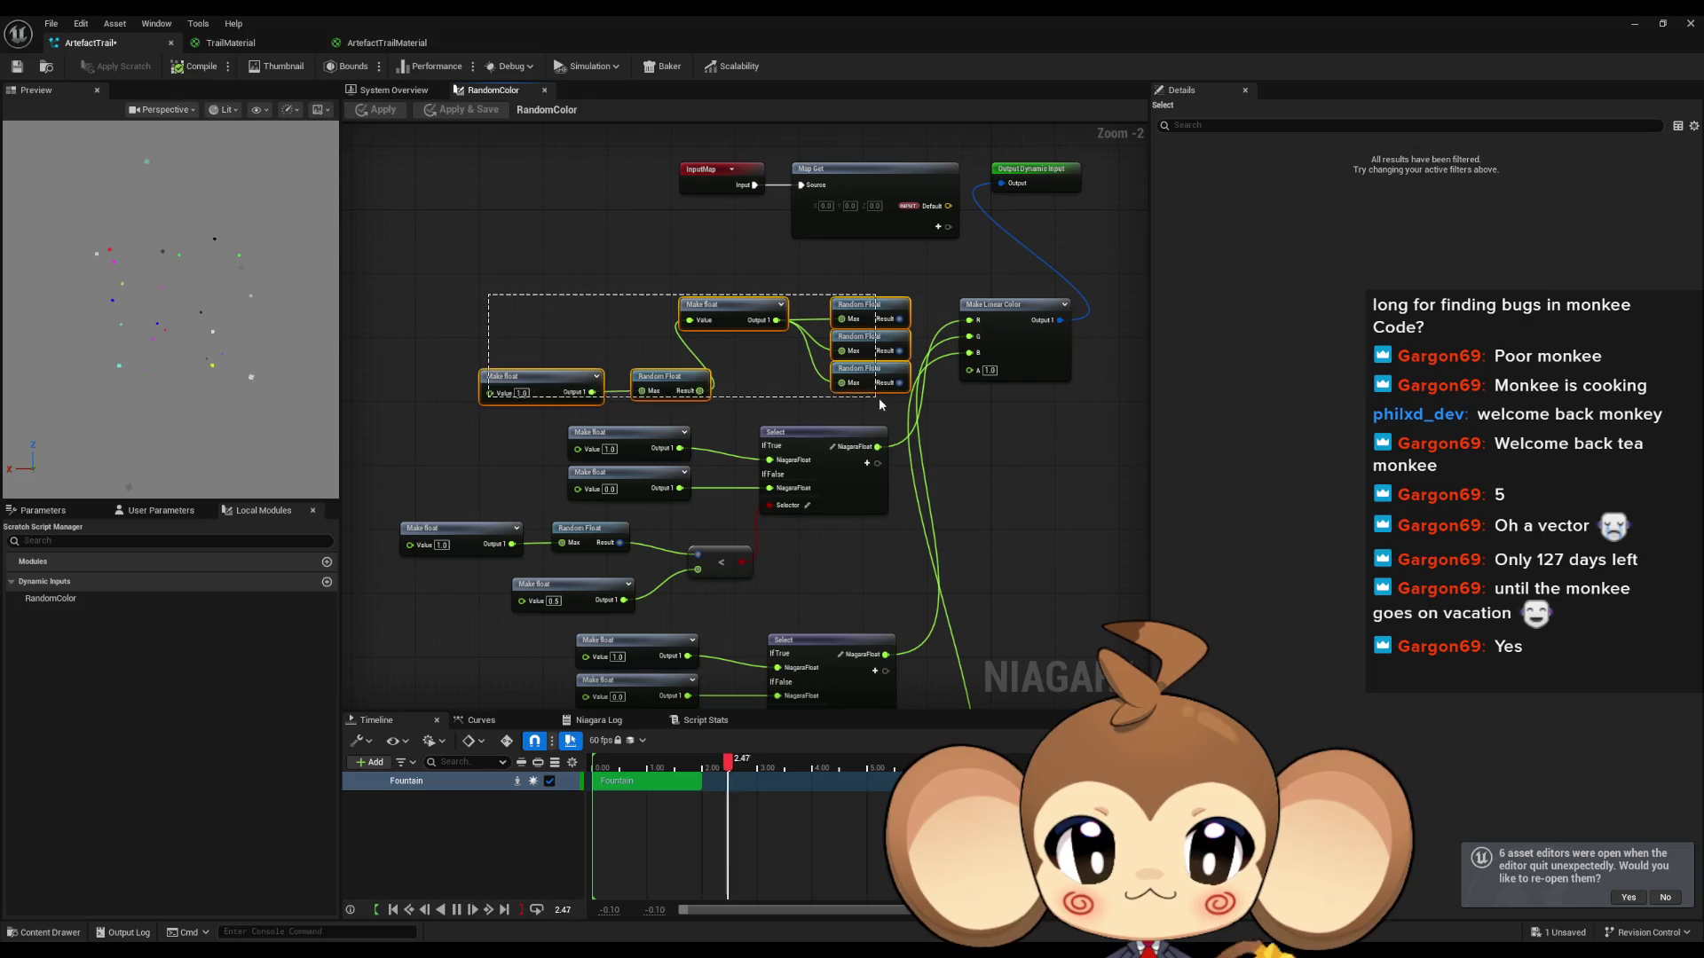
key(Delete)
drag(451, 318, 853, 531)
drag(847, 396, 776, 252)
scroll(770, 471, down, 2)
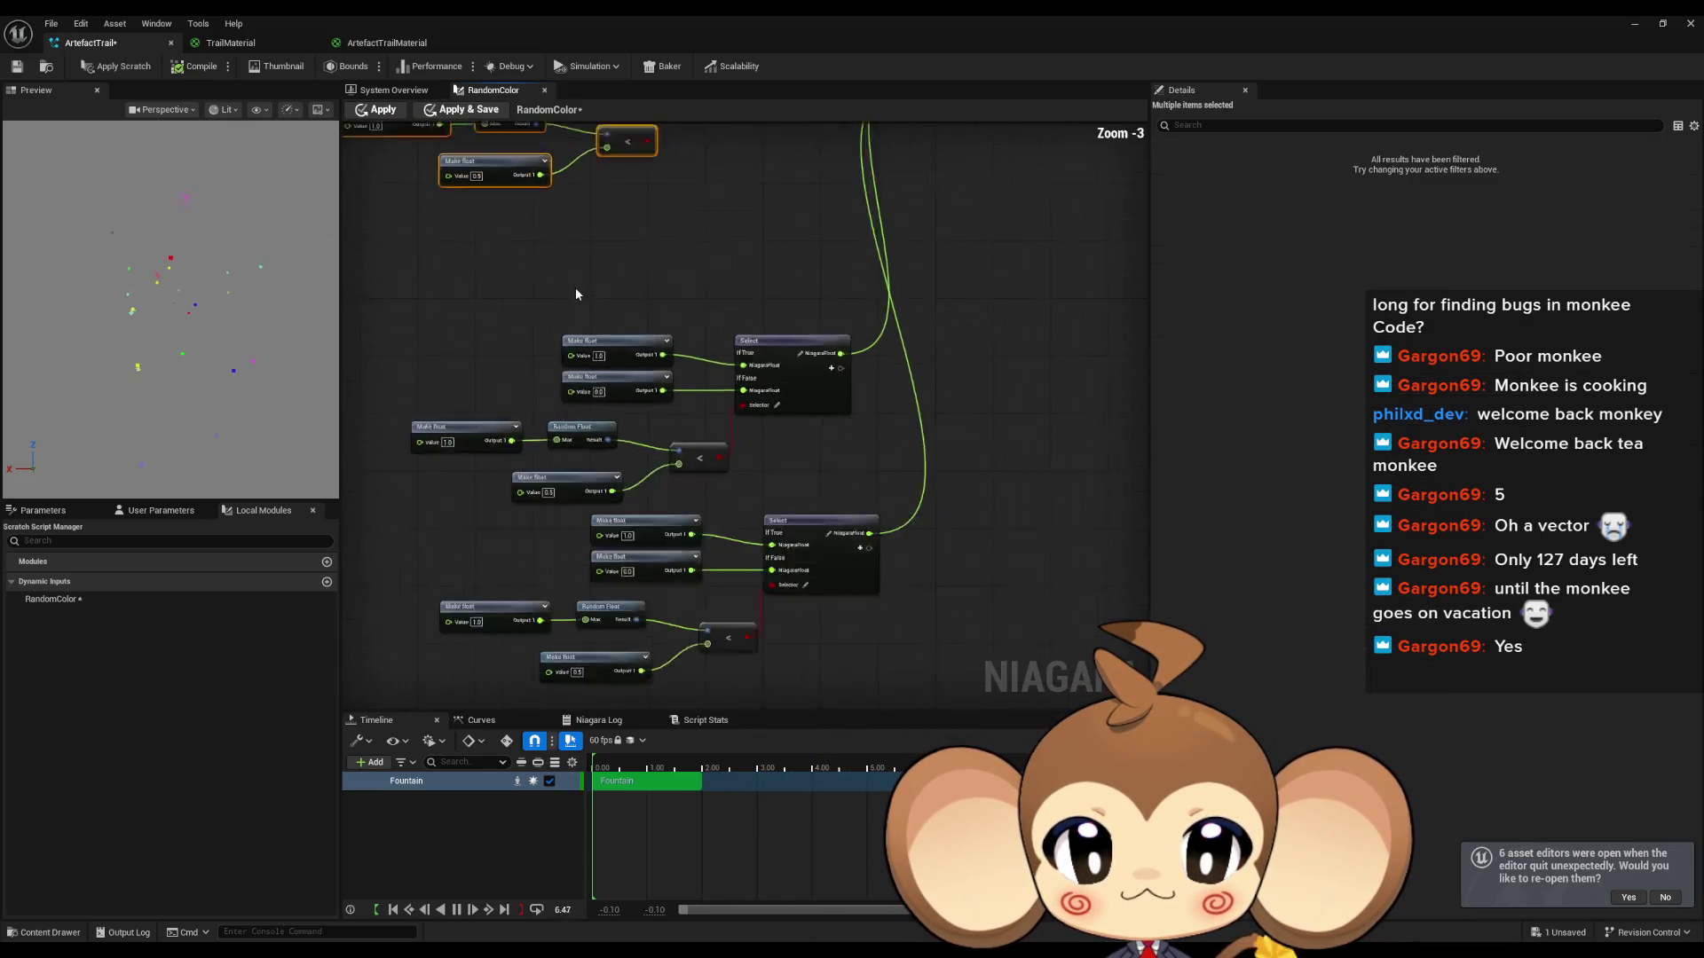
drag(465, 297, 825, 563)
mouse_move(755, 344)
mouse_down()
mouse_move(697, 275)
mouse_move(703, 212)
mouse_up()
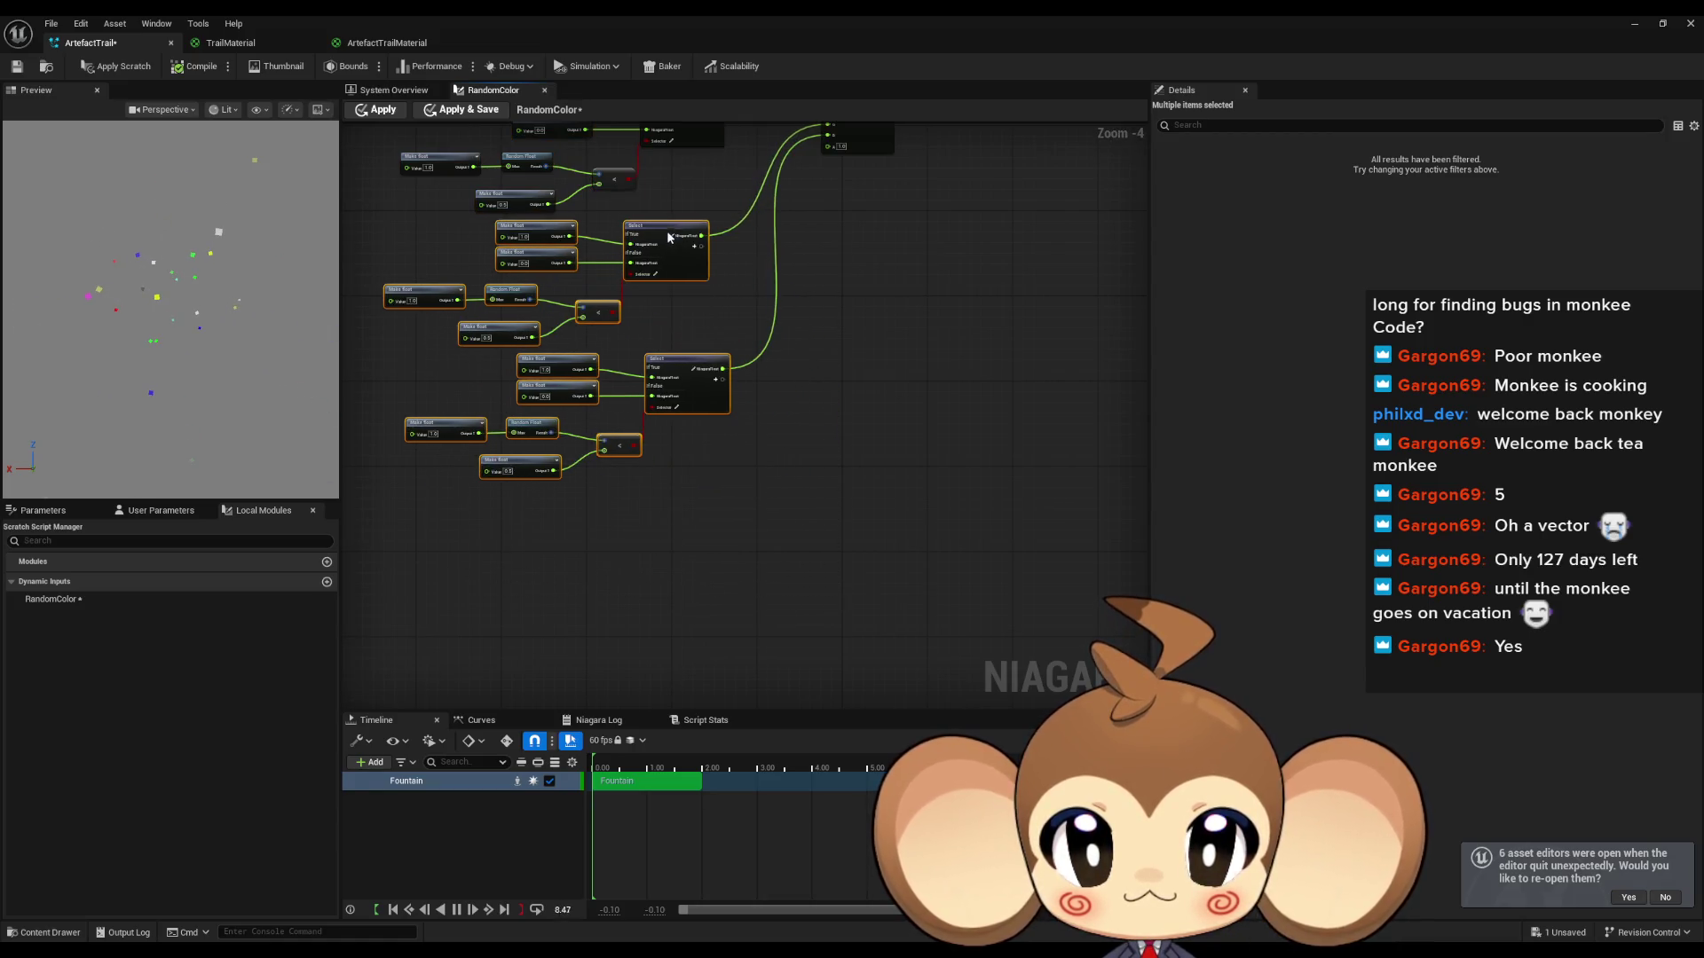
click(909, 498)
Step: Compile and save ArtefactTrail, close both material tabs, apply scratch changes, and close the editor
click(133, 67)
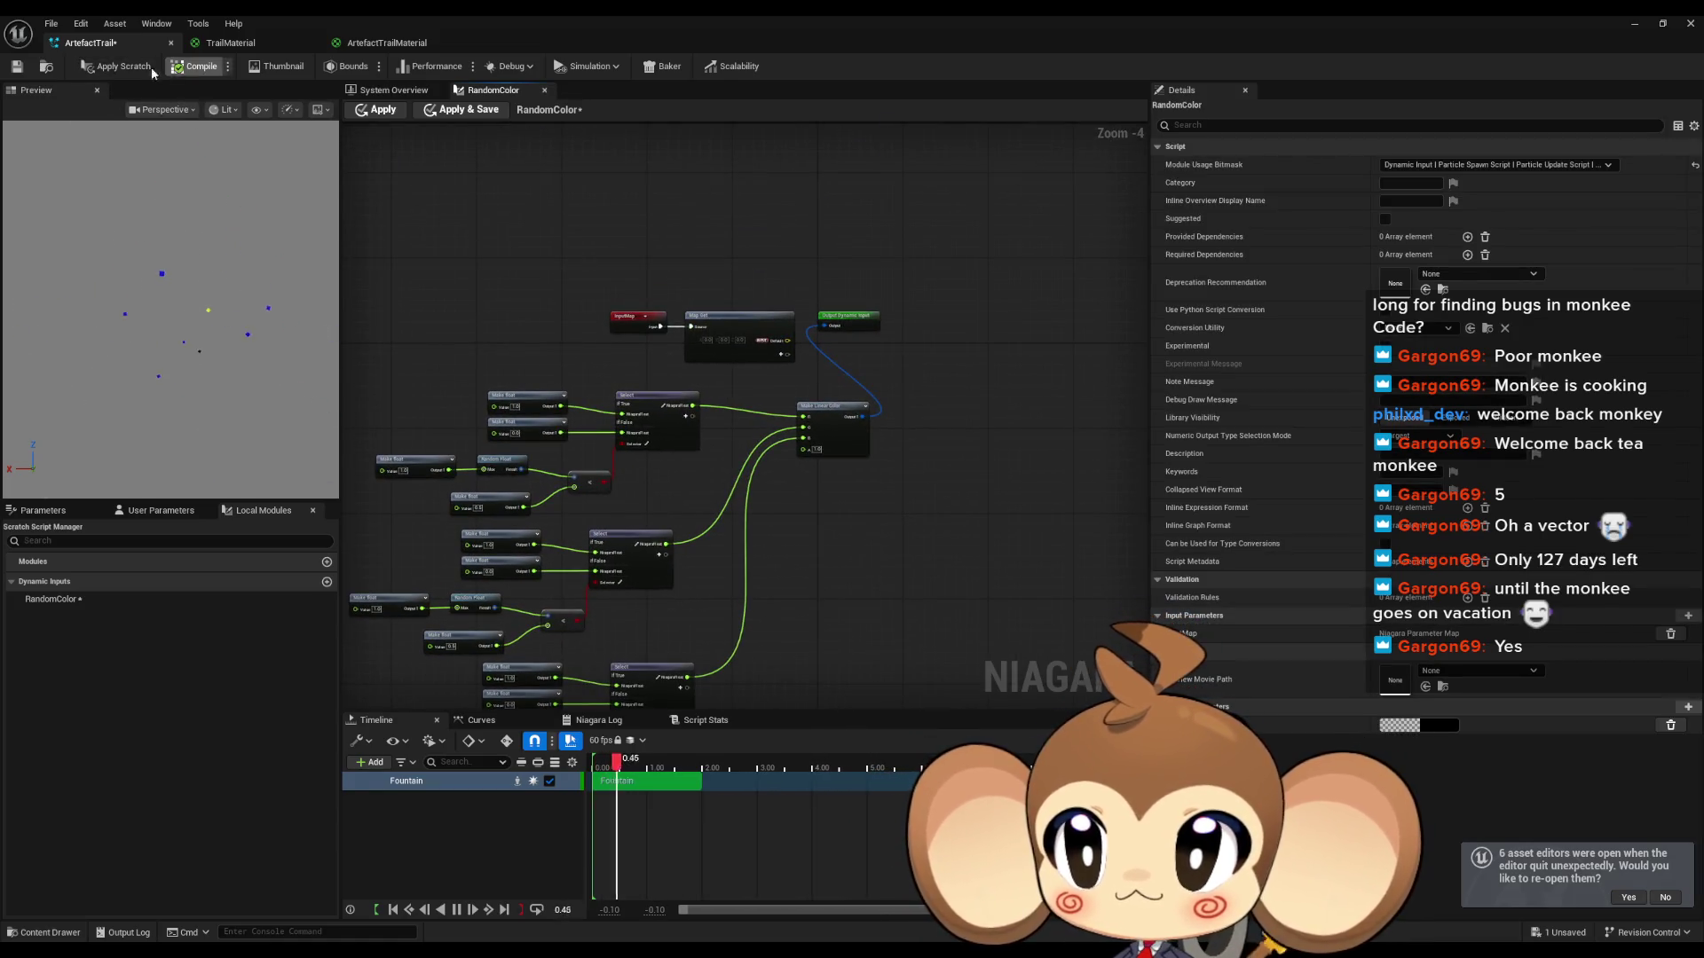
key(ctrl+s)
middle_click(371, 41)
middle_click(231, 43)
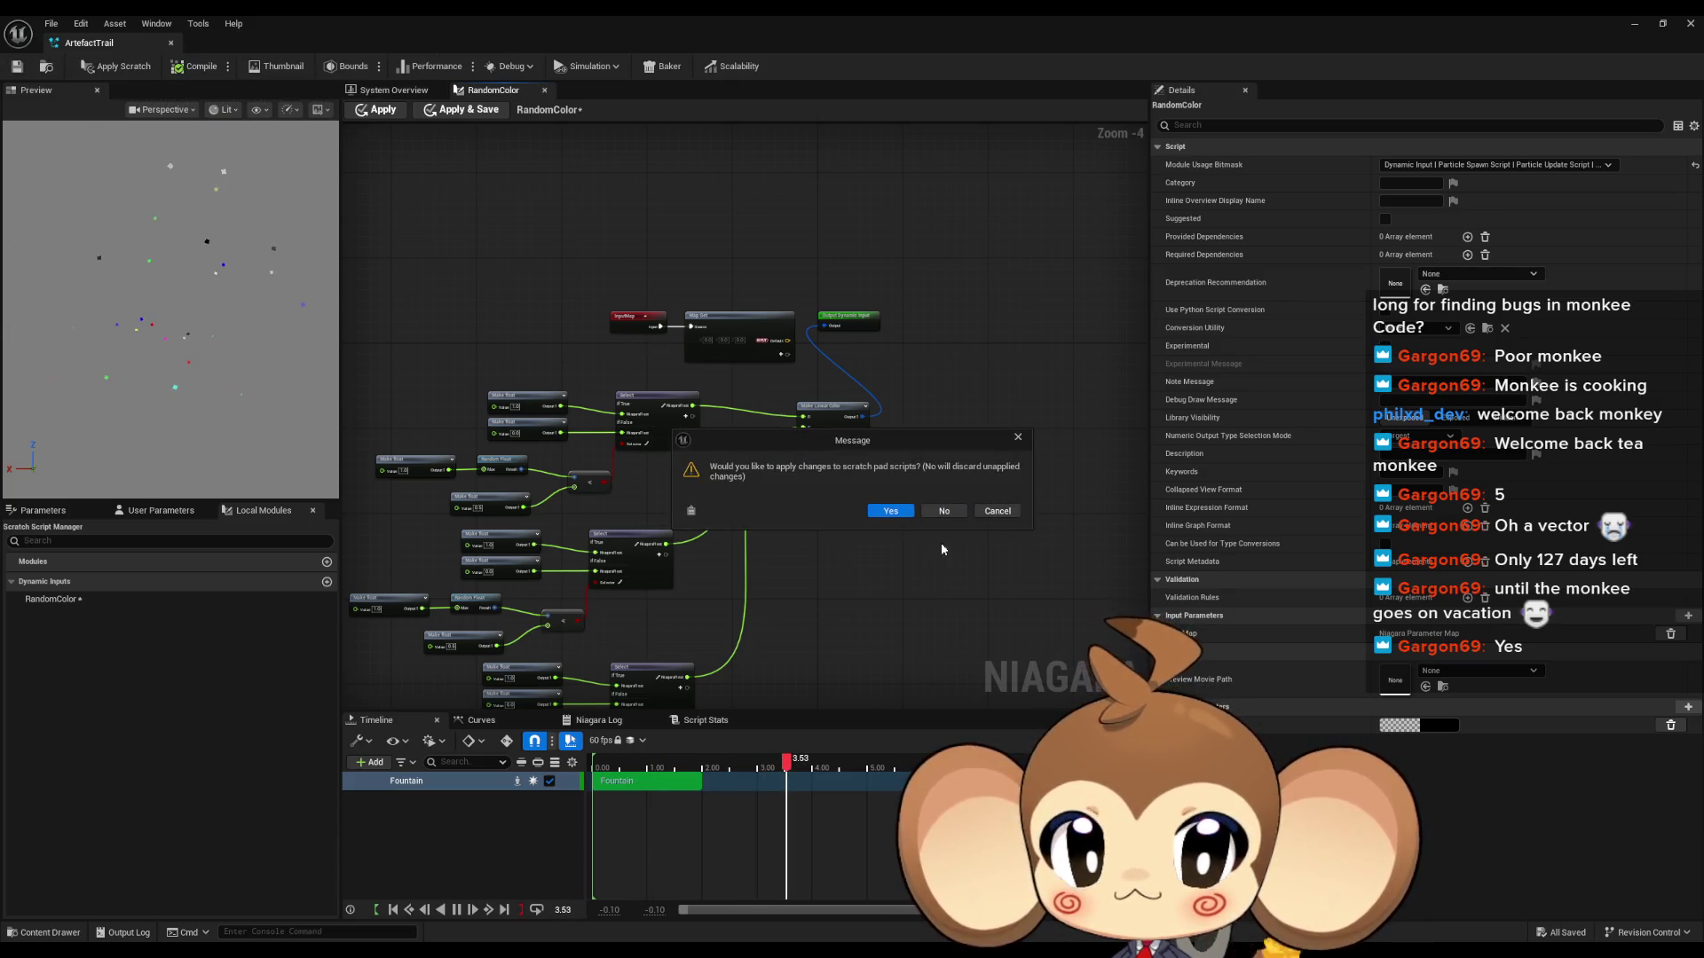
click(1018, 438)
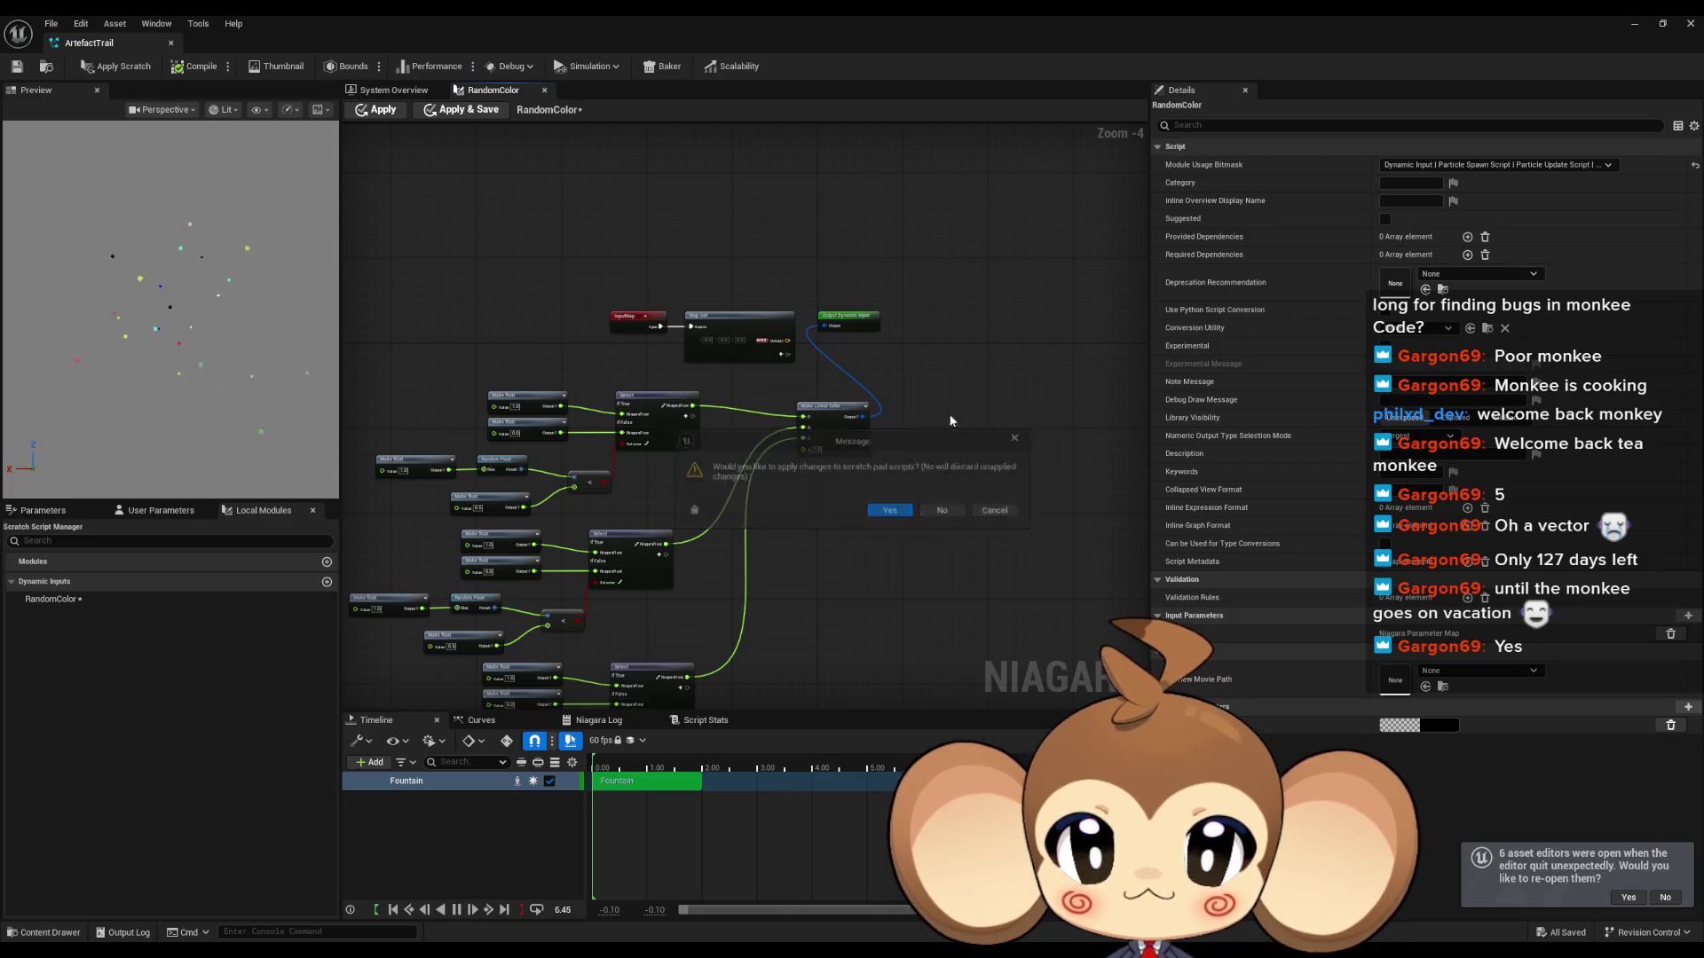
click(170, 42)
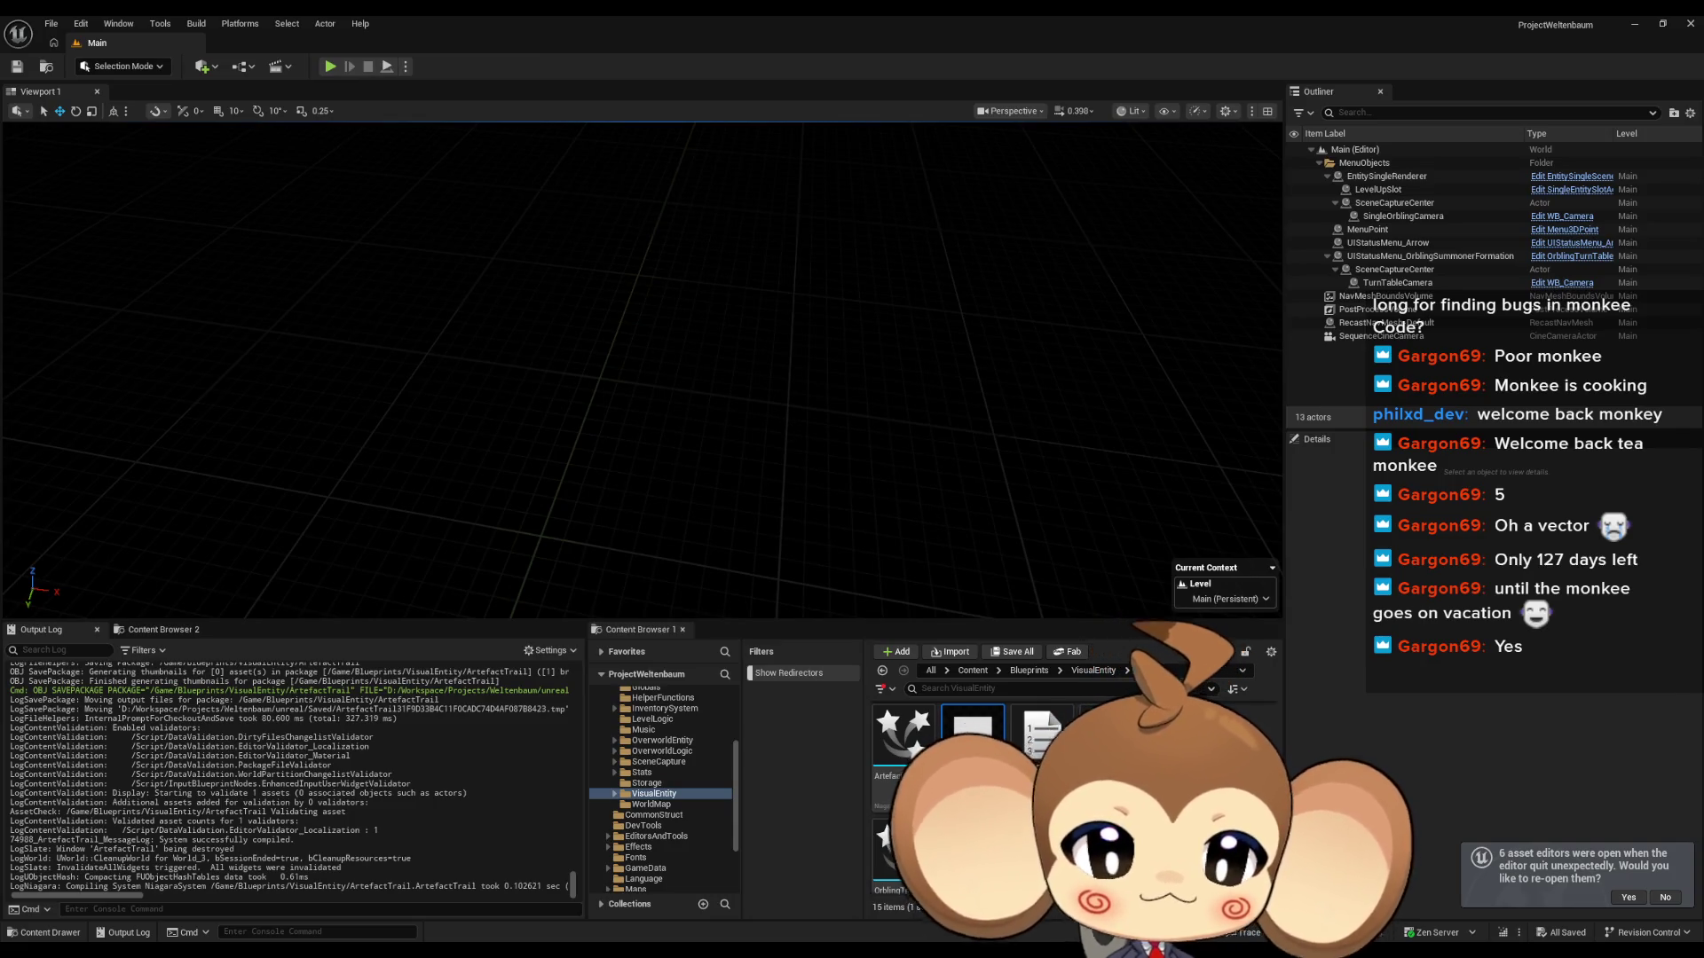
Step: Open IssueBoard and delete the 'player needs trail' note
click(972, 670)
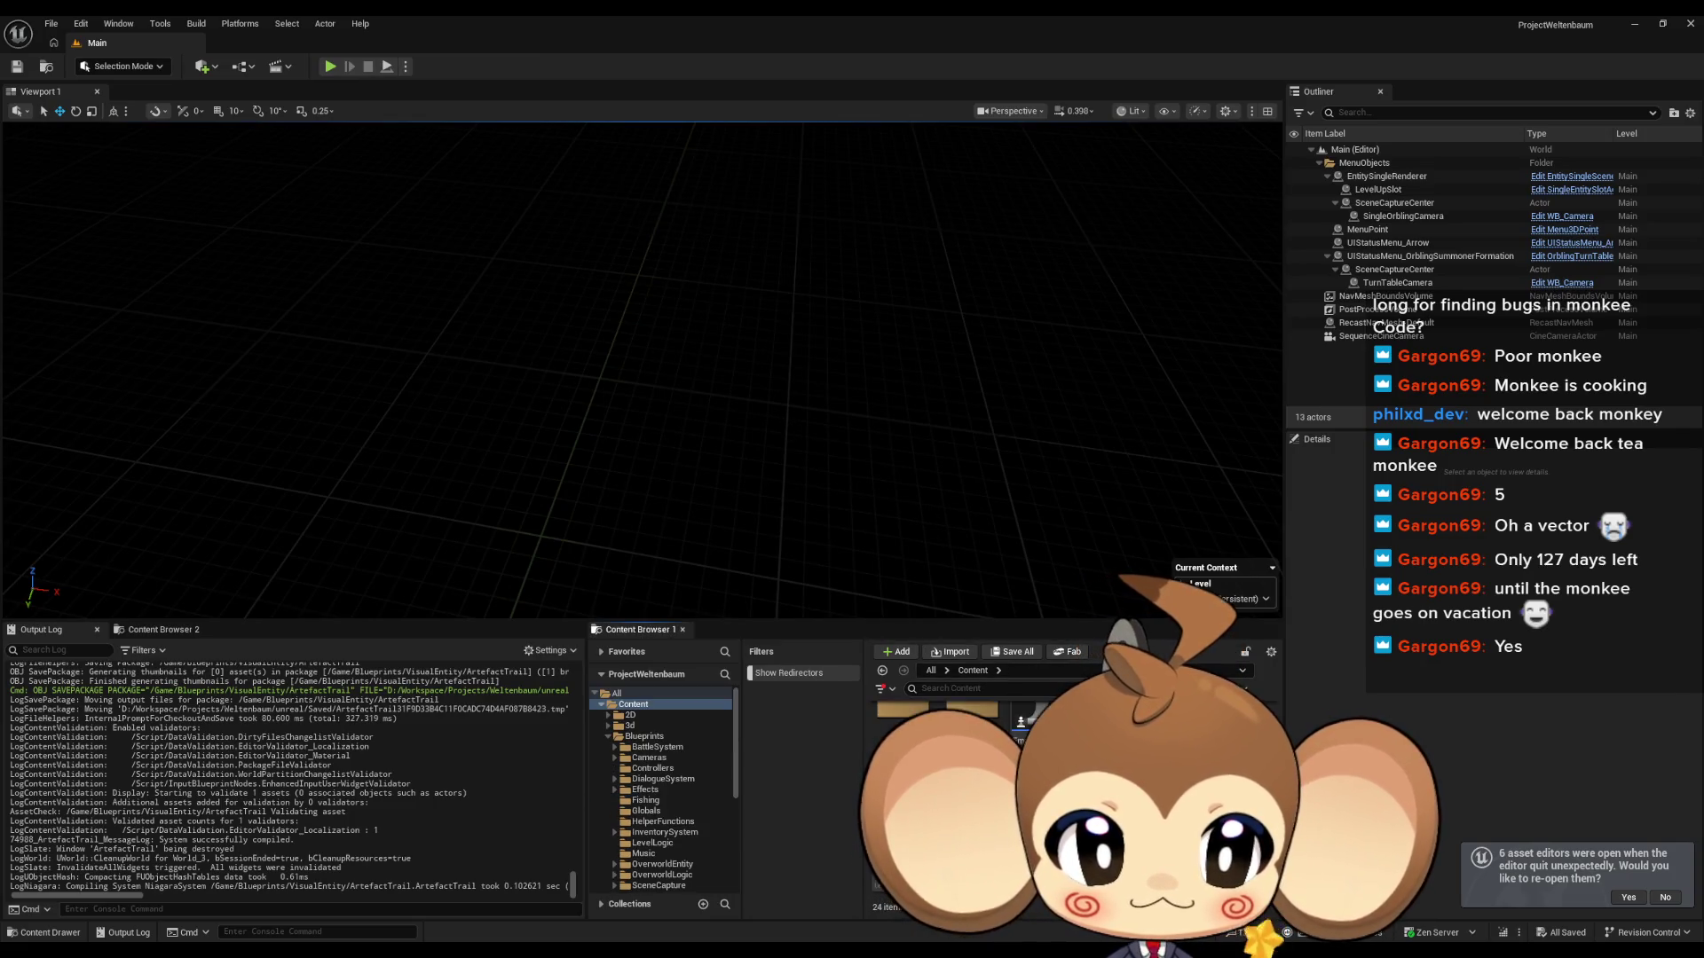
double_click(1054, 606)
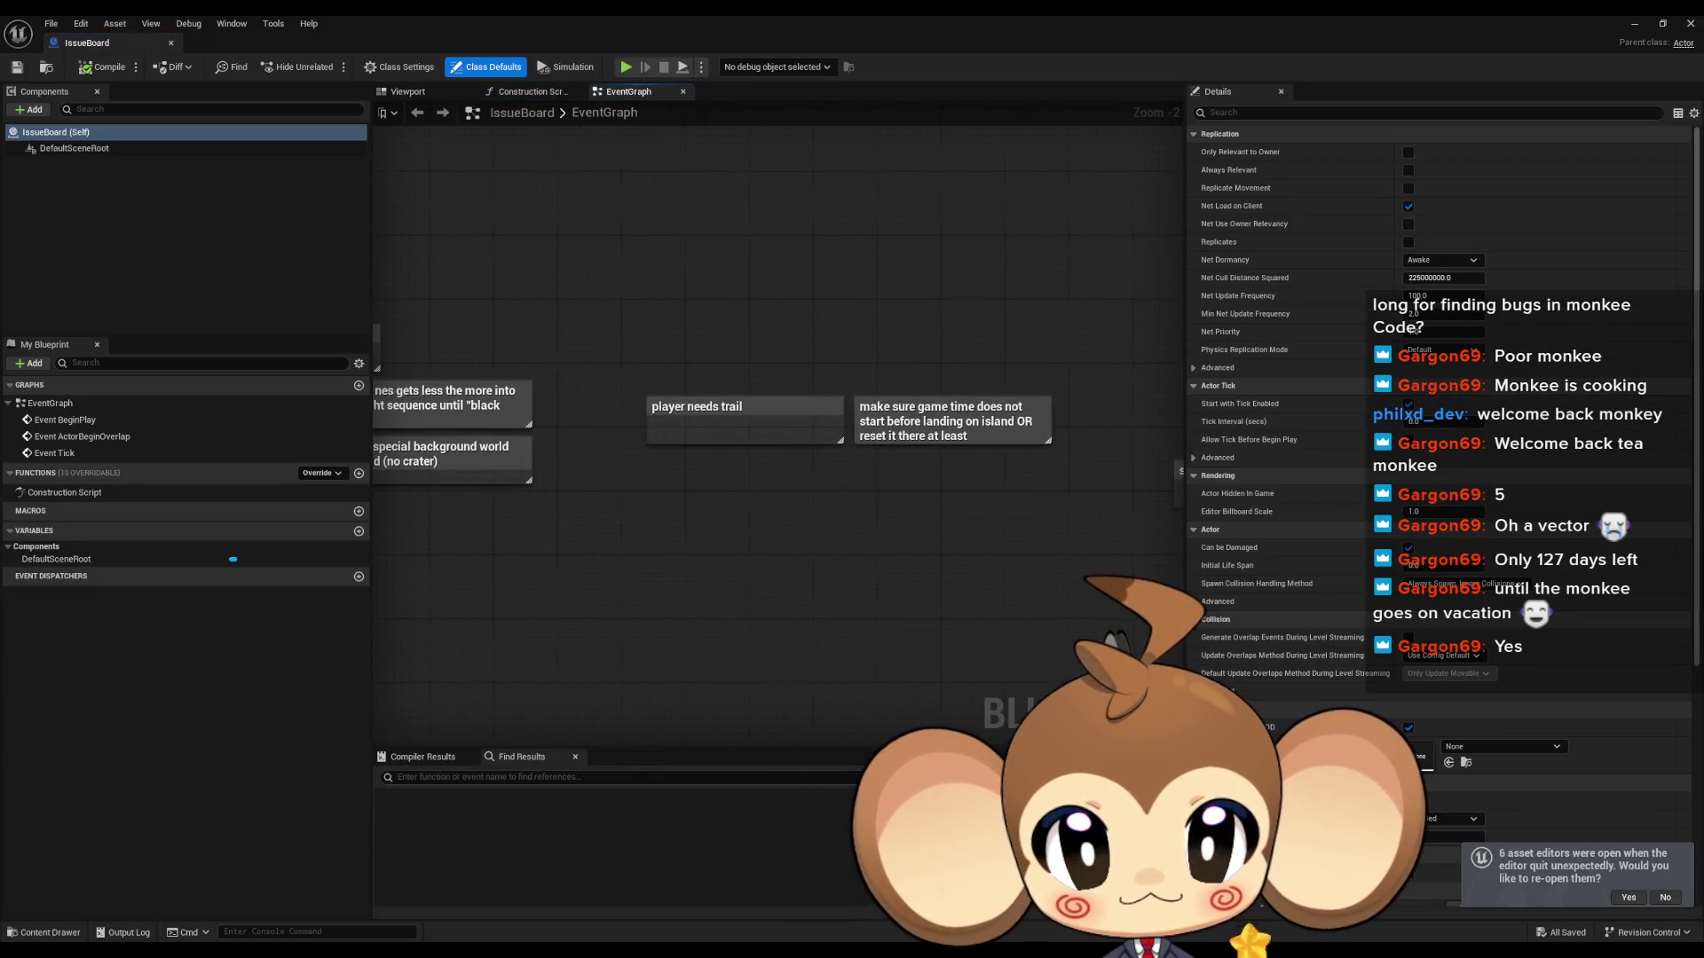
click(754, 433)
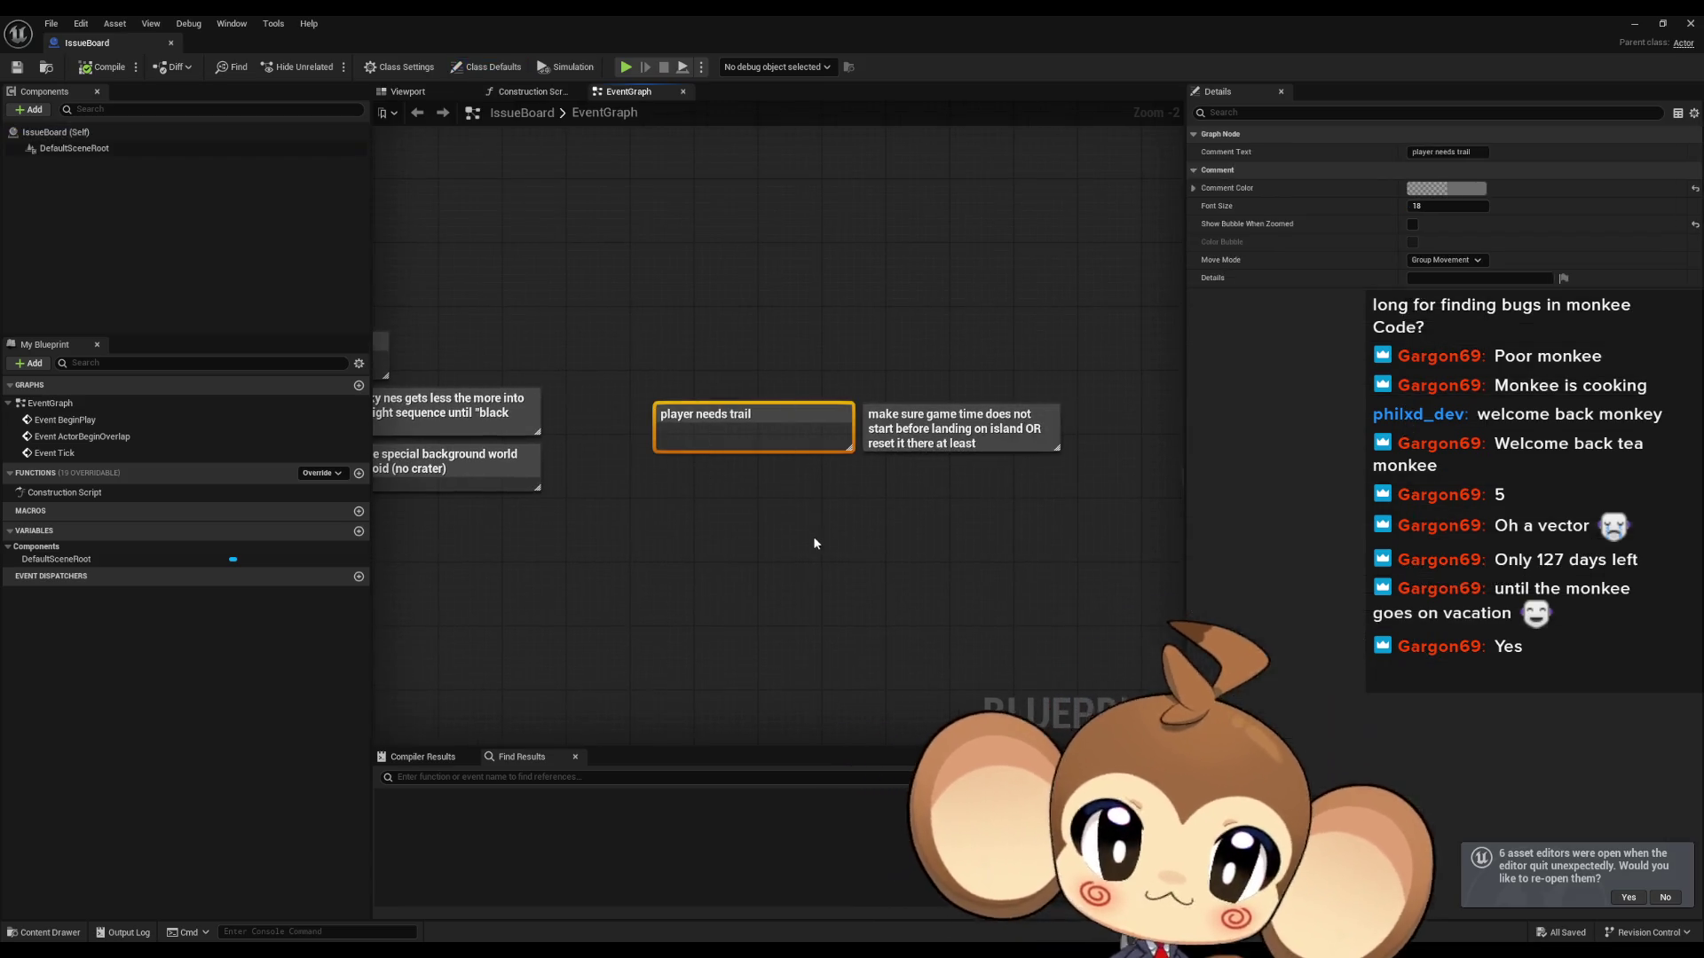
key(Delete)
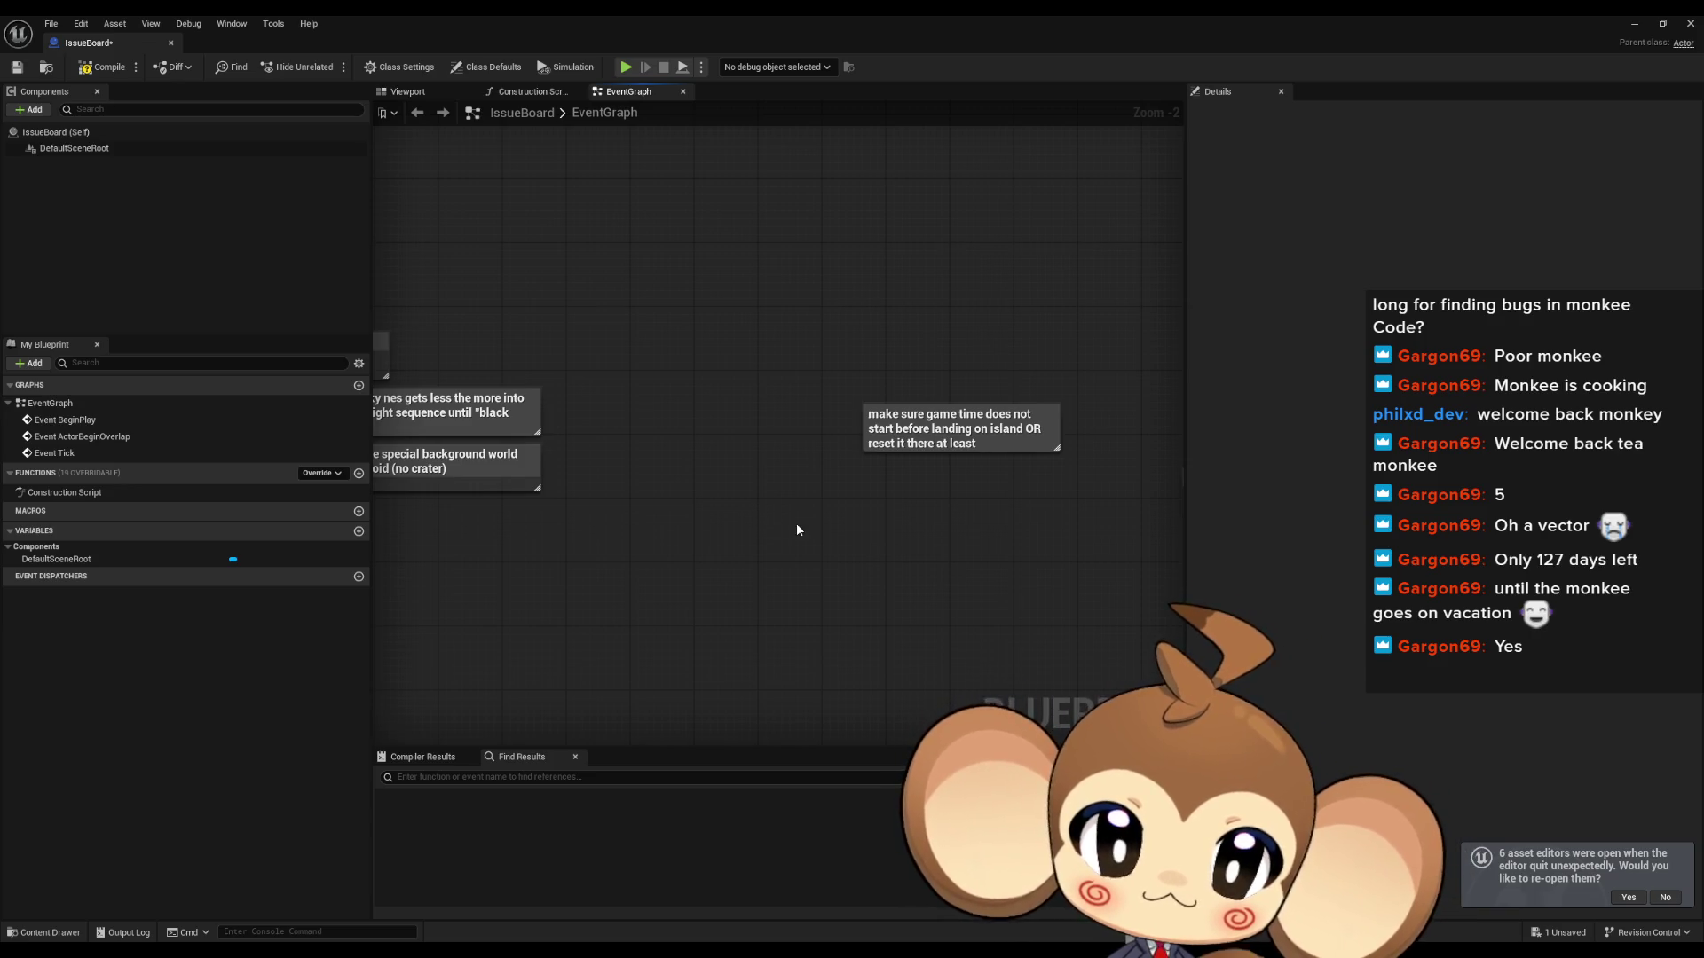
Step: Add an 'input blocked feedback?' comment and position it above the other note
text(cinput blocked)
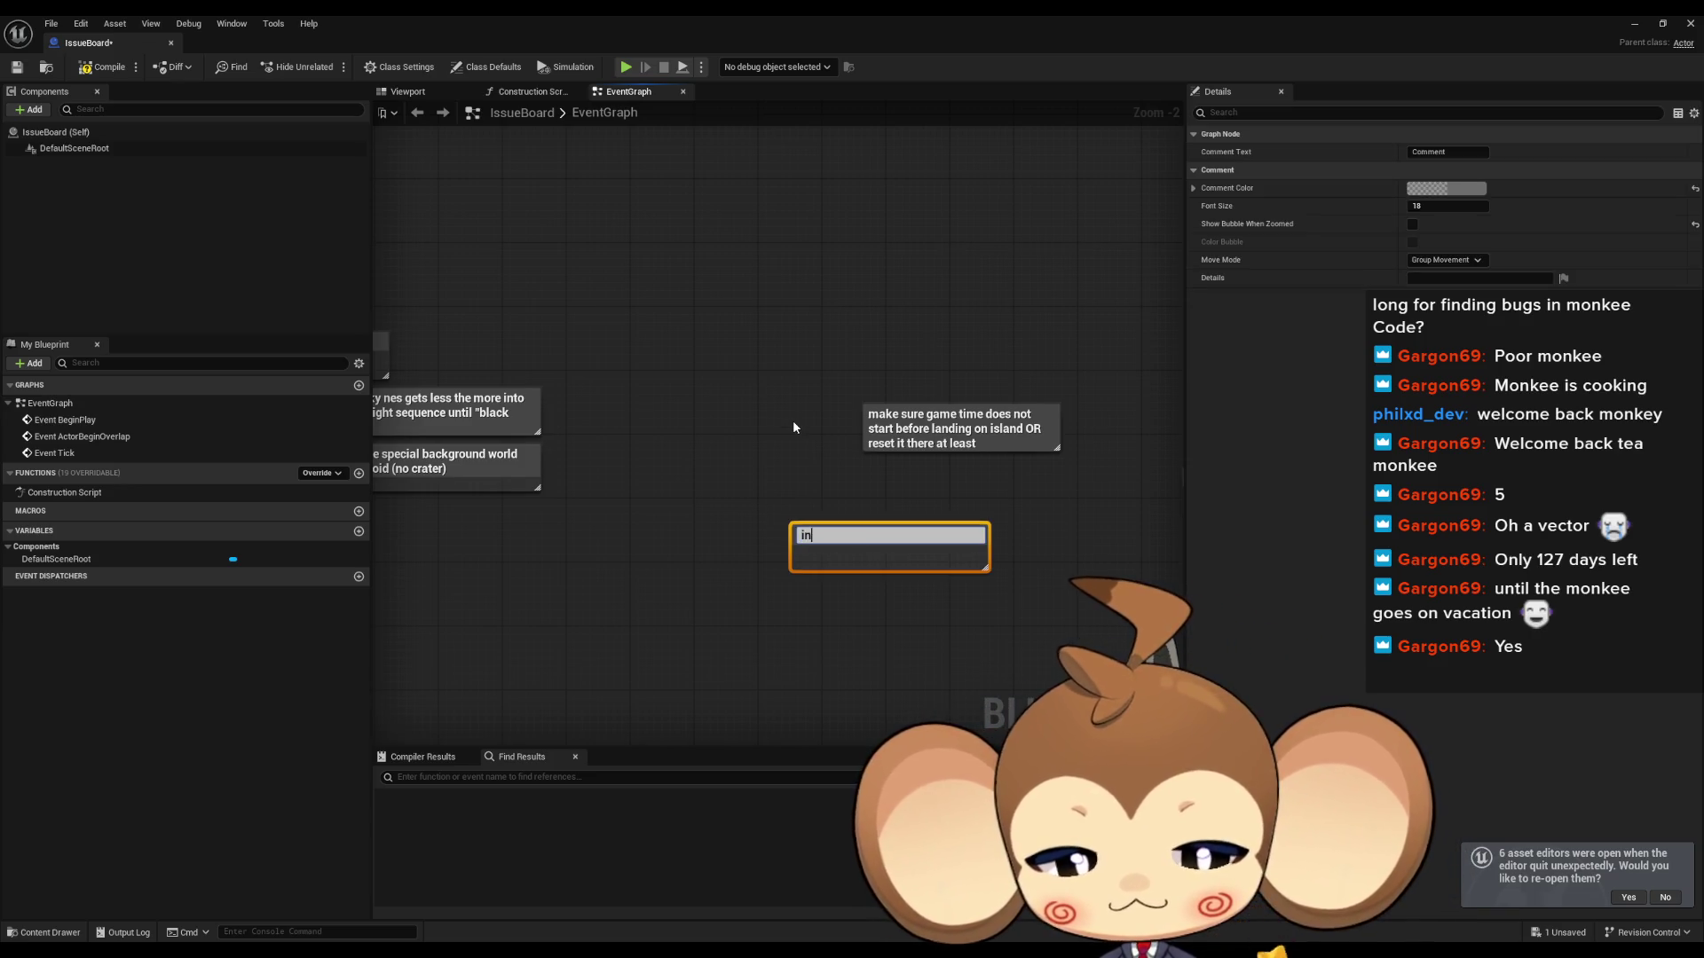
text( feedback?)
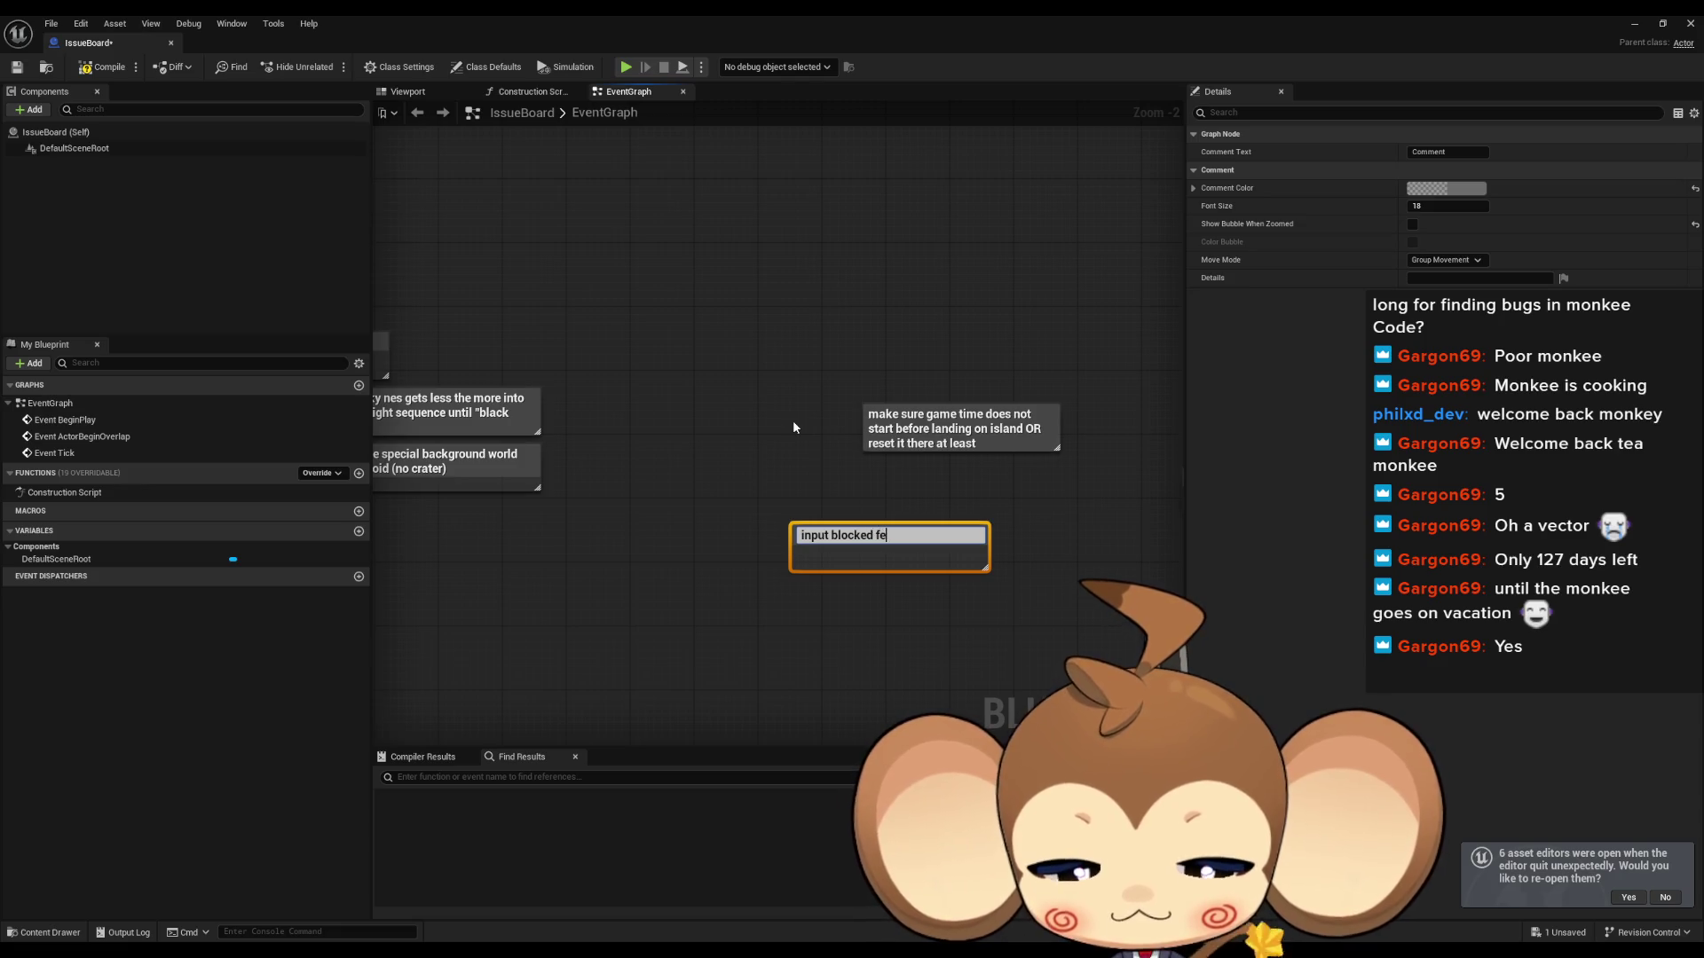
key(Return)
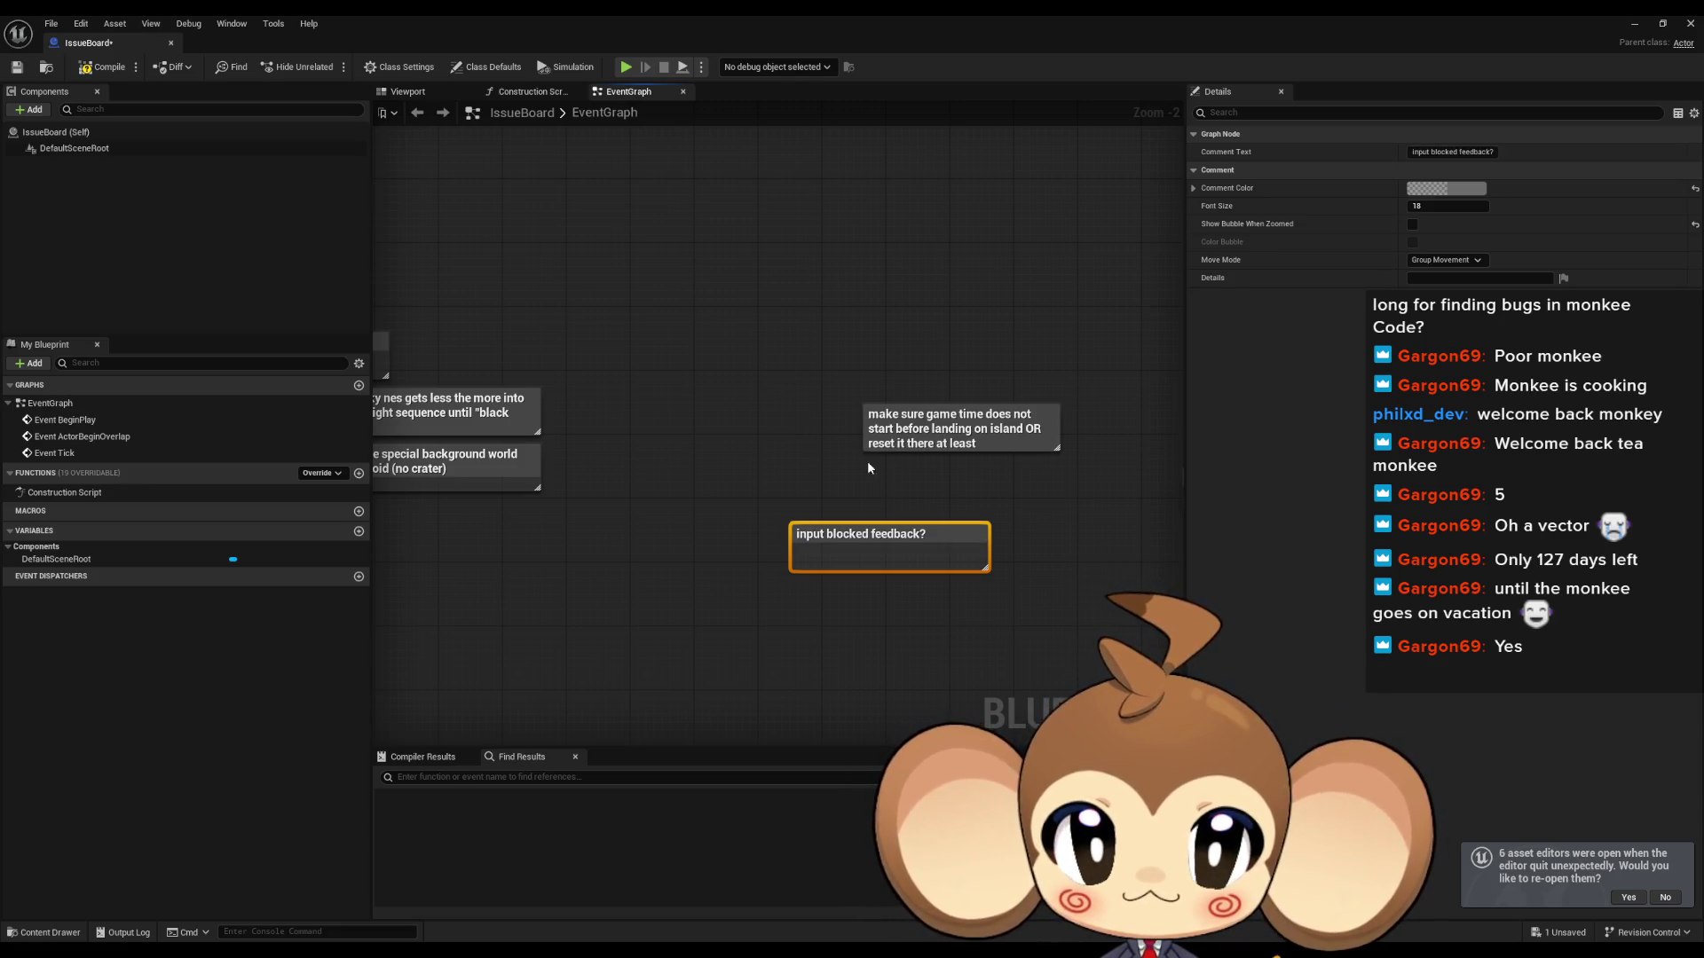
drag(815, 435, 677, 449)
mouse_move(753, 554)
mouse_down()
mouse_move(824, 472)
mouse_move(851, 355)
mouse_up()
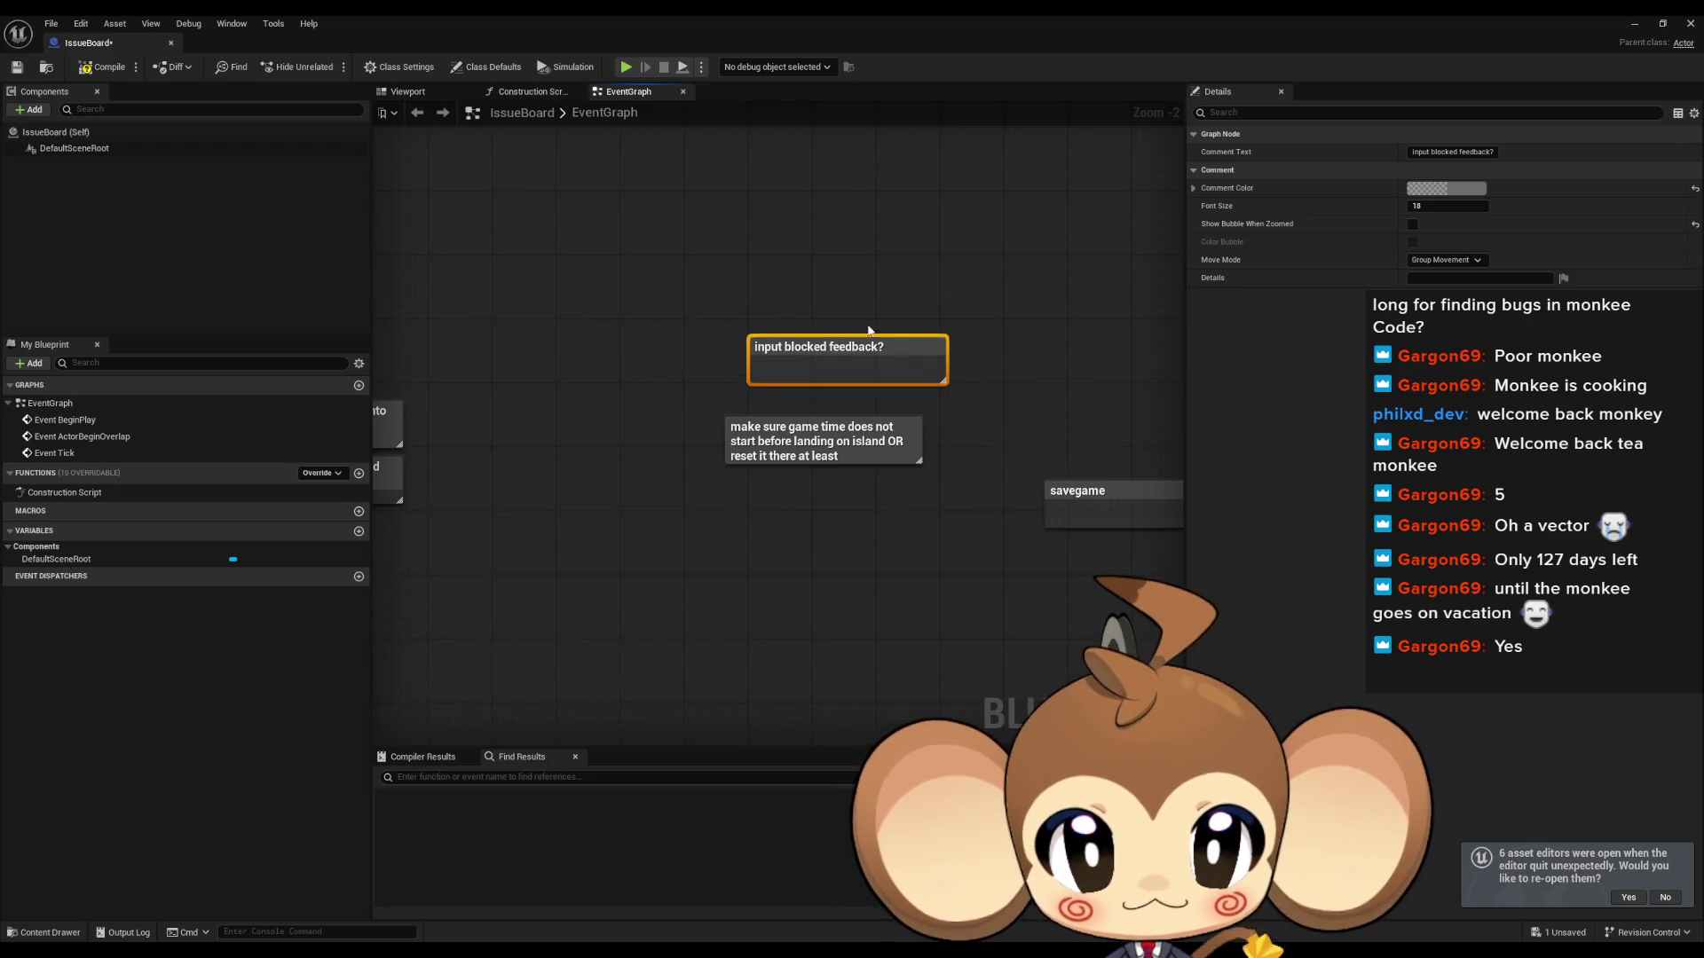
click(929, 278)
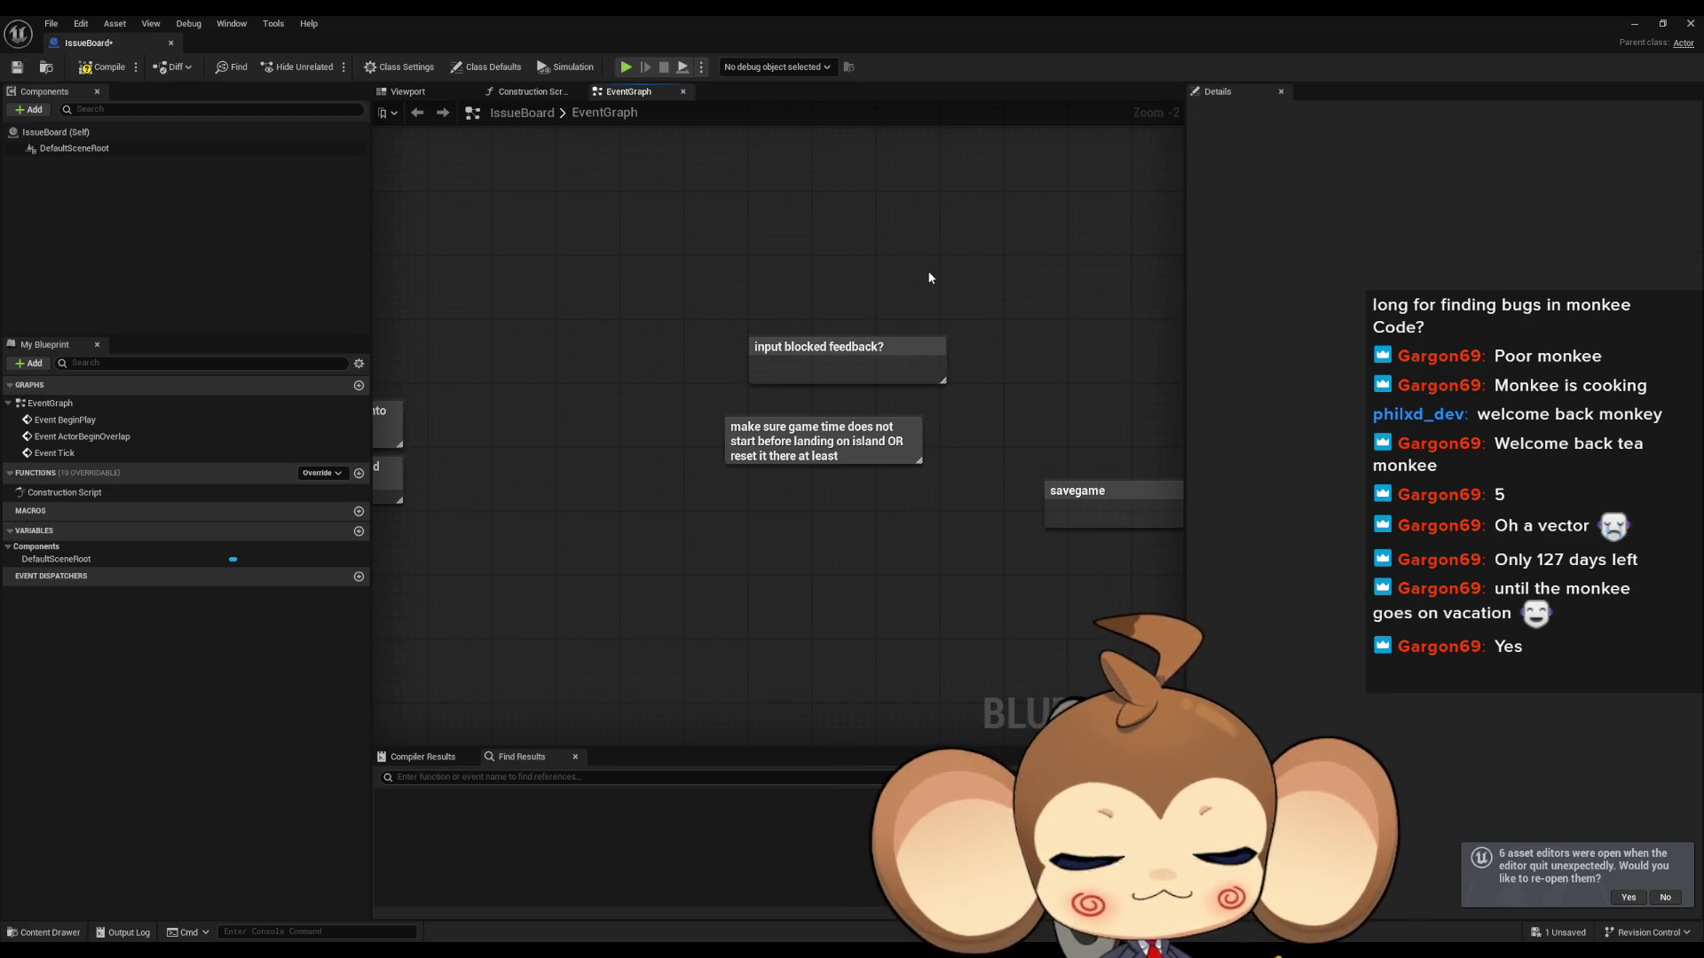
drag(969, 321, 939, 381)
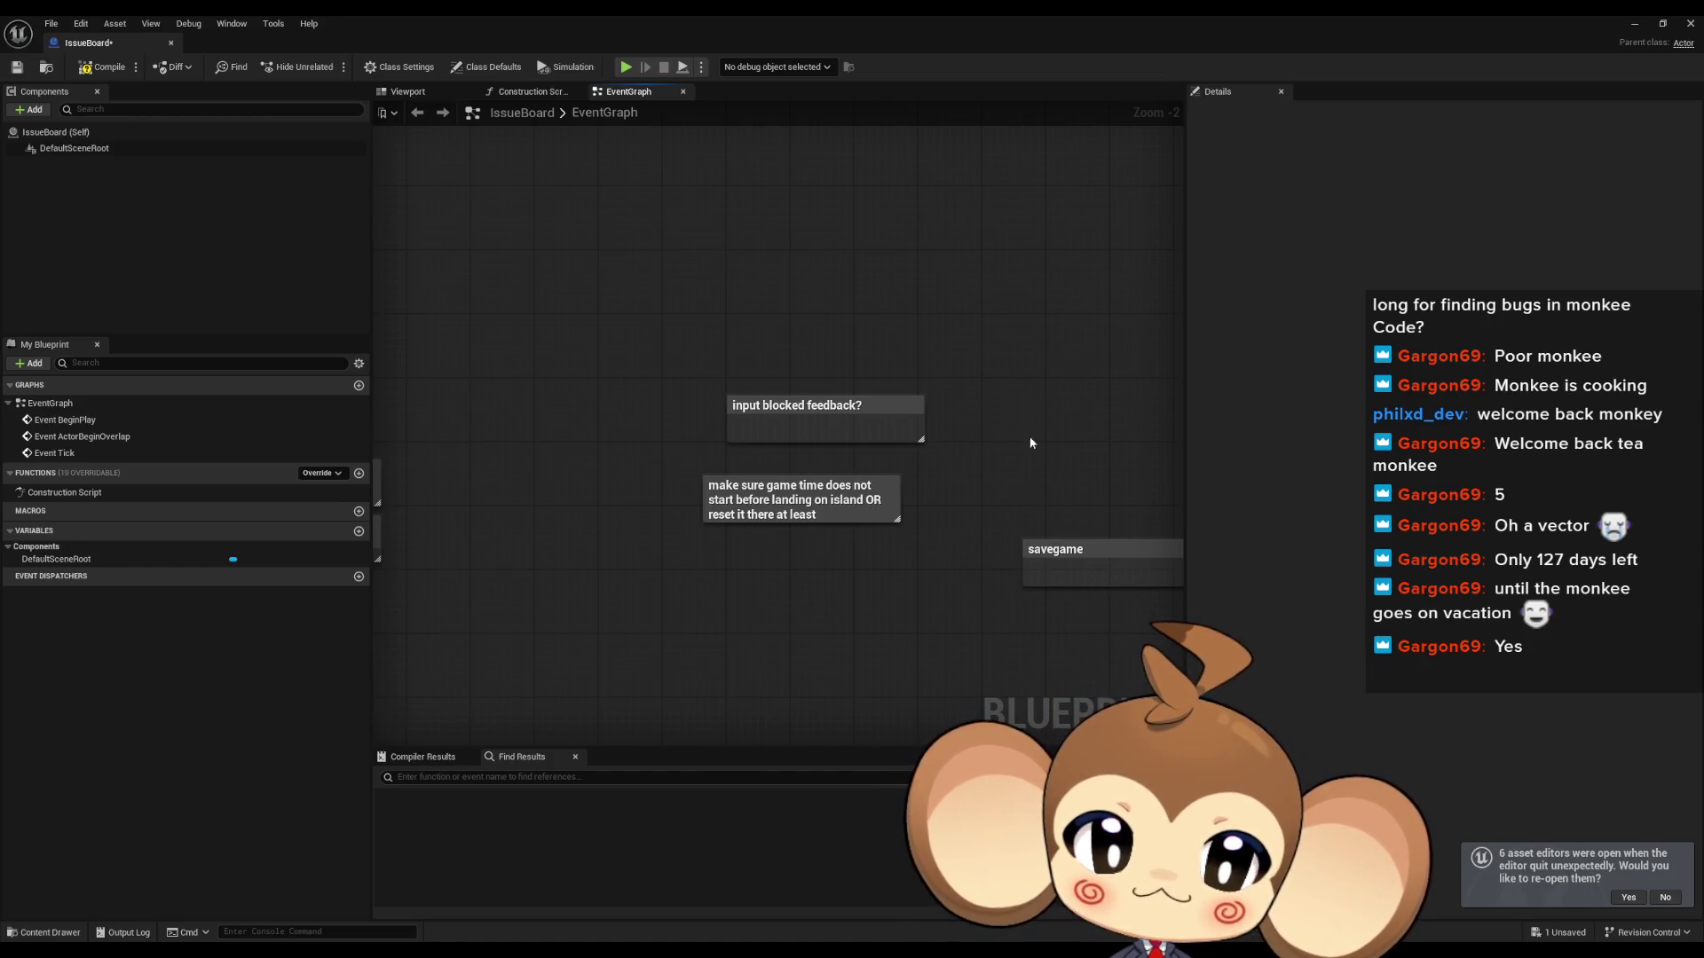
drag(806, 407, 789, 427)
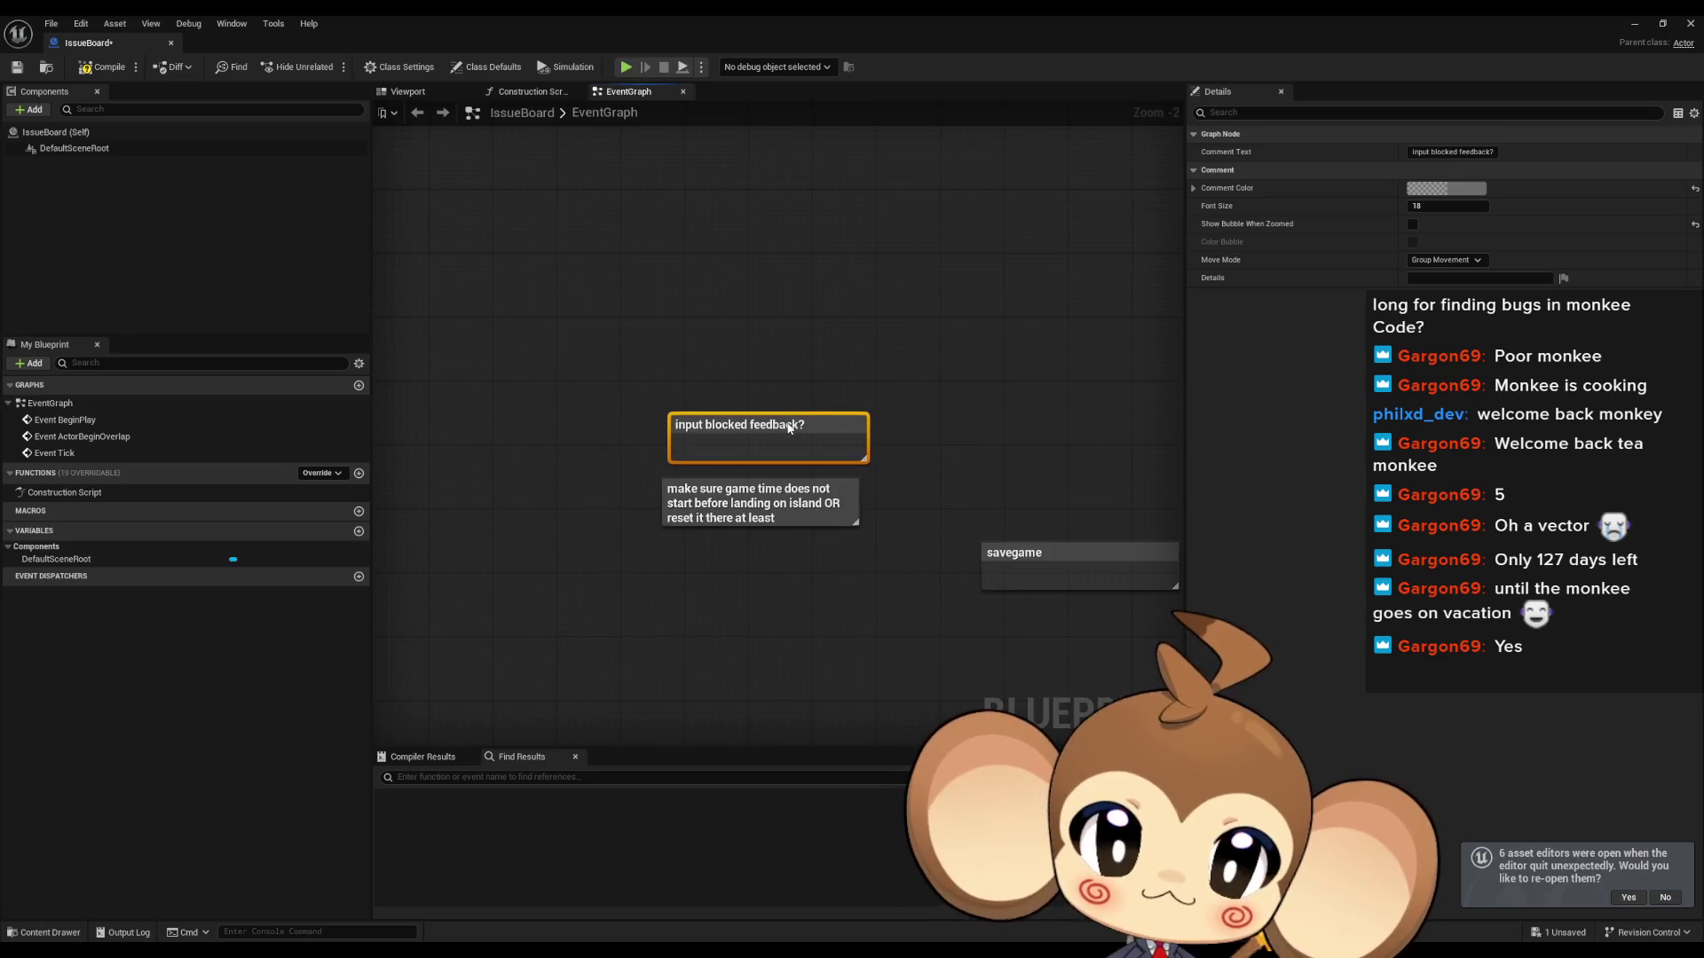
click(944, 377)
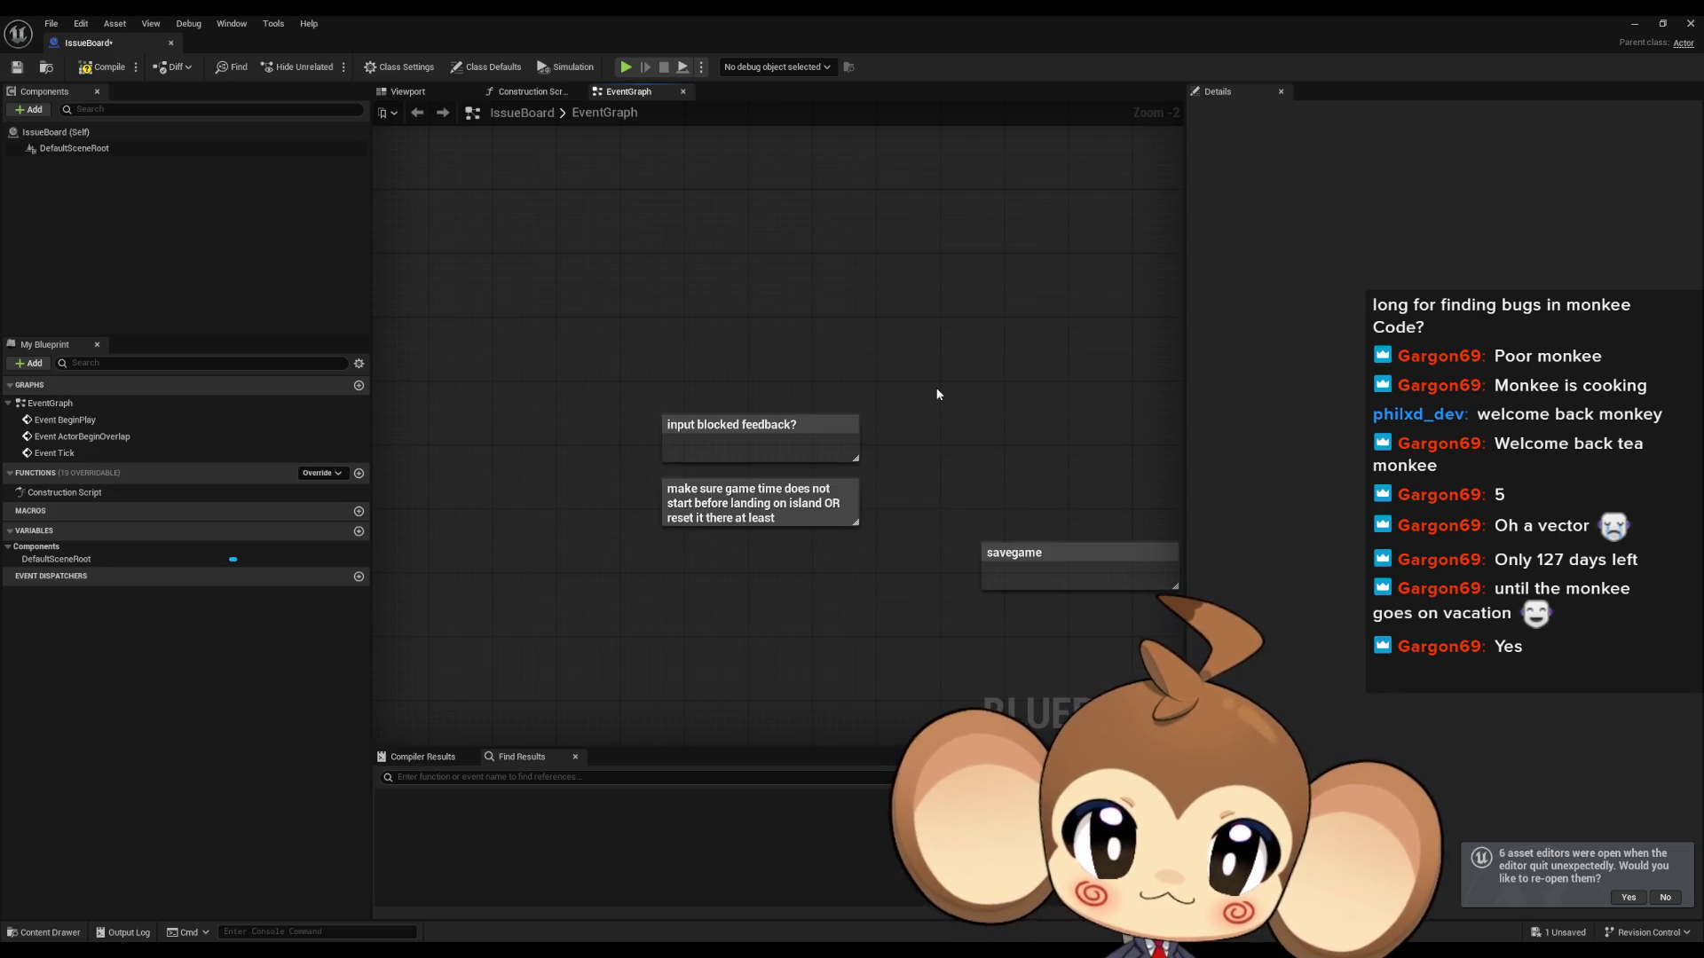
Step: Float the IssueBoard window and open the InputRouter blueprint from the Blueprints folder
double_click(725, 21)
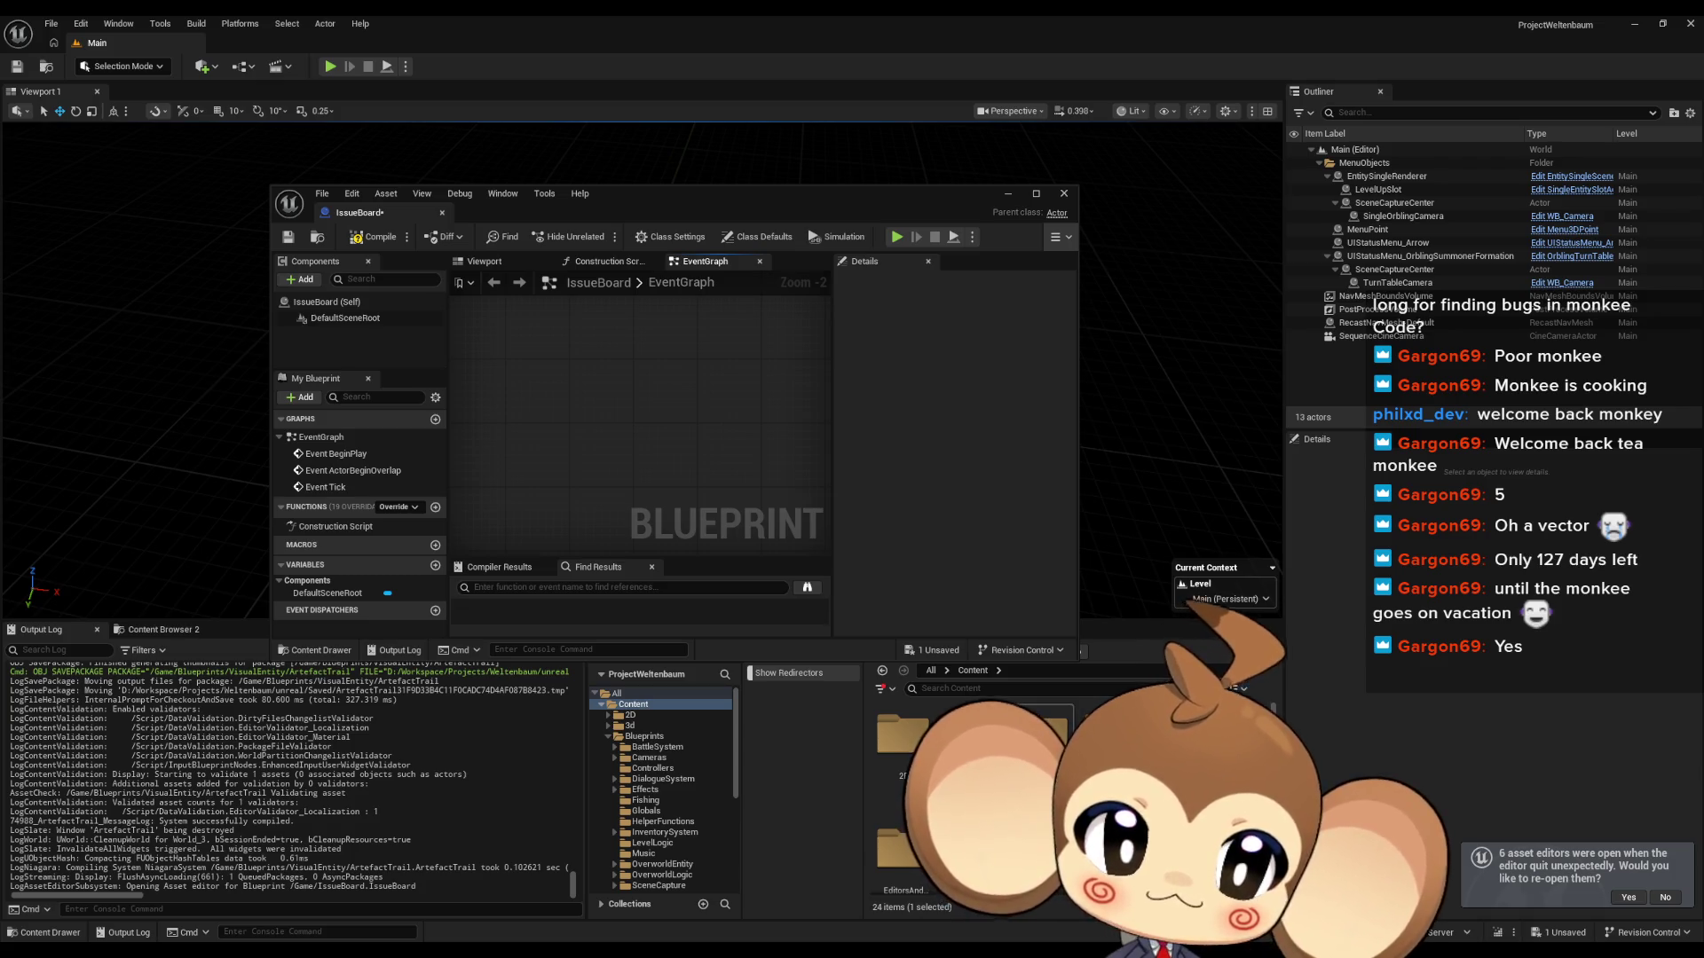
click(643, 736)
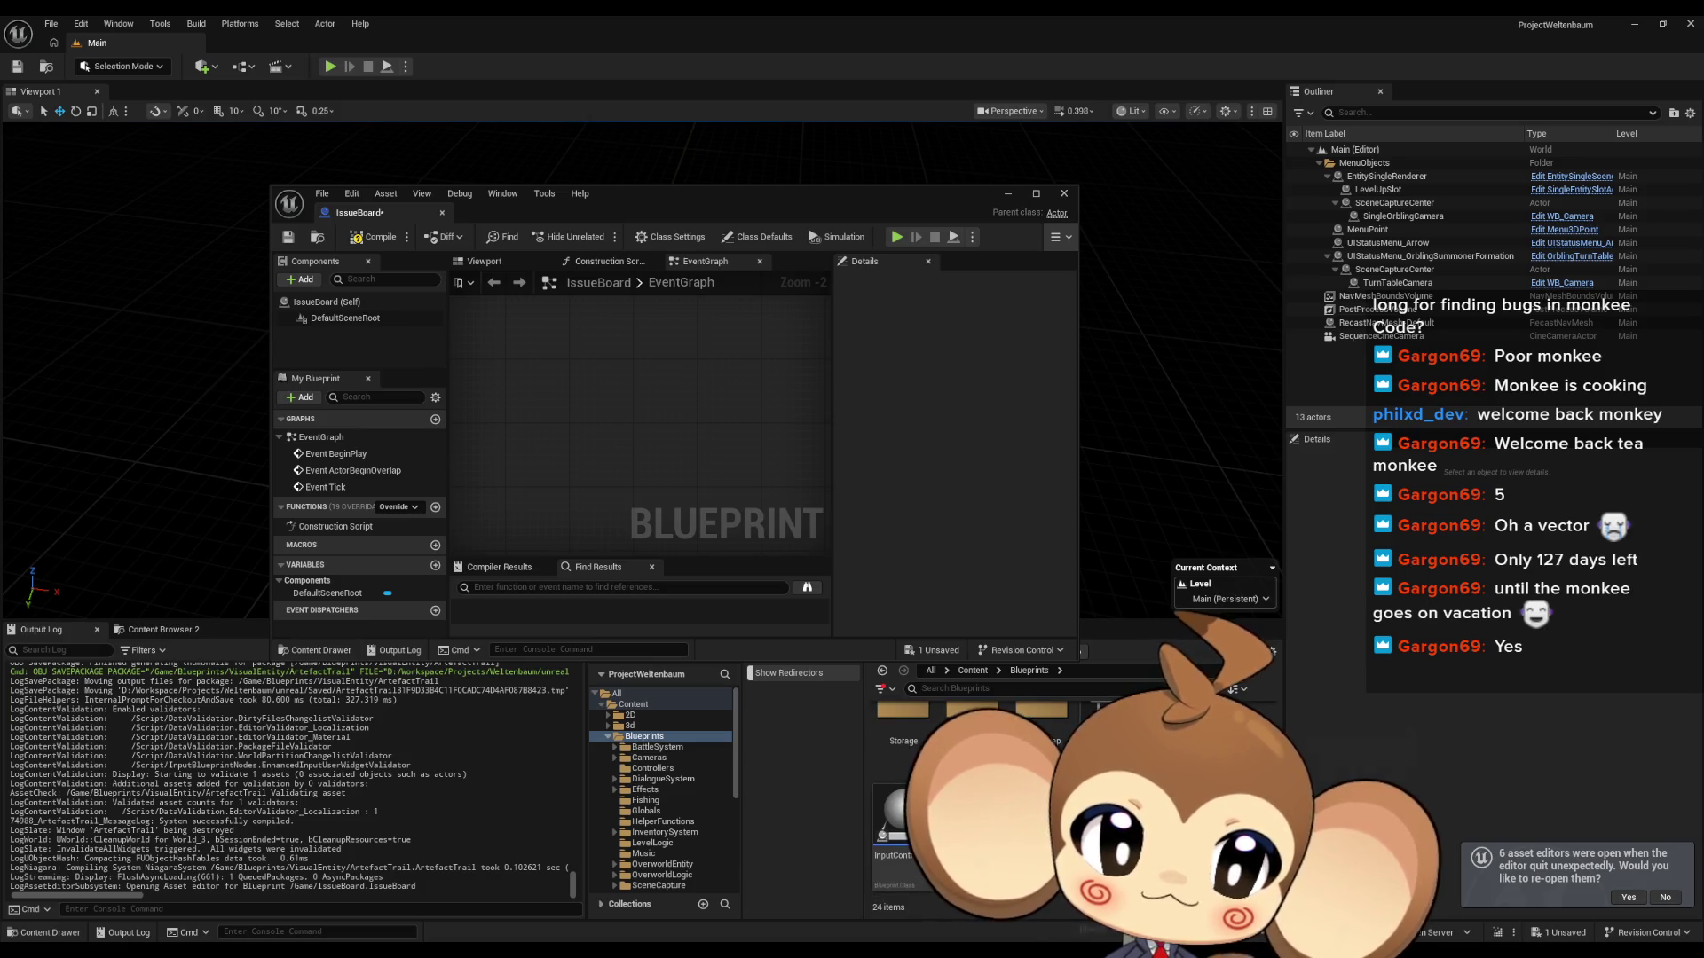
double_click(695, 194)
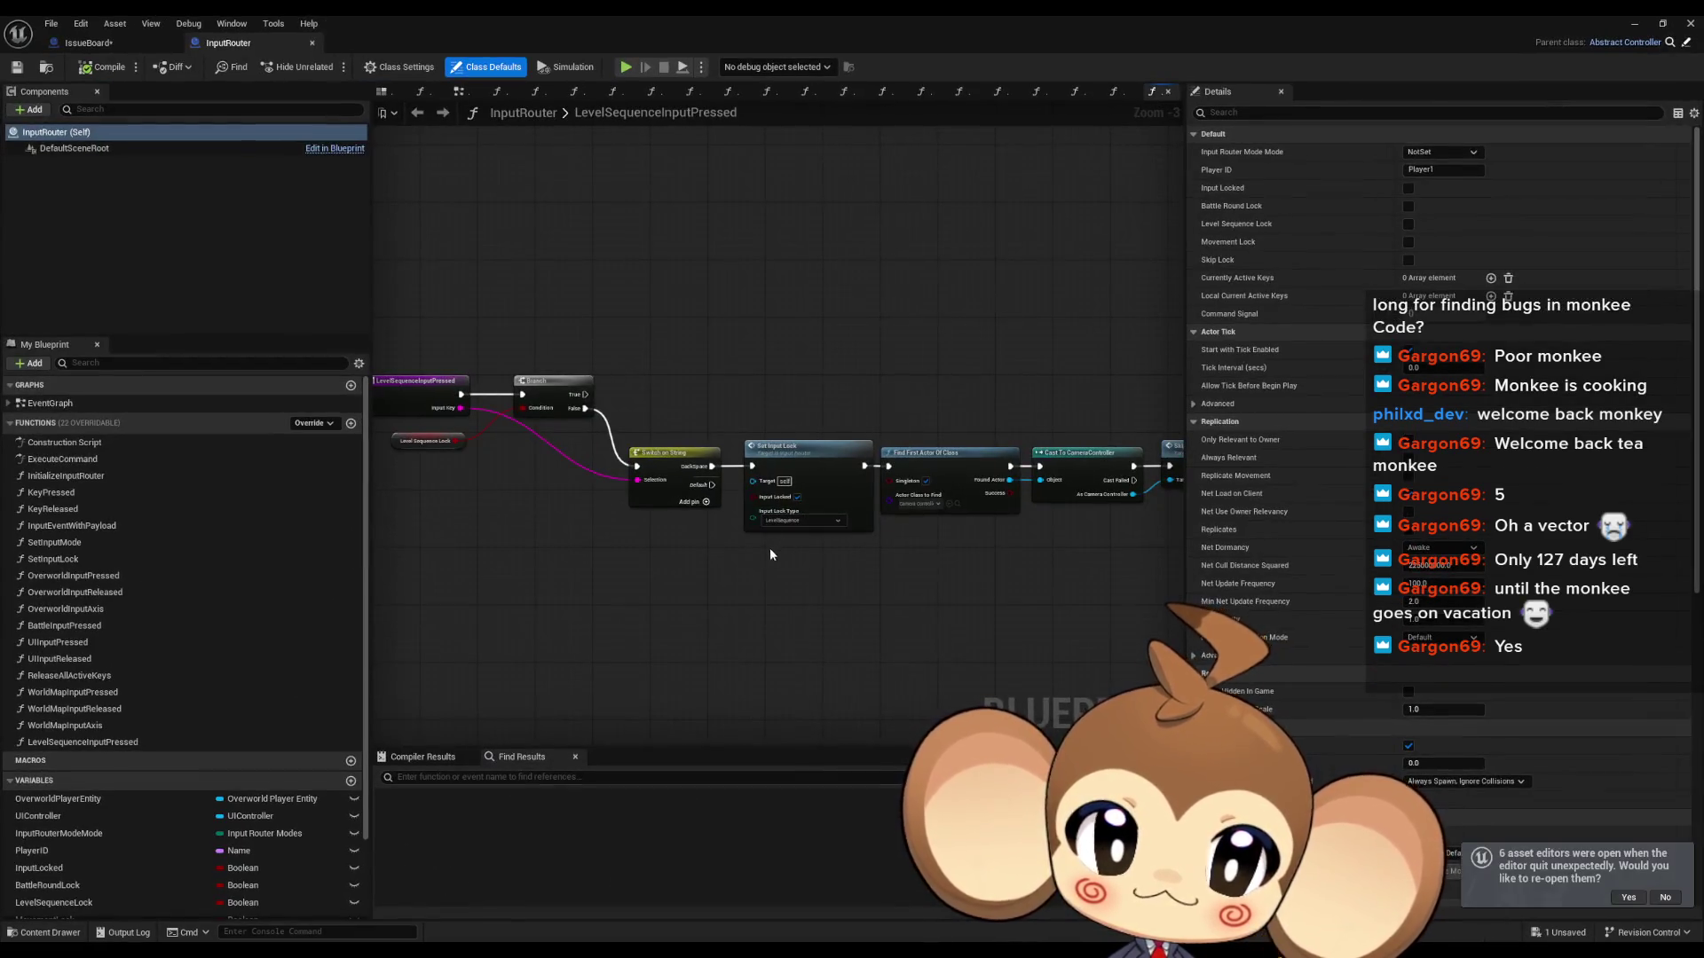
Step: Open the OverworldInputPressed graph and locate the LeftClick/BackSpace Switch on String
double_click(313, 576)
scroll(772, 559, down, 7)
scroll(803, 428, up, 5)
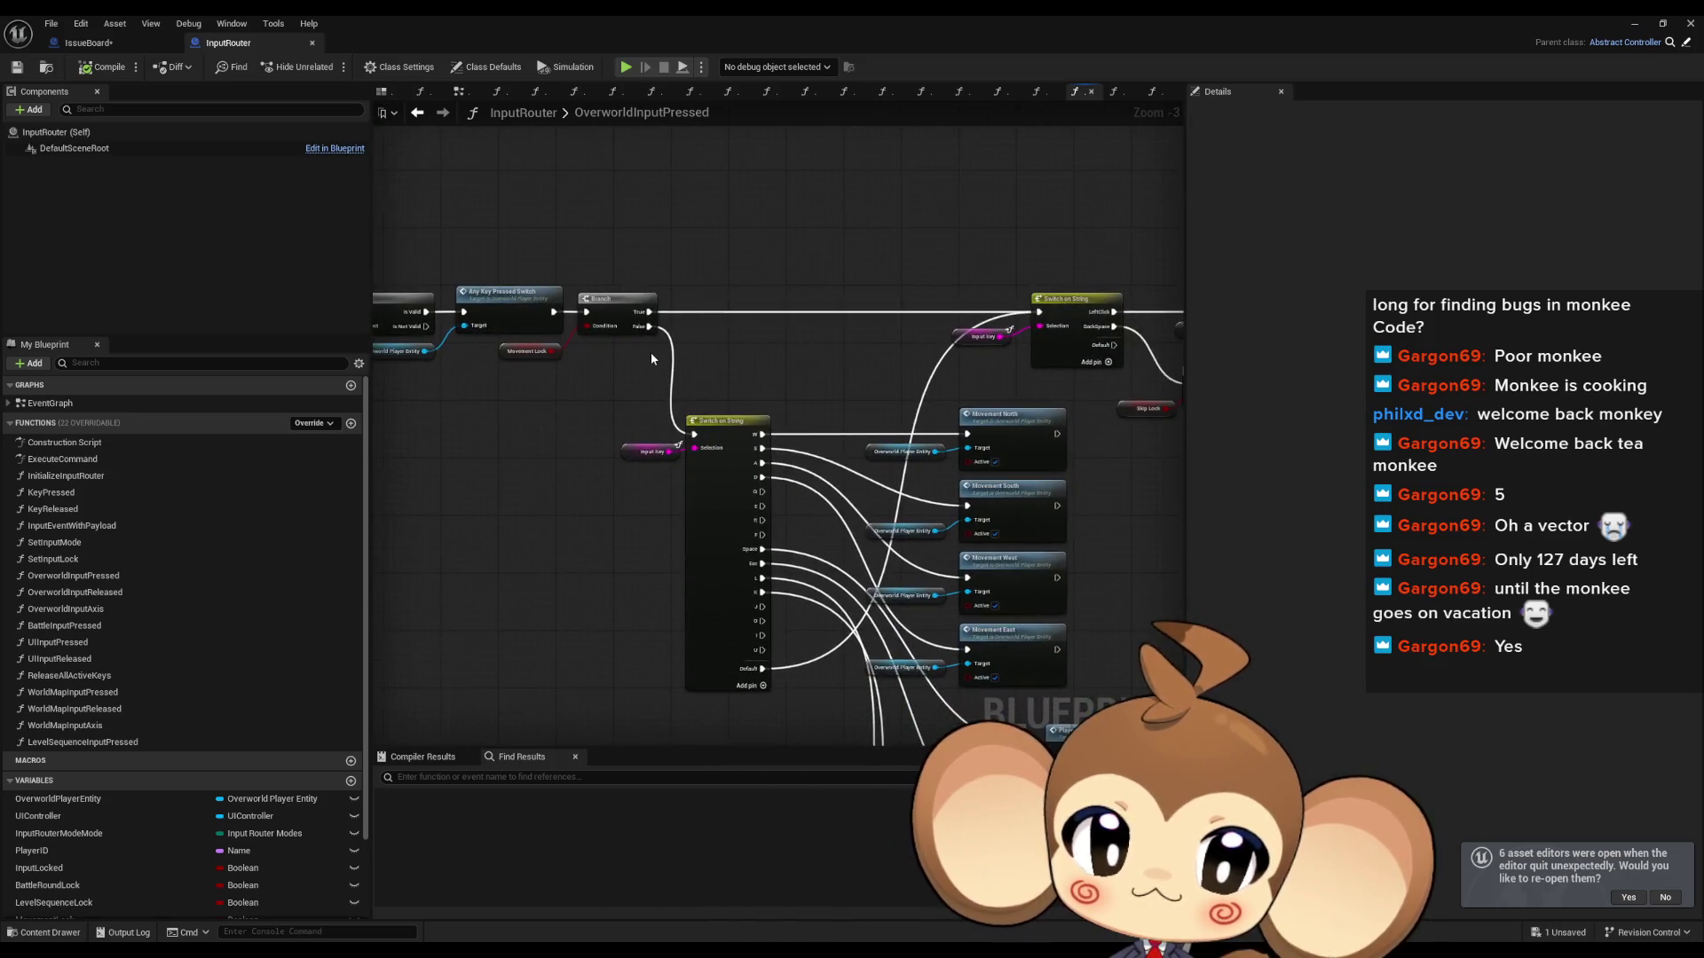
scroll(591, 396, up, 3)
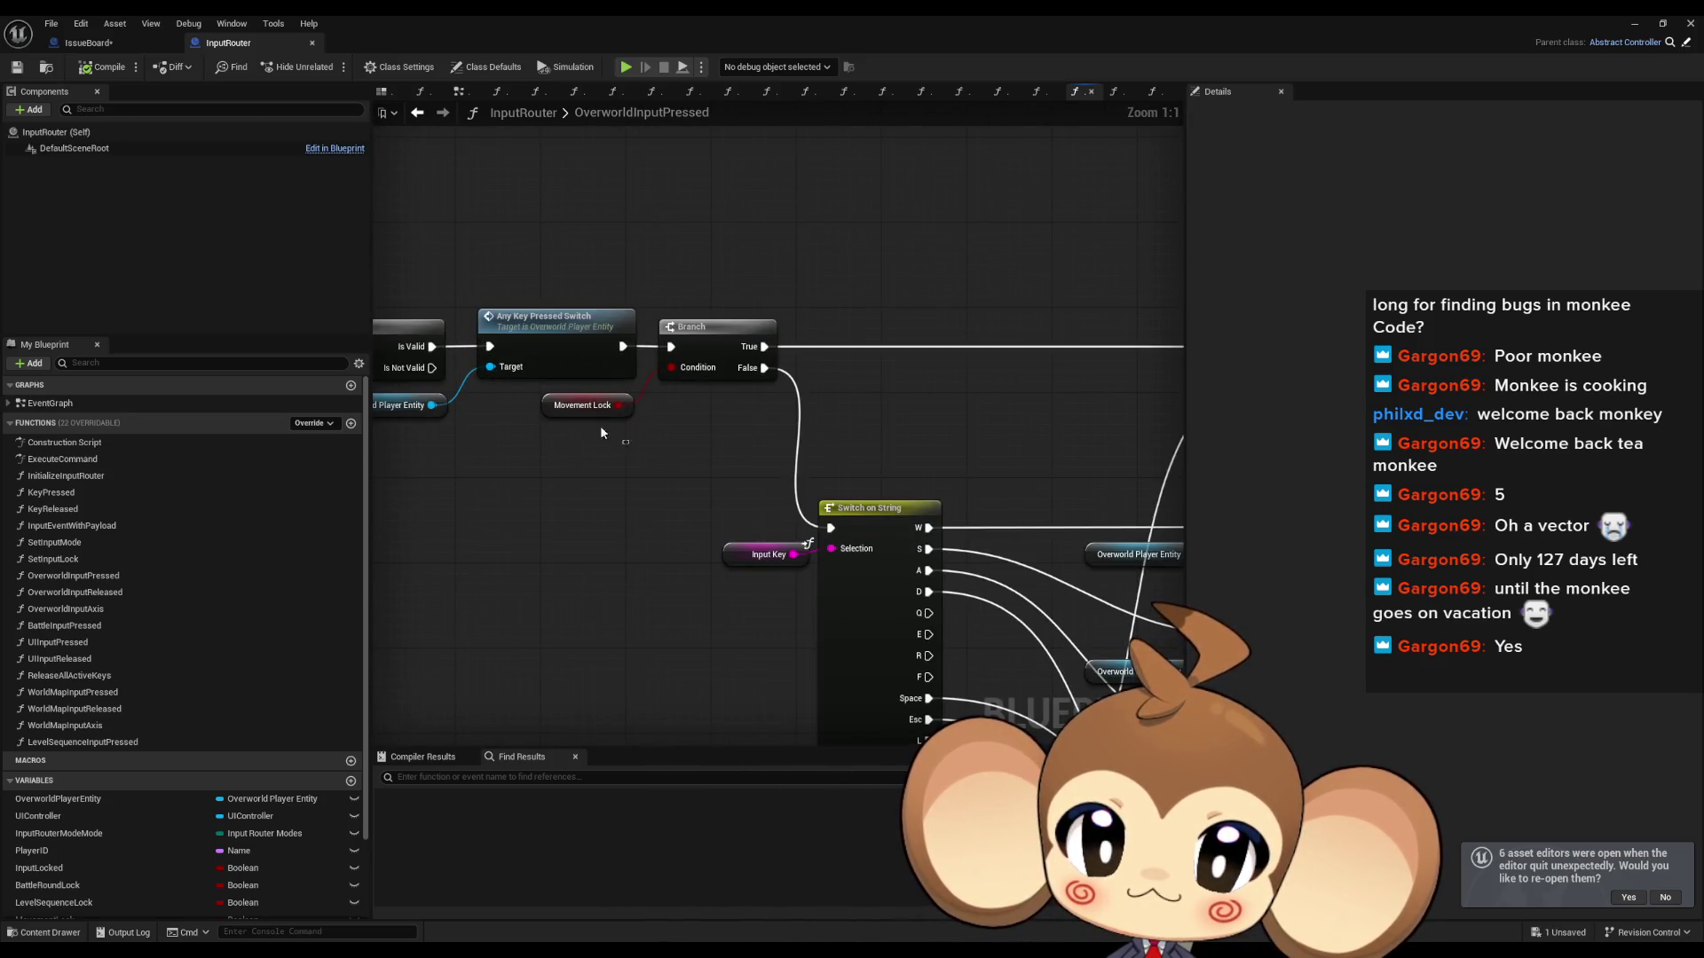
click(609, 407)
scroll(475, 401, down, 4)
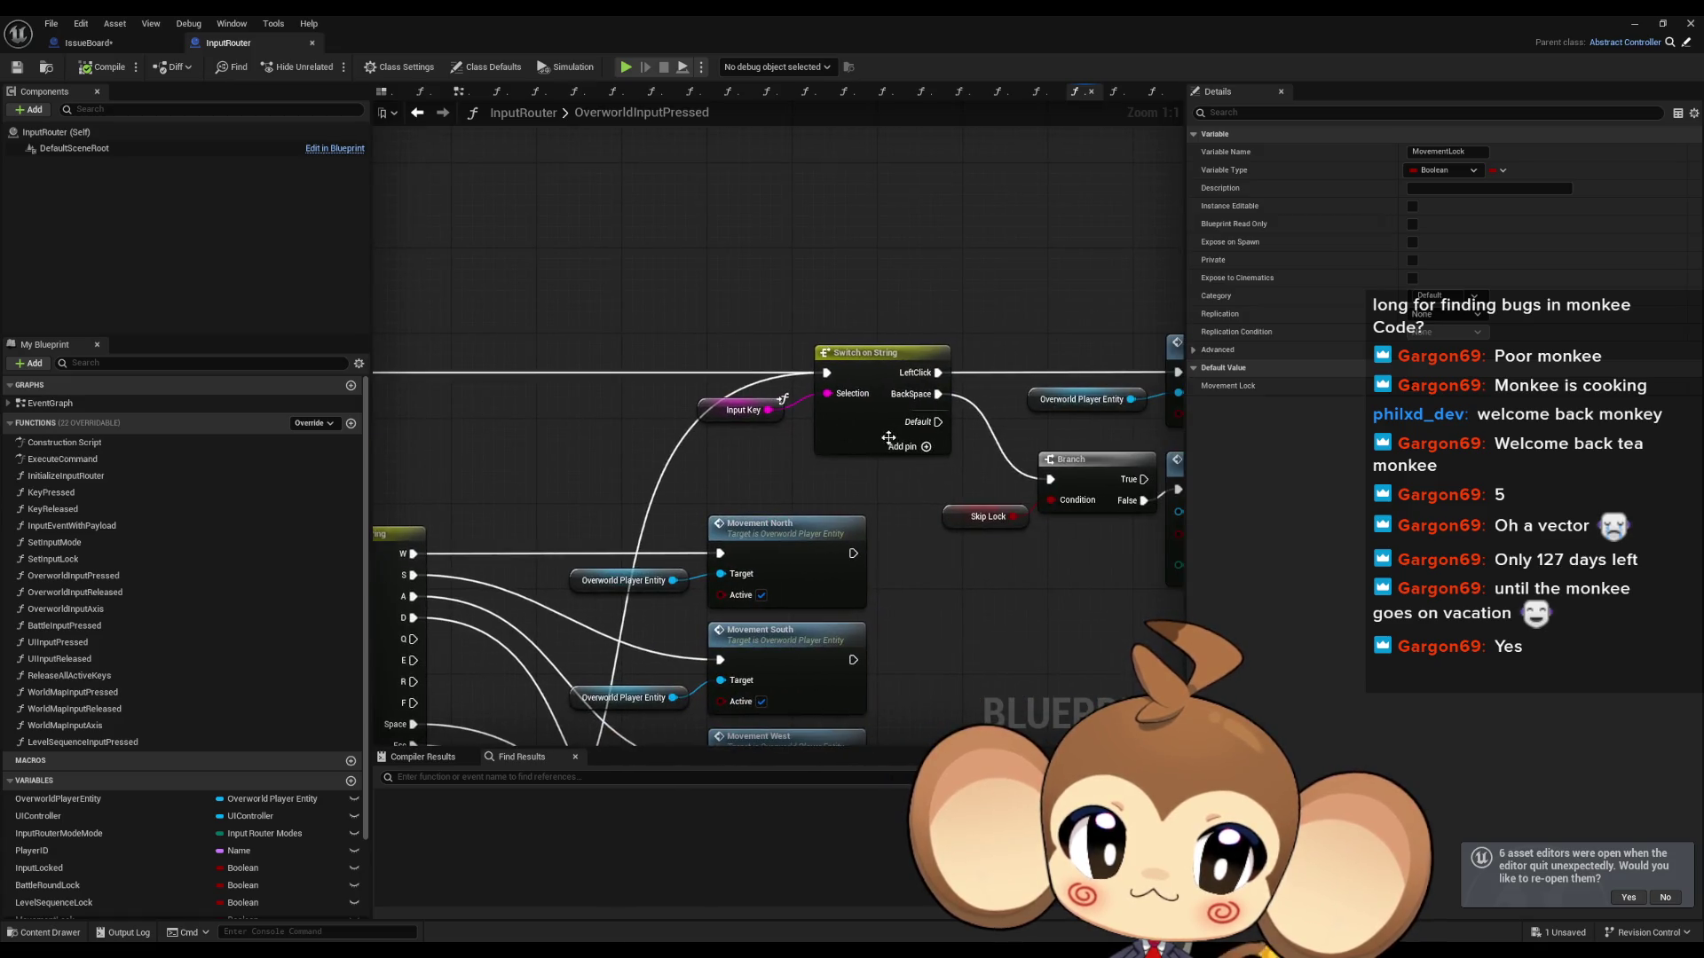
scroll(726, 426, up, 4)
mouse_move(726, 426)
mouse_down()
mouse_move(760, 334)
mouse_move(695, 330)
mouse_up()
scroll(696, 330, down, 4)
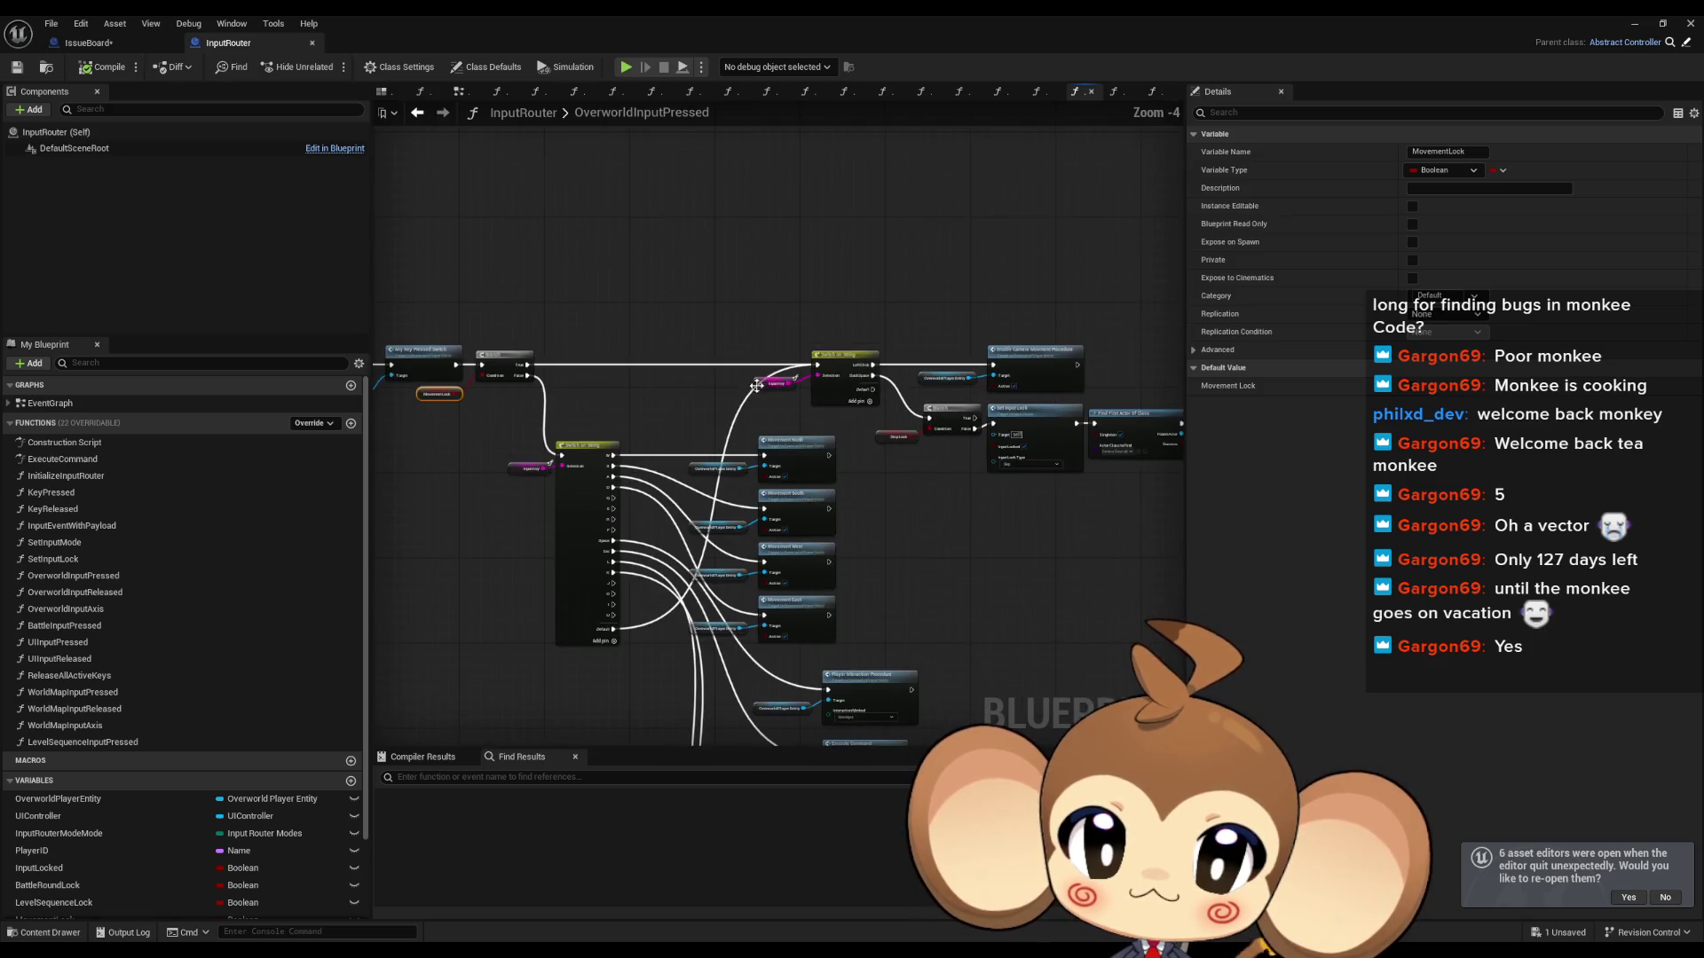
drag(809, 425, 627, 455)
scroll(710, 497, up, 3)
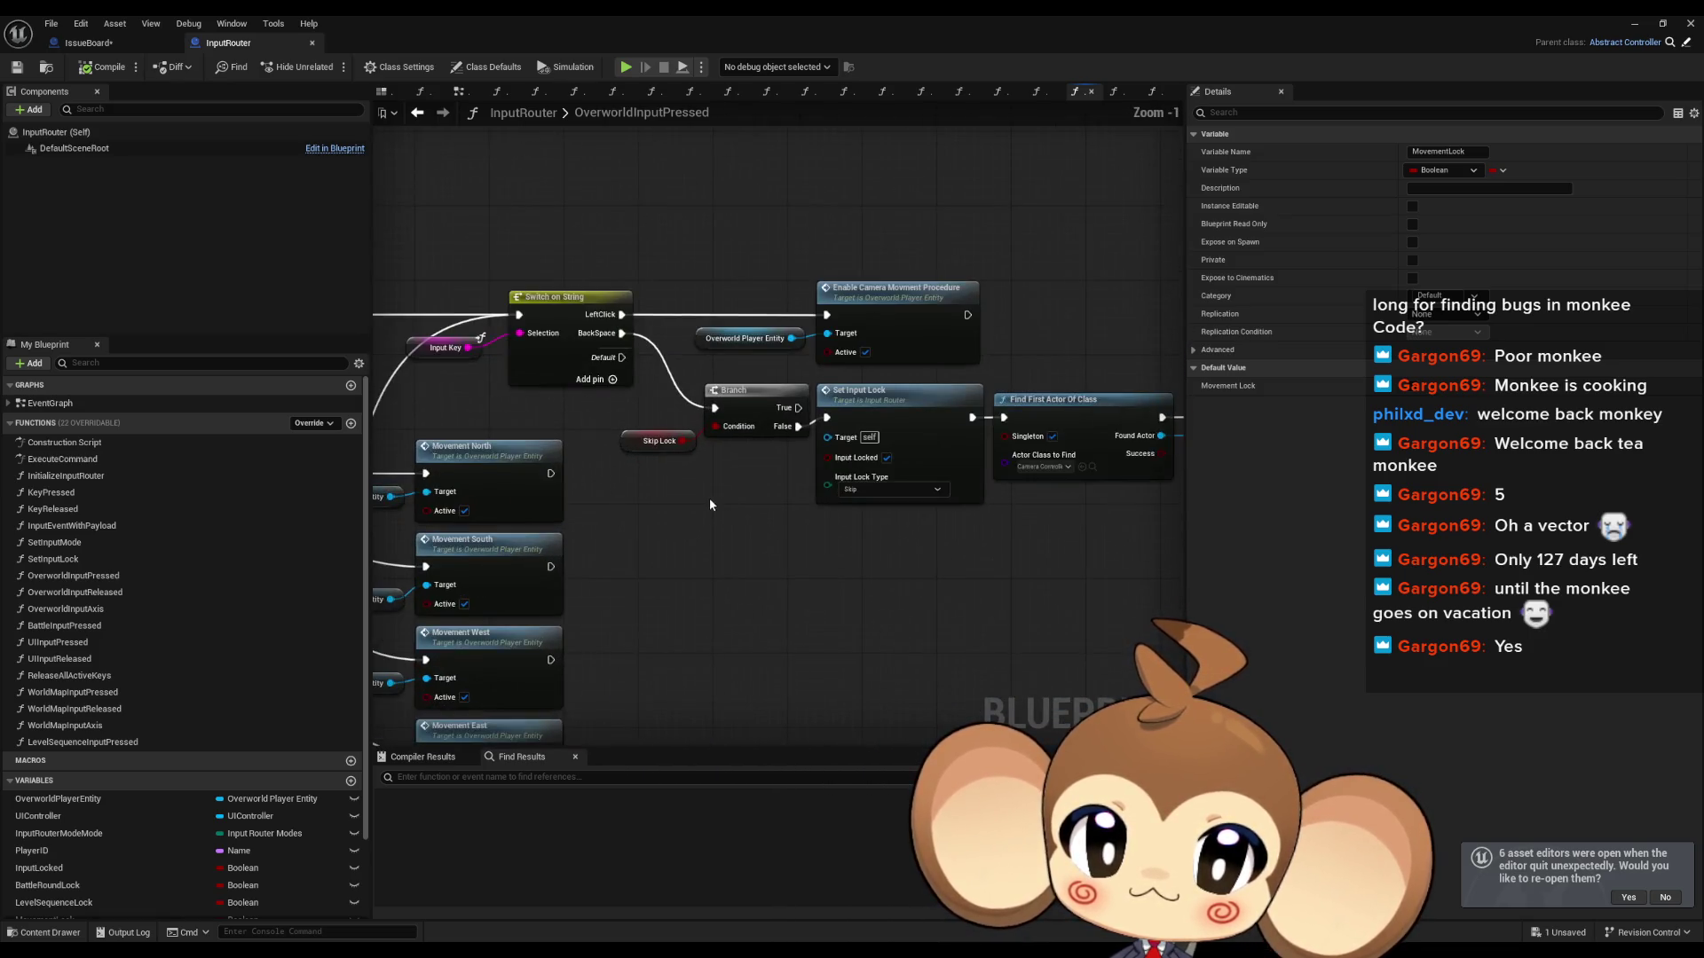
drag(710, 497, 670, 489)
Step: Attach a Print String printing 'yes' to the switch's Default pin, then return to the level editor
drag(569, 340, 803, 585)
text(print)
key(Return)
click(855, 605)
text(yes)
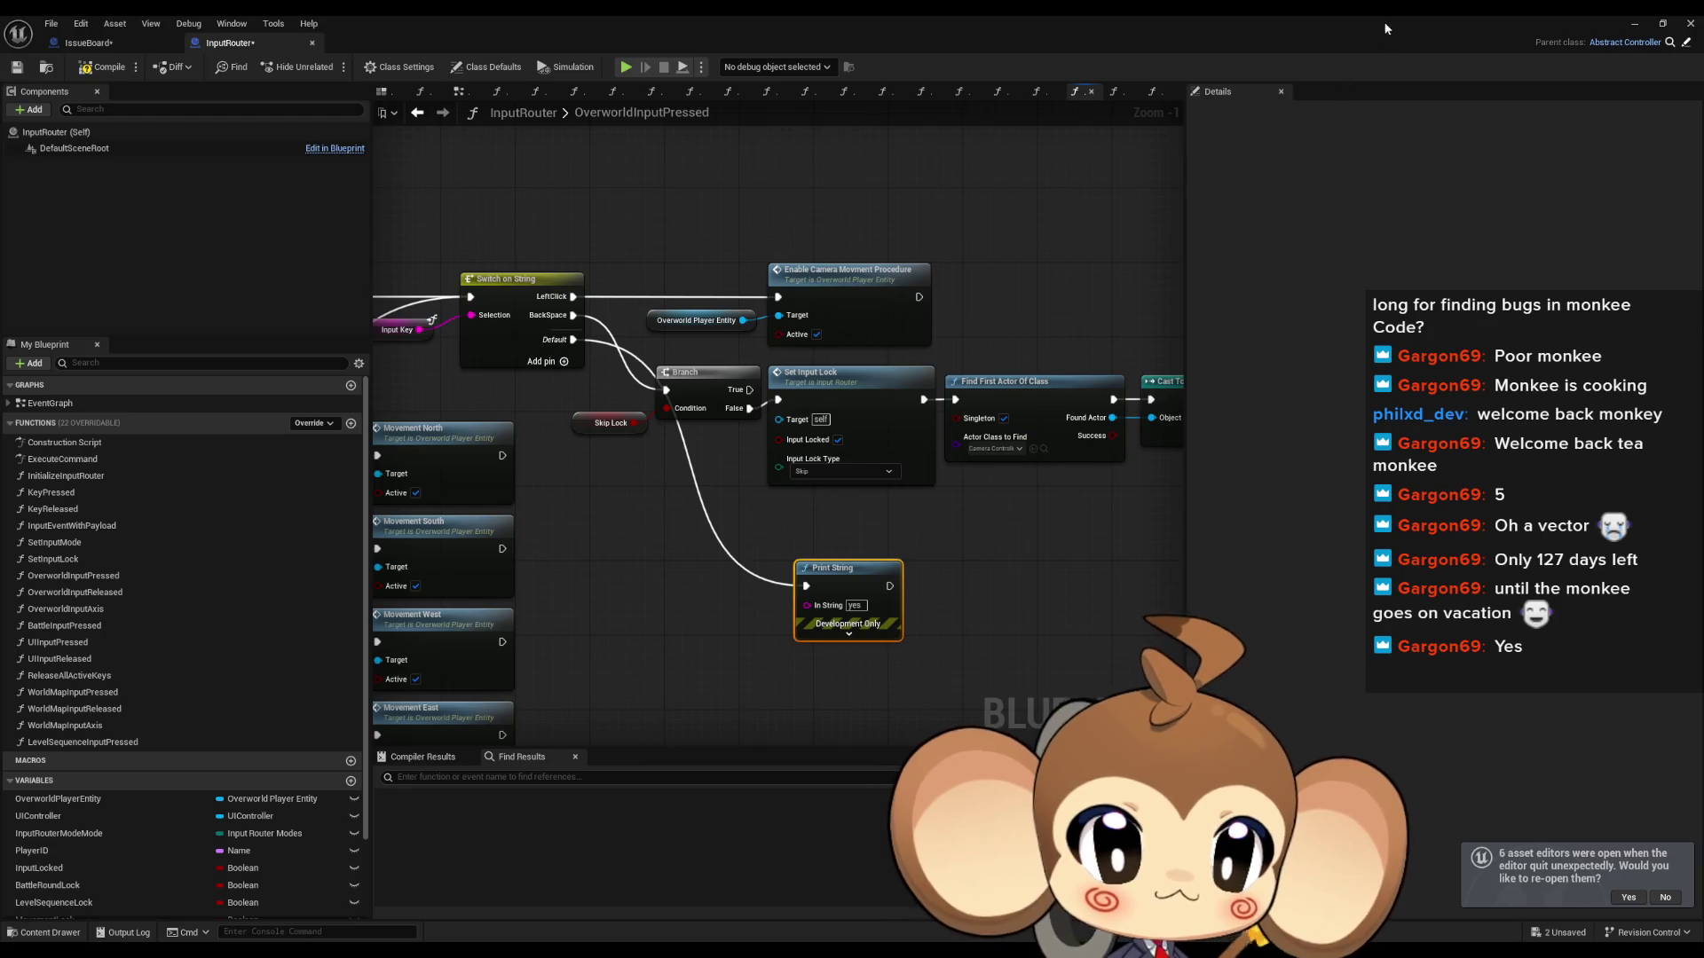
double_click(1131, 44)
click(1131, 60)
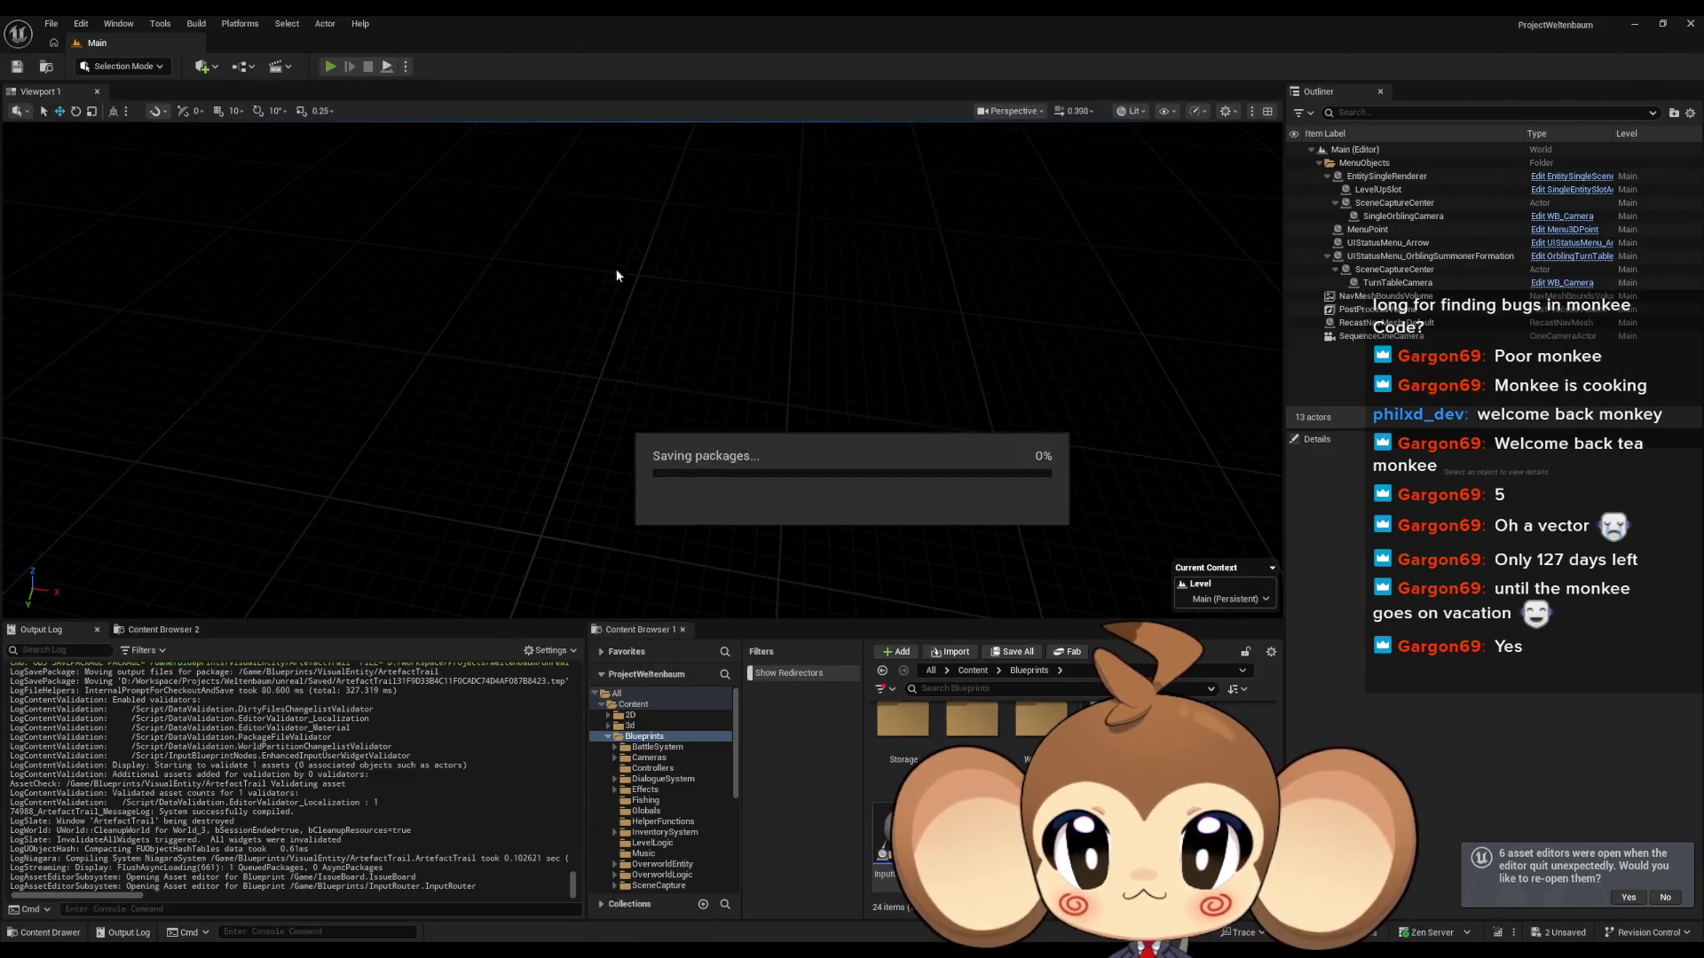
Step: Run a play-in-editor test to confirm 'yes' prints, stop it, and return to InputRouter's graph
key(alt+p)
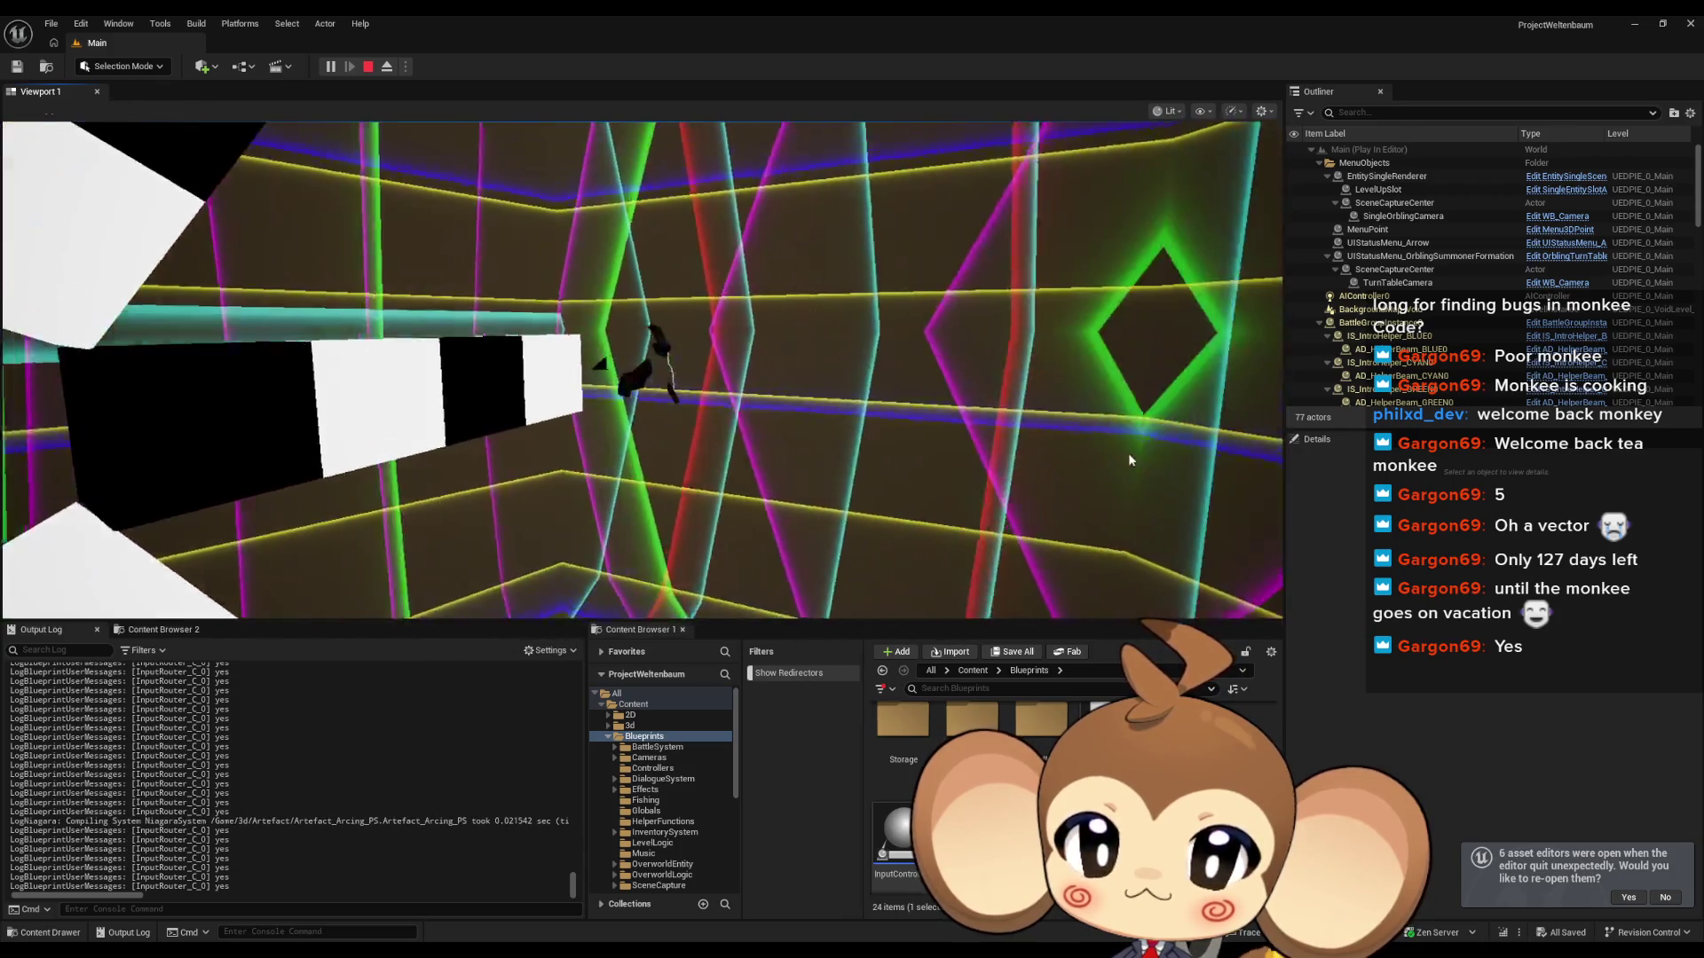
click(1129, 459)
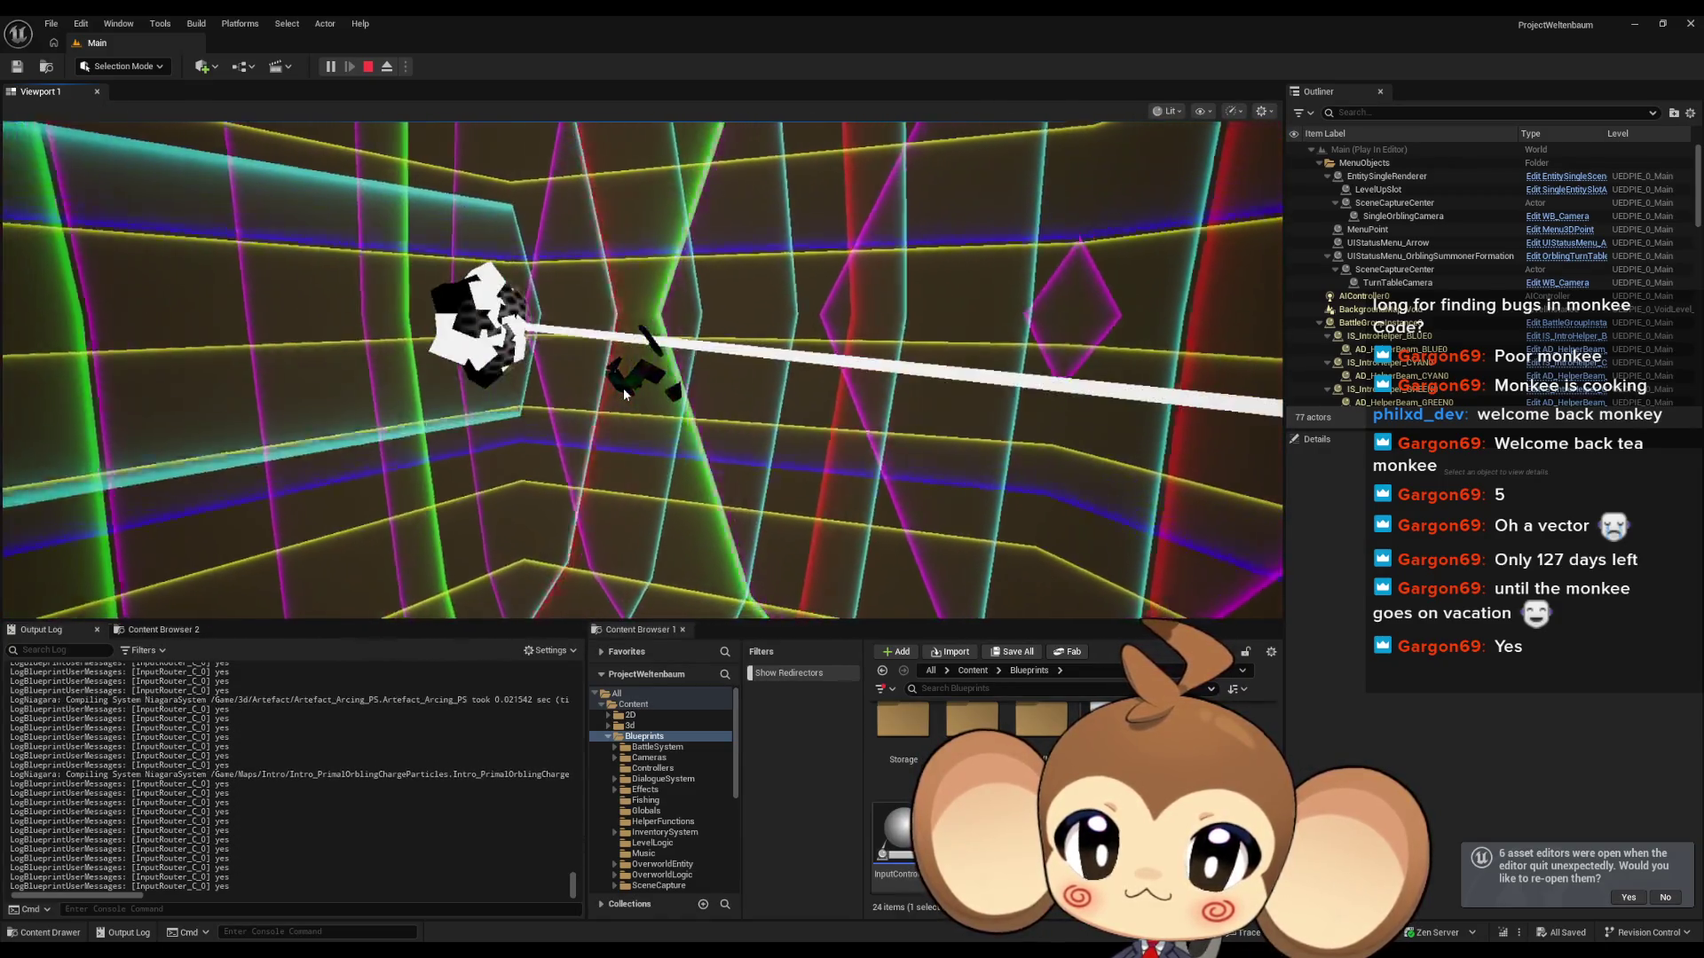
click(369, 69)
click(806, 902)
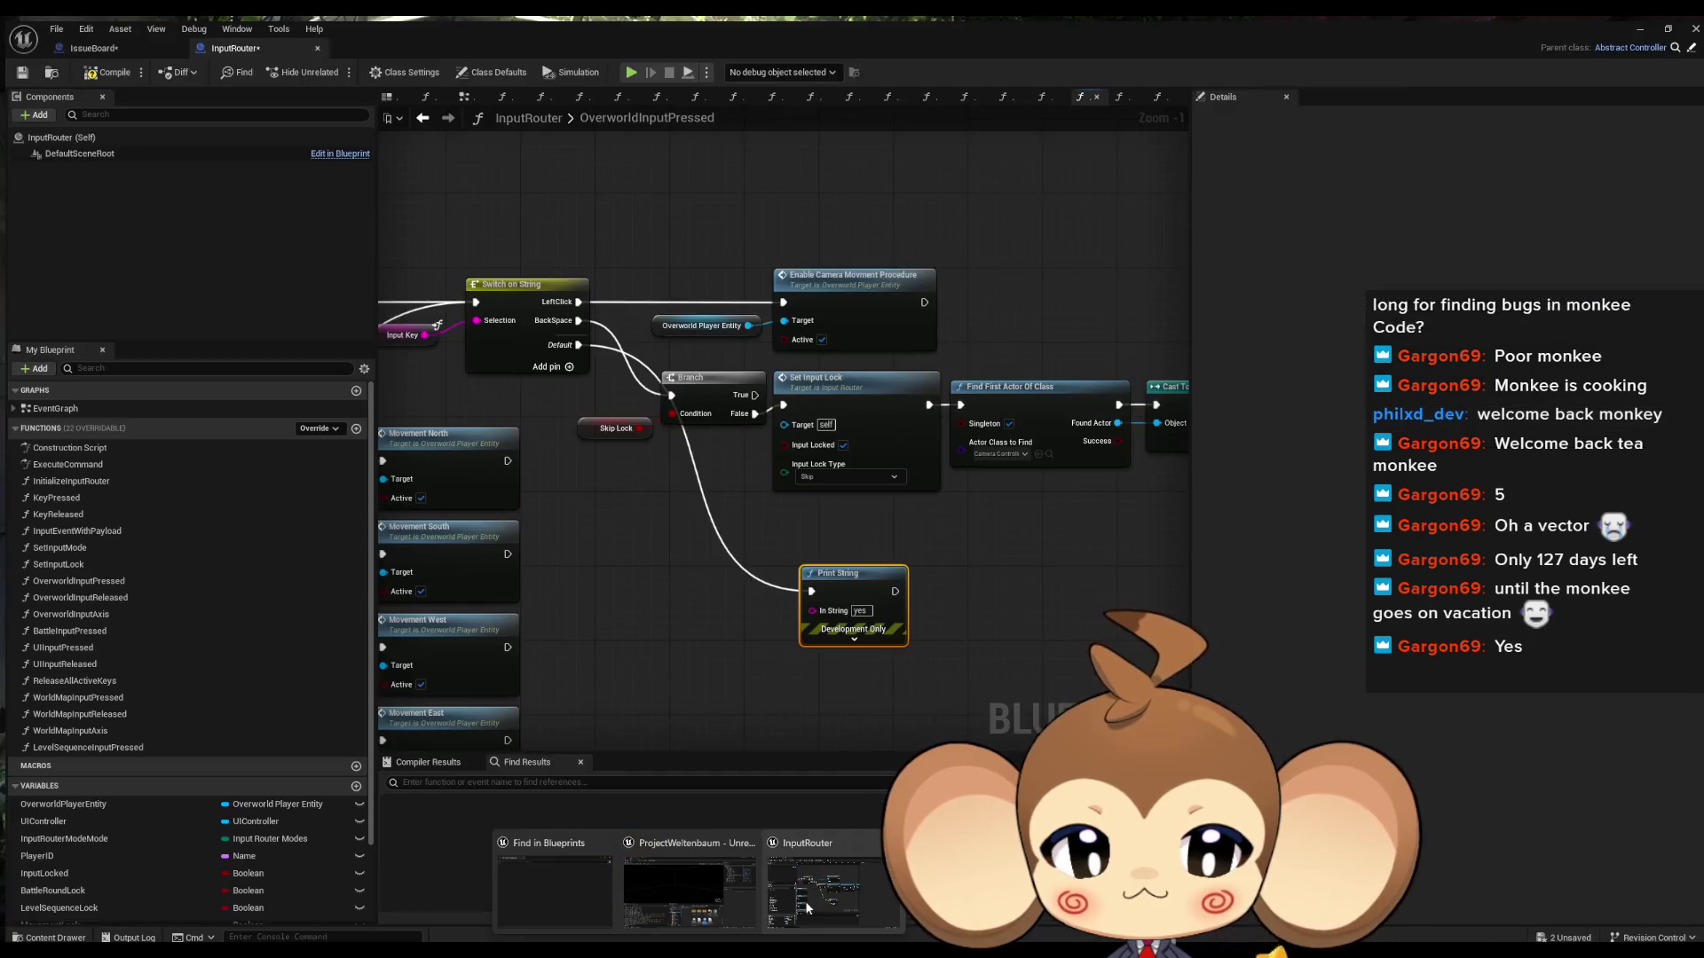
Step: Pan InputRouter's graph around the Print String and select the Overworld Player Entity node
scroll(744, 648, down, 4)
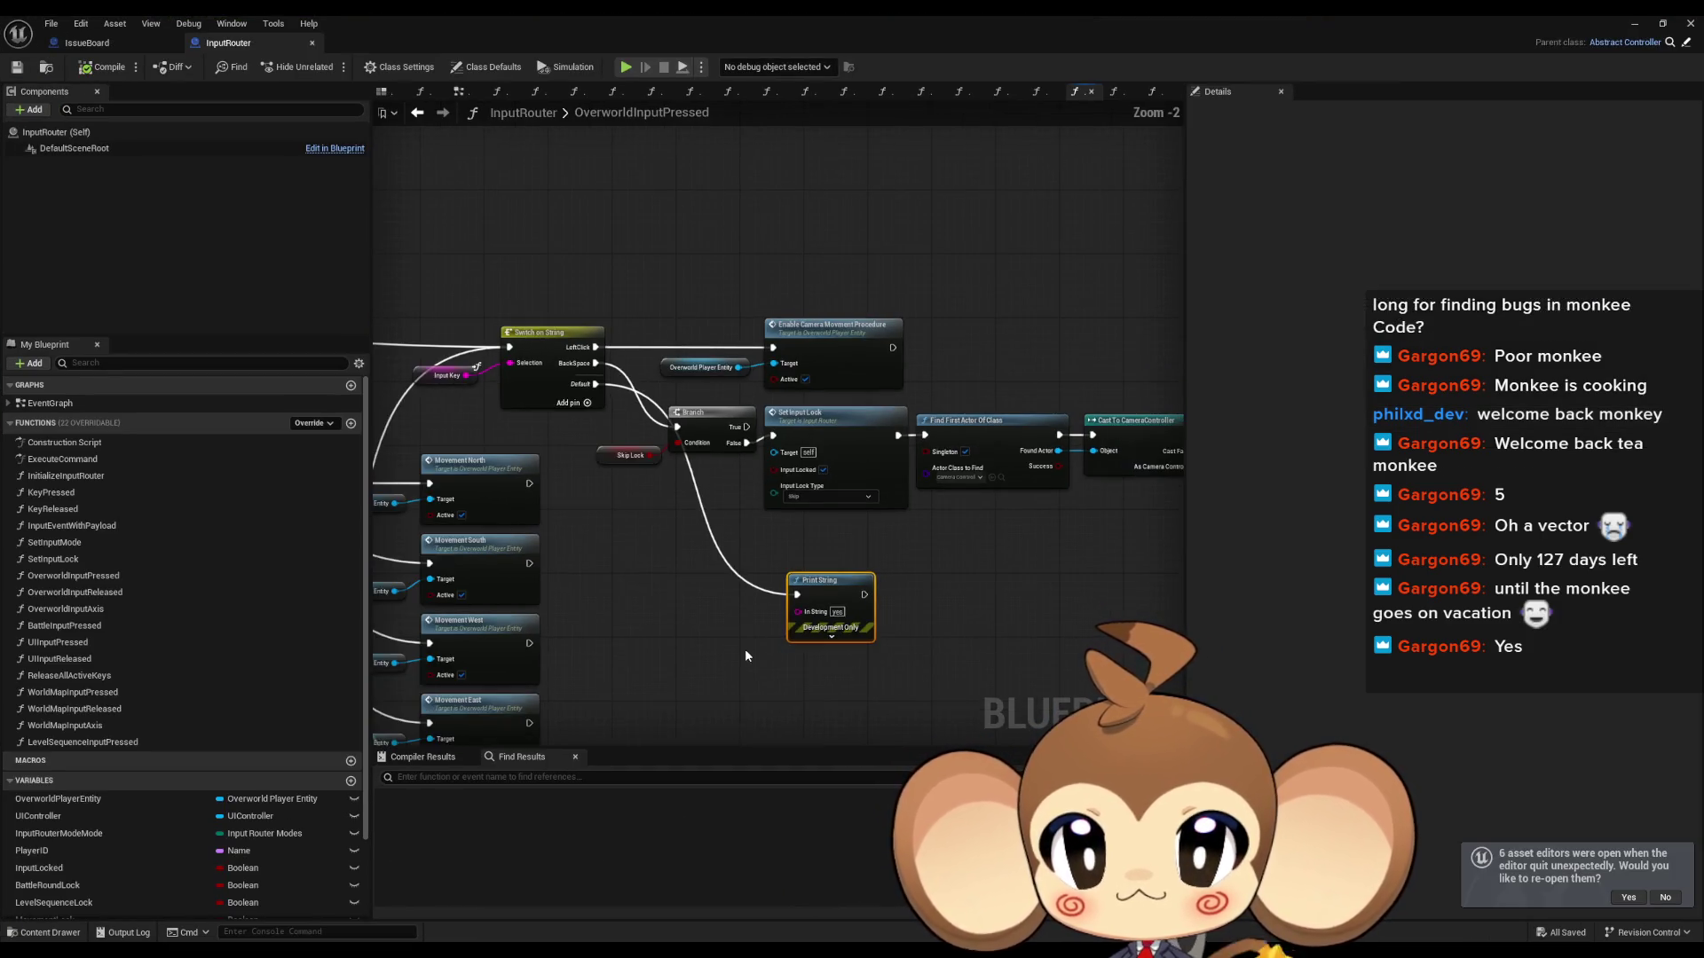
scroll(728, 594, up, 4)
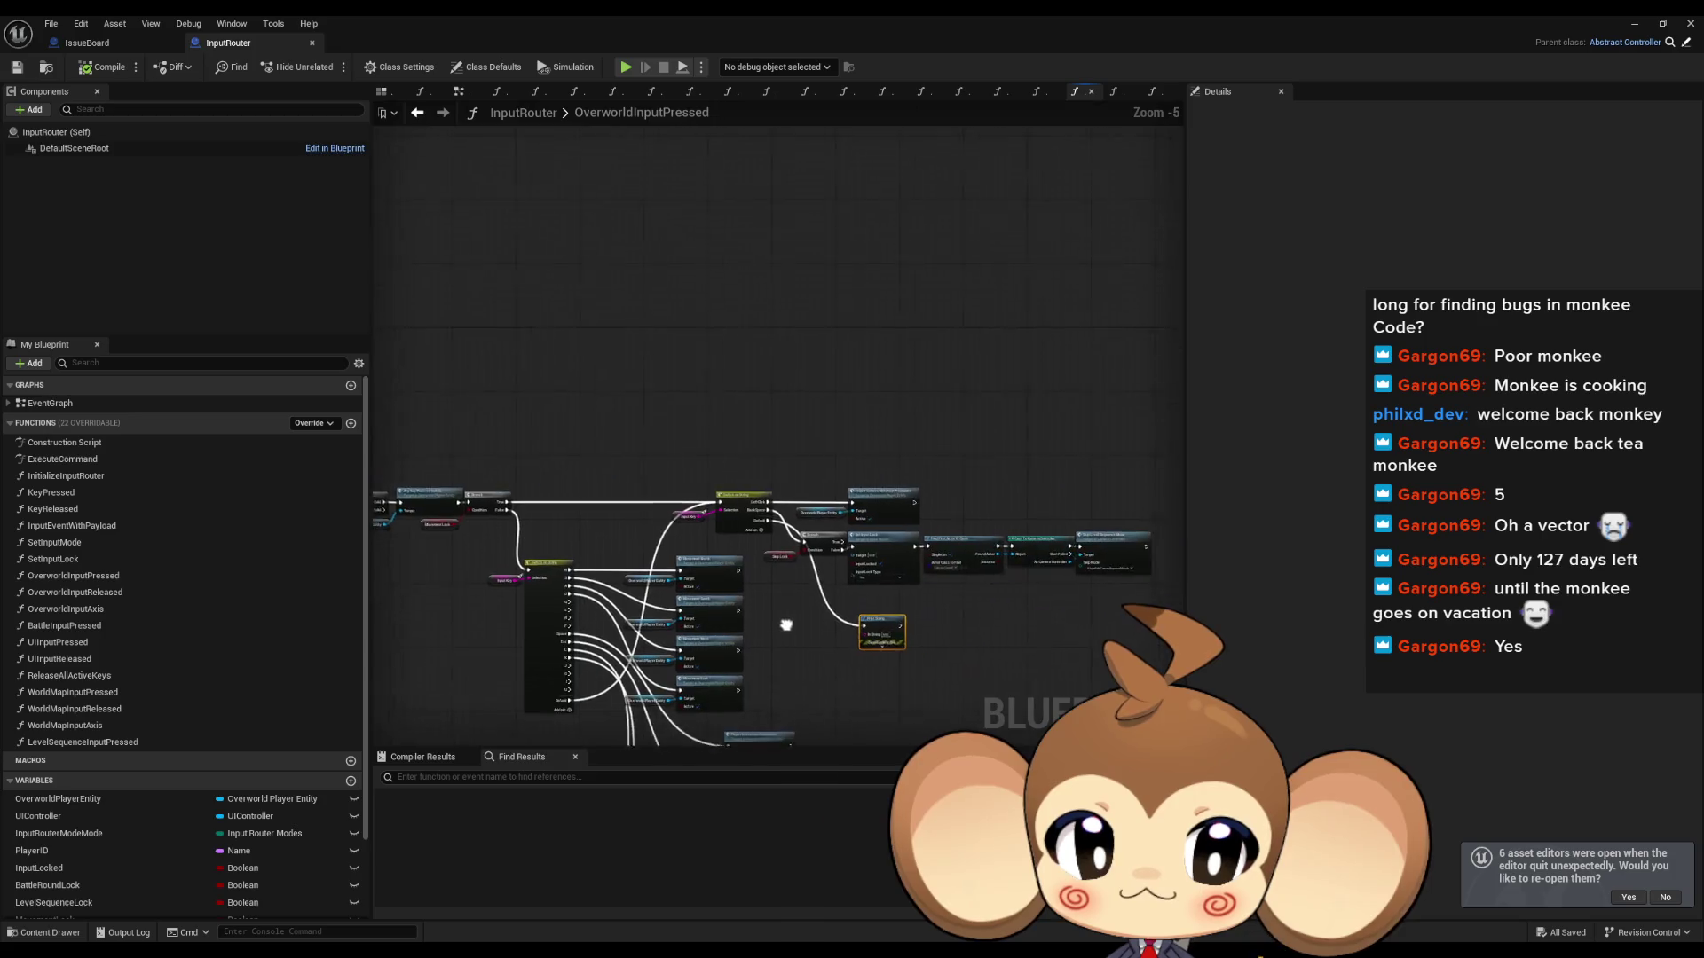
mouse_move(729, 603)
mouse_down()
mouse_move(608, 585)
mouse_move(666, 572)
mouse_up()
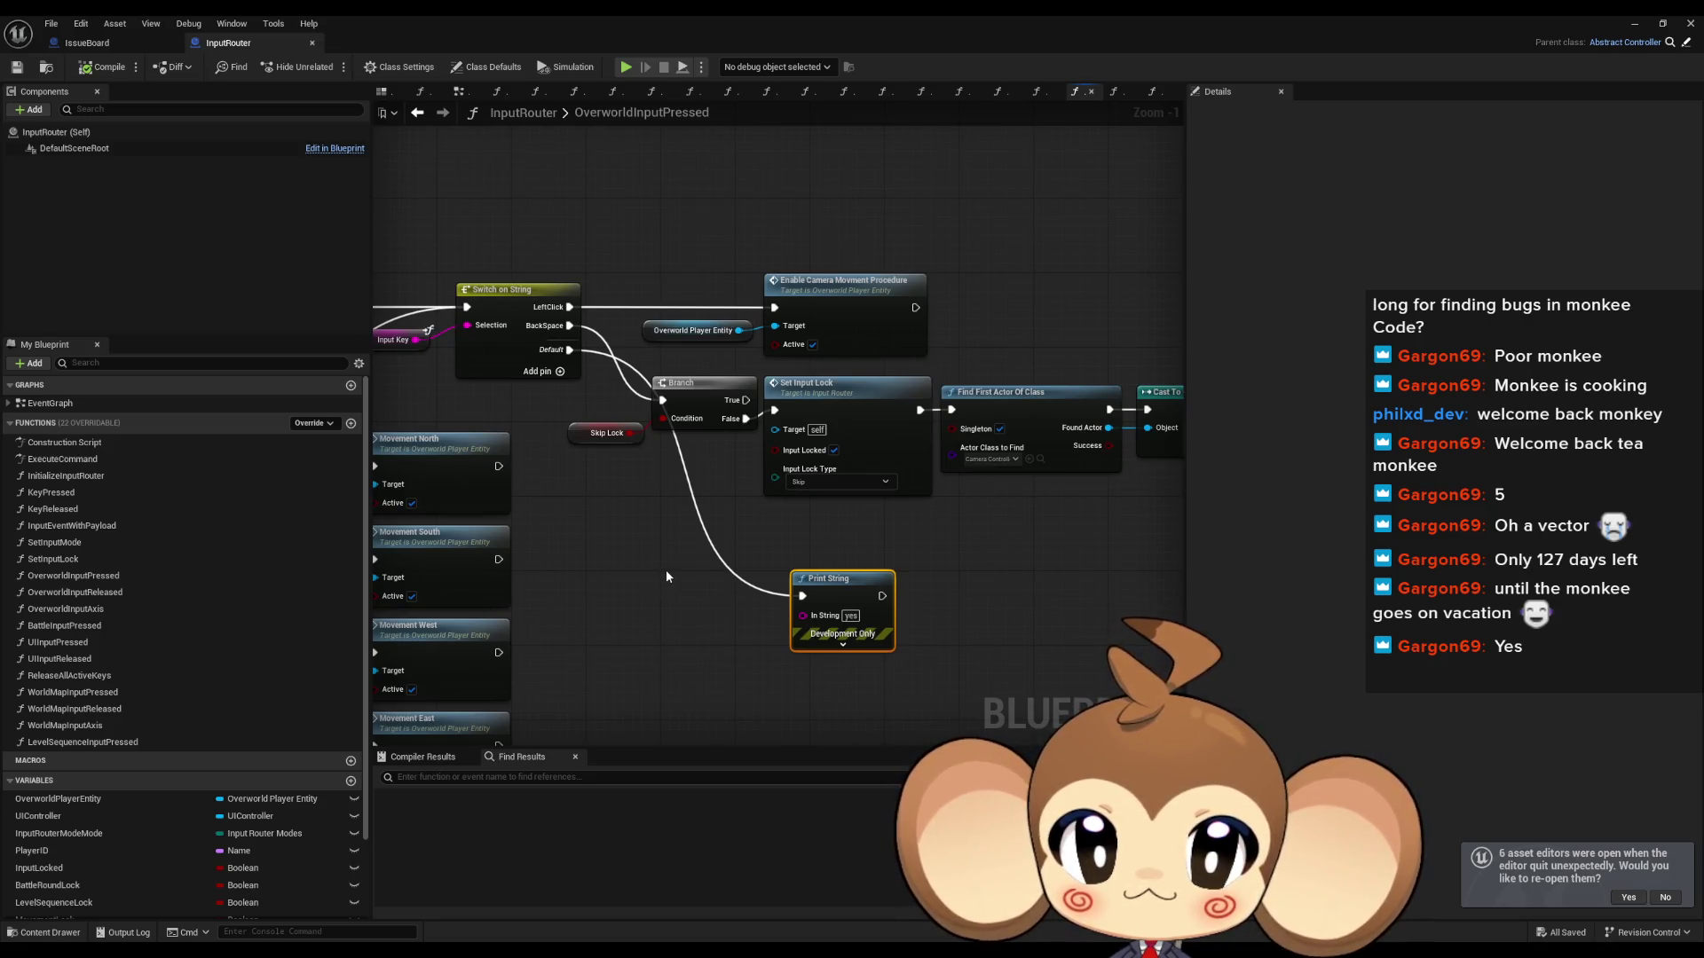
drag(898, 520, 795, 536)
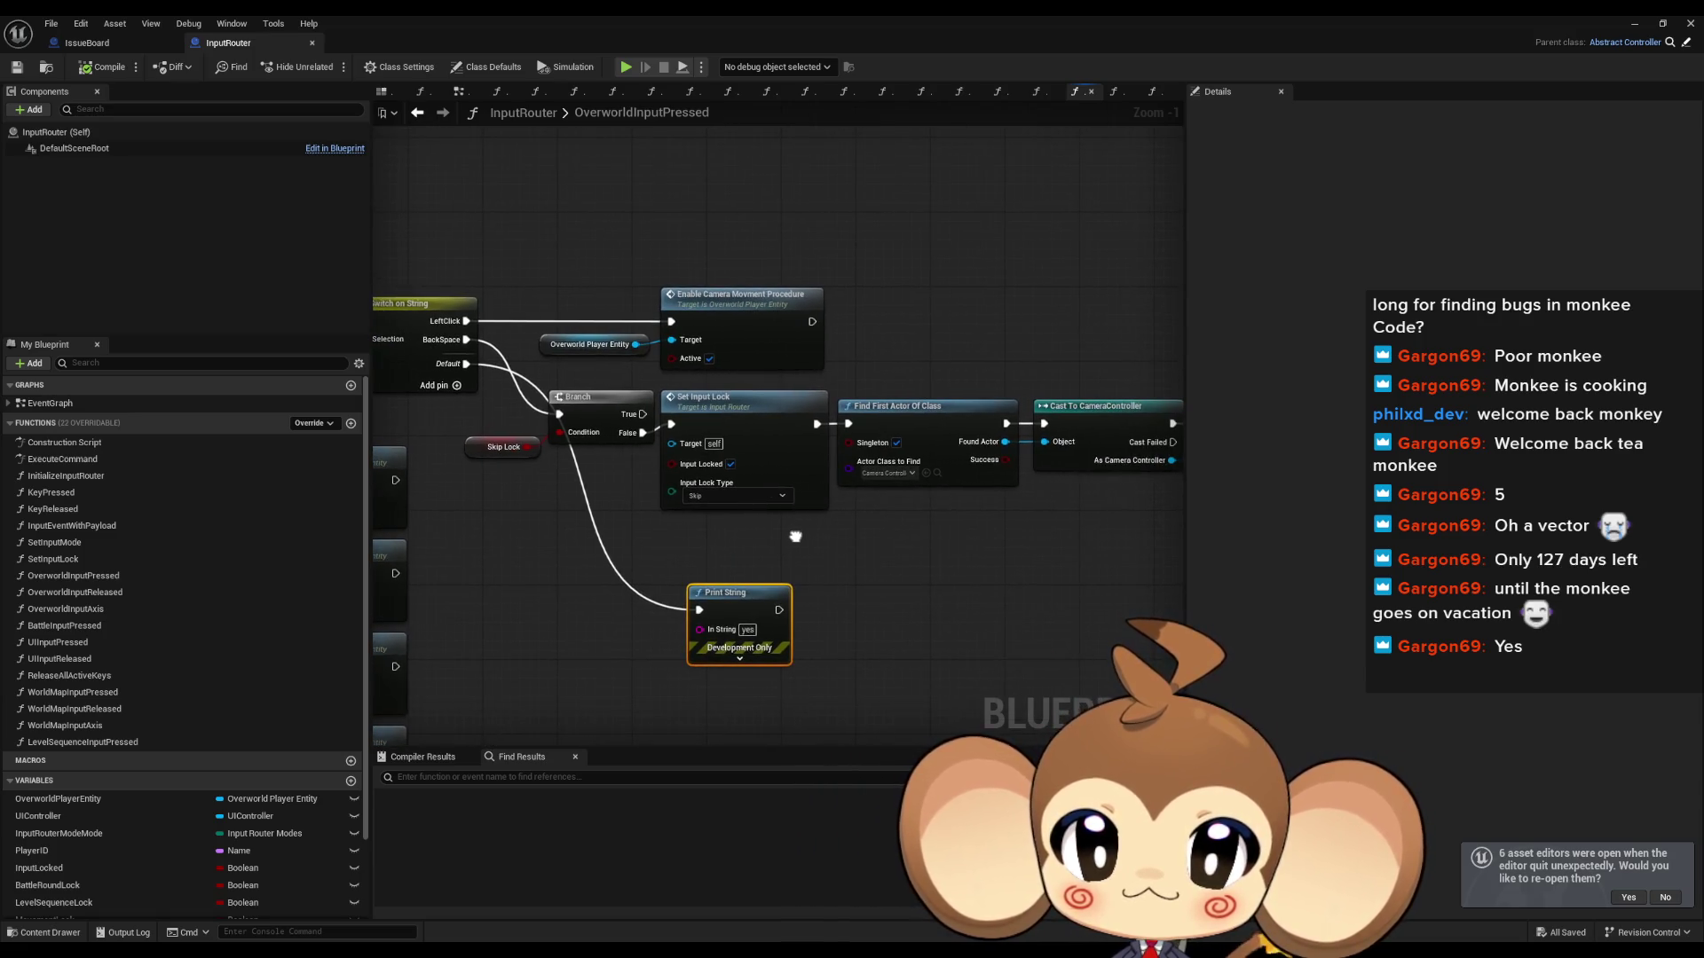
click(607, 353)
mouse_move(608, 362)
mouse_down()
mouse_move(695, 487)
mouse_move(1079, 501)
mouse_up()
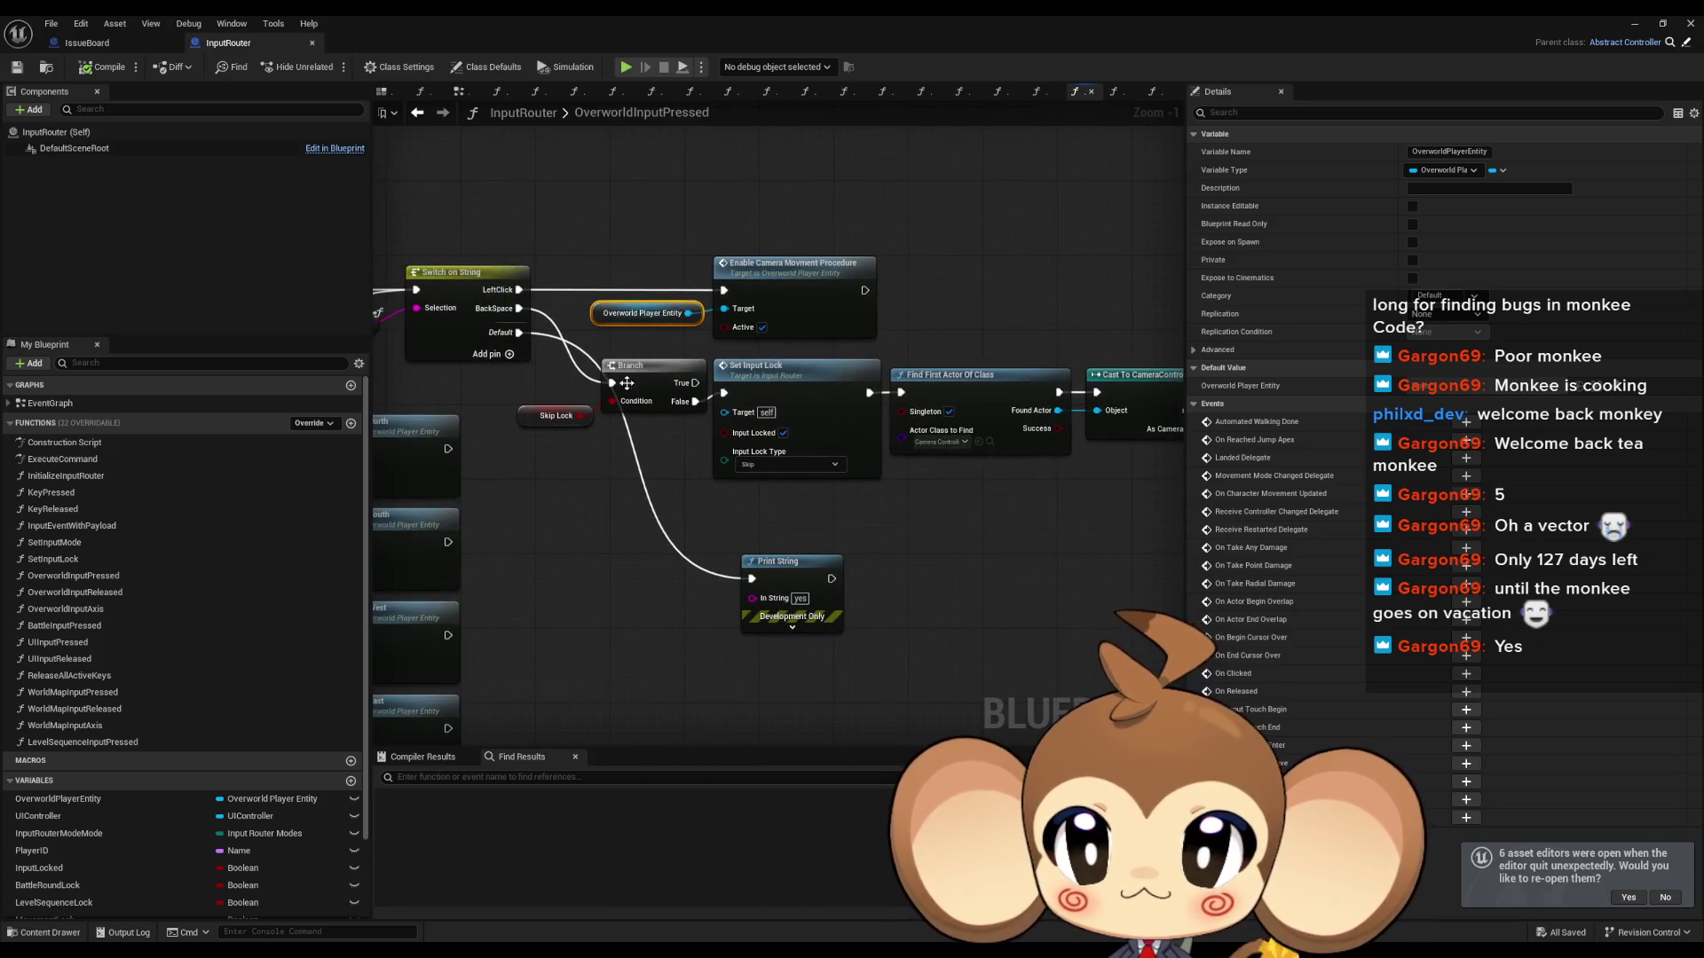
Step: Float the Blueprint window and browse the Content Browser to Content > Blueprints > OverworldEntity
double_click(584, 16)
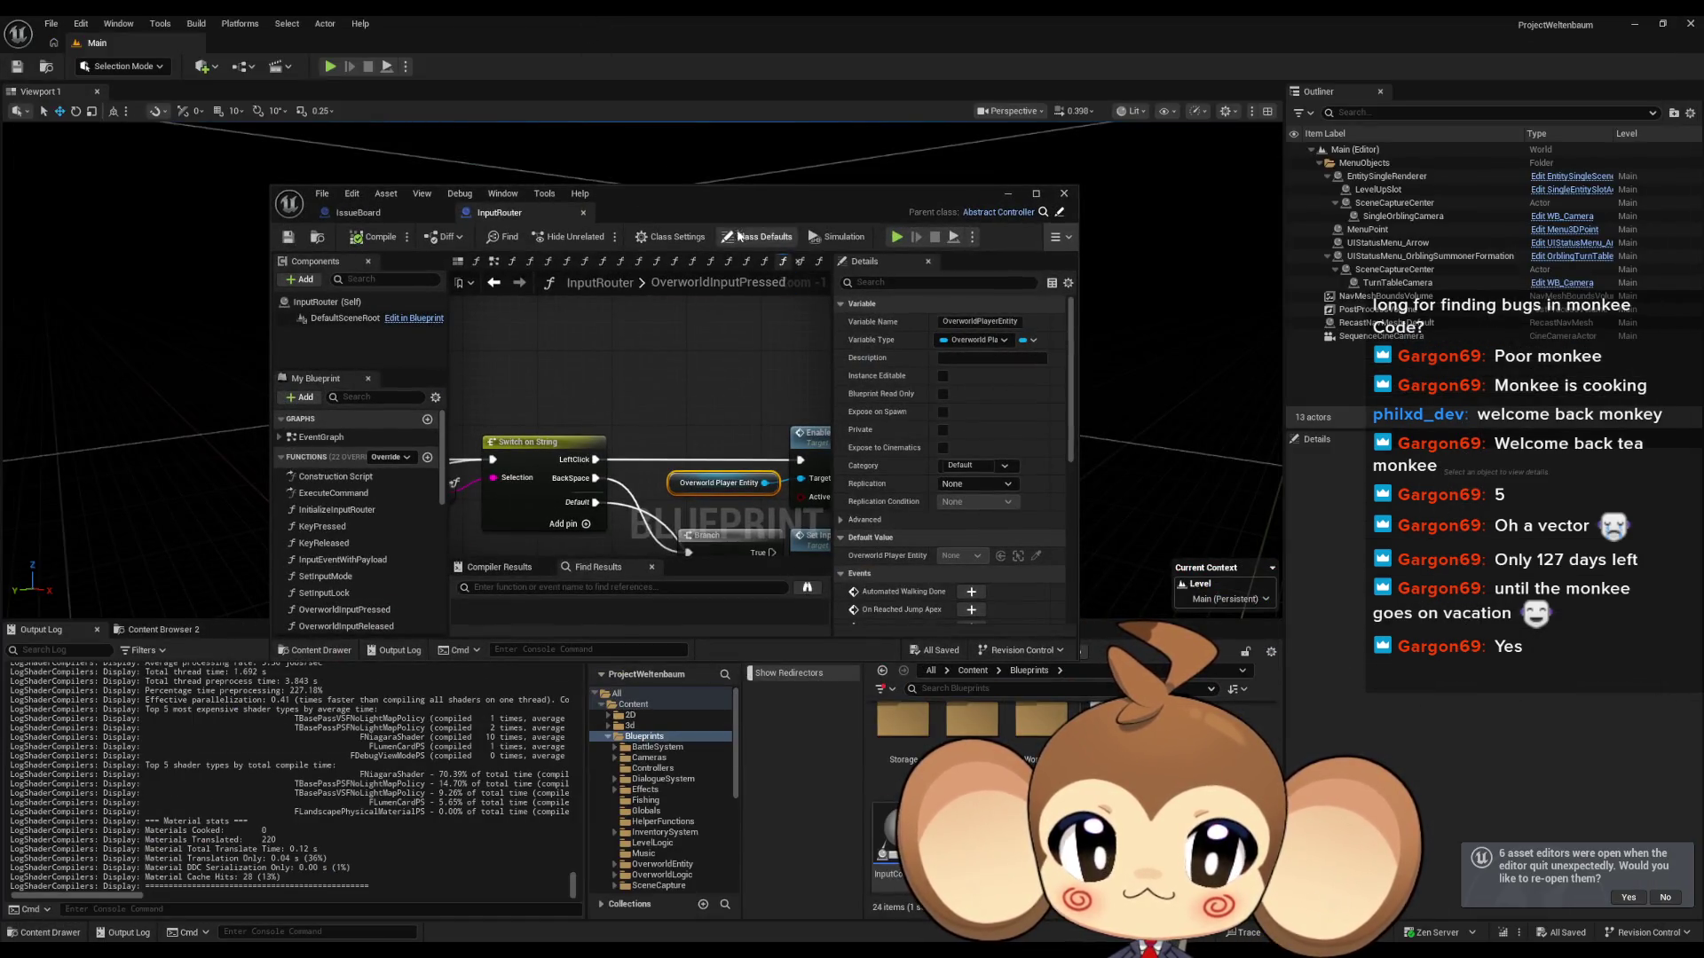
drag(754, 202, 641, 105)
click(972, 671)
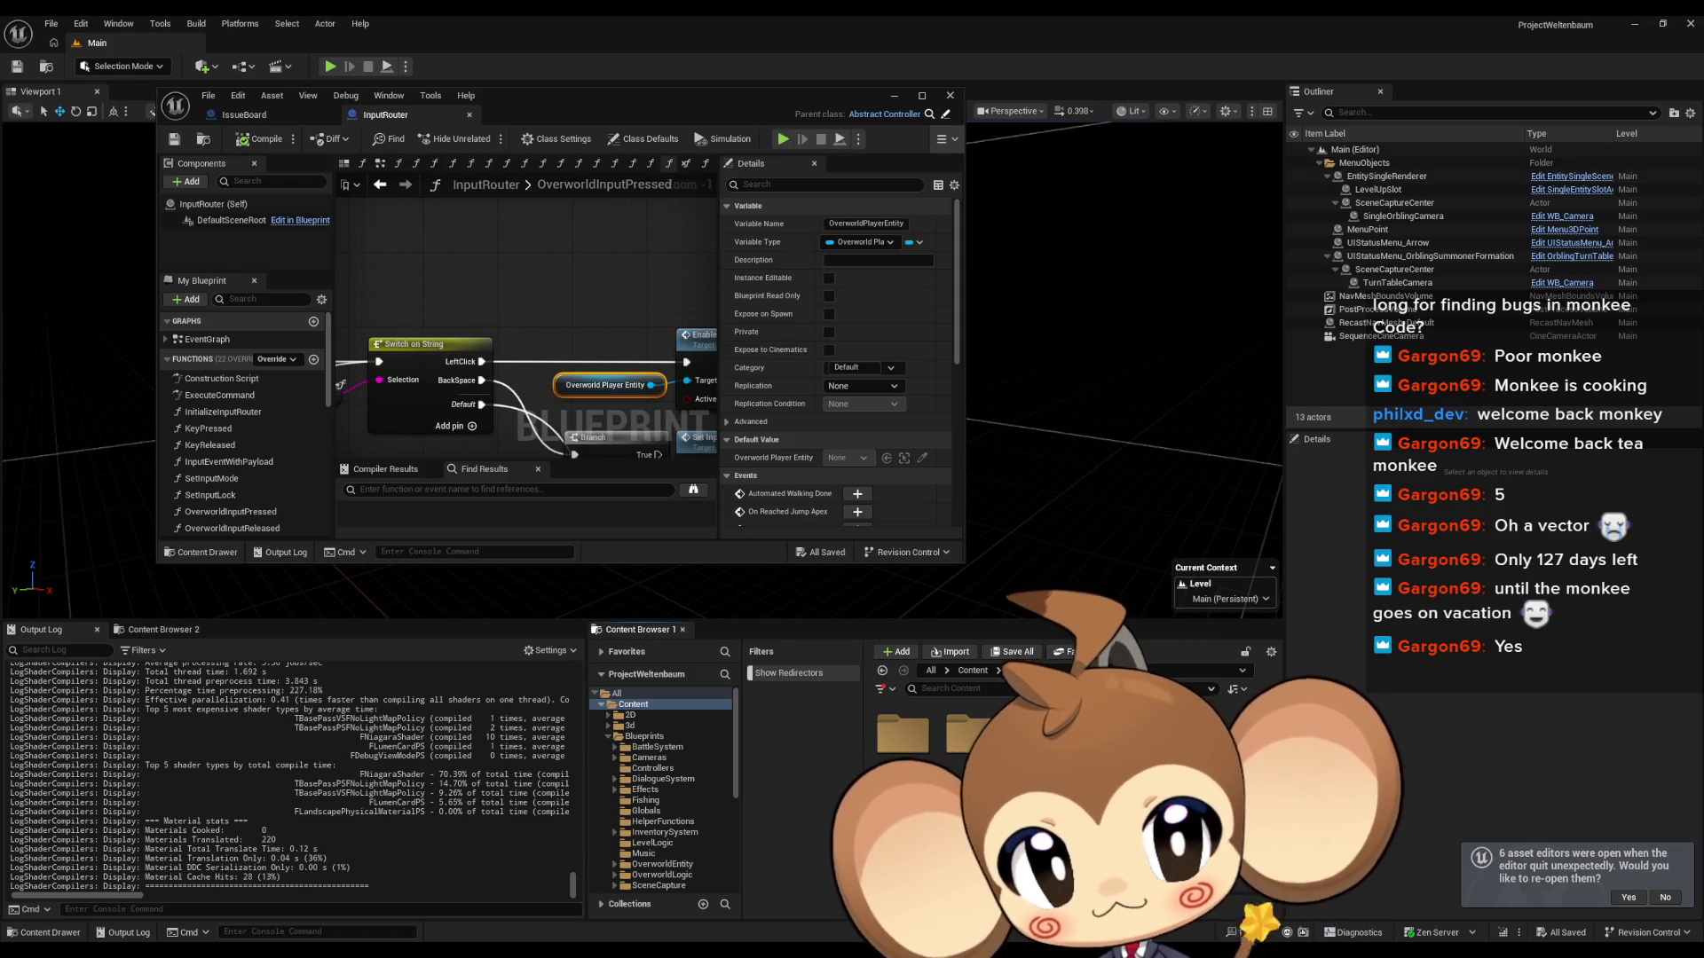
click(644, 735)
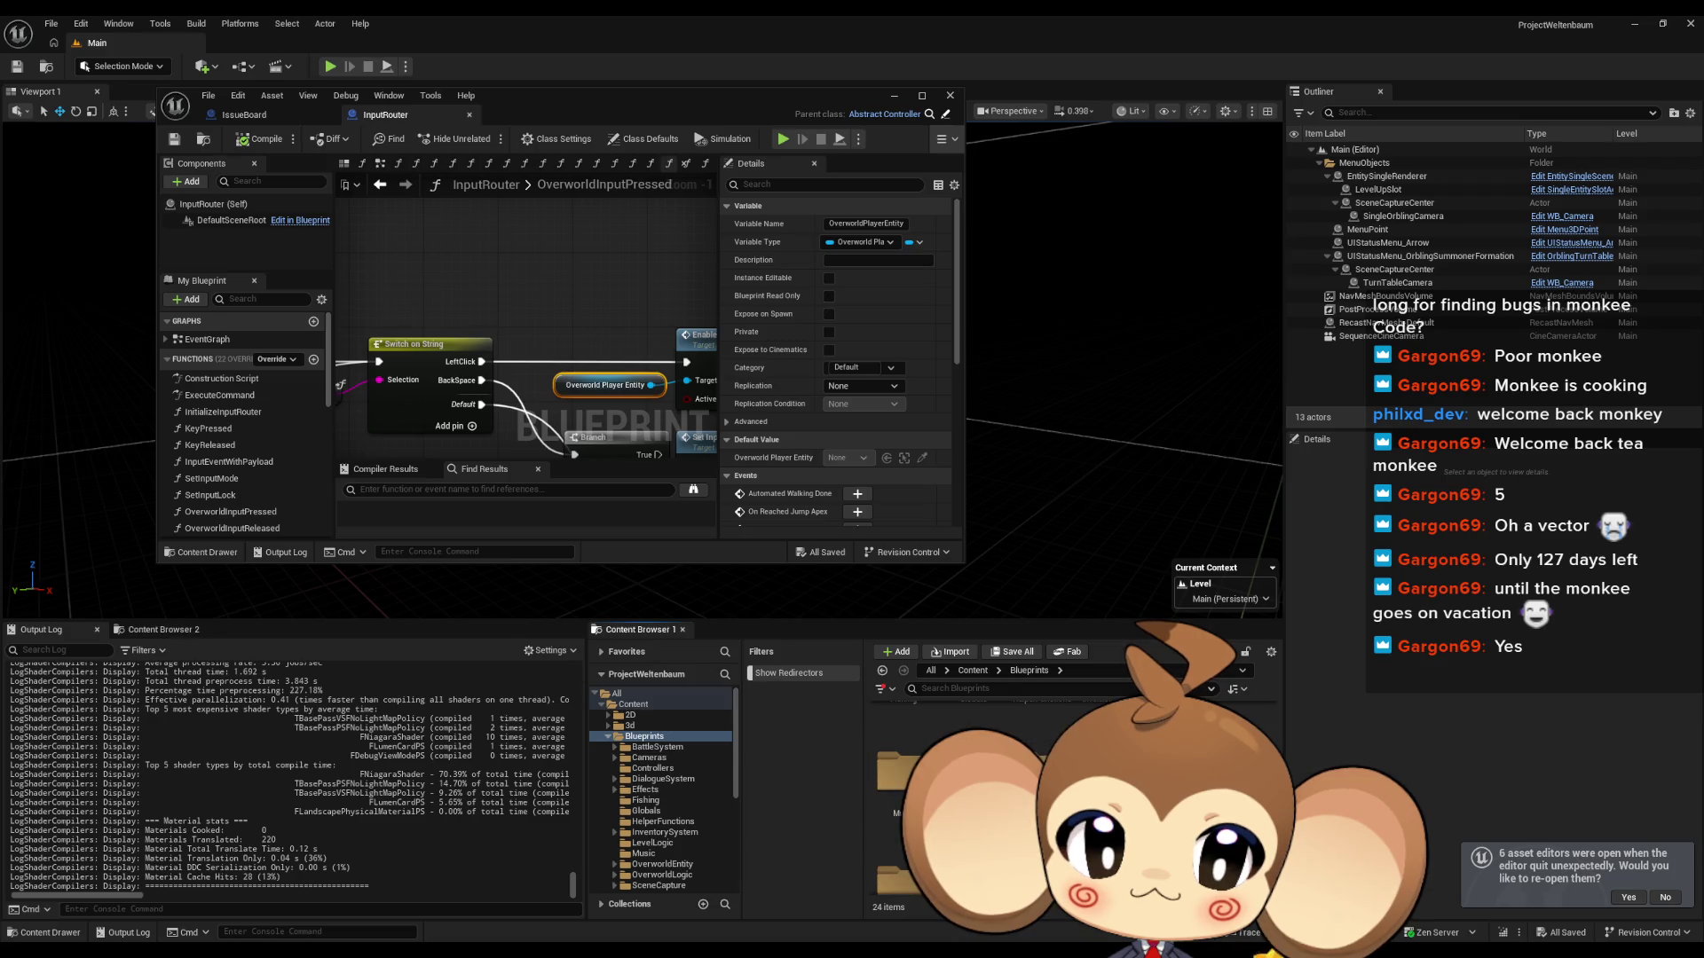
click(662, 864)
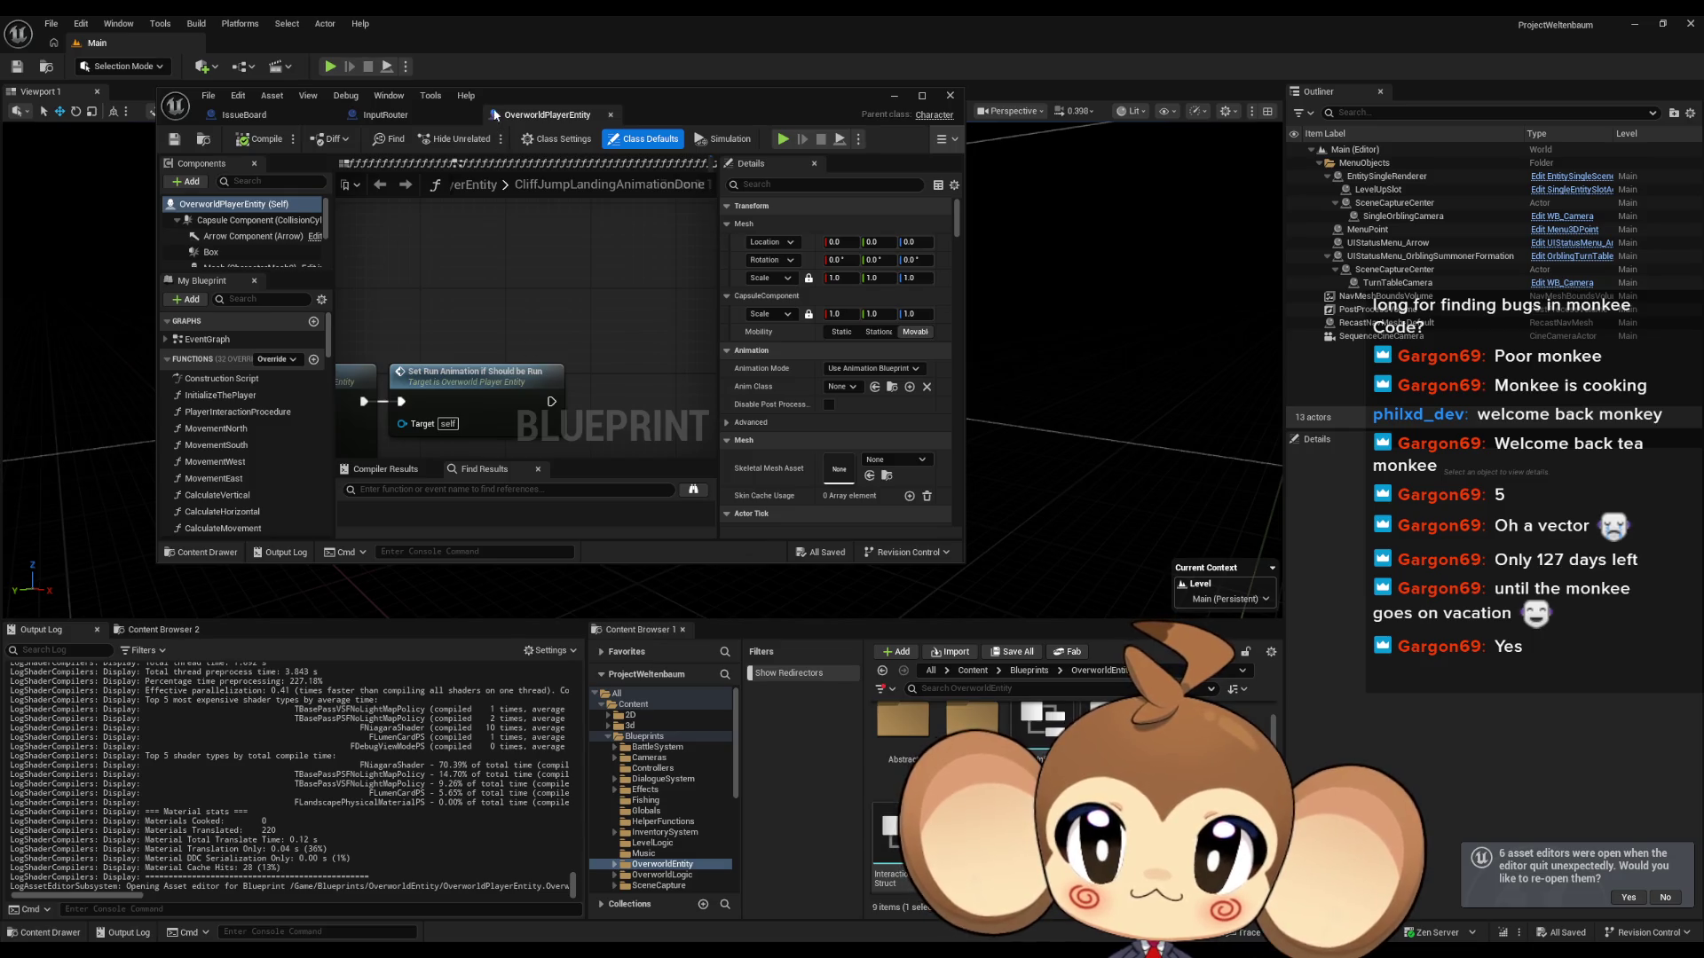
Step: Open OverworldPlayerEntity, compare it against InputRouter's tab, and add a new function to it
double_click(665, 95)
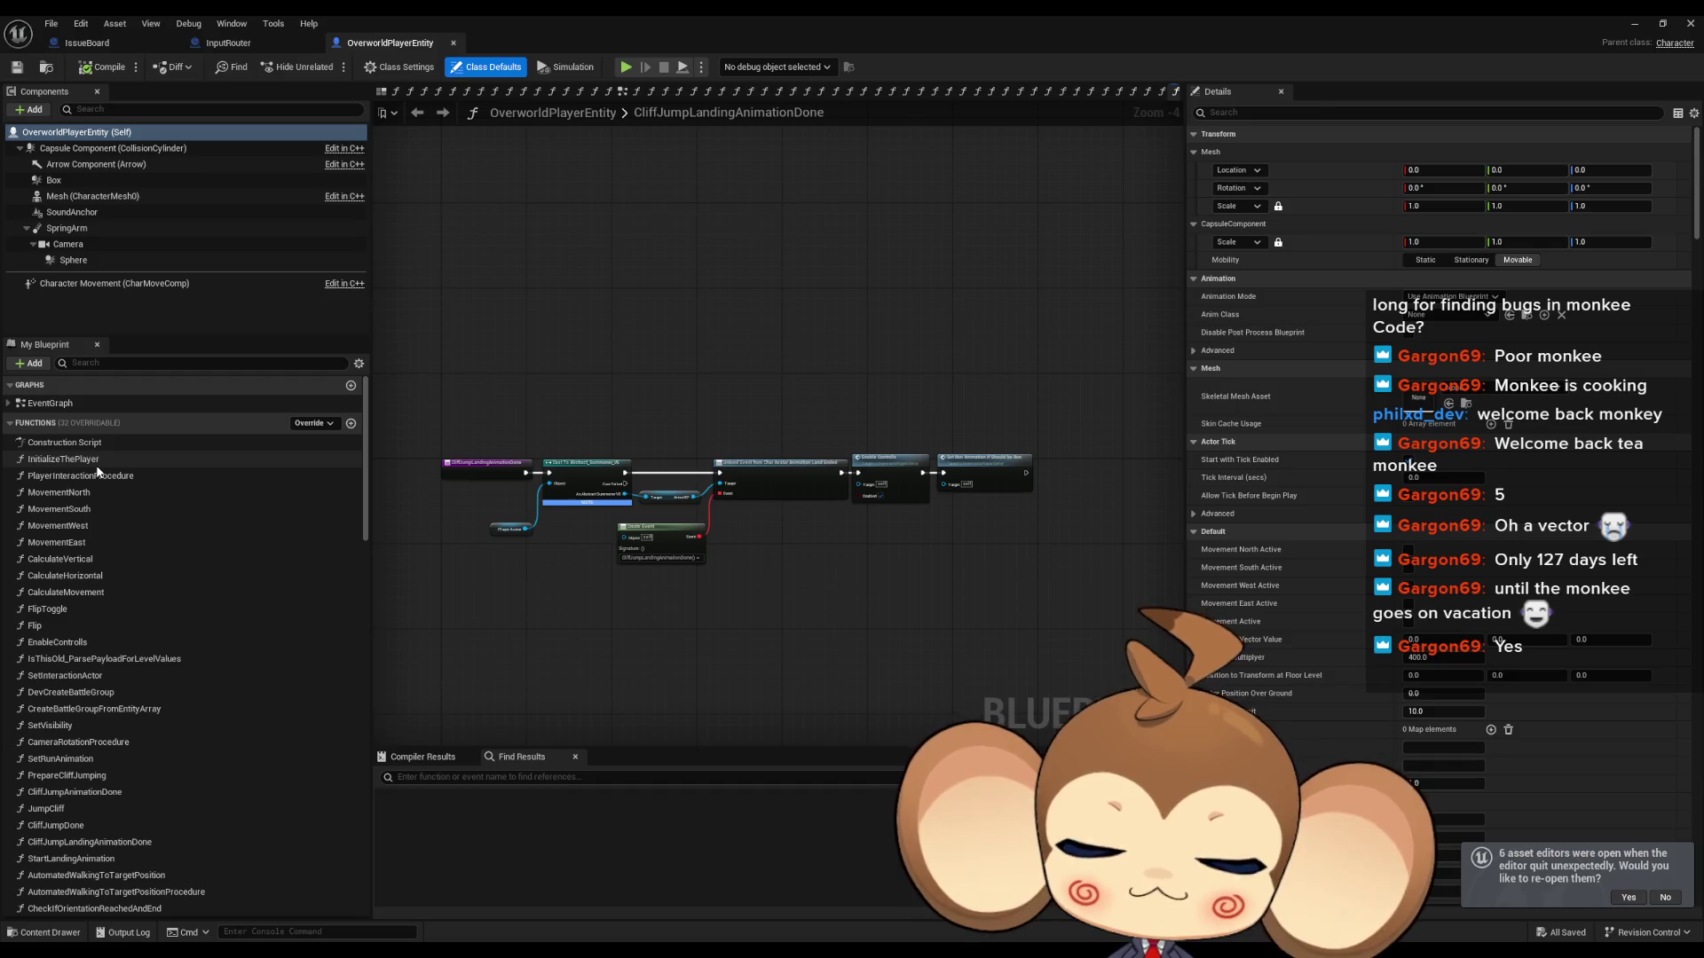
key(ctrl+Tab)
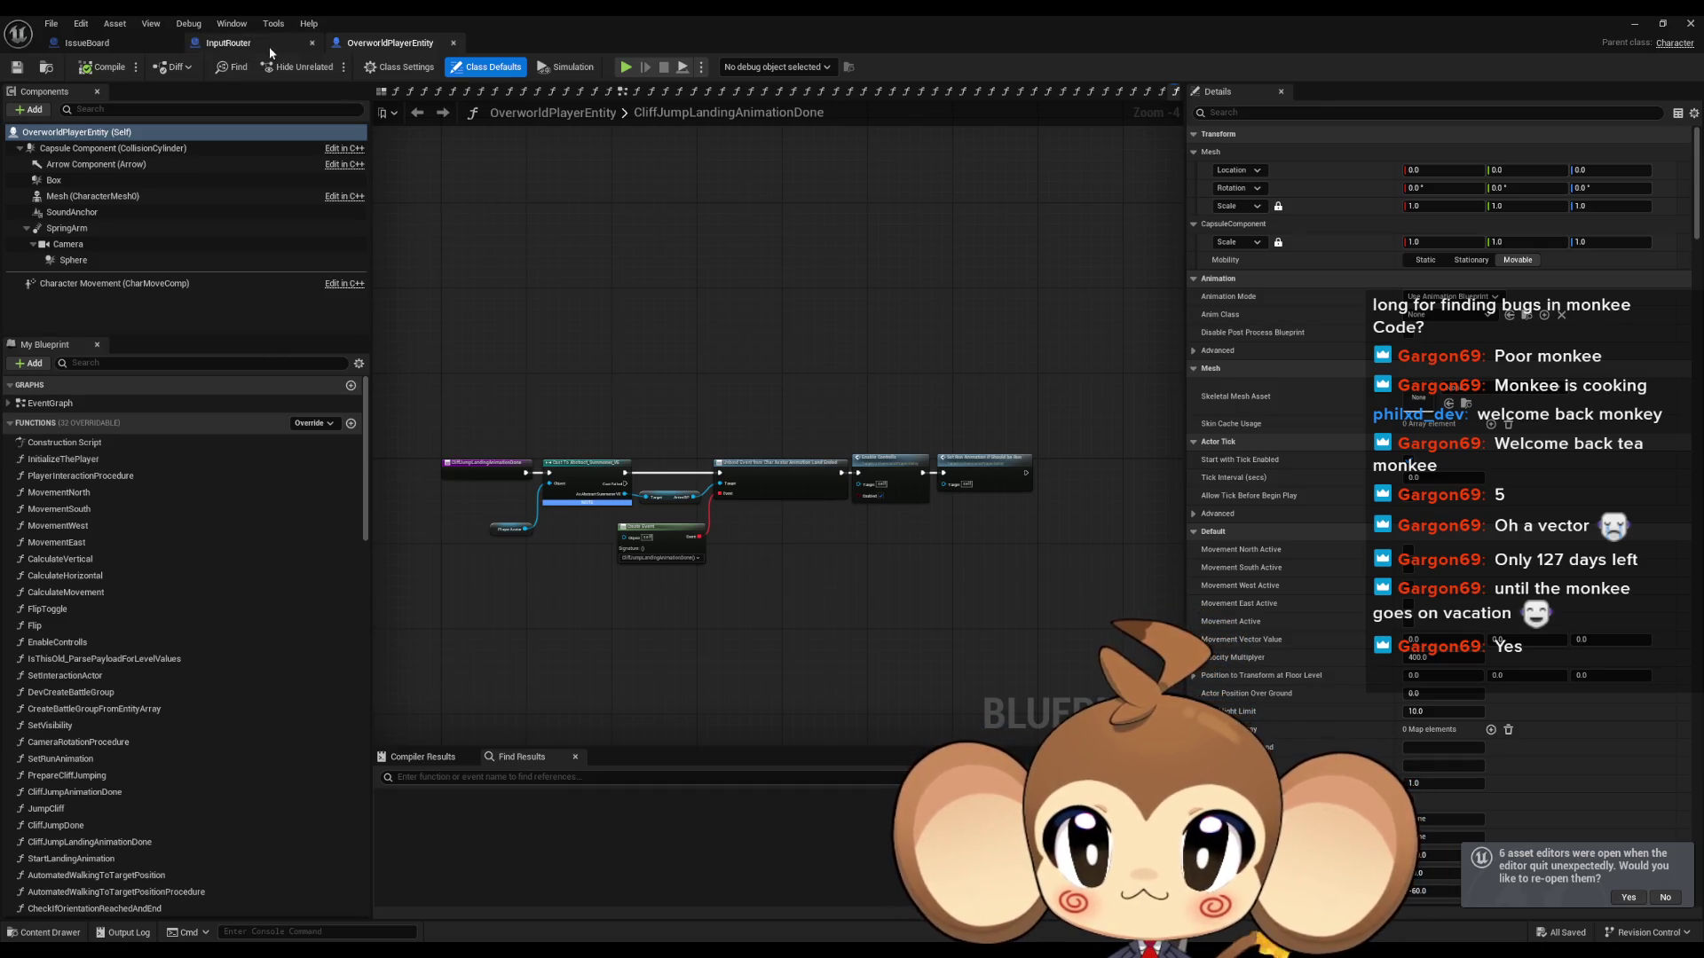
click(396, 46)
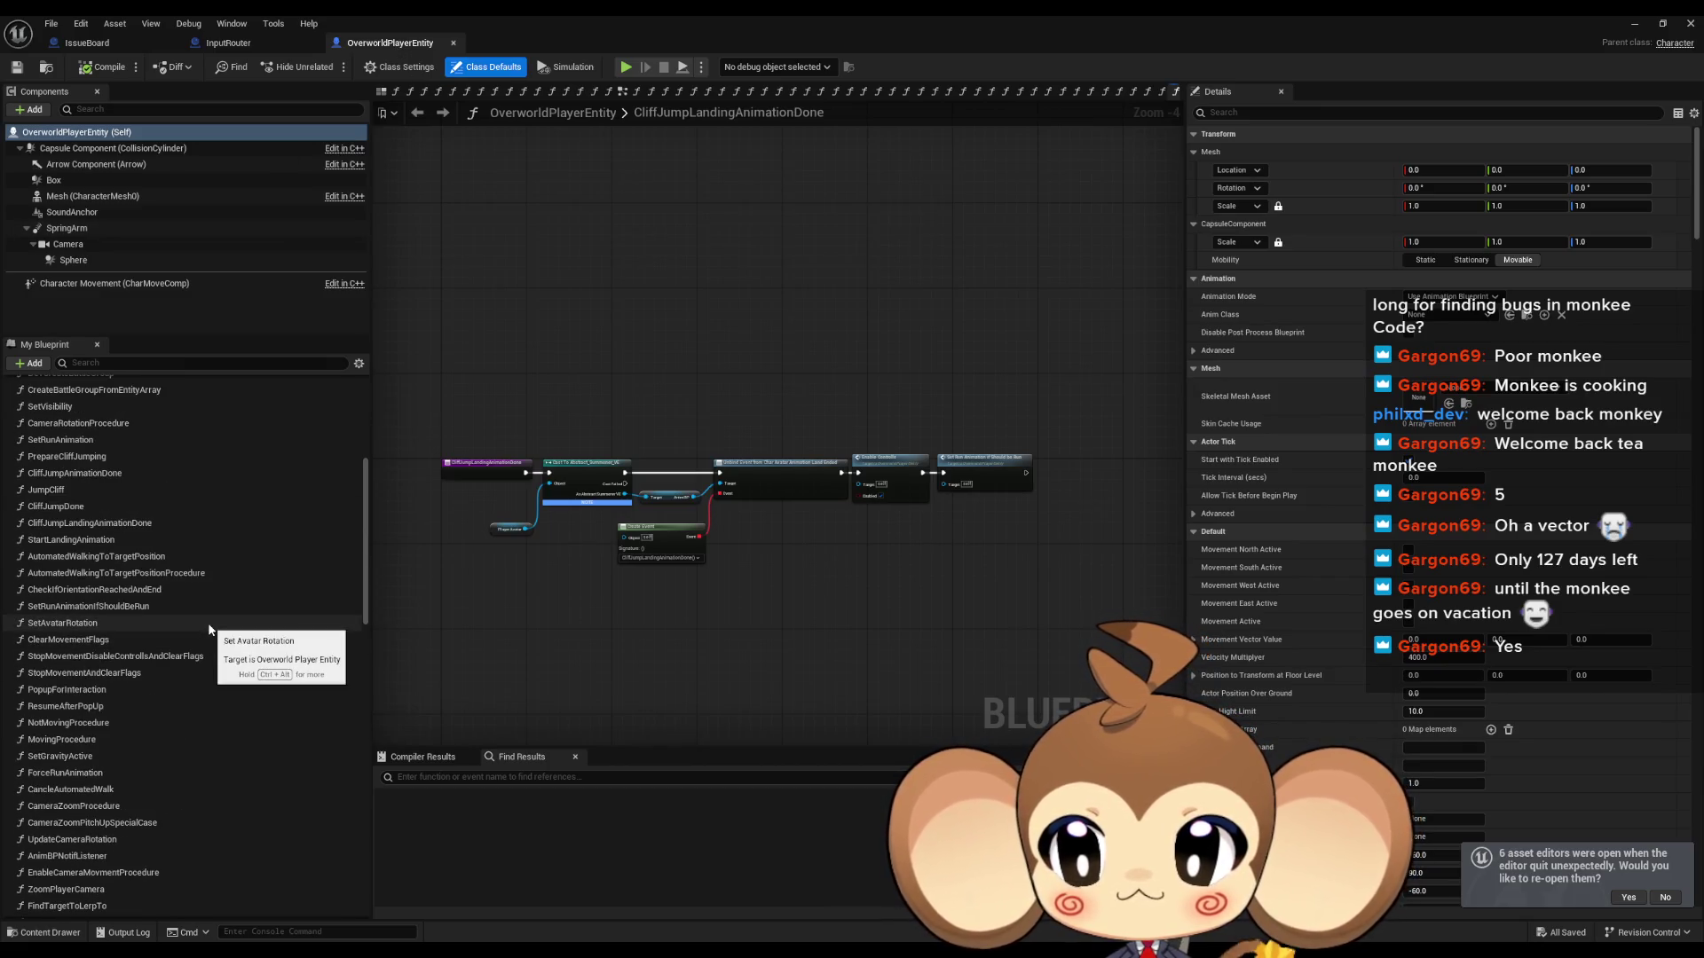
click(271, 46)
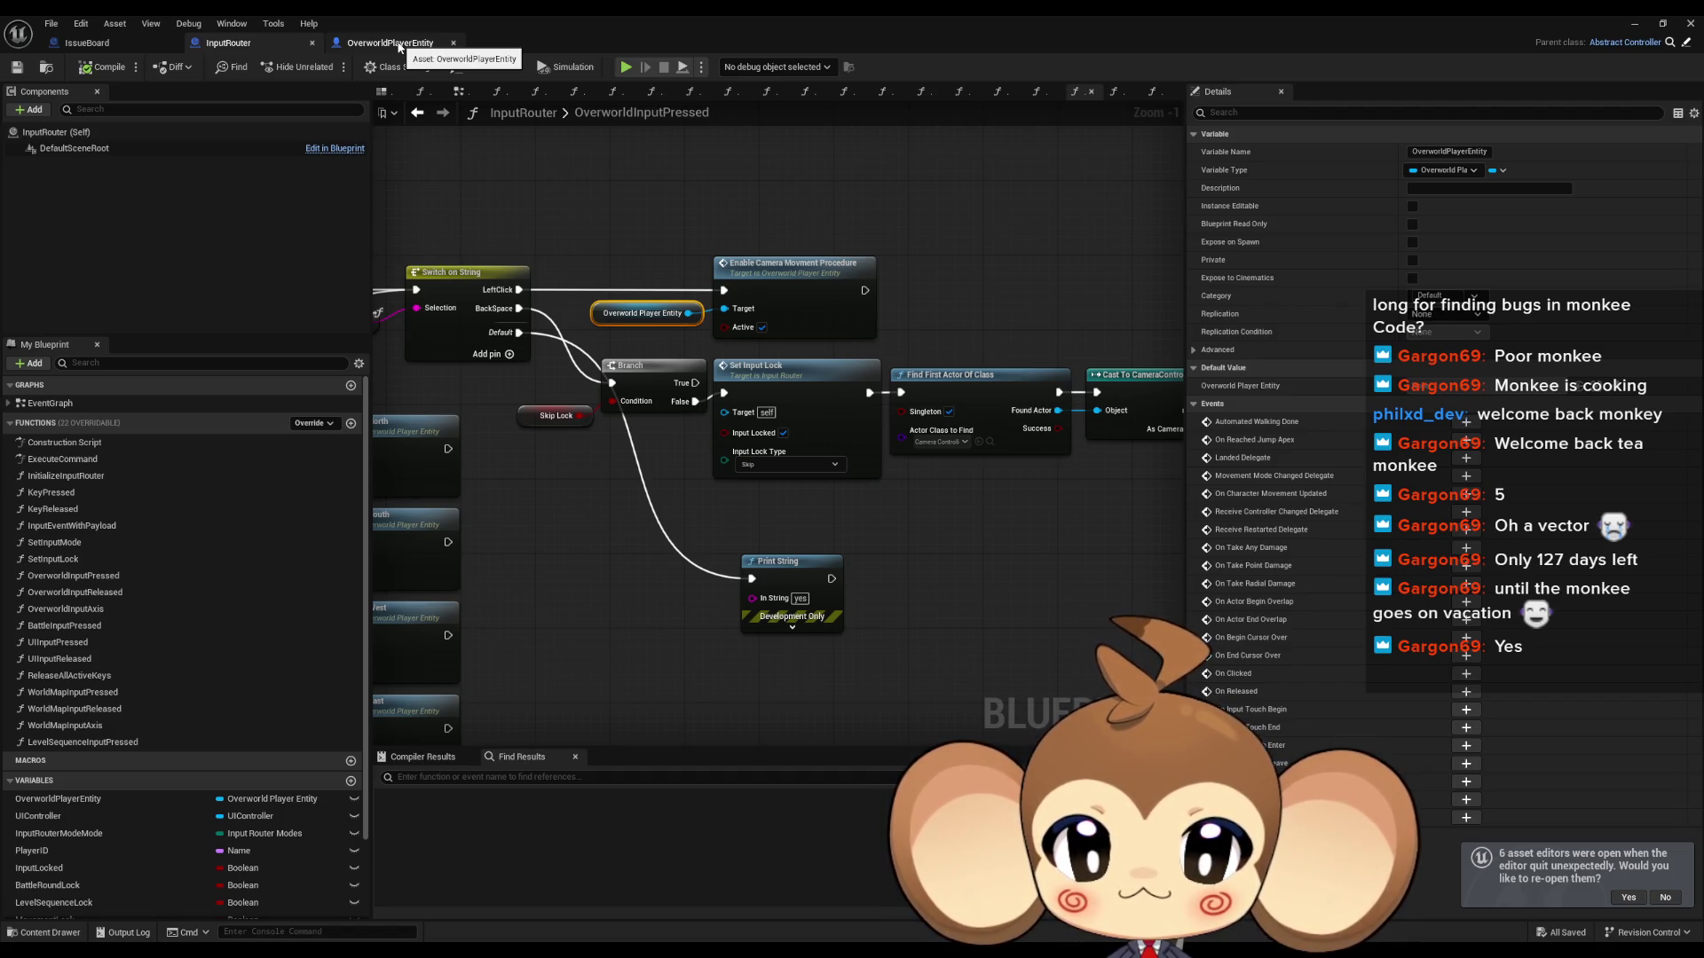
click(399, 47)
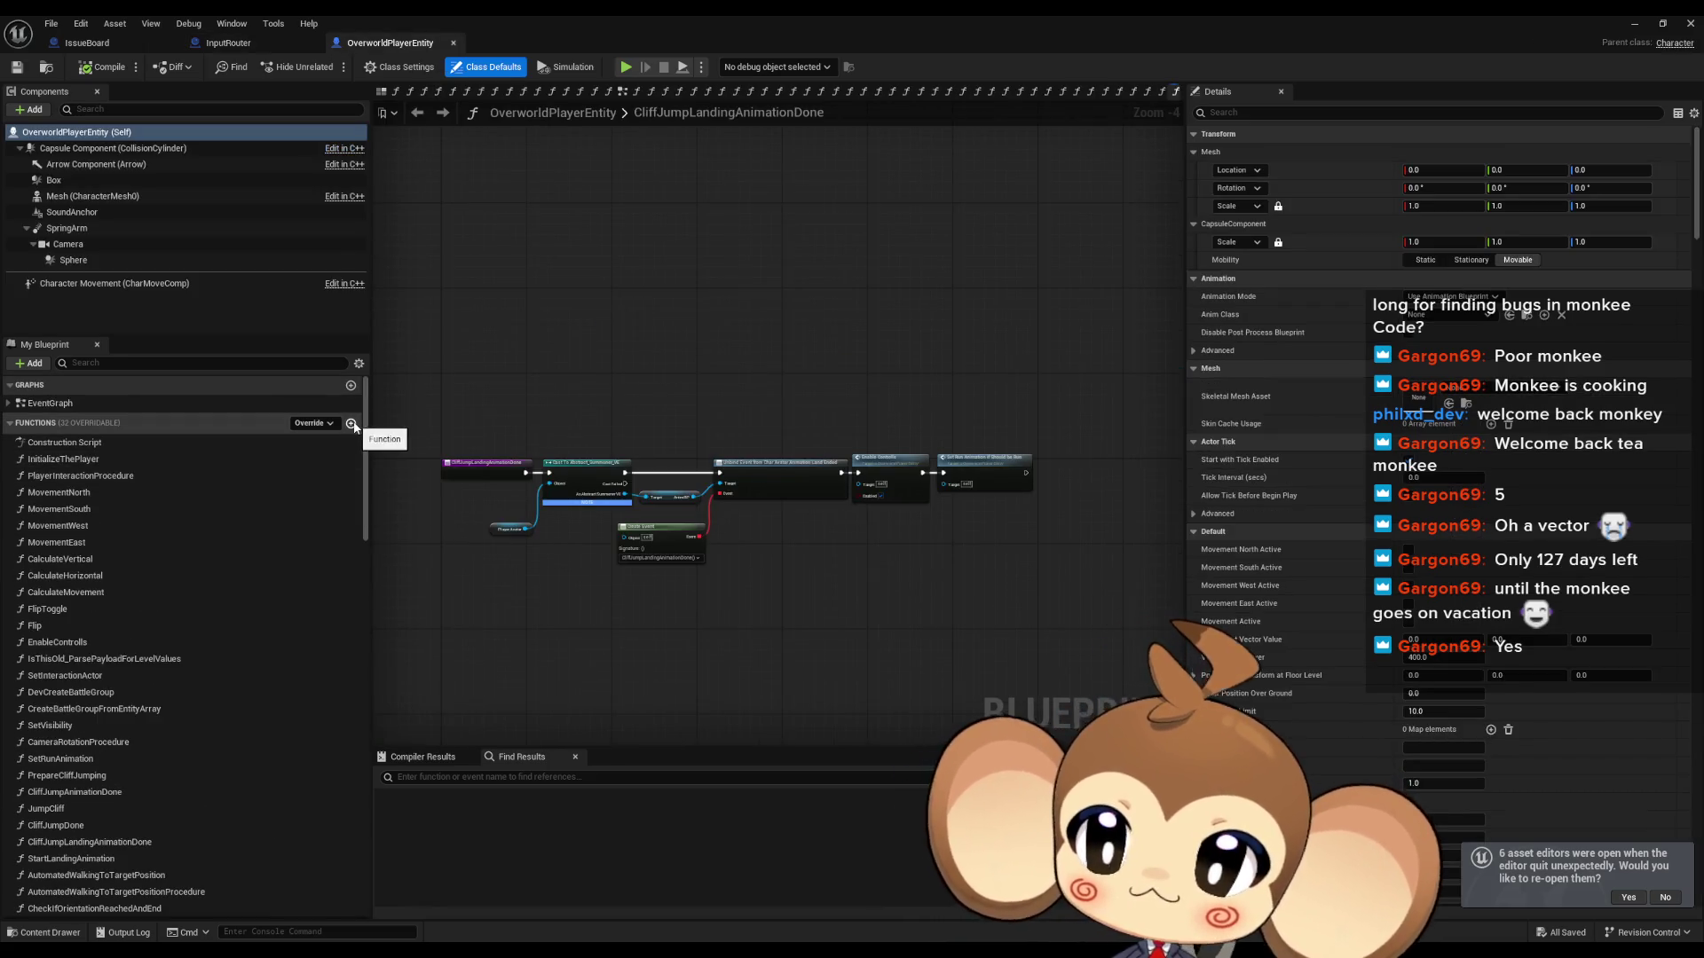
click(351, 424)
Step: Name the new function AnyInputReaction
text(AnyInputR)
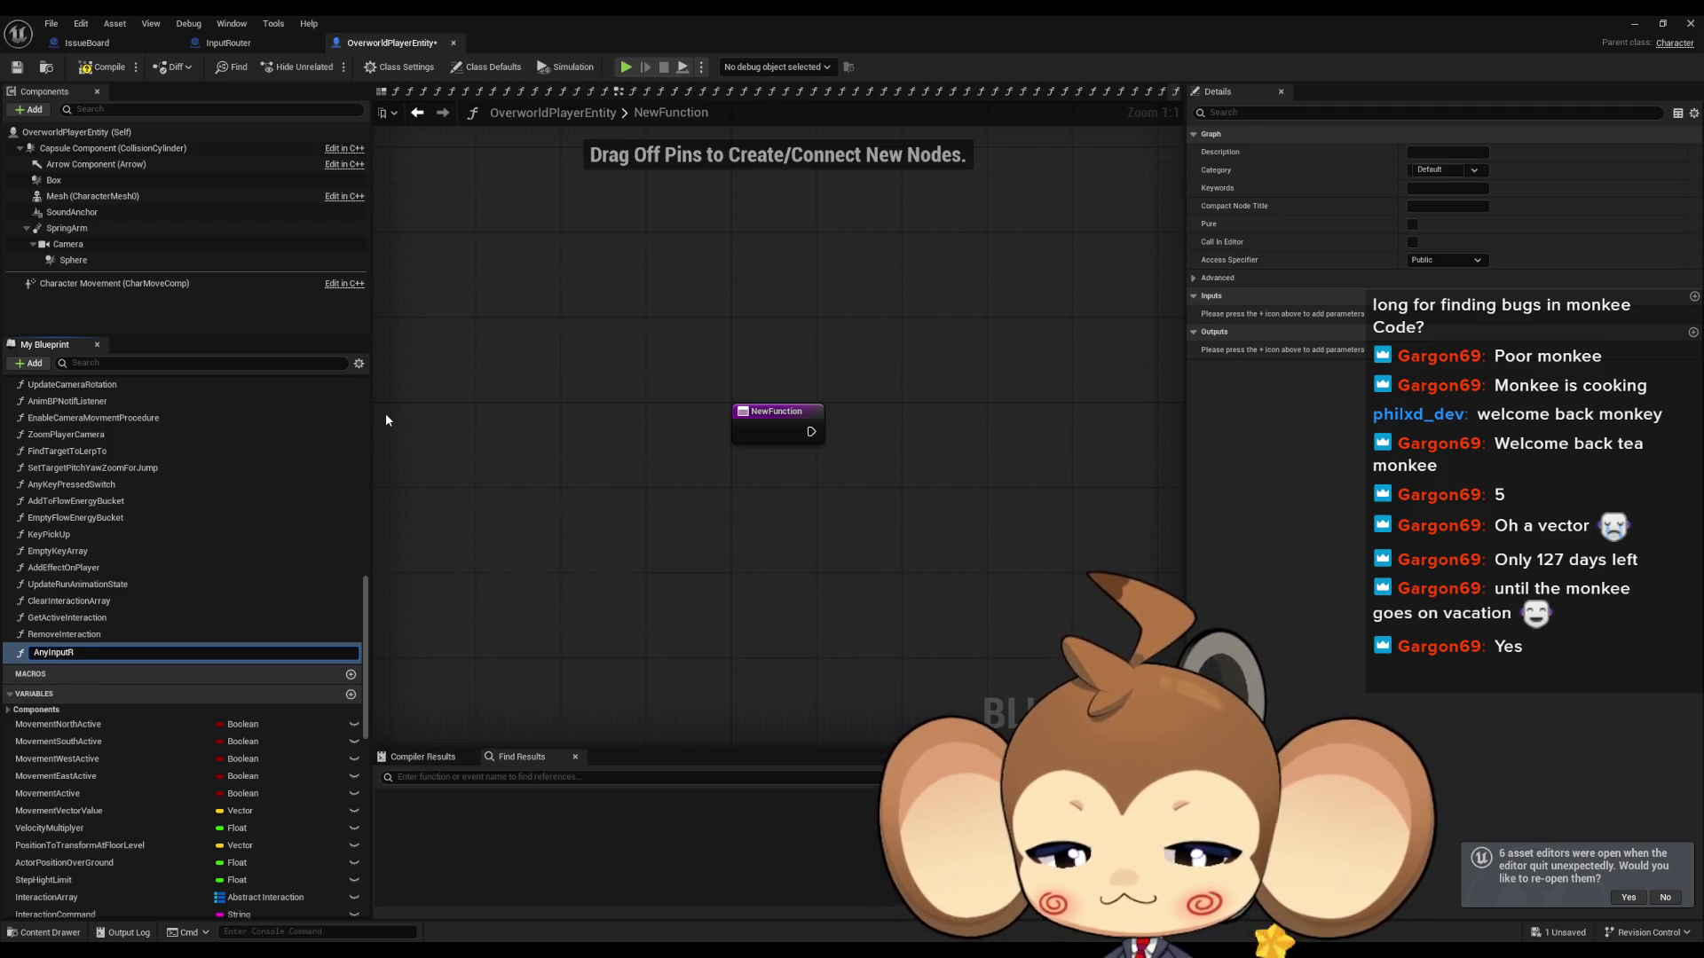
text(eaction)
key(Return)
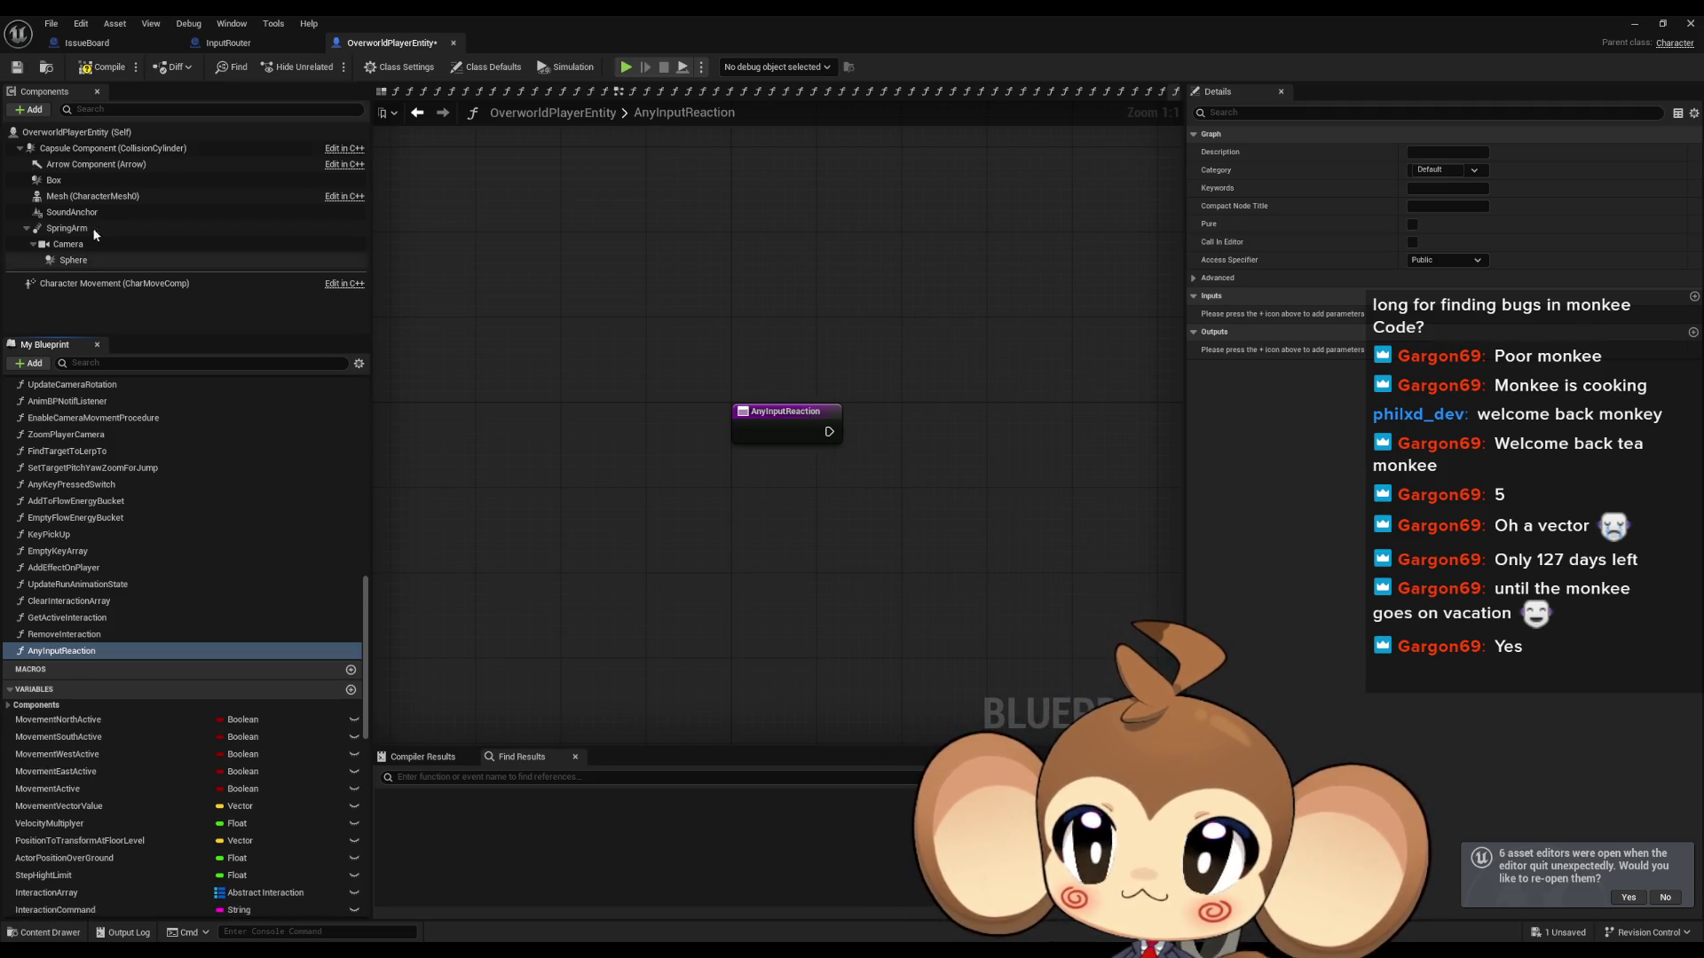
Step: In InputRouter, place an Overworld Player Entity getter and add an Any Input Reaction call from it
click(232, 43)
drag(625, 301, 643, 208)
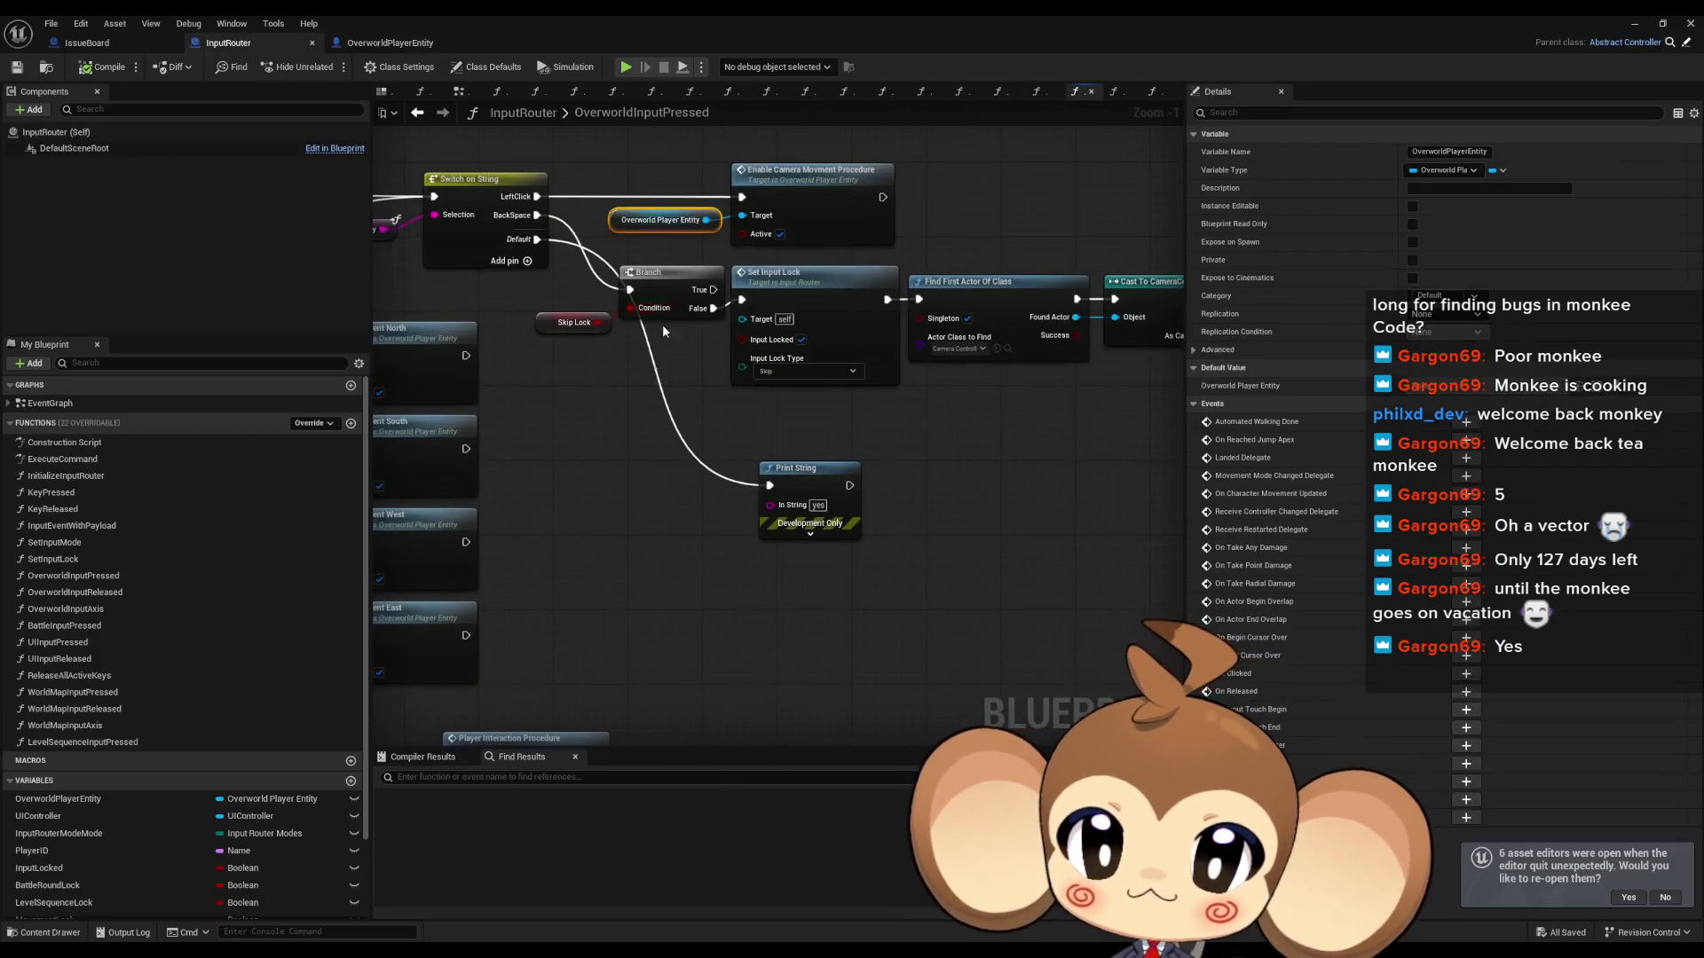
key(ctrl+v)
drag(641, 575, 692, 577)
text(any )
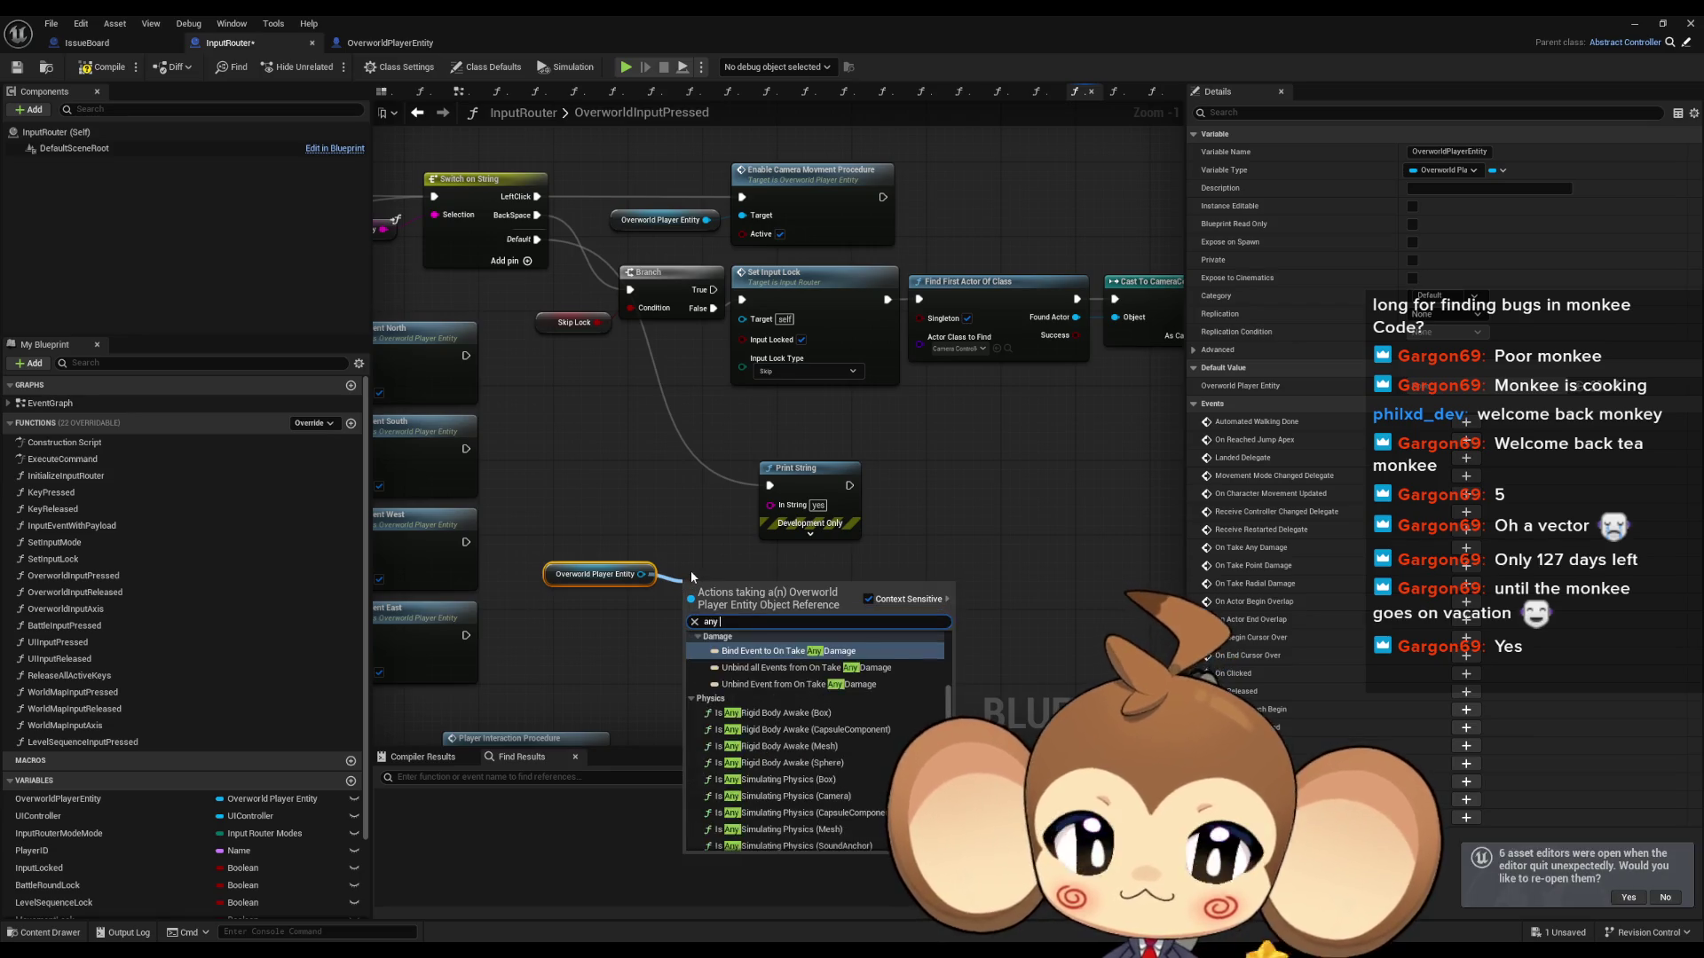
text(input)
key(Return)
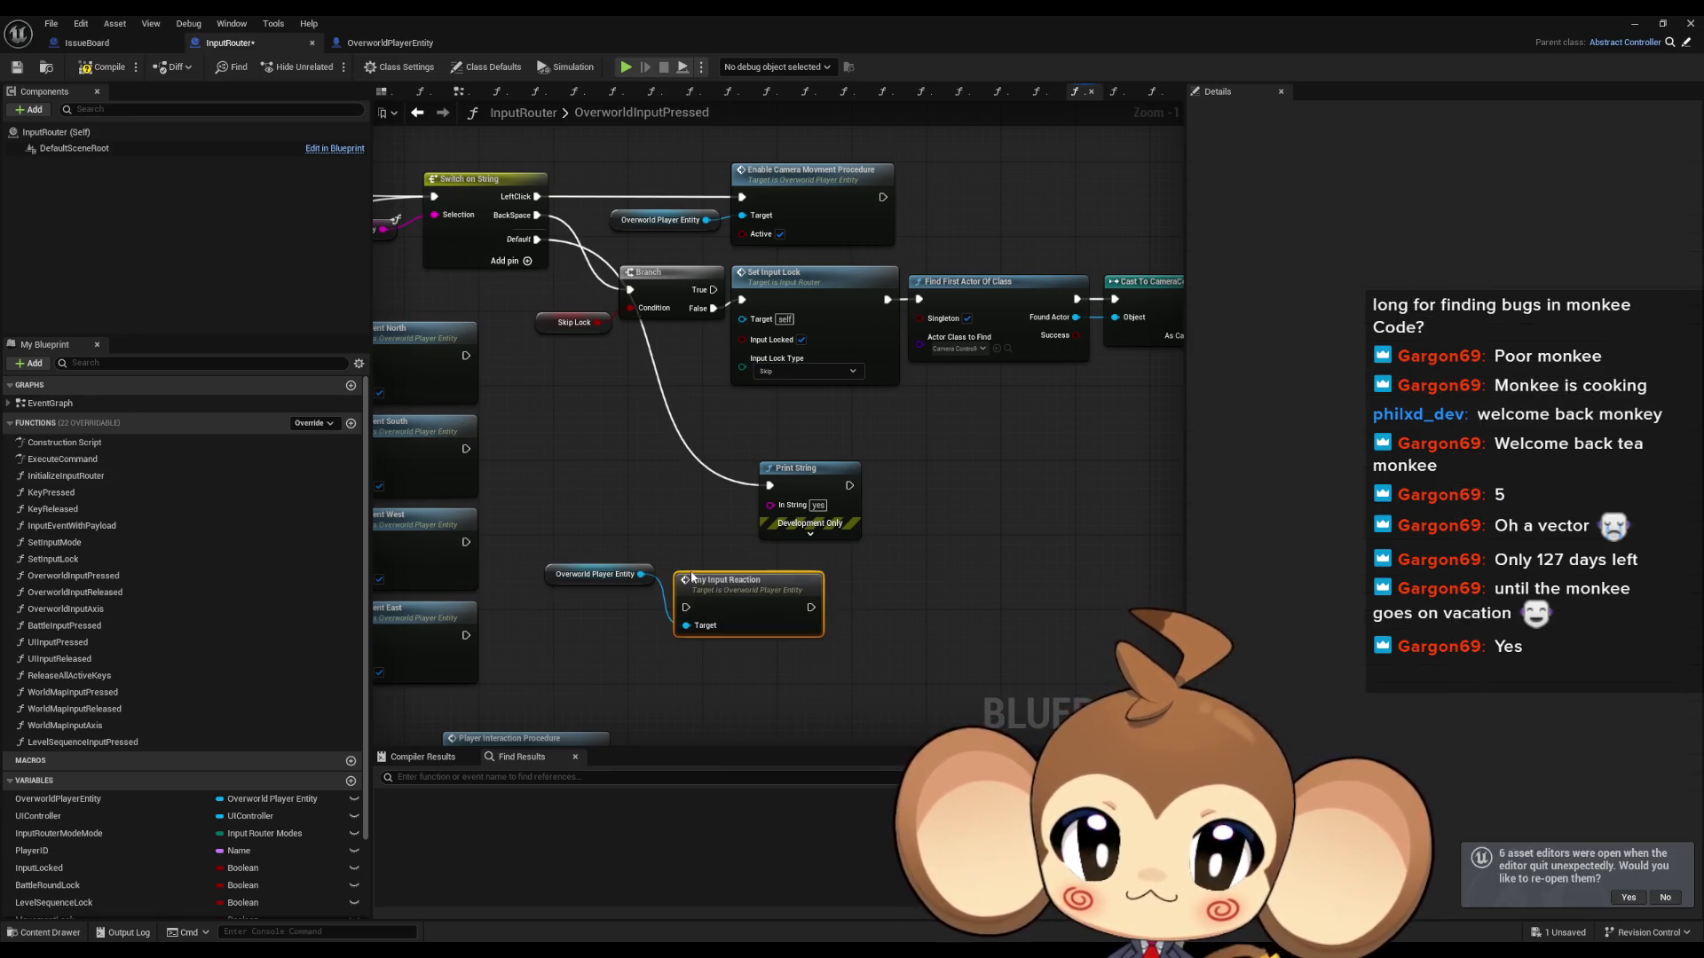
Step: Wire the Default branch into Any Input Reaction, delete Print String, and tidy the nodes
drag(688, 612, 537, 238)
click(809, 481)
key(Delete)
drag(750, 580, 771, 441)
mouse_move(571, 580)
mouse_down()
mouse_move(599, 474)
mouse_move(625, 476)
mouse_up()
drag(789, 536, 784, 609)
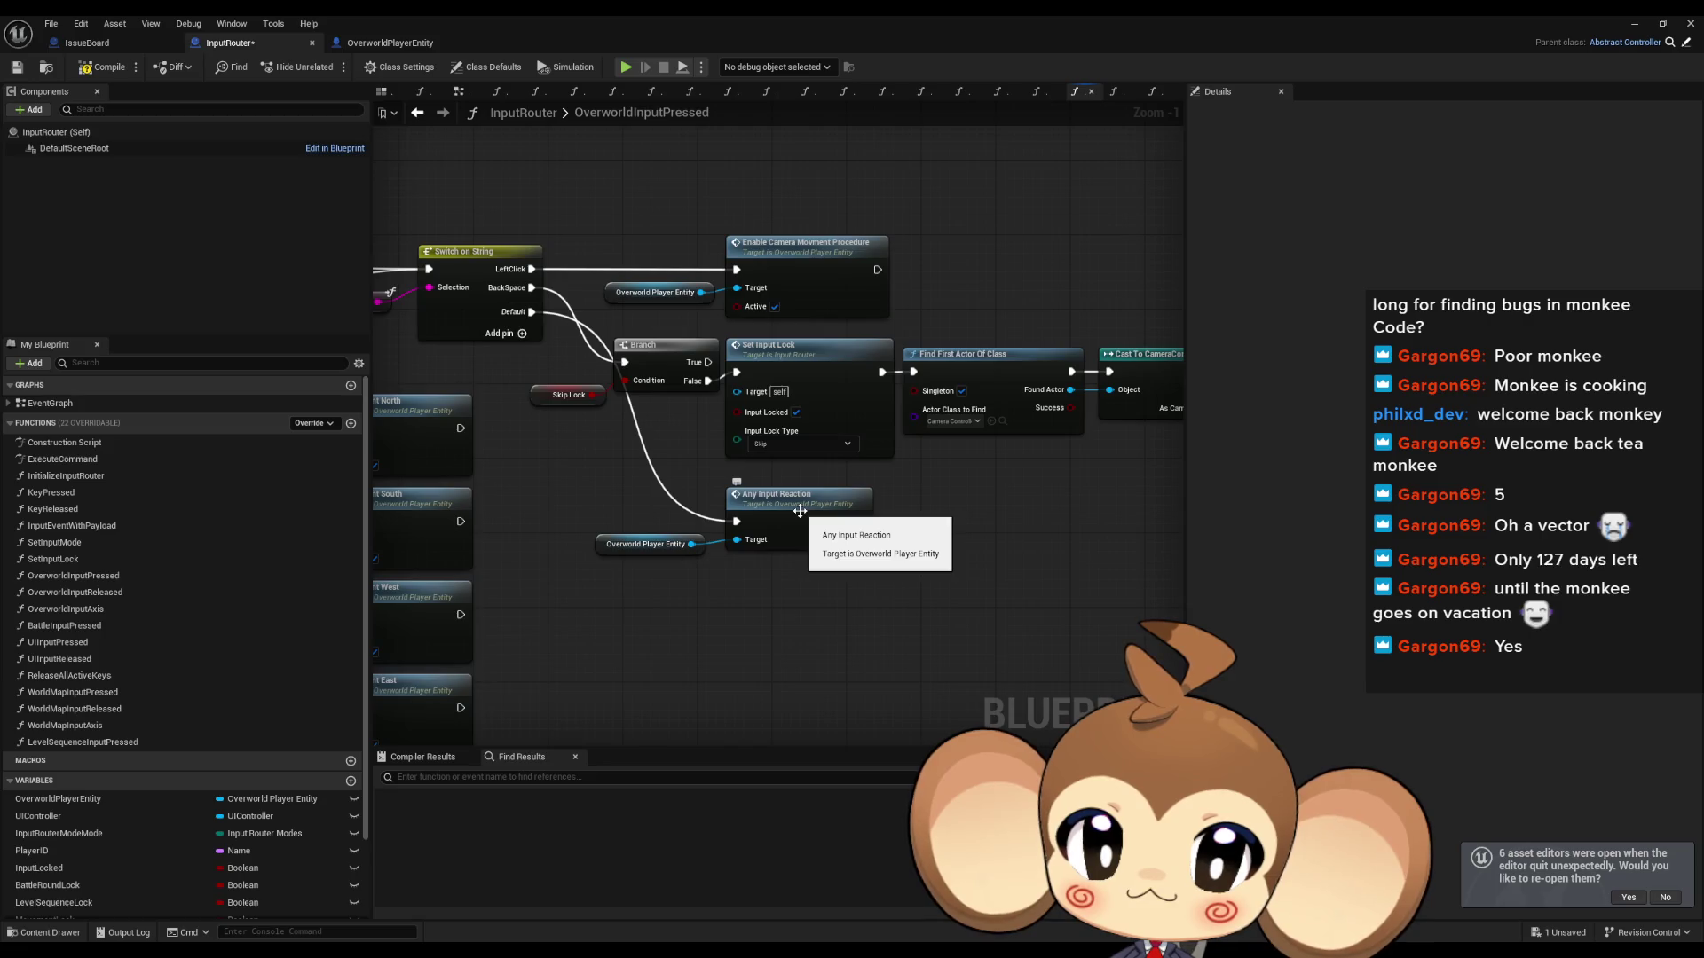
Step: Open the AnyInputReaction graph and drop a Player Avatar getter beside its entry node
double_click(801, 511)
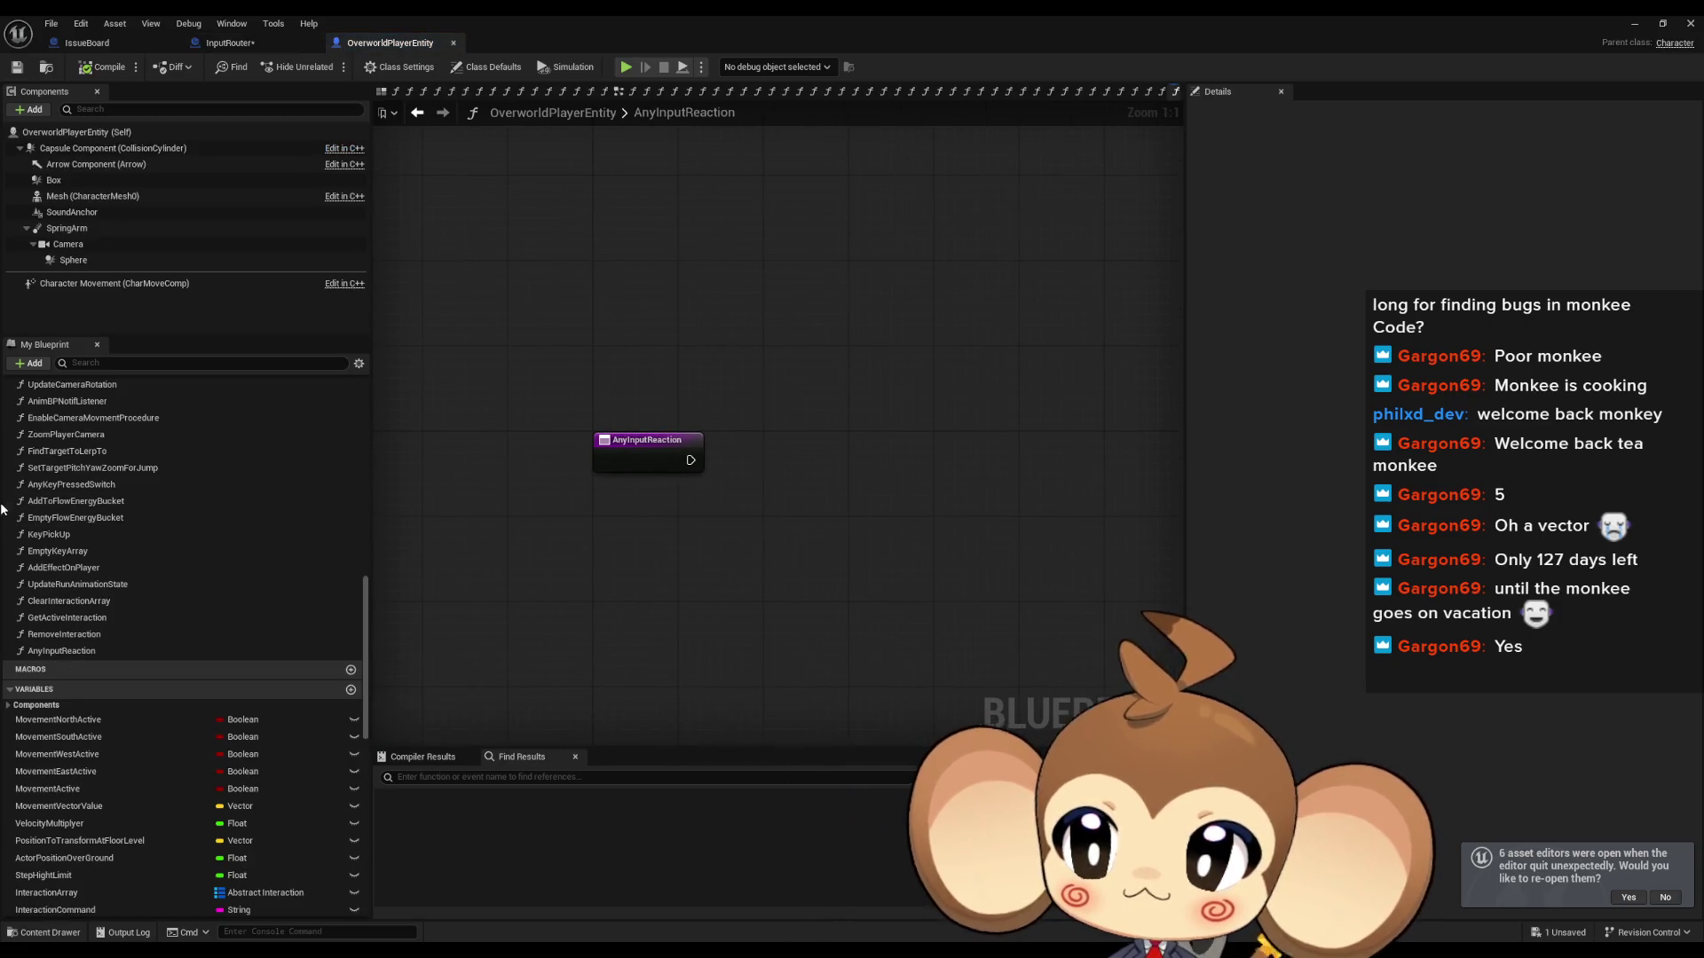
scroll(110, 456, up, 10)
scroll(173, 515, up, 10)
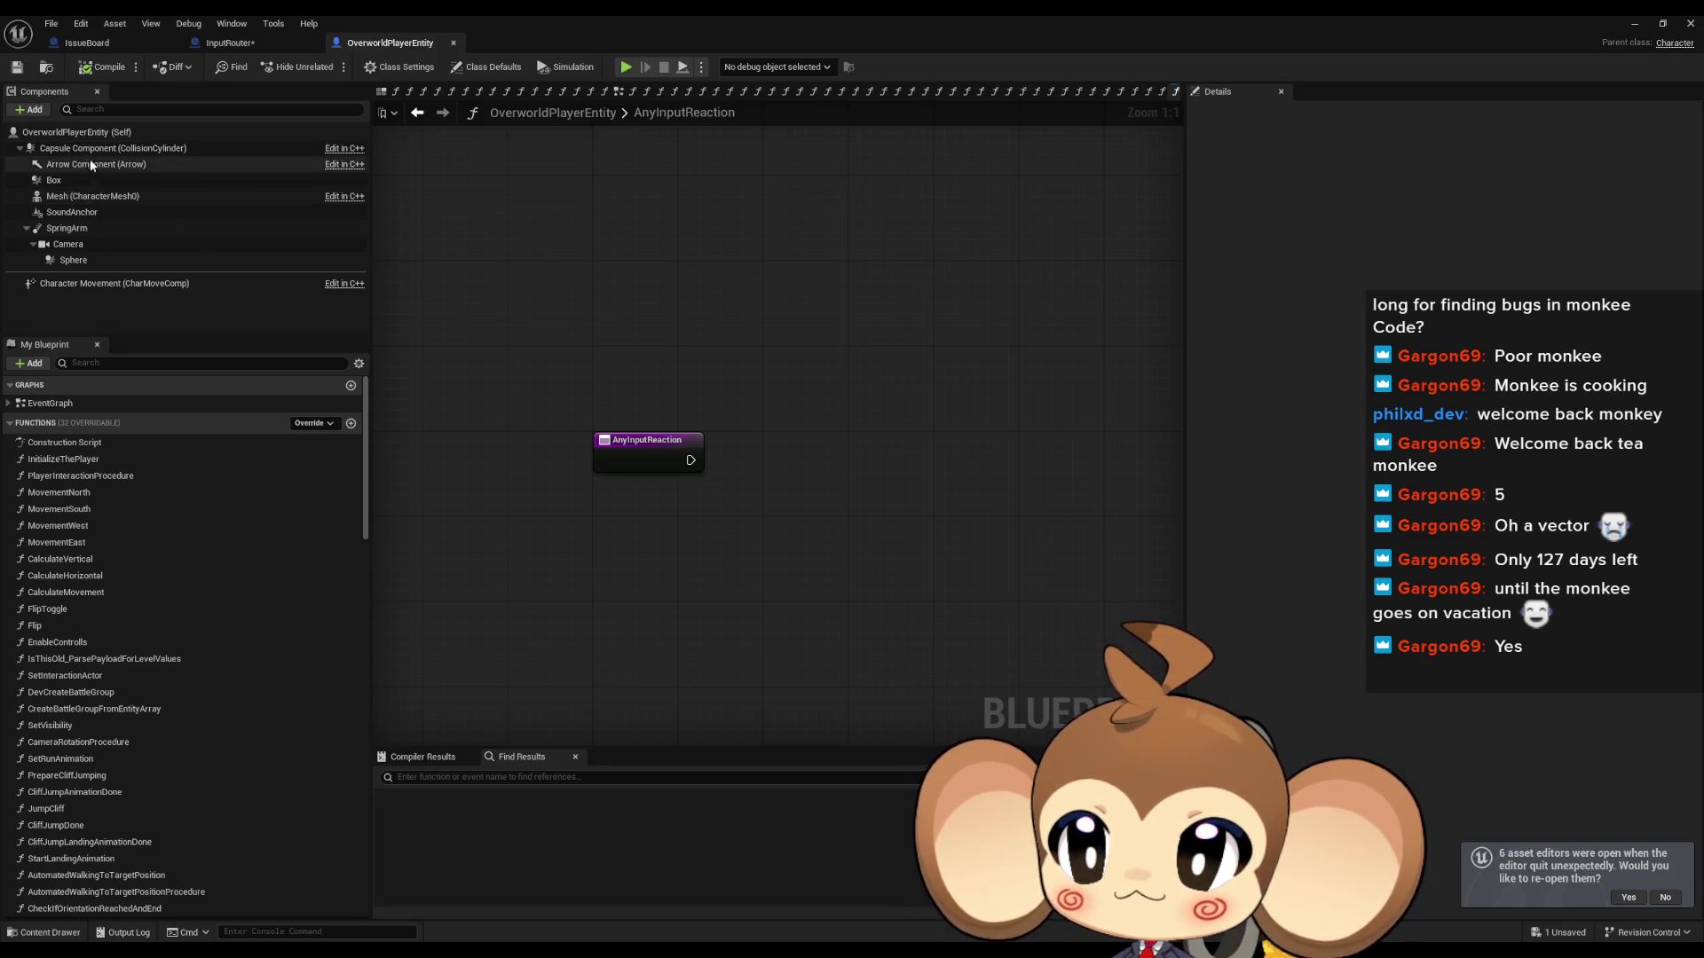
mouse_move(365, 492)
mouse_down()
mouse_move(381, 732)
mouse_move(375, 641)
mouse_move(370, 712)
mouse_up()
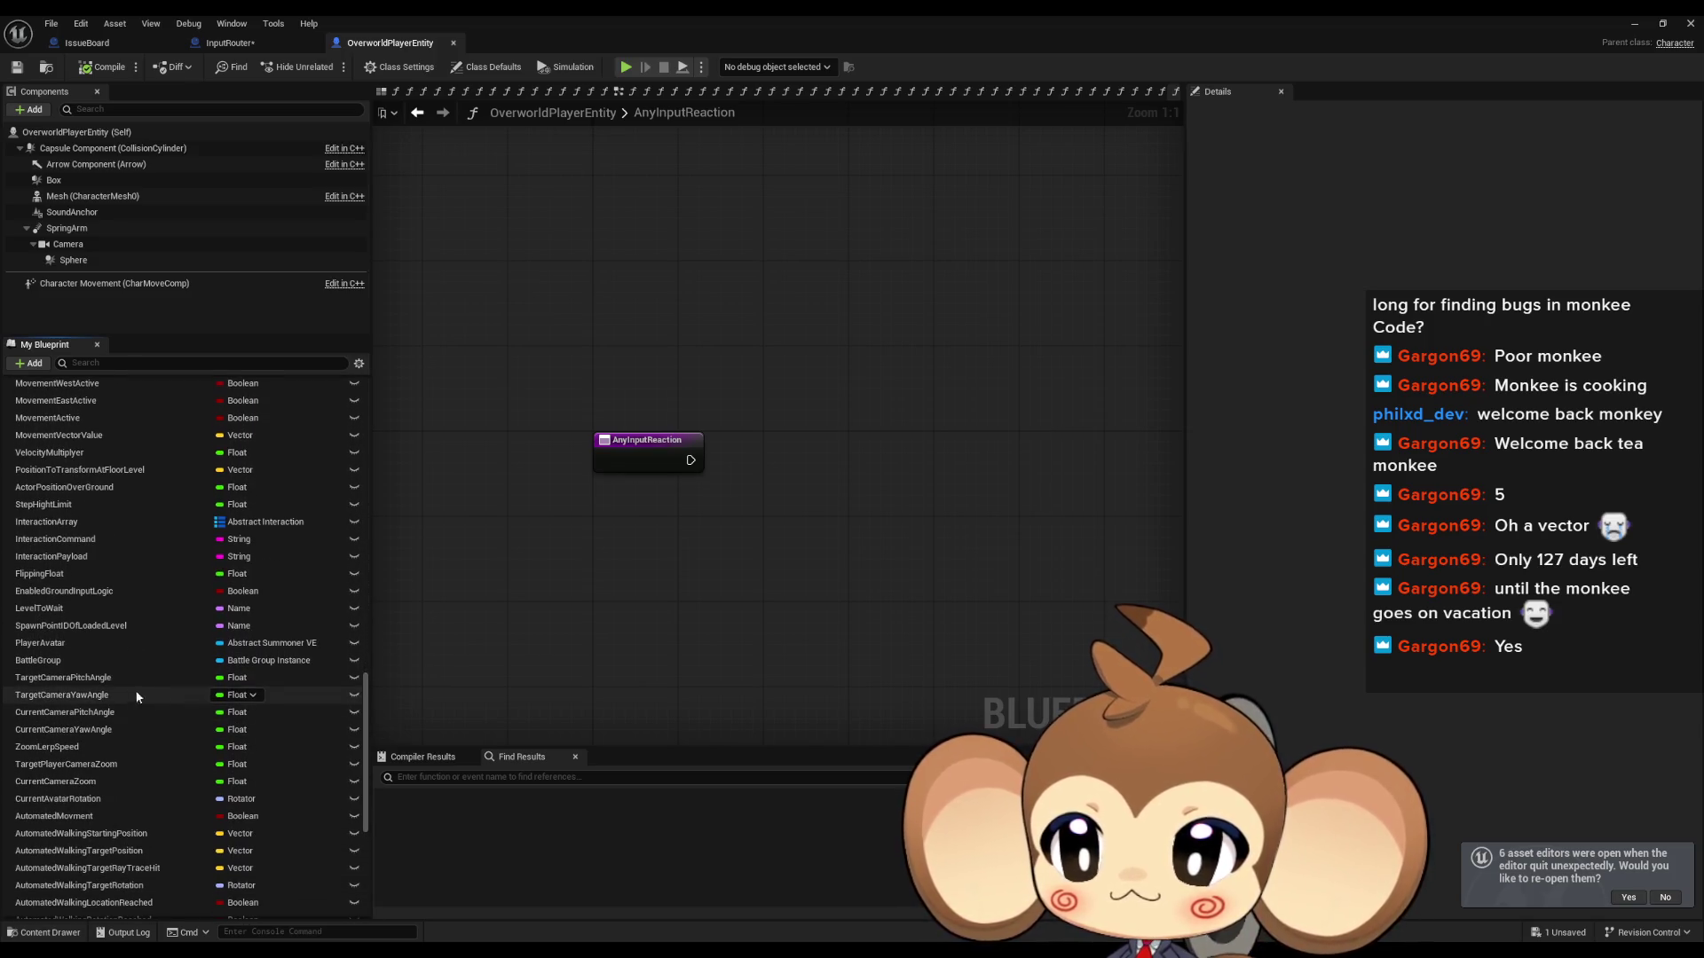
mouse_move(73, 645)
mouse_down()
mouse_move(568, 525)
mouse_move(812, 531)
mouse_up()
click(619, 555)
Step: Search the action list and blueprint find results for 'send' and 'exec' functions
text(e)
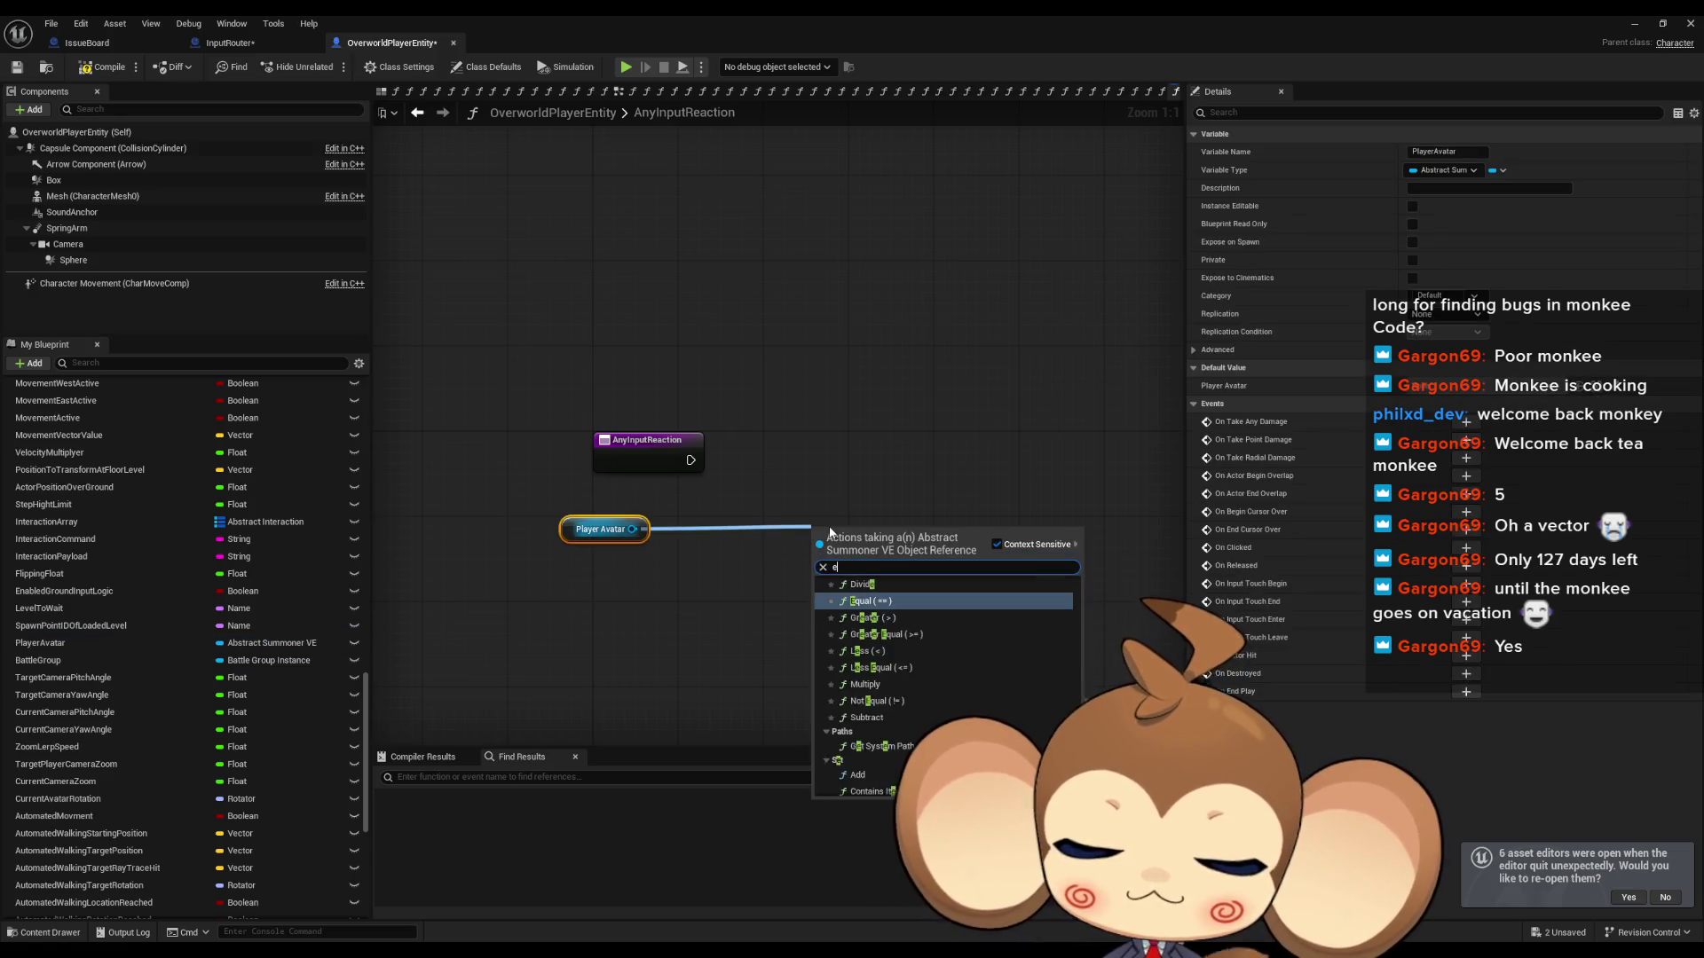
key(BackSpace)
text(send)
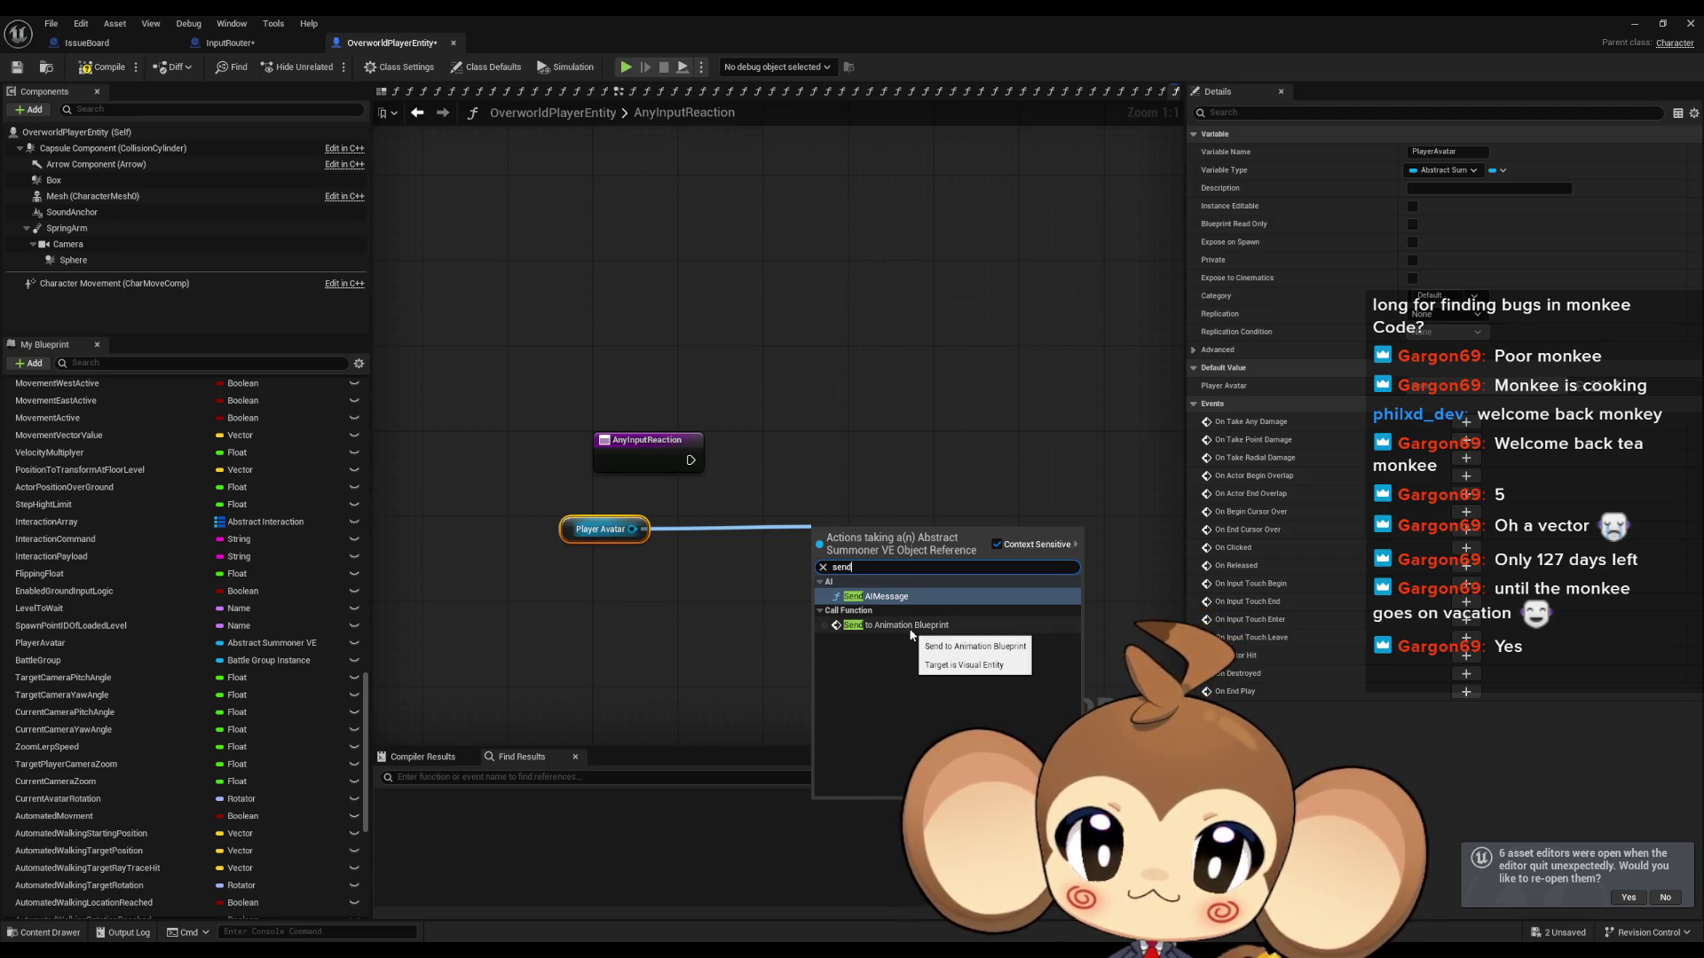
click(800, 473)
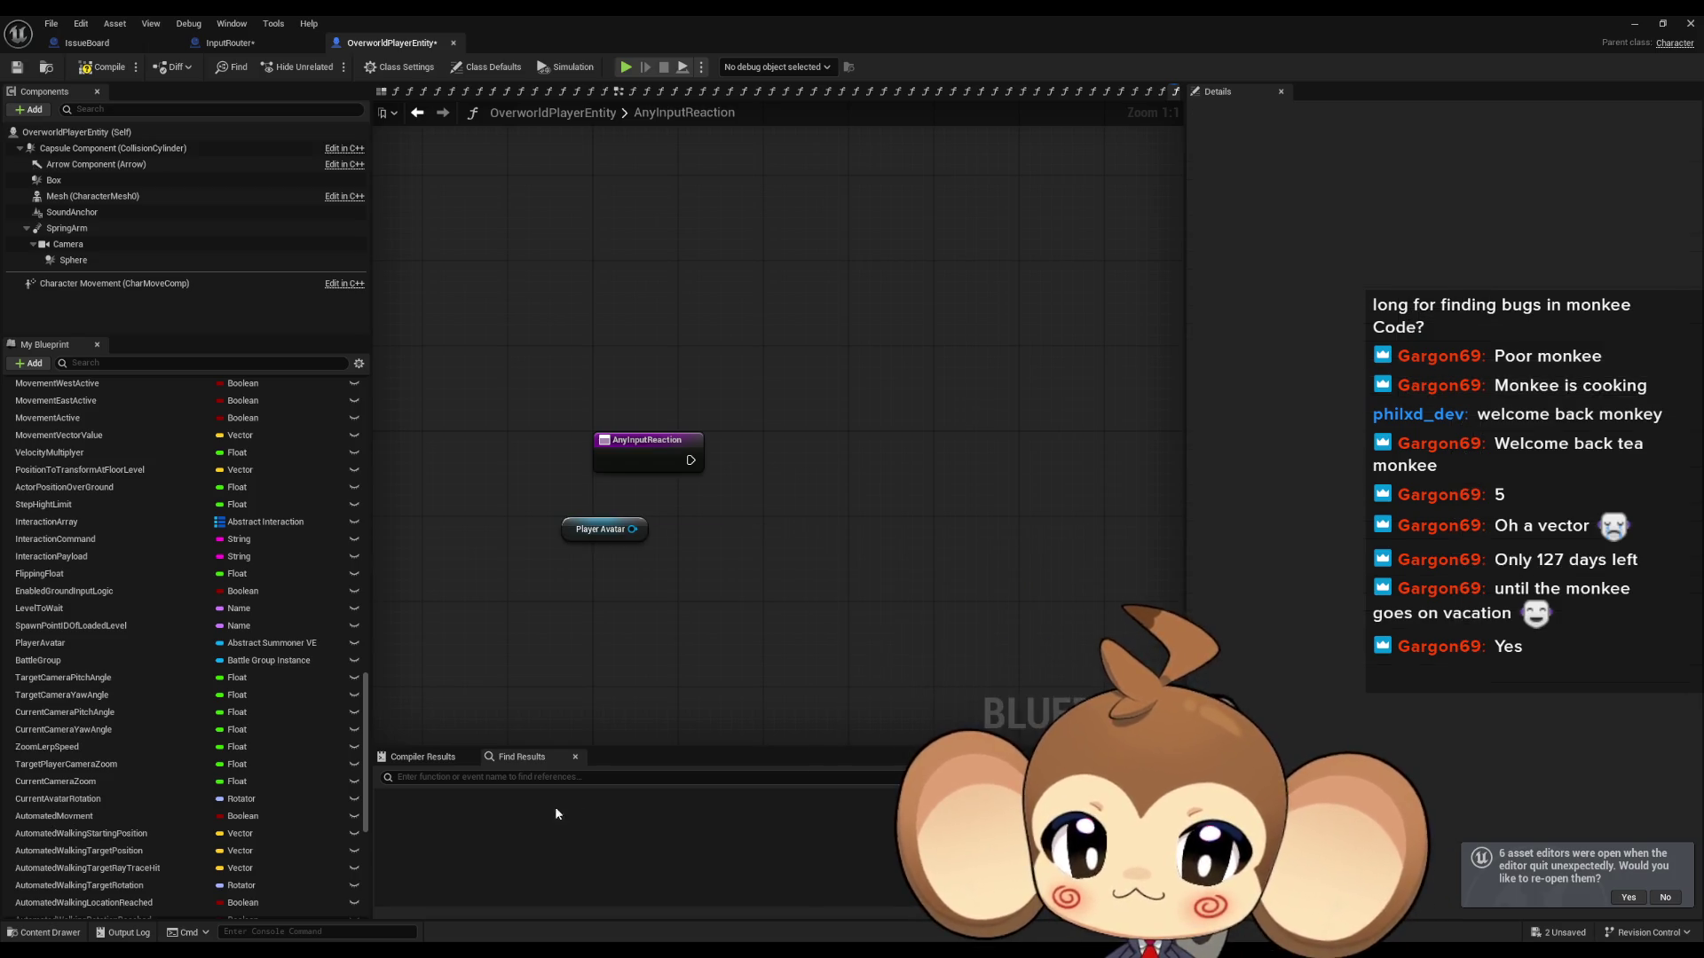
click(565, 777)
text(send to)
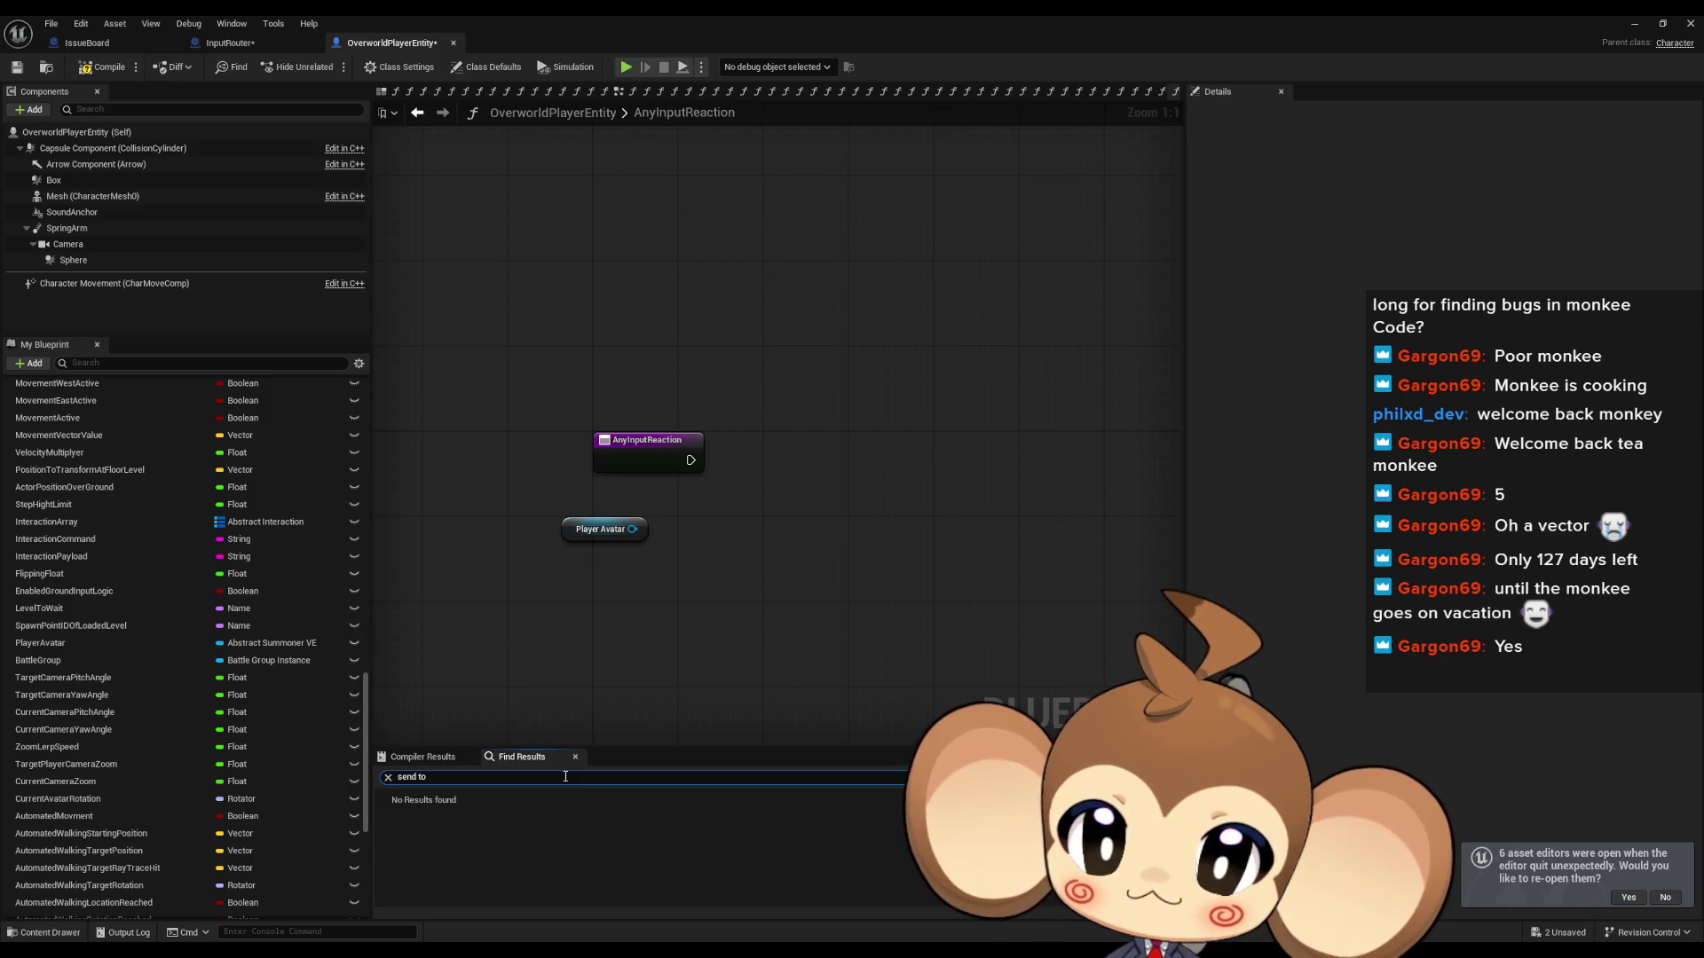
key(ctrl+a)
text(exec ve)
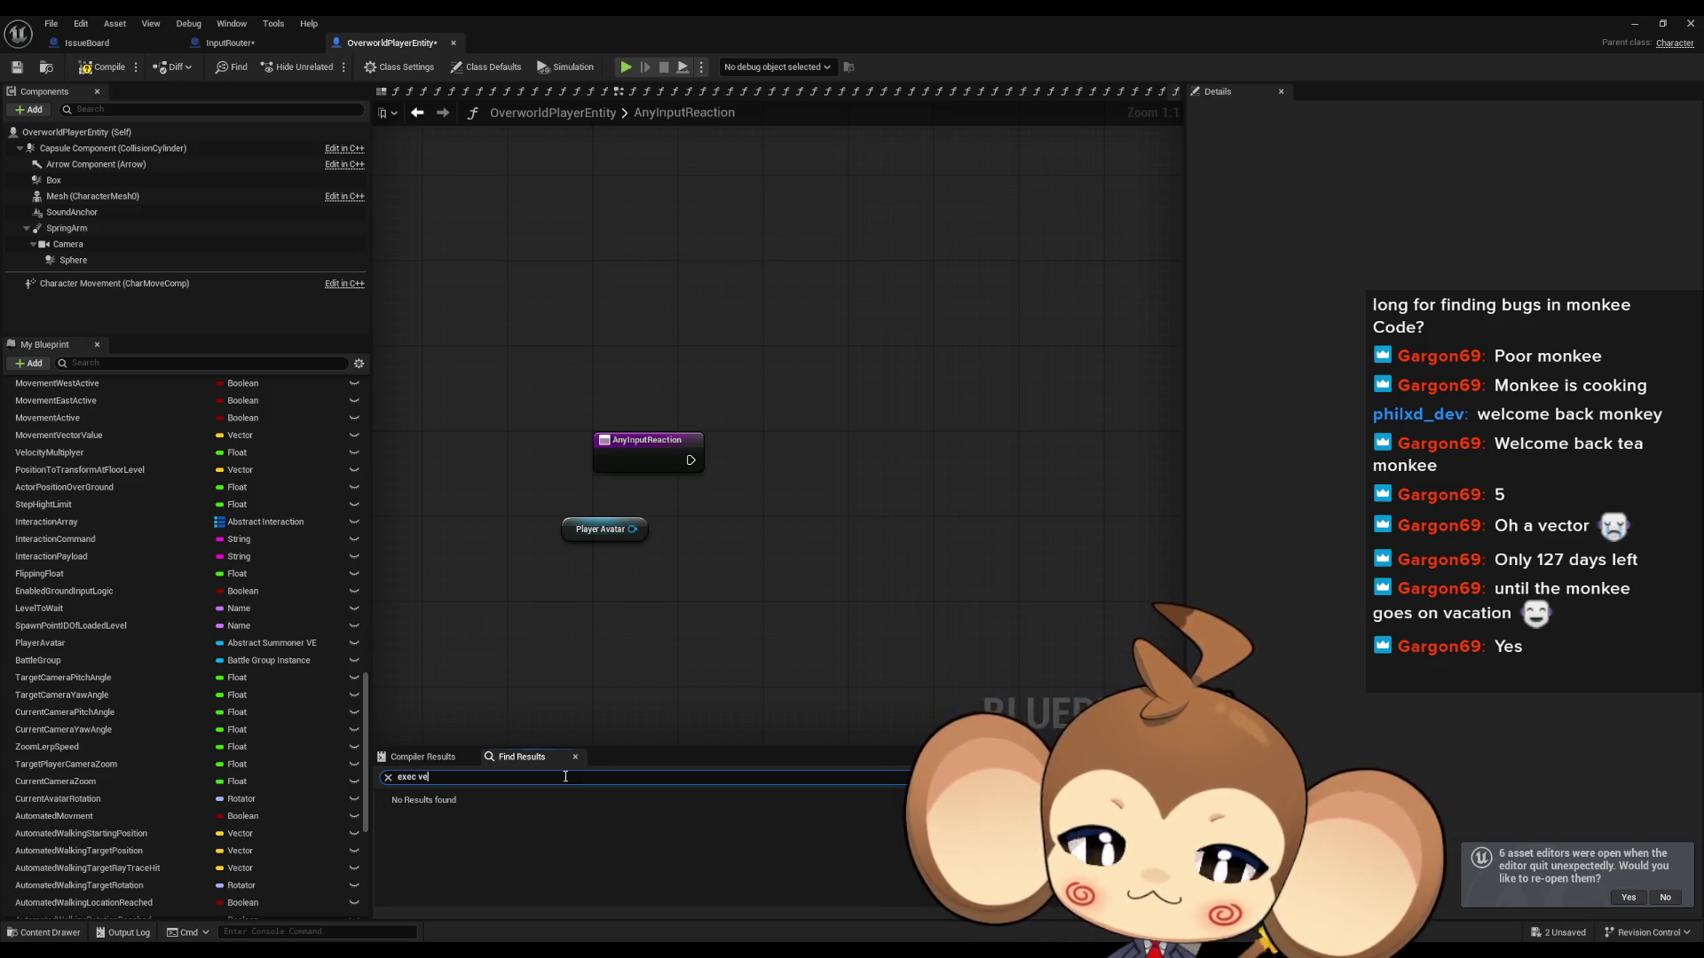